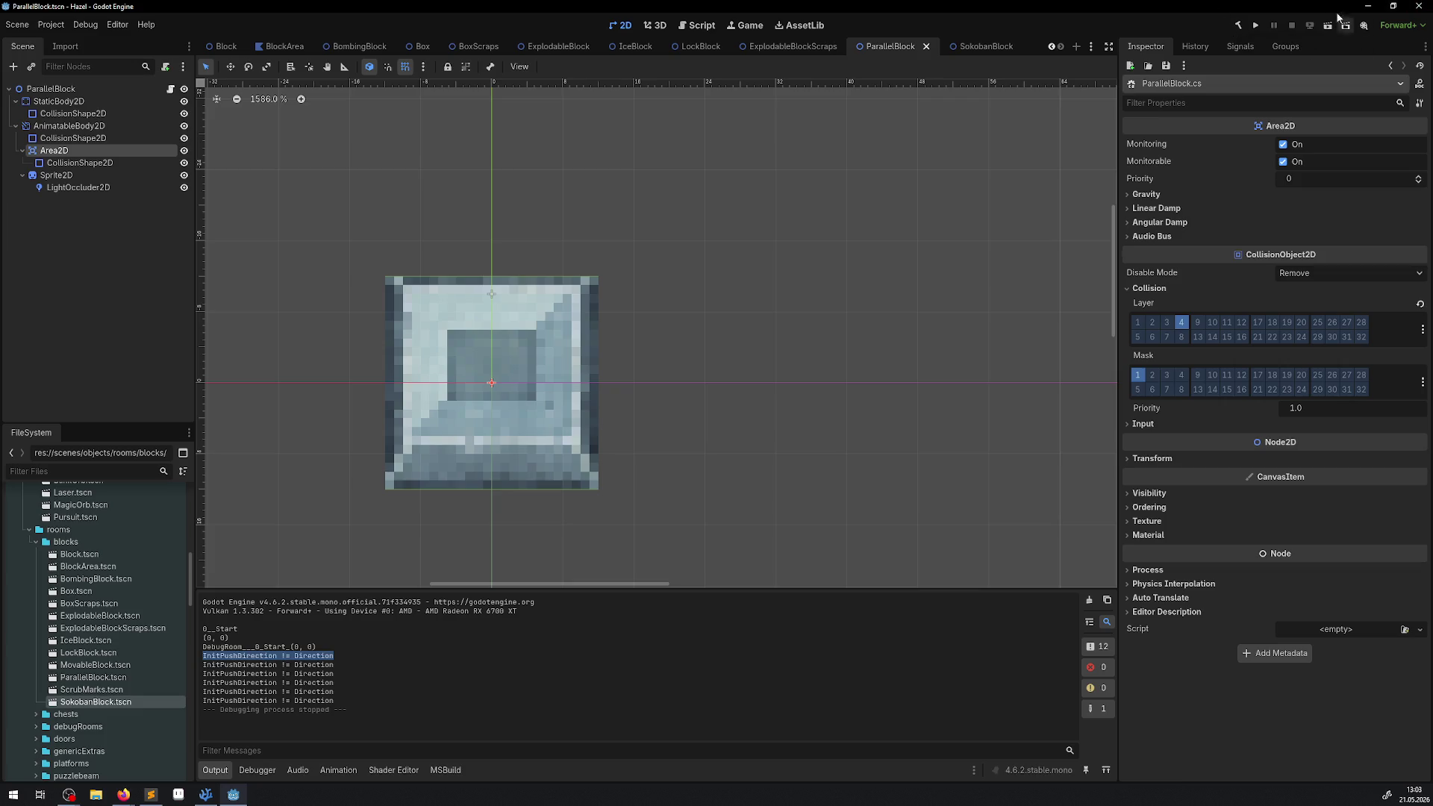
# - Run the project and push the lower-row blocks right, back left, then right again
pyautogui.click(1256, 28)
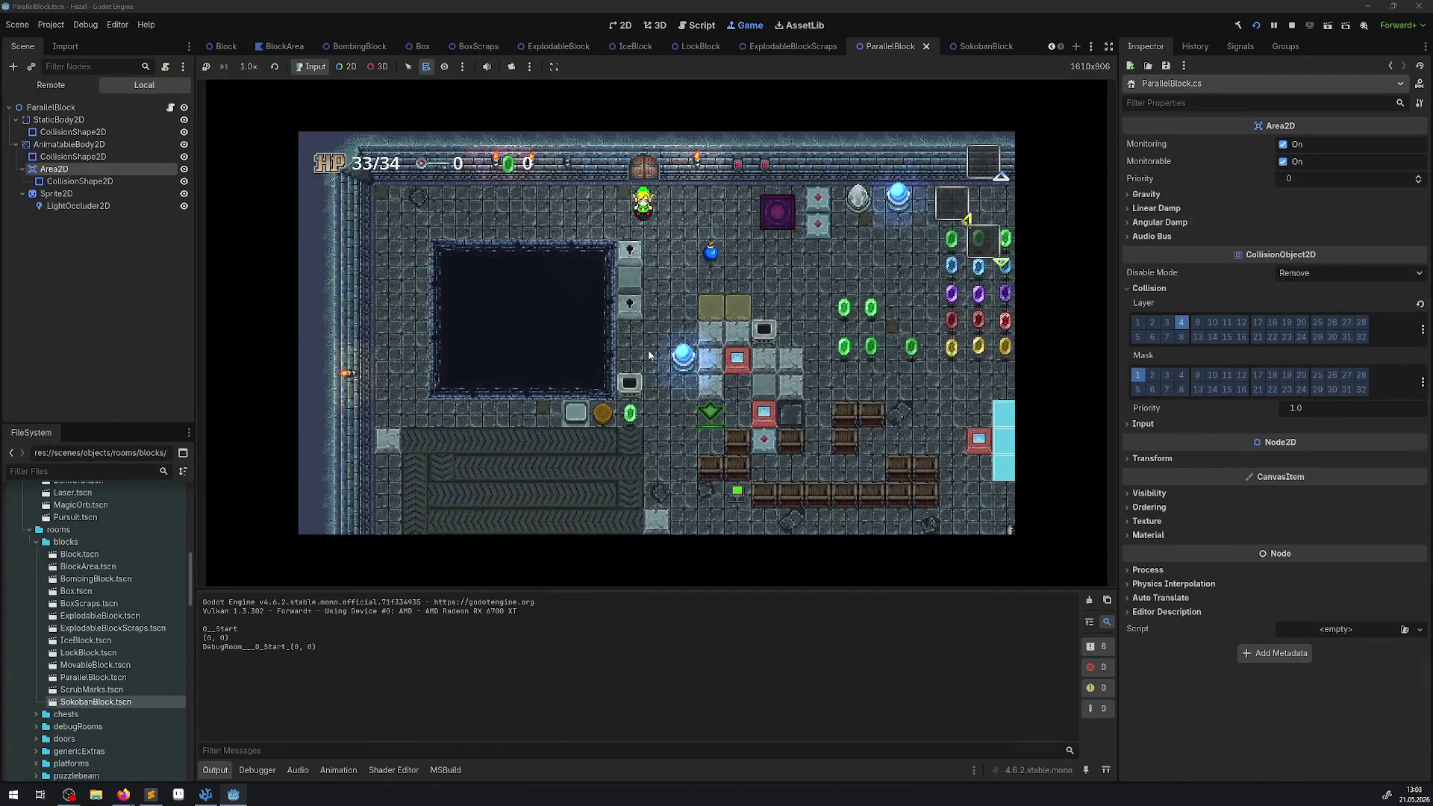
pyautogui.press('Down')
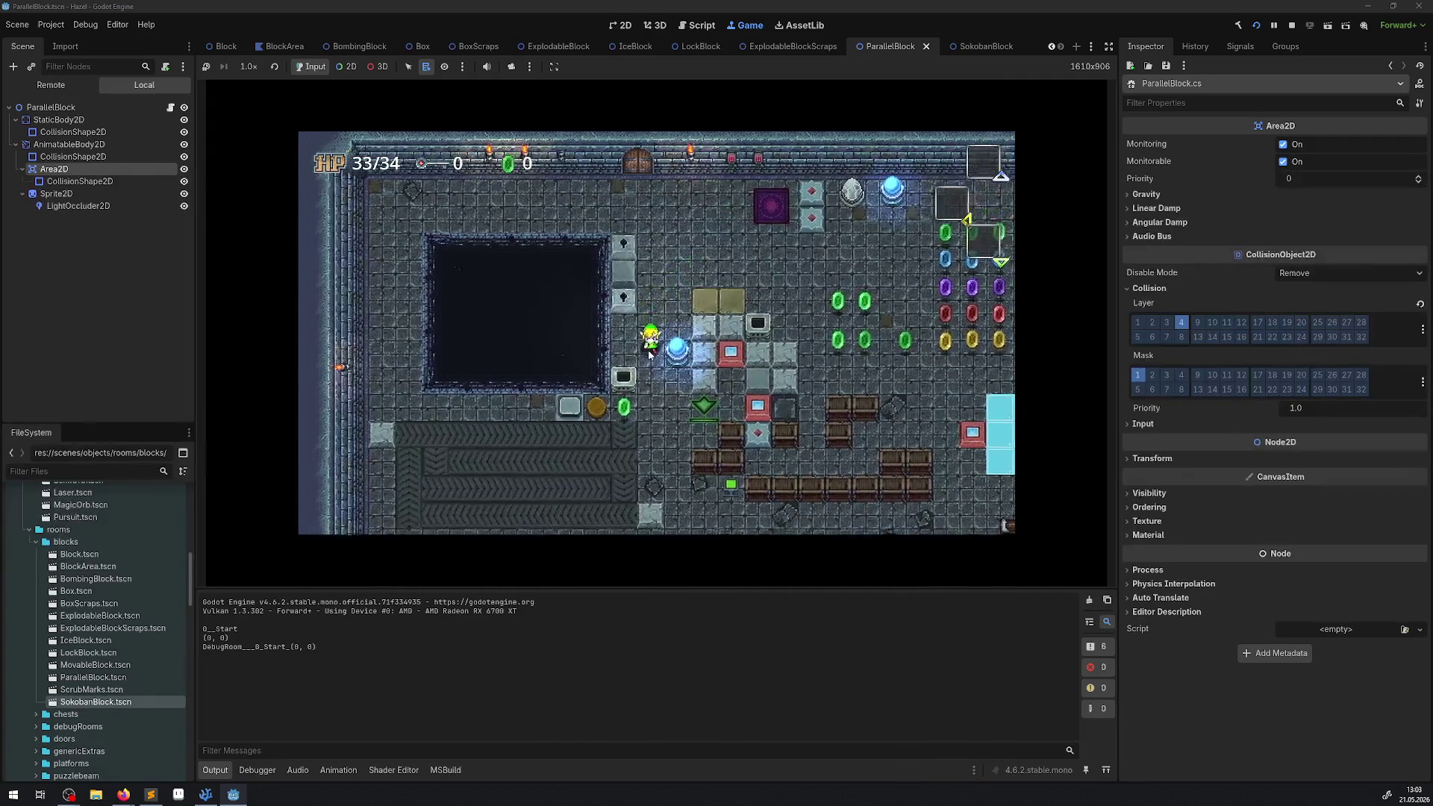
pyautogui.press('Down')
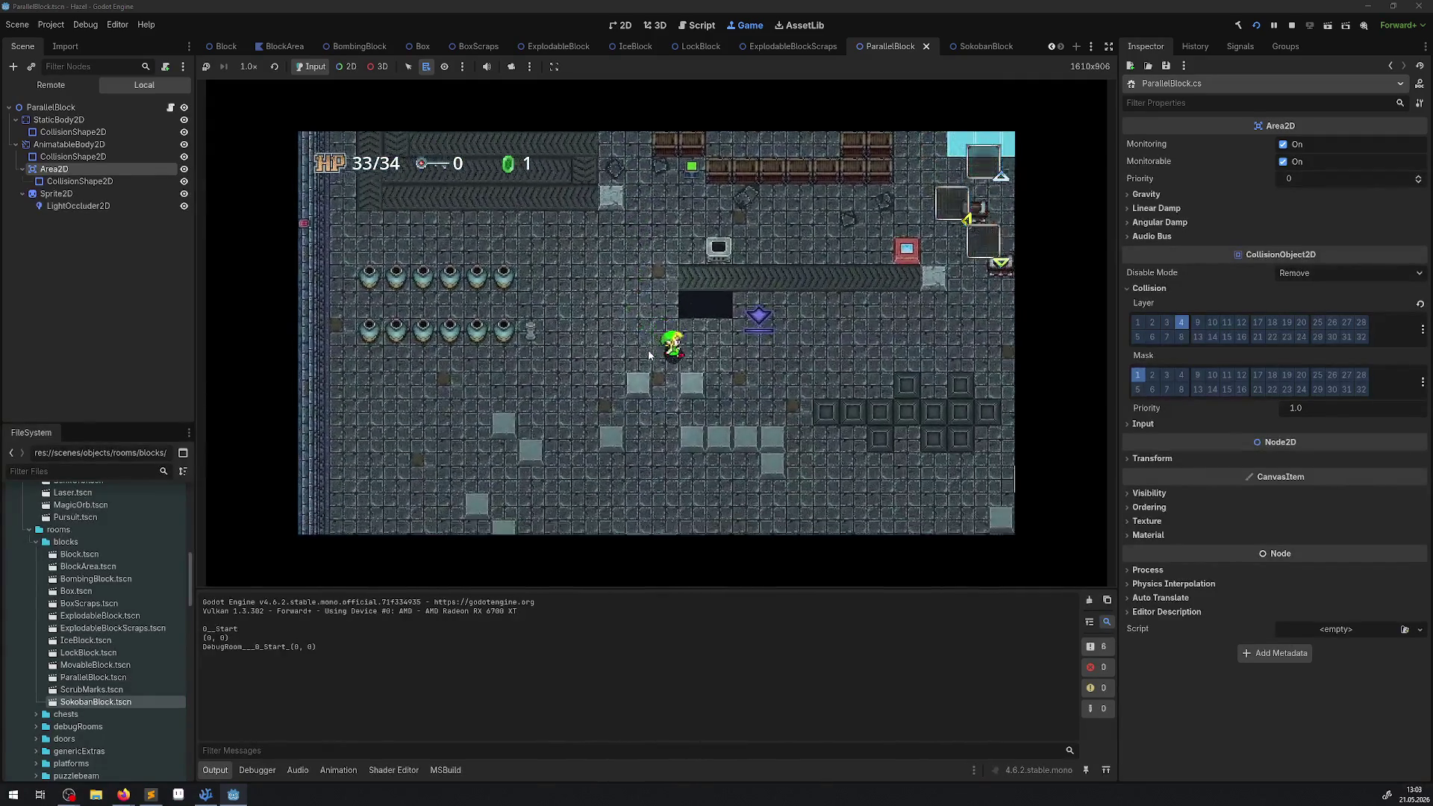
pyautogui.press('Down')
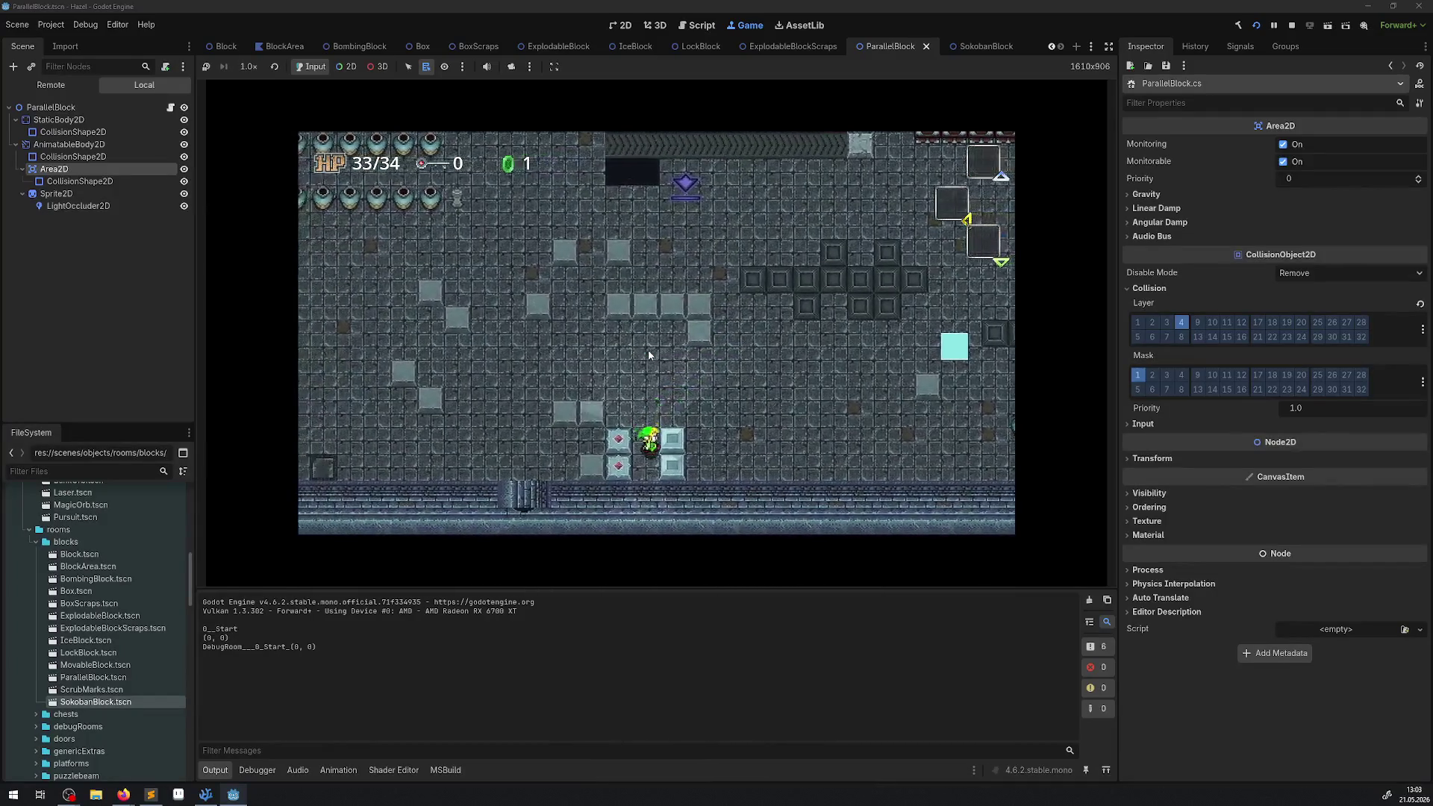
pyautogui.press('Right')
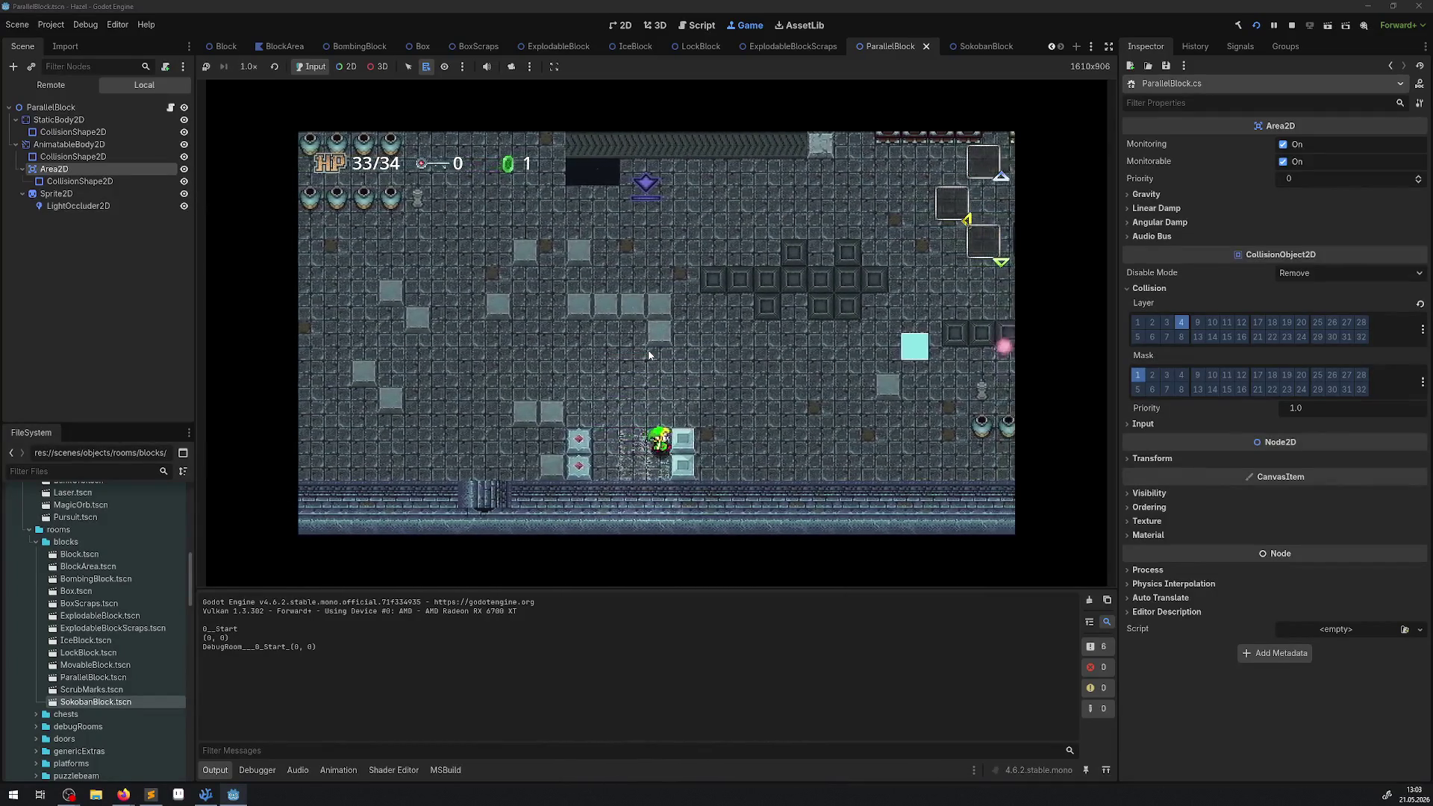
pyautogui.press('Right')
pyautogui.press('Up')
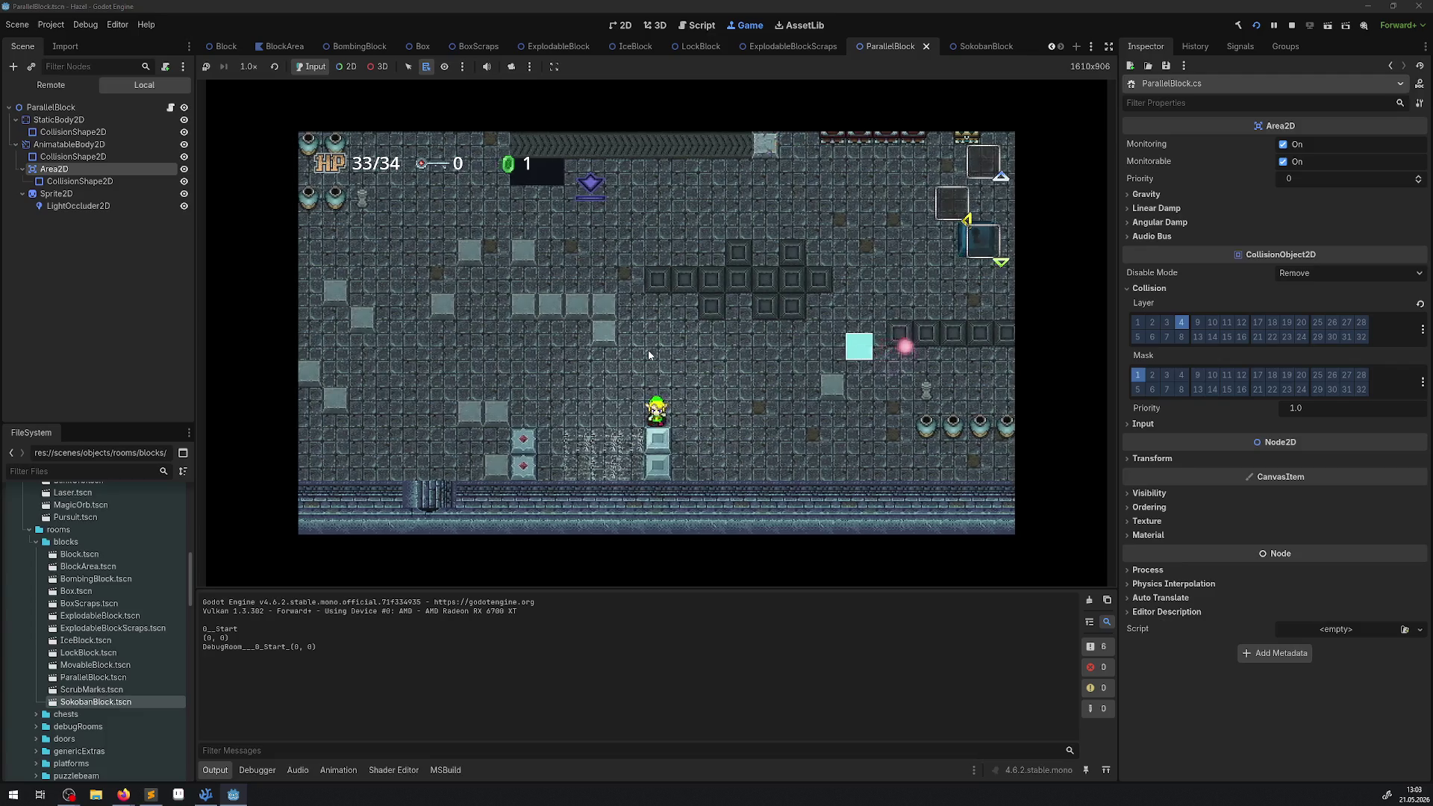
pyautogui.press('Down')
pyautogui.press('Left')
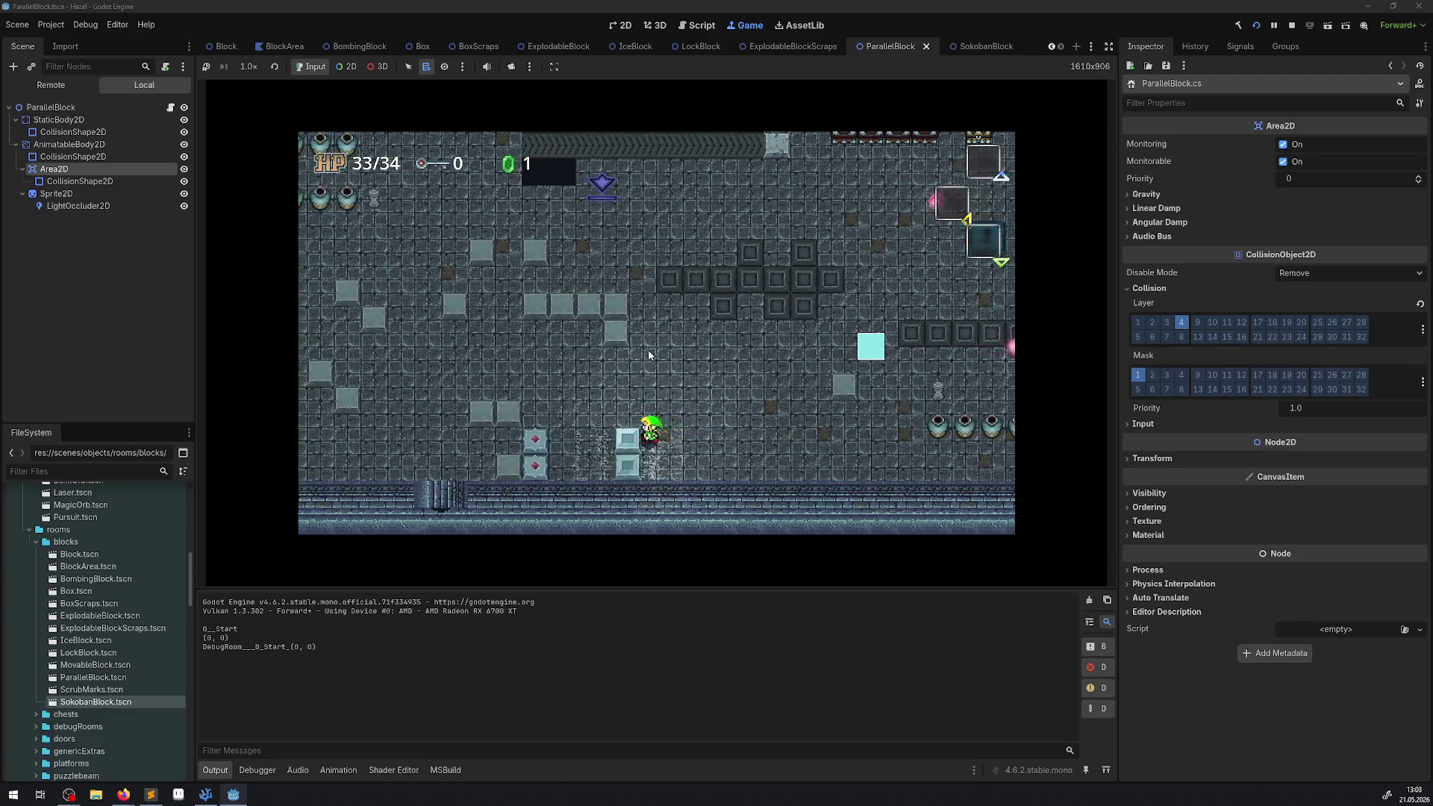
pyautogui.press('Left')
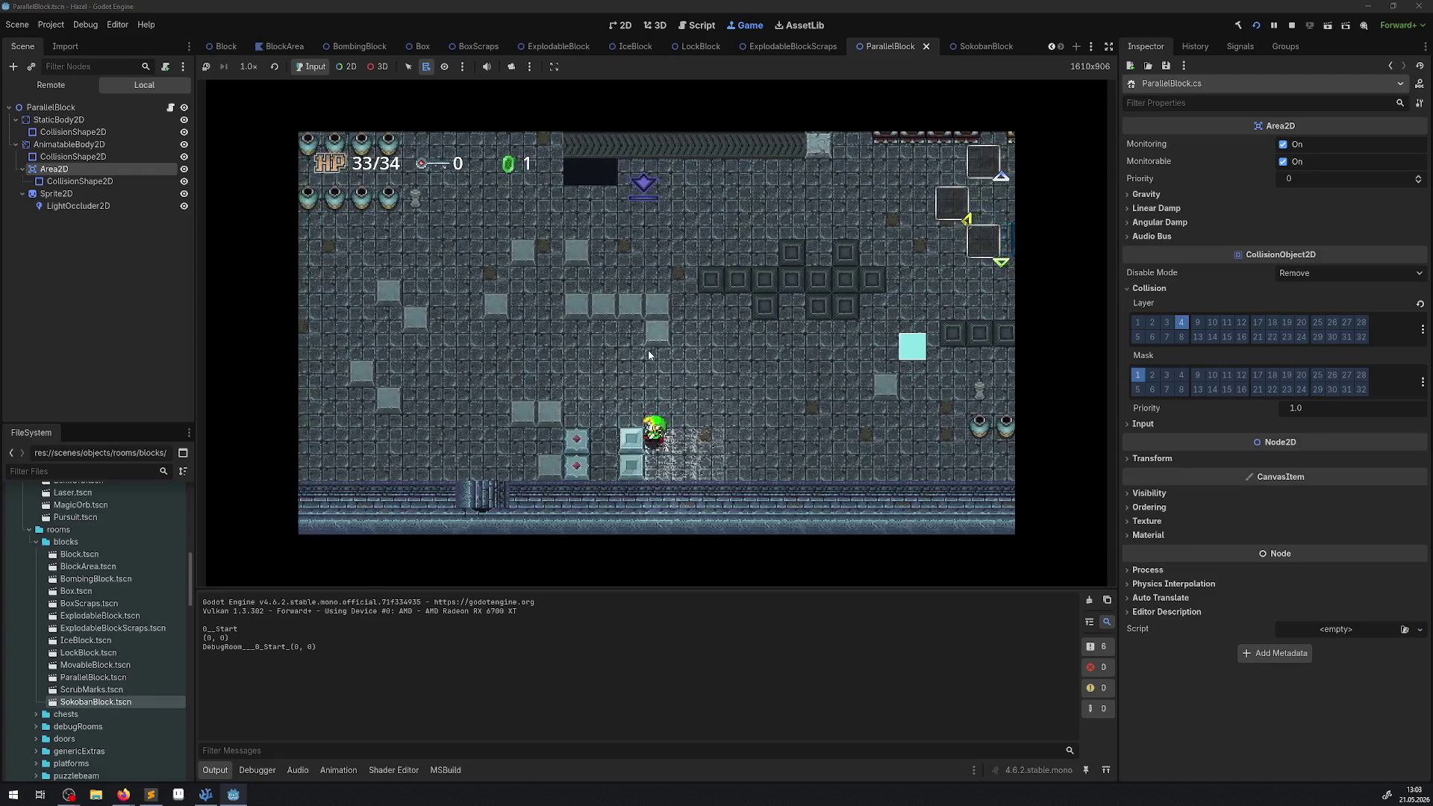
pyautogui.press('Up')
pyautogui.press('Down')
pyautogui.press('Right')
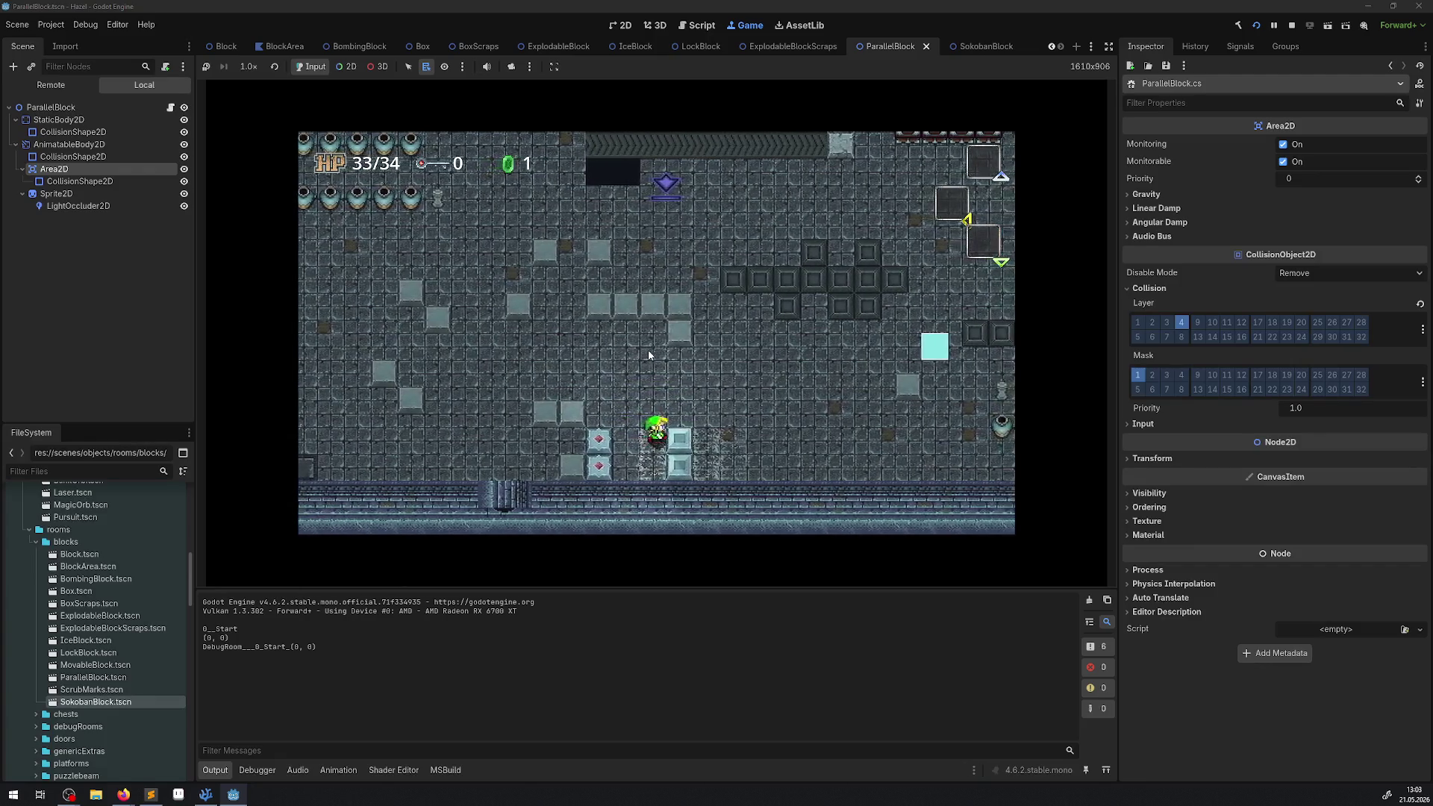
pyautogui.press('Right')
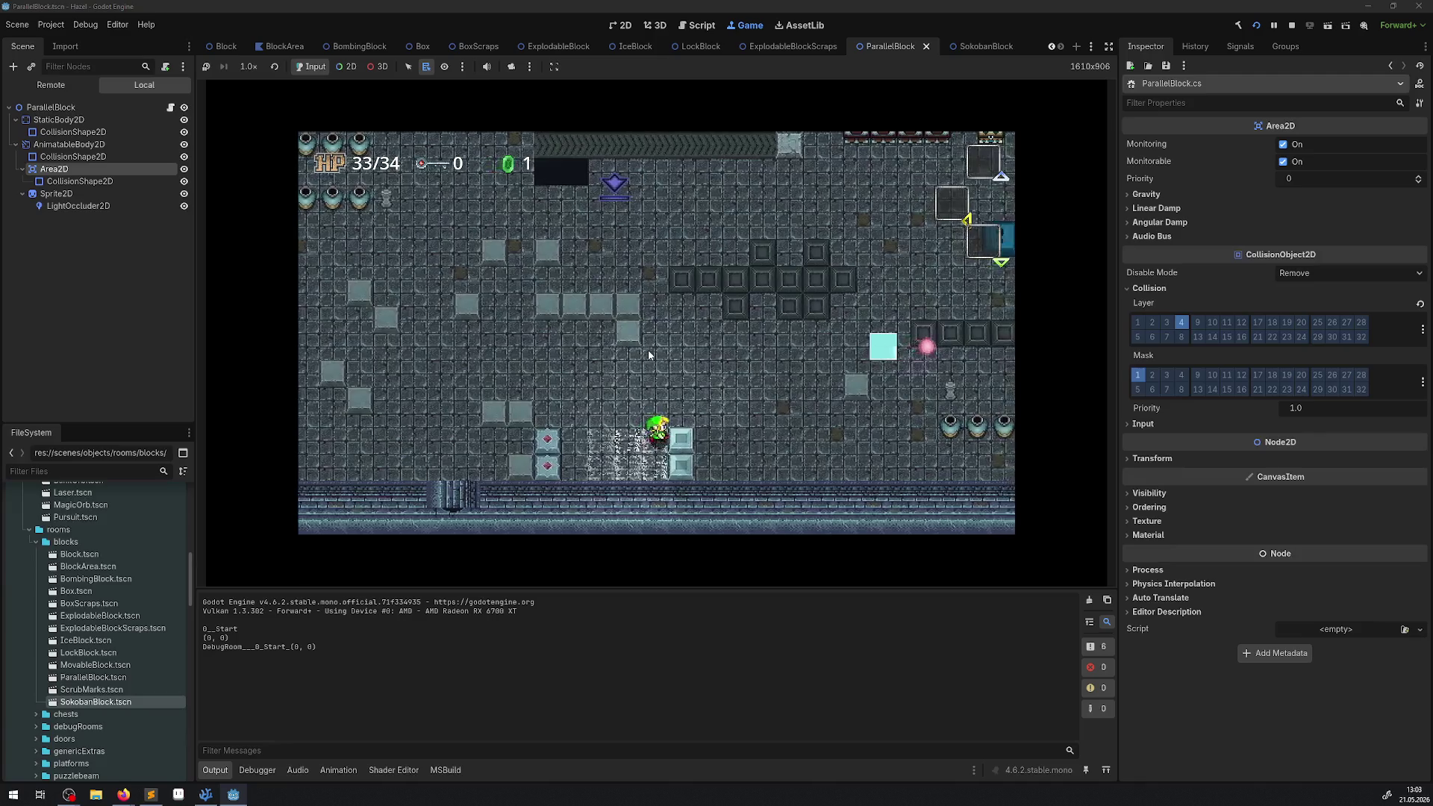
pyautogui.press('Right')
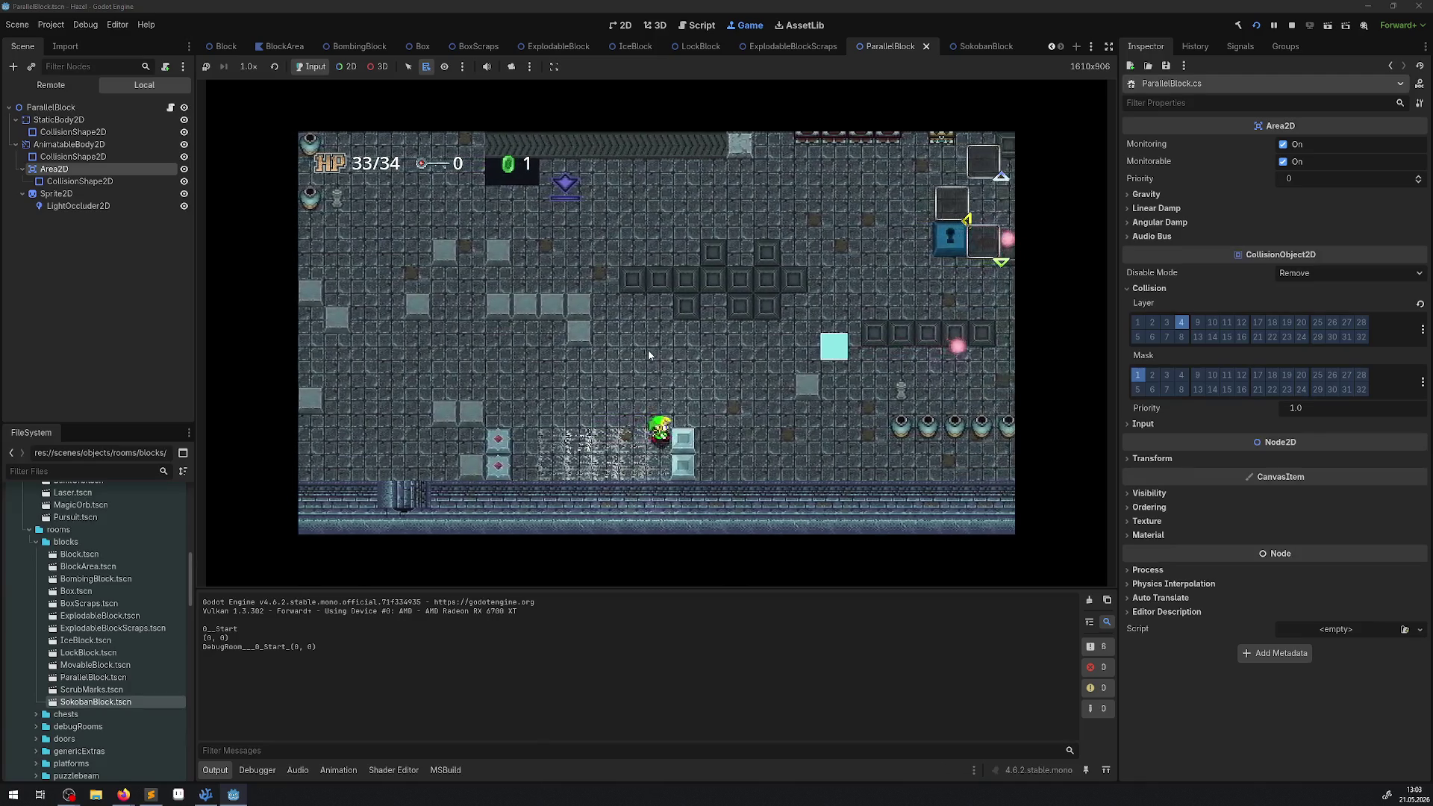
# - Push the diamond block several tiles to the right, then stop the game
pyautogui.press('Left')
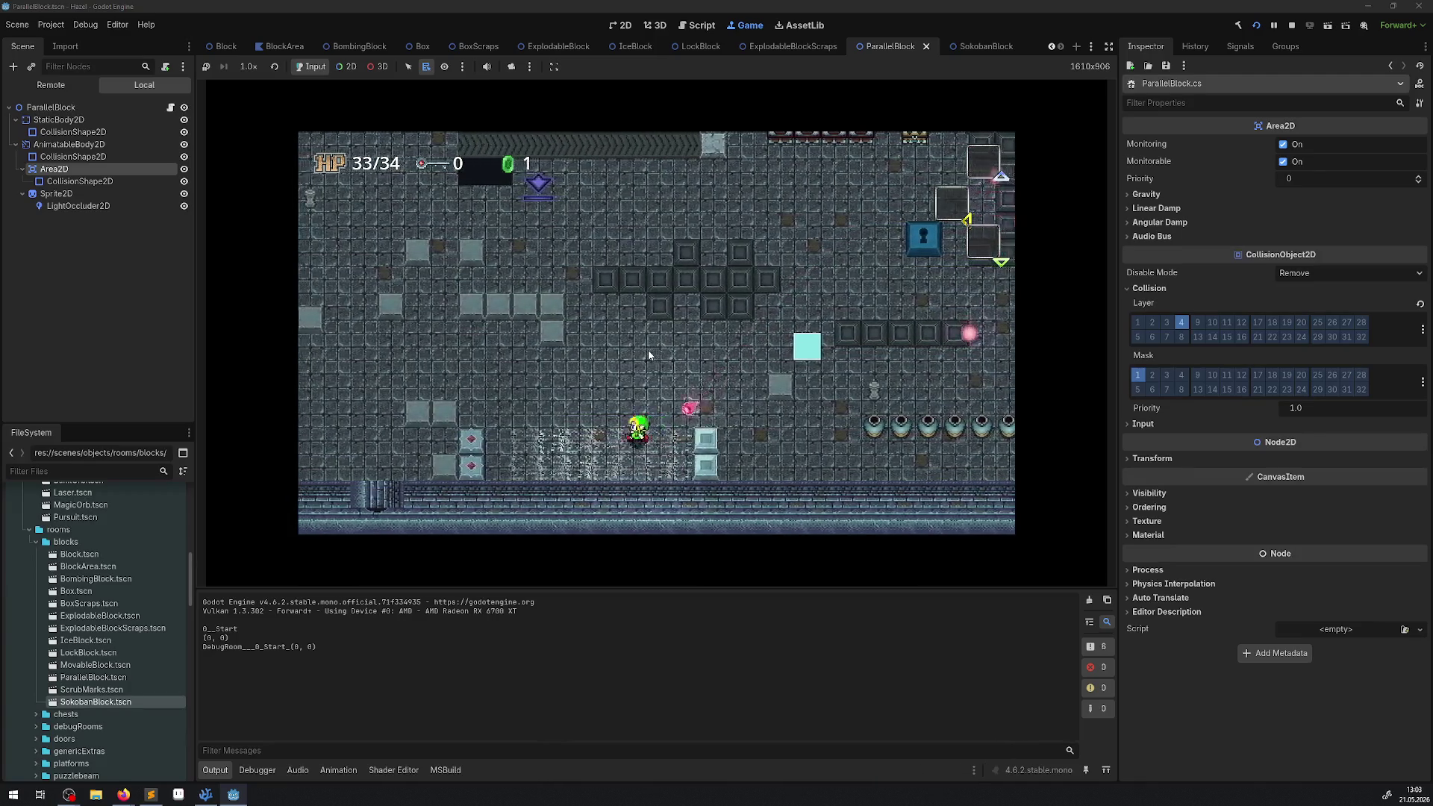
pyautogui.press('Up')
pyautogui.press('Left')
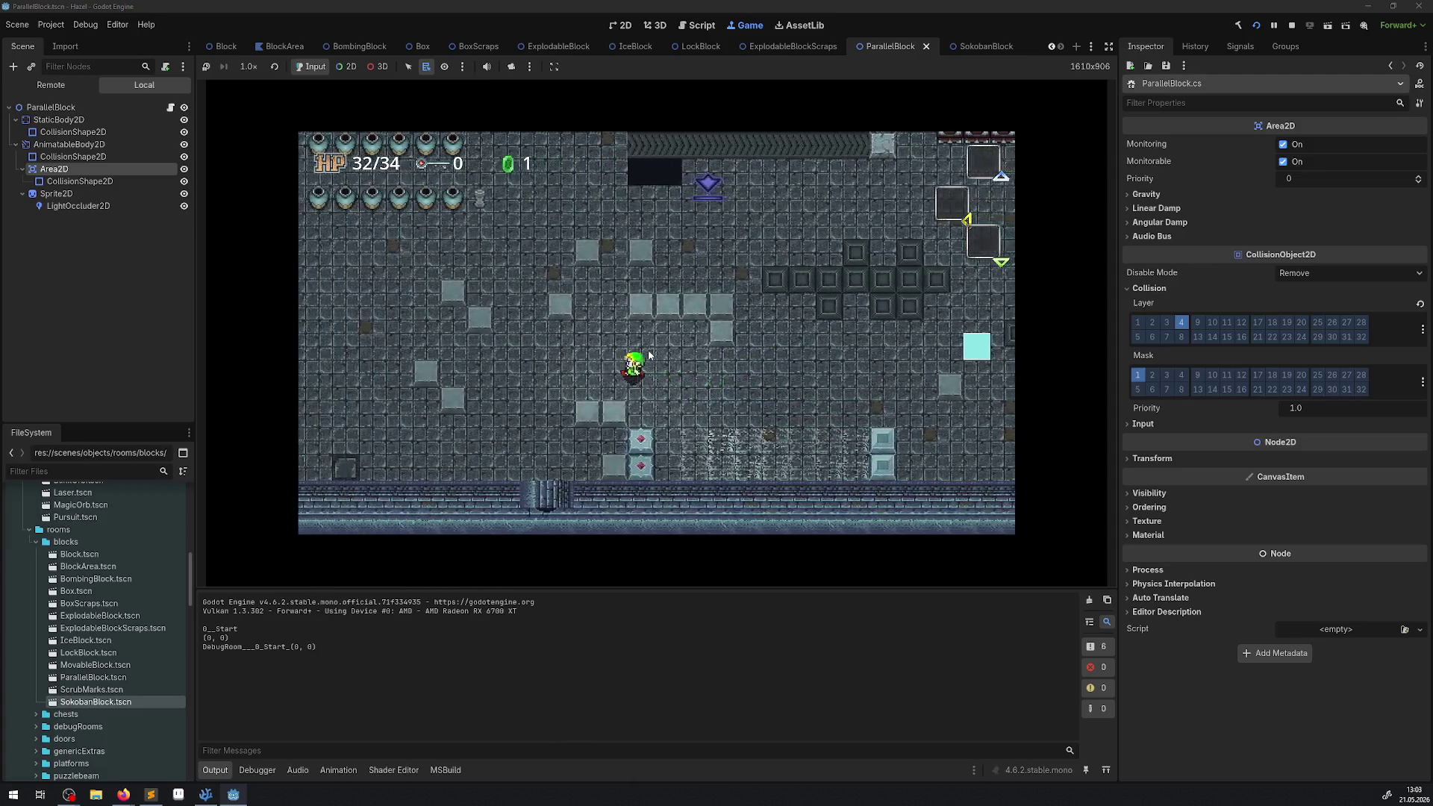
pyautogui.press('Down')
pyautogui.press('Right')
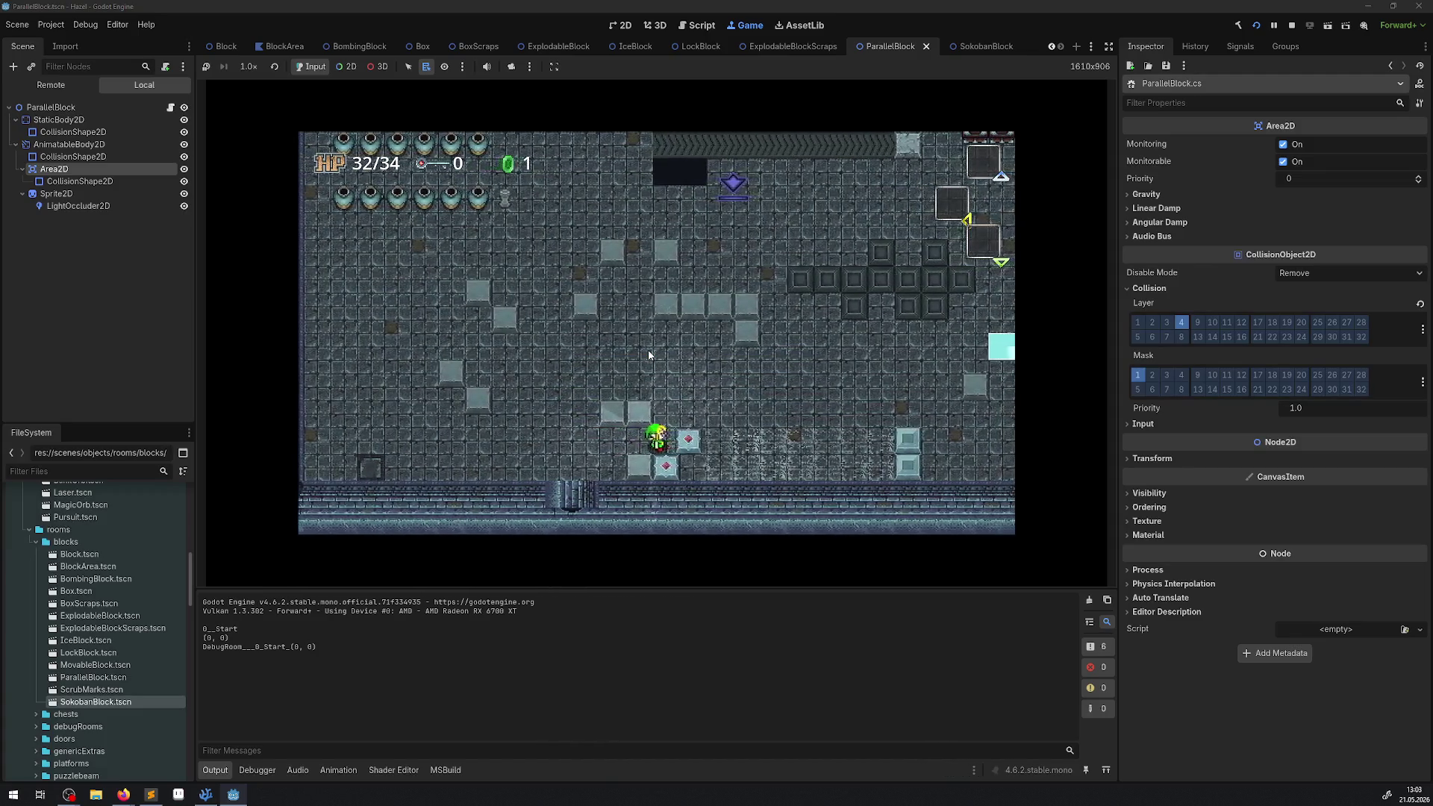
pyautogui.press('Right')
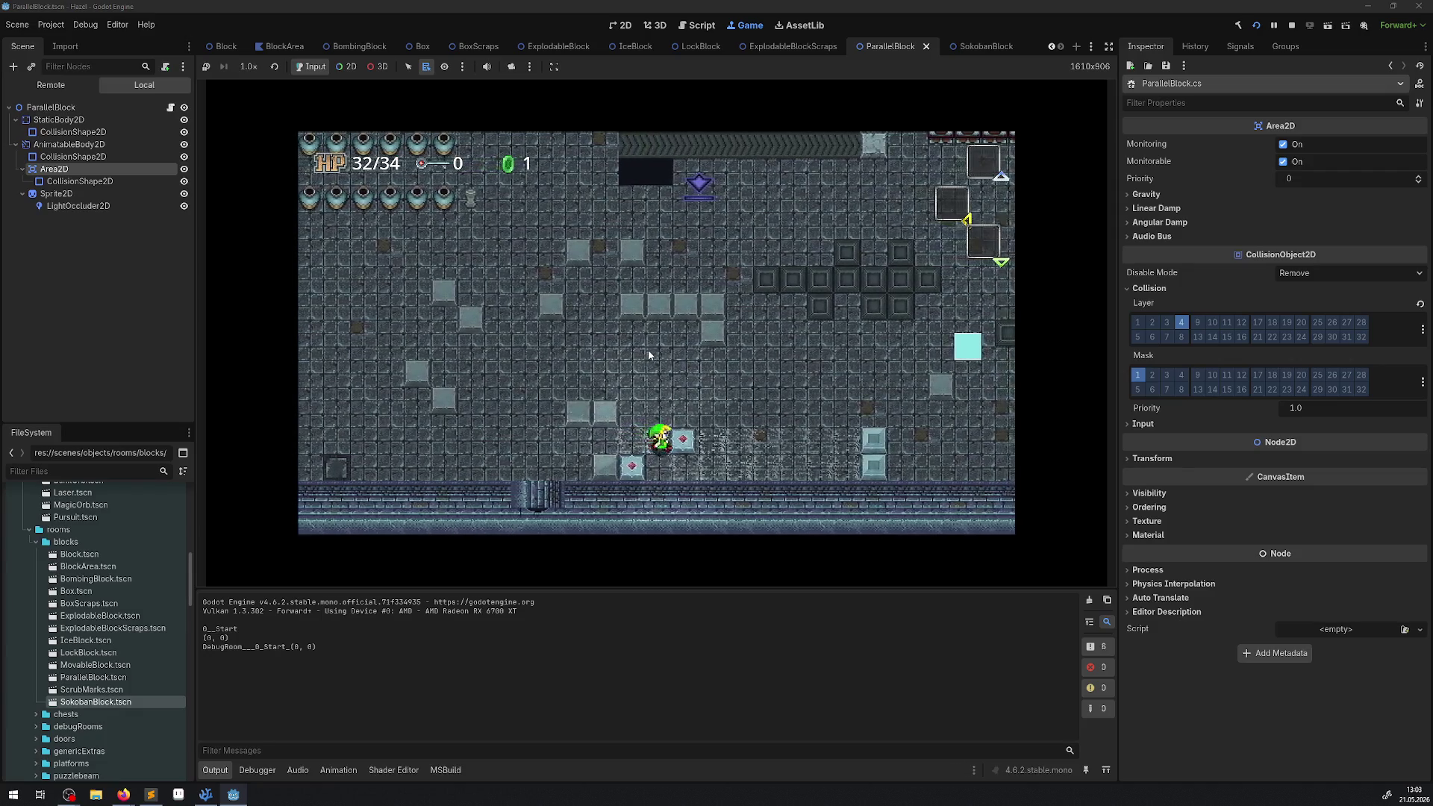
pyautogui.press('Right')
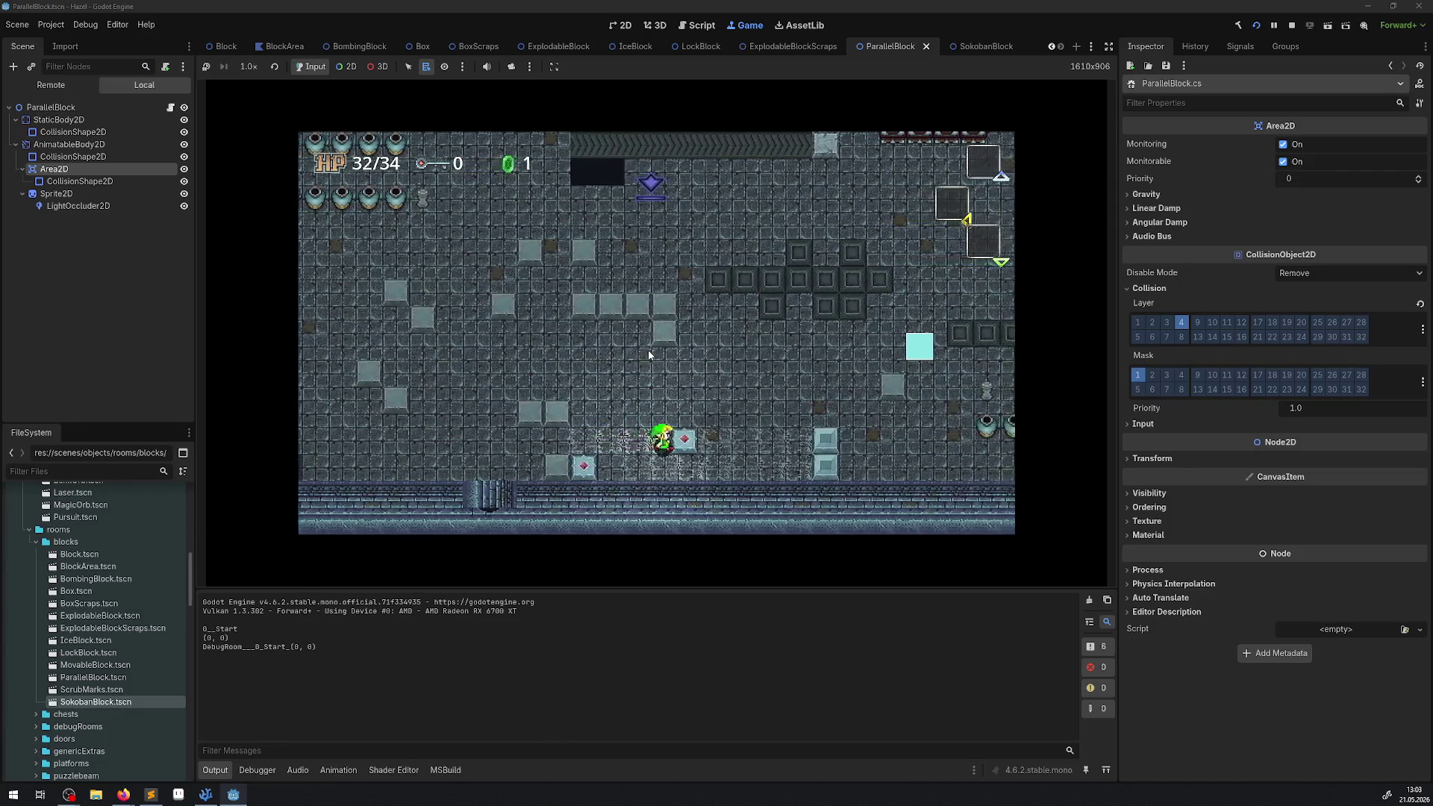
pyautogui.press('Right')
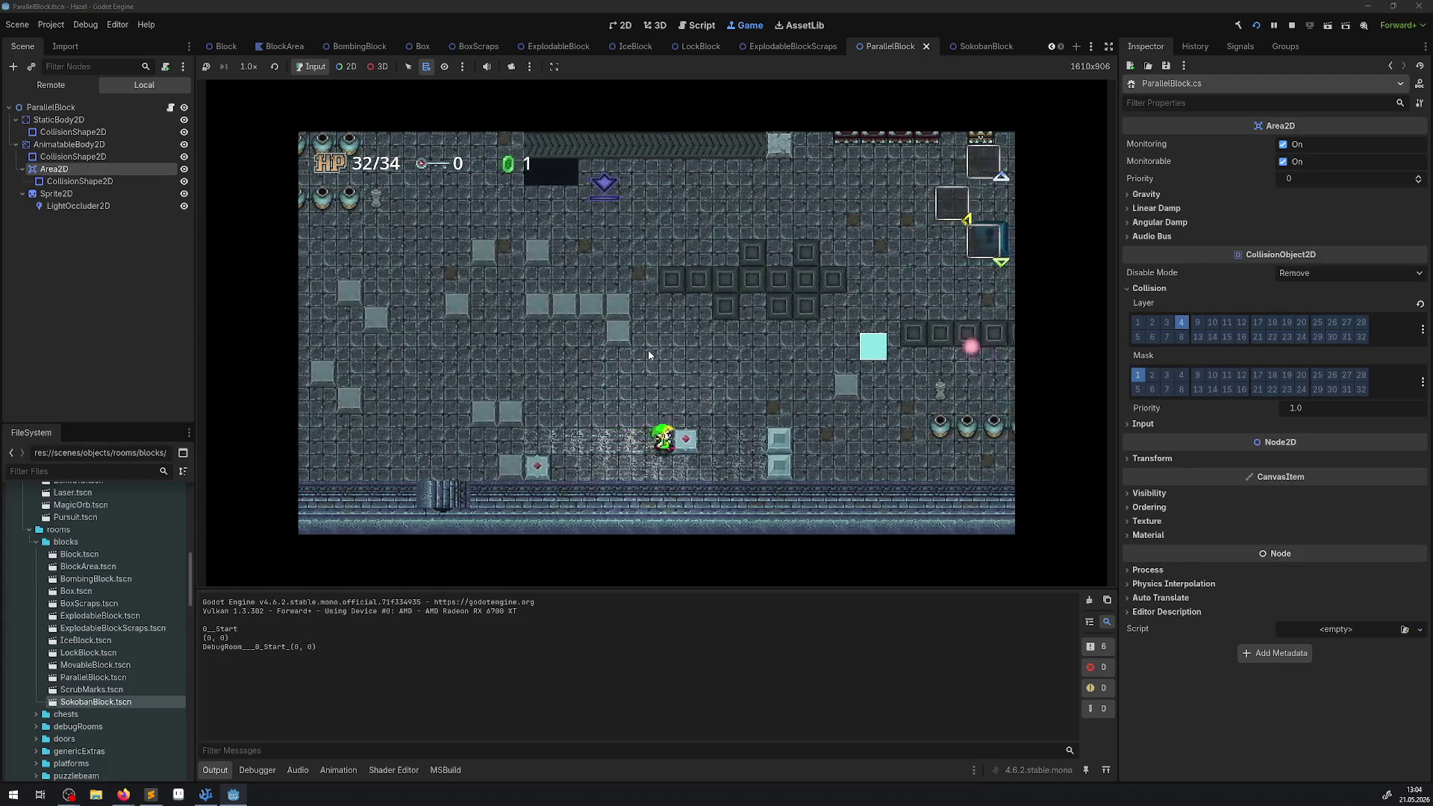
pyautogui.press('Right')
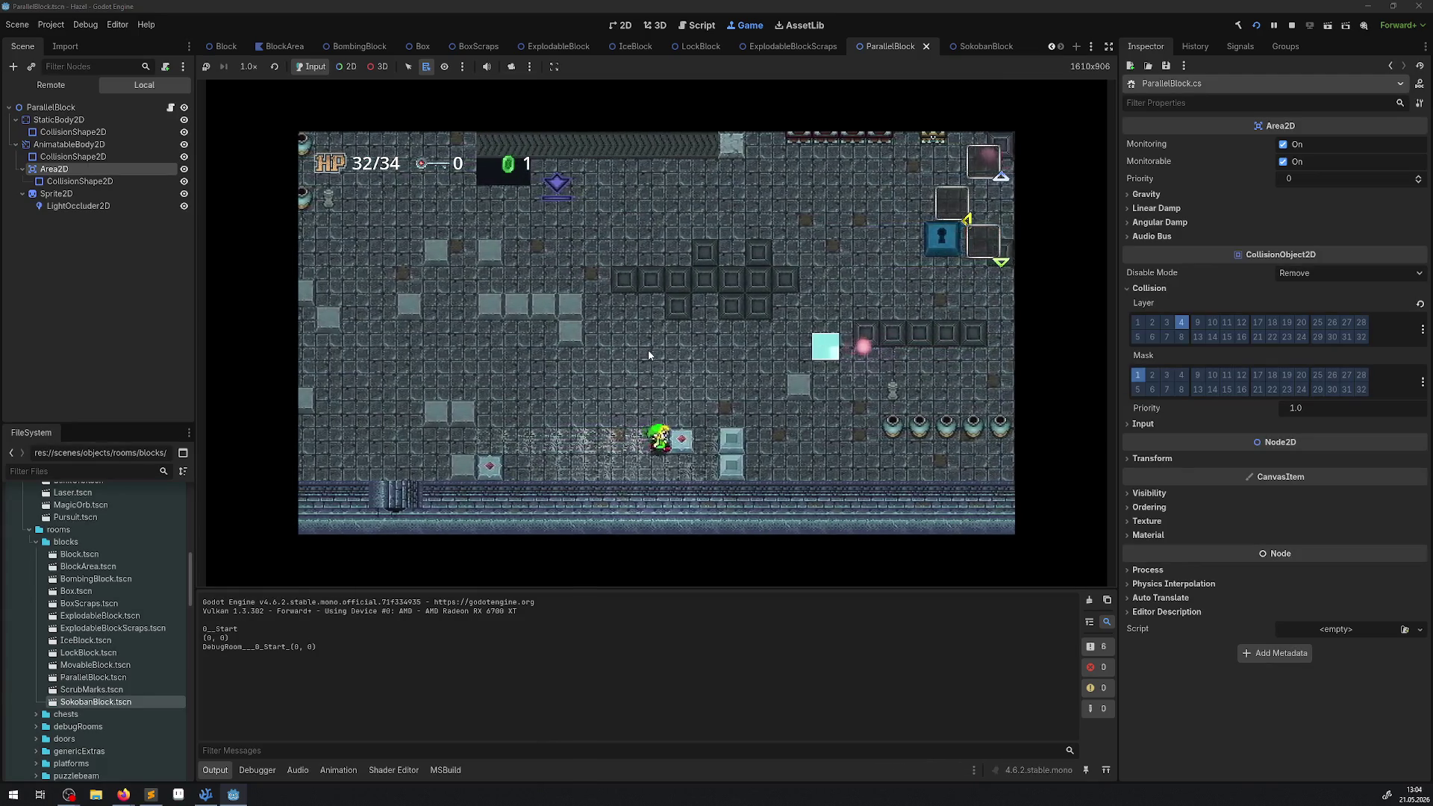
pyautogui.press('Right')
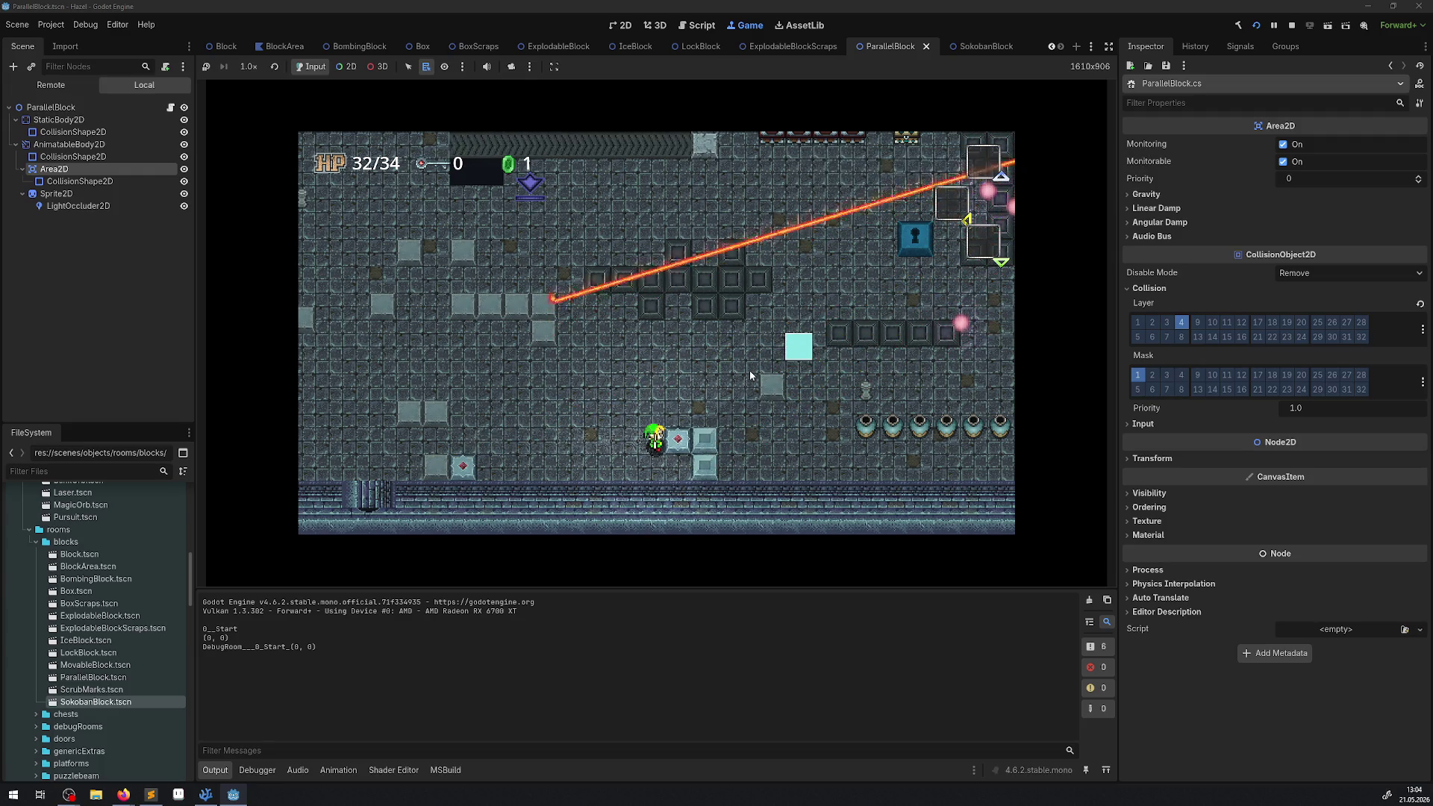
pyautogui.click(1289, 26)
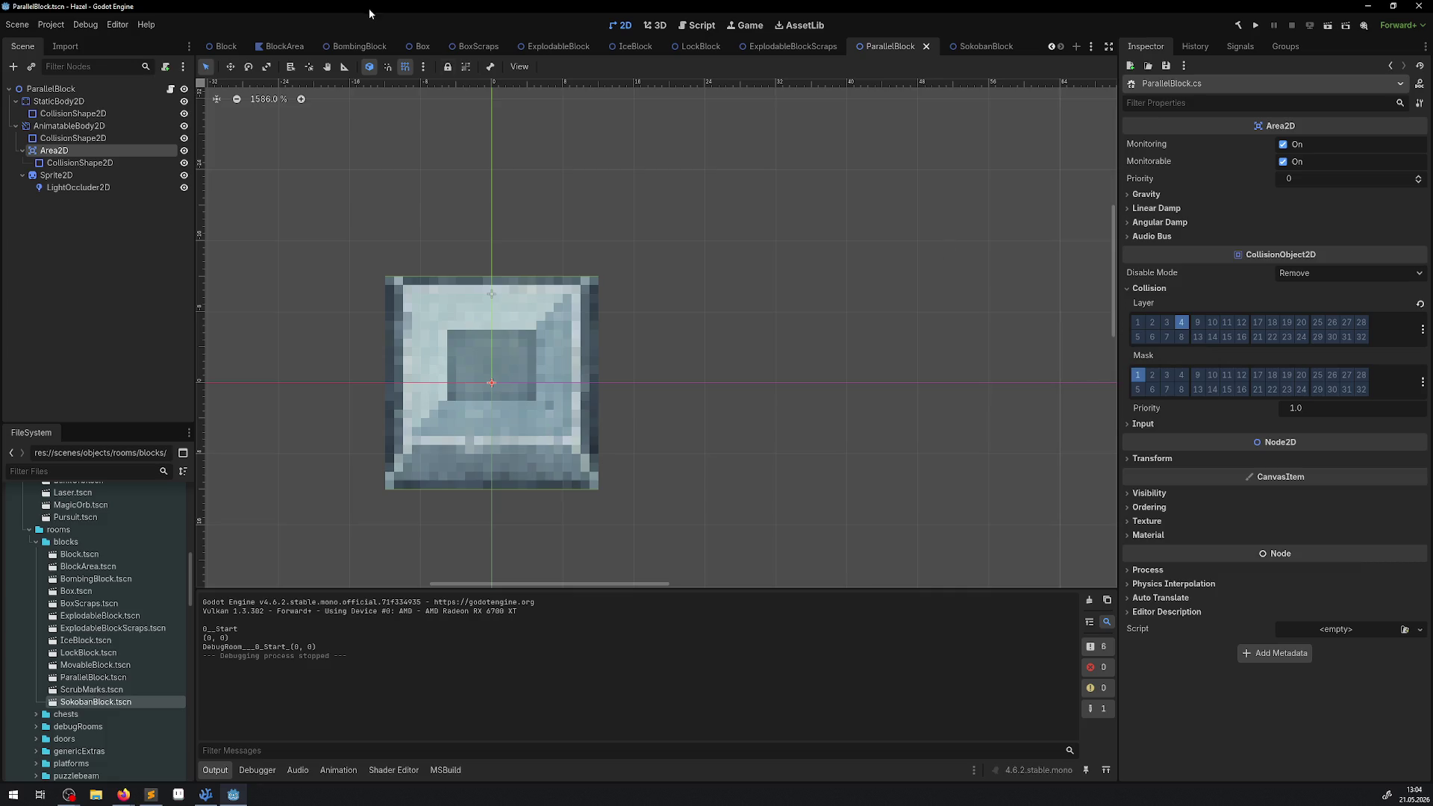
# - In DebugRoom, select both SokobanBlockTriggerSwitch and FloorSwitch3
pyautogui.scroll(4, 366, 47)
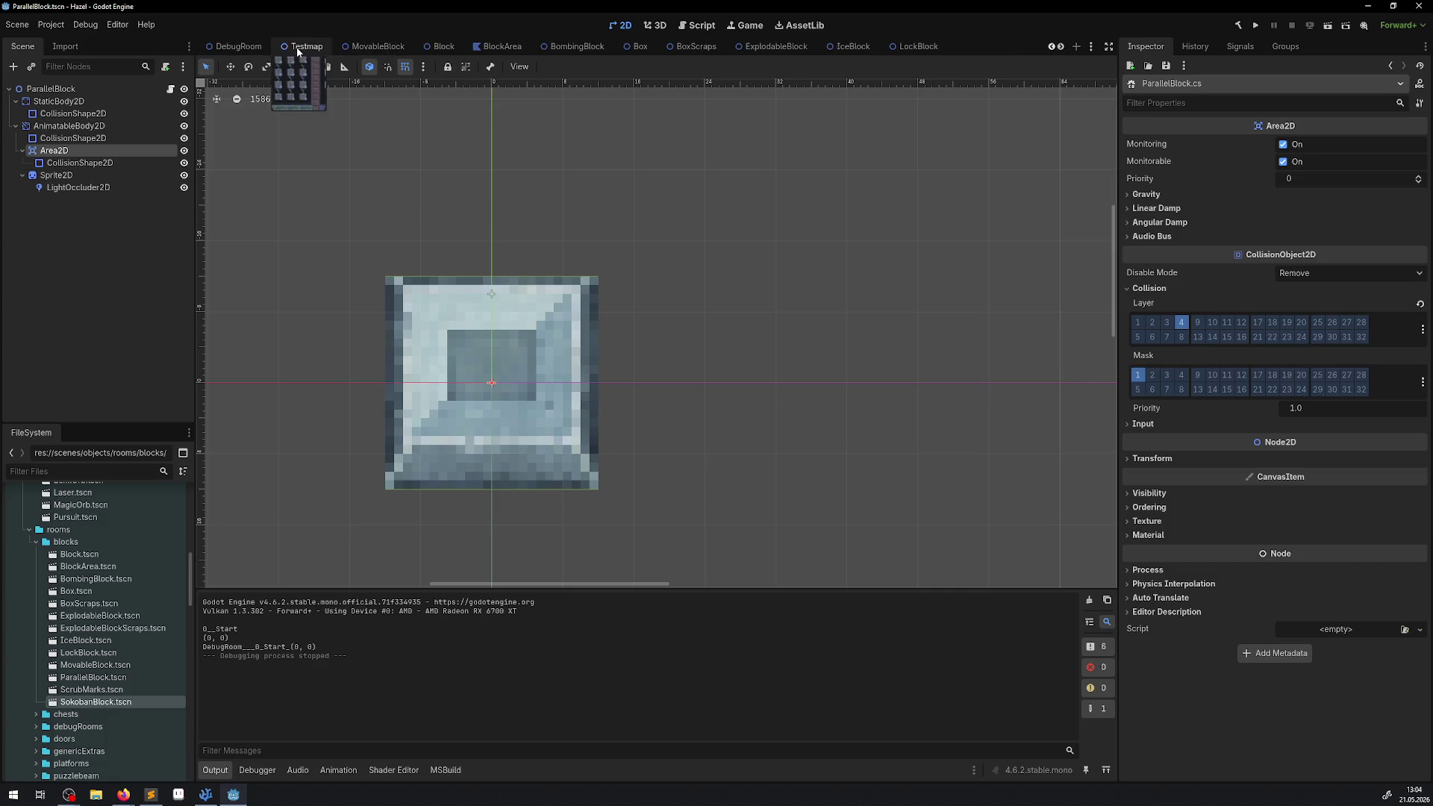
pyautogui.click(306, 46)
pyautogui.scroll(-20, 537, 269)
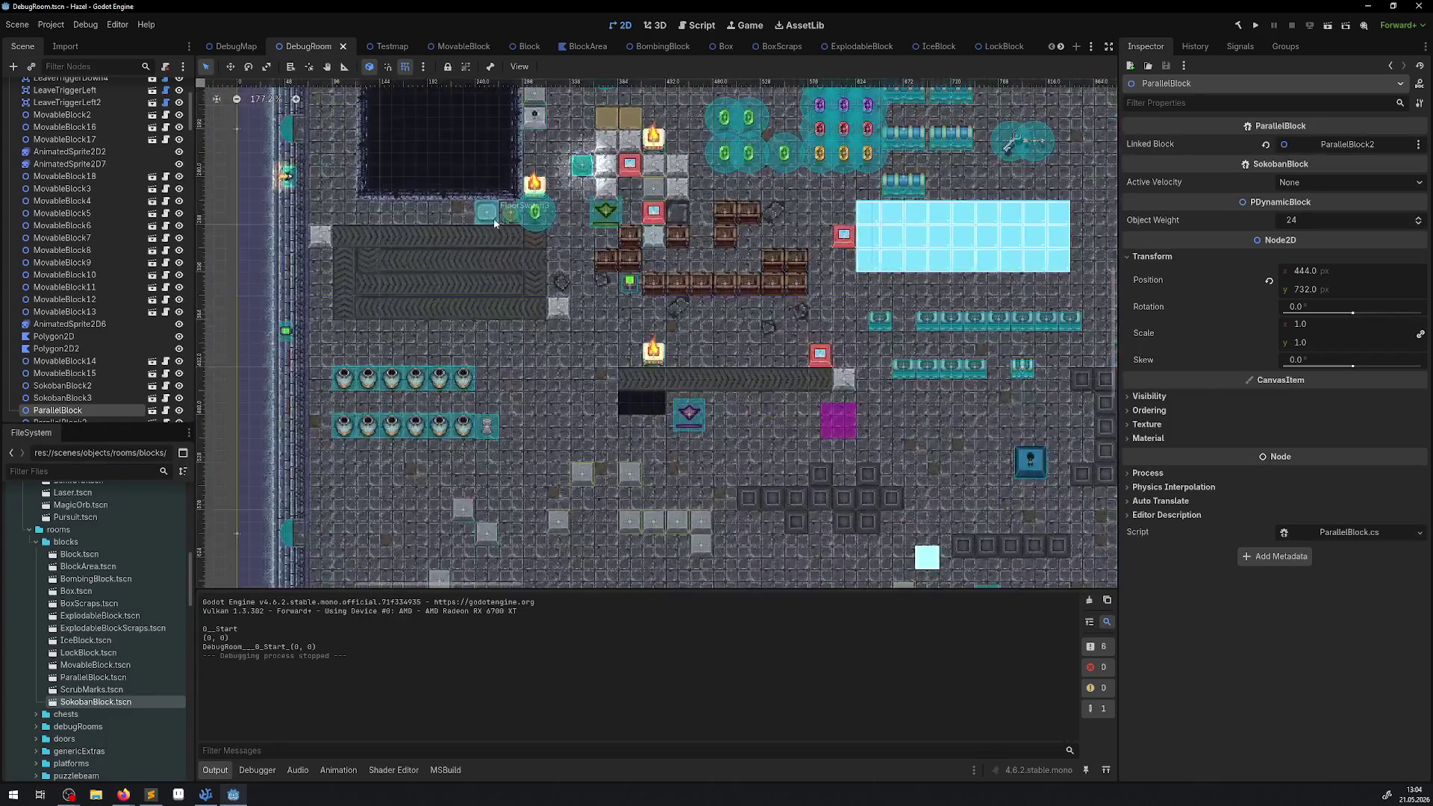
pyautogui.scroll(5, 496, 220)
pyautogui.click(461, 216)
pyautogui.keyDown('shift'); pyautogui.click(525, 209); pyautogui.keyUp('shift')
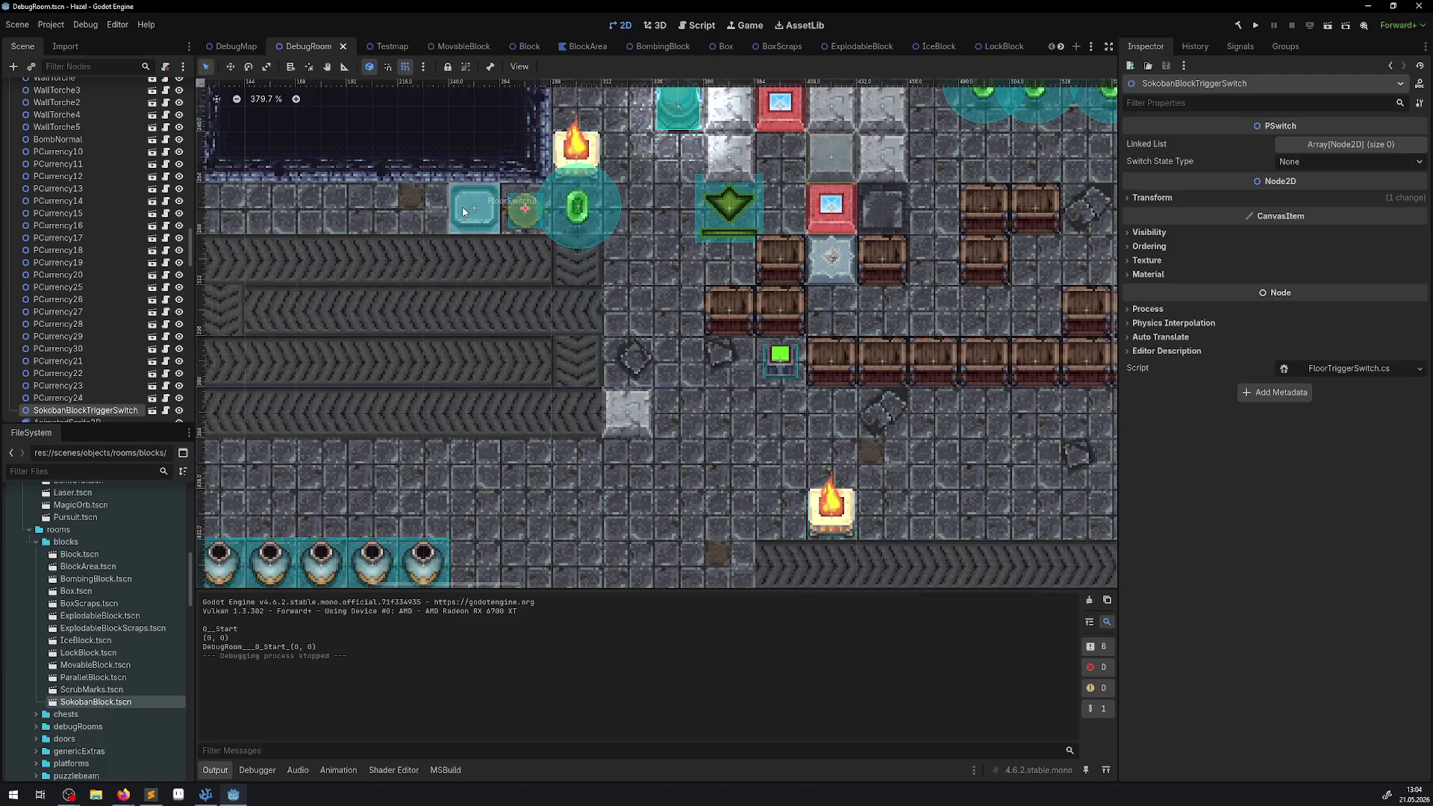
# - Move both switches down into the block area, save DebugRoom, and open SokobanBlockTriggerSwitch's scene
pyautogui.scroll(-6, 500, 235)
pyautogui.moveTo(500, 230)
pyautogui.mouseDown()
pyautogui.moveTo(527, 344)
pyautogui.moveTo(572, 439)
pyautogui.moveTo(581, 426)
pyautogui.mouseUp()
pyautogui.scroll(6, 581, 426)
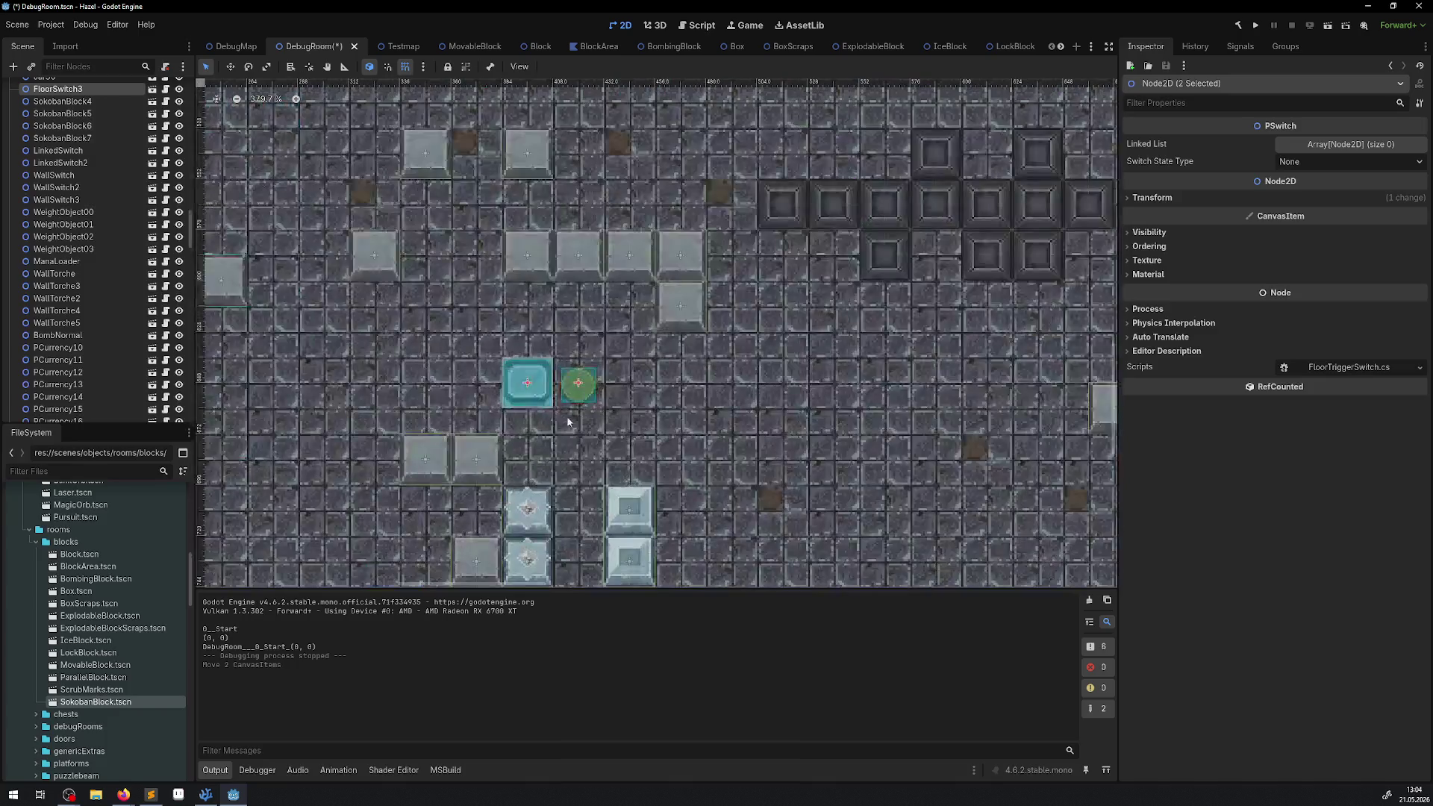
pyautogui.moveTo(522, 376)
pyautogui.mouseDown()
pyautogui.moveTo(490, 409)
pyautogui.moveTo(463, 409)
pyautogui.mouseUp()
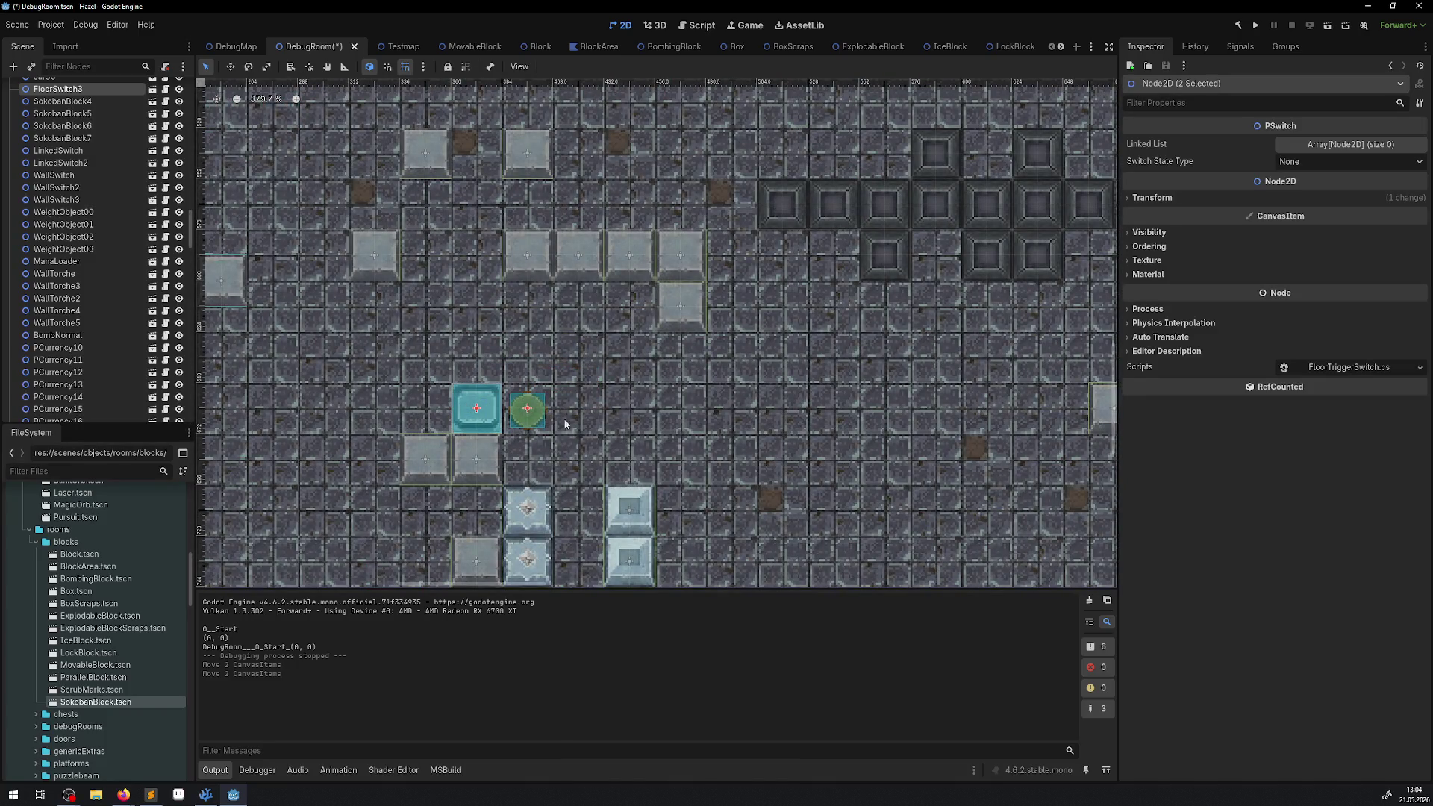
pyautogui.hotkey('ctrl', 's')
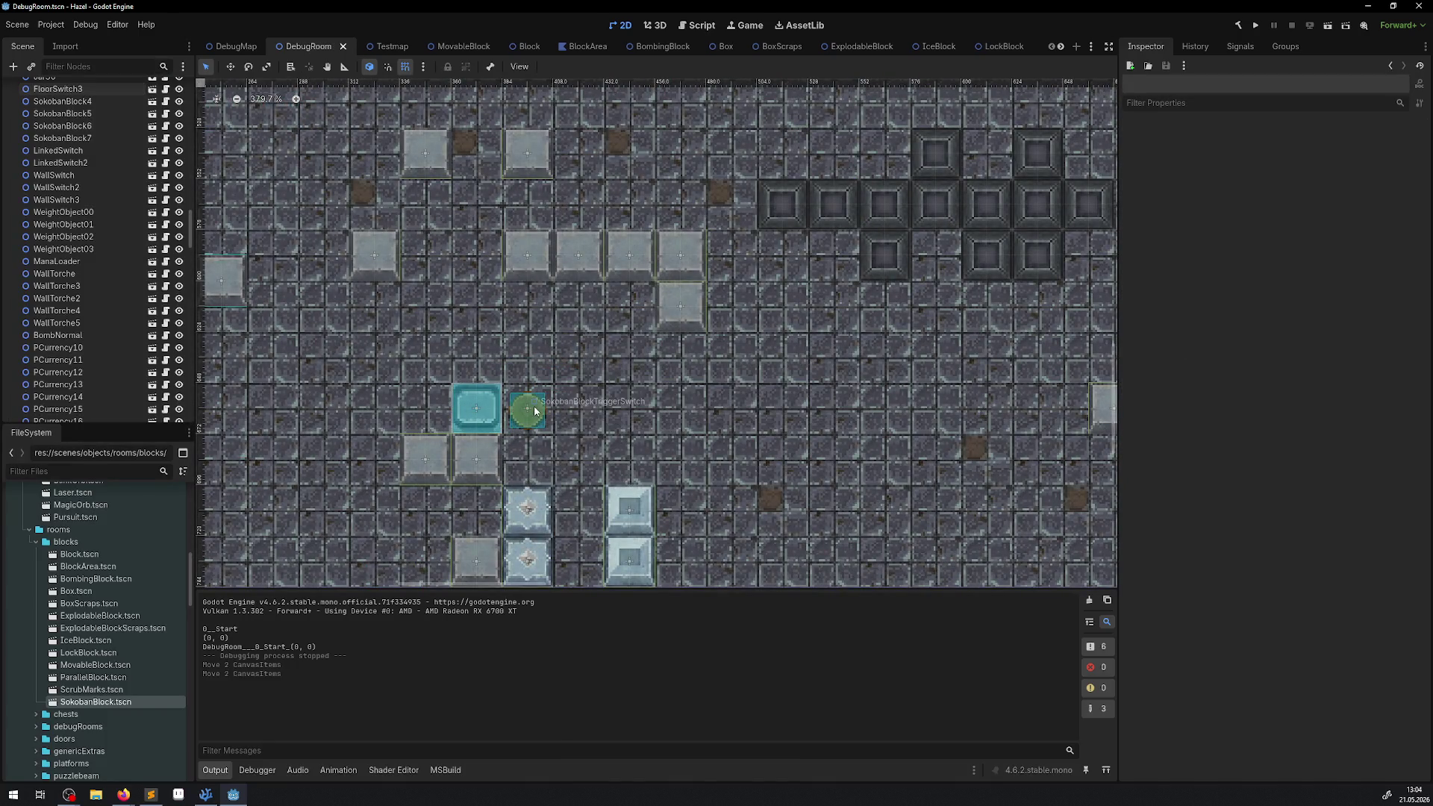
pyautogui.click(511, 406)
pyautogui.click(153, 409)
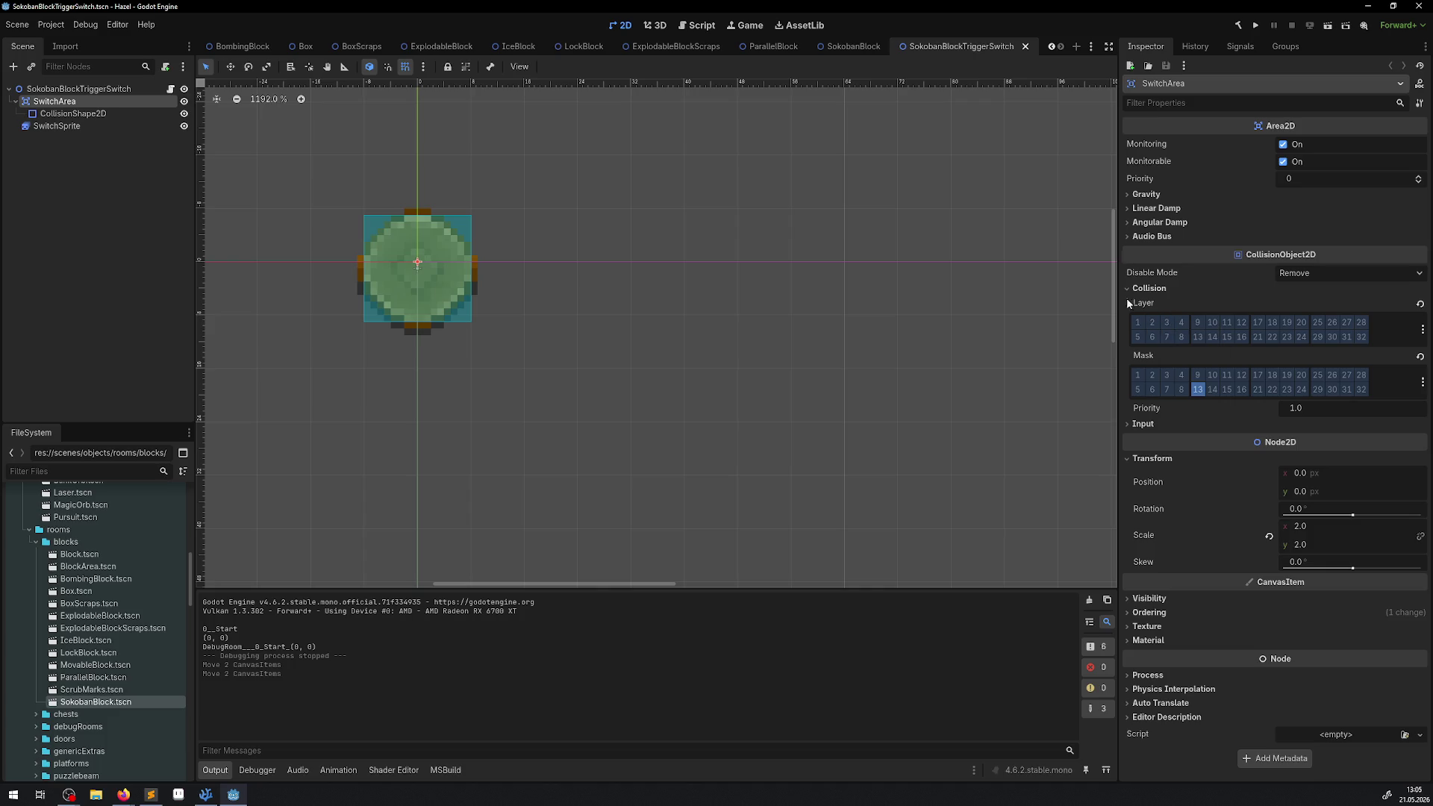
# - From DebugRoom, open the FloorSwitch scene and its FloorSwitch.cs script in VS Code
pyautogui.scroll(5, 246, 46)
pyautogui.click(301, 47)
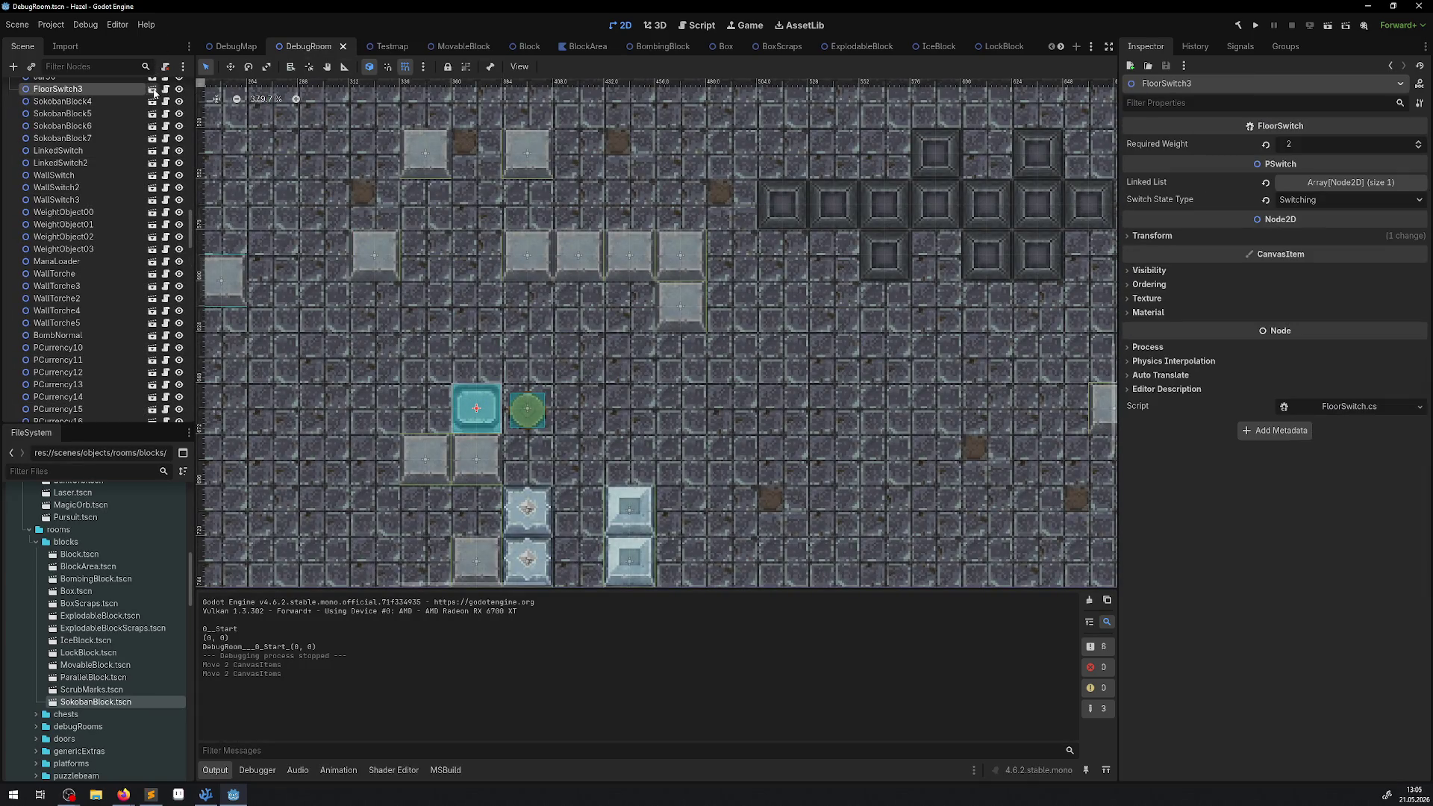
pyautogui.click(153, 88)
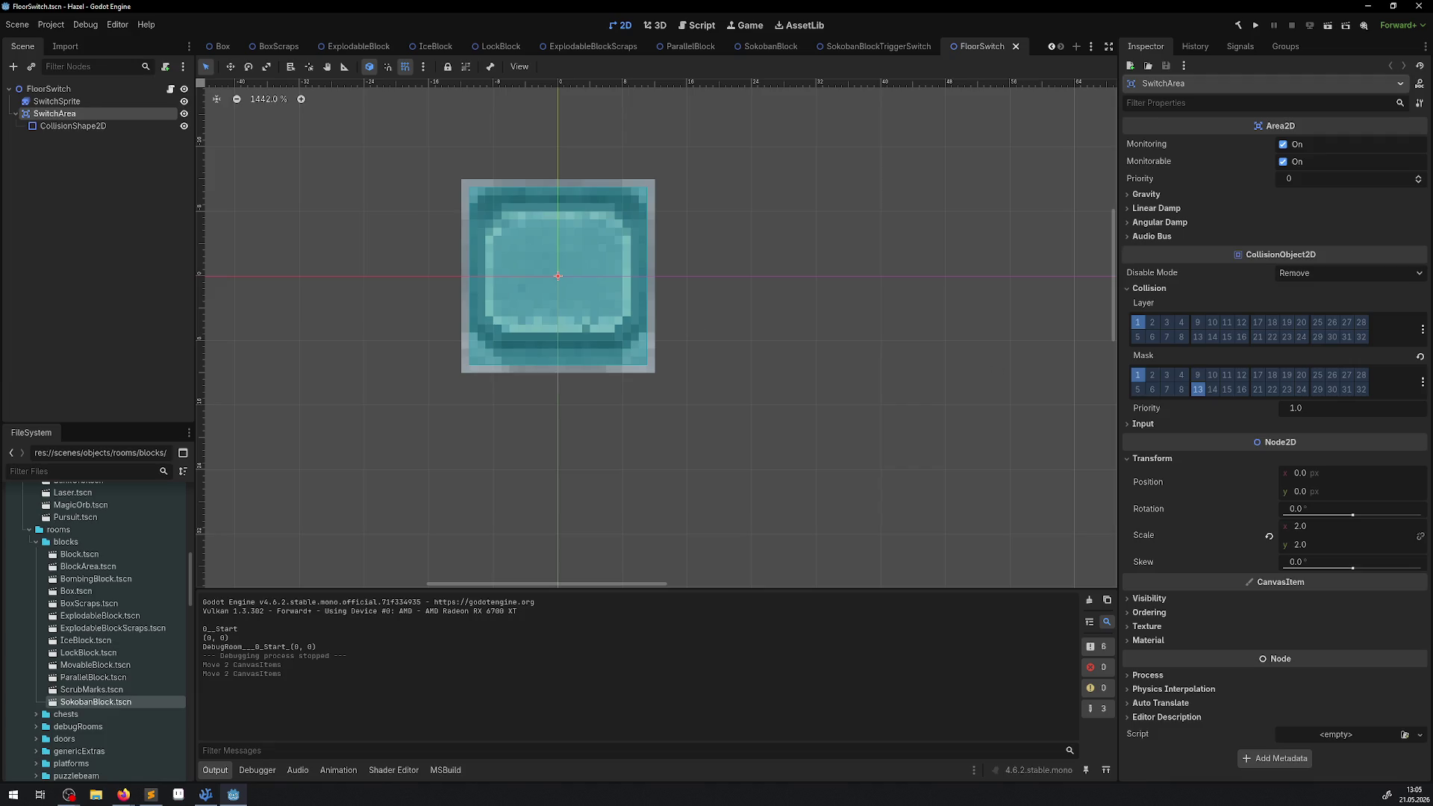
pyautogui.hotkey('alt', 'Tab')
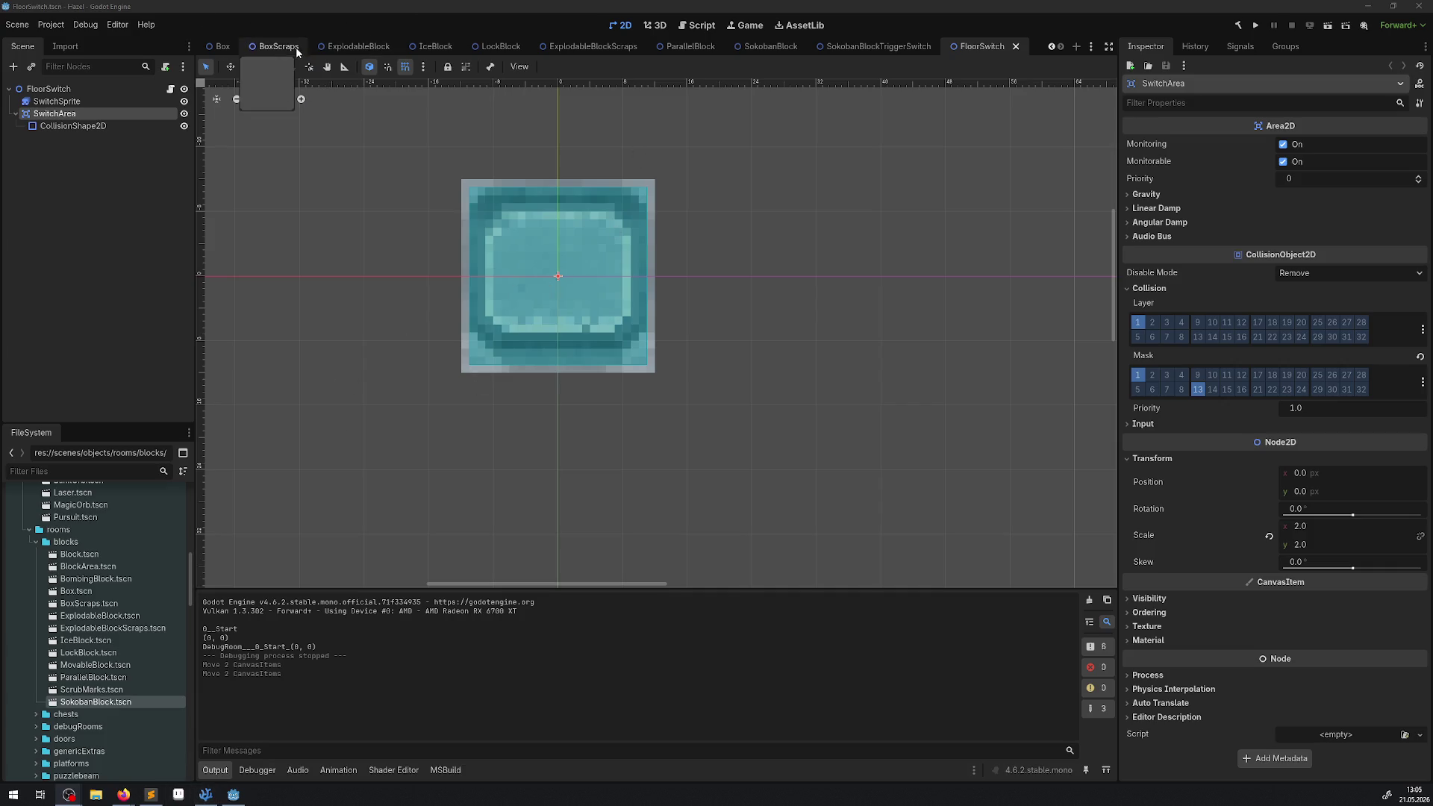
pyautogui.scroll(5, 280, 49)
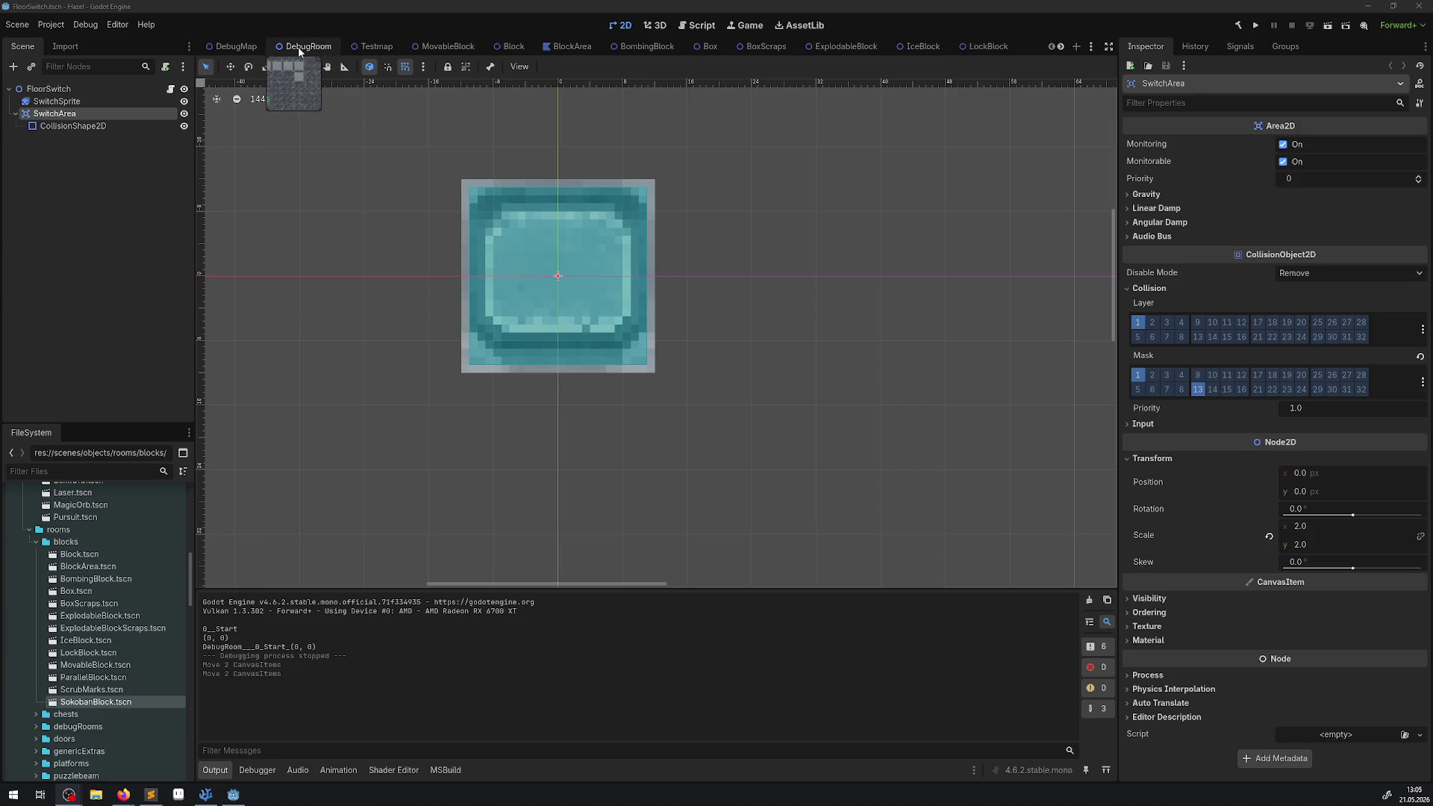
pyautogui.click(169, 89)
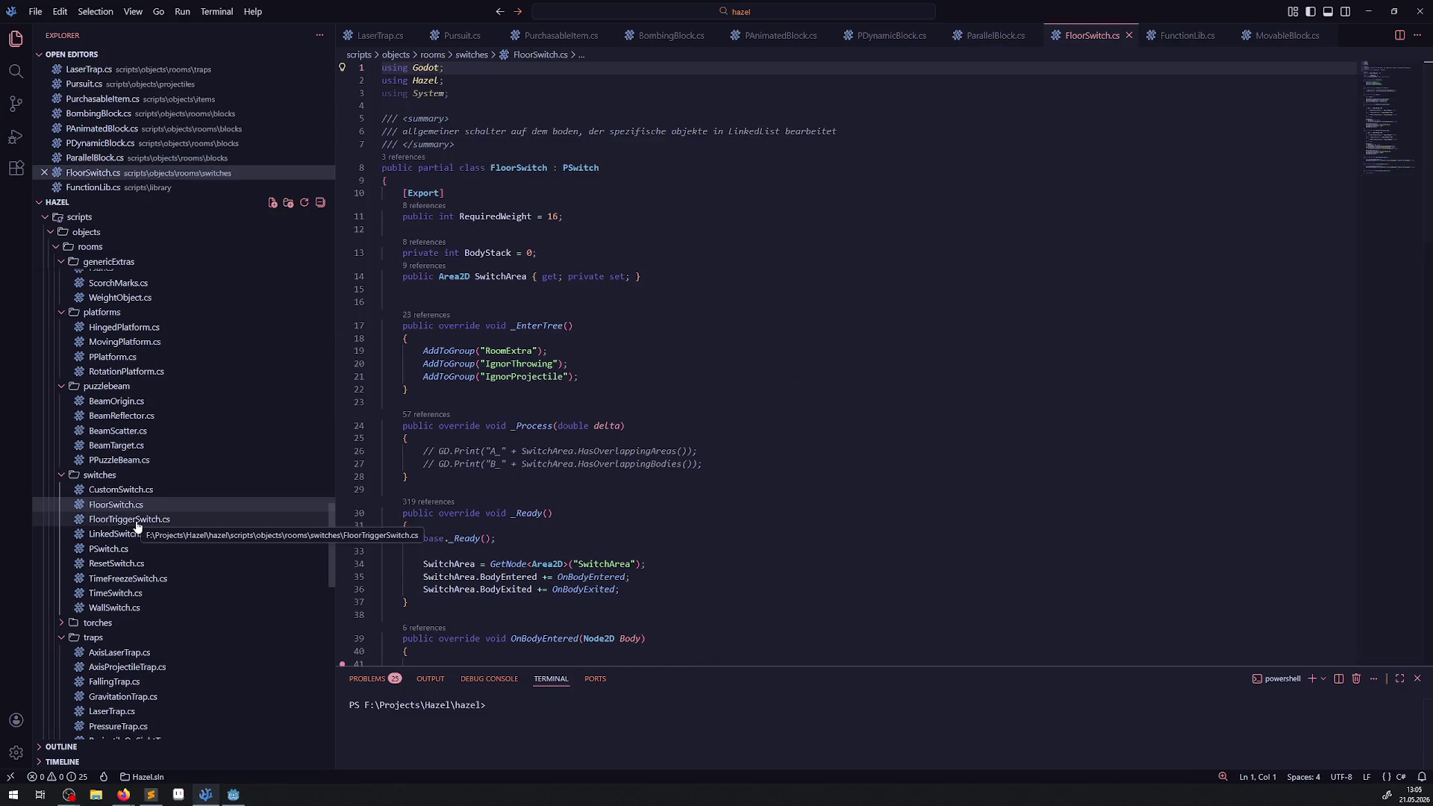
# - Read FloorTriggerSwitch.cs's OnBodyEntered logic, then go back to Godot
pyautogui.click(136, 522)
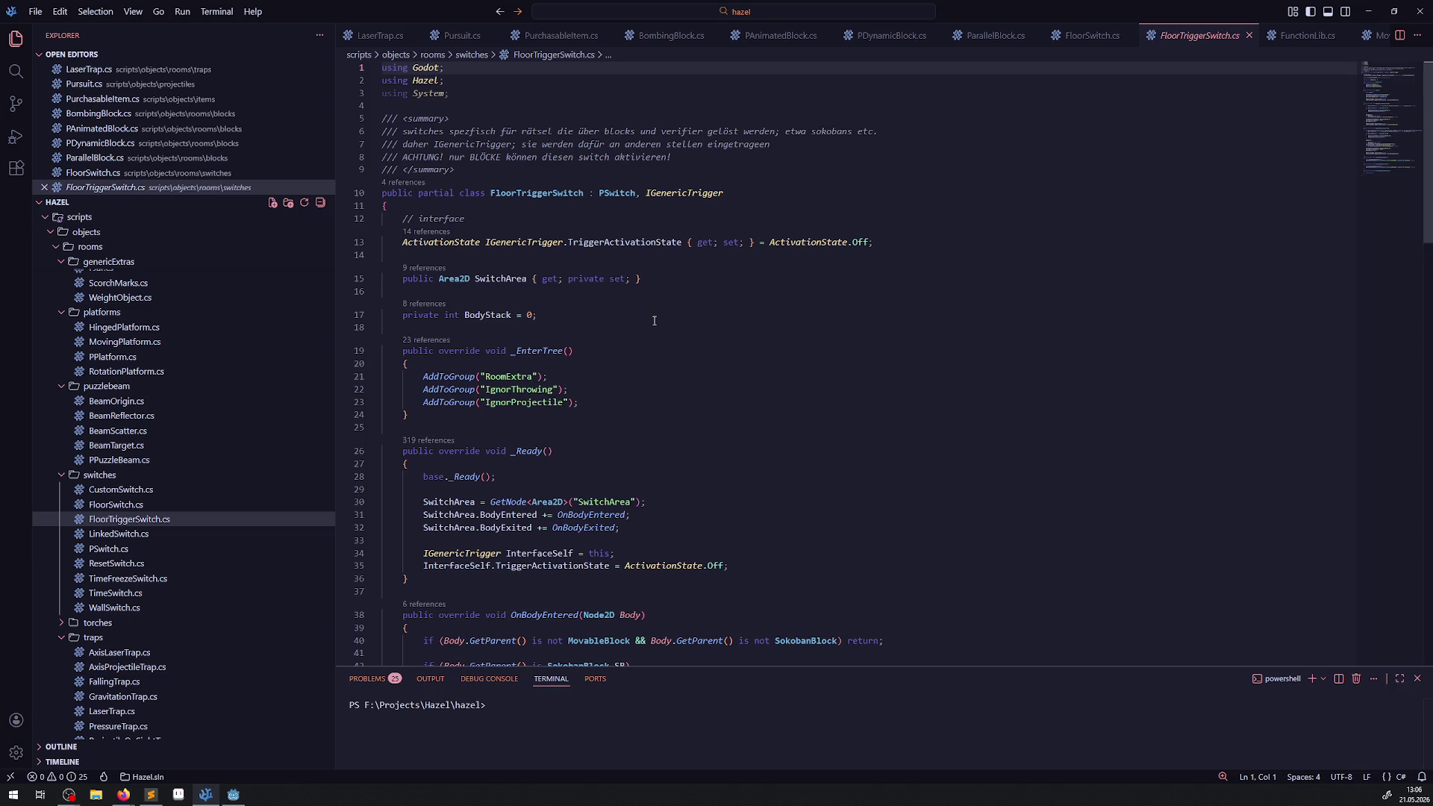
pyautogui.scroll(-3, 654, 320)
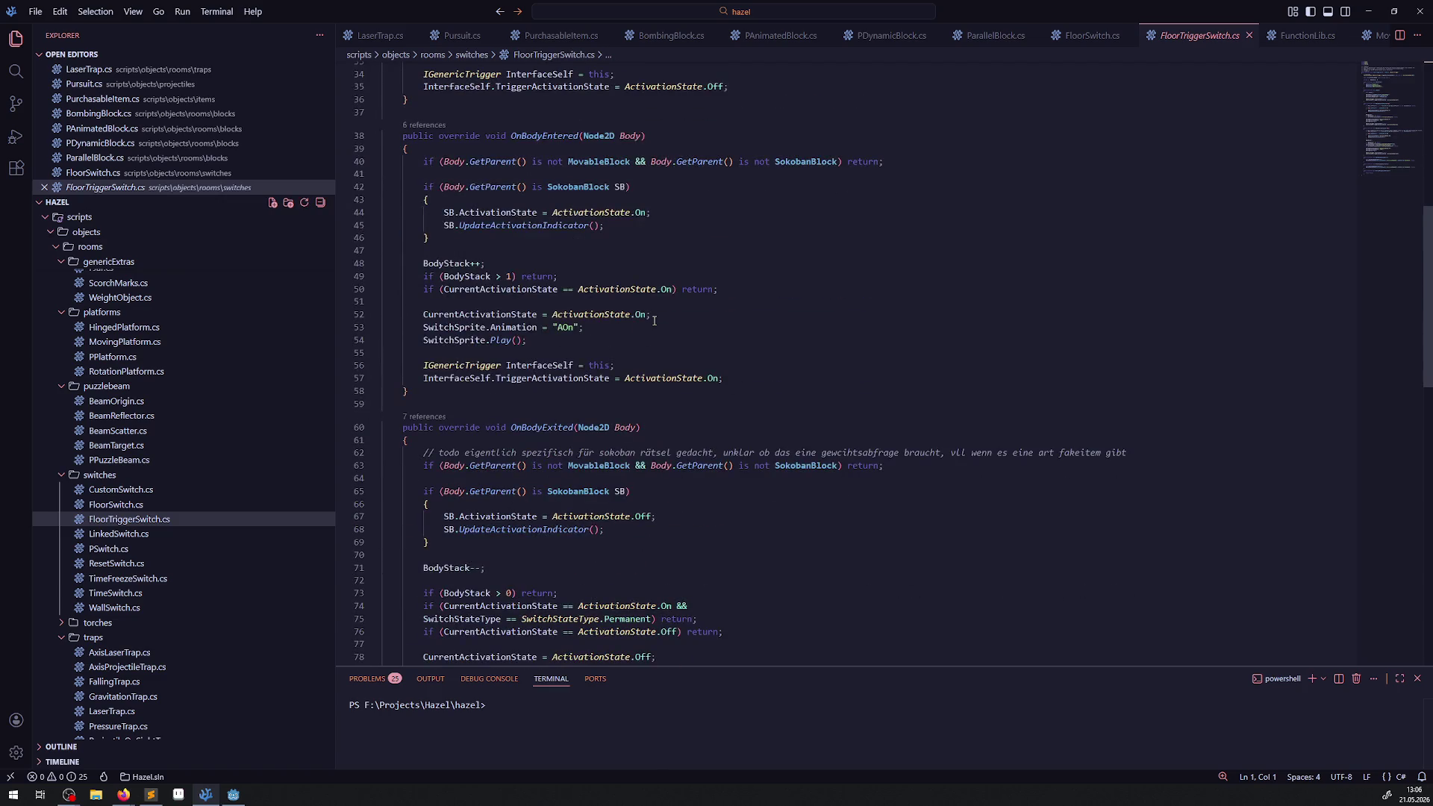
pyautogui.moveTo(606, 314)
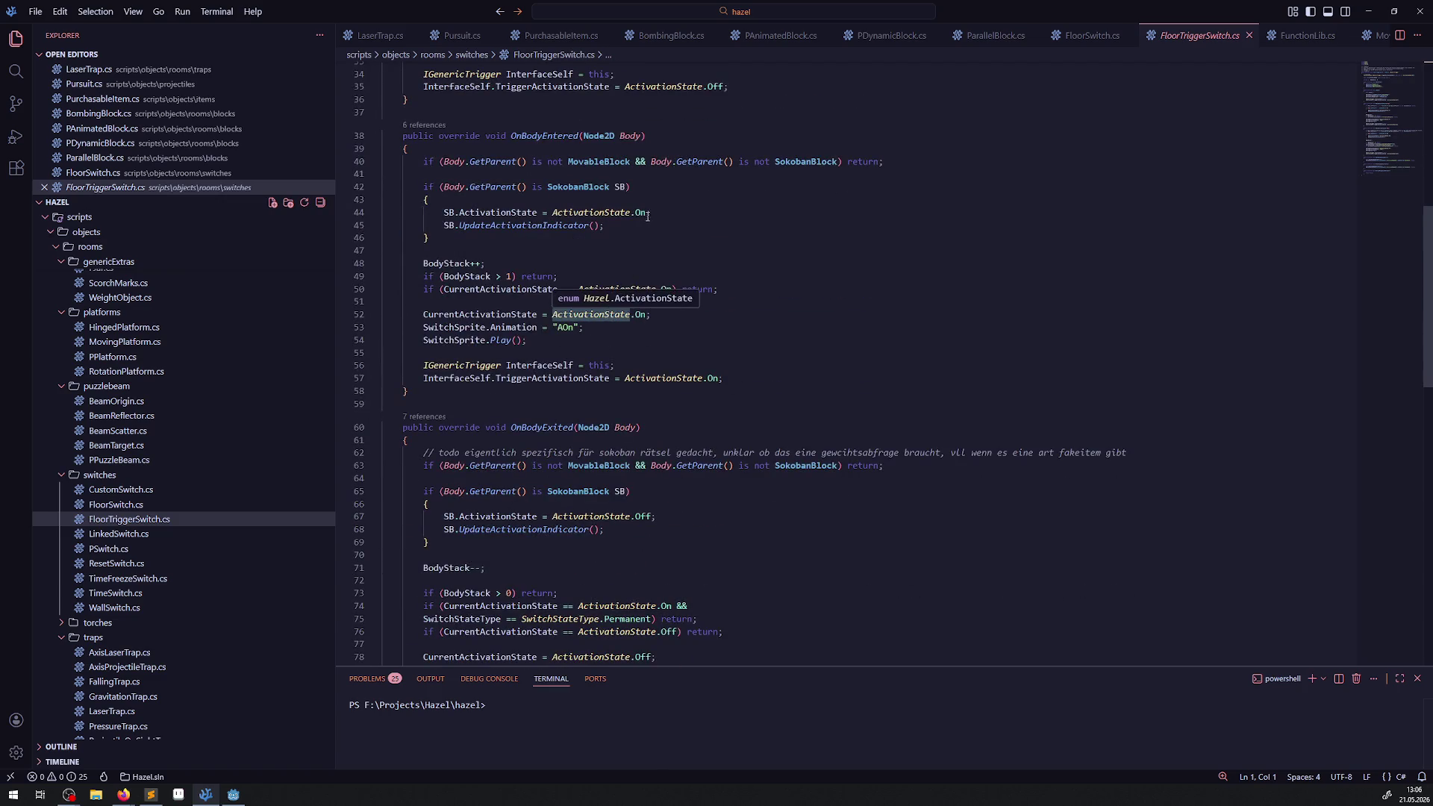
pyautogui.click(235, 799)
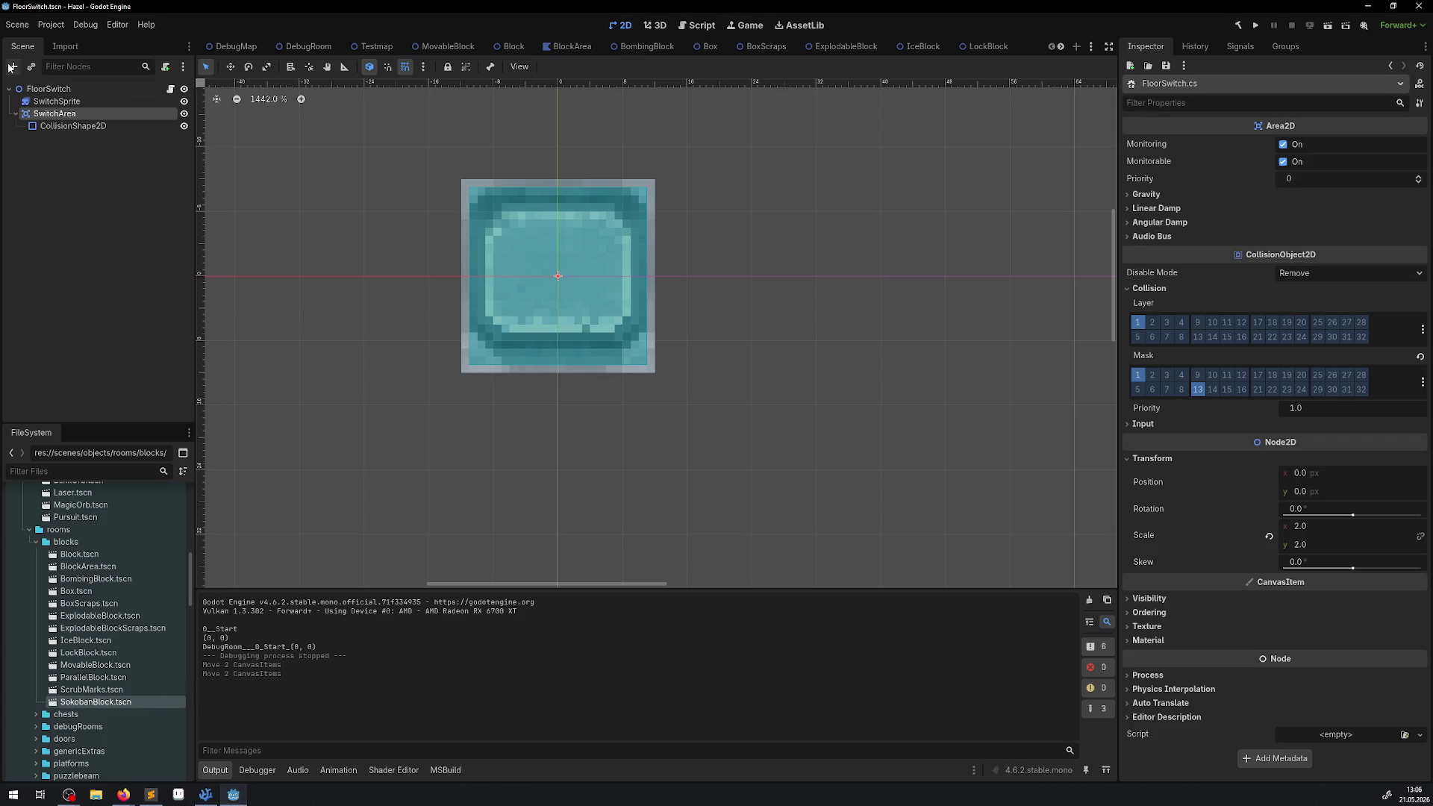
# - Open SokobanBlockTriggerSwitch.tscn from the switches folder and select its root node
pyautogui.click(87, 93)
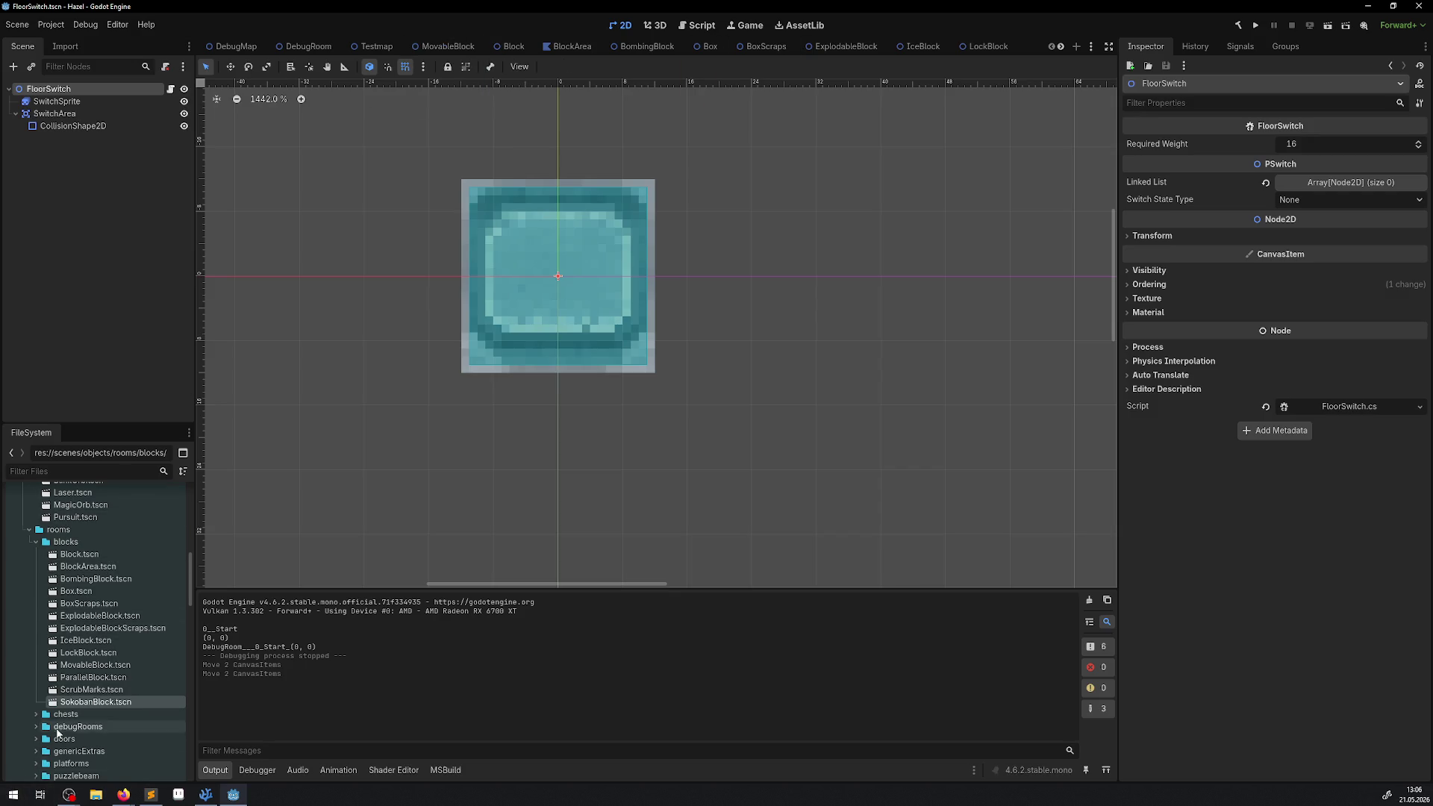
pyautogui.scroll(-5, 30, 732)
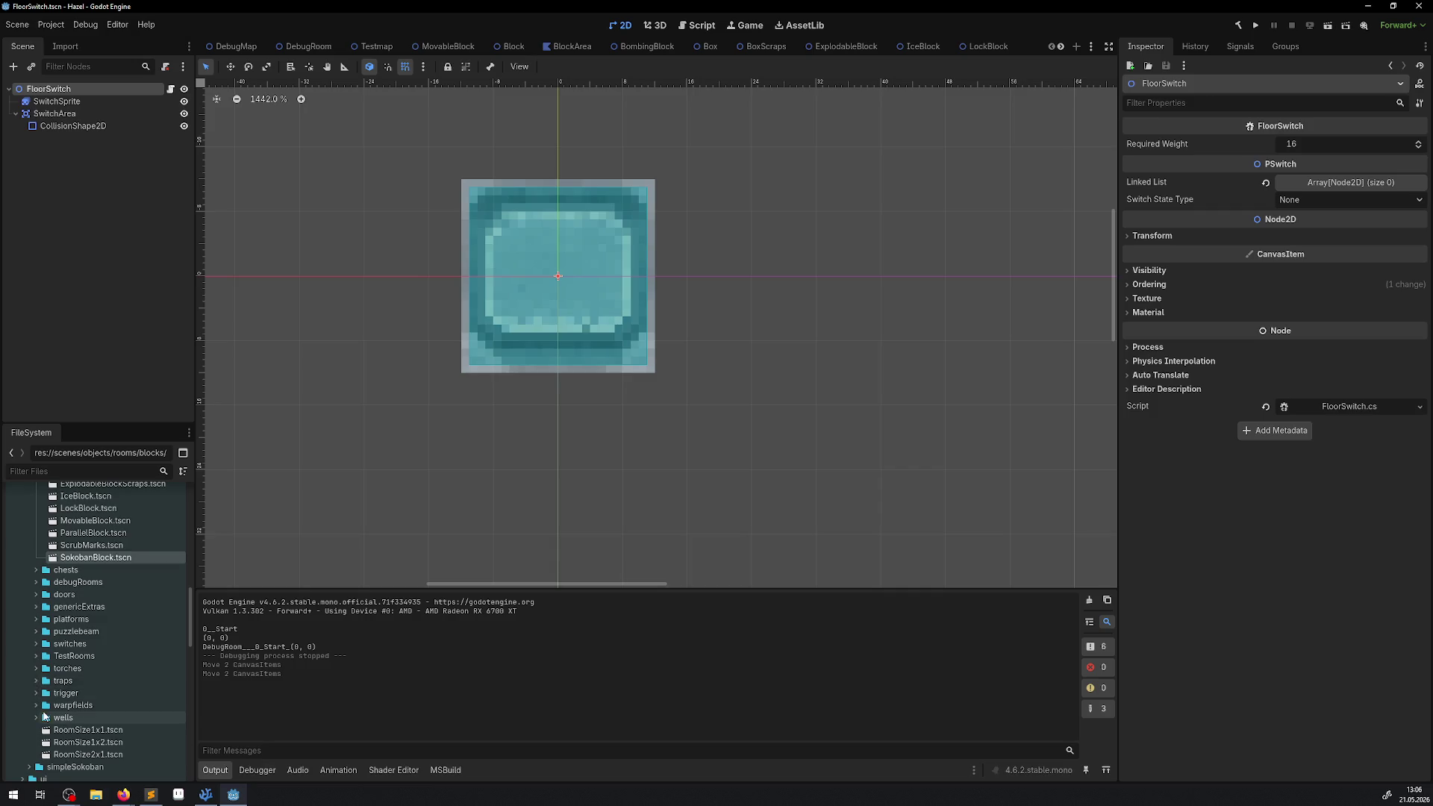
pyautogui.click(38, 644)
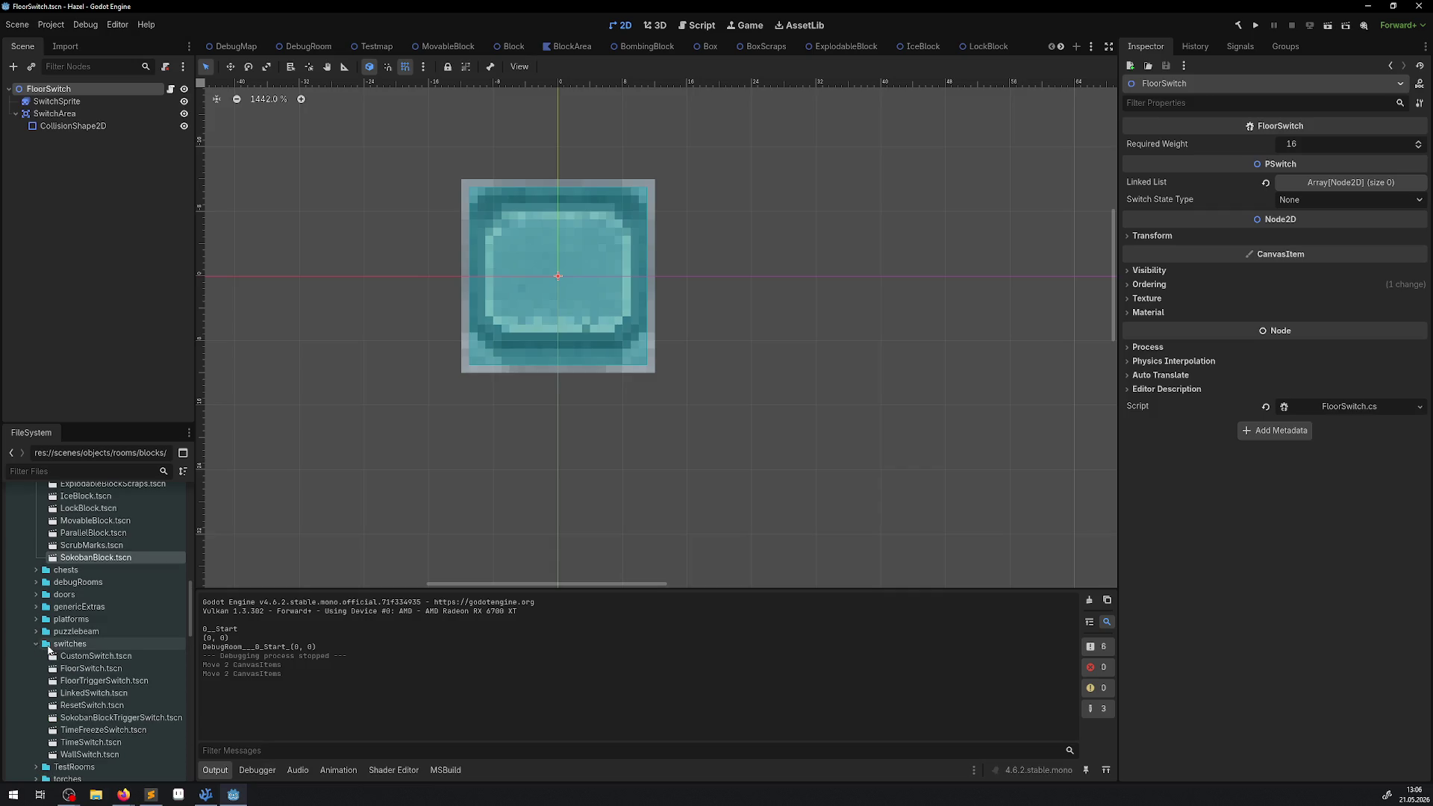
pyautogui.scroll(-1, 119, 657)
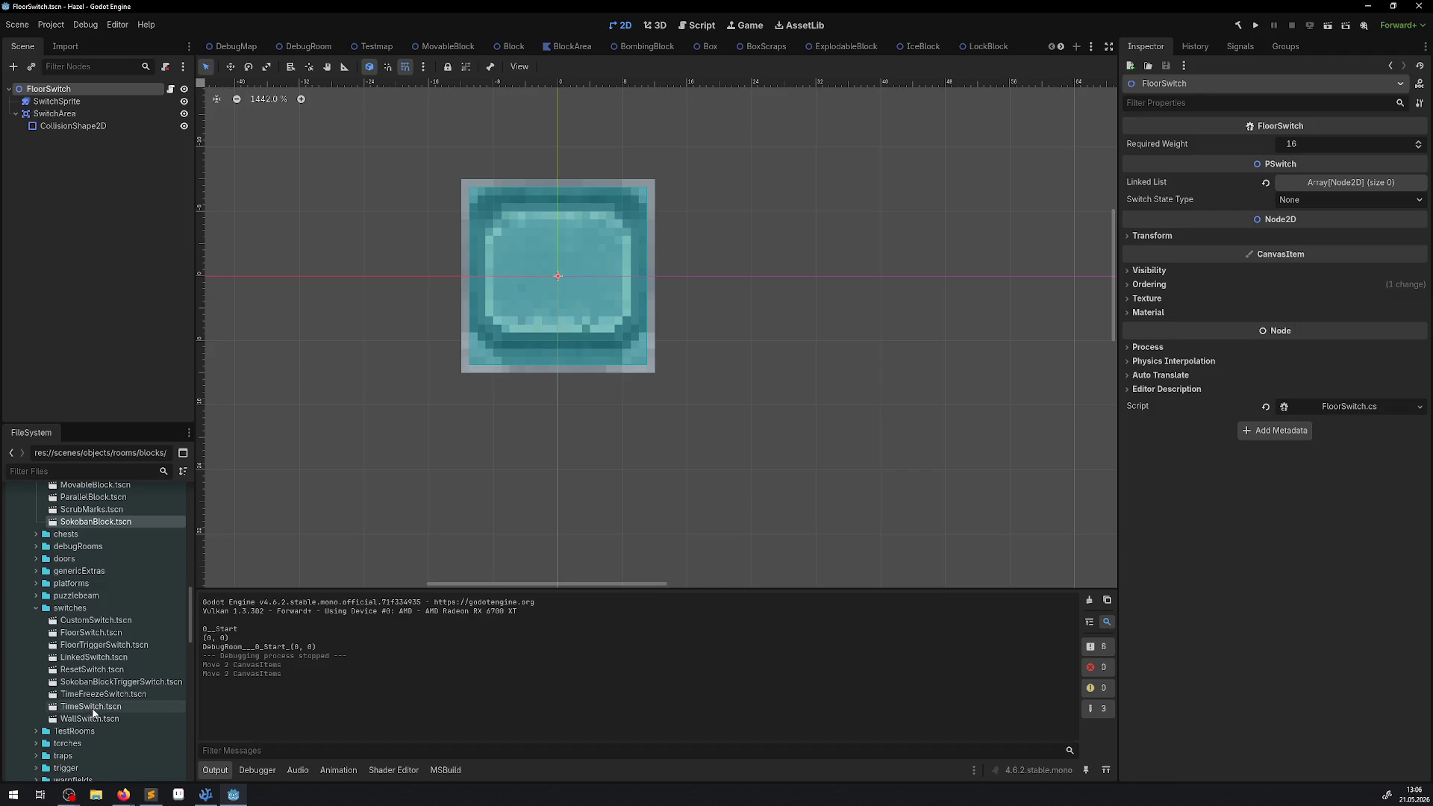
pyautogui.doubleClick(103, 683)
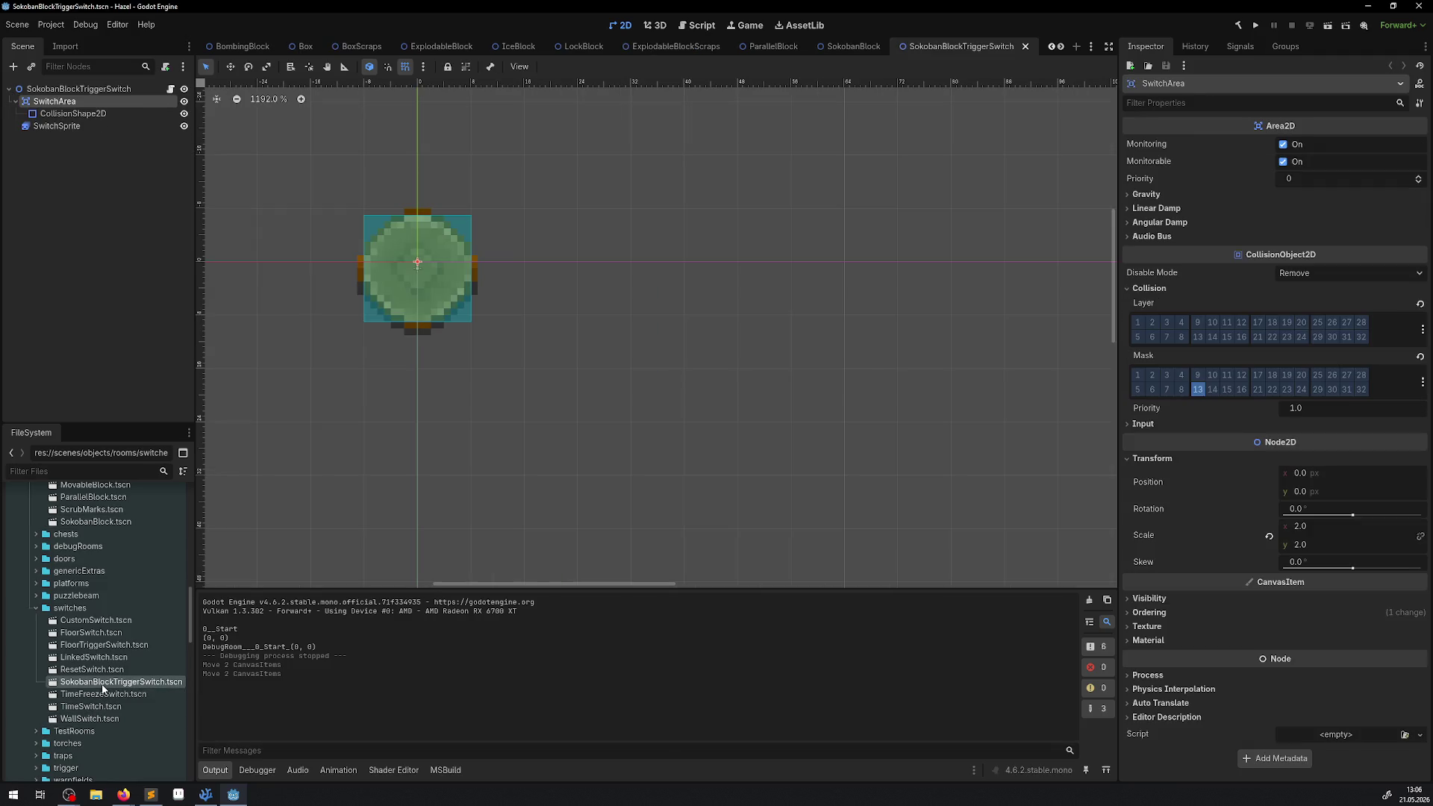
pyautogui.click(75, 89)
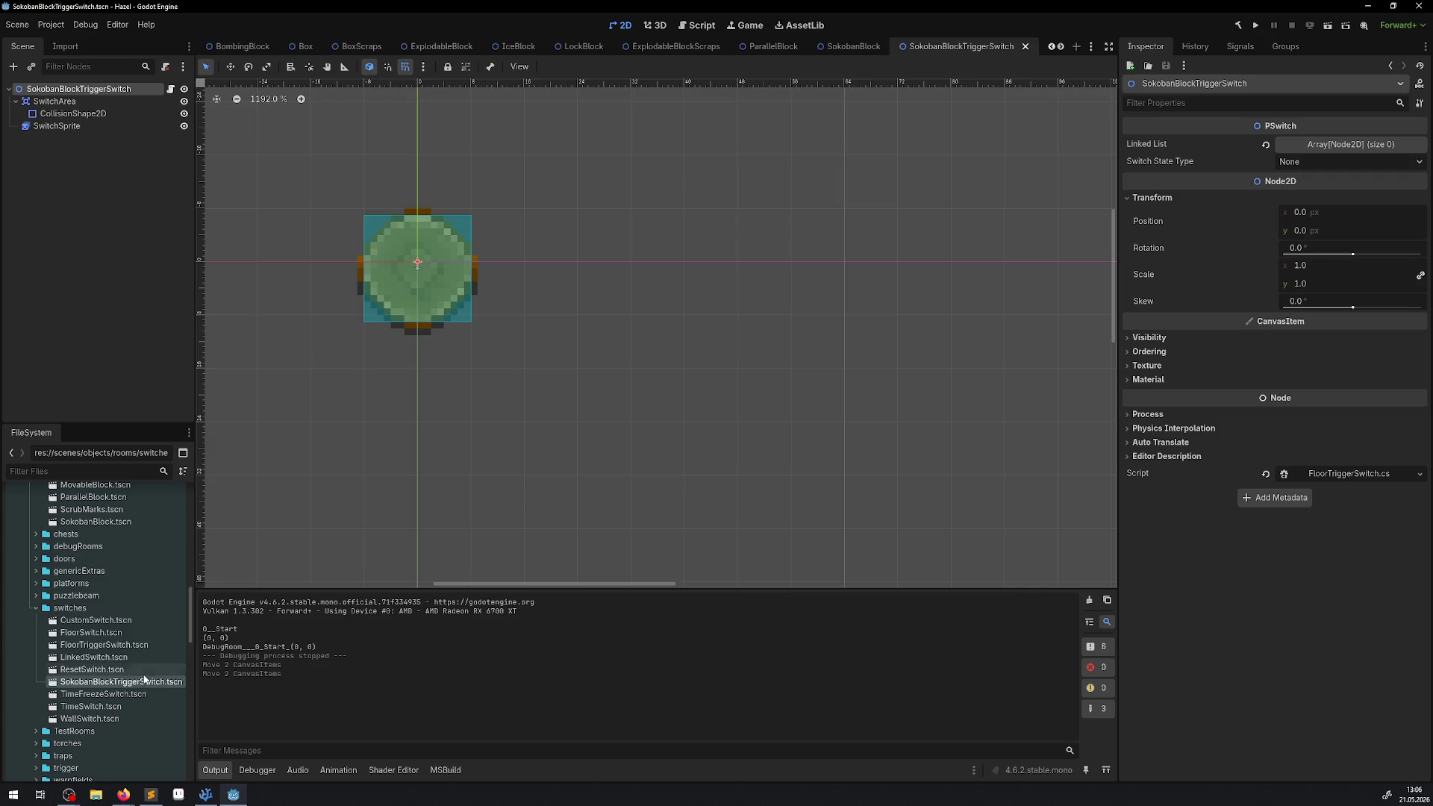
# - Open FloorTriggerSwitch.tscn and inspect its SwitchArea collision layers/mask and SwitchSprite animations
pyautogui.doubleClick(105, 645)
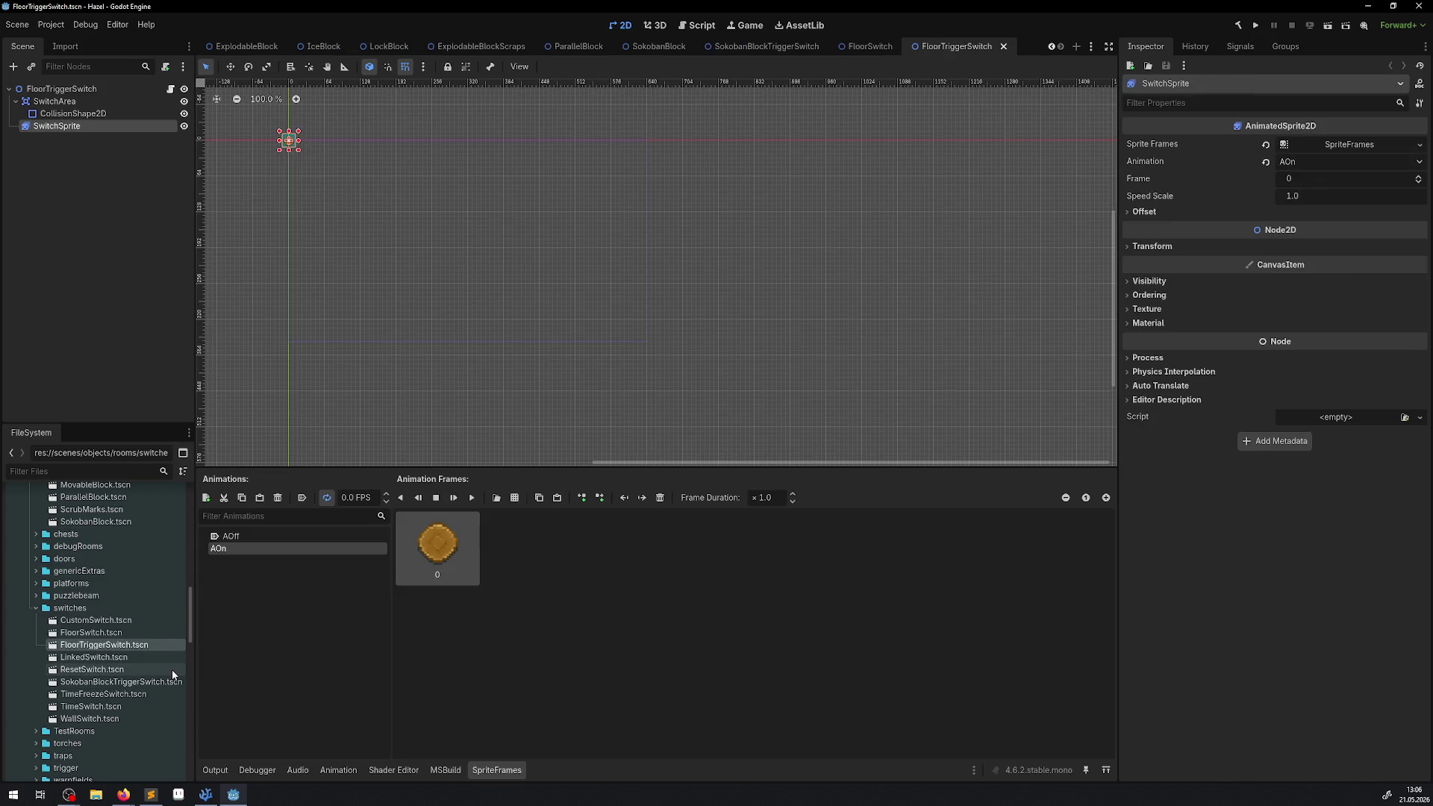
pyautogui.doubleClick(135, 682)
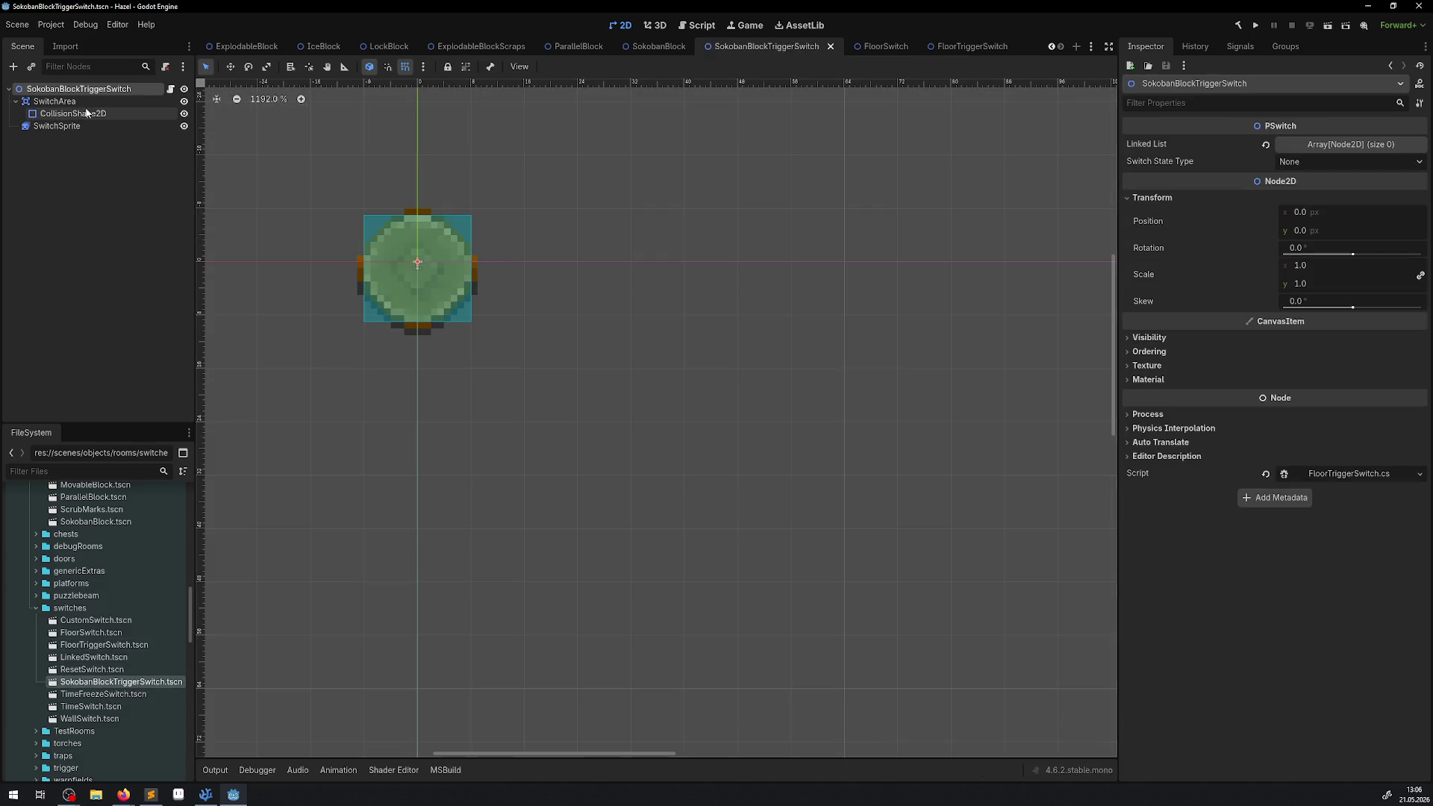
pyautogui.doubleClick(107, 646)
pyautogui.click(65, 89)
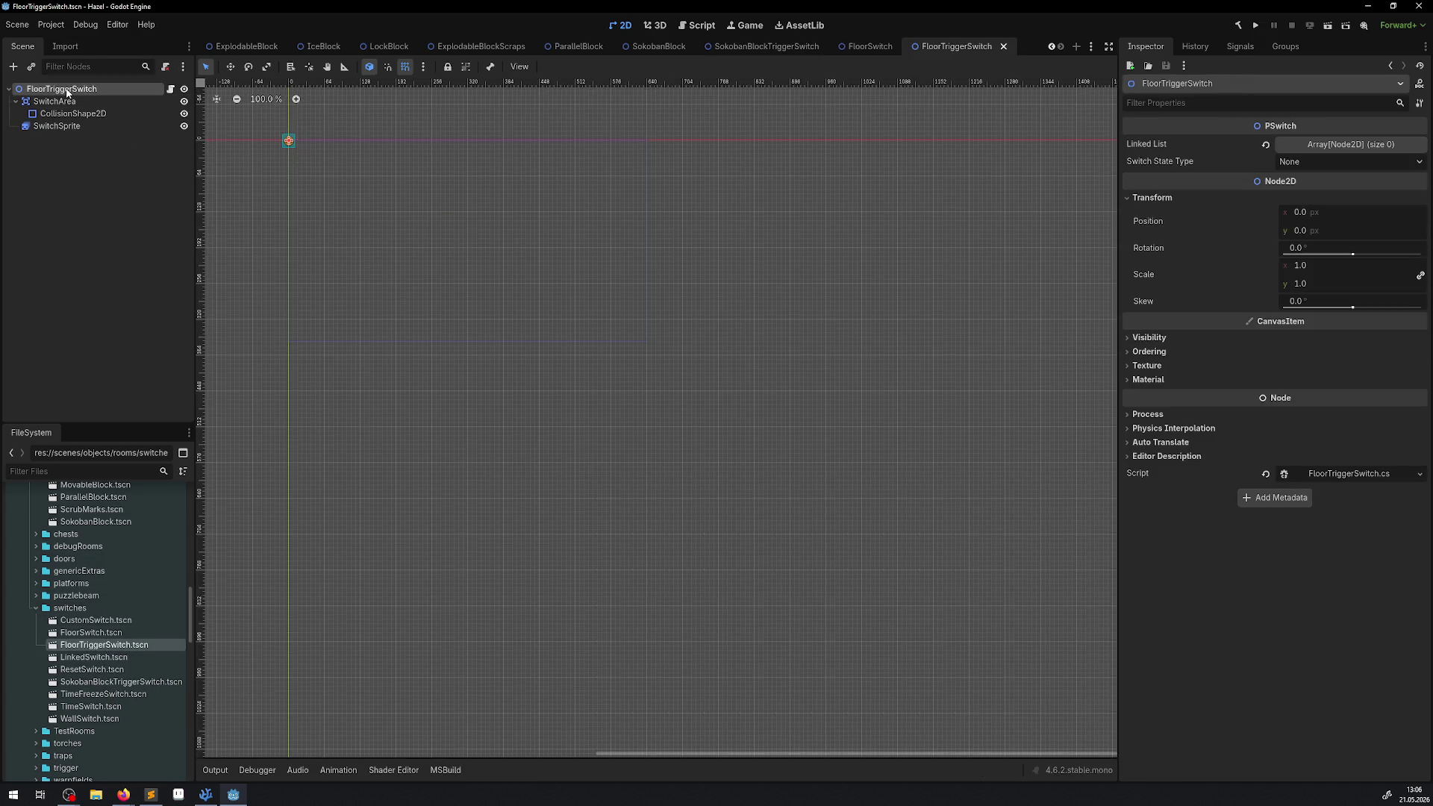
pyautogui.doubleClick(66, 89)
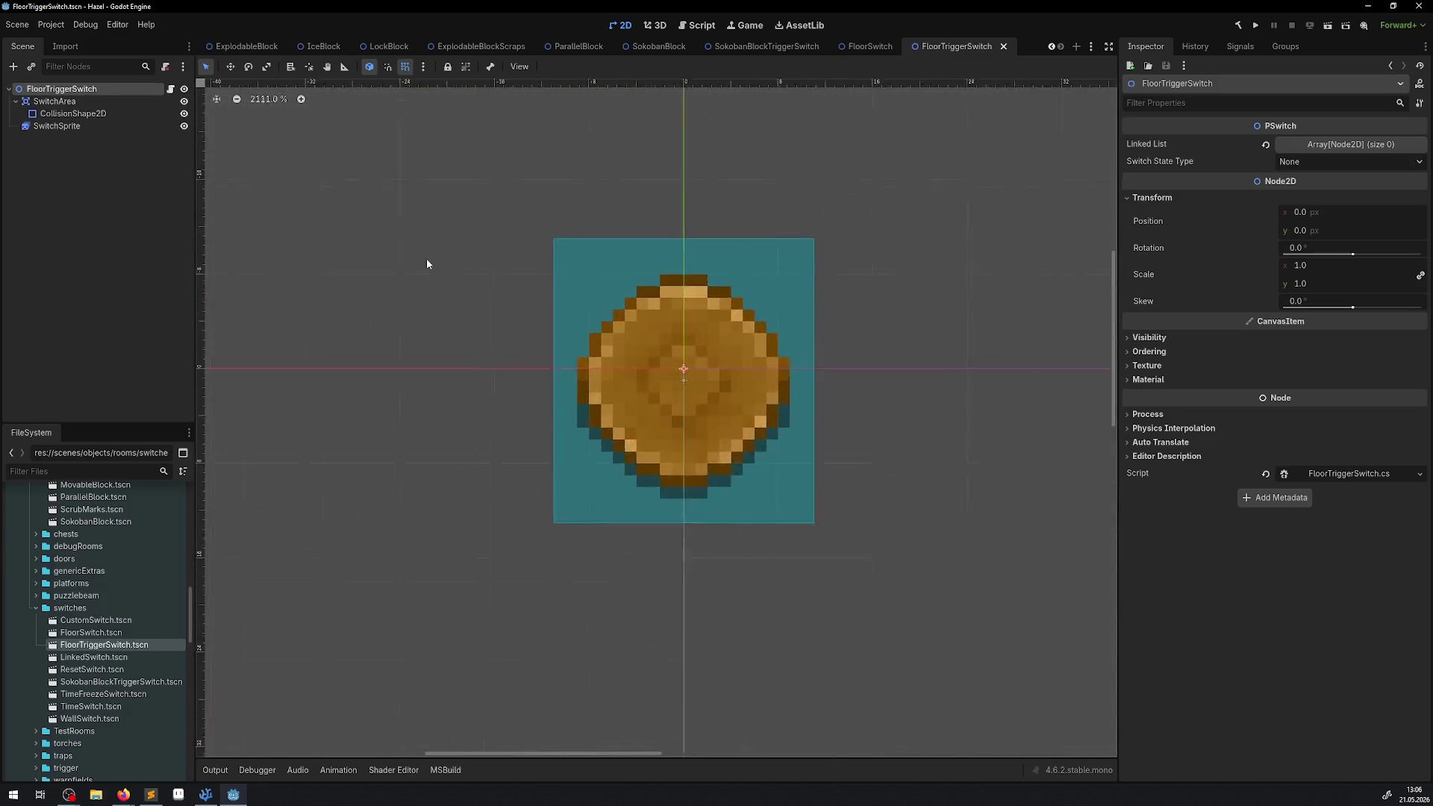
pyautogui.scroll(-5, 579, 301)
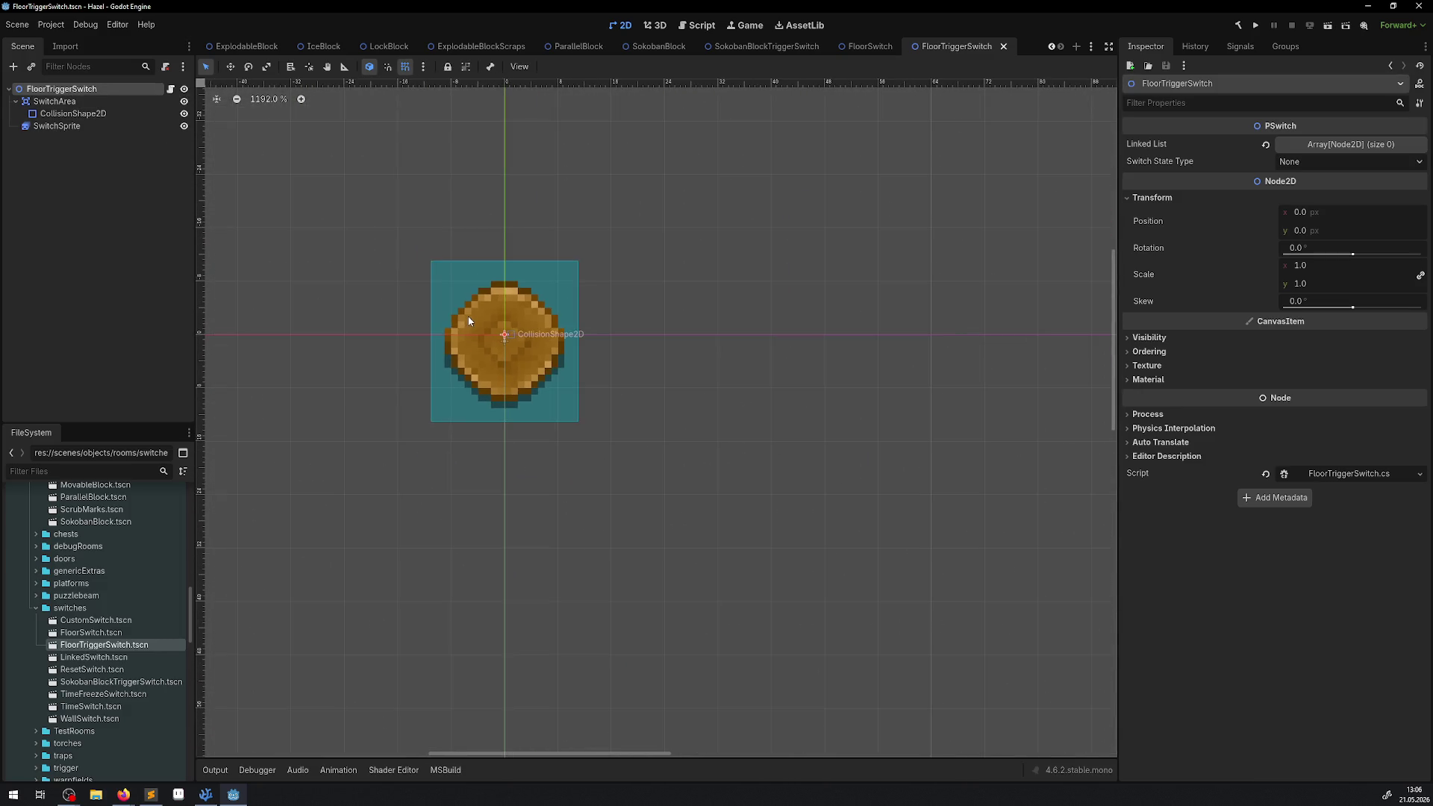
pyautogui.click(60, 101)
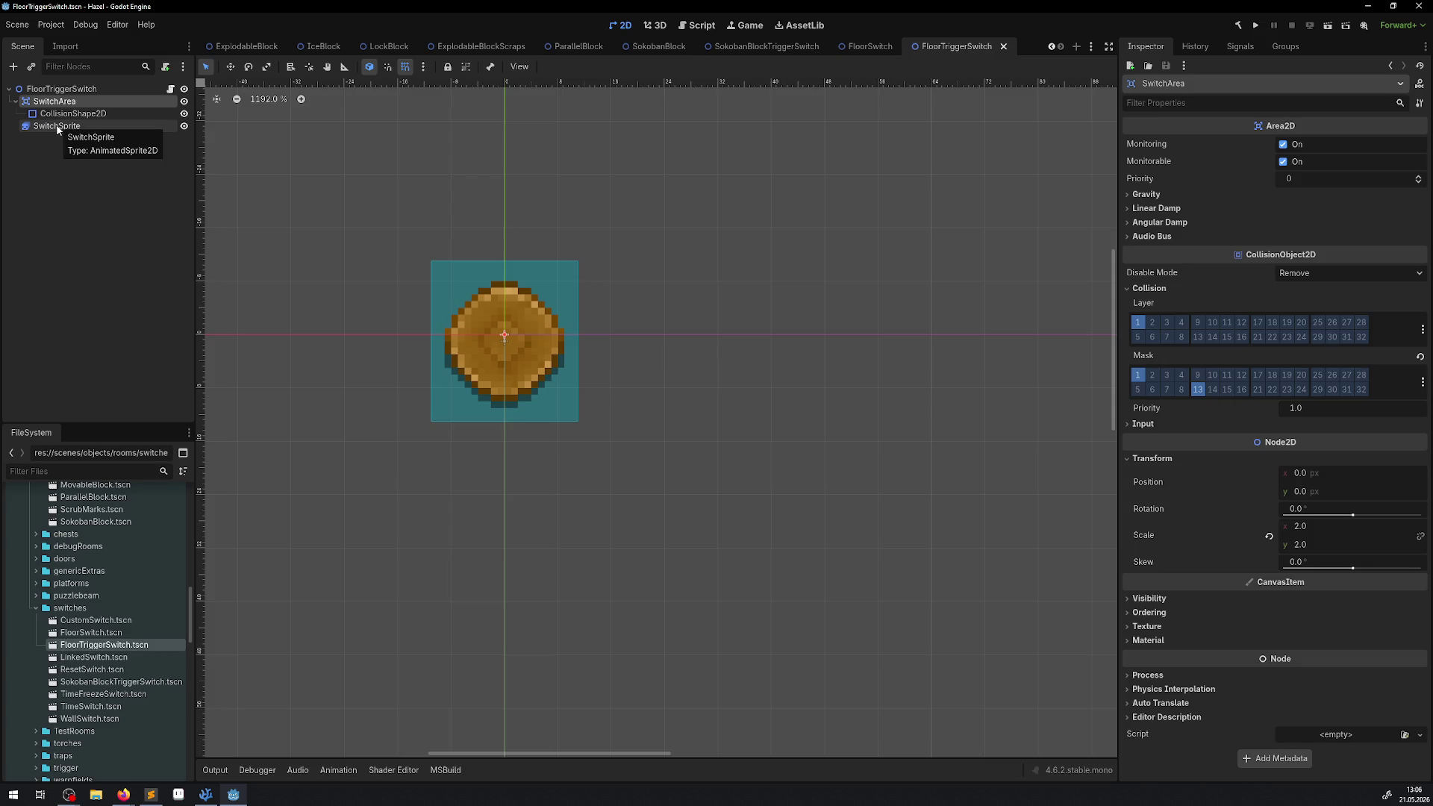
pyautogui.click(57, 126)
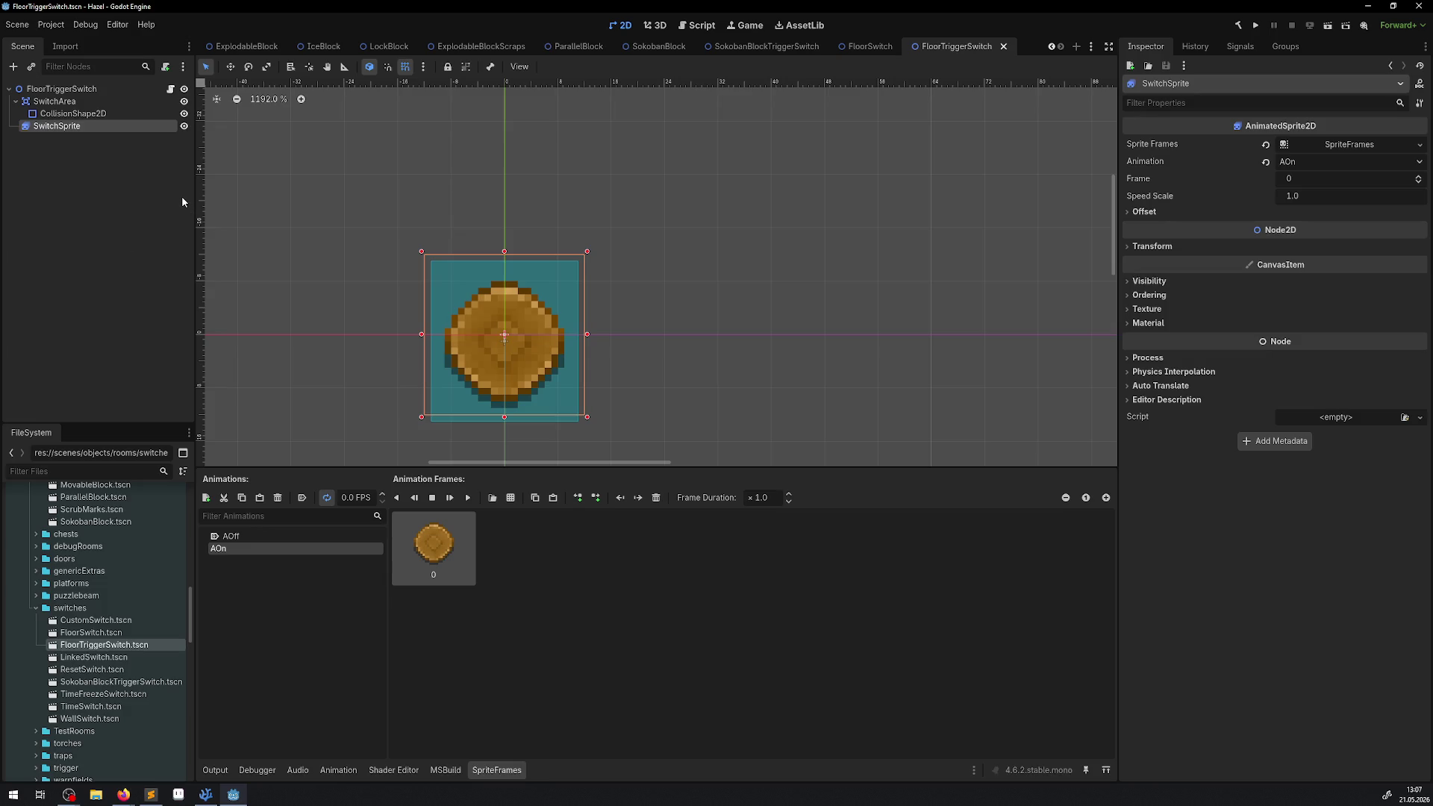
pyautogui.click(67, 90)
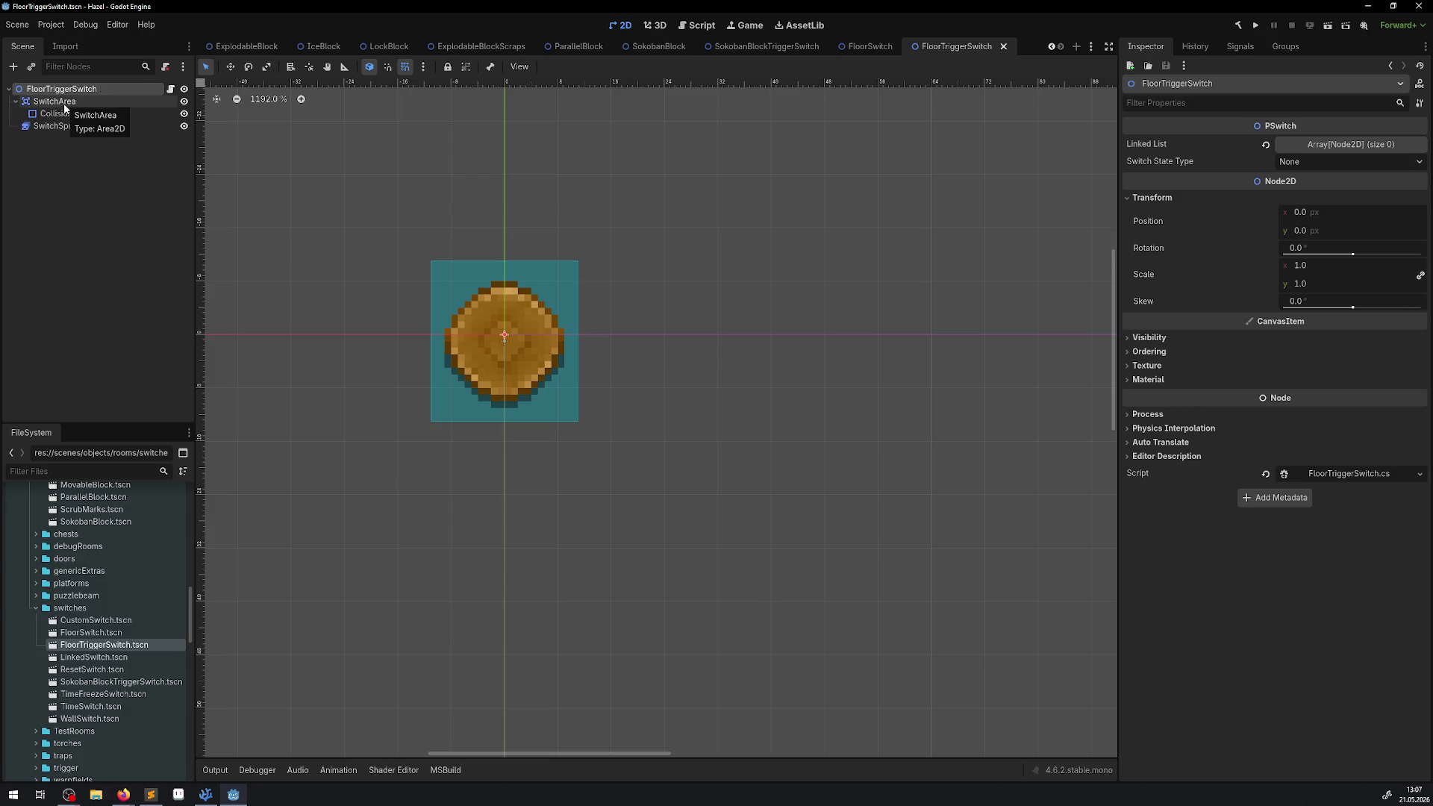
# - Scroll through FloorTriggerSwitch.cs in VS Code, open PSwitch.cs, then return to Godot
pyautogui.click(207, 797)
pyautogui.scroll(-6, 806, 297)
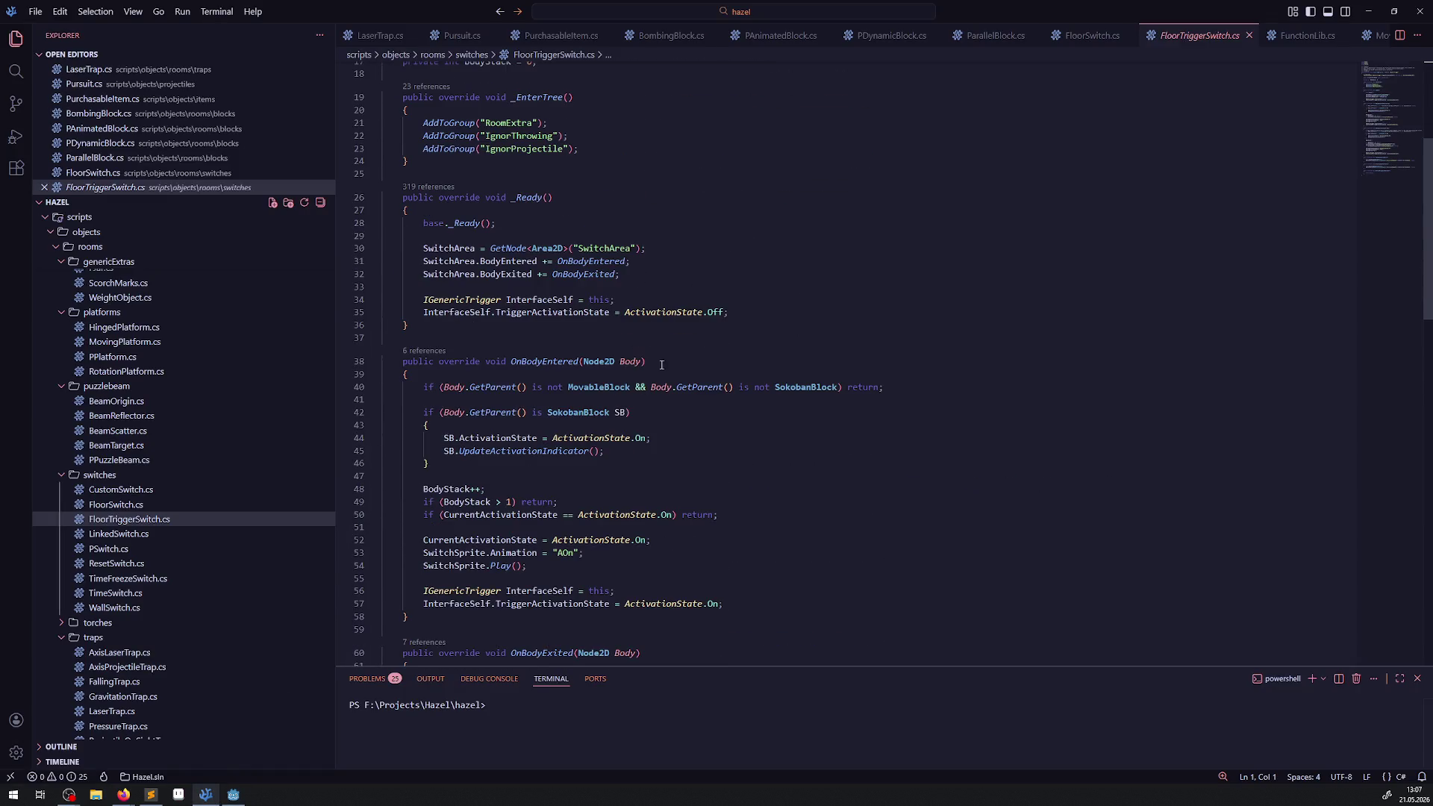
pyautogui.scroll(3, 620, 521)
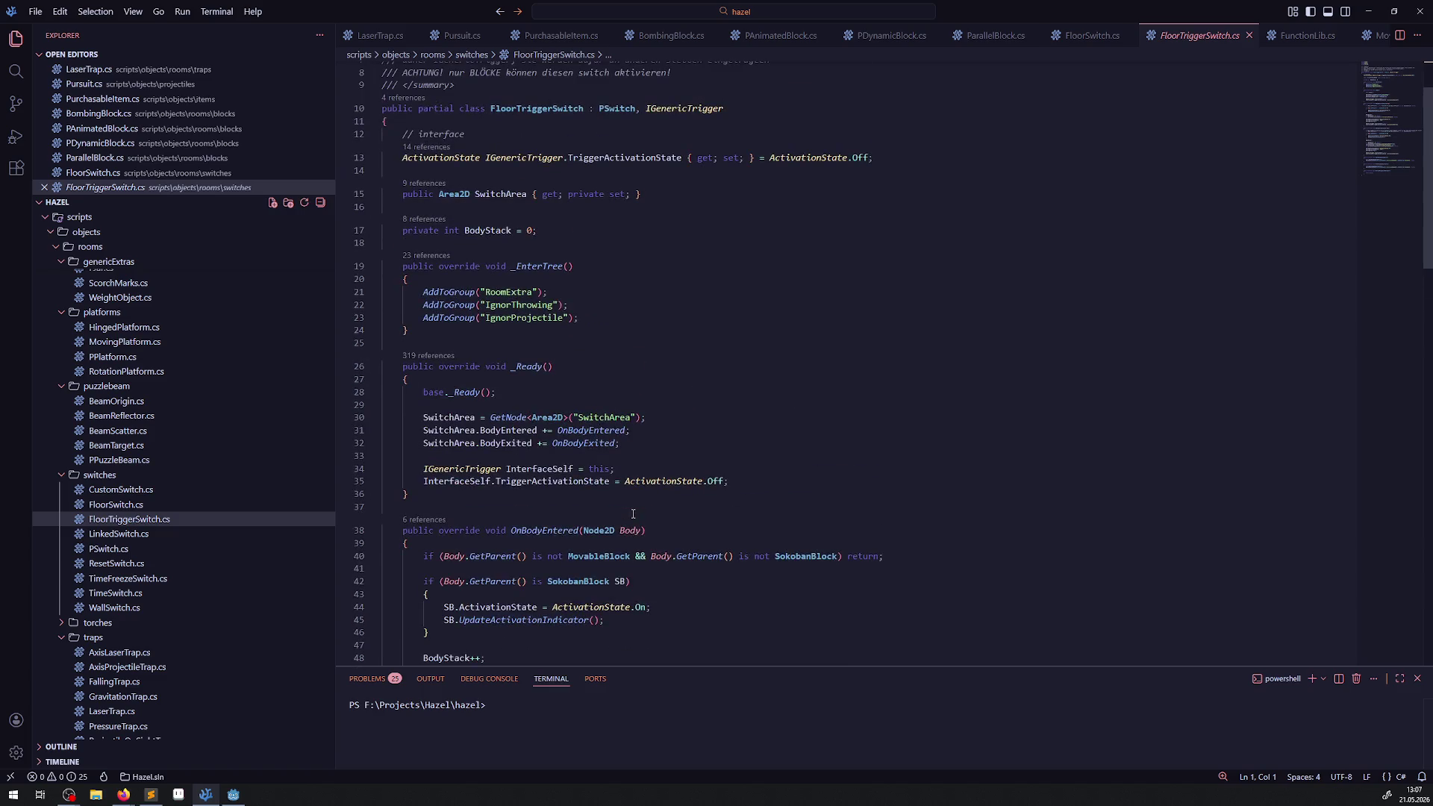
pyautogui.scroll(1, 633, 514)
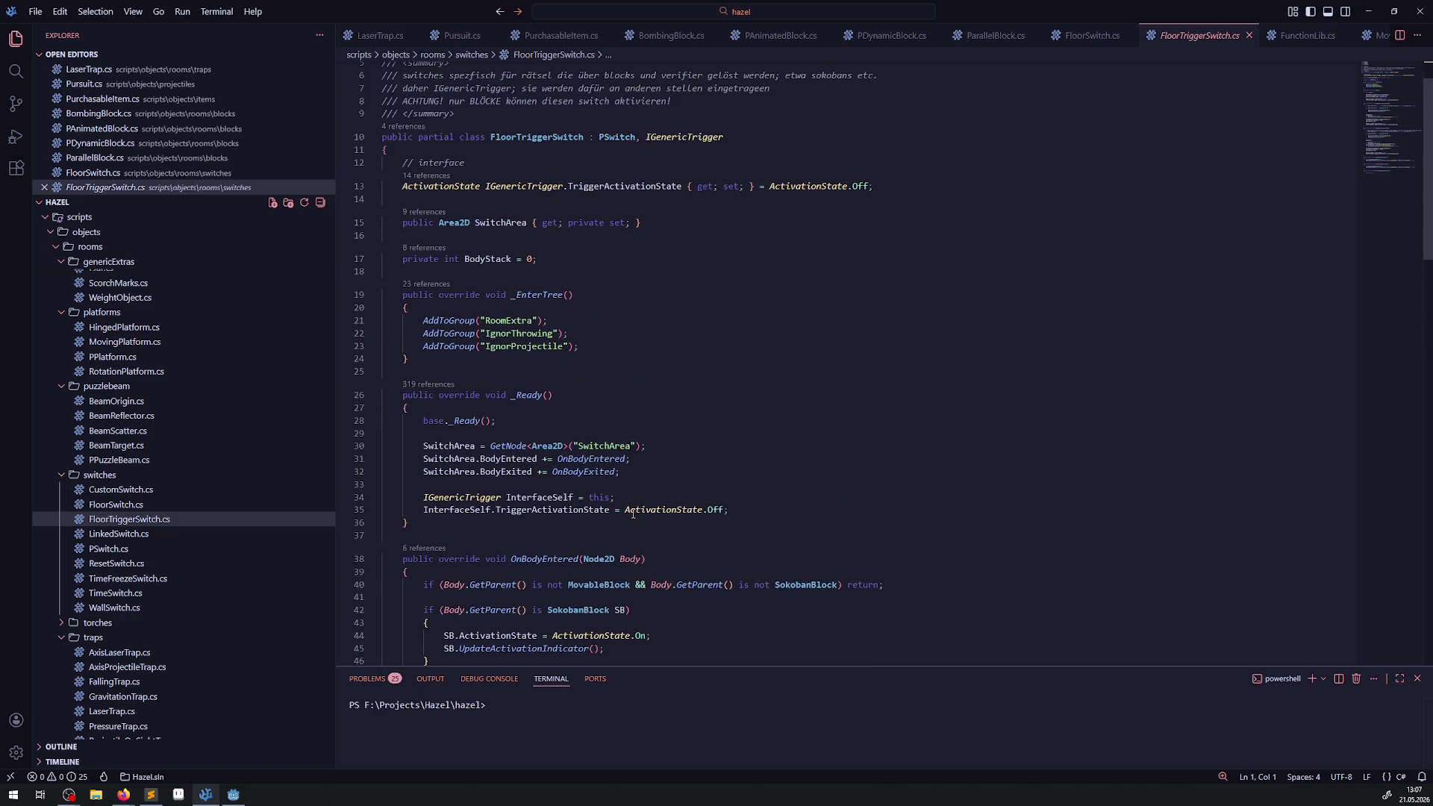
pyautogui.click(108, 549)
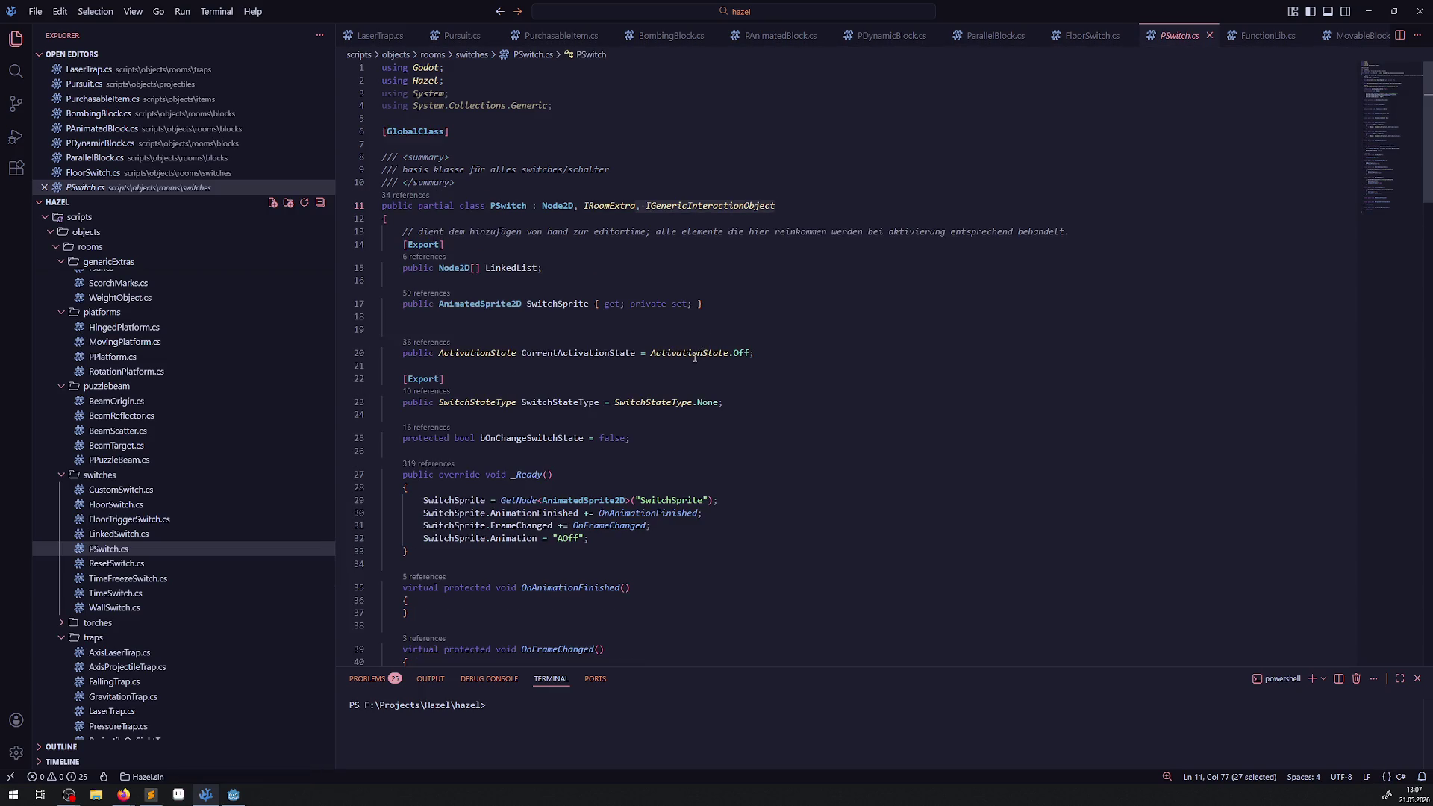
pyautogui.moveTo(694, 358)
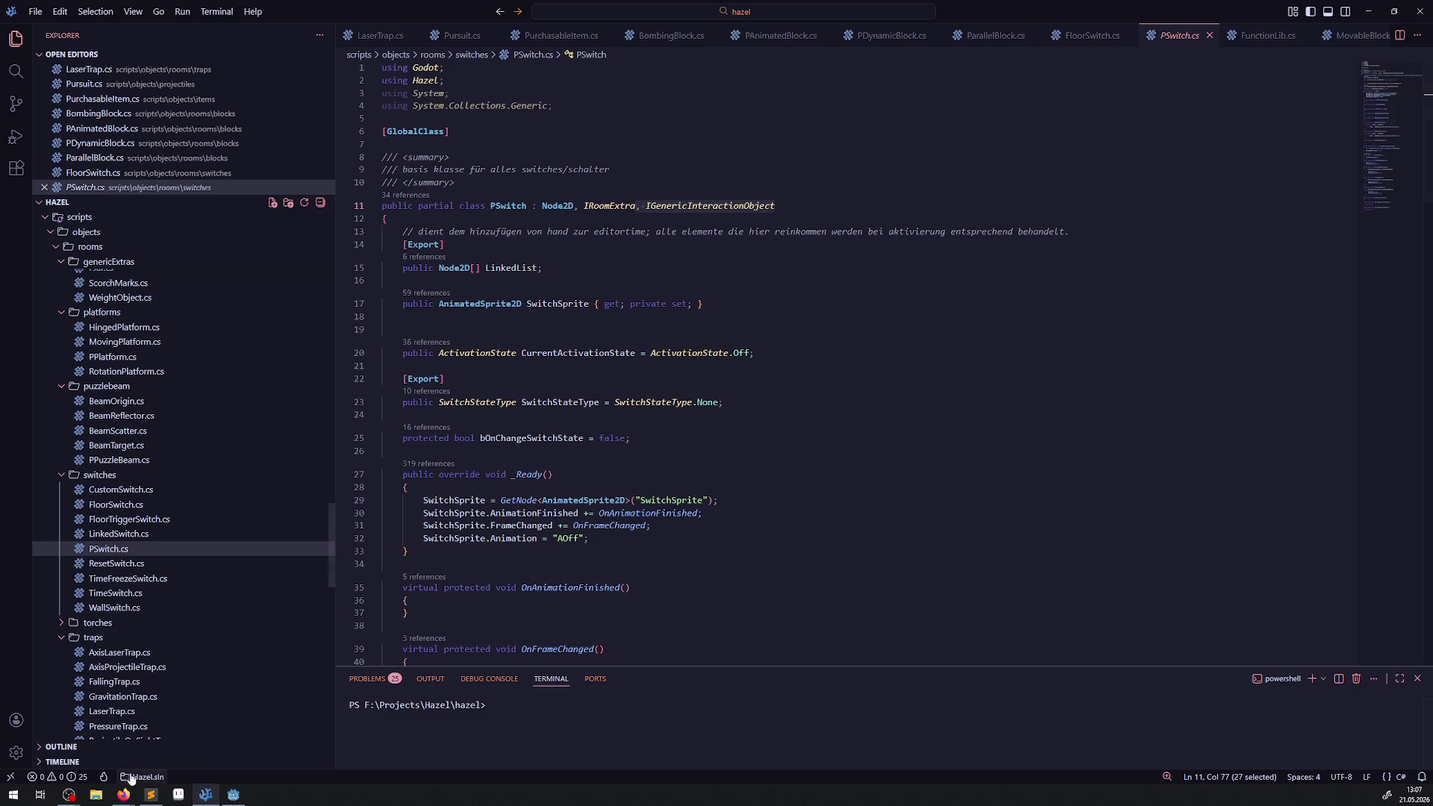
pyautogui.hotkey('alt', 'Tab')
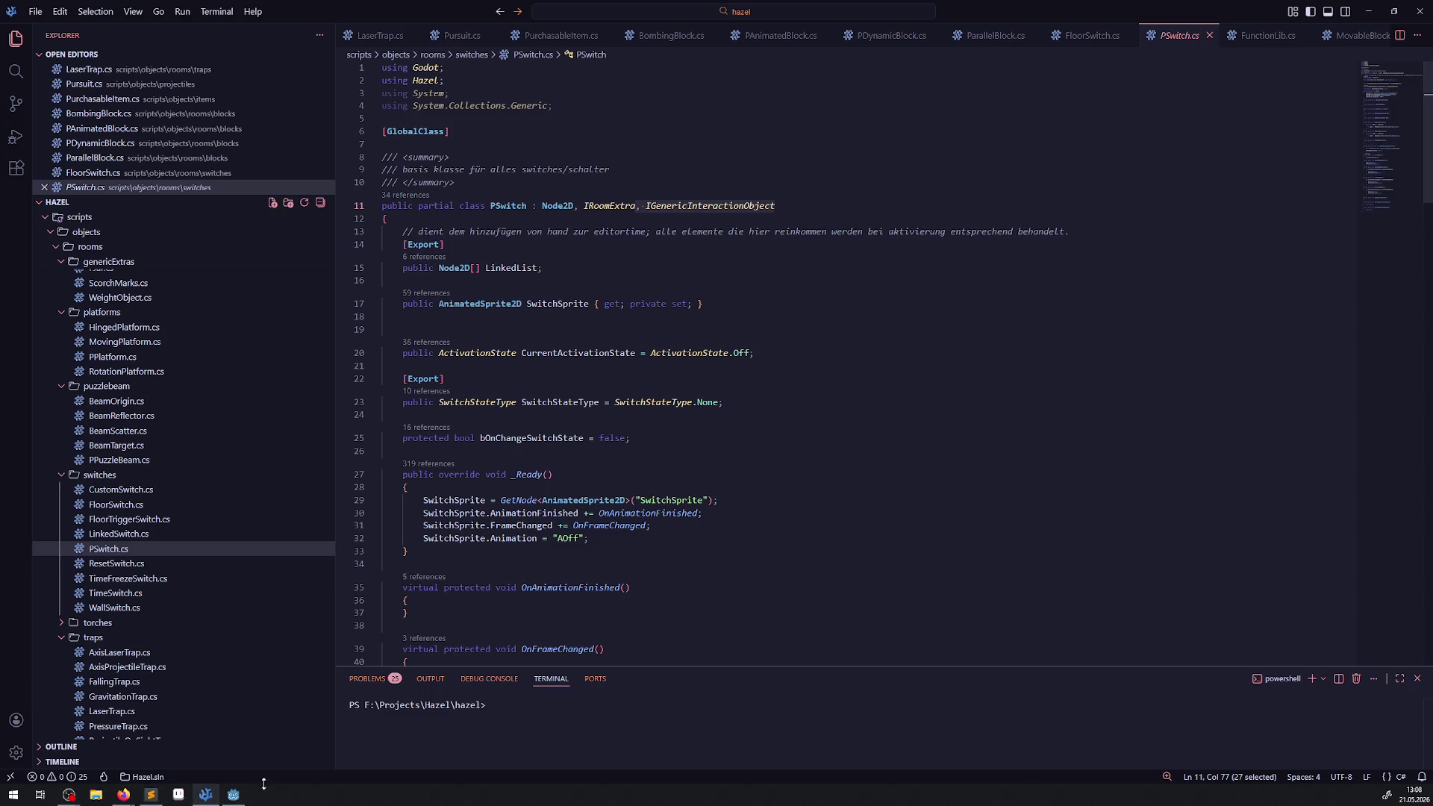
pyautogui.click(233, 794)
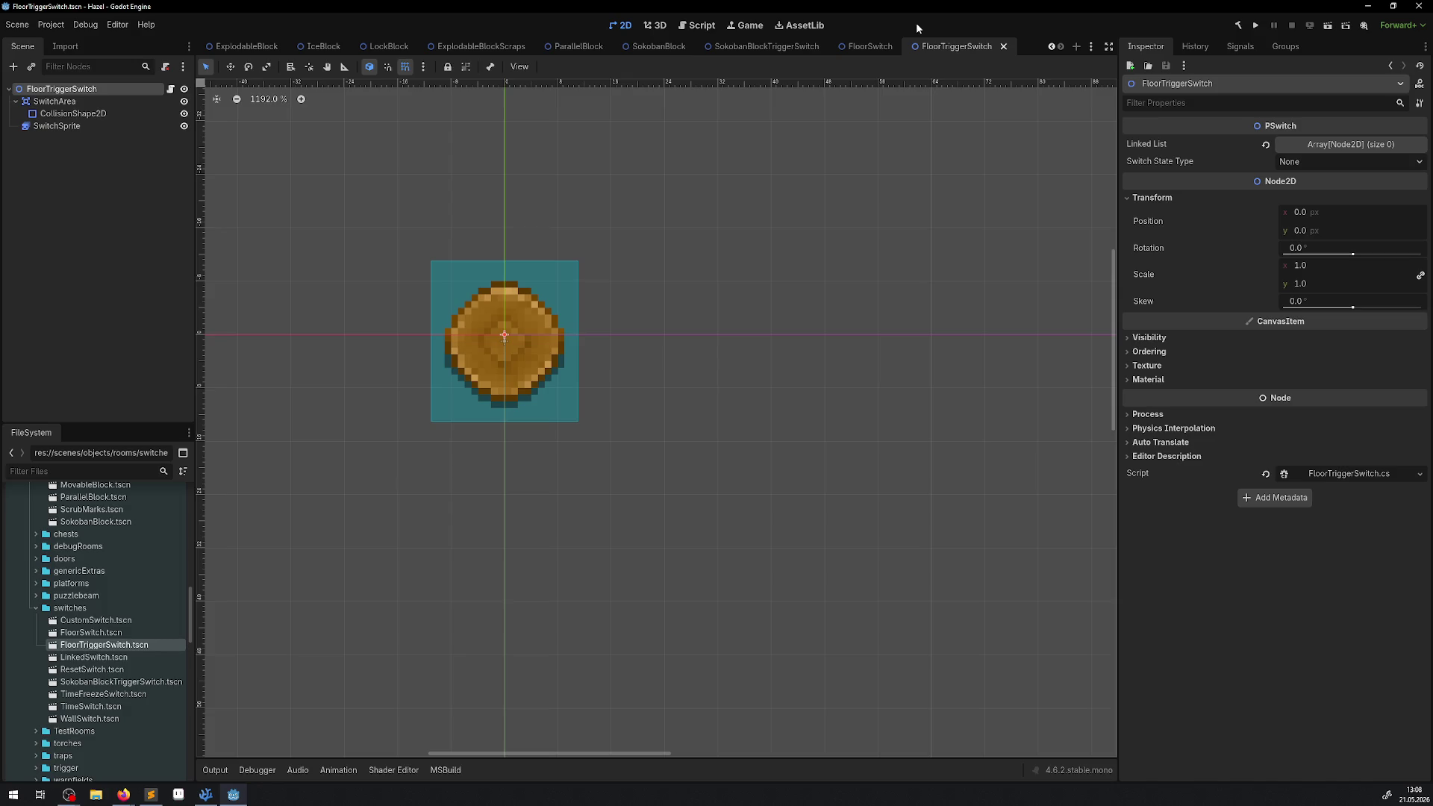
# - Close the fifteen switch and block scene tabs, from FloorTriggerSwitch through MovableBlock
pyautogui.click(1004, 46)
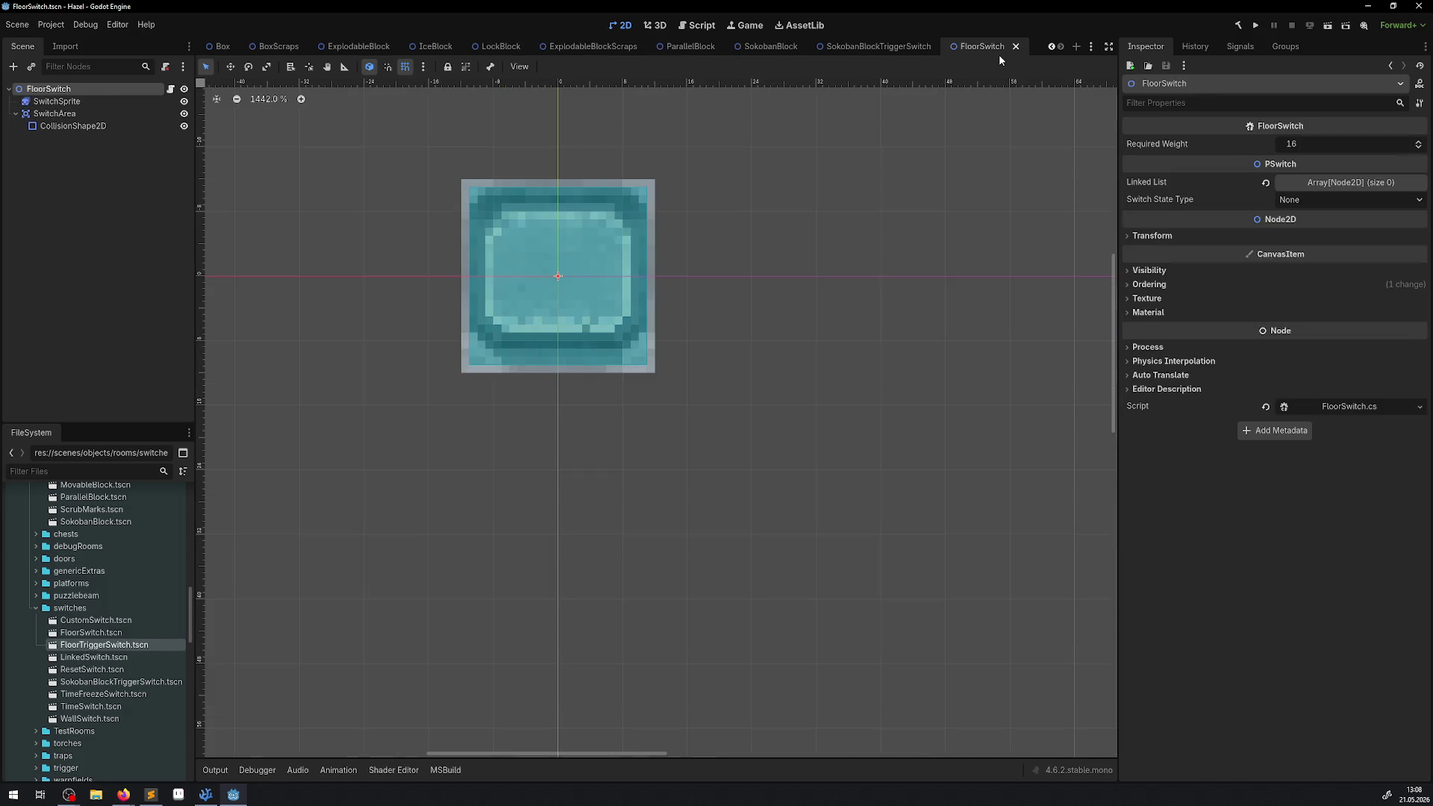
pyautogui.click(1010, 47)
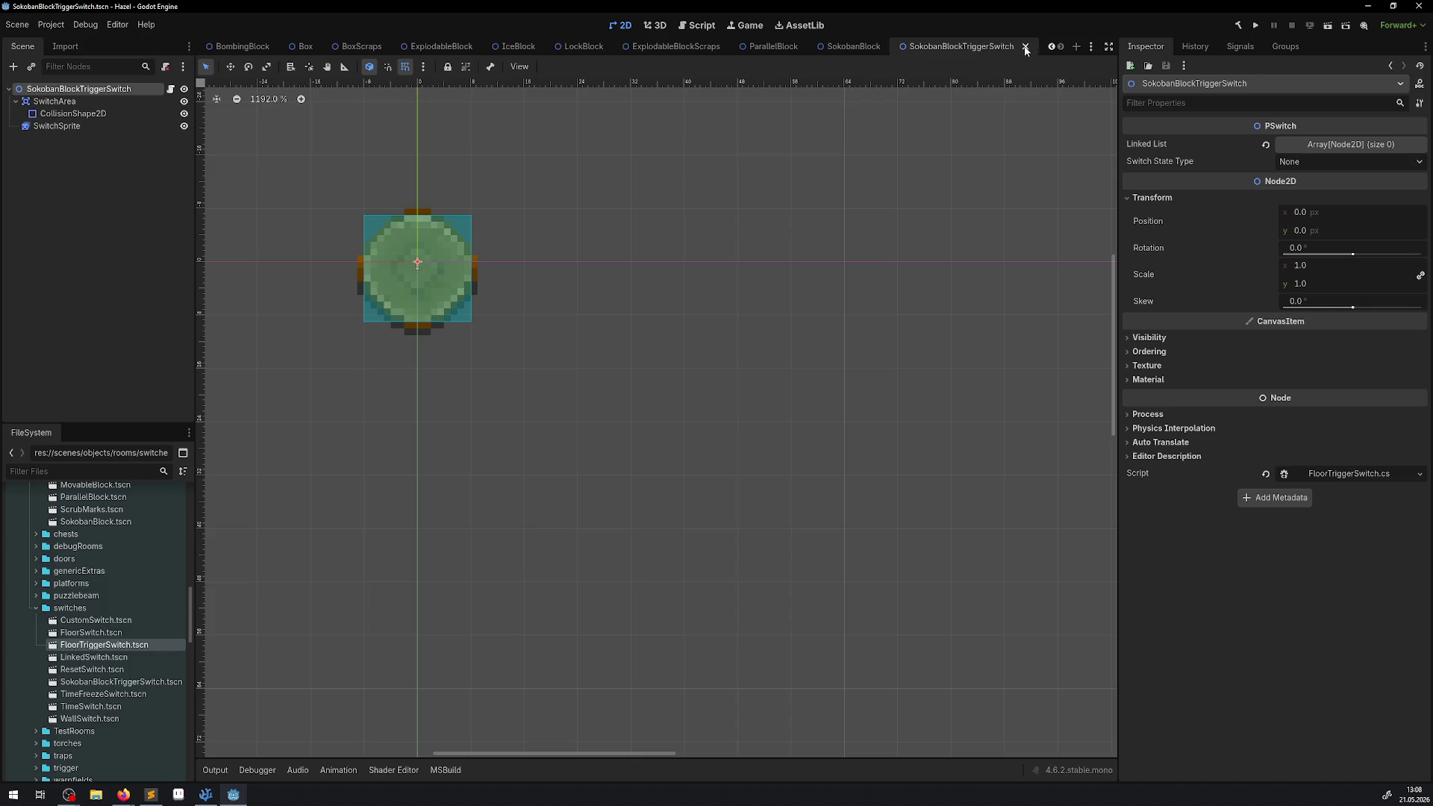
pyautogui.click(1025, 46)
pyautogui.click(1009, 46)
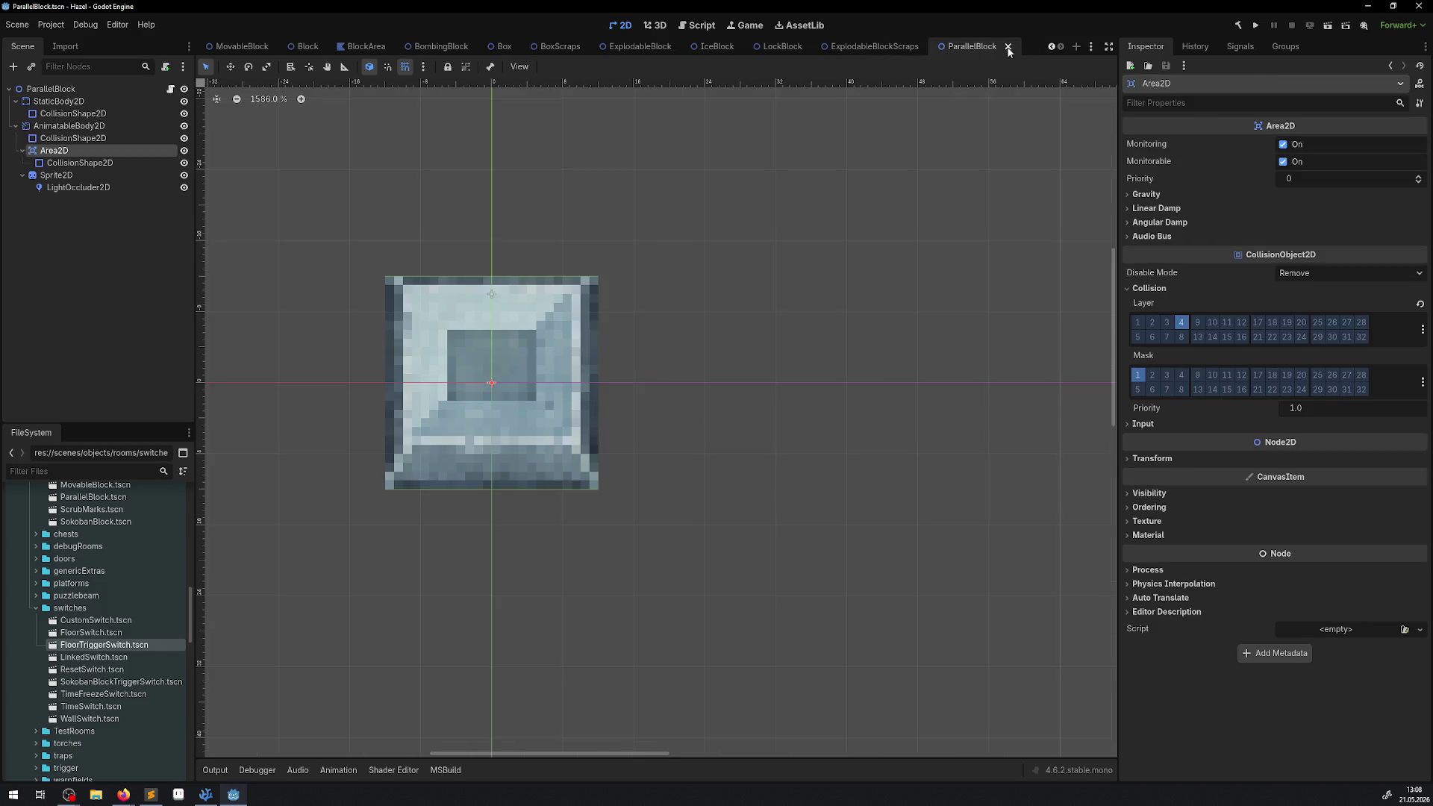
pyautogui.click(1007, 46)
pyautogui.click(992, 47)
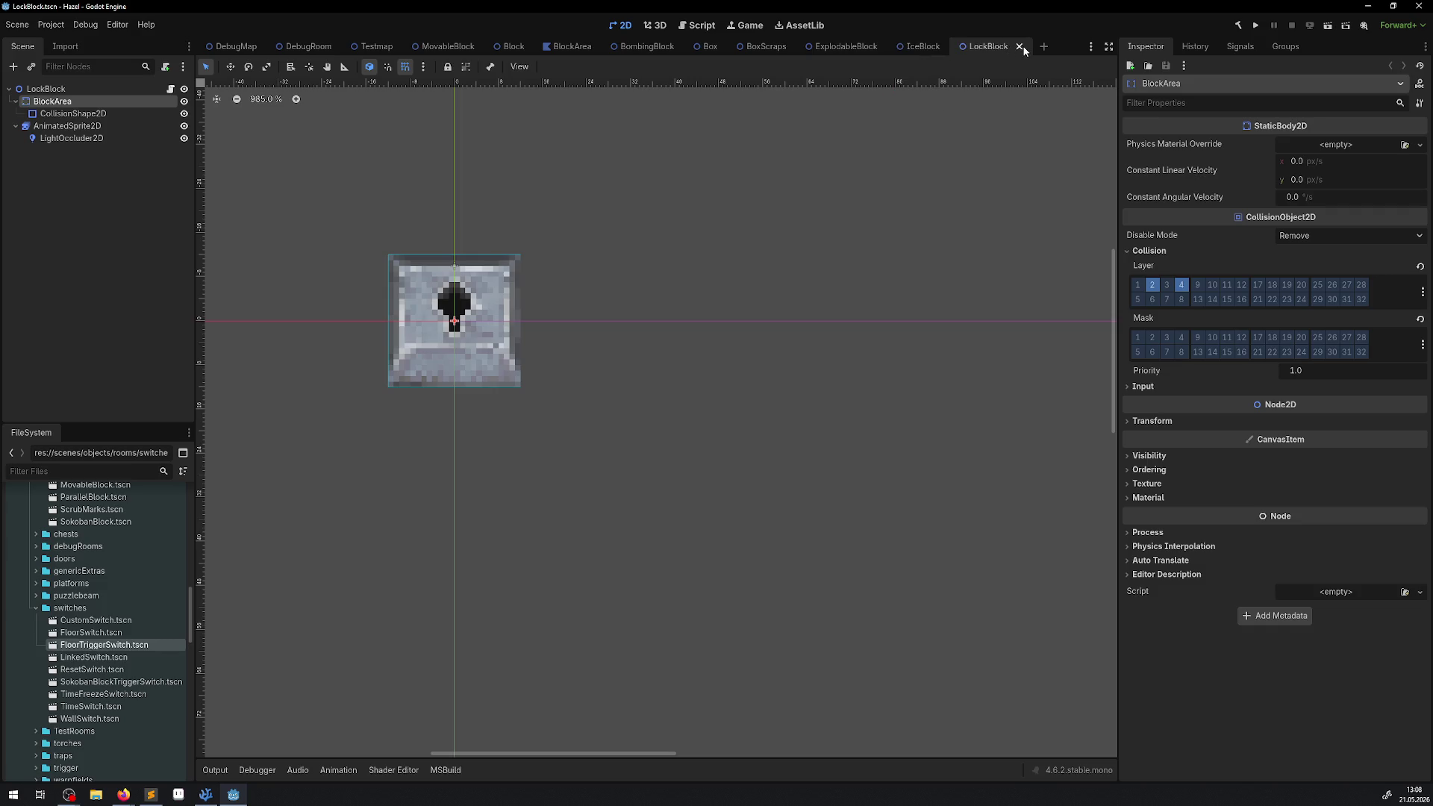
pyautogui.click(1019, 46)
pyautogui.click(963, 46)
pyautogui.click(886, 46)
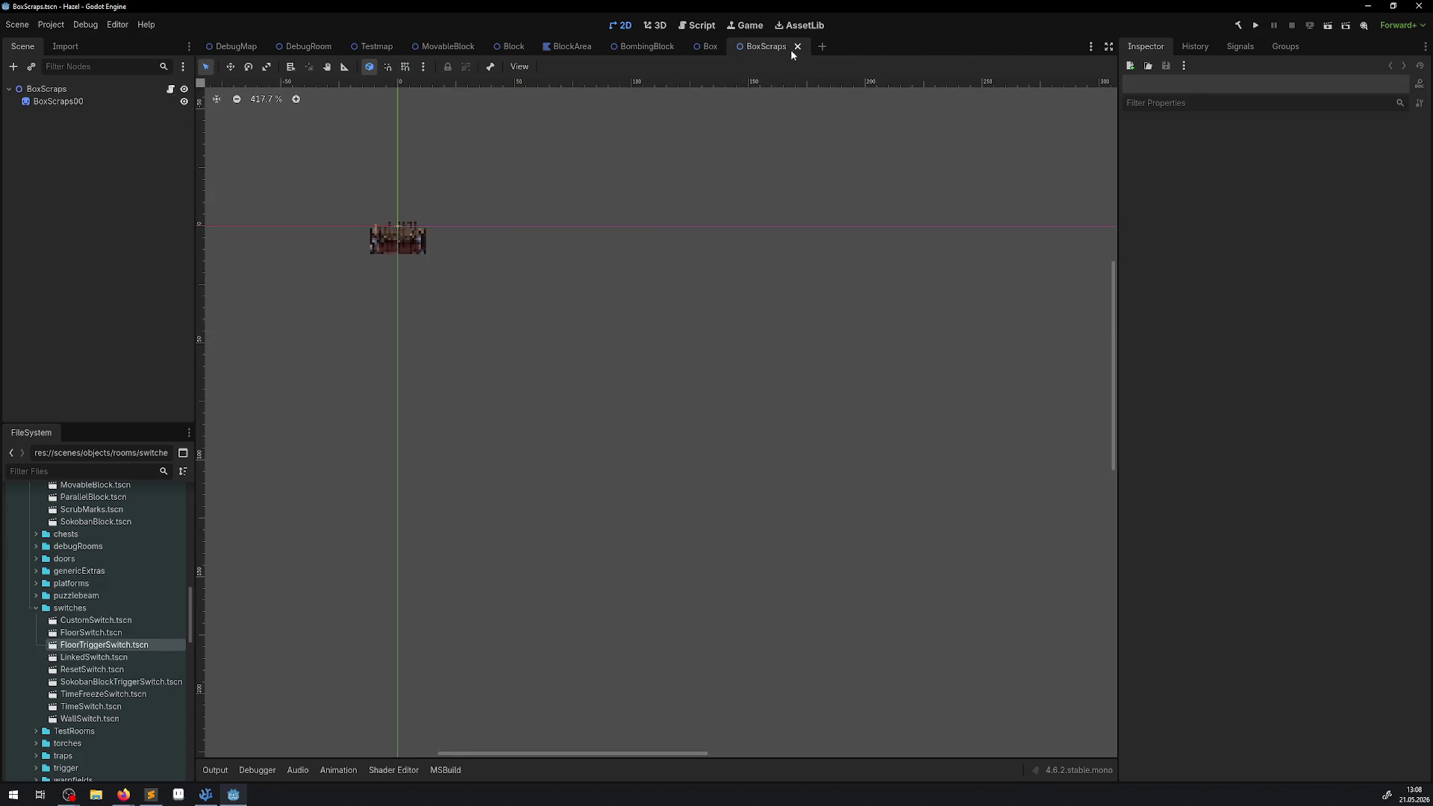
pyautogui.click(797, 47)
pyautogui.click(729, 47)
pyautogui.click(685, 46)
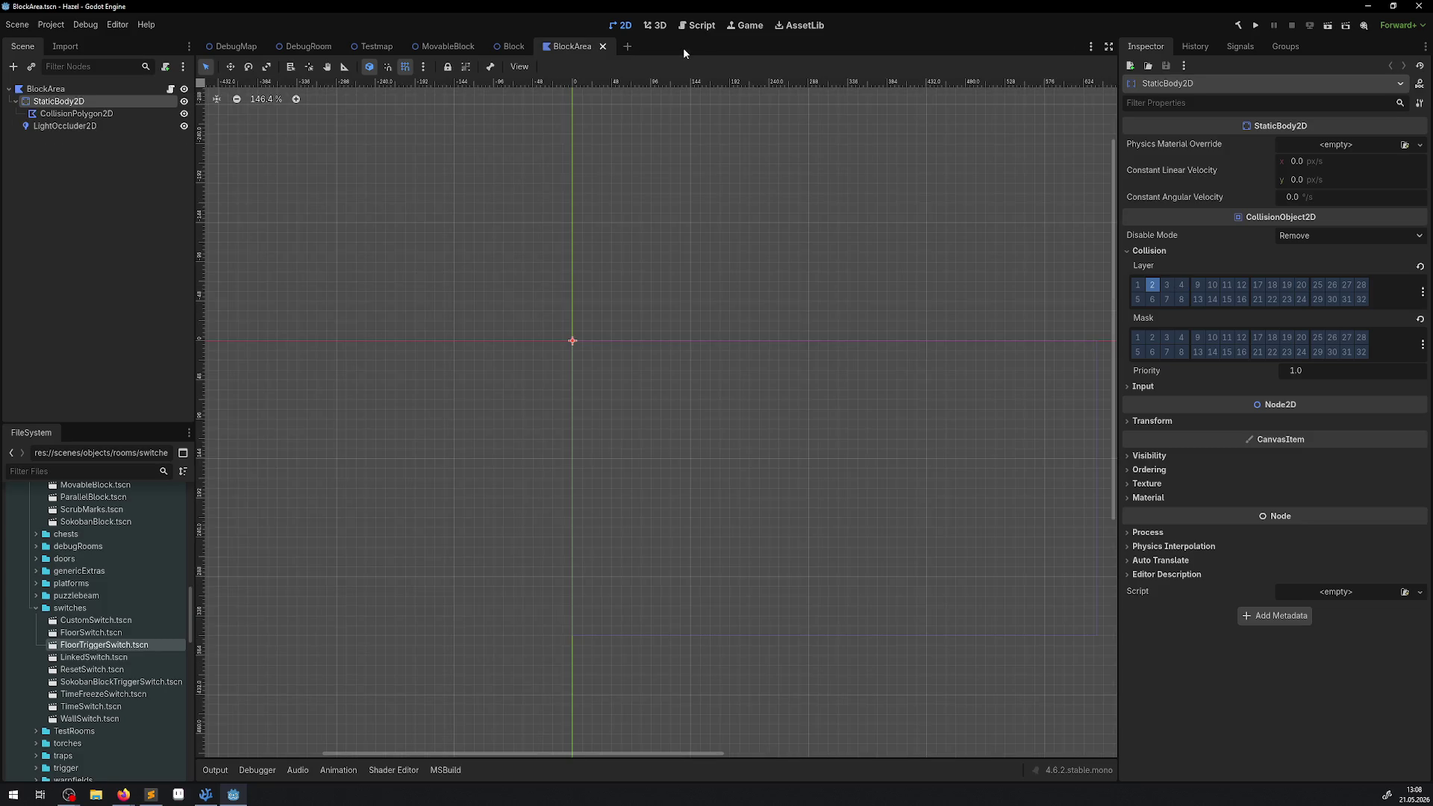
pyautogui.click(601, 46)
pyautogui.click(536, 47)
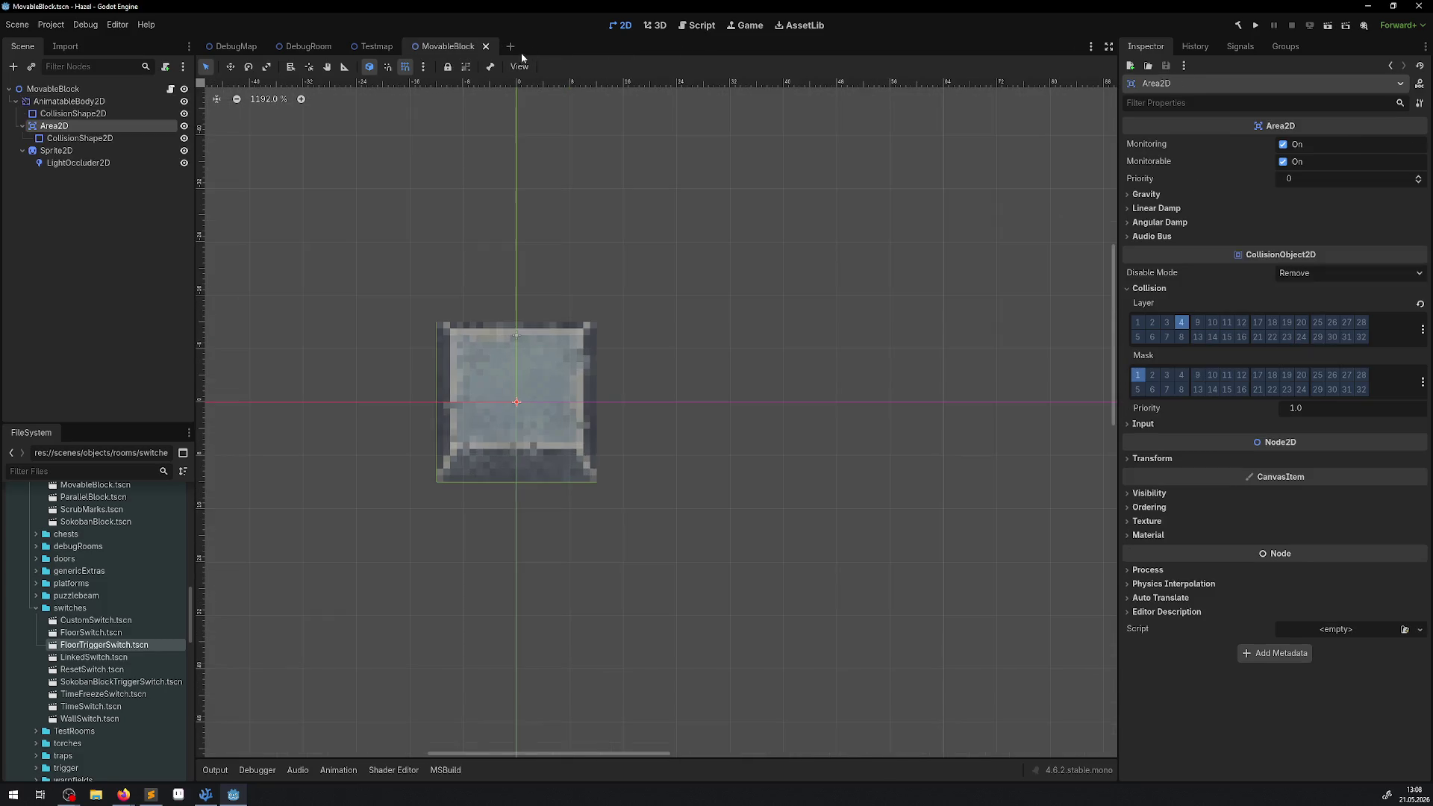
pyautogui.click(486, 47)
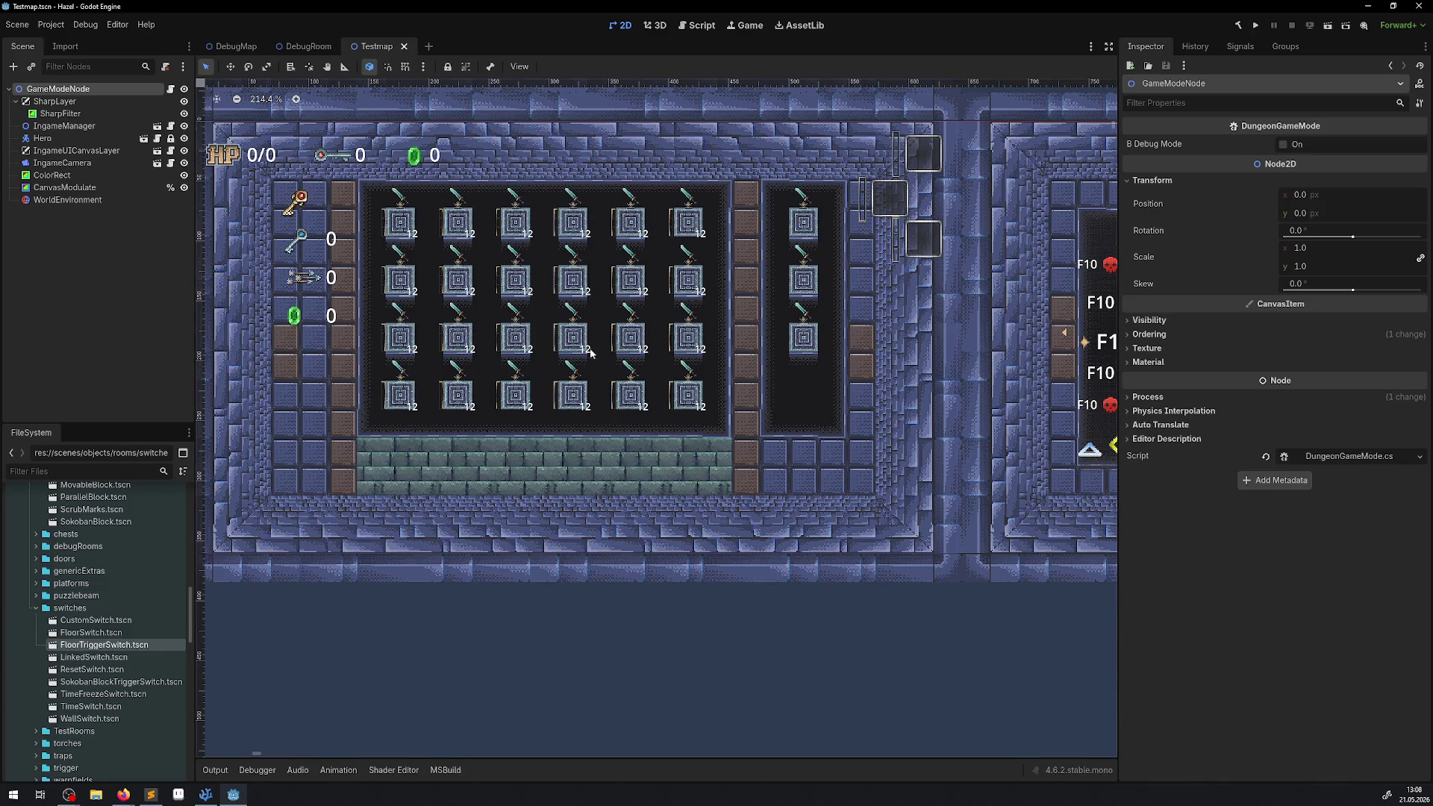
pyautogui.click(205, 796)
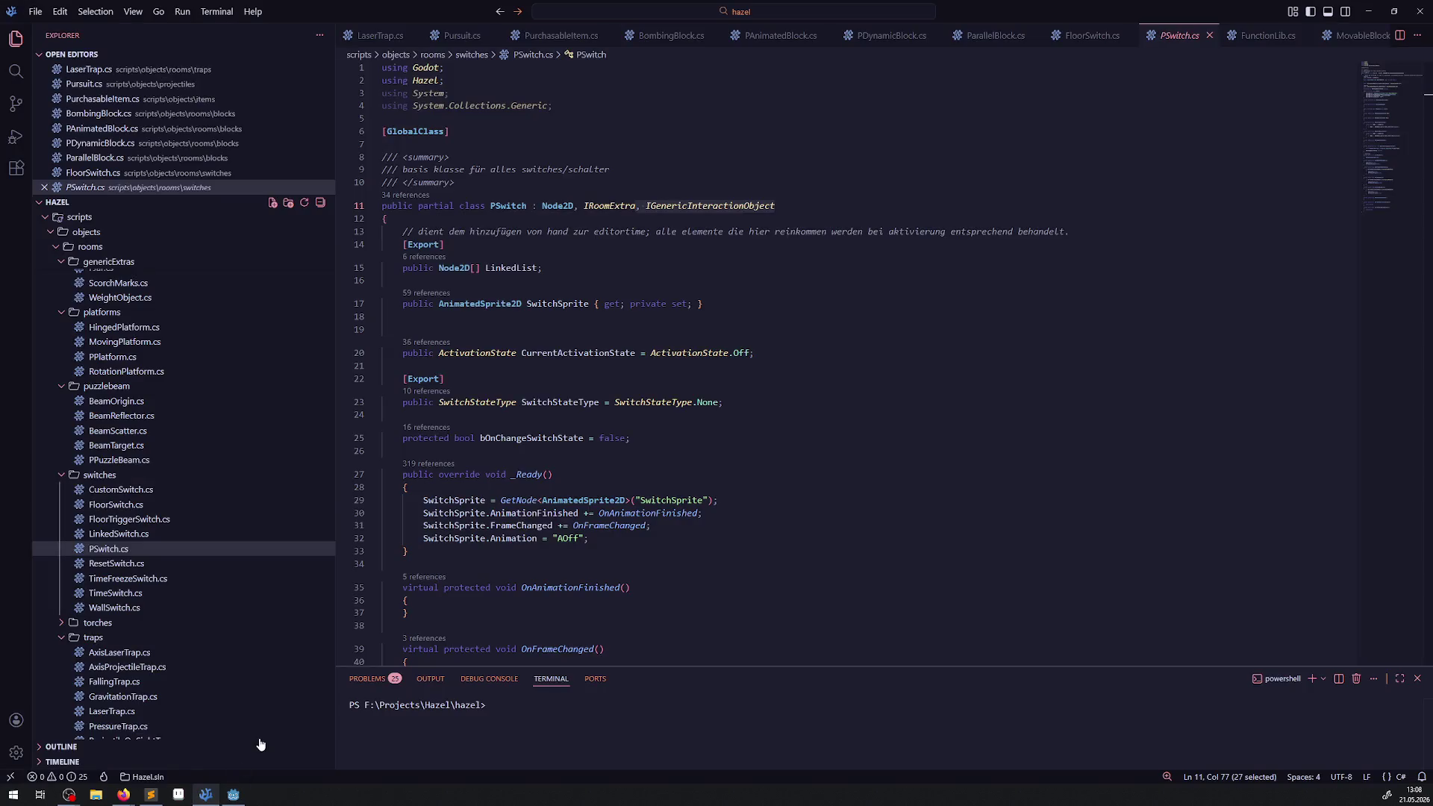
# - Close every VS Code tab except FunctionLib.cs, from PSwitch.cs through LaserTrap.cs
pyautogui.click(1208, 36)
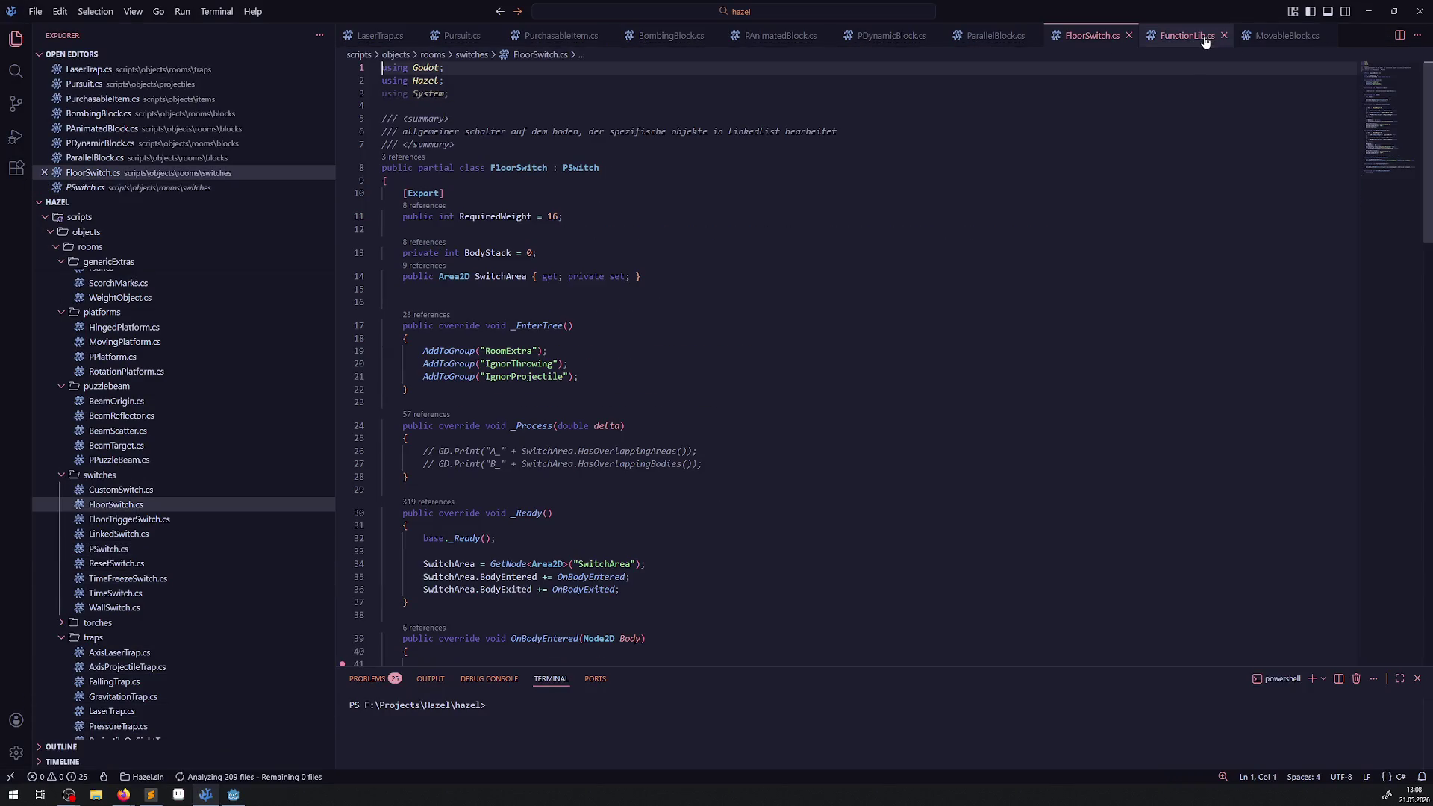
pyautogui.click(1128, 36)
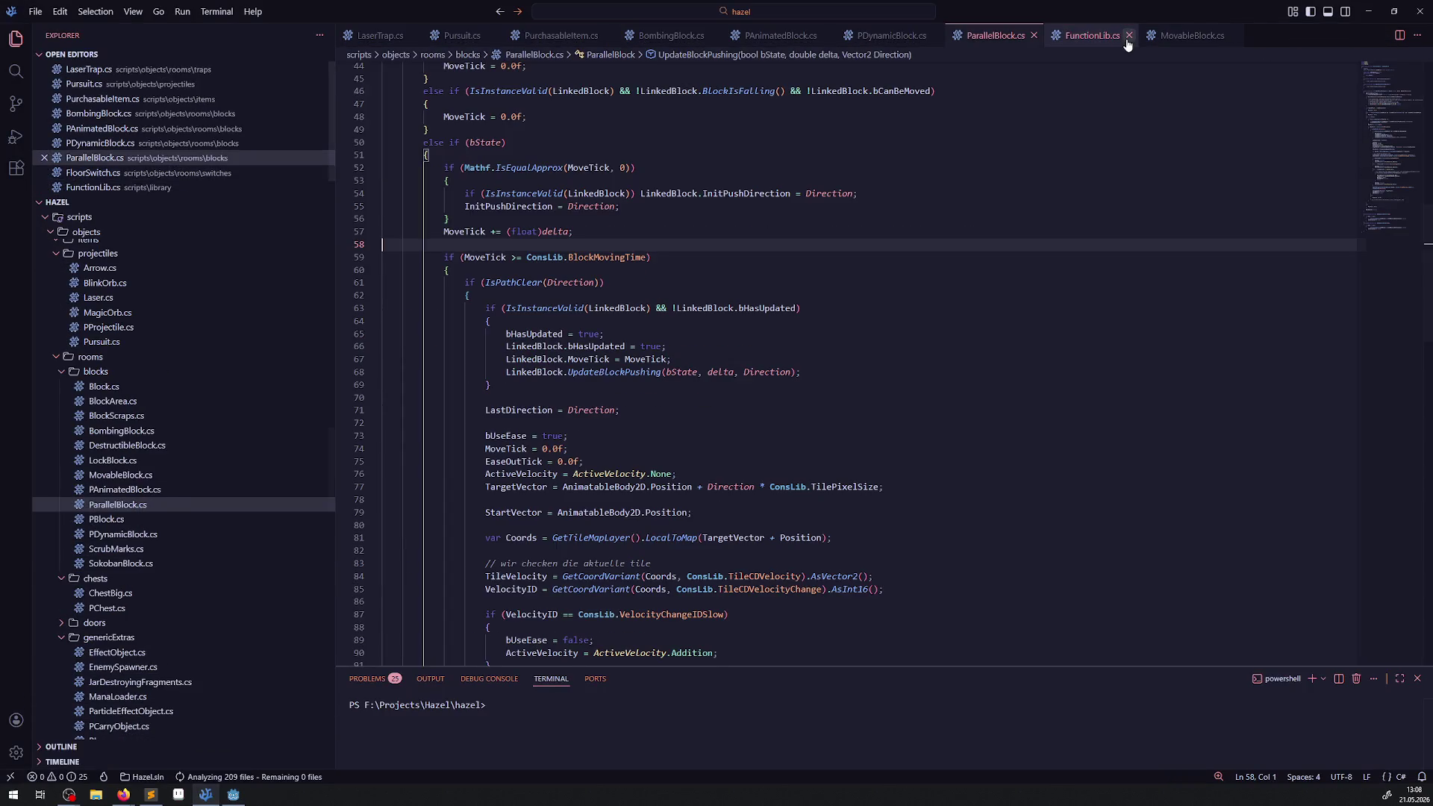
pyautogui.click(1034, 36)
pyautogui.click(1077, 40)
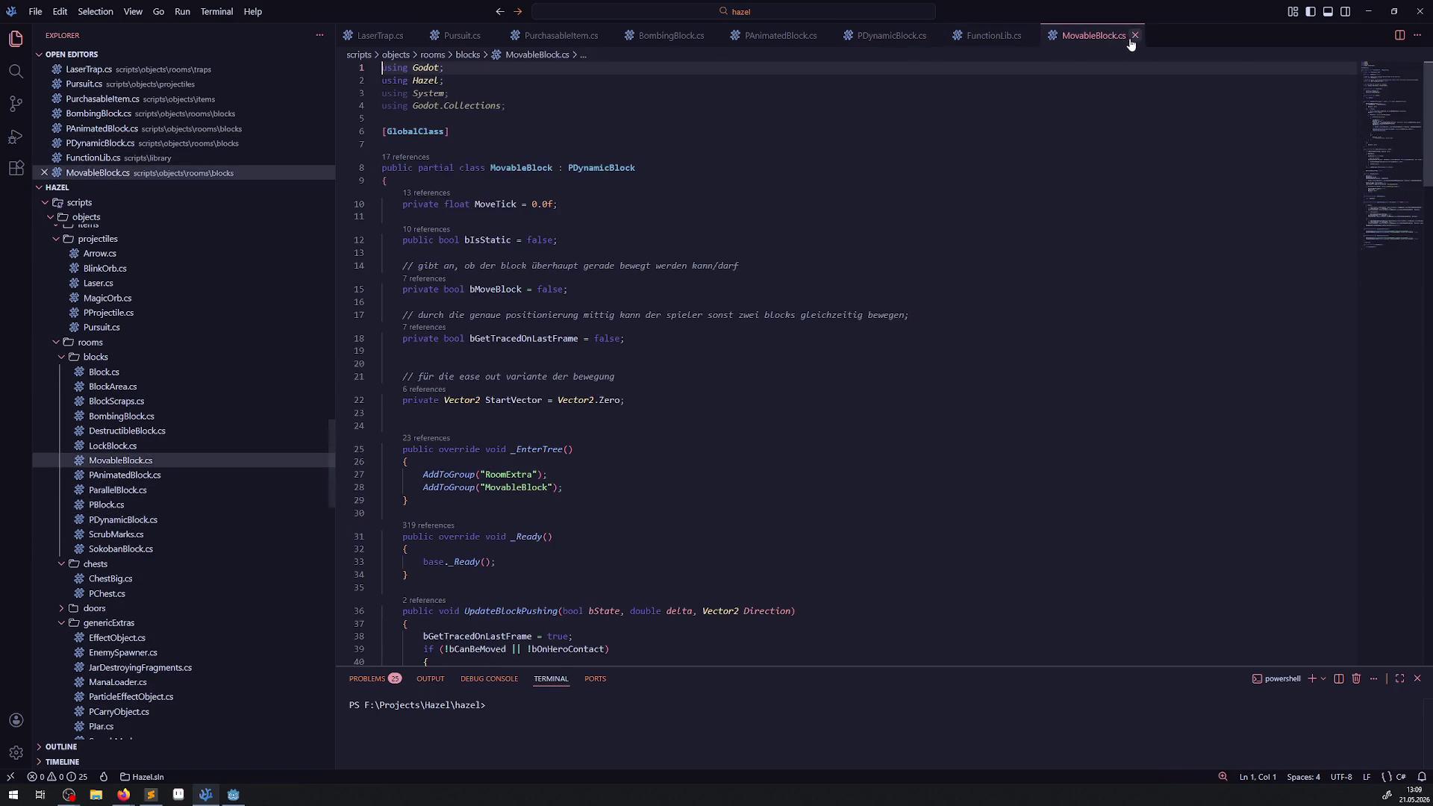
pyautogui.click(1134, 35)
pyautogui.click(935, 36)
pyautogui.click(824, 37)
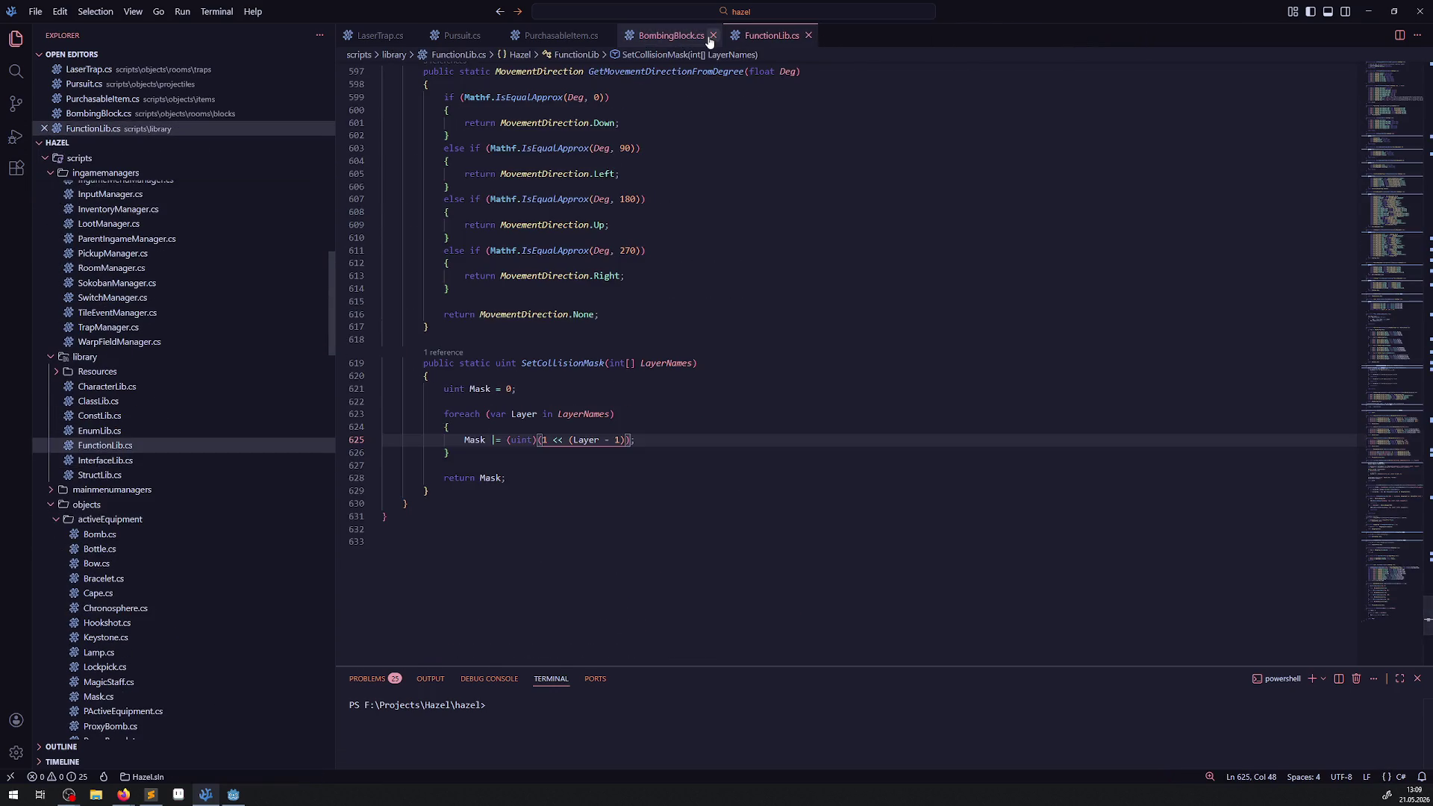
pyautogui.click(711, 37)
pyautogui.click(602, 39)
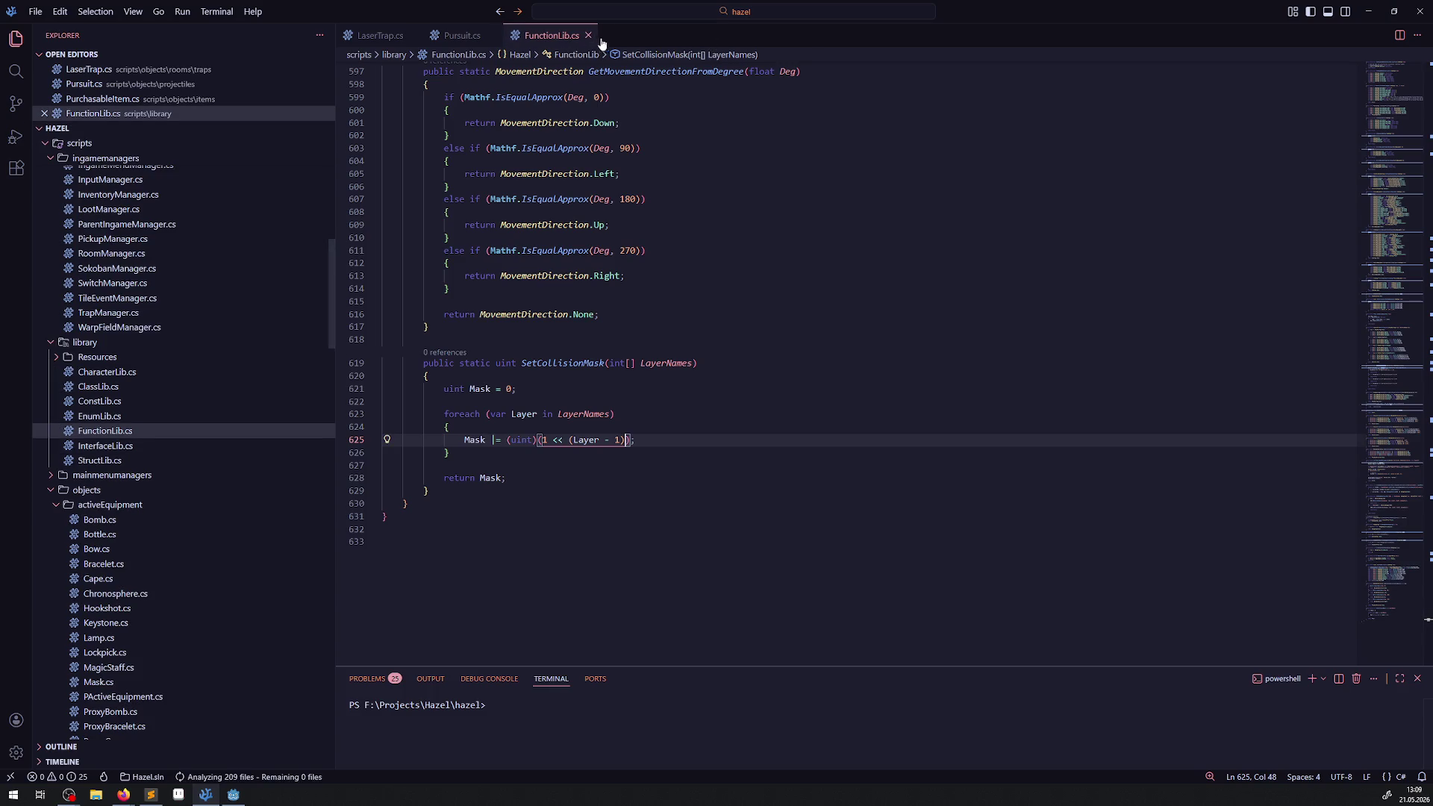
pyautogui.click(489, 36)
pyautogui.click(410, 35)
# - Collapse the activeEquipment, Hero, characters, items and projectiles folders in the Explorer
pyautogui.click(56, 461)
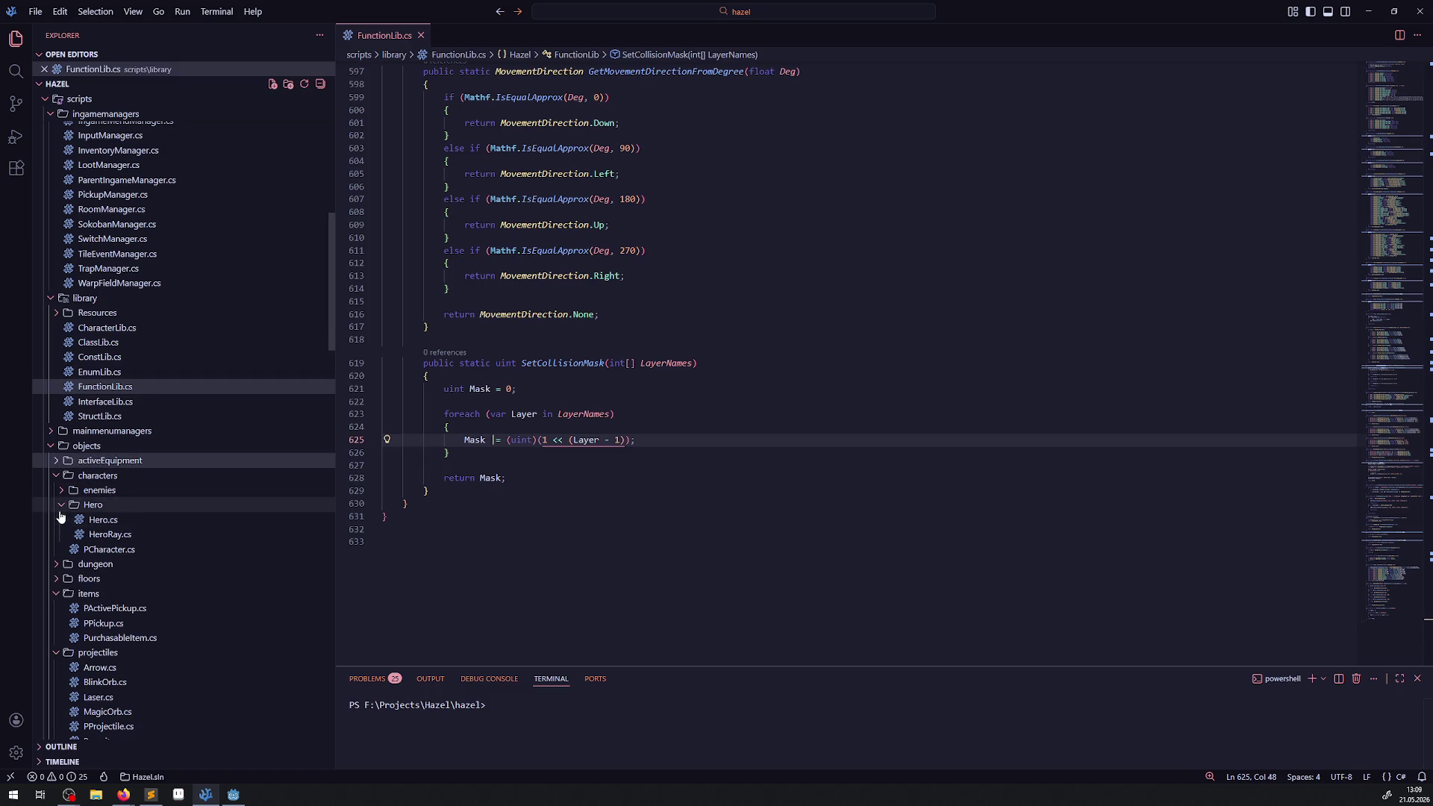
pyautogui.click(63, 505)
pyautogui.click(57, 477)
pyautogui.click(56, 520)
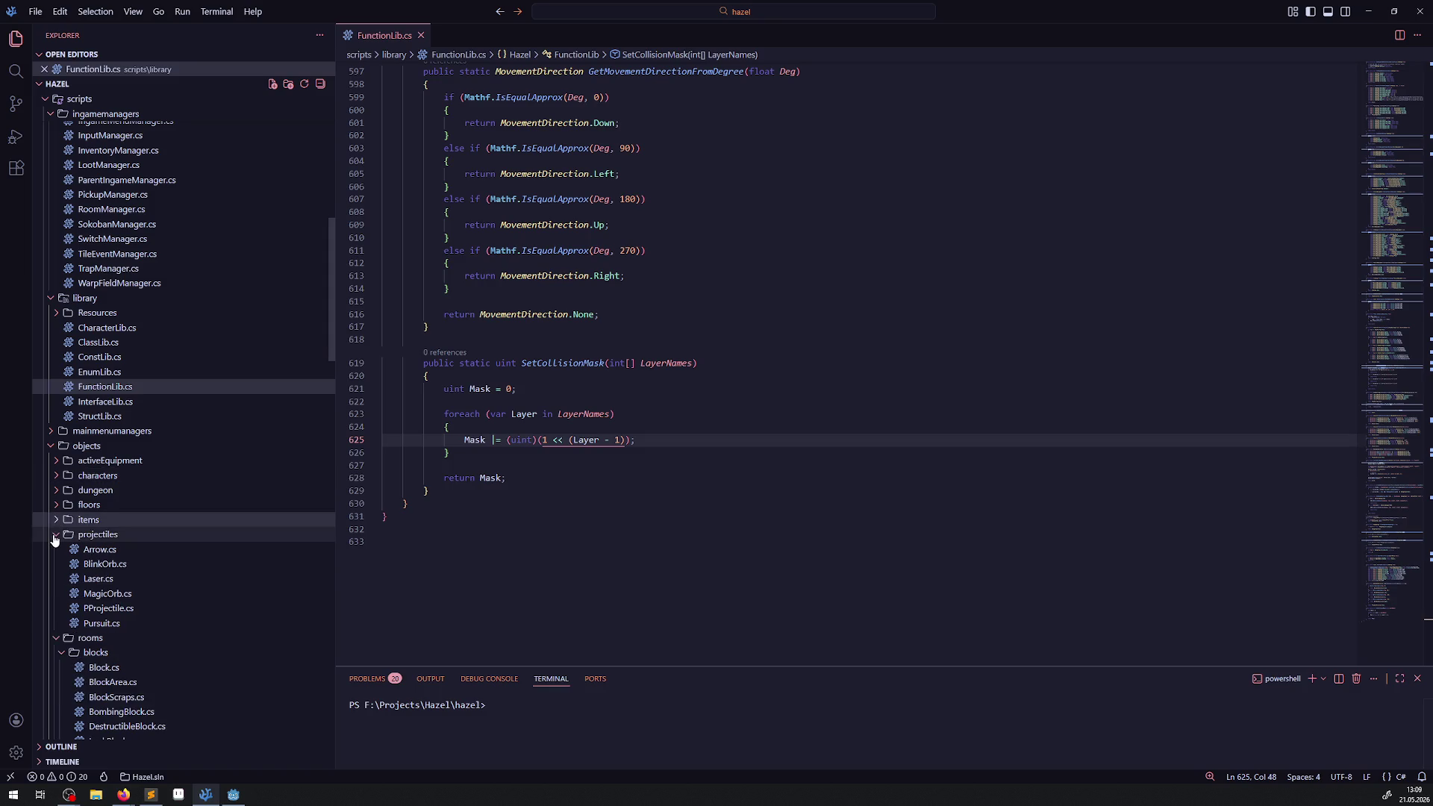
pyautogui.click(54, 535)
pyautogui.scroll(-1, 97, 515)
pyautogui.click(101, 522)
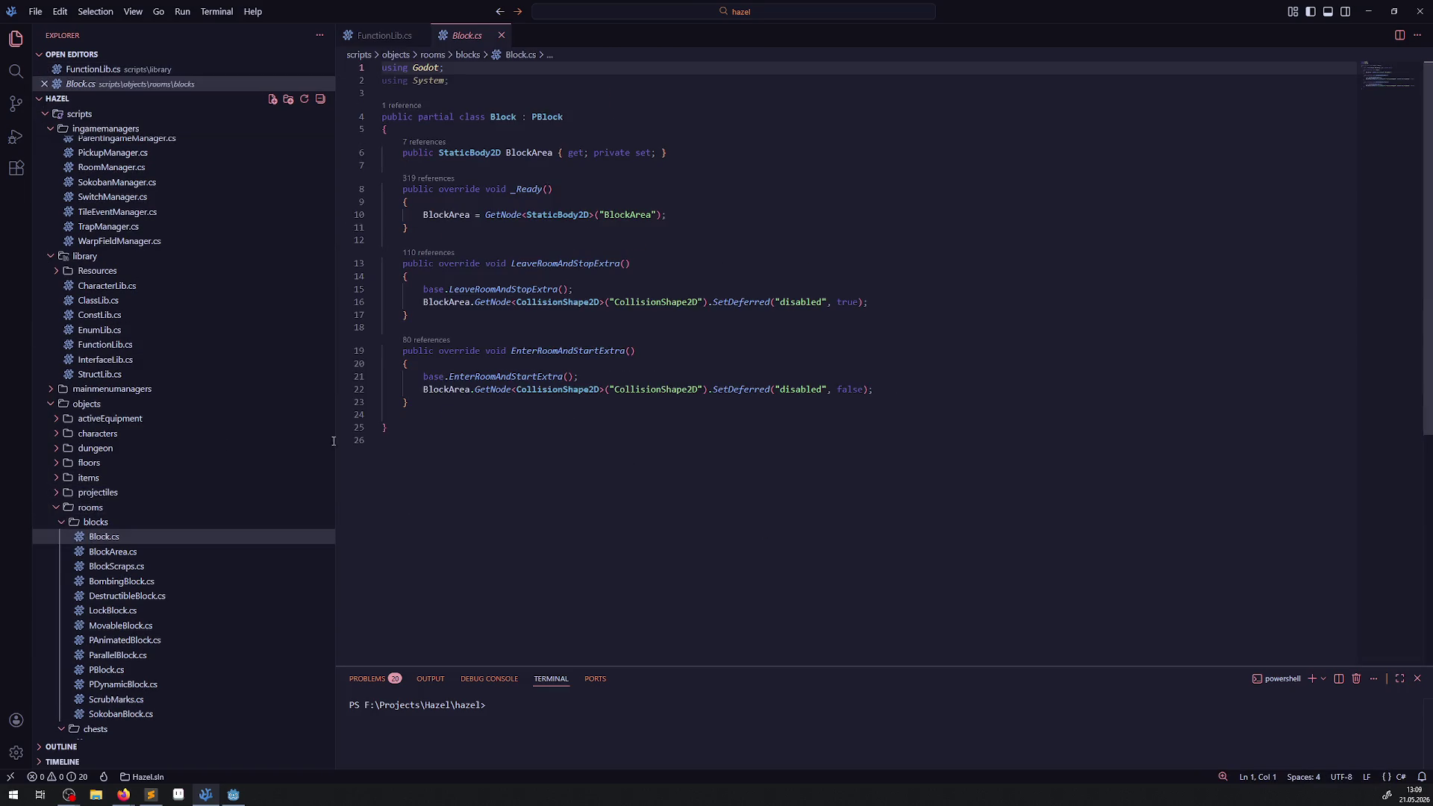
# - Delete the commented-out occluder lines 16–19 from BlockArea.cs's _Ready and save it
pyautogui.doubleClick(112, 552)
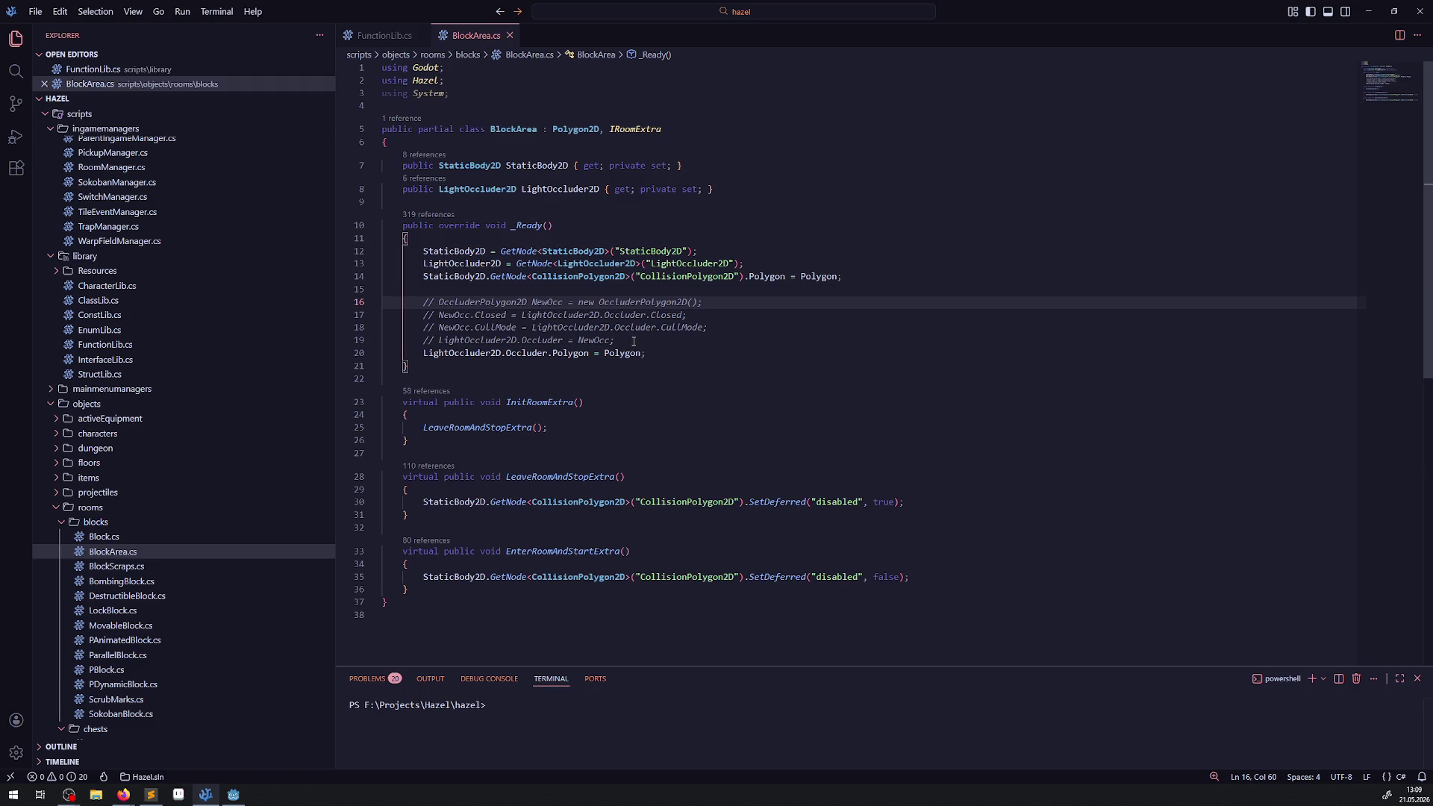
pyautogui.moveTo(634, 341); pyautogui.dragTo(384, 298)
pyautogui.press('BackSpace')
pyautogui.press('BackSpace')
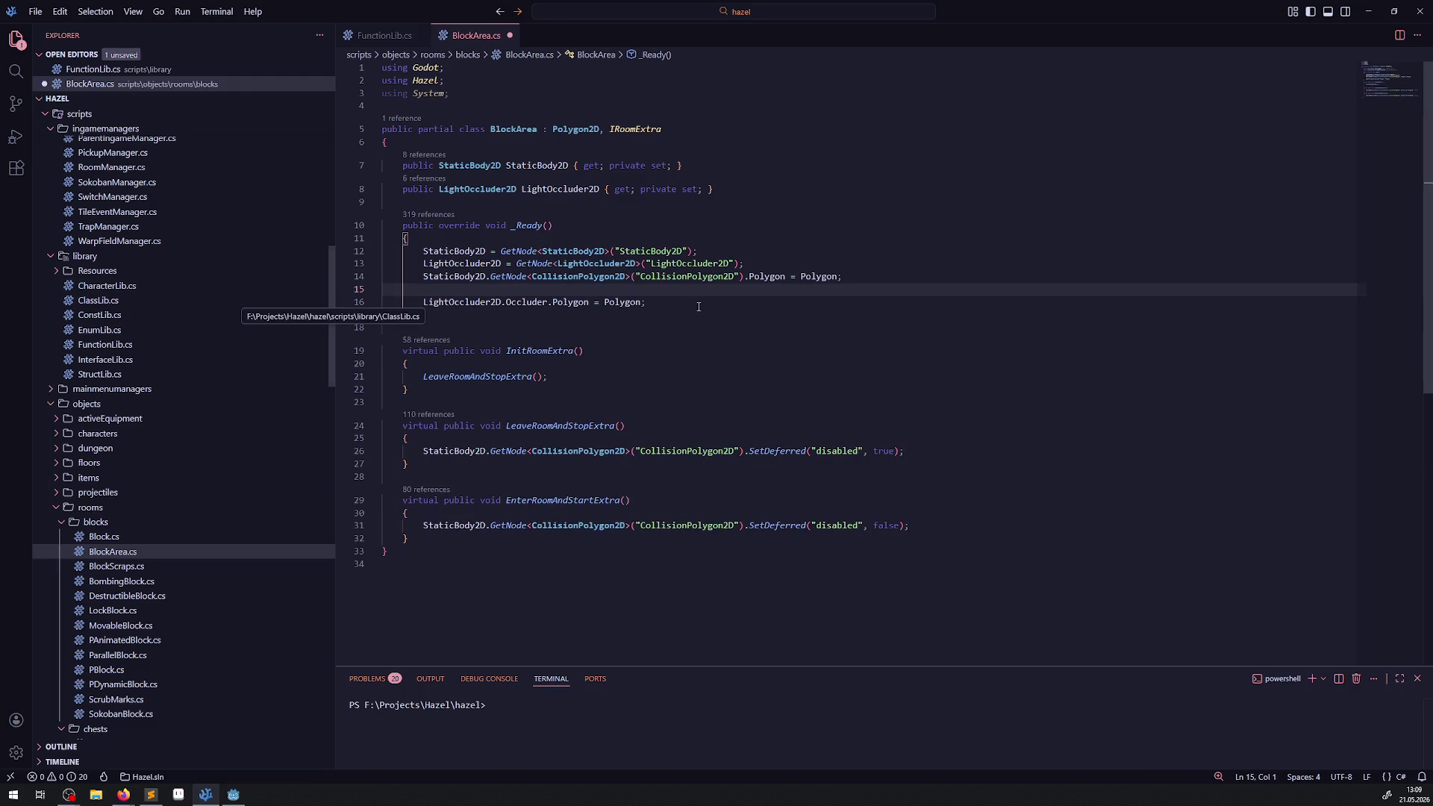
pyautogui.hotkey('ctrl', 's')
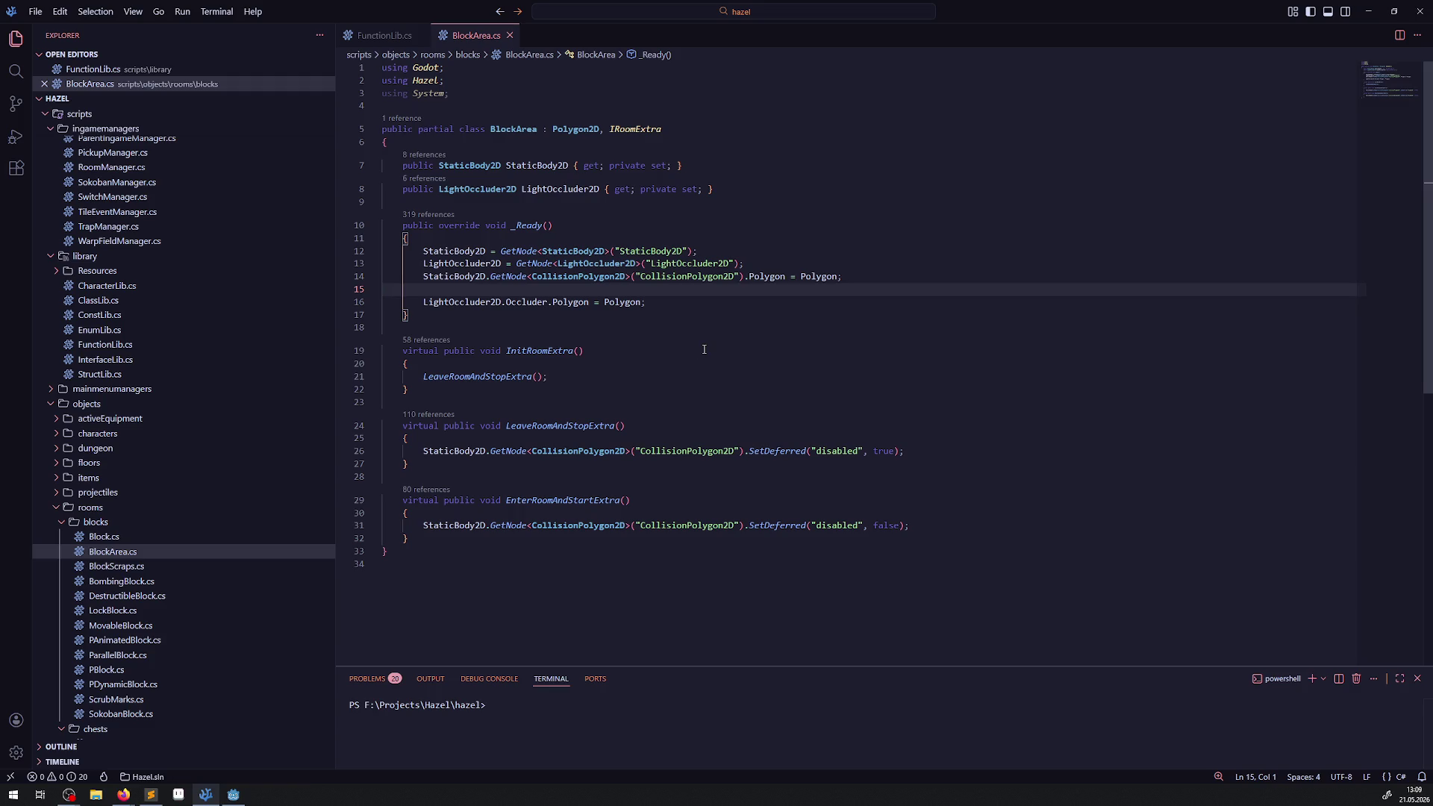
# - Open BlockScraps.cs and BombingBlock.cs and highlight every use of DetonationQuery
pyautogui.click(112, 567)
pyautogui.click(124, 599)
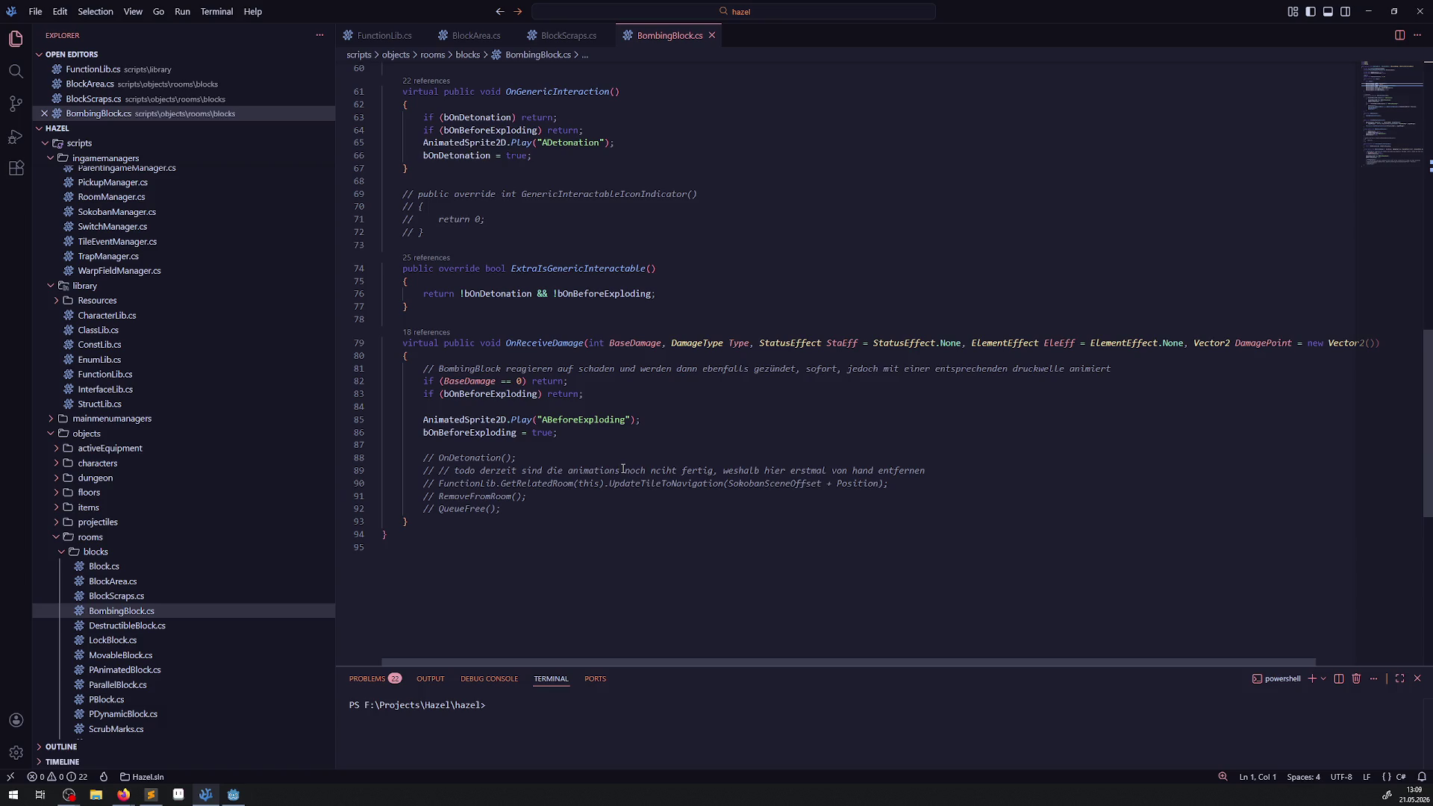
pyautogui.scroll(10, 623, 468)
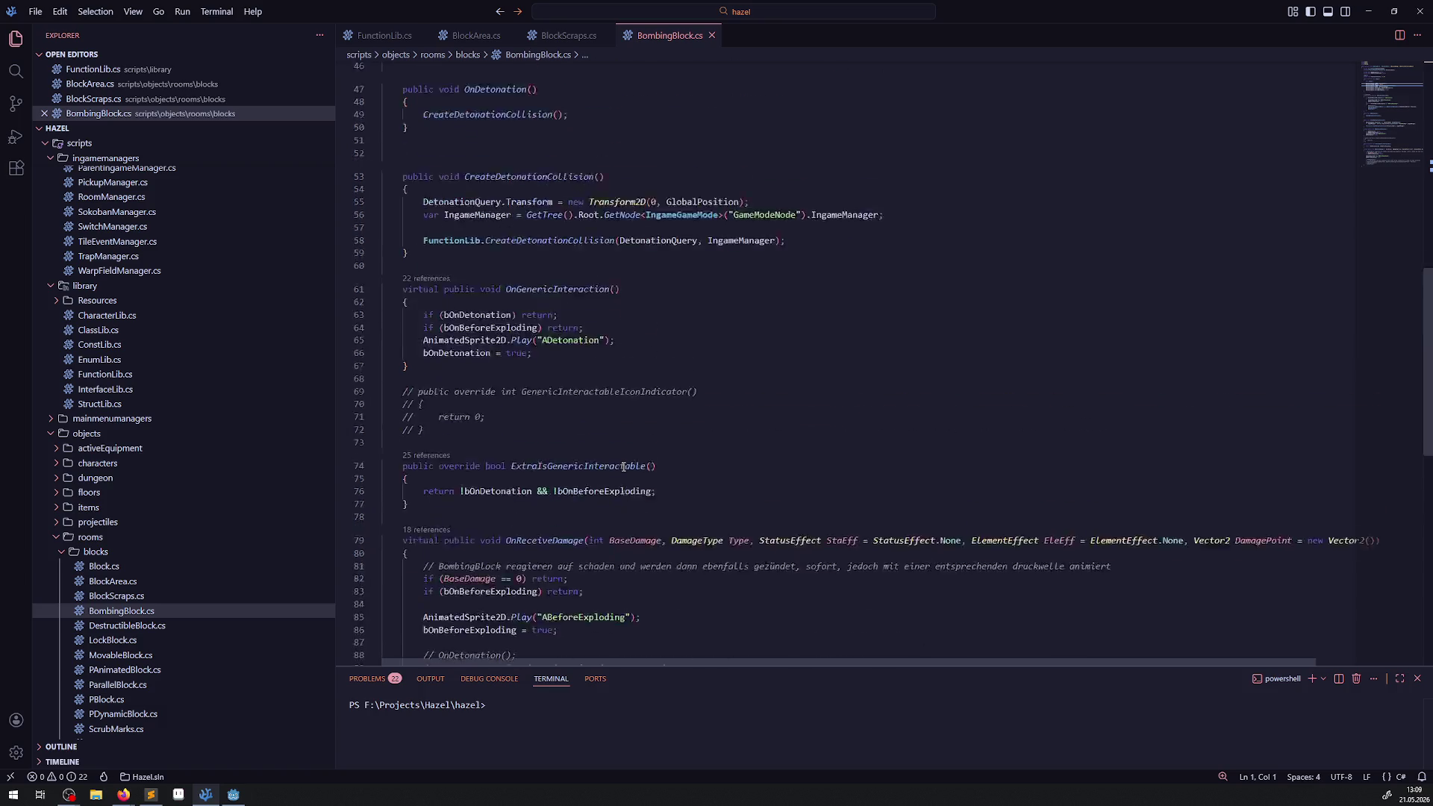
pyautogui.scroll(-7, 623, 468)
pyautogui.scroll(15, 616, 462)
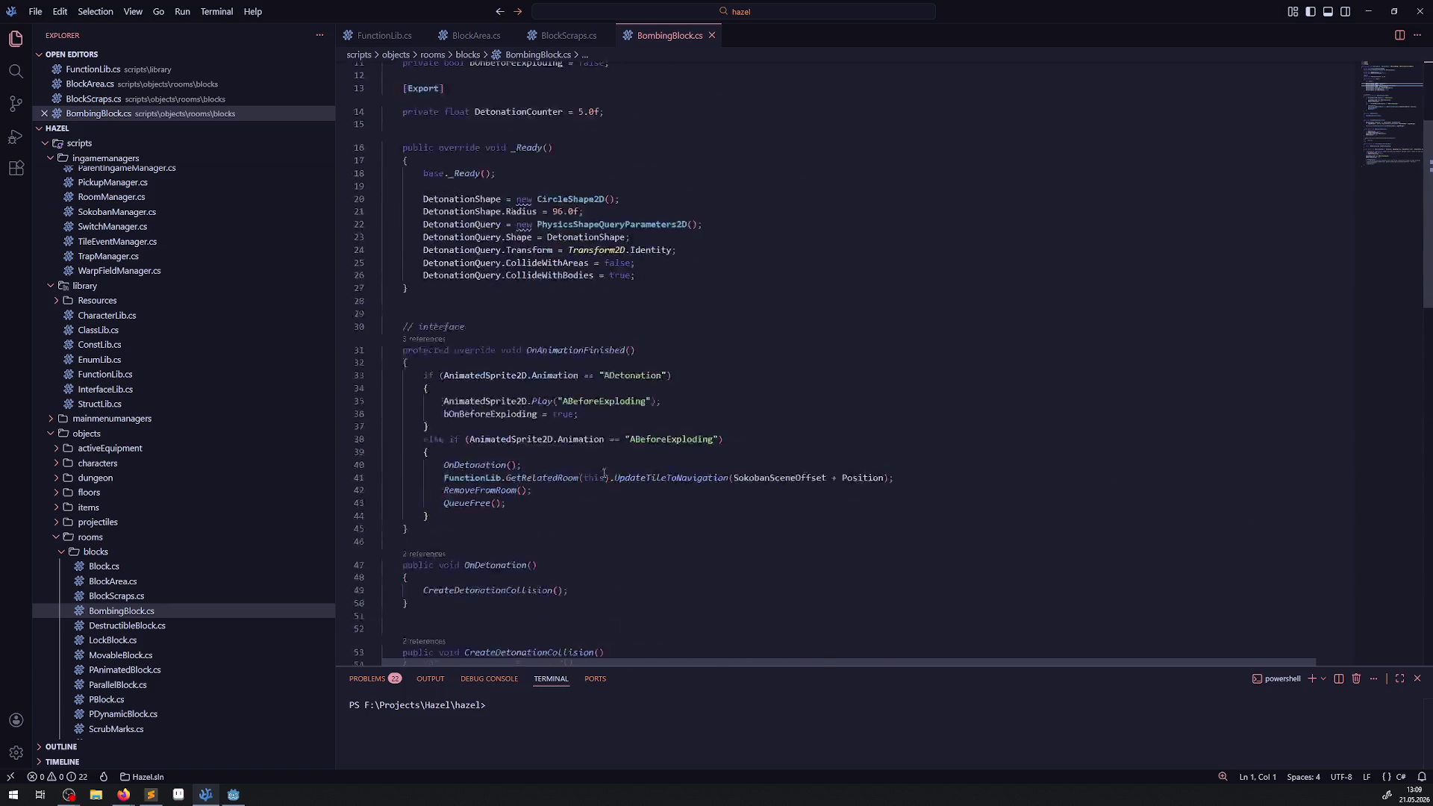
pyautogui.doubleClick(613, 189)
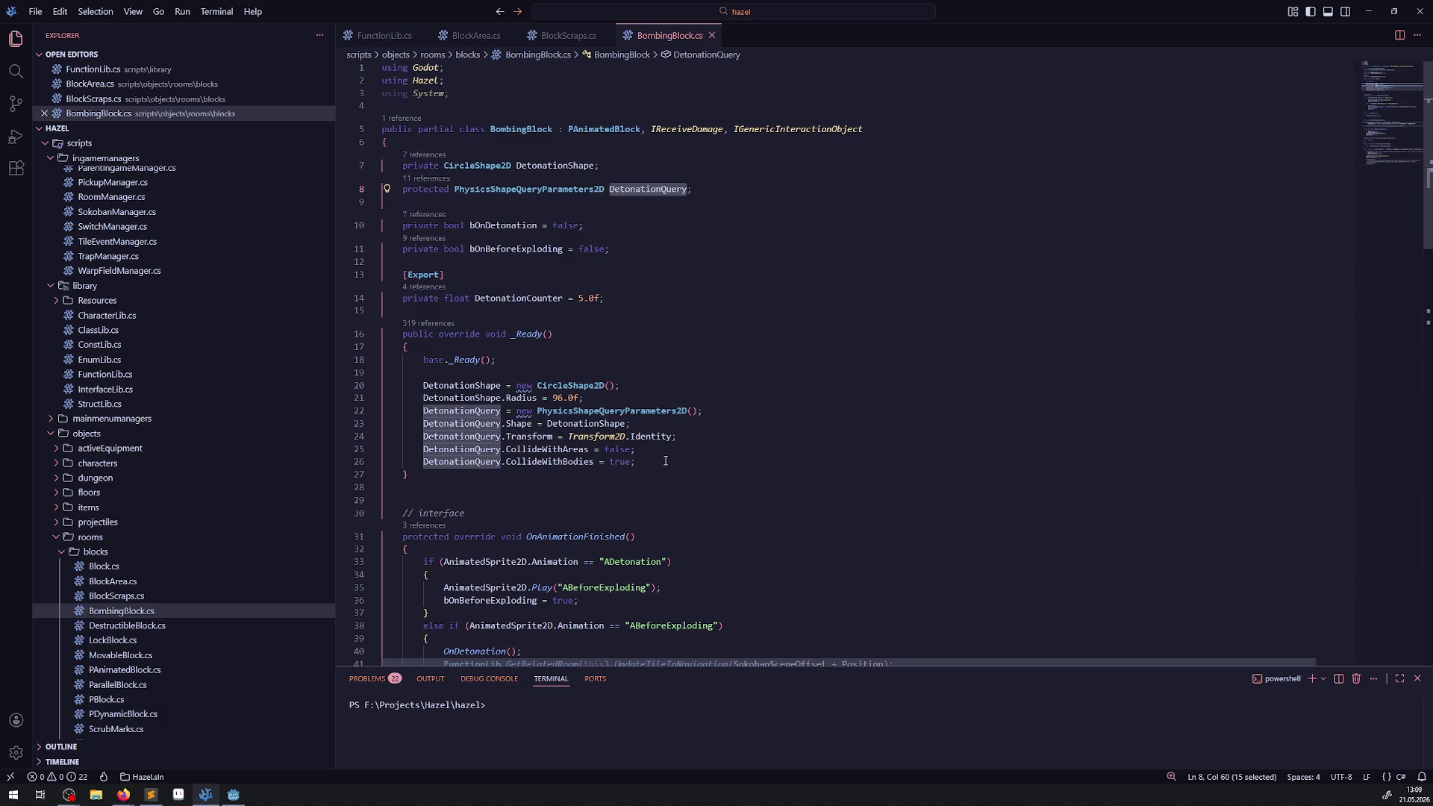
# - Expand activeEquipment and open Bomb.cs, whose DetonationQuery mask is 1 << 19
pyautogui.scroll(-2, 489, 462)
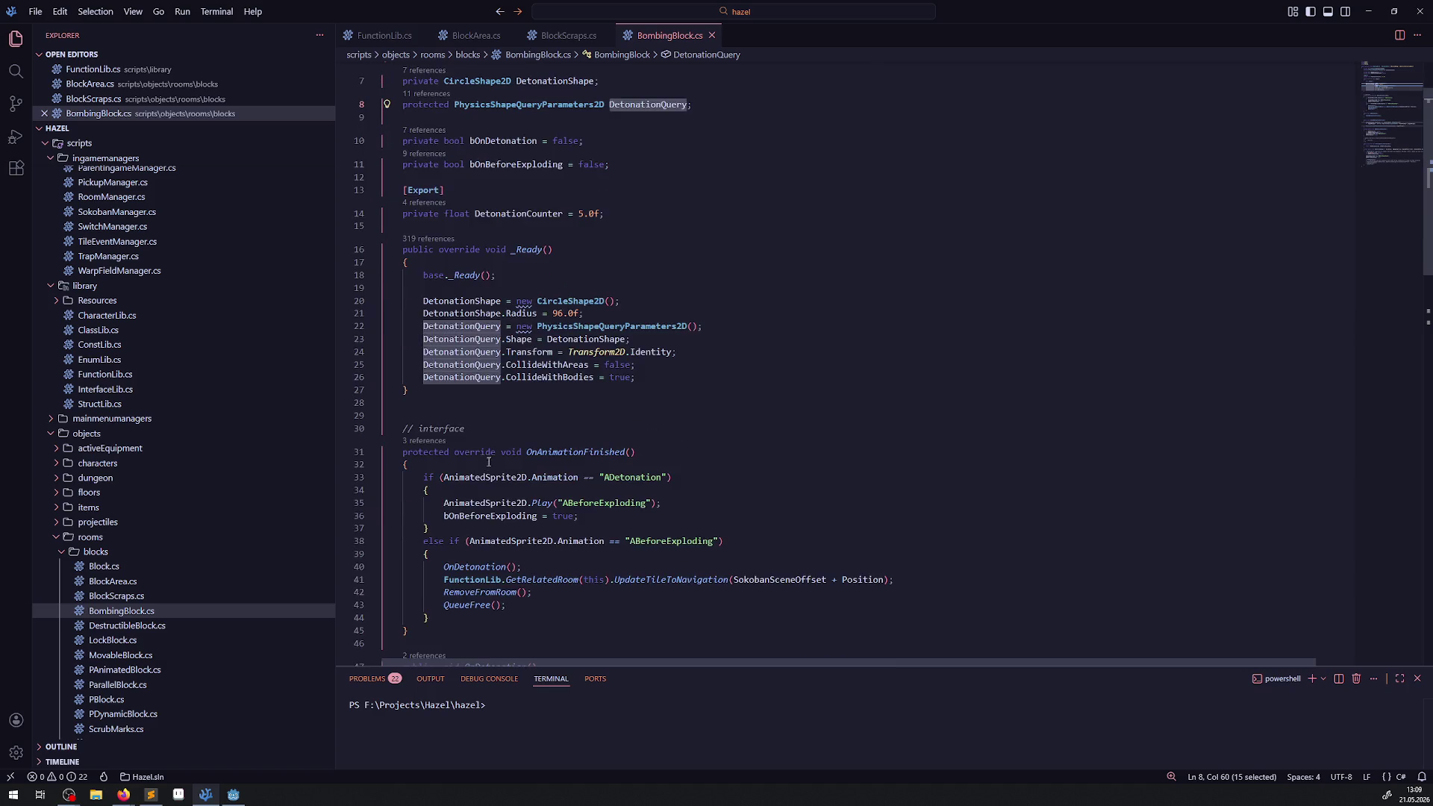
pyautogui.scroll(-6, 503, 443)
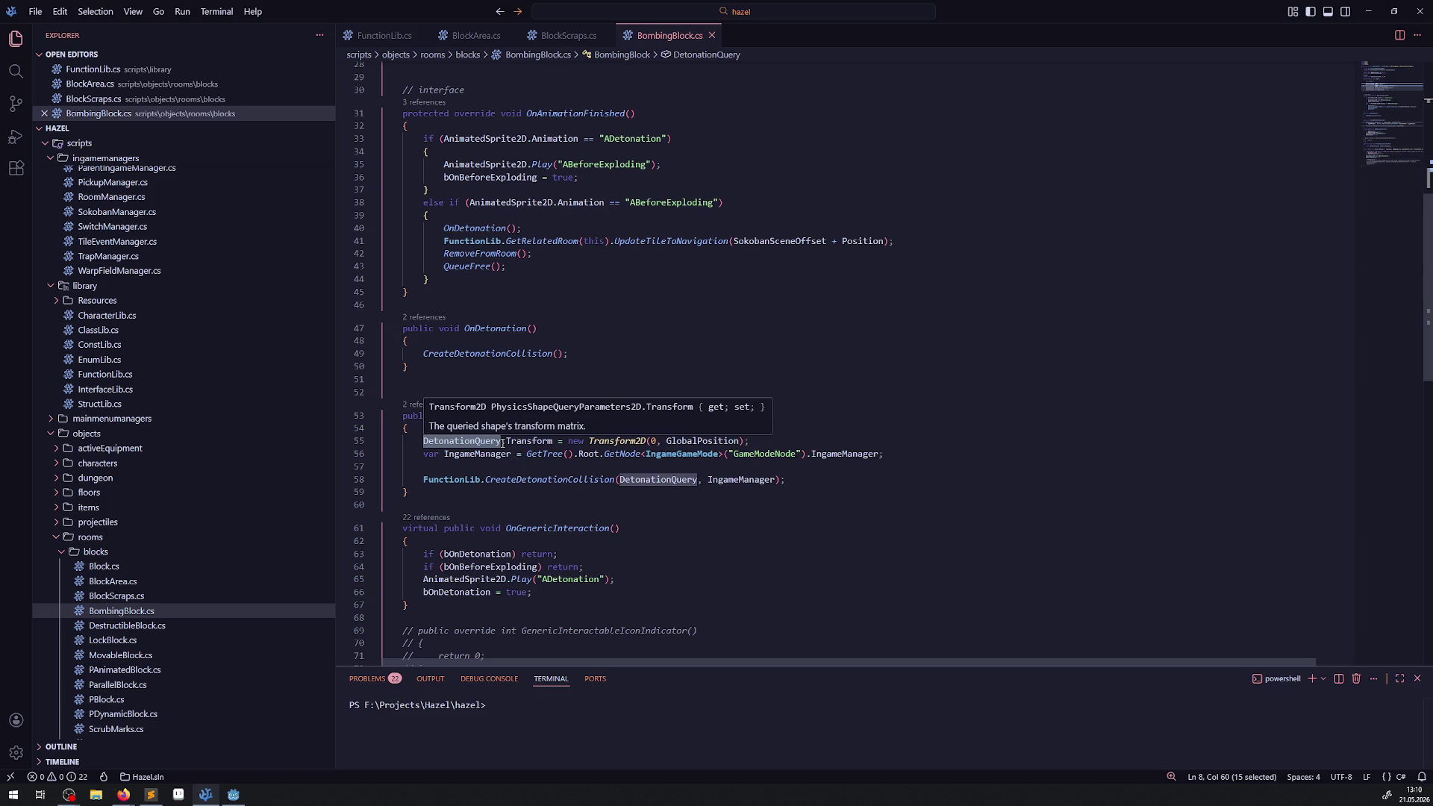
pyautogui.scroll(8, 636, 422)
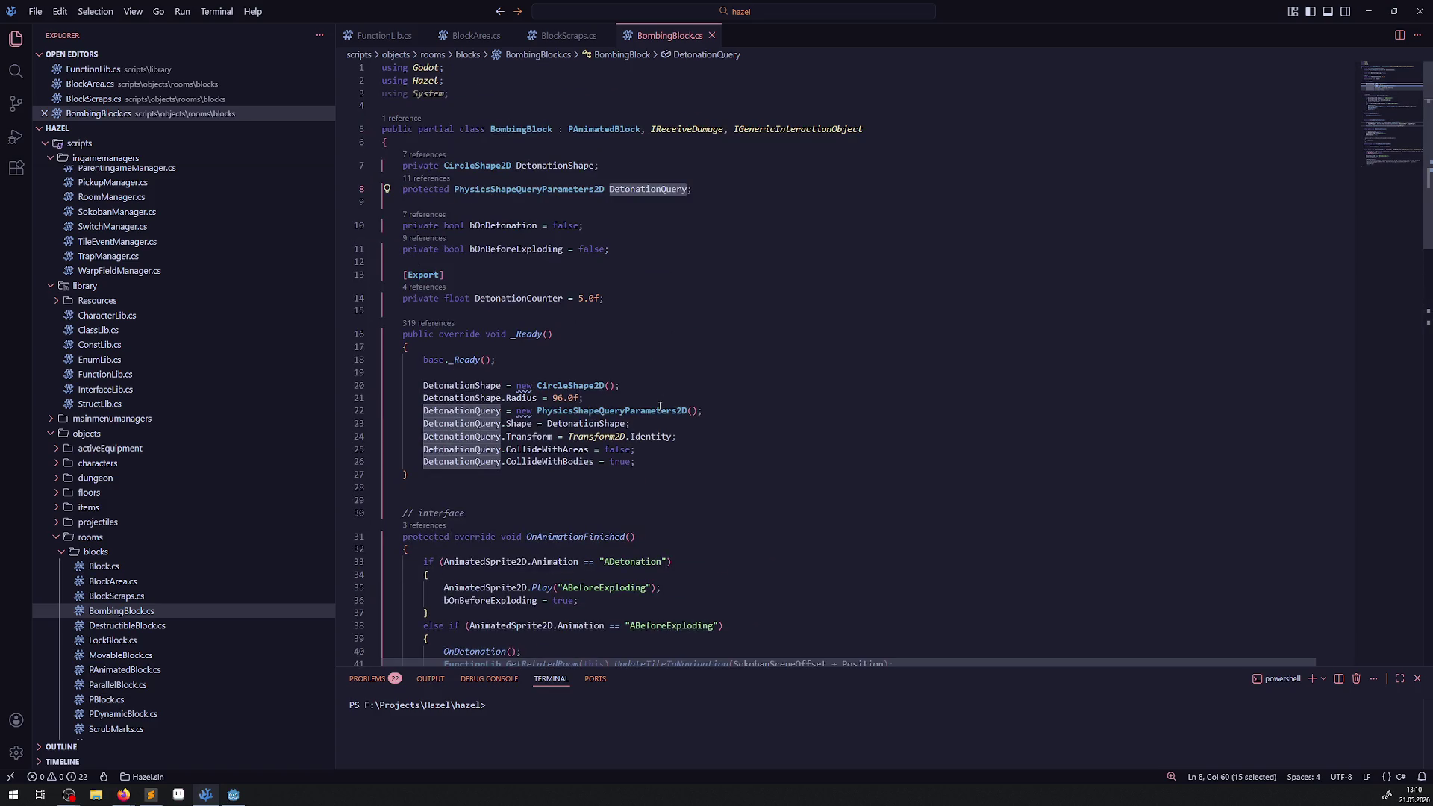
pyautogui.scroll(3, 127, 522)
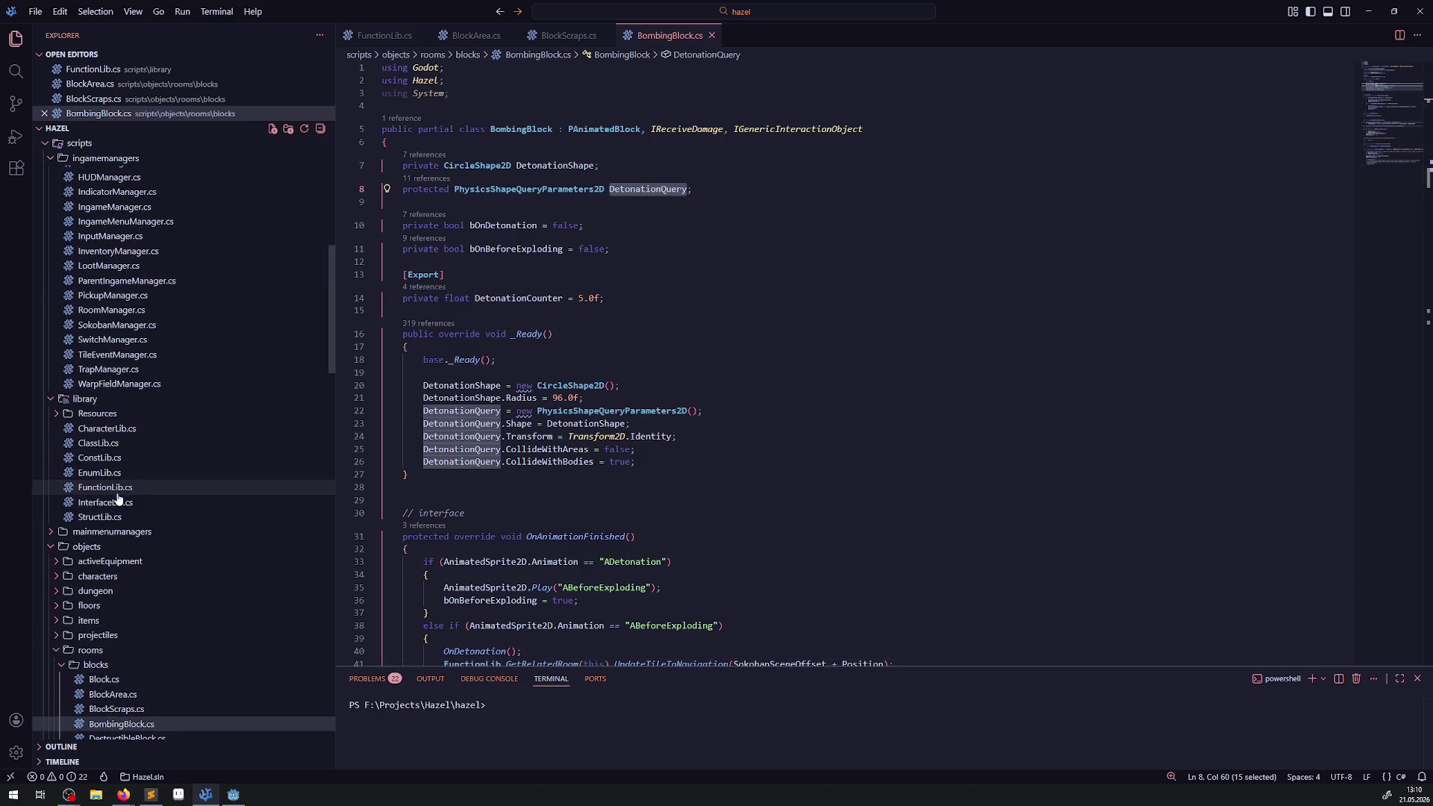
pyautogui.scroll(10, 149, 459)
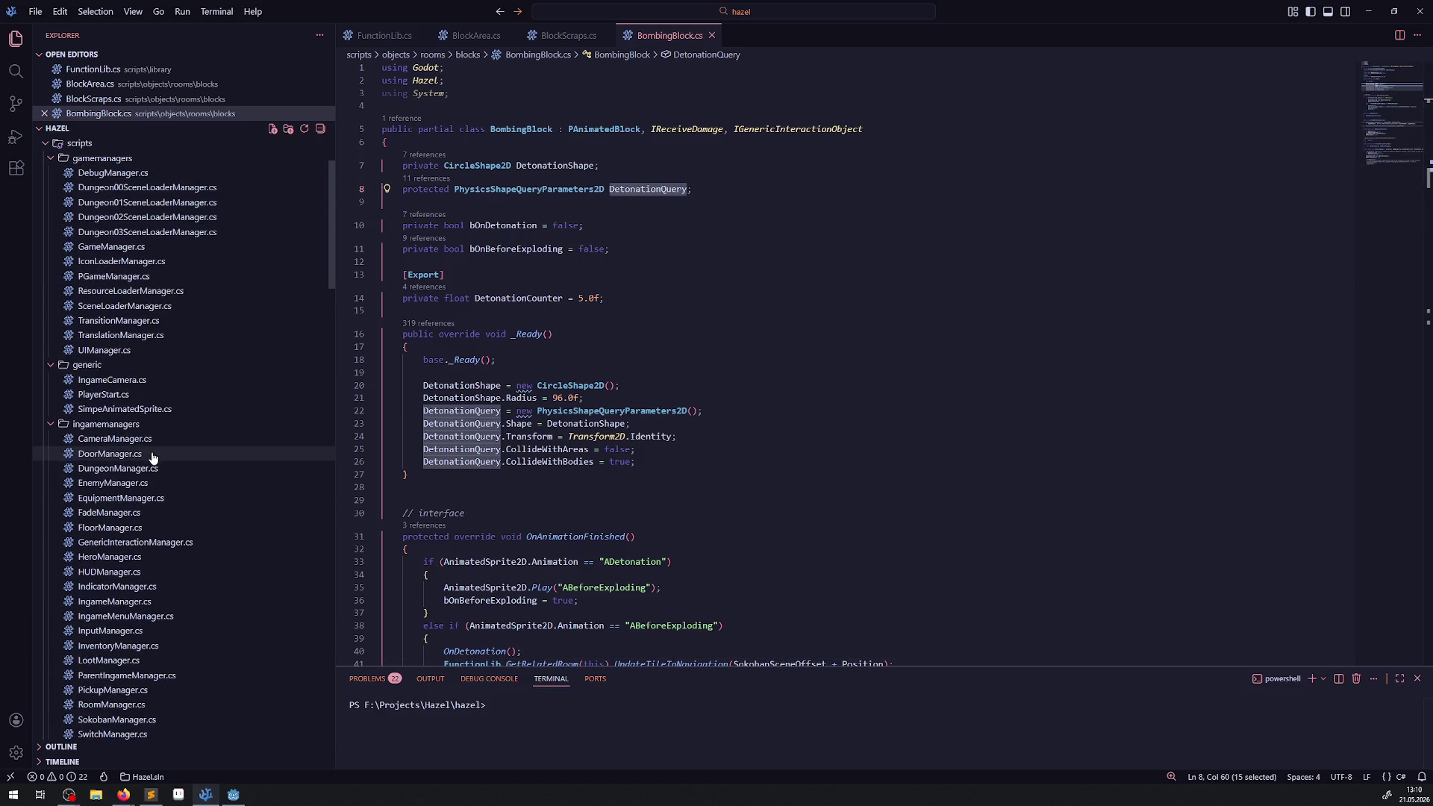
pyautogui.scroll(3, 141, 478)
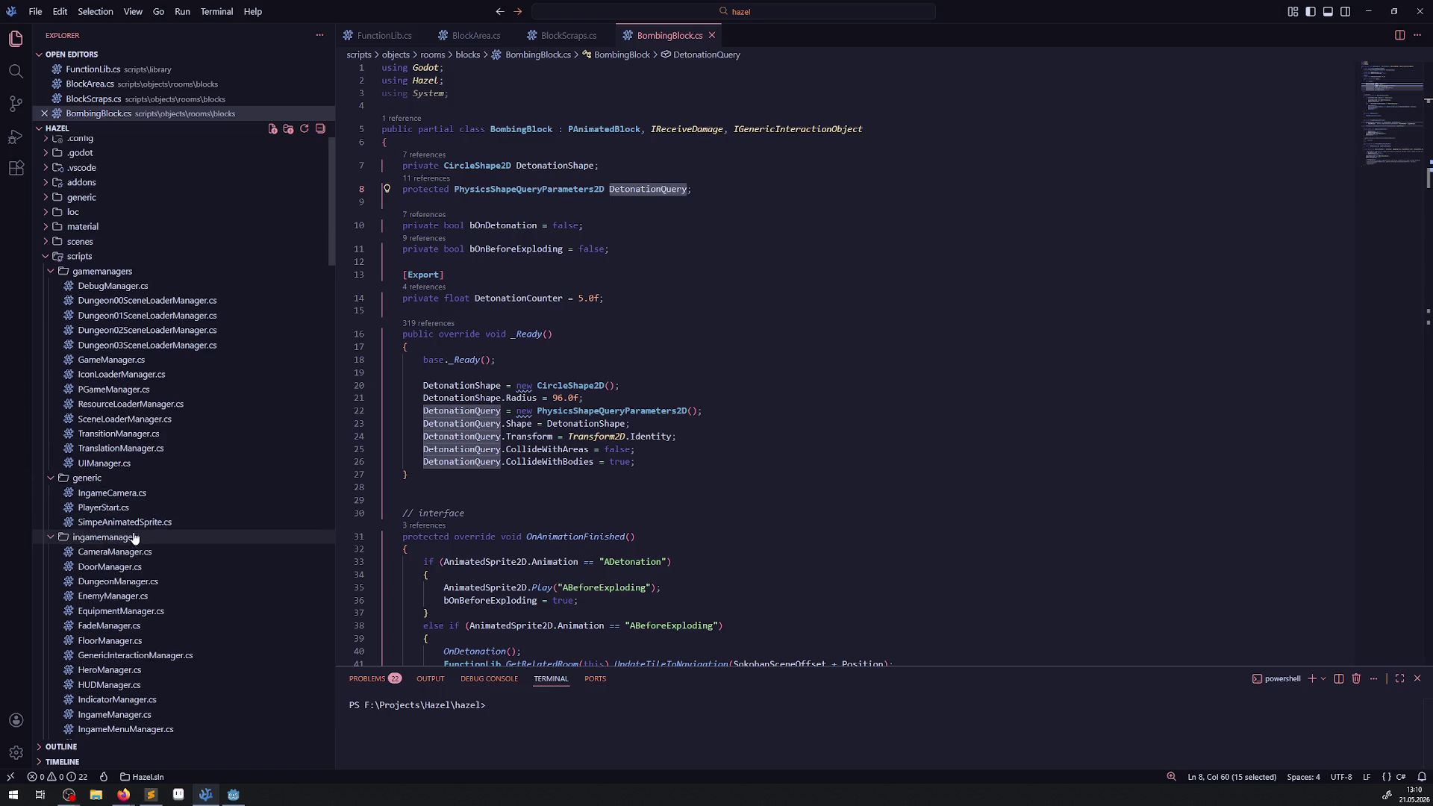
pyautogui.scroll(-10, 112, 549)
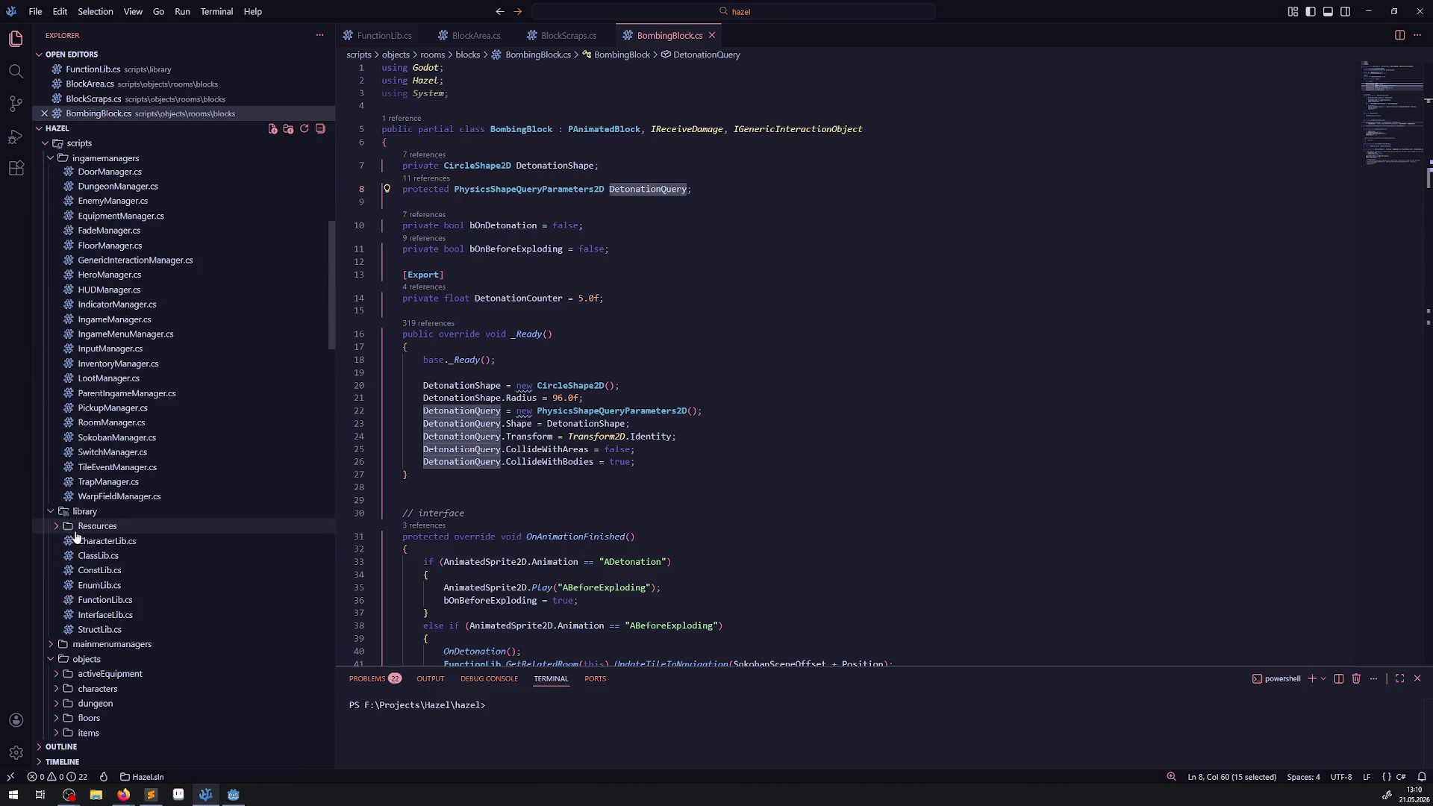
pyautogui.click(60, 675)
pyautogui.doubleClick(97, 689)
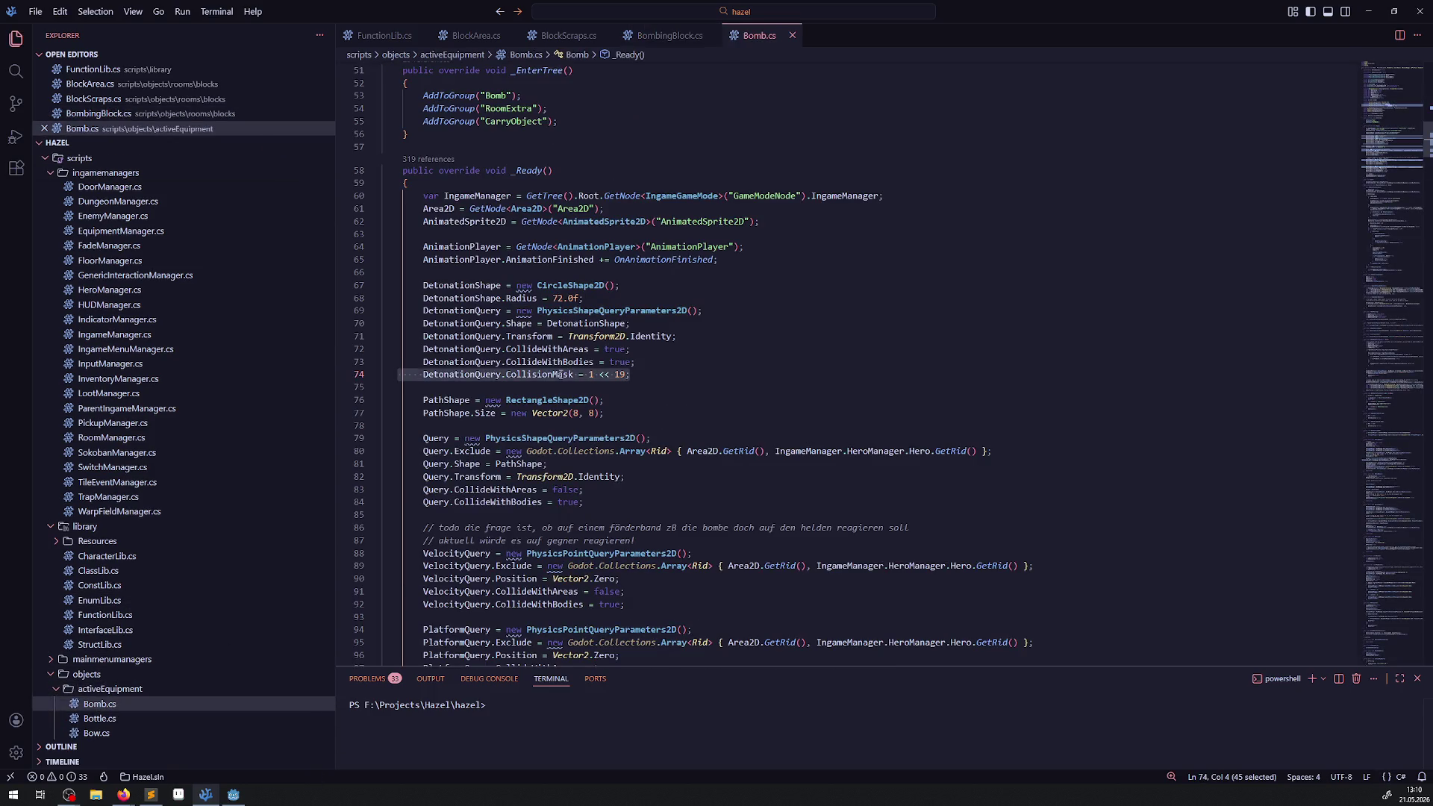
# - Look up the SetCollisionMask helper definition in FunctionLib.cs
pyautogui.moveTo(561, 374)
pyautogui.click(384, 35)
pyautogui.click(562, 364)
pyautogui.doubleClick(562, 363)
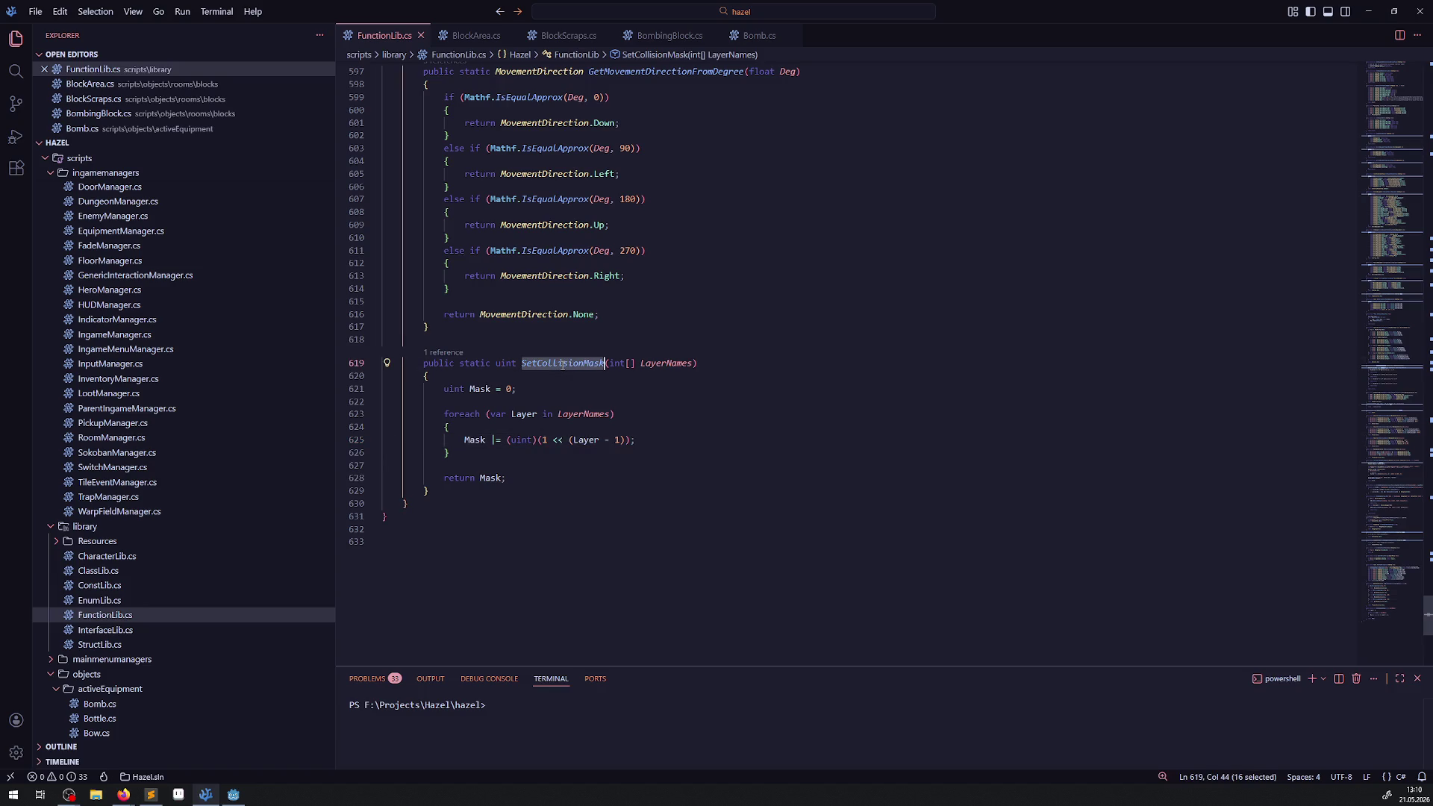
# - Replace 1 << 19 on Bomb.cs line 74 with FunctionLib.SetCollisionMask([20]) and save
pyautogui.click(754, 35)
pyautogui.click(606, 374)
pyautogui.doubleClick(607, 374)
pyautogui.moveTo(612, 375); pyautogui.dragTo(625, 375)
pyautogui.write('Func')
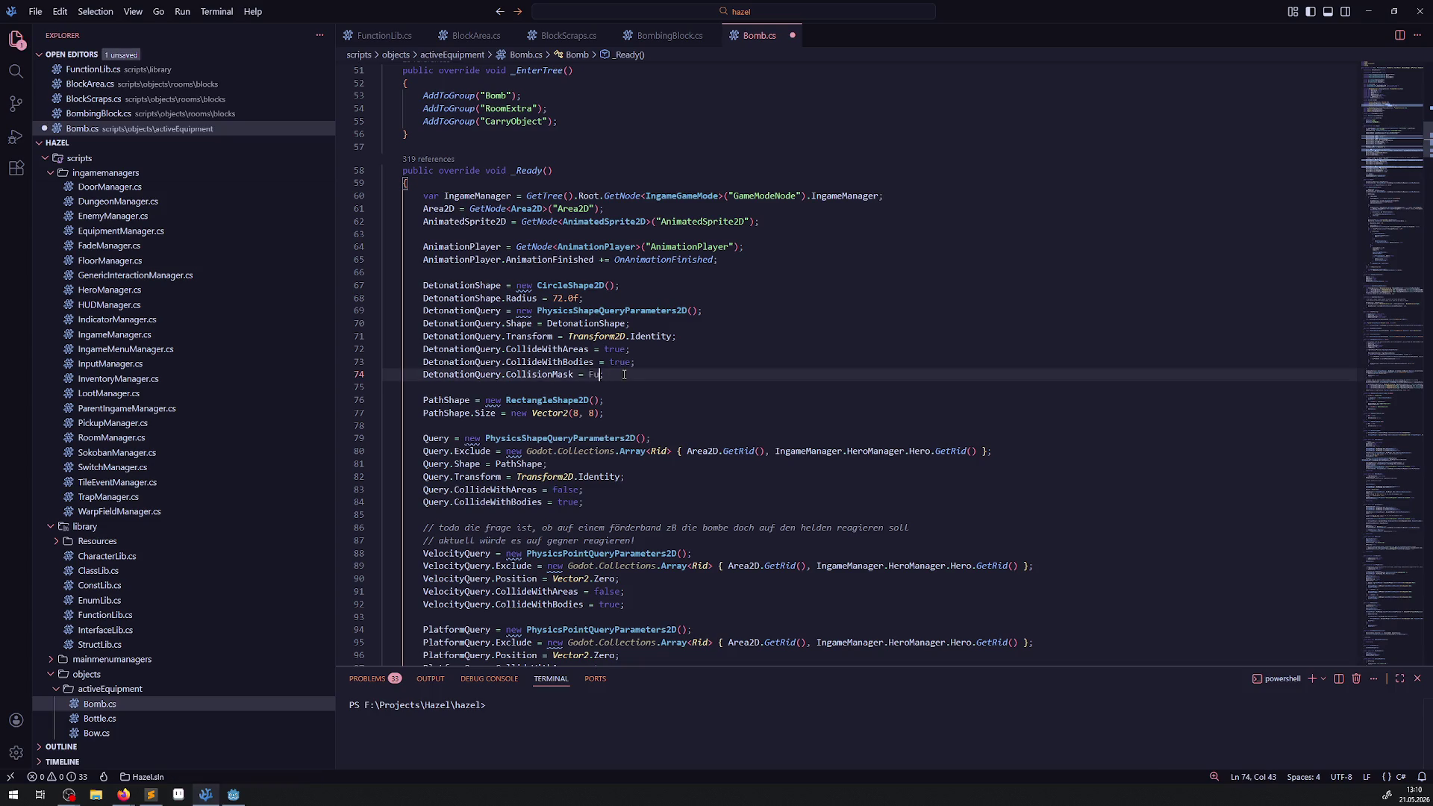
pyautogui.press('Tab')
pyautogui.press('Tab')
pyautogui.press('Left')
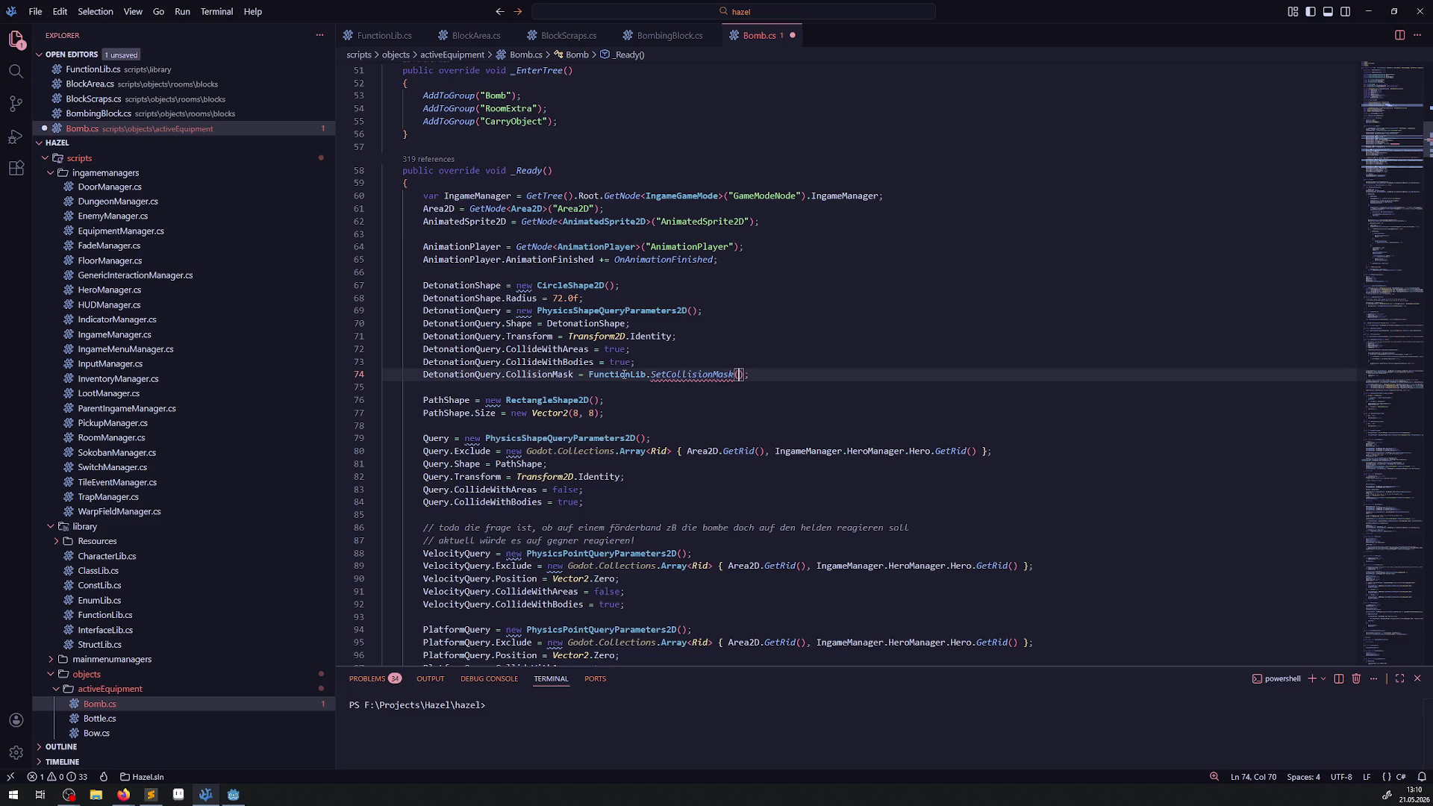
pyautogui.write('[20')
pyautogui.hotkey('ctrl', 's')
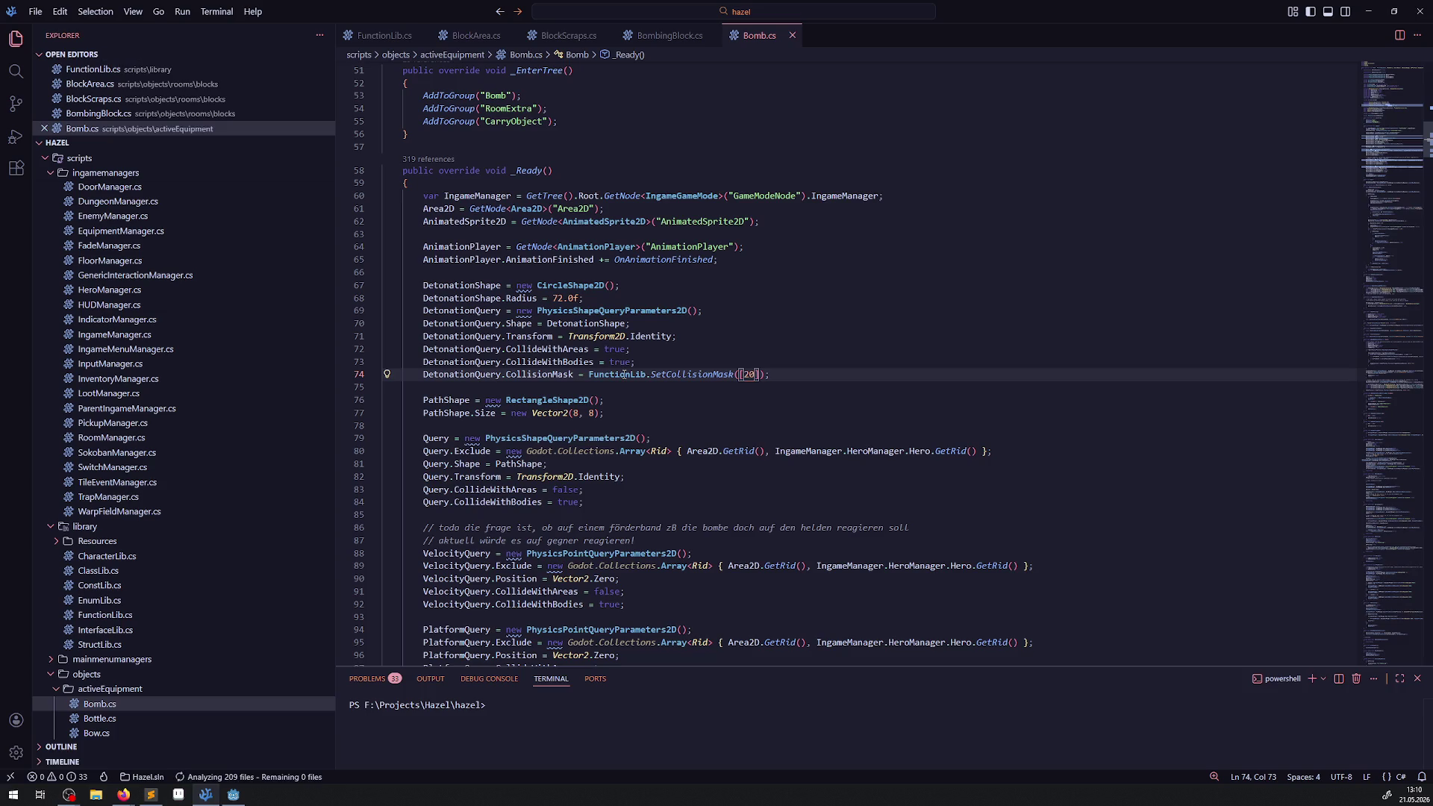
# - Review the nearby Bomb.cs code, then bring up the Godot editor
pyautogui.click(744, 347)
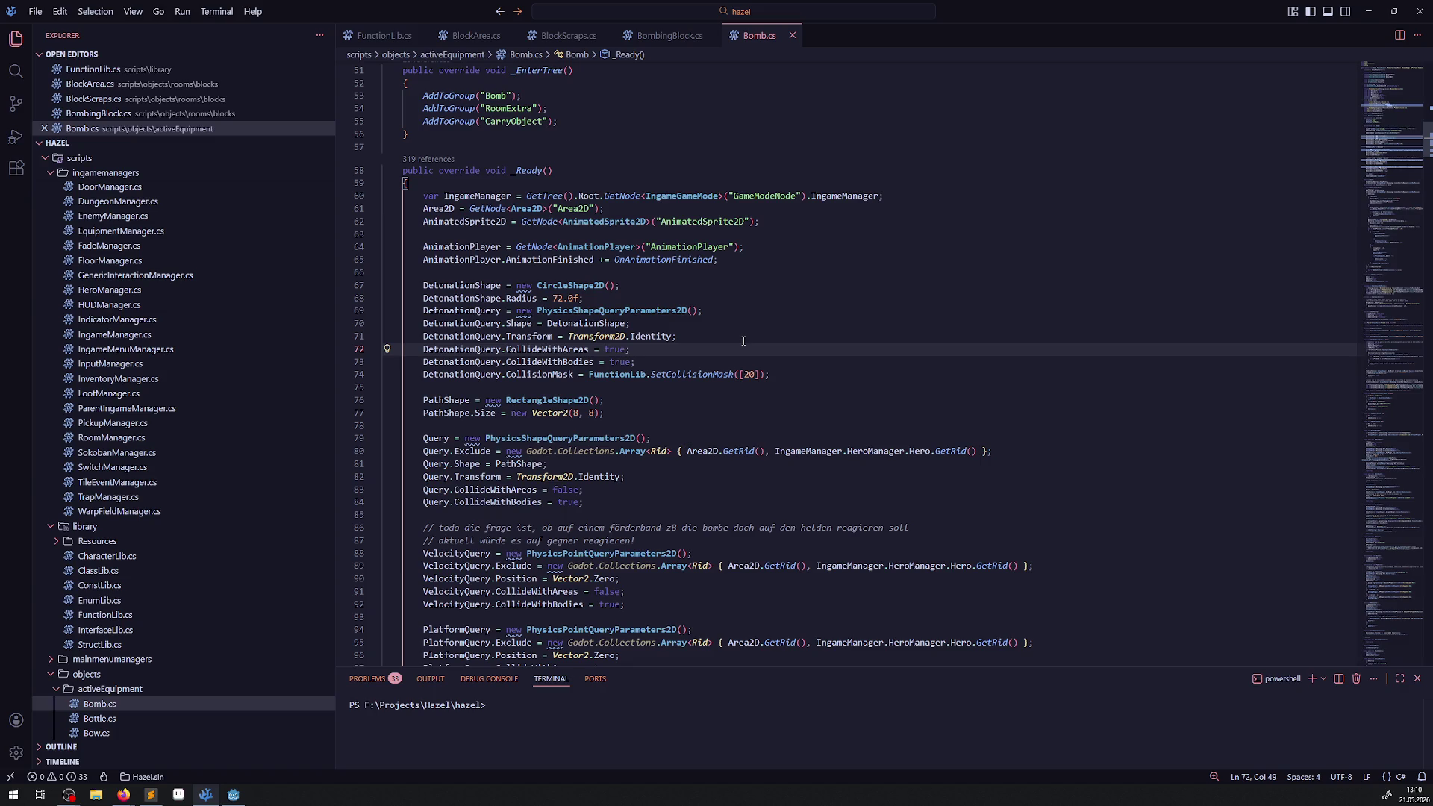
pyautogui.scroll(-3, 723, 368)
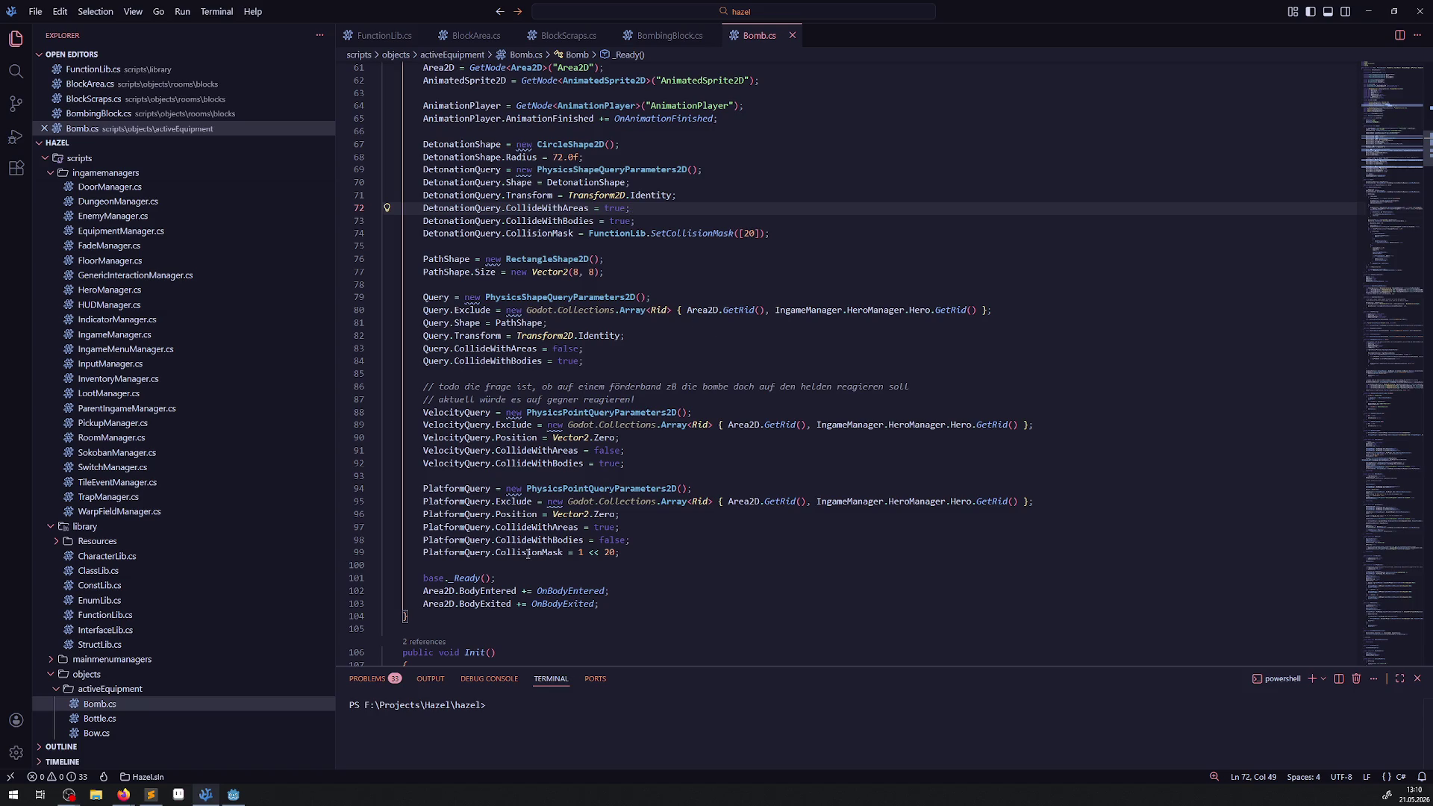
pyautogui.click(233, 795)
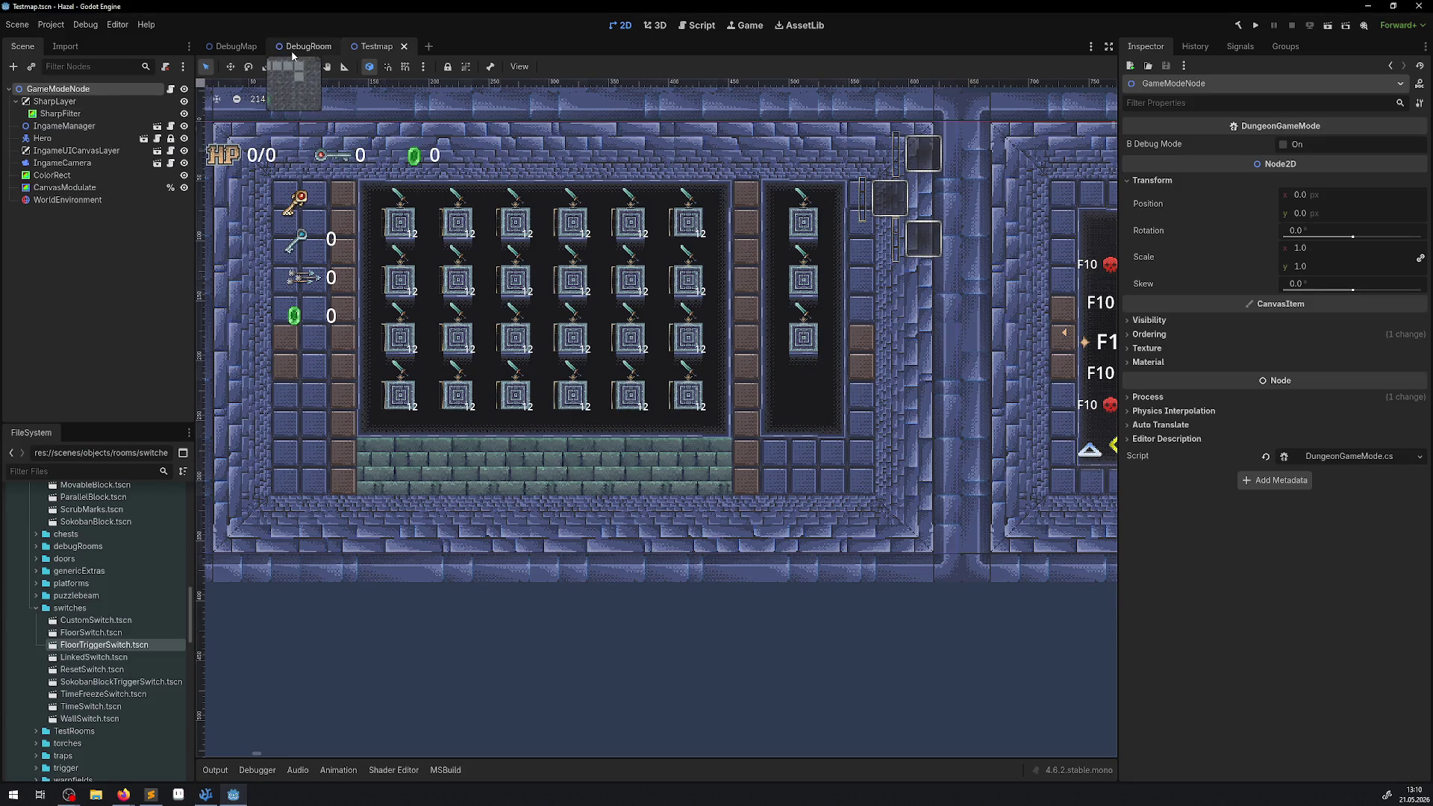
# - Open DebugRoom's MovableBlock11 scene to confirm collision layer 2, then return to Bomb.cs
pyautogui.click(303, 47)
pyautogui.click(460, 459)
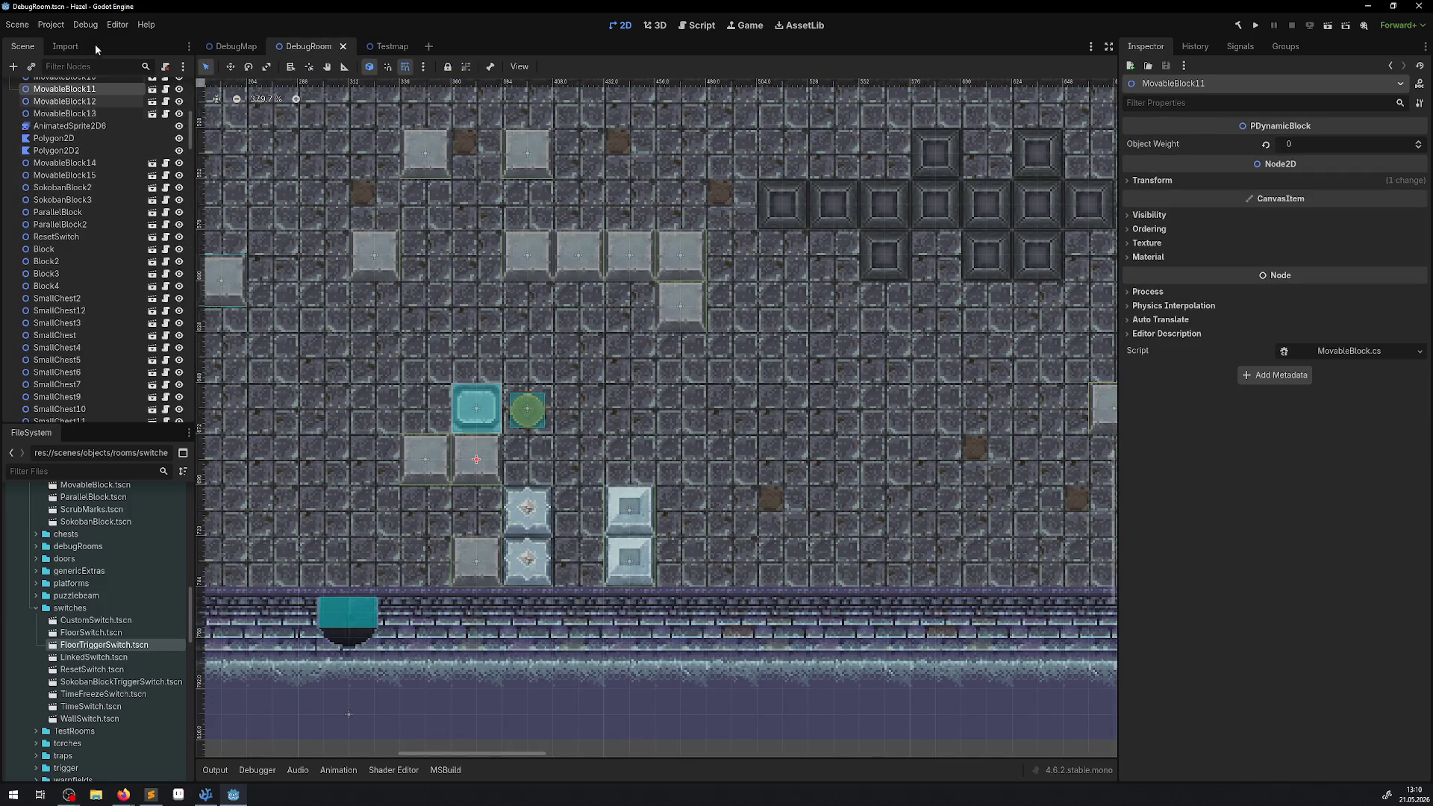
pyautogui.click(153, 89)
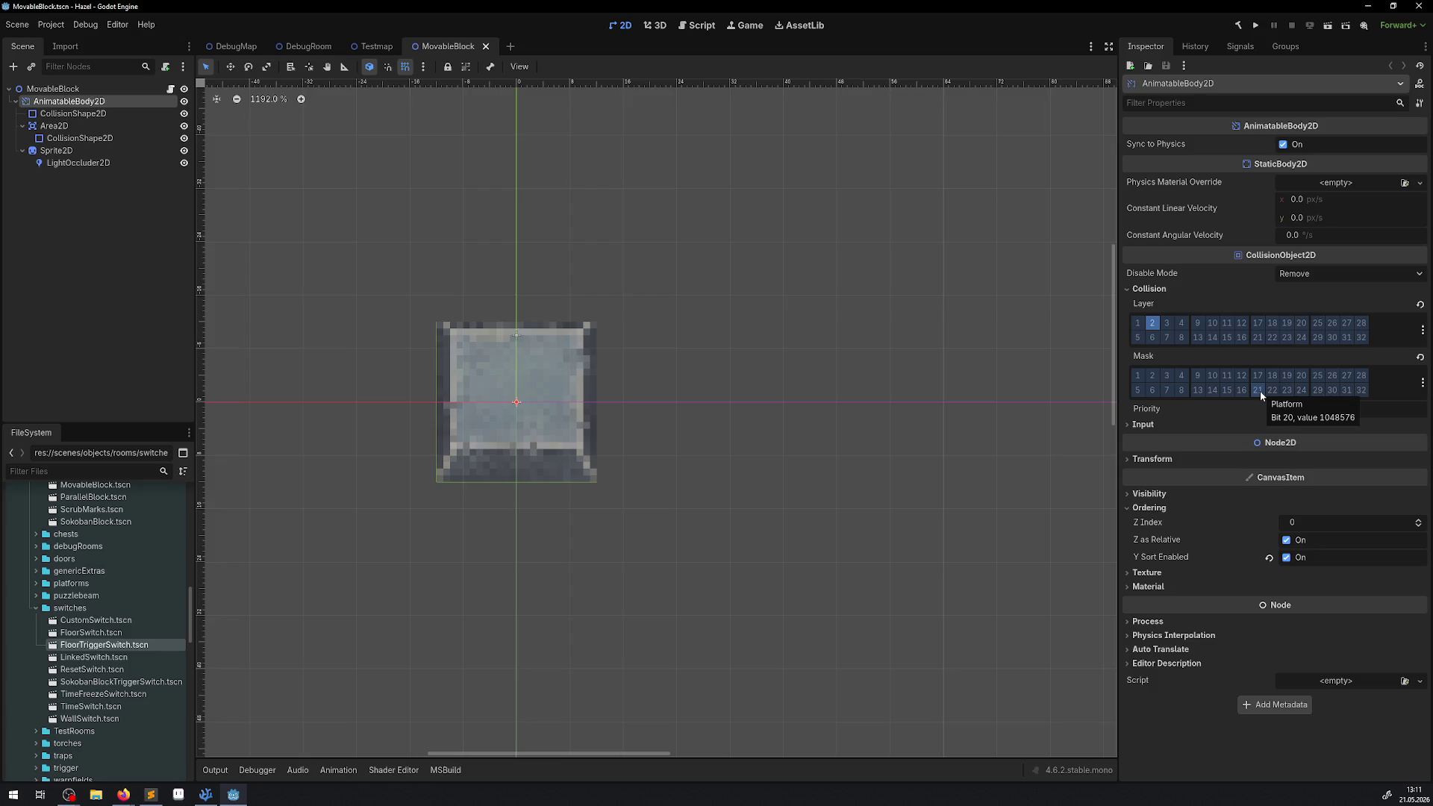
pyautogui.click(210, 801)
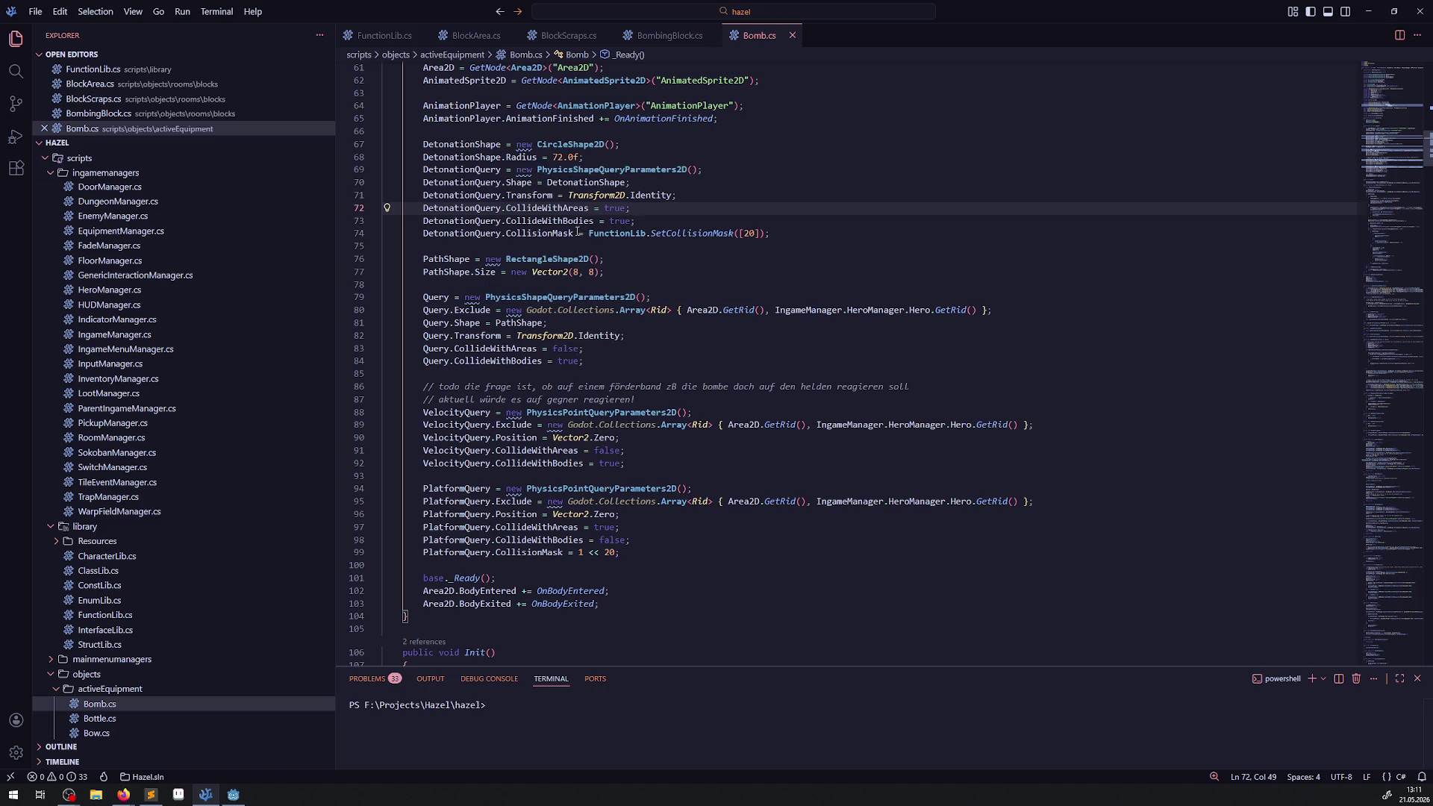
# - Paste the mask call over 1 << 20 on line 99, making it SetCollisionMask([21]), then open ConstLib.cs
pyautogui.moveTo(577, 233); pyautogui.dragTo(770, 233)
pyautogui.hotkey('ctrl', 'c')
pyautogui.moveTo(567, 553); pyautogui.dragTo(622, 552)
pyautogui.hotkey('ctrl', 'v')
pyautogui.moveTo(739, 552); pyautogui.dragTo(744, 552)
pyautogui.write('1')
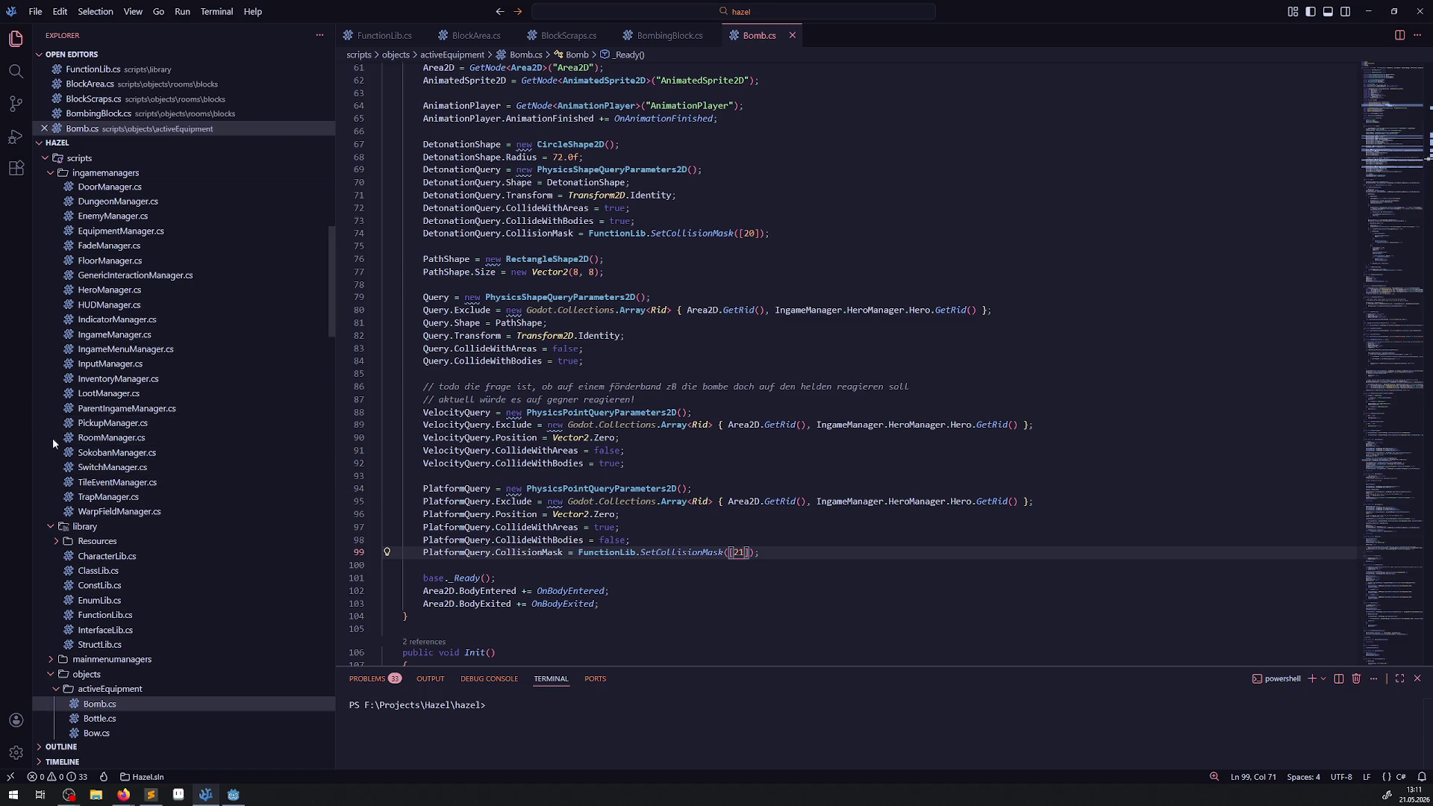
pyautogui.click(105, 586)
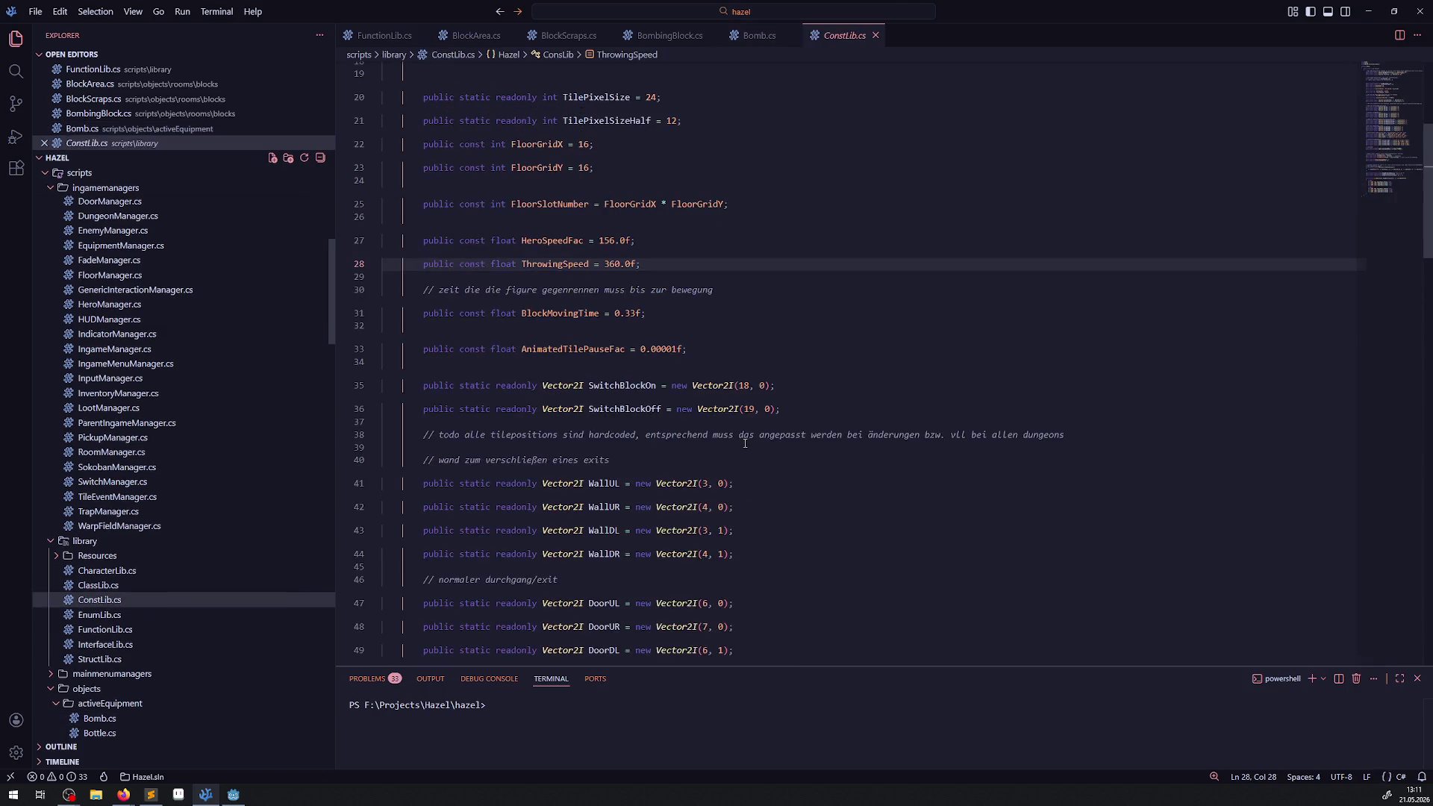
# - Make room for a new constant below the GroundZIndex entries in ConstLib.cs
pyautogui.scroll(7, 672, 426)
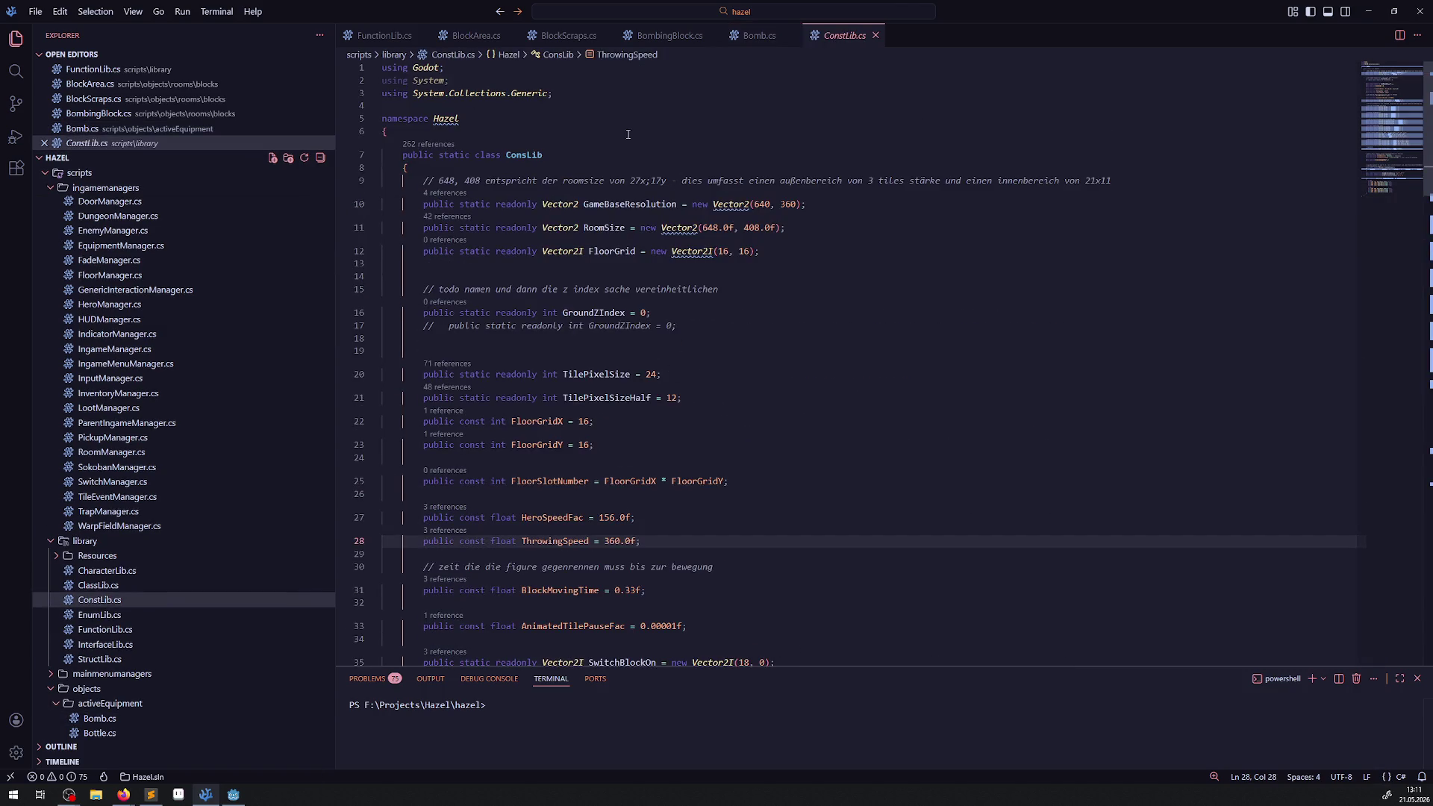
pyautogui.click(578, 155)
pyautogui.press('Return')
pyautogui.press('Return')
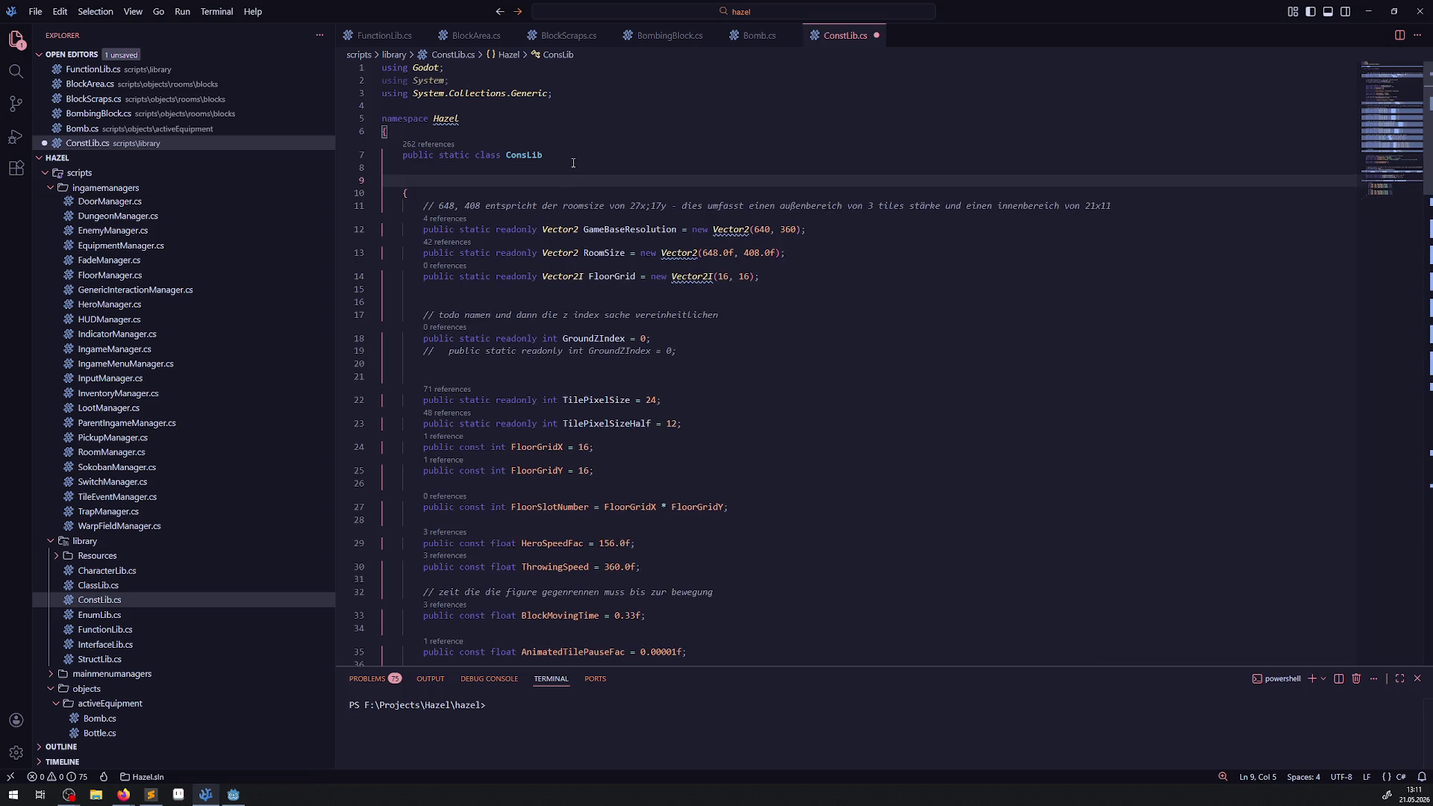
pyautogui.hotkey('ctrl', 'z')
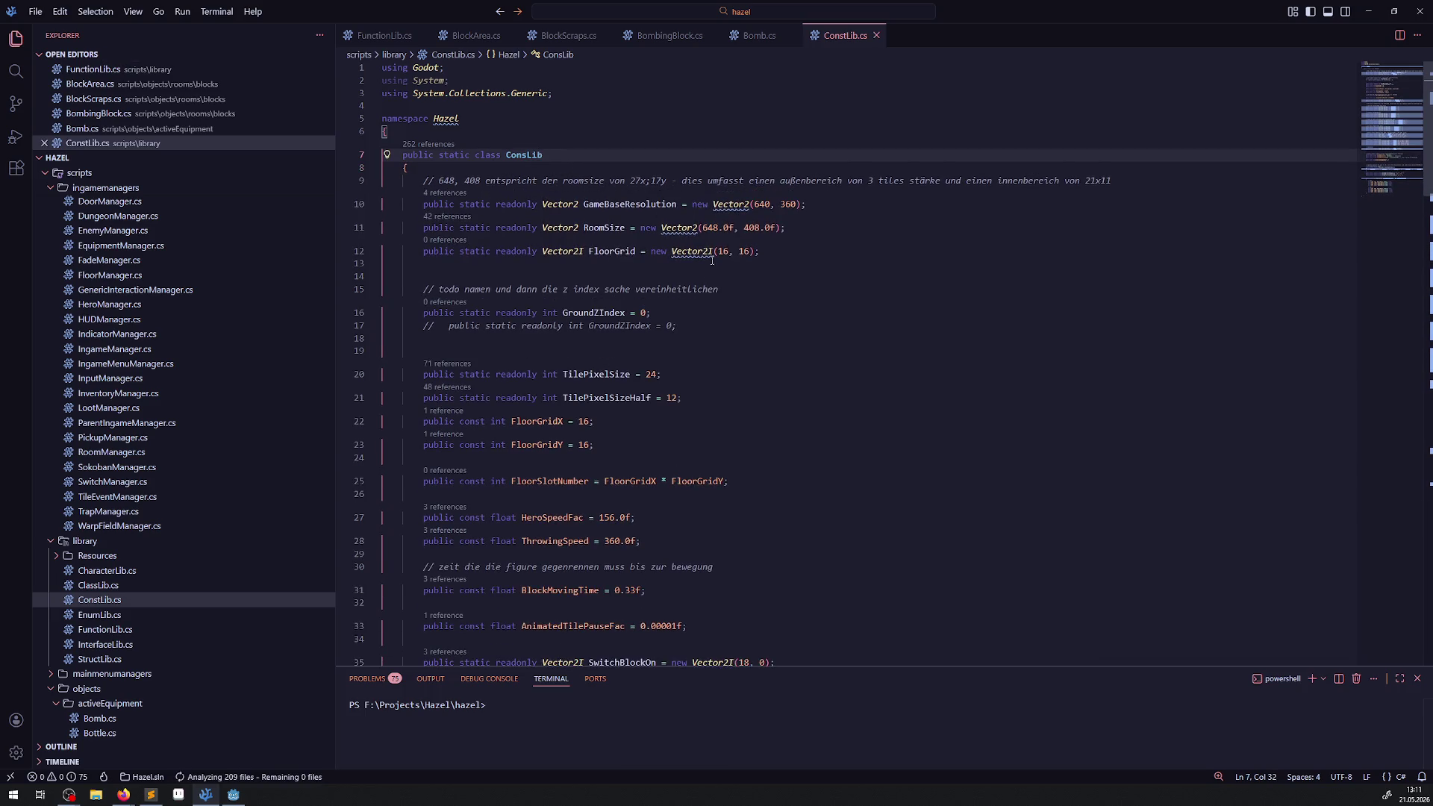
pyautogui.scroll(-5, 749, 317)
pyautogui.scroll(-3, 750, 317)
pyautogui.scroll(8, 669, 350)
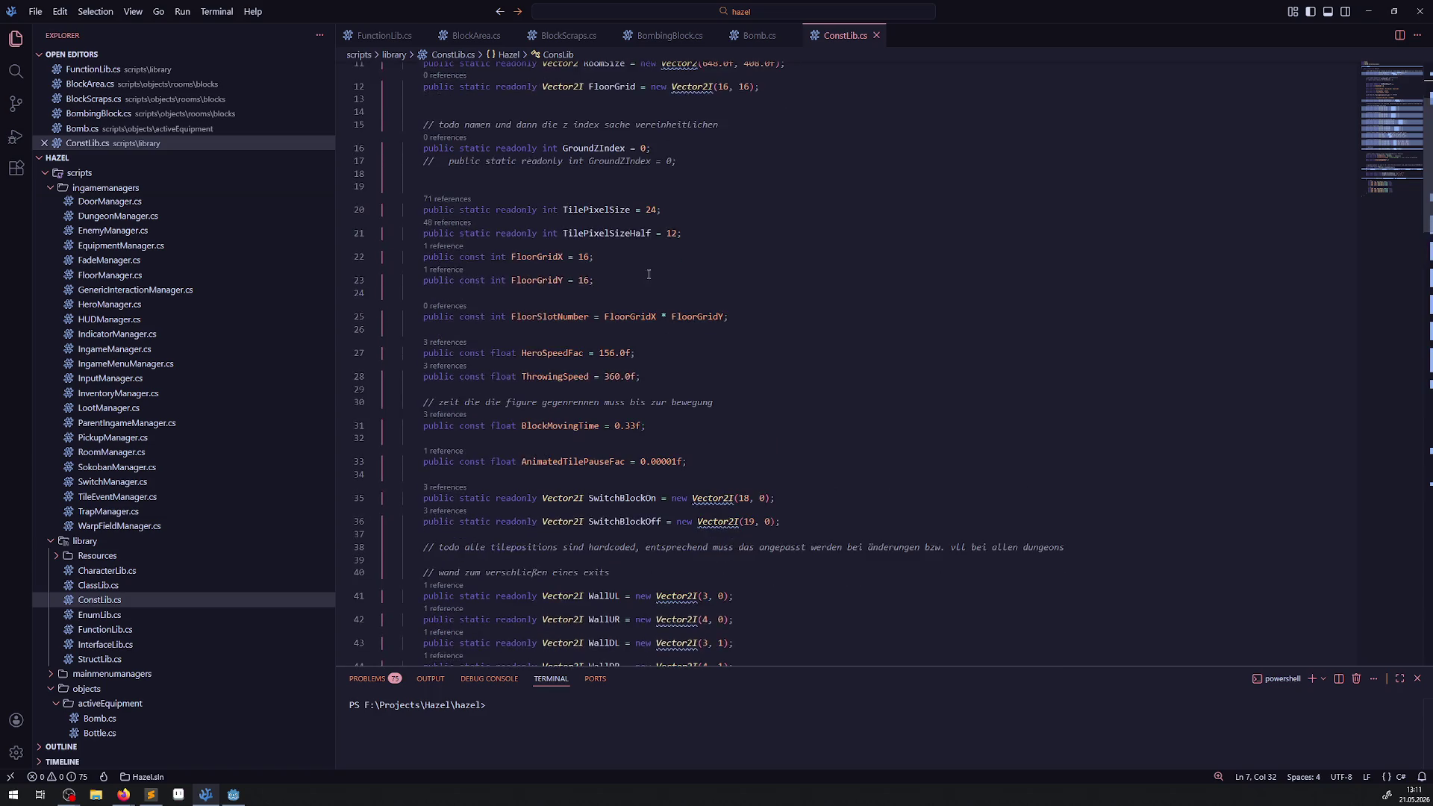
pyautogui.scroll(-2, 672, 354)
pyautogui.click(690, 206)
pyautogui.press('Down')
pyautogui.press('Return')
pyautogui.press('Return')
# - Start line 19 as 'public static readonly int CollisionLayerCharacter'
pyautogui.moveTo(421, 210)
pyautogui.mouseDown()
pyautogui.moveTo(560, 207)
pyautogui.moveTo(537, 207)
pyautogui.mouseUp()
pyautogui.hotkey('ctrl', 'c')
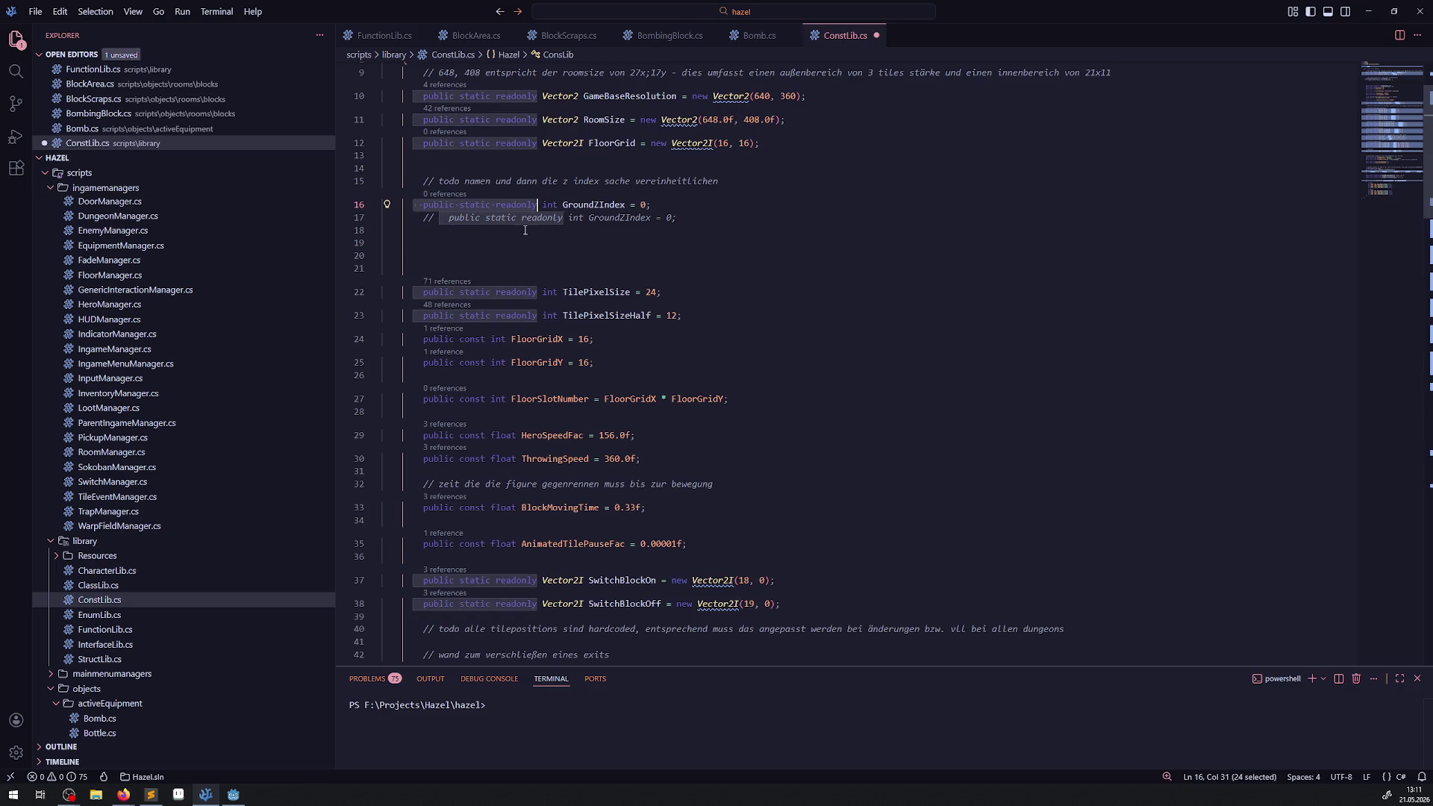
pyautogui.click(470, 244)
pyautogui.hotkey('ctrl', 'v')
pyautogui.write('int ')
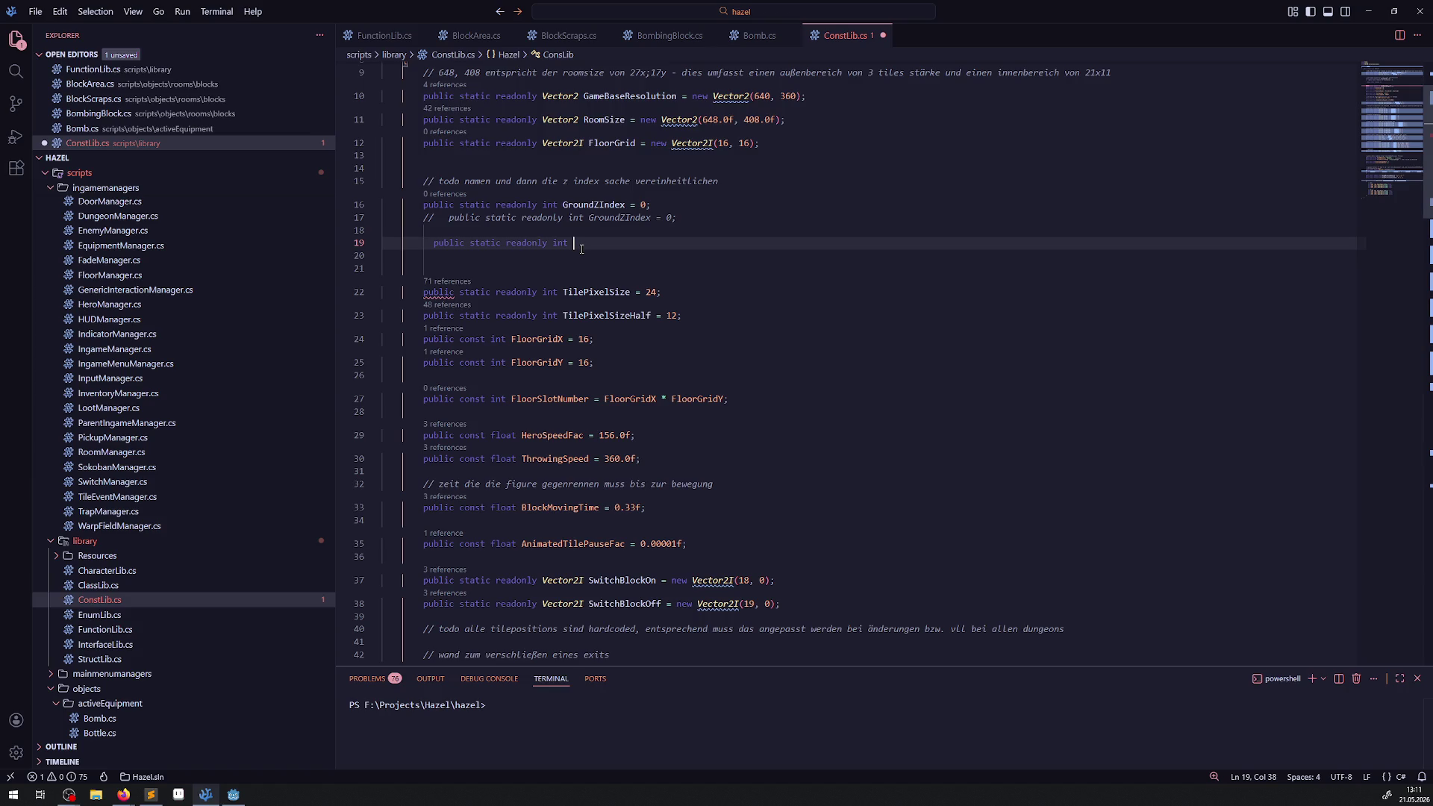
pyautogui.write('Coll')
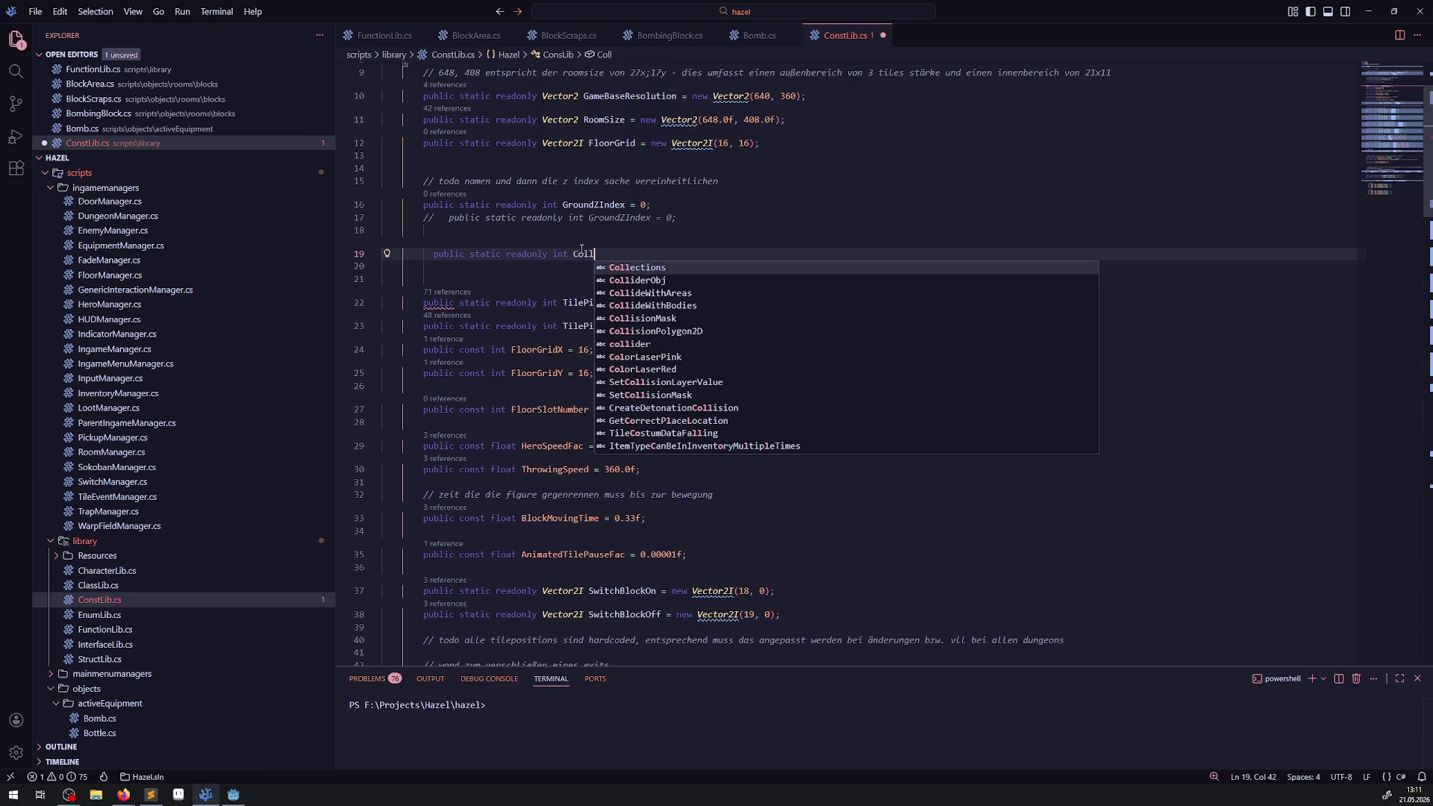
pyautogui.press('BackSpace')
pyautogui.press('BackSpace')
pyautogui.press('BackSpace')
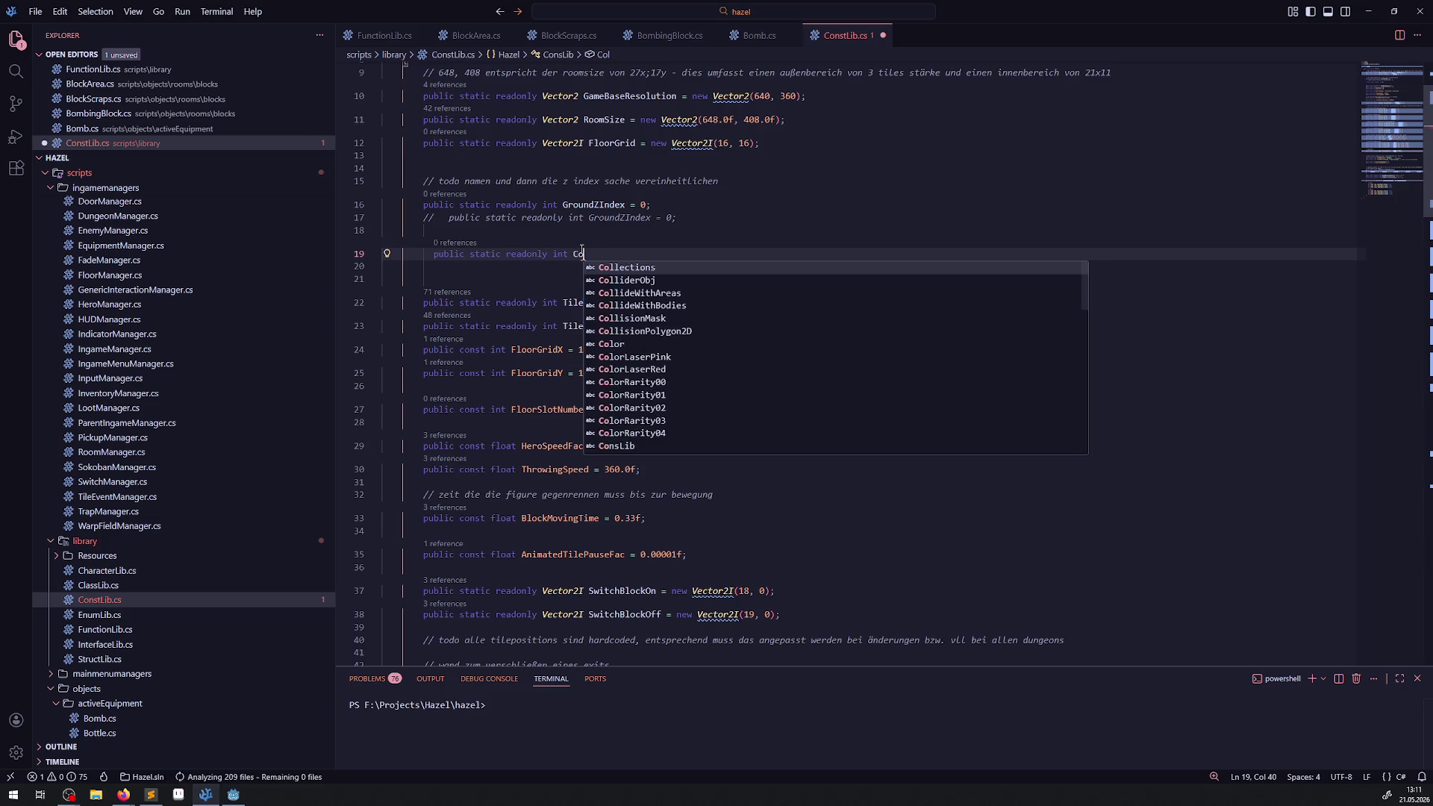
pyautogui.write('Layer')
pyautogui.press('BackSpace')
pyautogui.press('BackSpace')
pyautogui.press('BackSpace')
pyautogui.write('Collision')
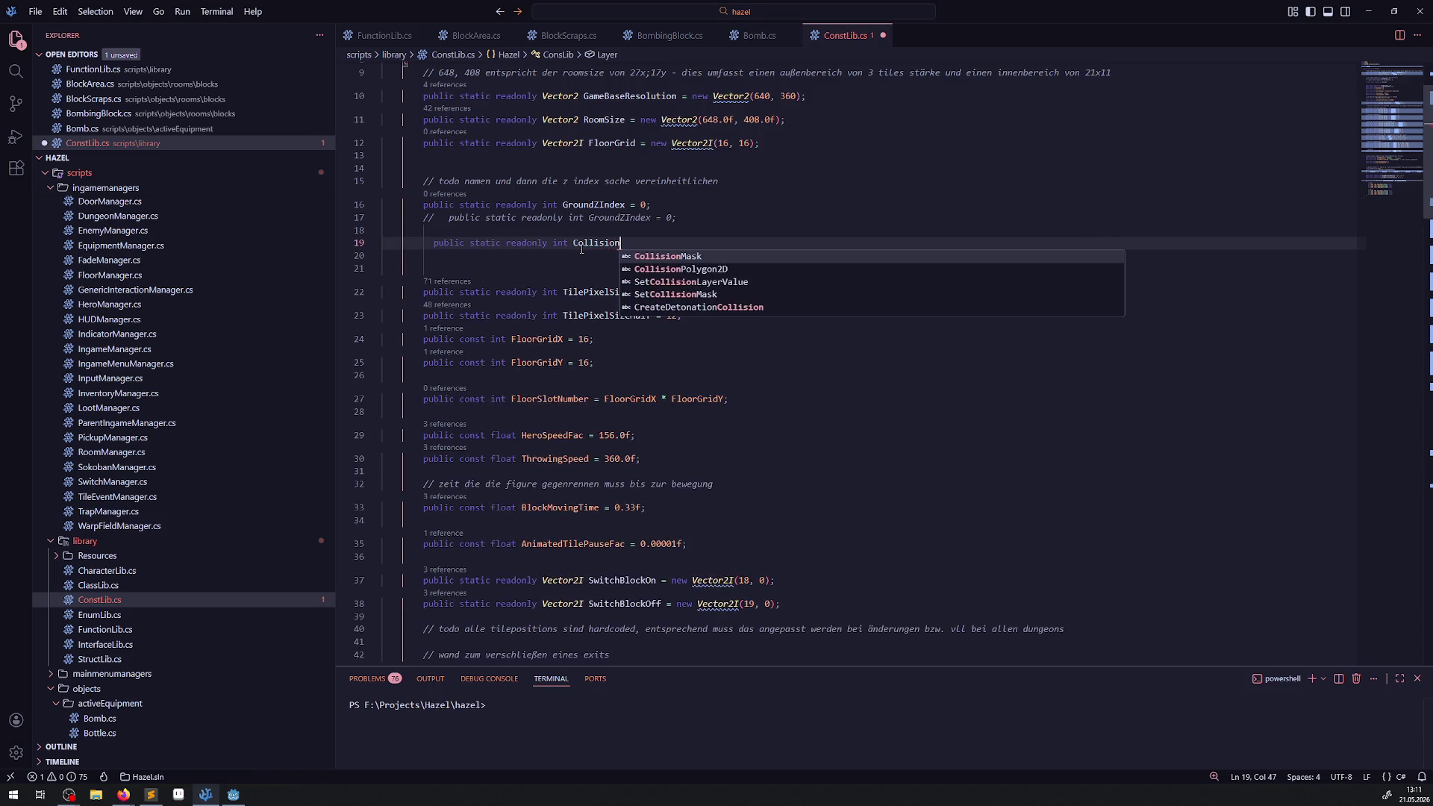
pyautogui.write('Layer')
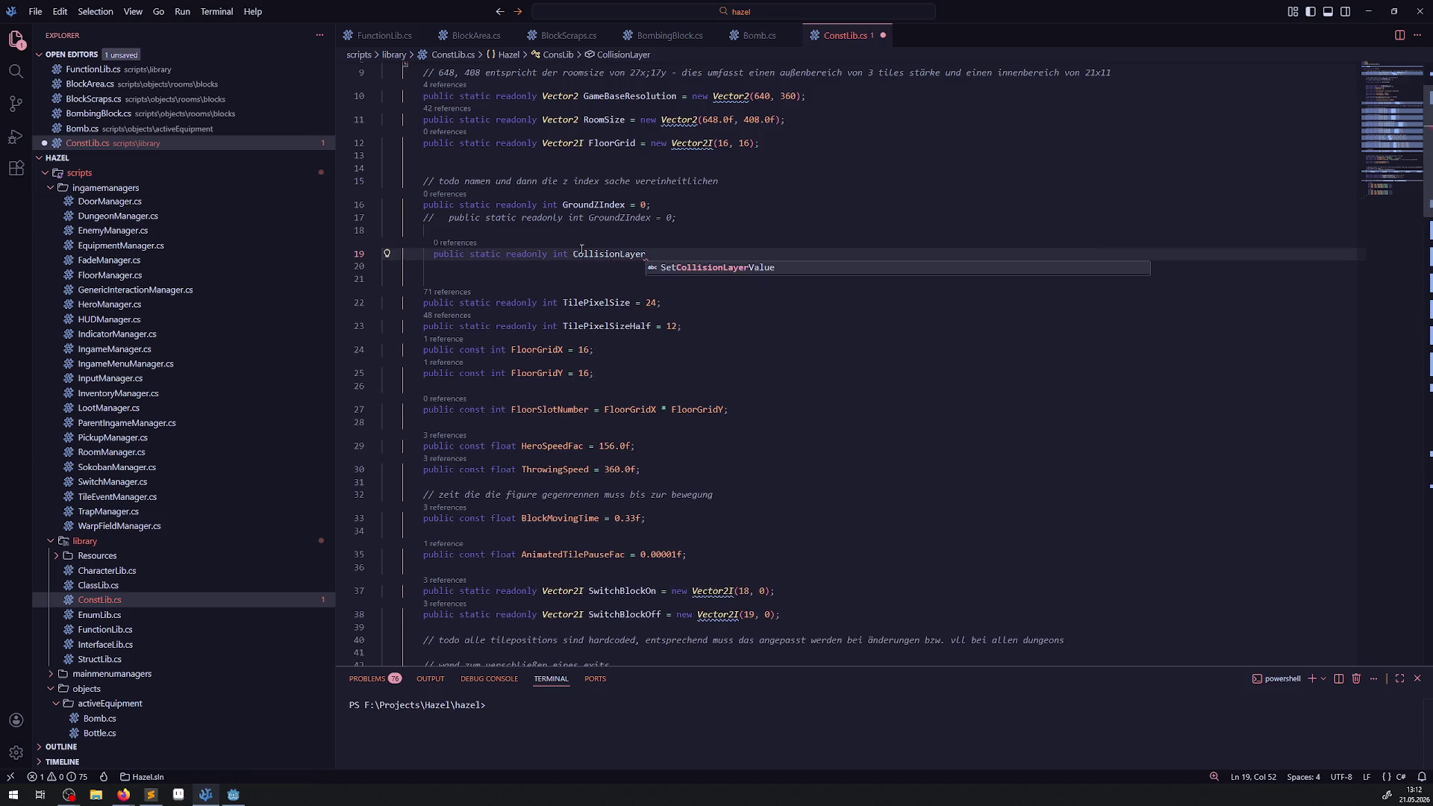
pyautogui.write('Characht')
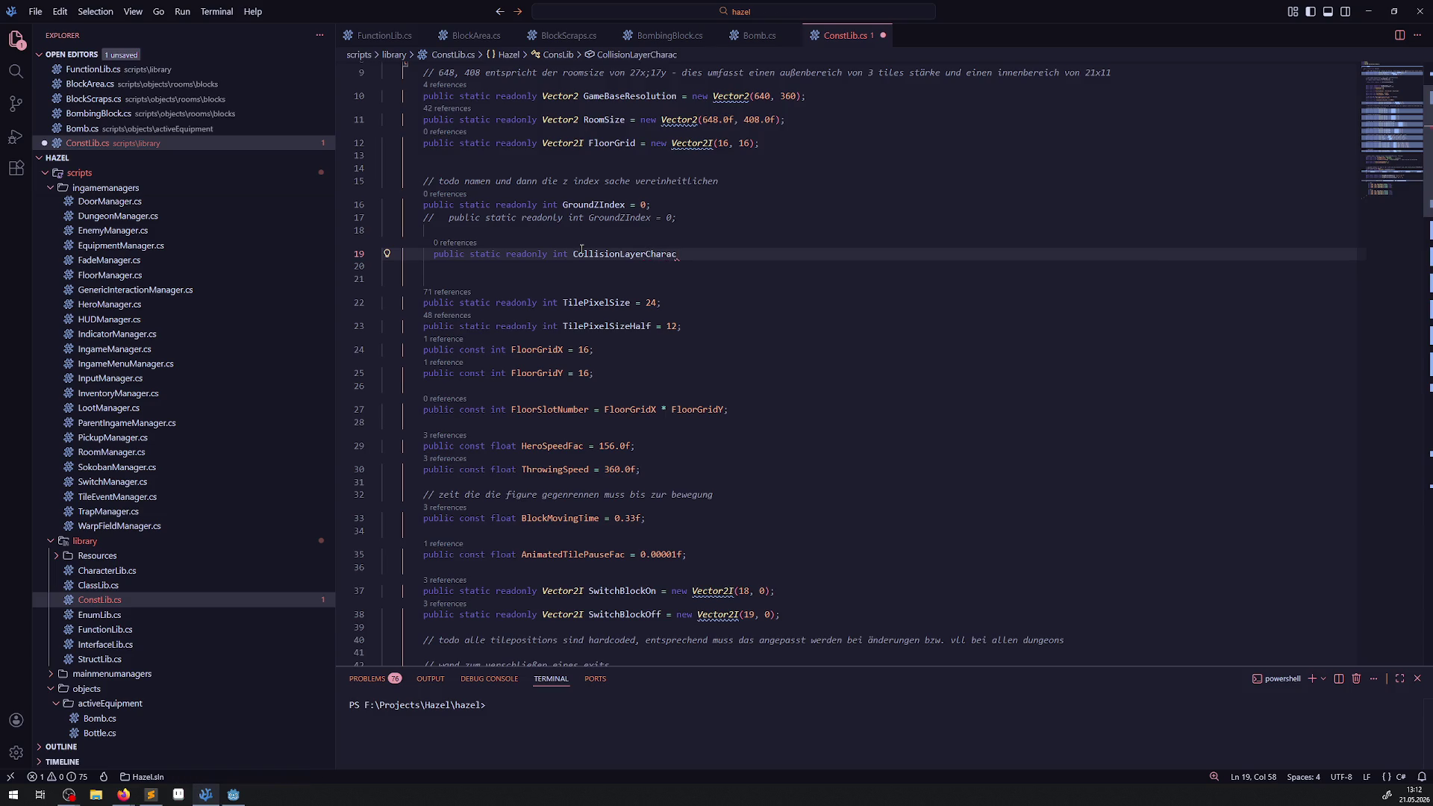
pyautogui.press('BackSpace')
pyautogui.press('BackSpace')
pyautogui.write('ter')
pyautogui.moveTo(647, 256); pyautogui.dragTo(693, 255)
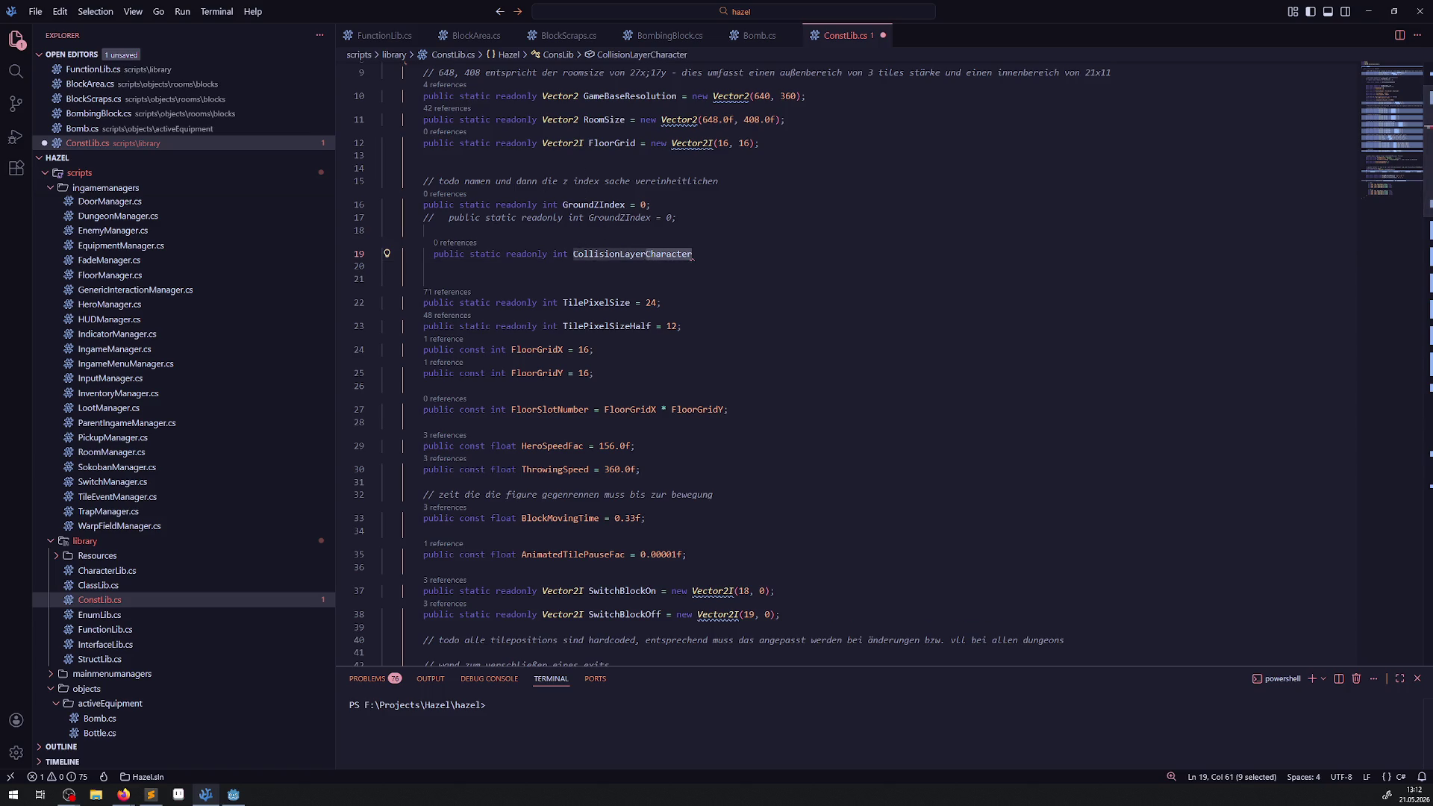
# - Finish the declaration with '= 1;' and save ConstLib.cs
pyautogui.hotkey('alt', 'Tab')
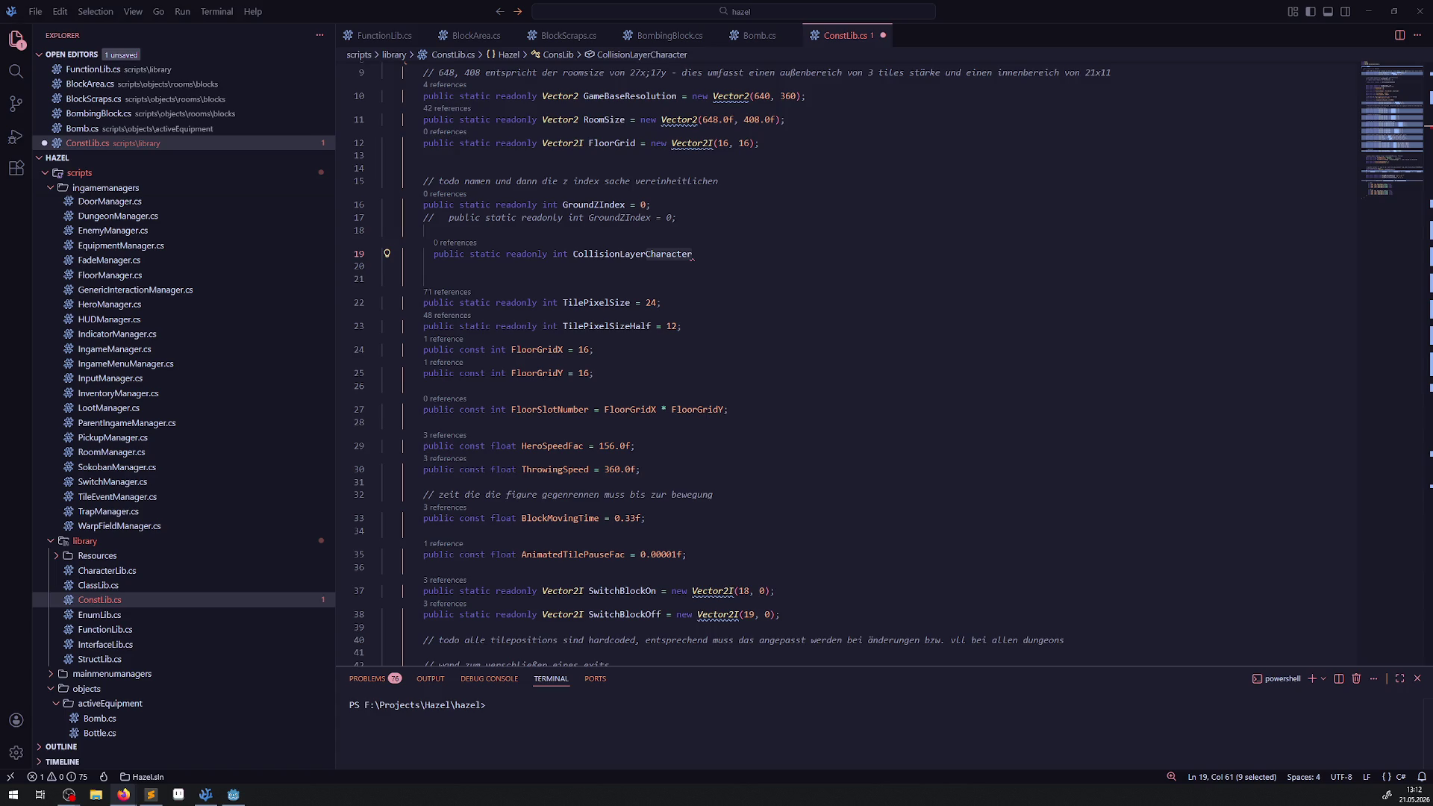
pyautogui.hotkey('alt', 'Tab')
pyautogui.click(725, 257)
pyautogui.write('= 1;')
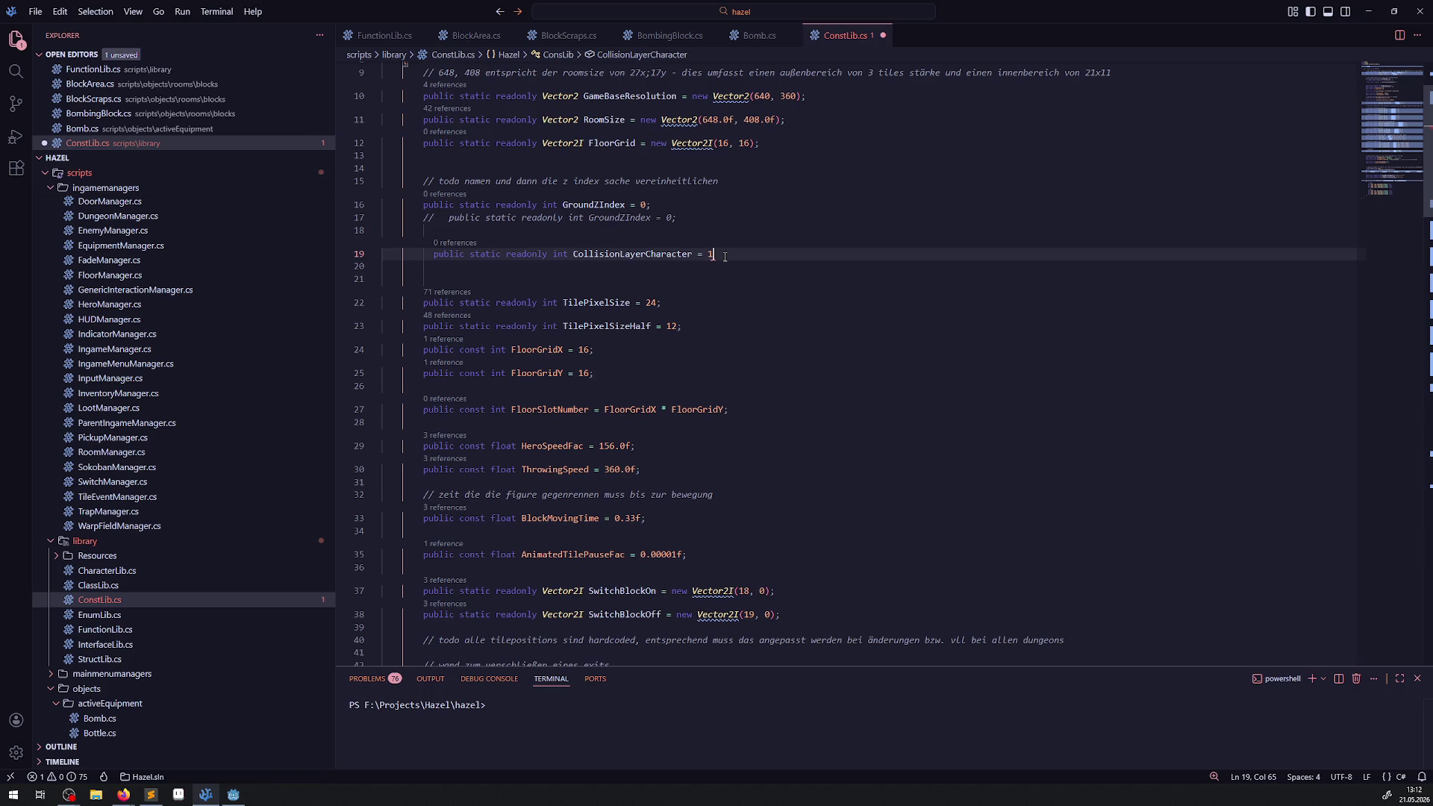
pyautogui.hotkey('ctrl', 's')
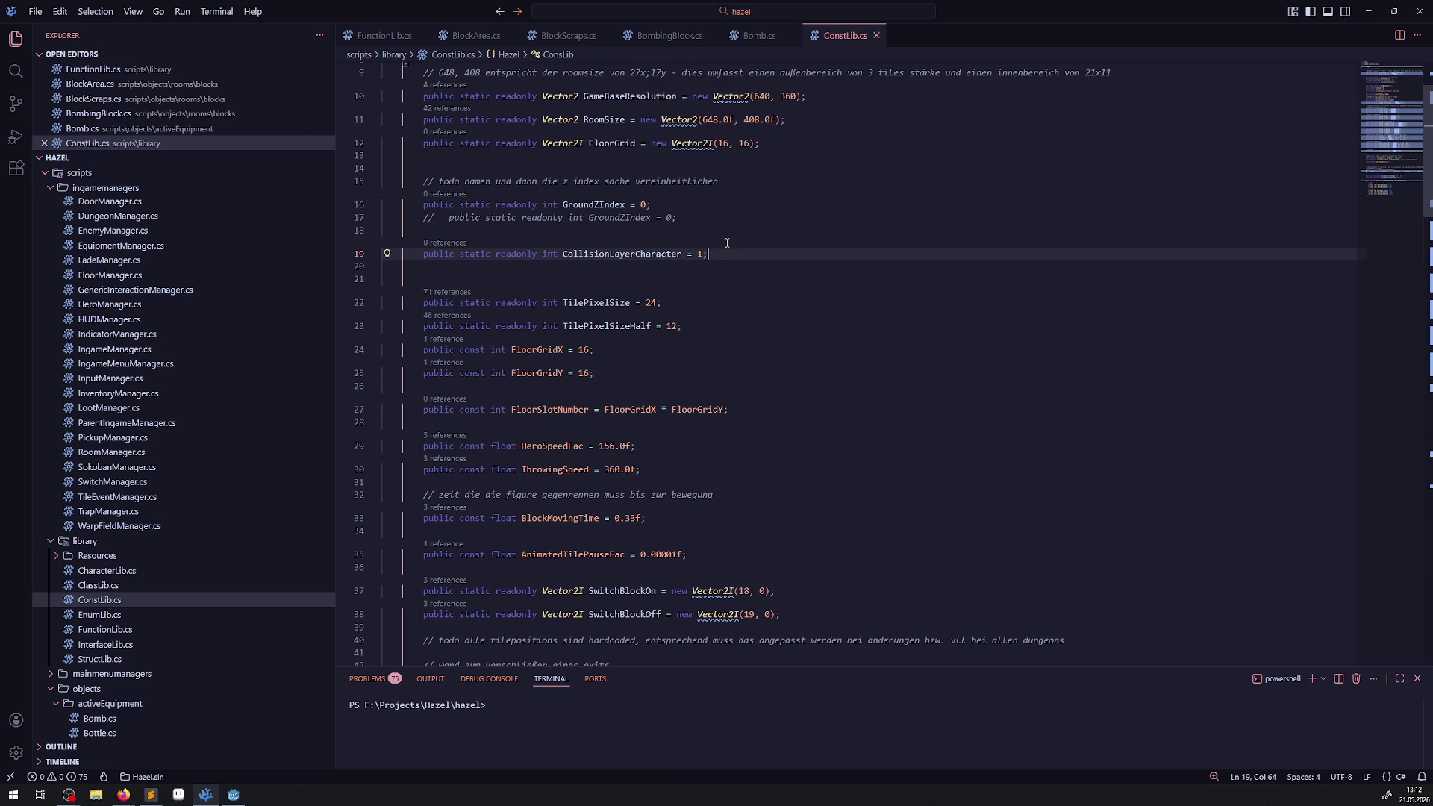
# - Add CollisionLayerObjects = 2 and rename the first constant to CollisionLayerCharacters
pyautogui.hotkey('shift', 'alt', 'Down')
pyautogui.press('Left')
pyautogui.press('BackSpace')
pyautogui.write('2')
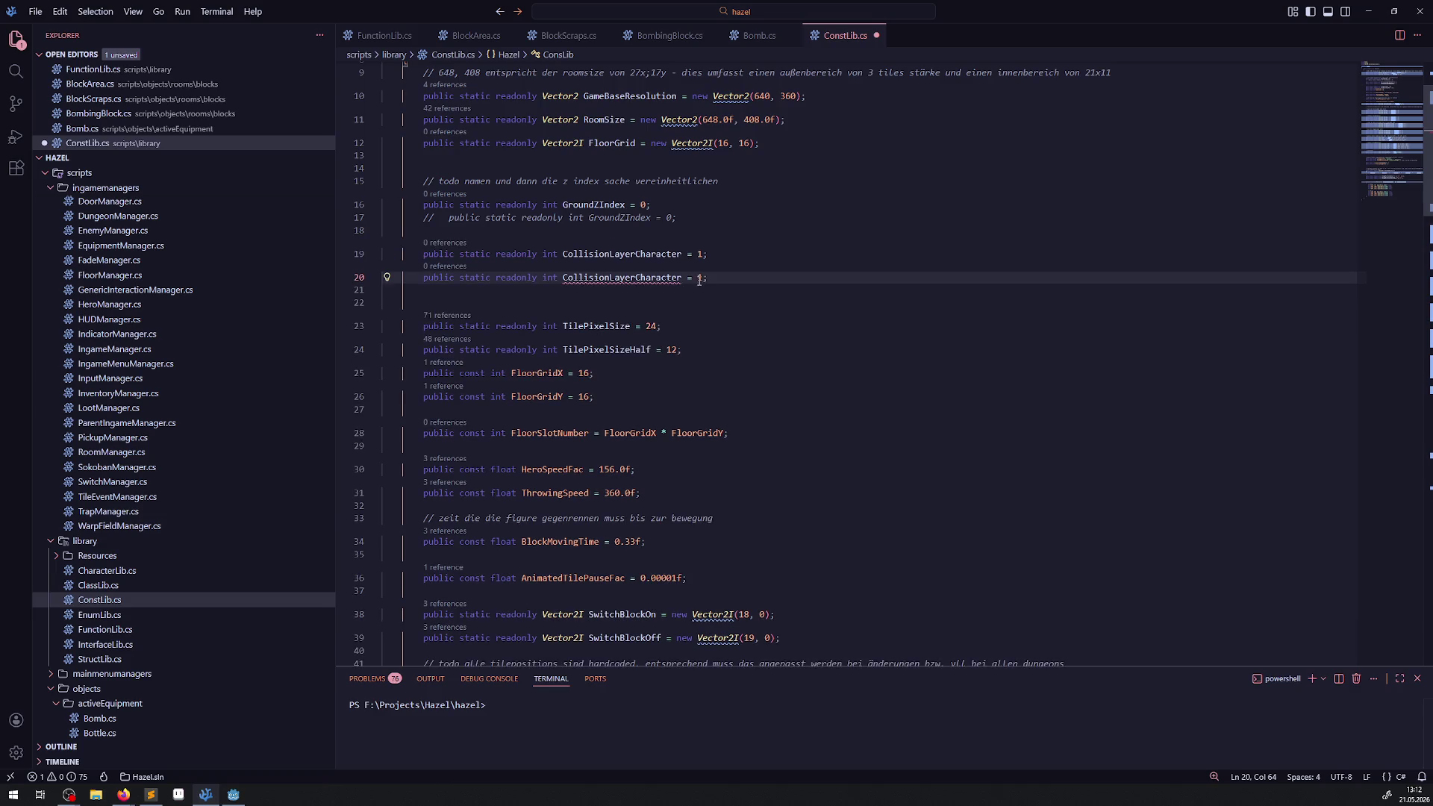
pyautogui.moveTo(642, 278); pyautogui.dragTo(680, 277)
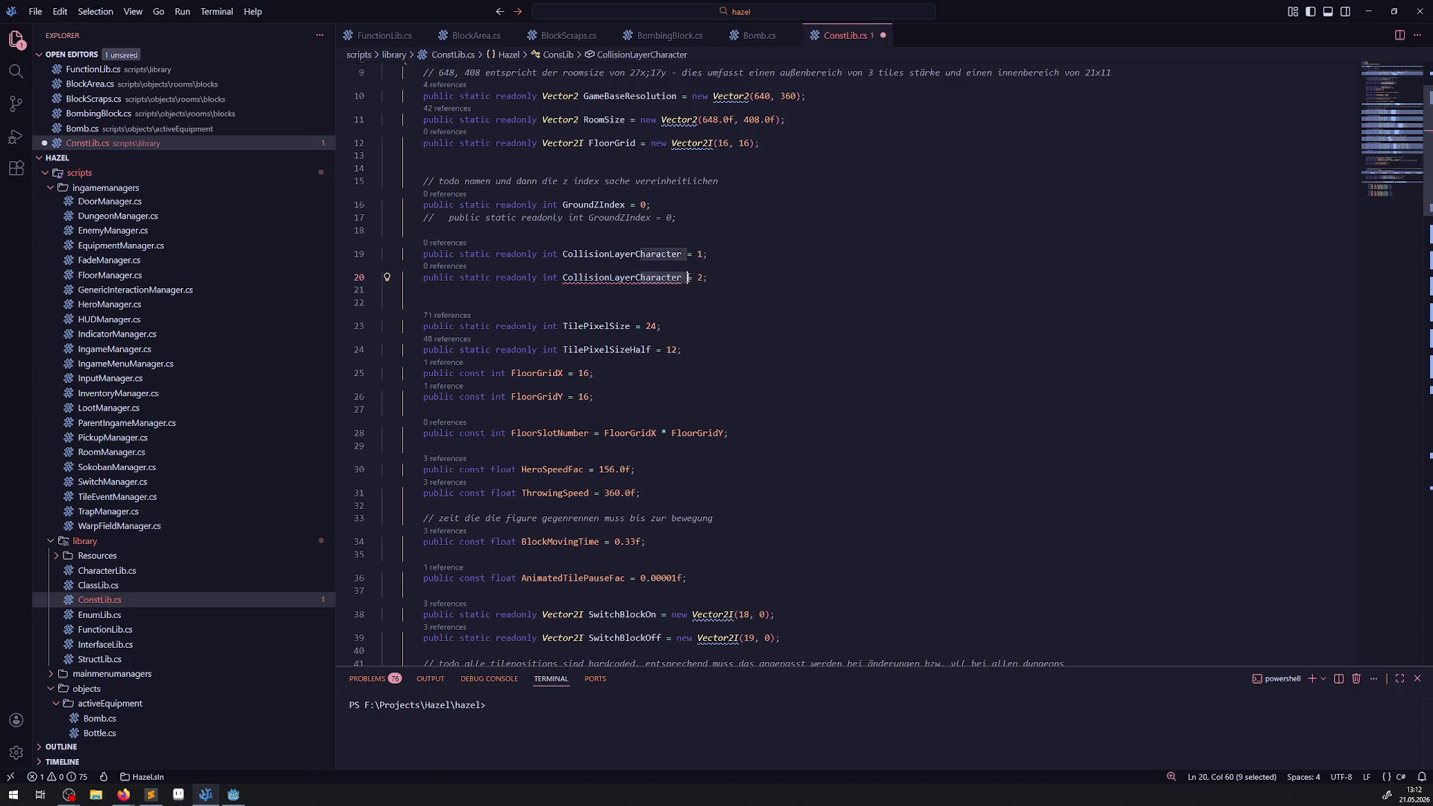
pyautogui.press('BackSpace')
pyautogui.press('BackSpace')
pyautogui.write('Objects')
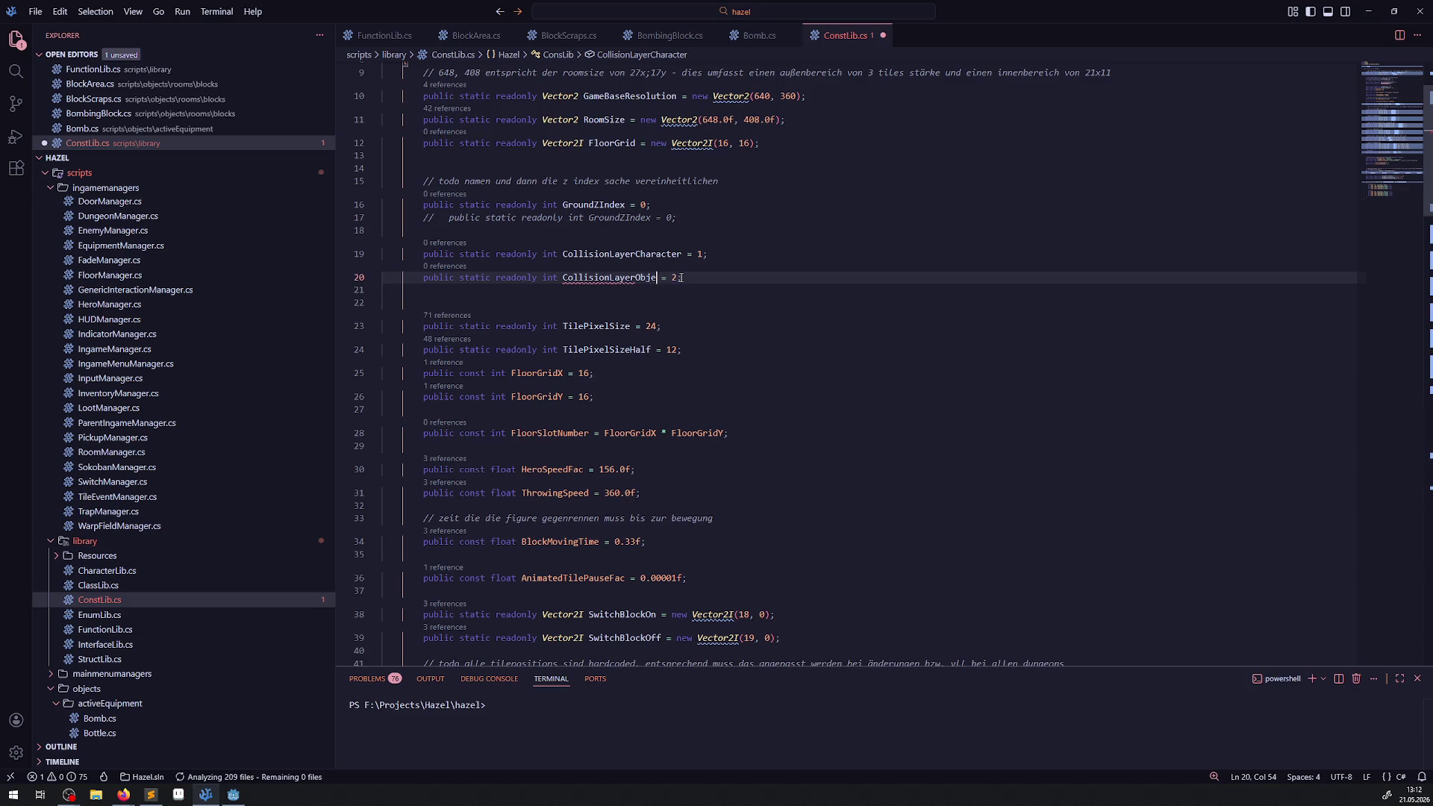
pyautogui.click(681, 254)
pyautogui.write('s')
# - Add CollisionLayerInteraction = 4 on line 21 and save
pyautogui.click(723, 277)
pyautogui.moveTo(722, 277); pyautogui.dragTo(394, 275)
pyautogui.hotkey('ctrl', 'c')
pyautogui.click(468, 291)
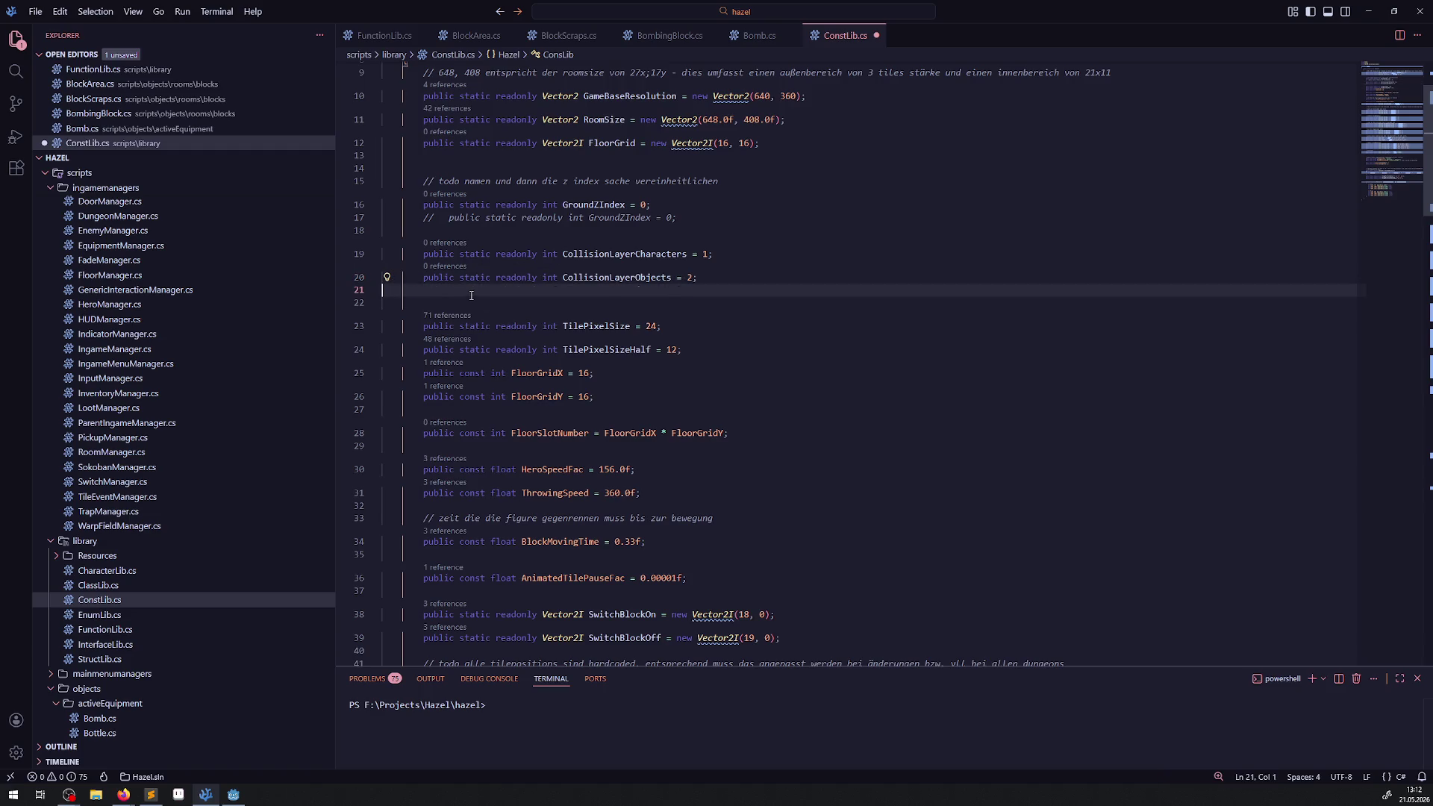
pyautogui.hotkey('ctrl', 'v')
pyautogui.hotkey('ctrl', 's')
pyautogui.doubleClick(688, 303)
pyautogui.write('4')
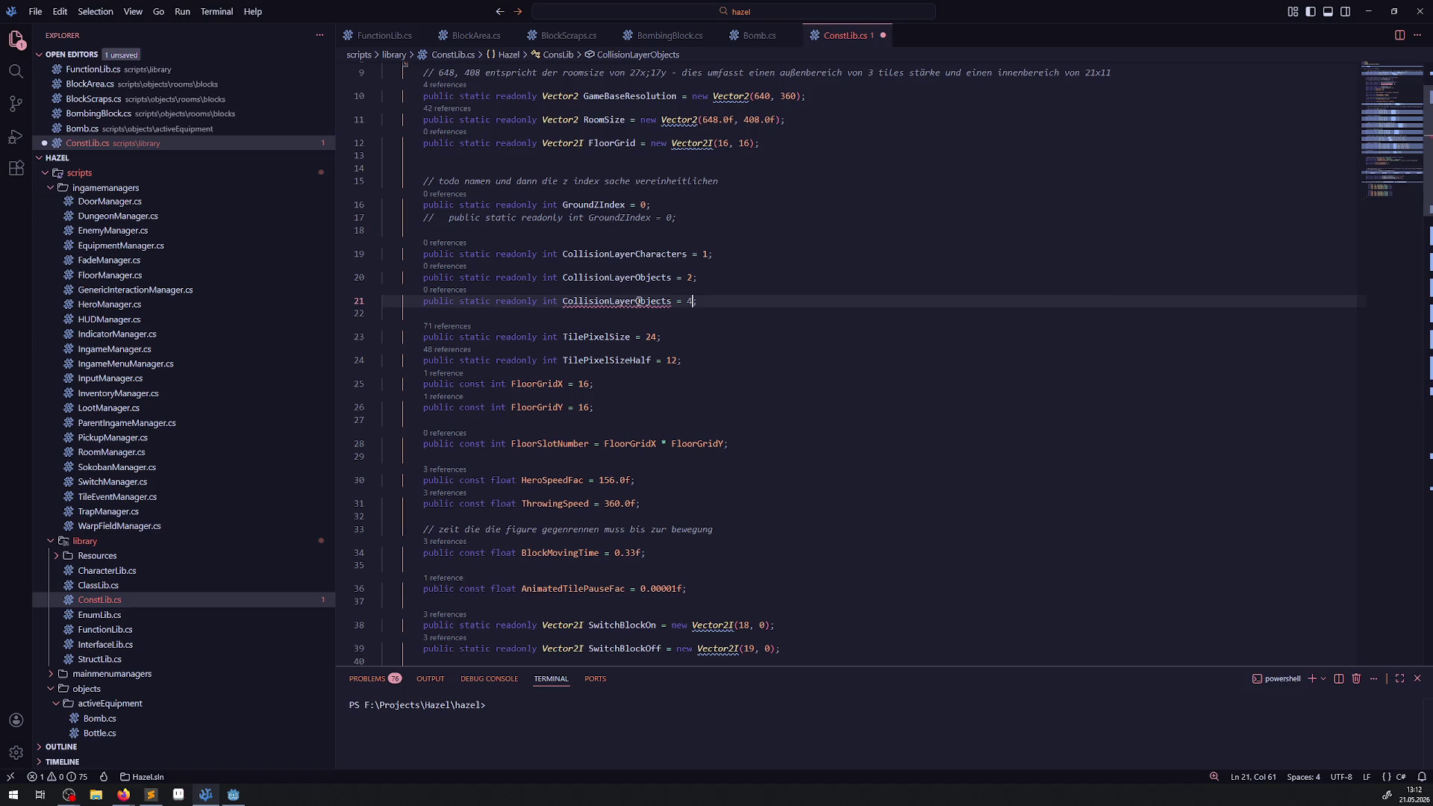
pyautogui.moveTo(637, 302); pyautogui.dragTo(671, 301)
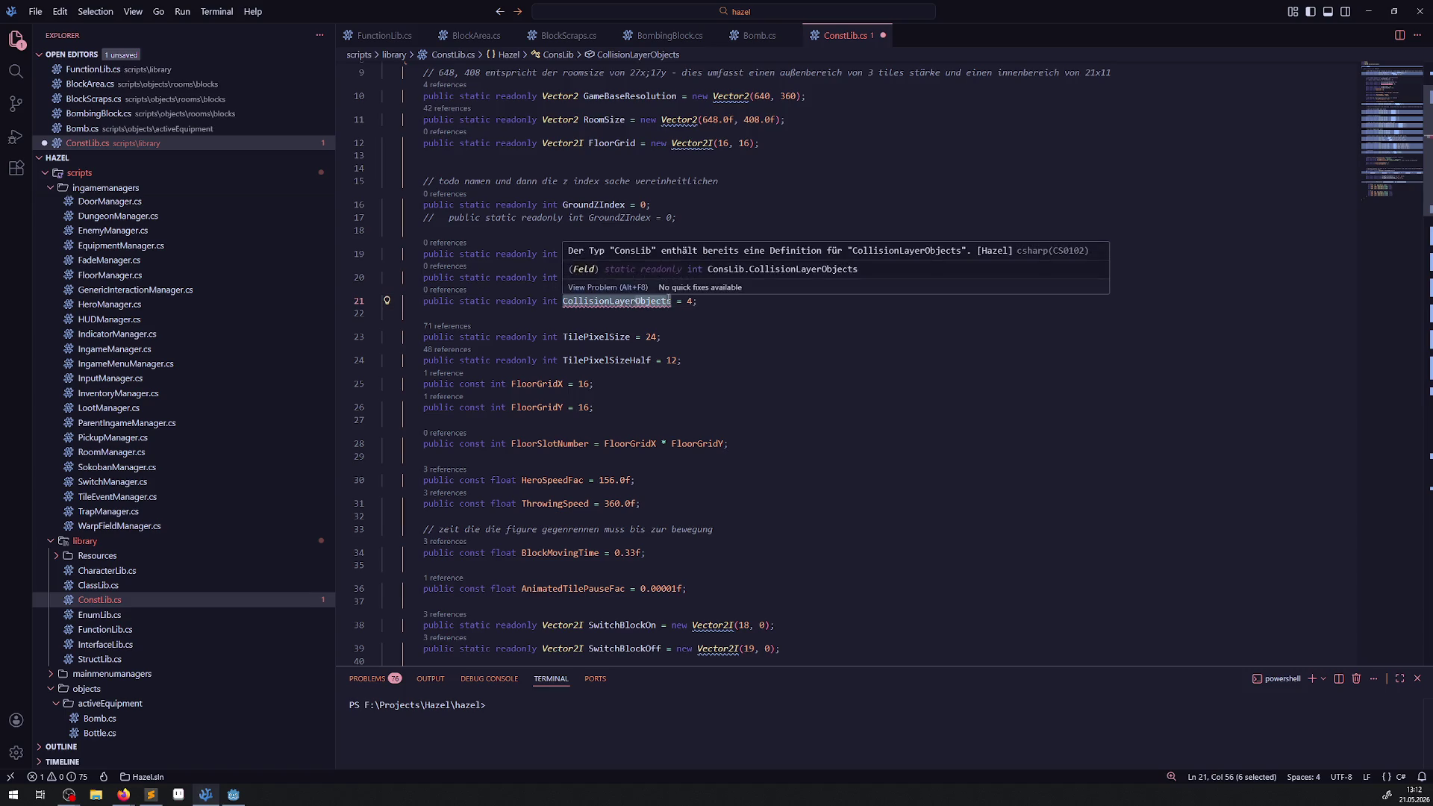
pyautogui.press('BackSpace')
pyautogui.write('Interaction')
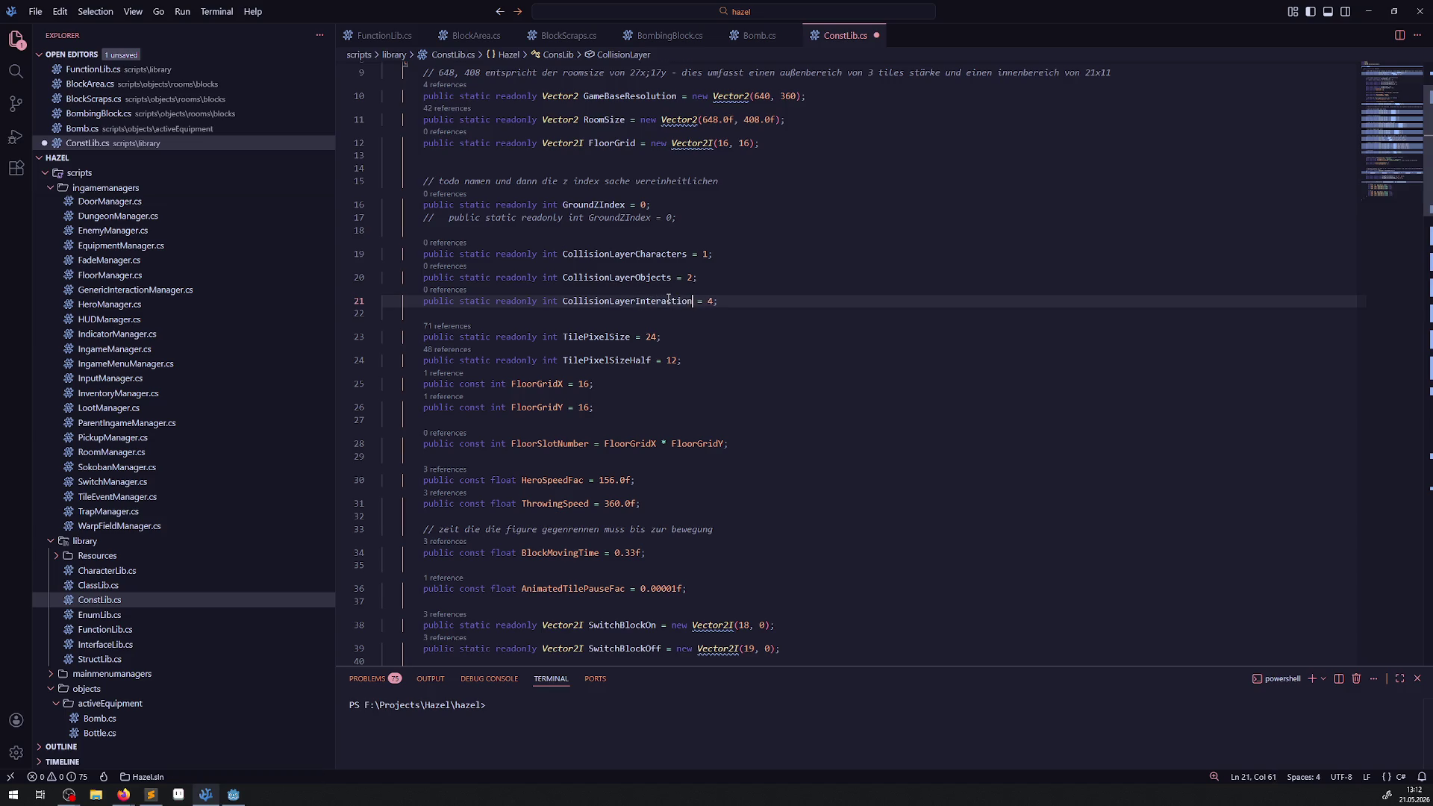
pyautogui.hotkey('ctrl', 's')
# - Add CollisionLayerBombDamage = 20 on line 22
pyautogui.click(736, 300)
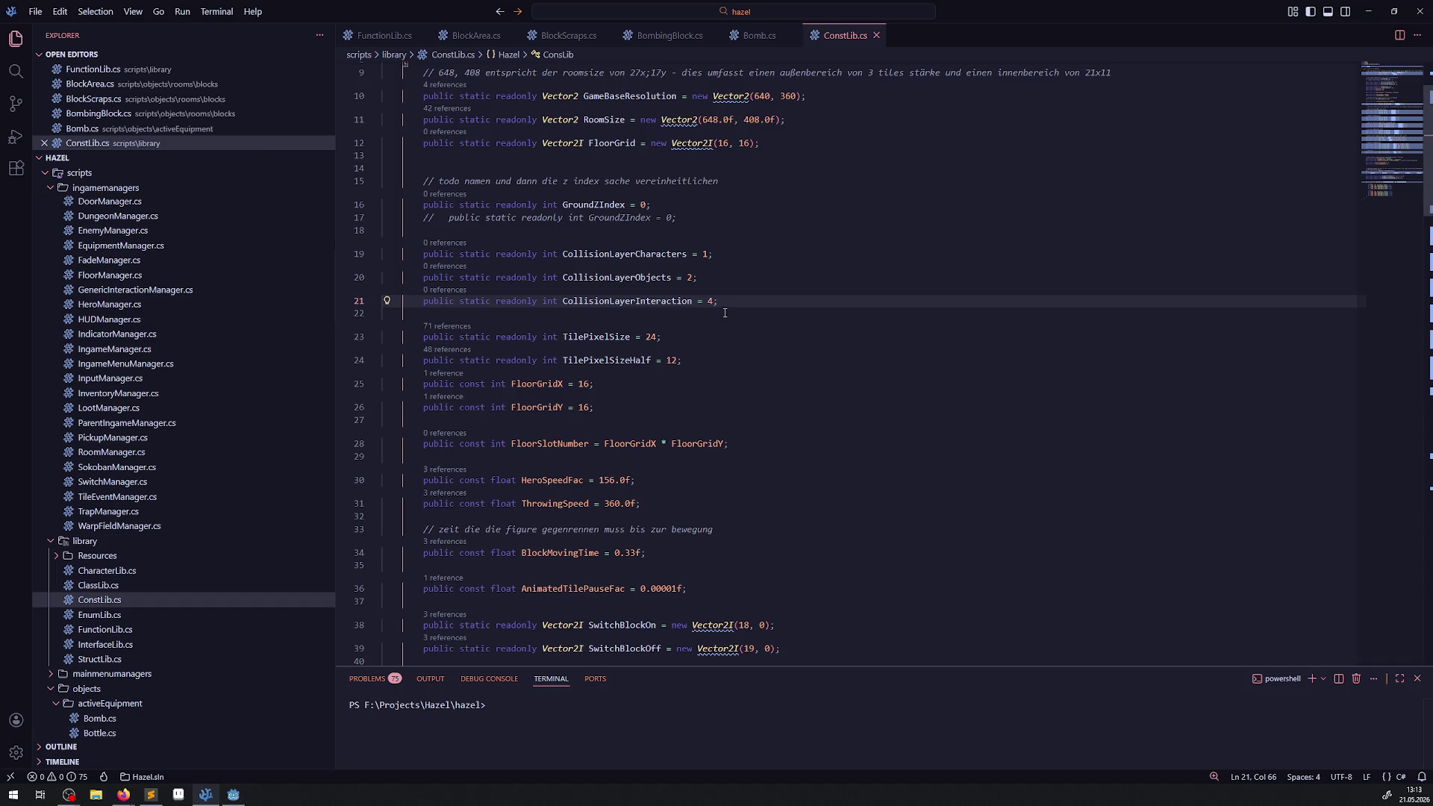
pyautogui.hotkey('shift', 'alt', 'Down')
pyautogui.click(640, 324)
pyautogui.moveTo(635, 324); pyautogui.dragTo(692, 324)
pyautogui.write('Bo')
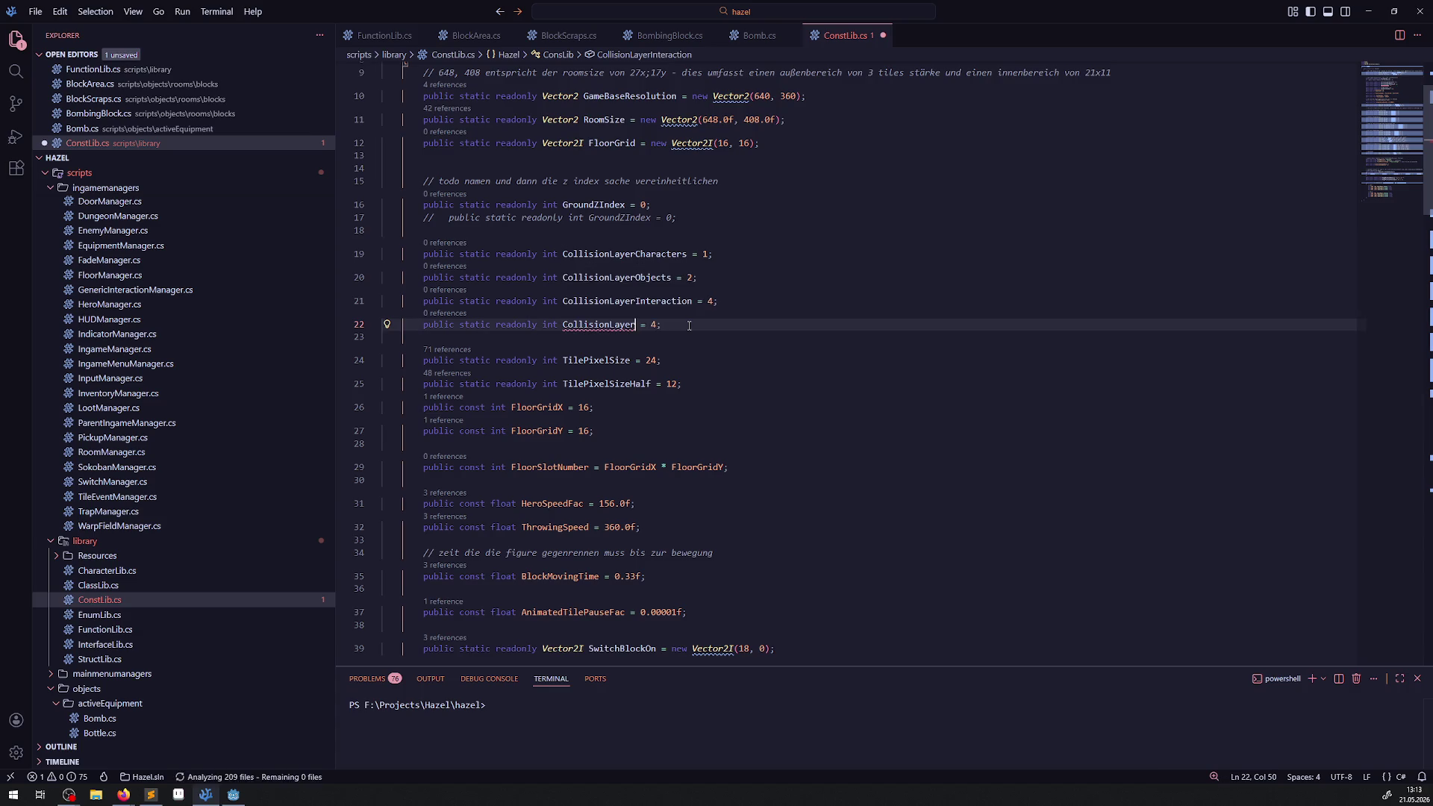
pyautogui.write('mbDamage')
pyautogui.doubleClick(704, 324)
pyautogui.write('20')
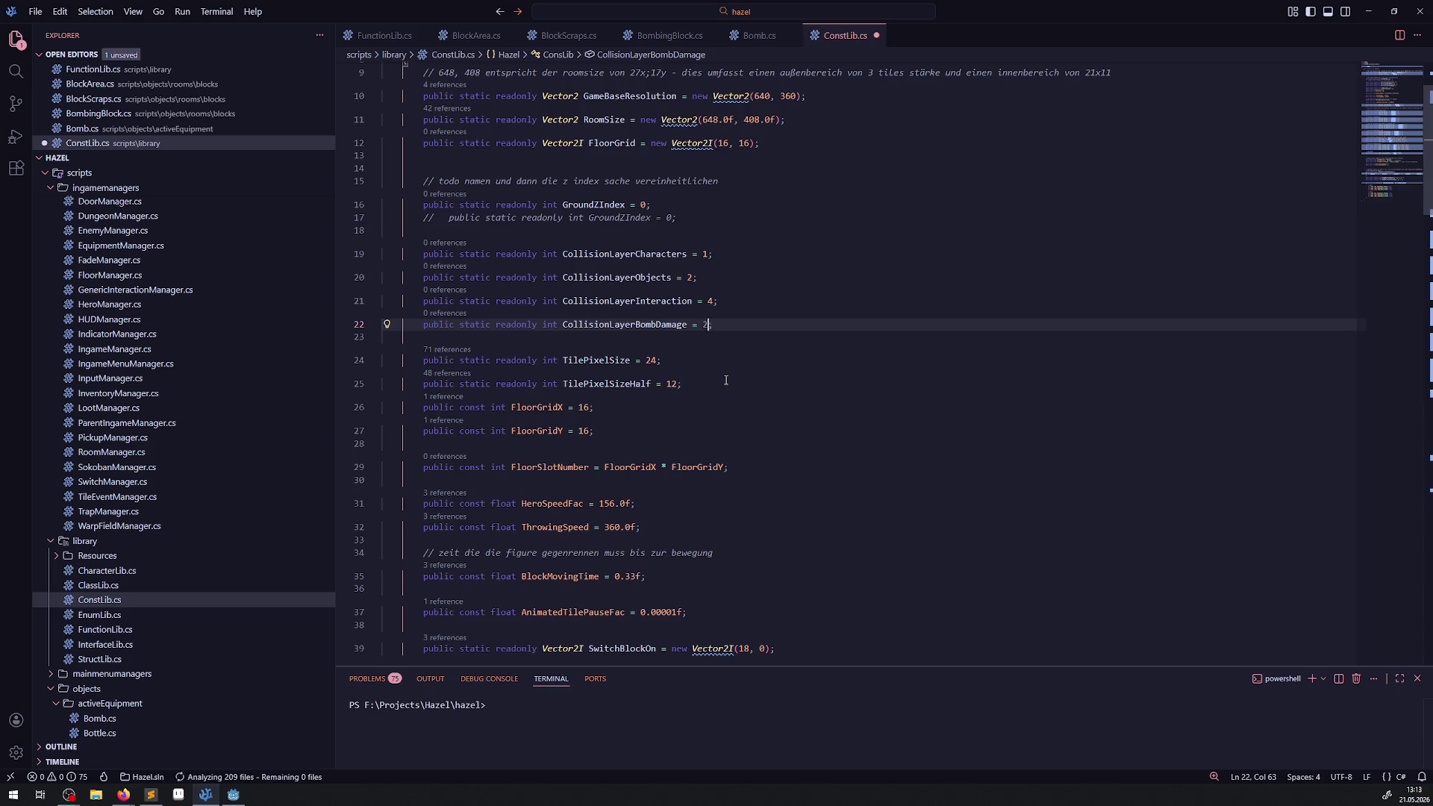
# - Add CollisionLayerPlatform = 21, save ConstLib.cs, and bring up Godot
pyautogui.hotkey('shift', 'alt', 'Down')
pyautogui.moveTo(635, 347); pyautogui.dragTo(689, 348)
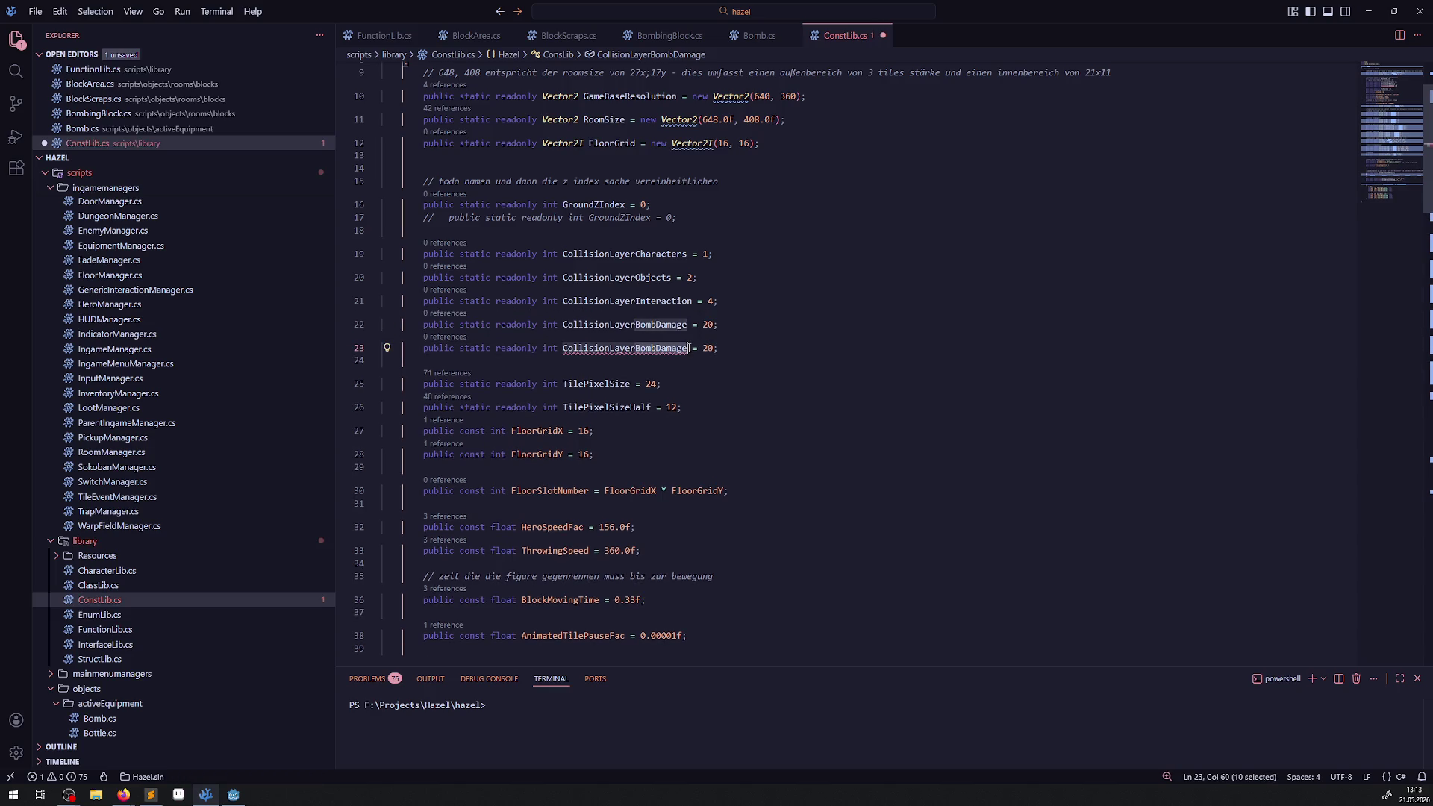
pyautogui.write('Platform')
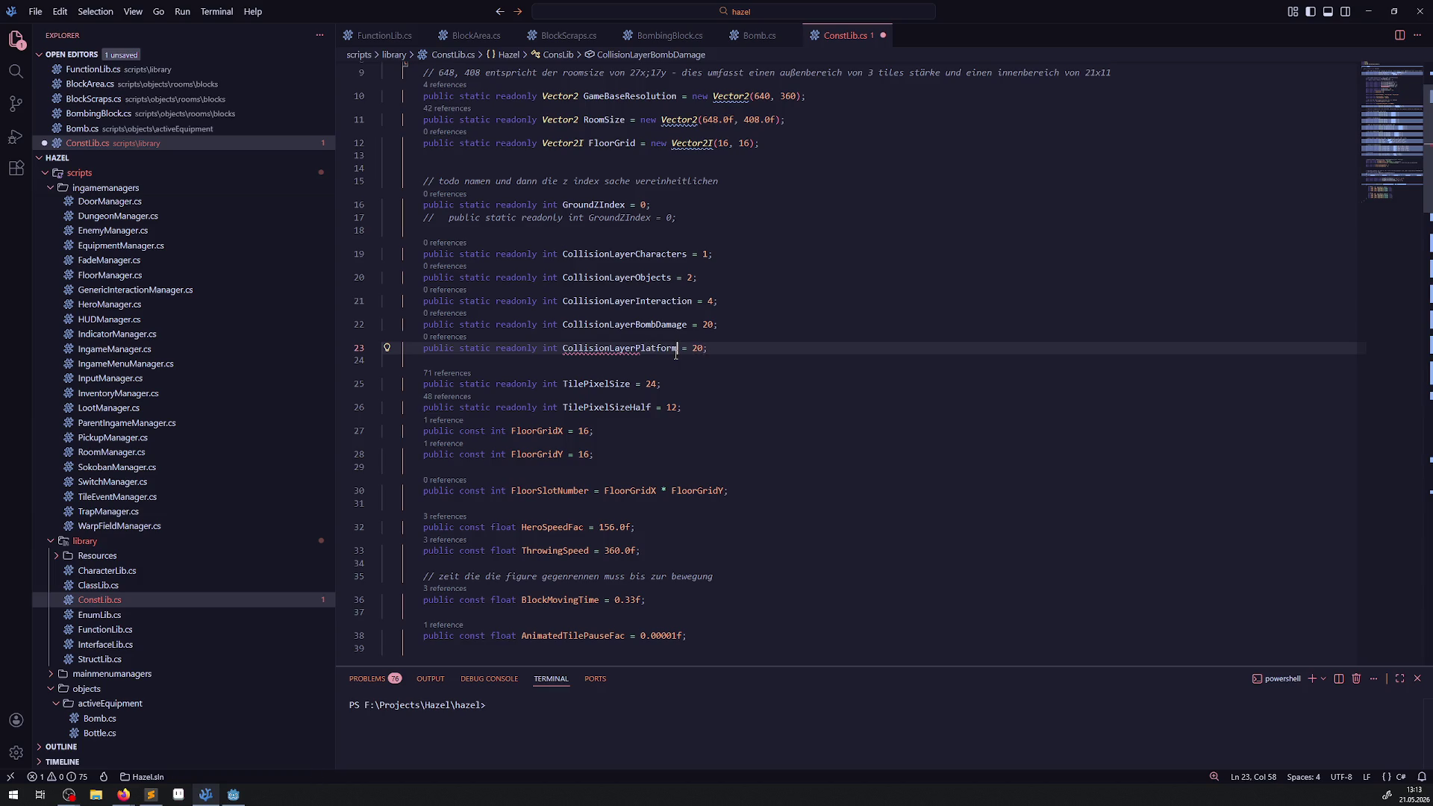
pyautogui.moveTo(656, 326); pyautogui.dragTo(686, 325)
pyautogui.hotkey('alt', 'Tab')
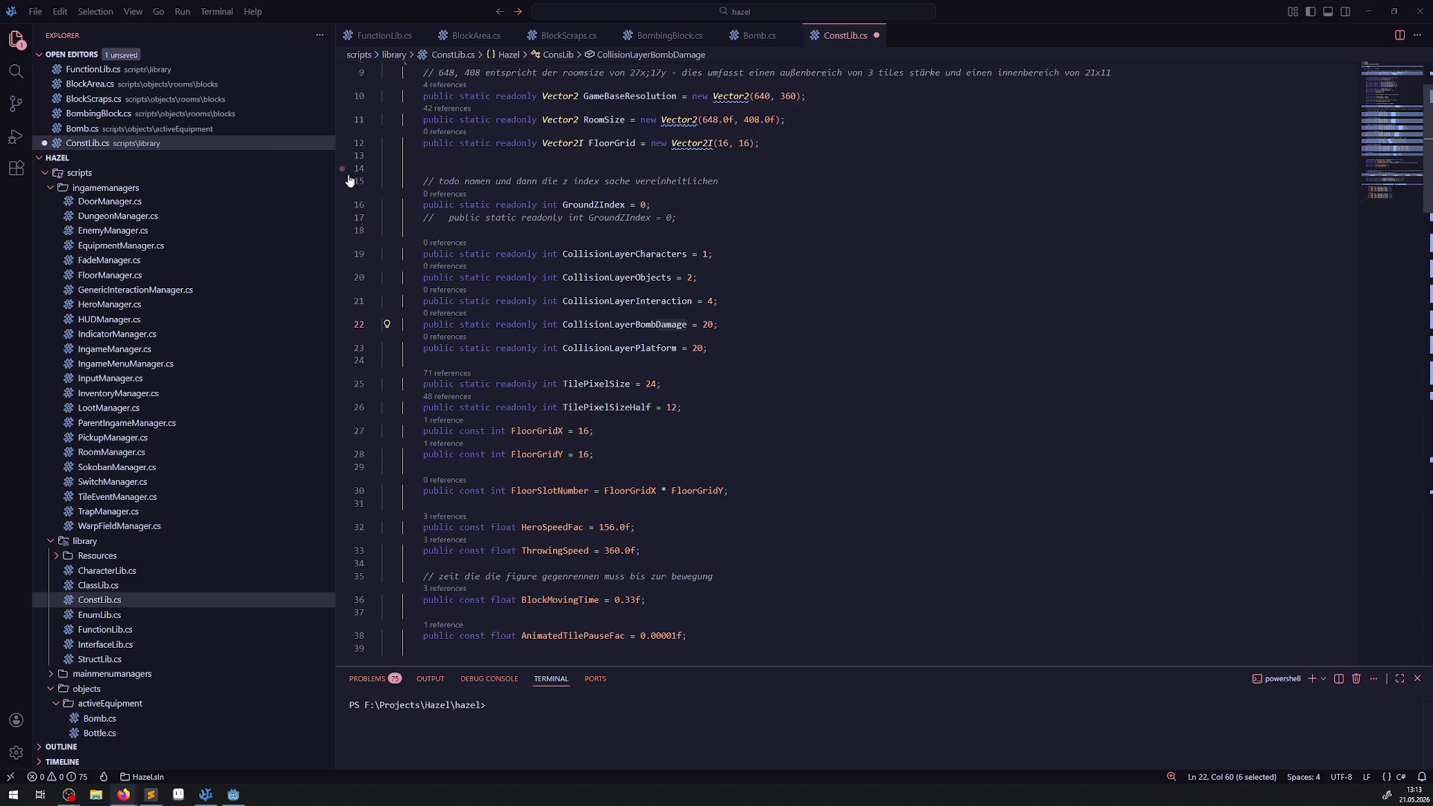
pyautogui.doubleClick(698, 348)
pyautogui.write('21')
pyautogui.hotkey('ctrl', 's')
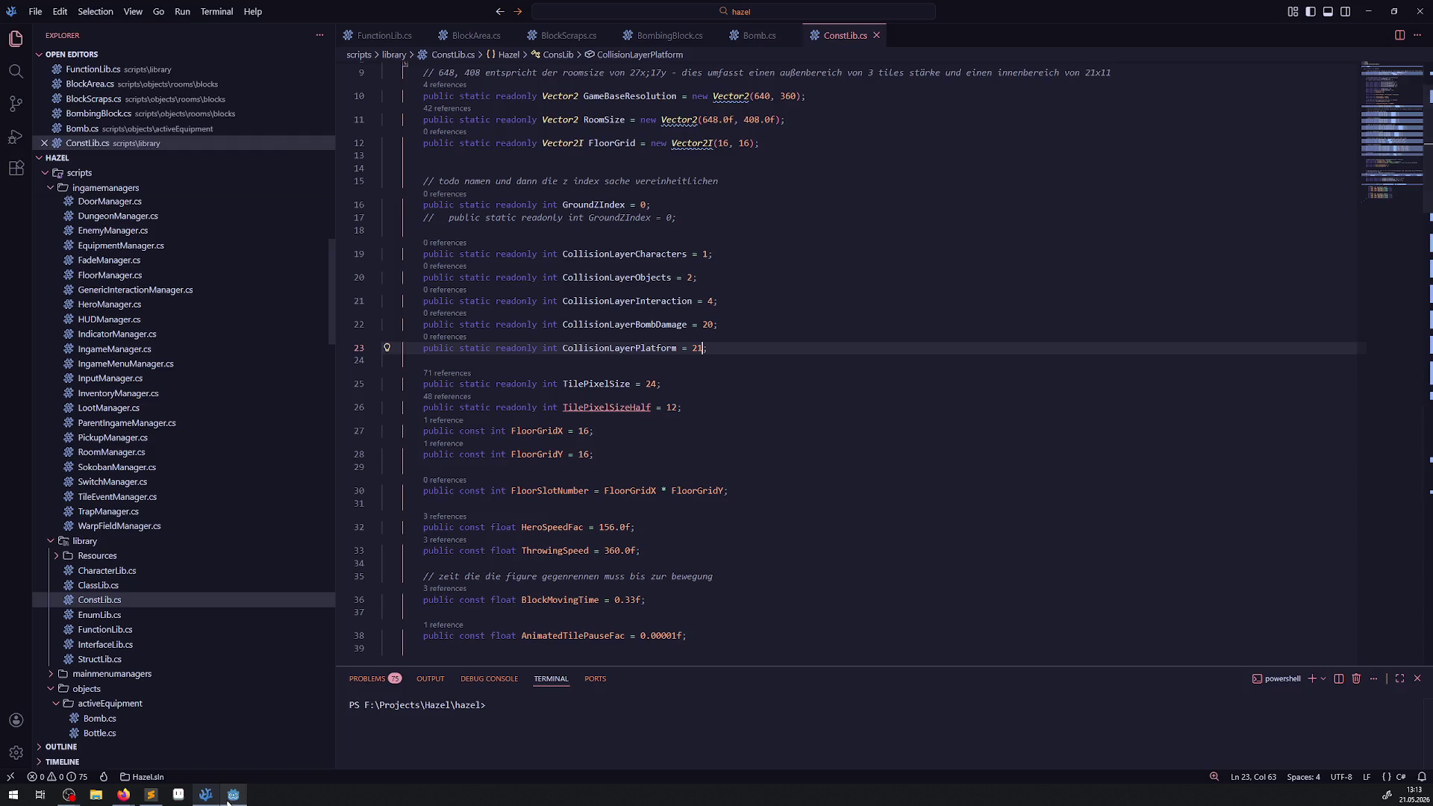
pyautogui.click(233, 794)
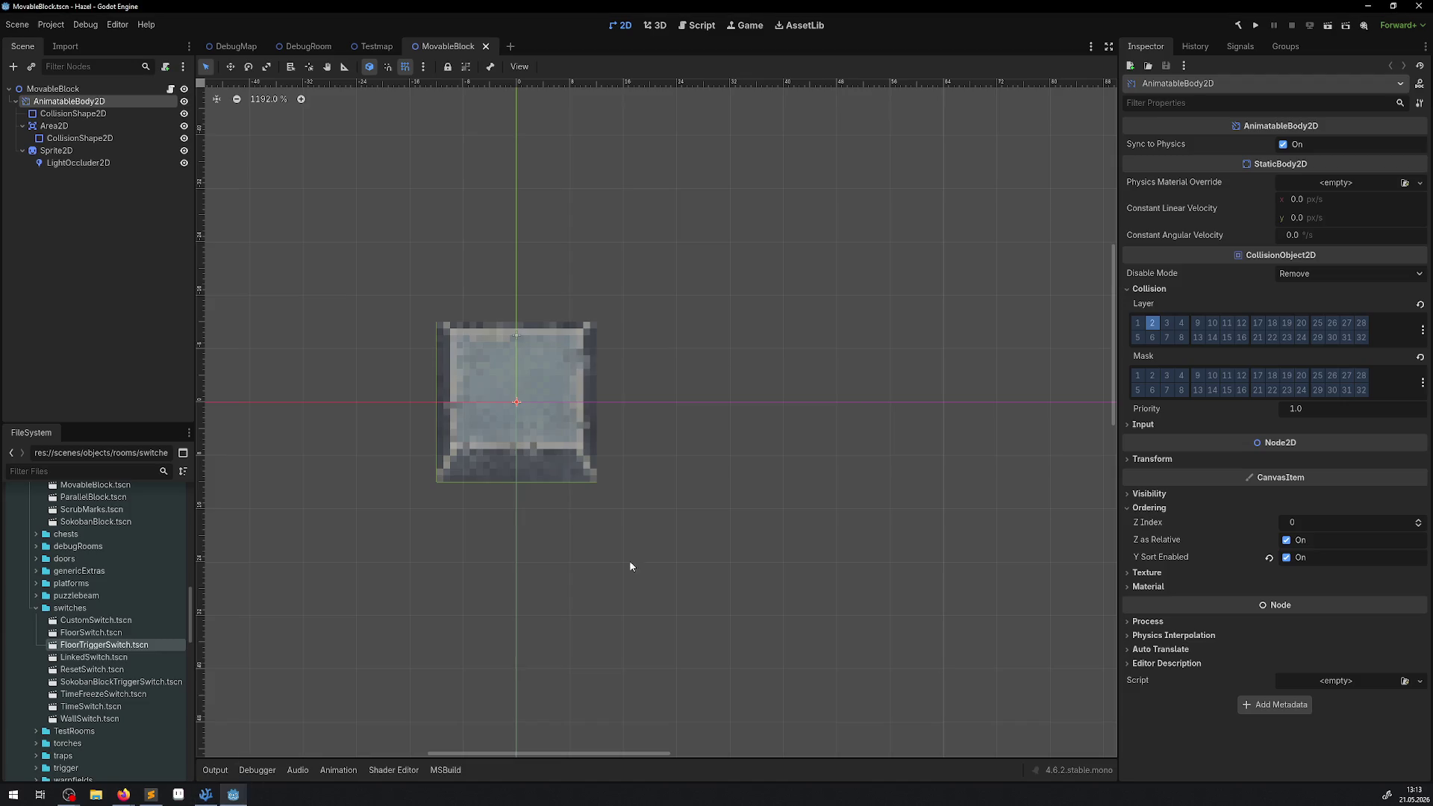
# - Read the project's named collision layers from the Inspector's Layer menu
pyautogui.click(1423, 330)
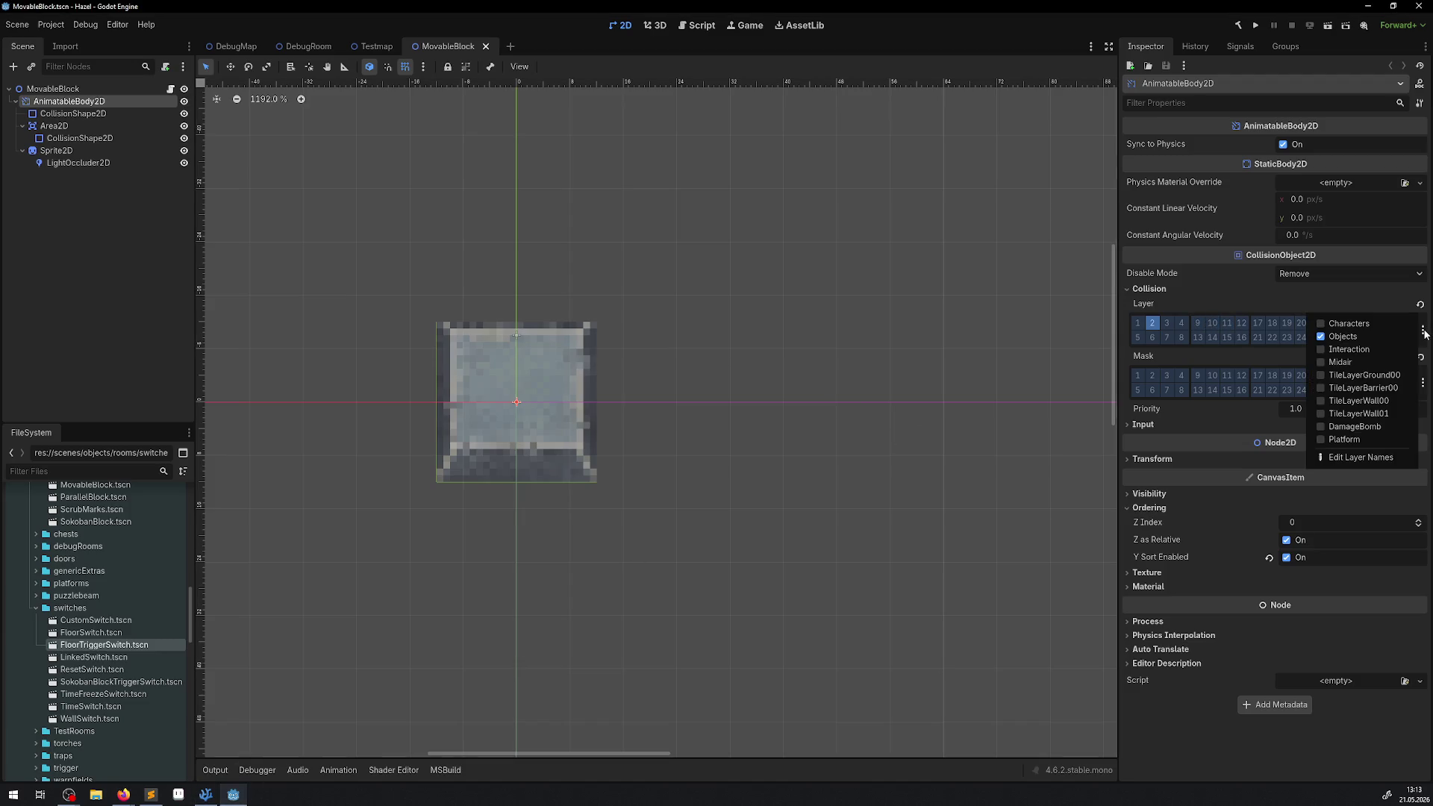
pyautogui.click(1340, 366)
pyautogui.click(206, 794)
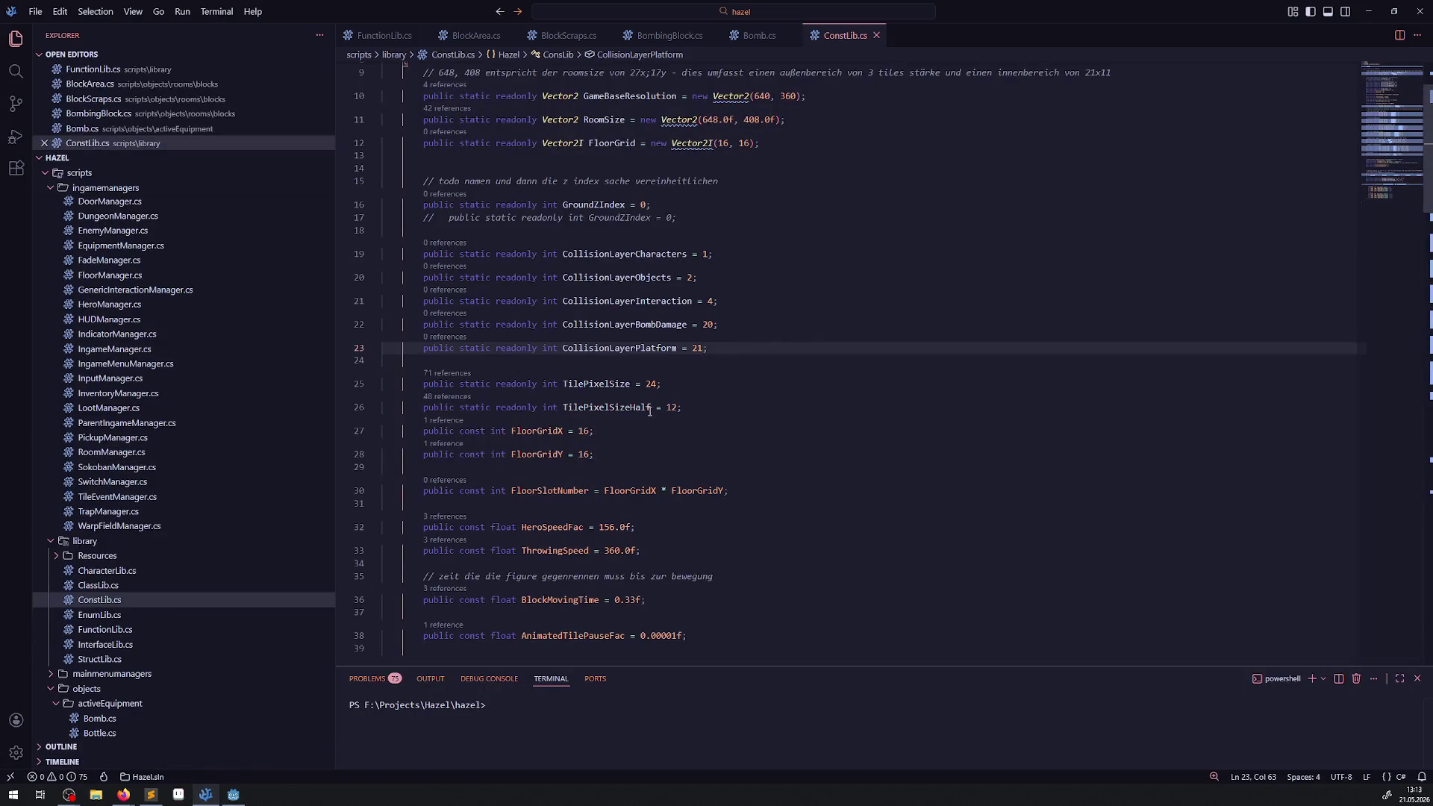
# - Add CollisionLayerMidair = 5 by duplicating the Interaction line
pyautogui.click(685, 301)
pyautogui.hotkey('shift', 'alt', 'Down')
pyautogui.moveTo(635, 324); pyautogui.dragTo(688, 324)
pyautogui.write('Mid')
pyautogui.press('Delete')
pyautogui.click(675, 324)
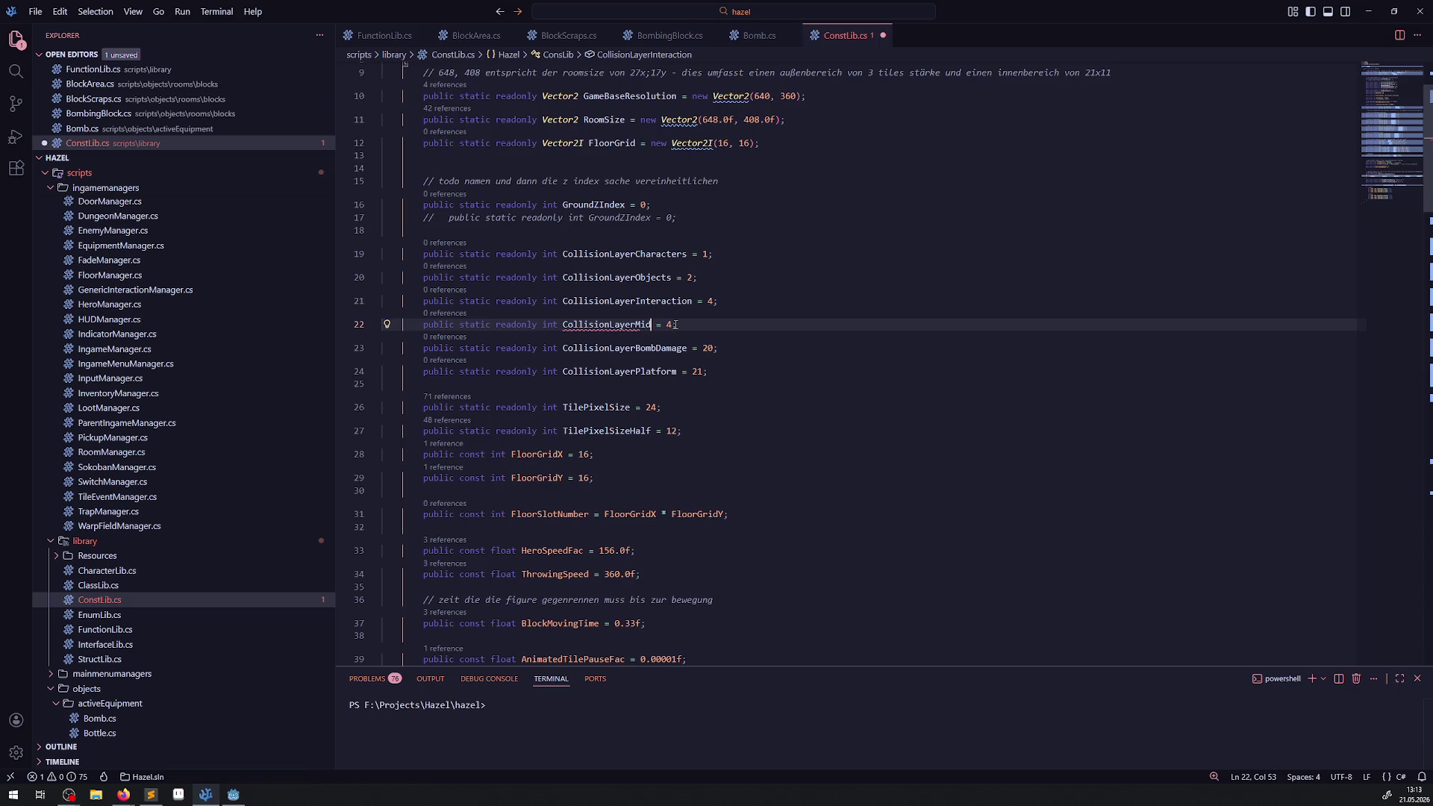
pyautogui.write('air')
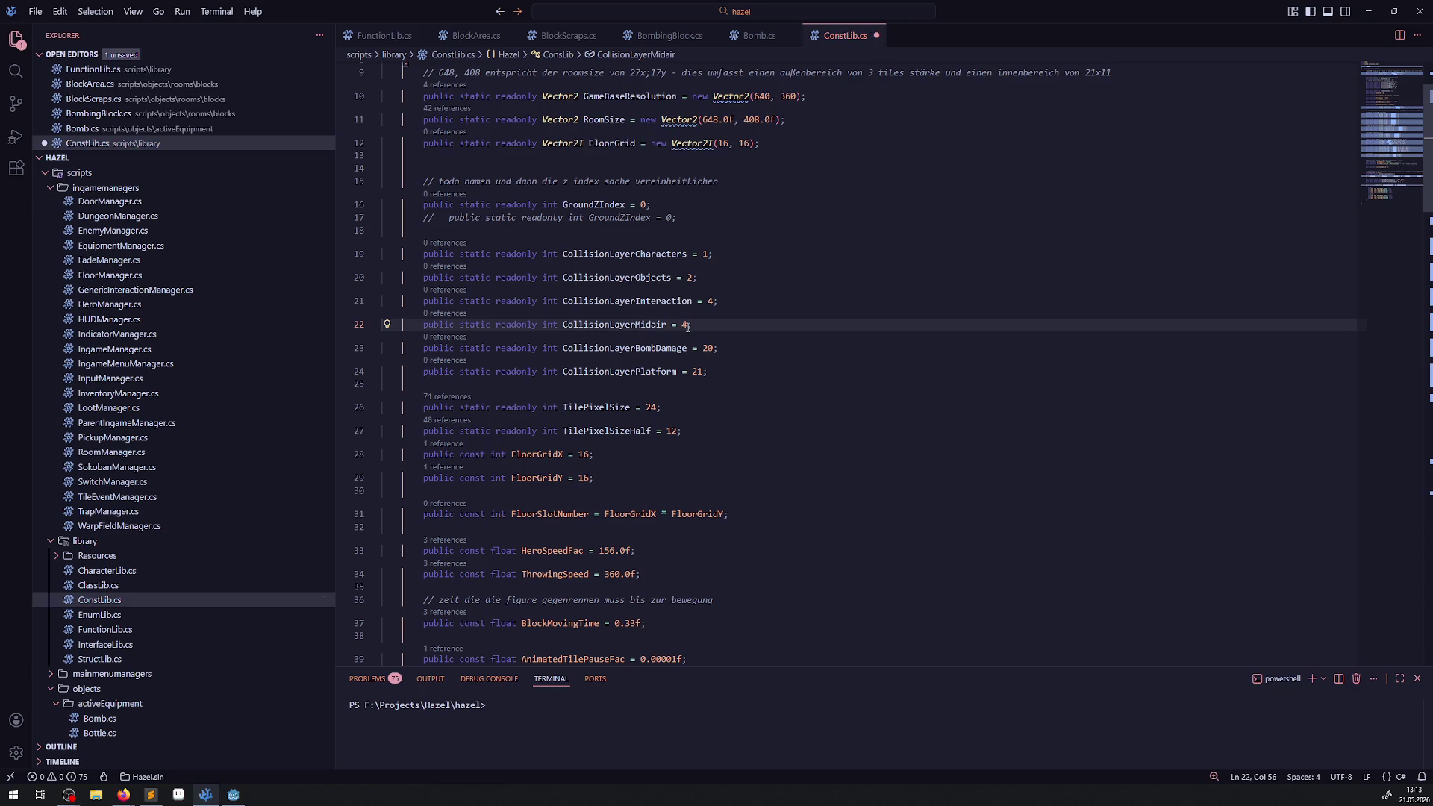
pyautogui.press('End')
pyautogui.press('BackSpace')
pyautogui.press('BackSpace')
pyautogui.write('5')
# - Check TileLayerGround00's layer number, then duplicate the Midair line for a tile constant
pyautogui.click(234, 794)
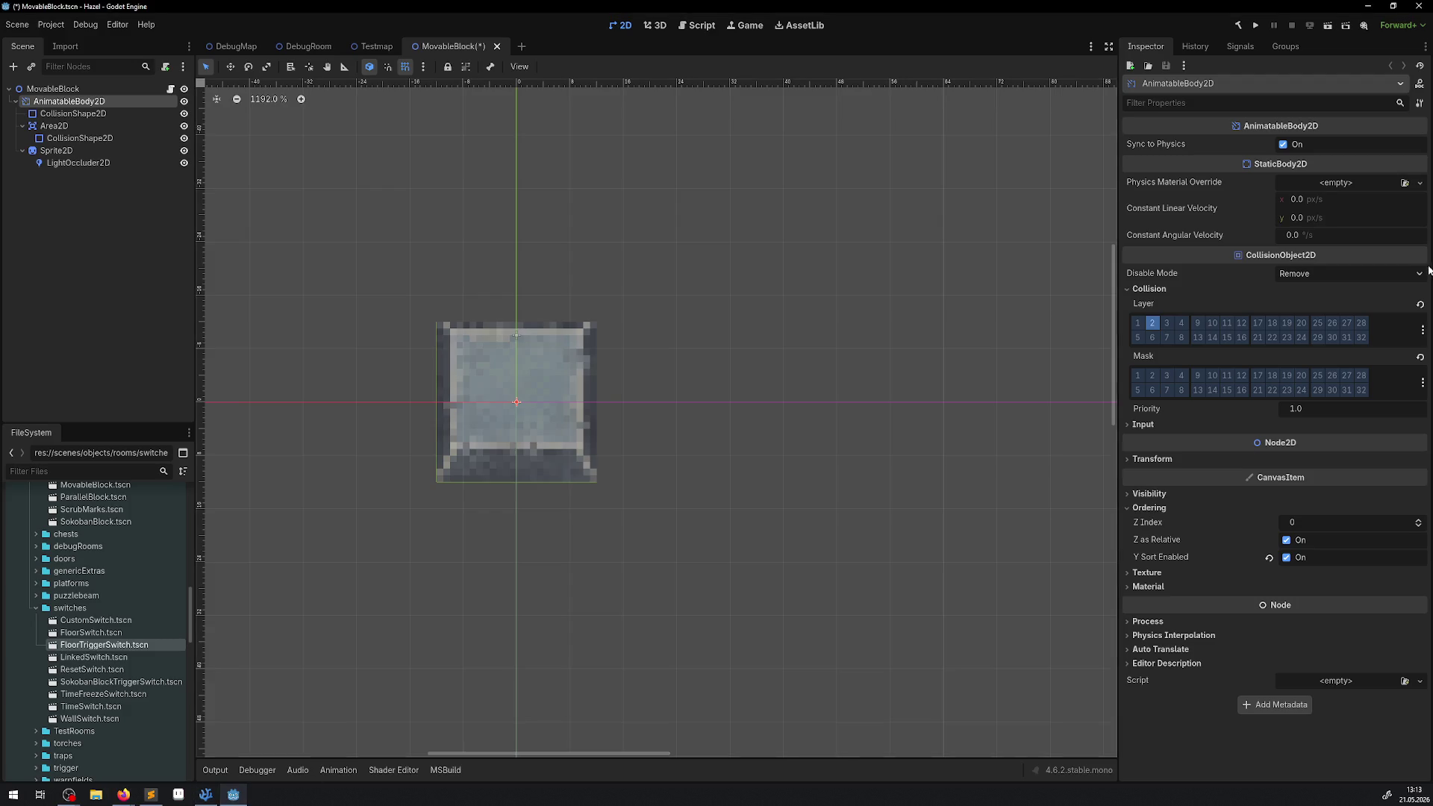
pyautogui.click(1421, 332)
pyautogui.click(1362, 377)
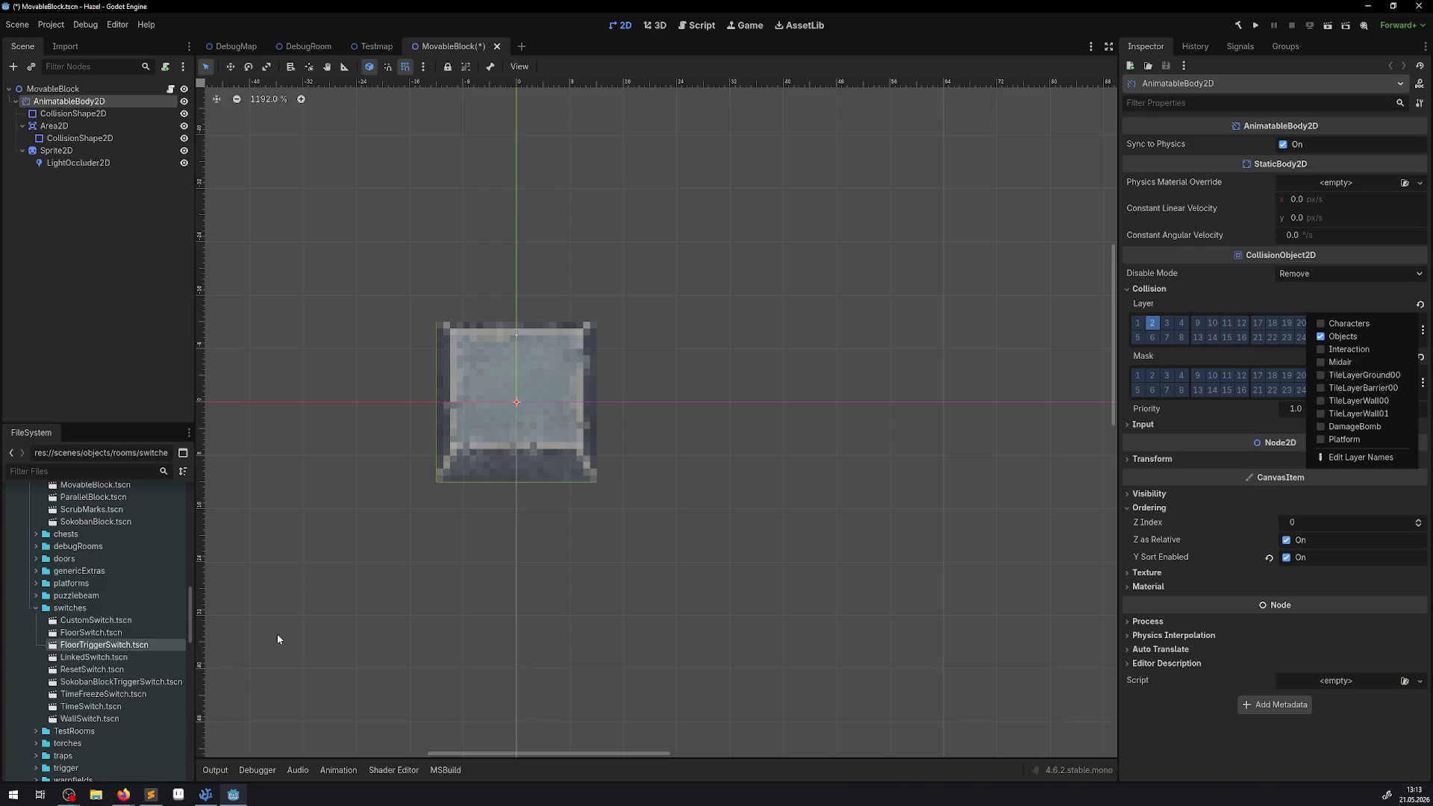
pyautogui.click(205, 794)
pyautogui.write(';')
pyautogui.hotkey('shift', 'alt', 'Down')
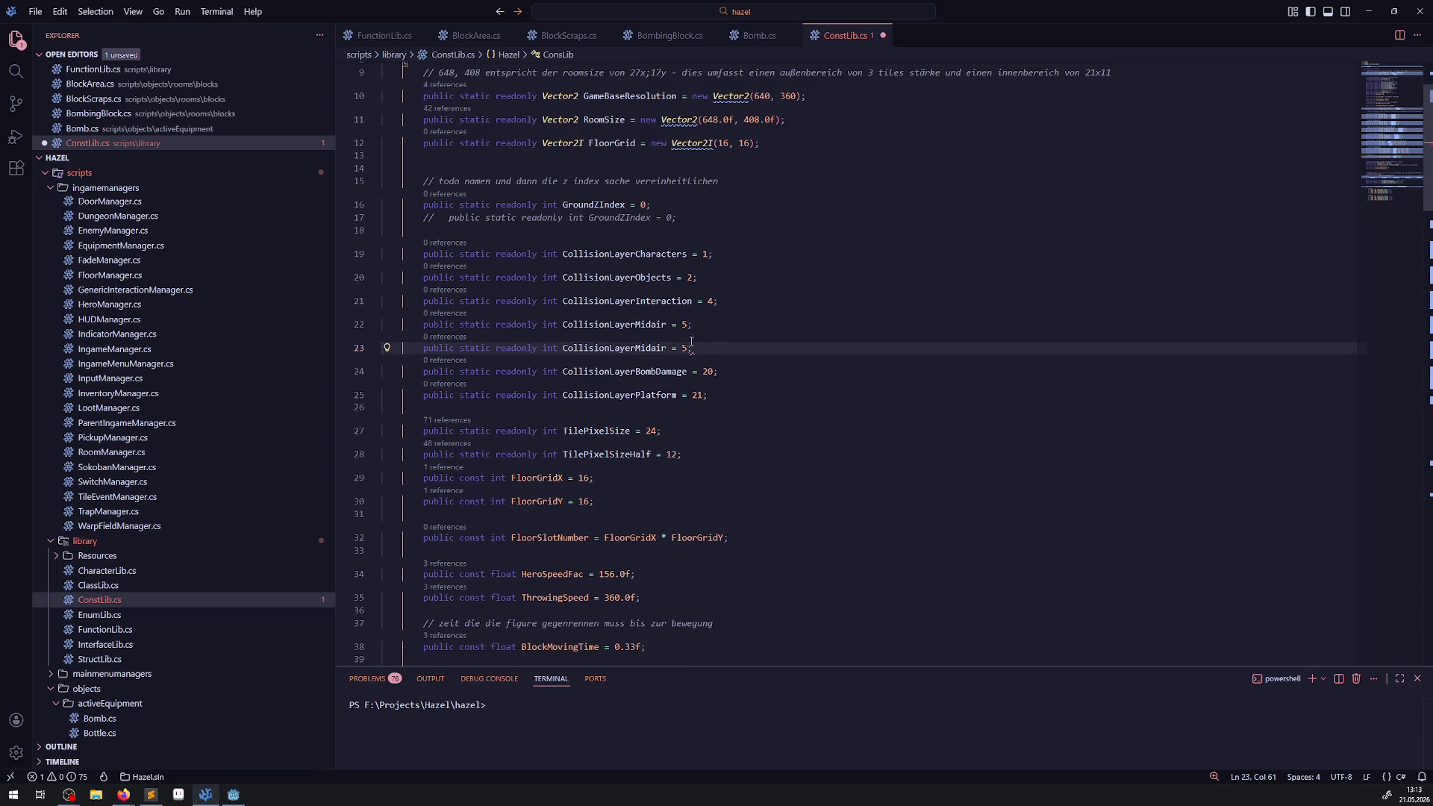
pyautogui.doubleClick(685, 348)
# - Add CollisionLayerTileGround00 = 10 and CollisionLayerTileBarrier00 = 11
pyautogui.write('10')
pyautogui.doubleClick(635, 348)
pyautogui.write('CollisionLayerTile')
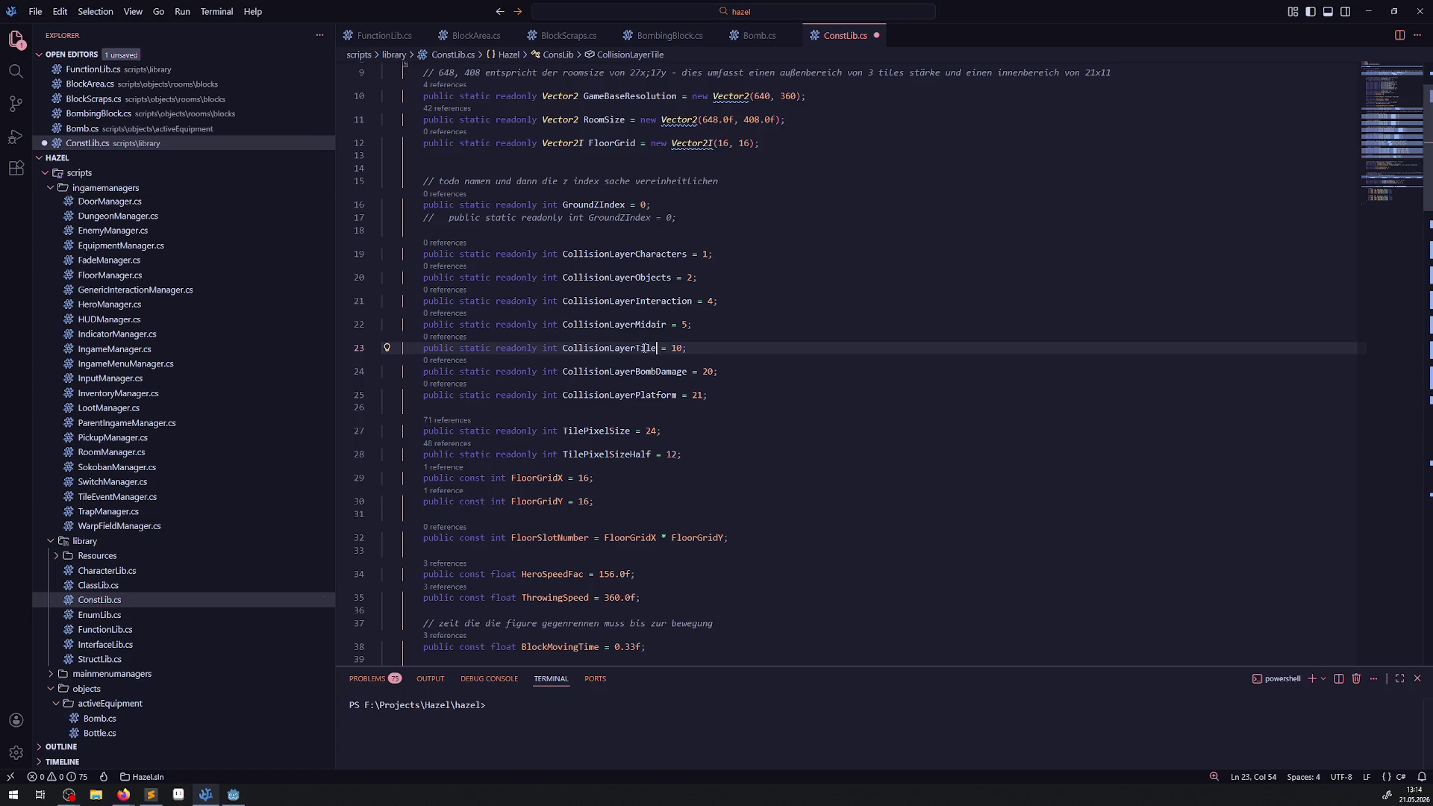
pyautogui.write('Ground00')
pyautogui.hotkey('shift', 'alt', 'Down')
pyautogui.hotkey('shift', 'alt', 'Down')
pyautogui.hotkey('shift', 'alt', 'Down')
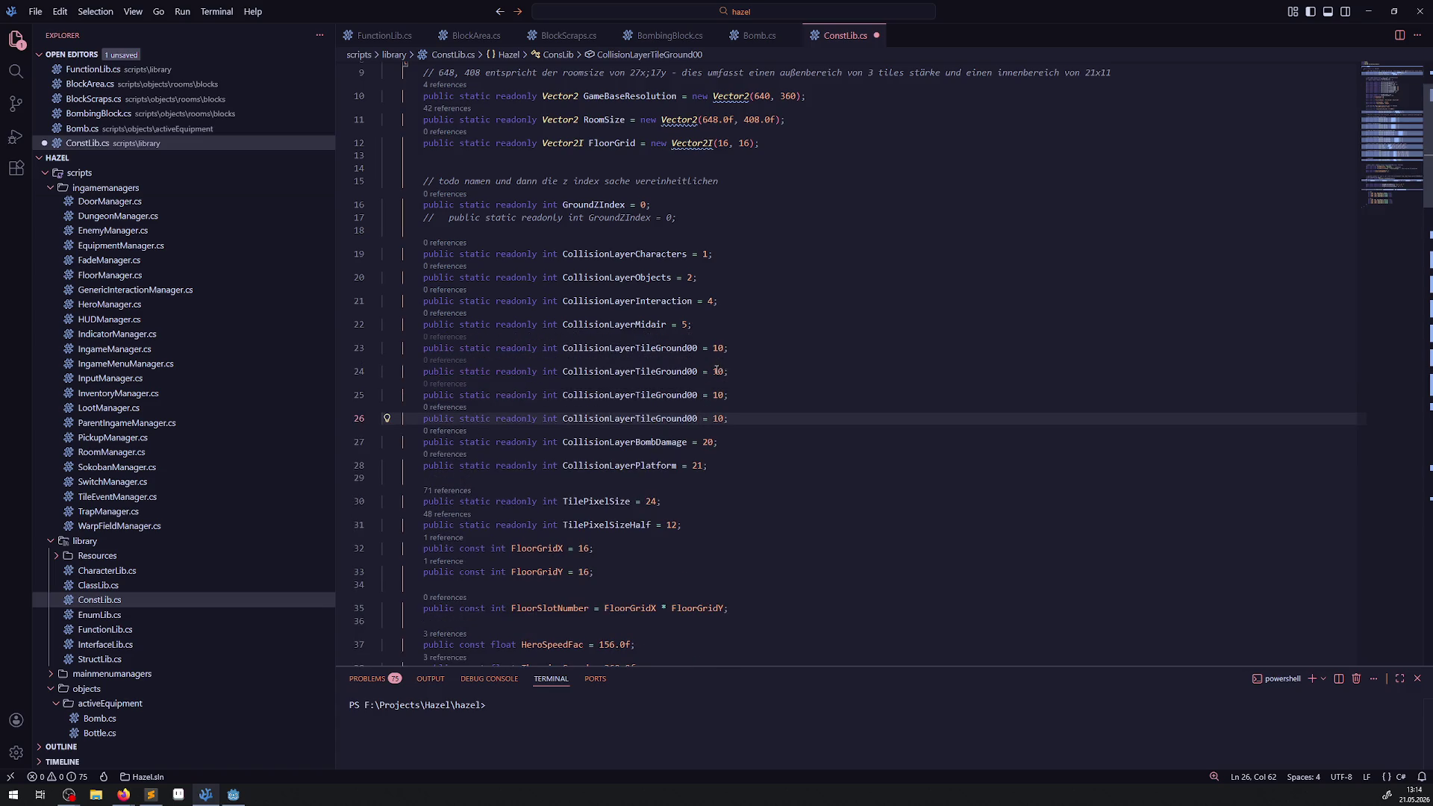
pyautogui.moveTo(695, 374); pyautogui.dragTo(656, 378)
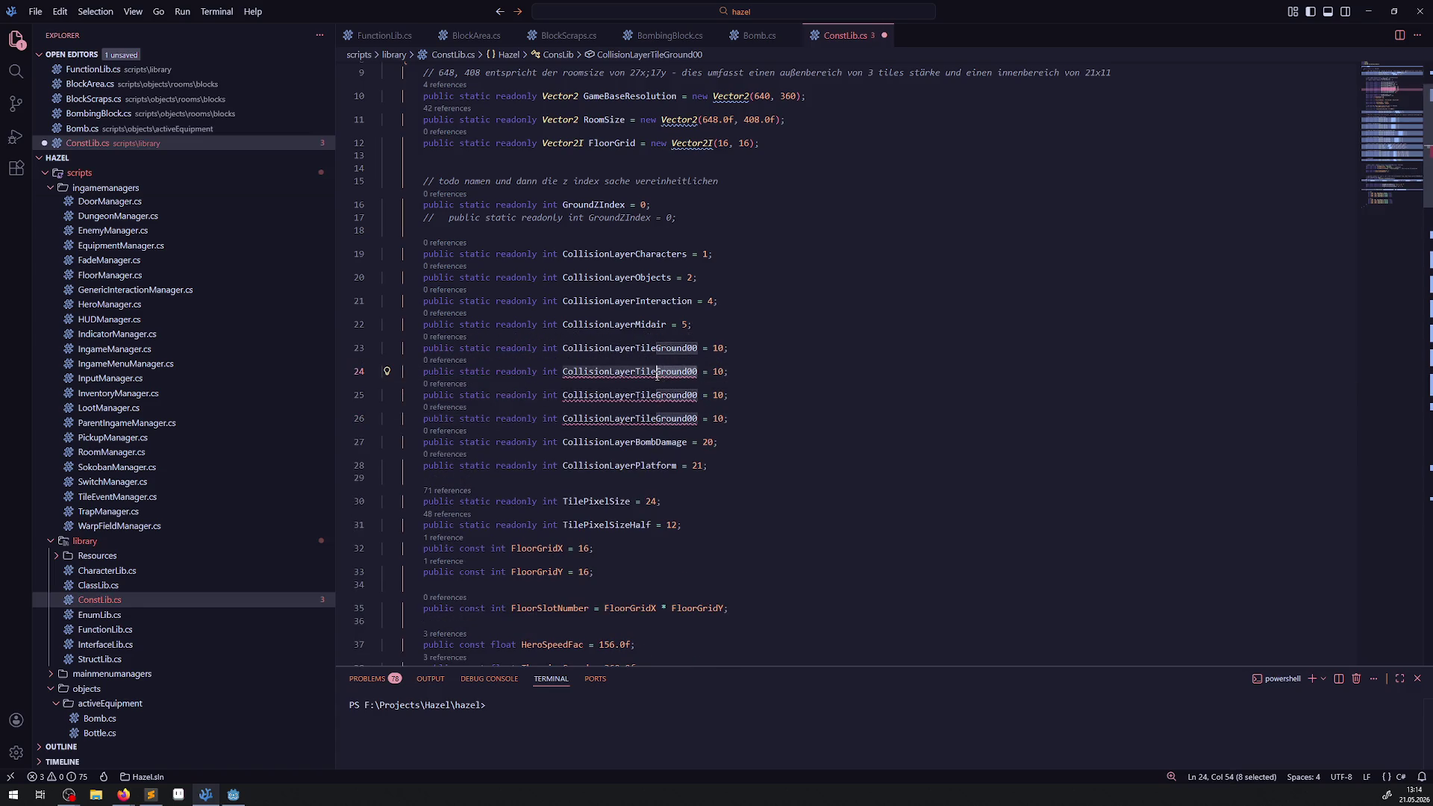
pyautogui.write('Barri')
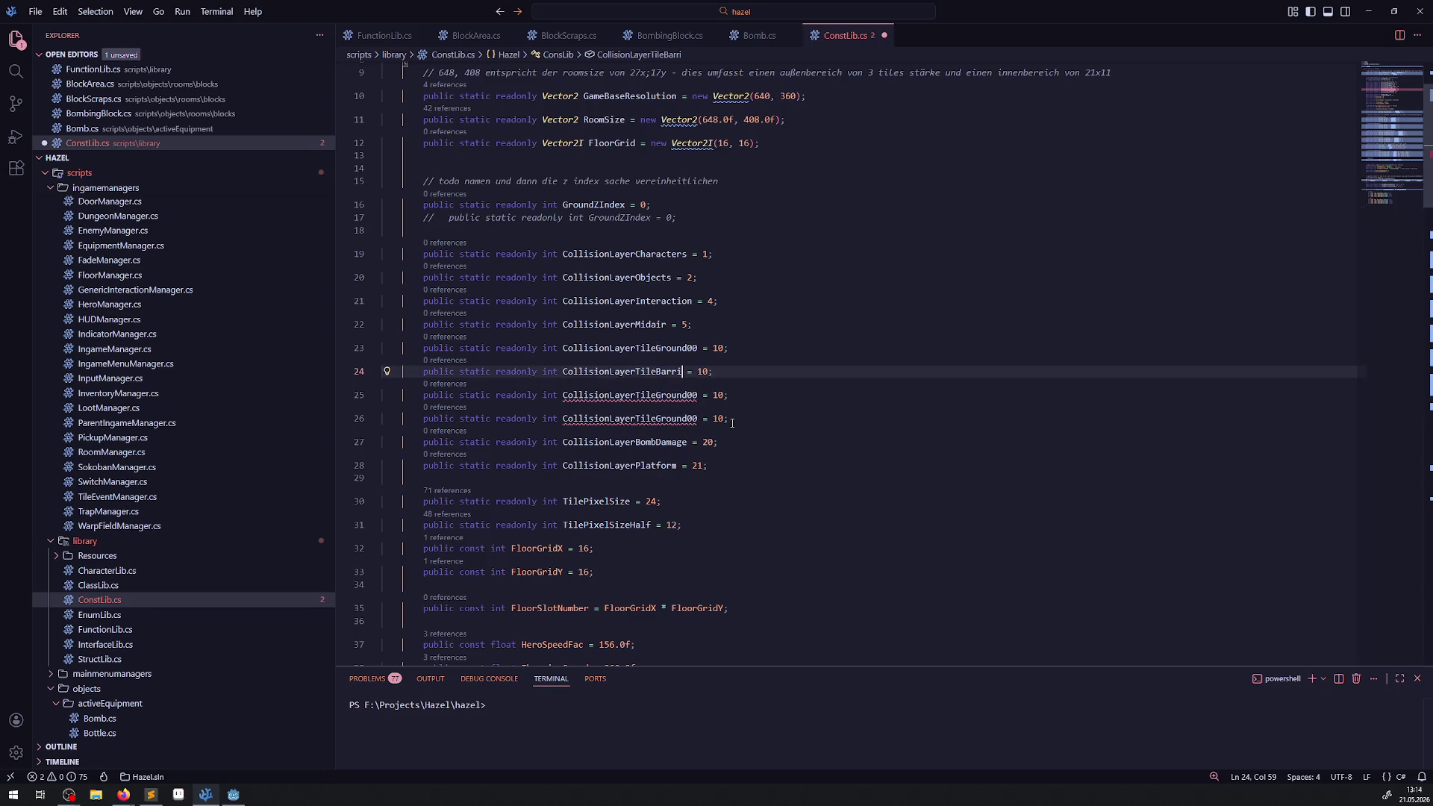
pyautogui.write('er')
pyautogui.write('00')
pyautogui.press('BackSpace')
pyautogui.write('1')
# - Add CollisionLayerTileWall00 = 12 and CollisionLayerTileWall01 = 13, then save
pyautogui.moveTo(657, 394); pyautogui.dragTo(687, 394)
pyautogui.write('Wall')
pyautogui.click(689, 418)
pyautogui.moveTo(699, 418); pyautogui.dragTo(656, 418)
pyautogui.write('Wall01')
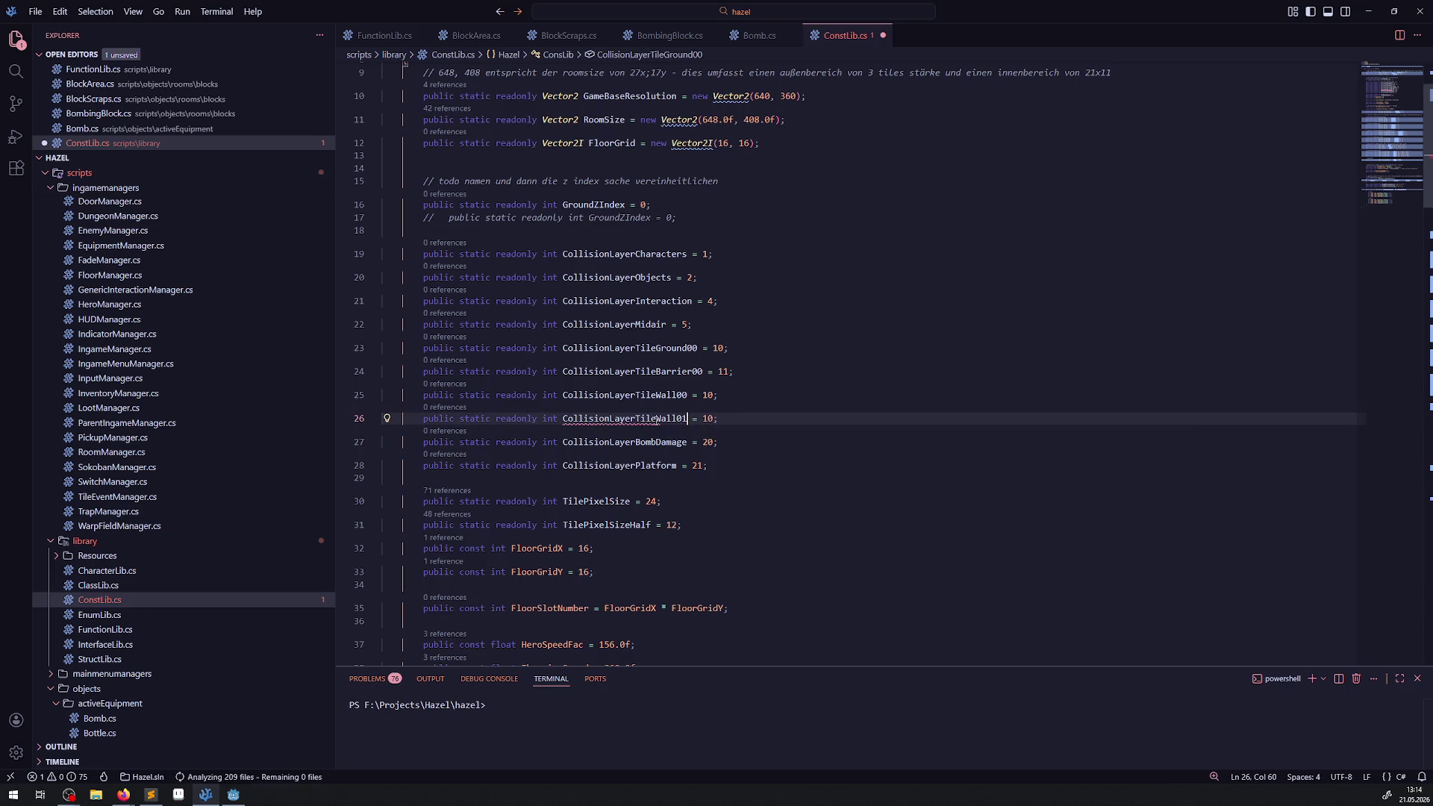
pyautogui.click(709, 395)
pyautogui.write('2')
pyautogui.press('Down')
pyautogui.press('Delete')
pyautogui.write('3')
pyautogui.hotkey('ctrl', 's')
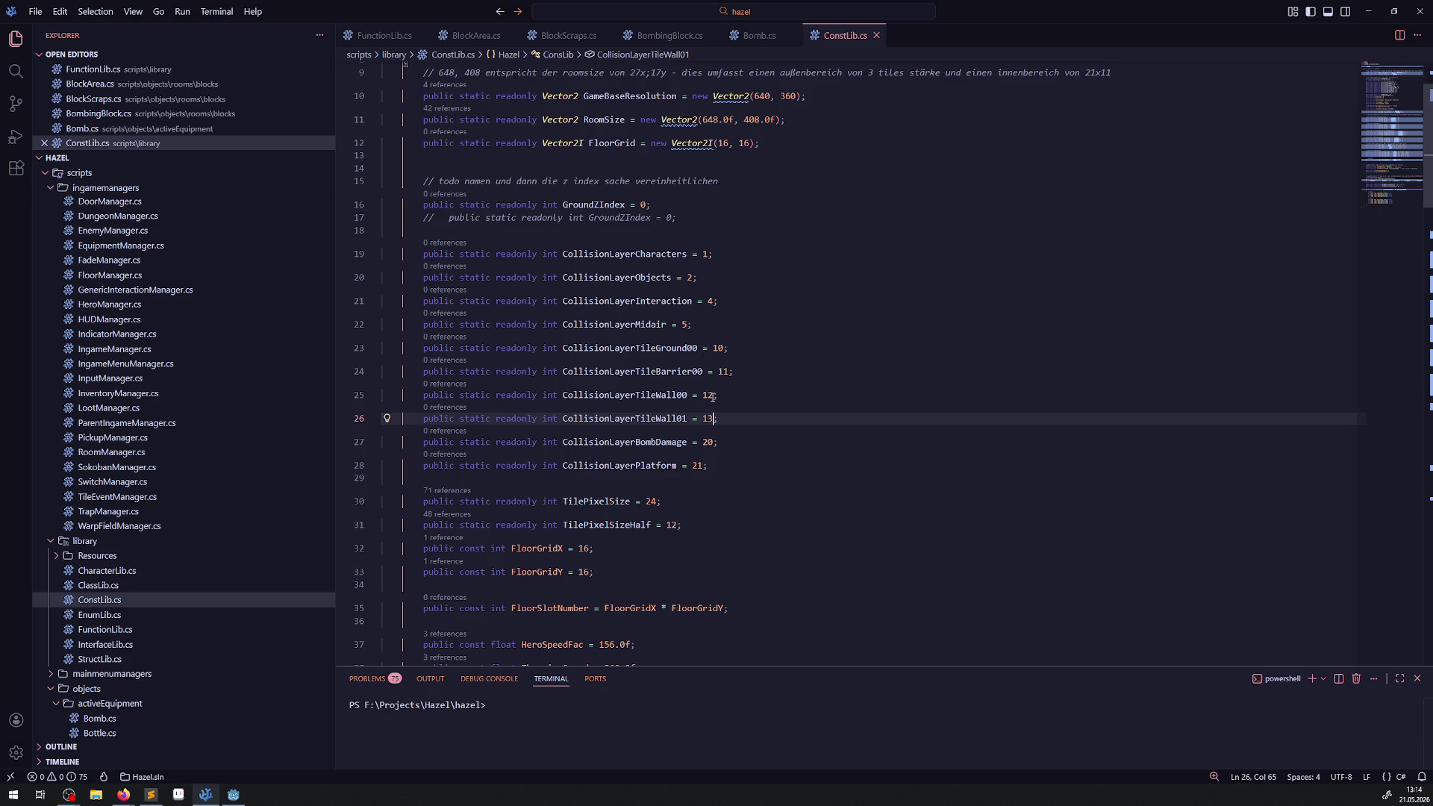
# - Insert the comment '// CollisionLayer name - channel' above the collision layers and save
pyautogui.click(610, 231)
pyautogui.press('Return')
pyautogui.write('// ')
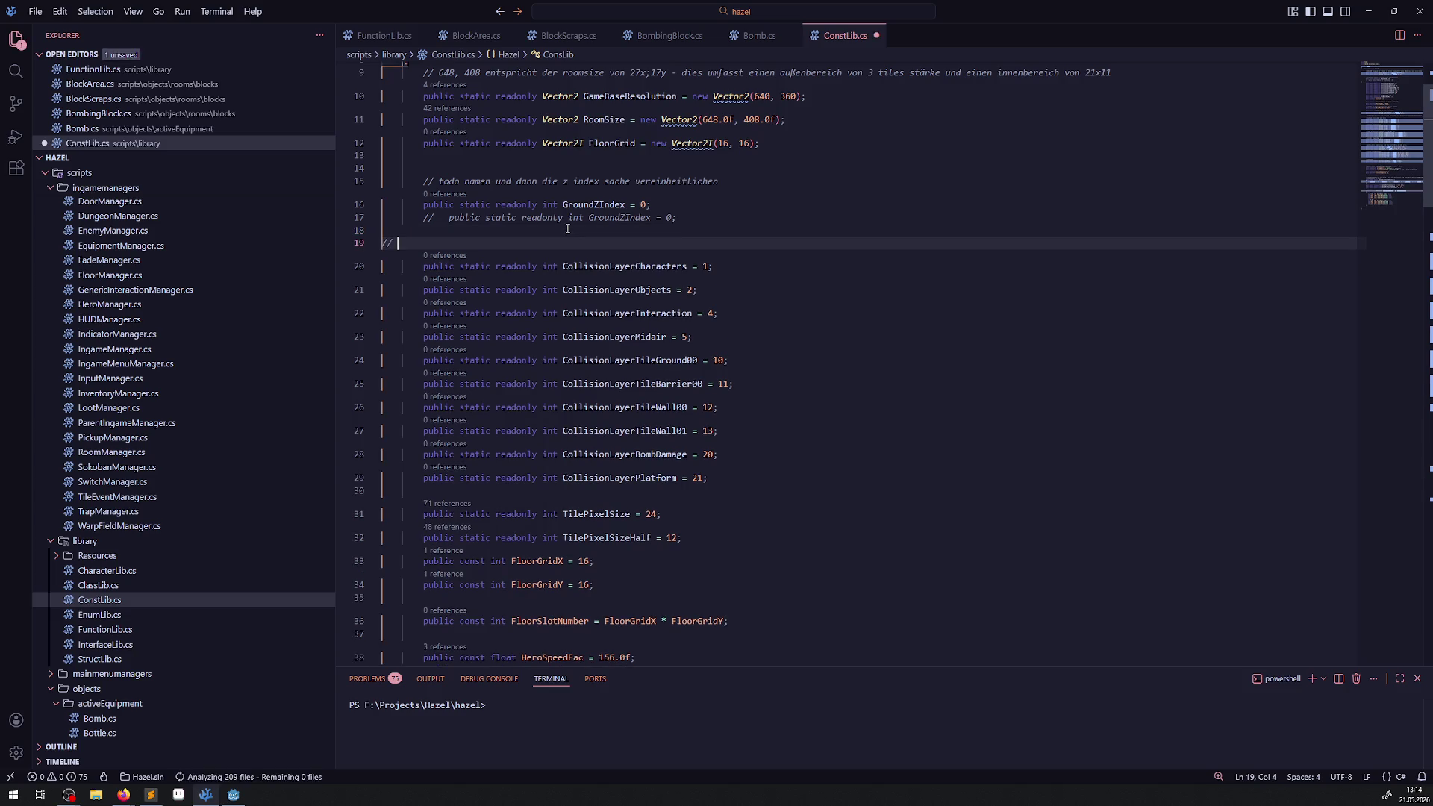
pyautogui.write('Collision')
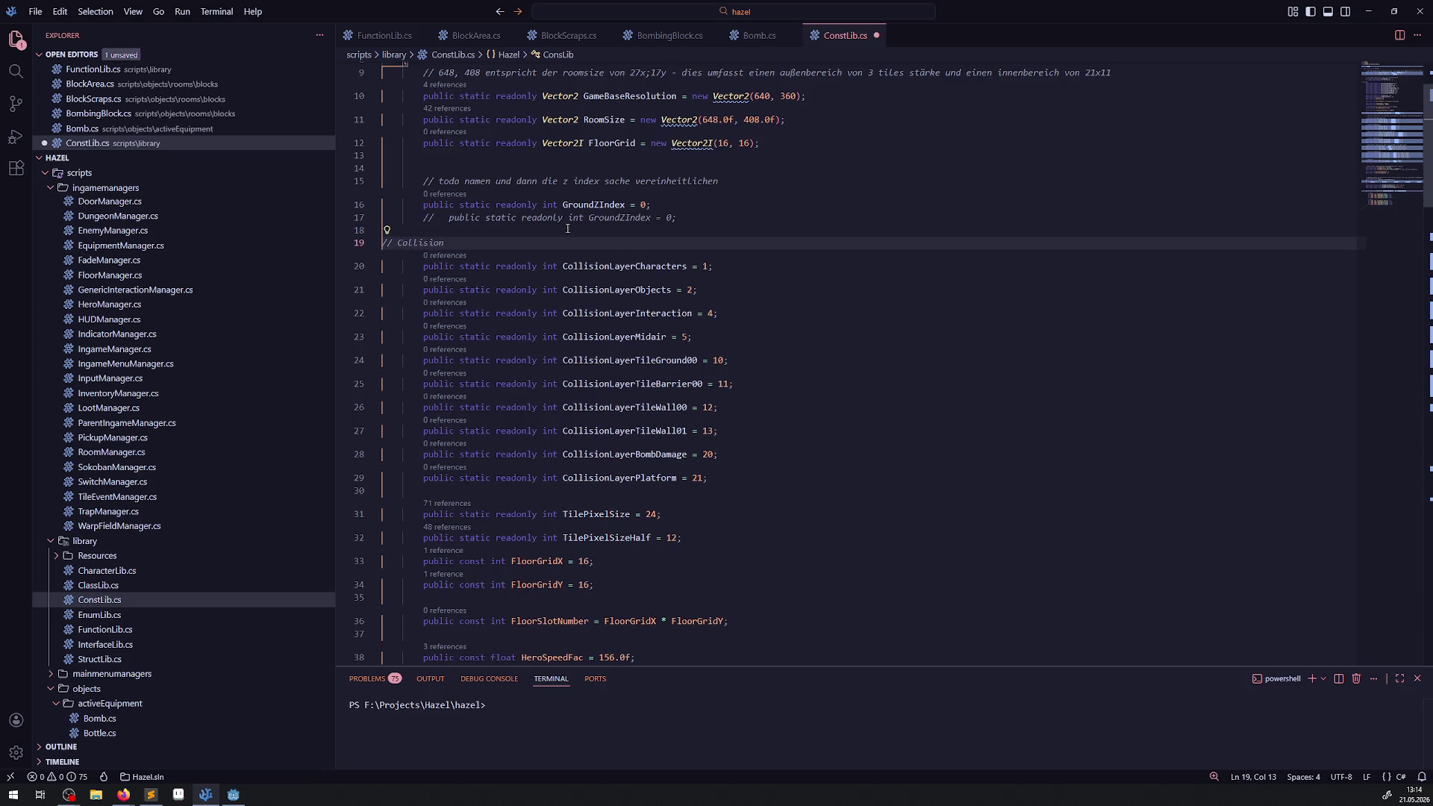
pyautogui.write('Layer ')
pyautogui.write('name - ch')
pyautogui.write('annel')
pyautogui.hotkey('ctrl', 's')
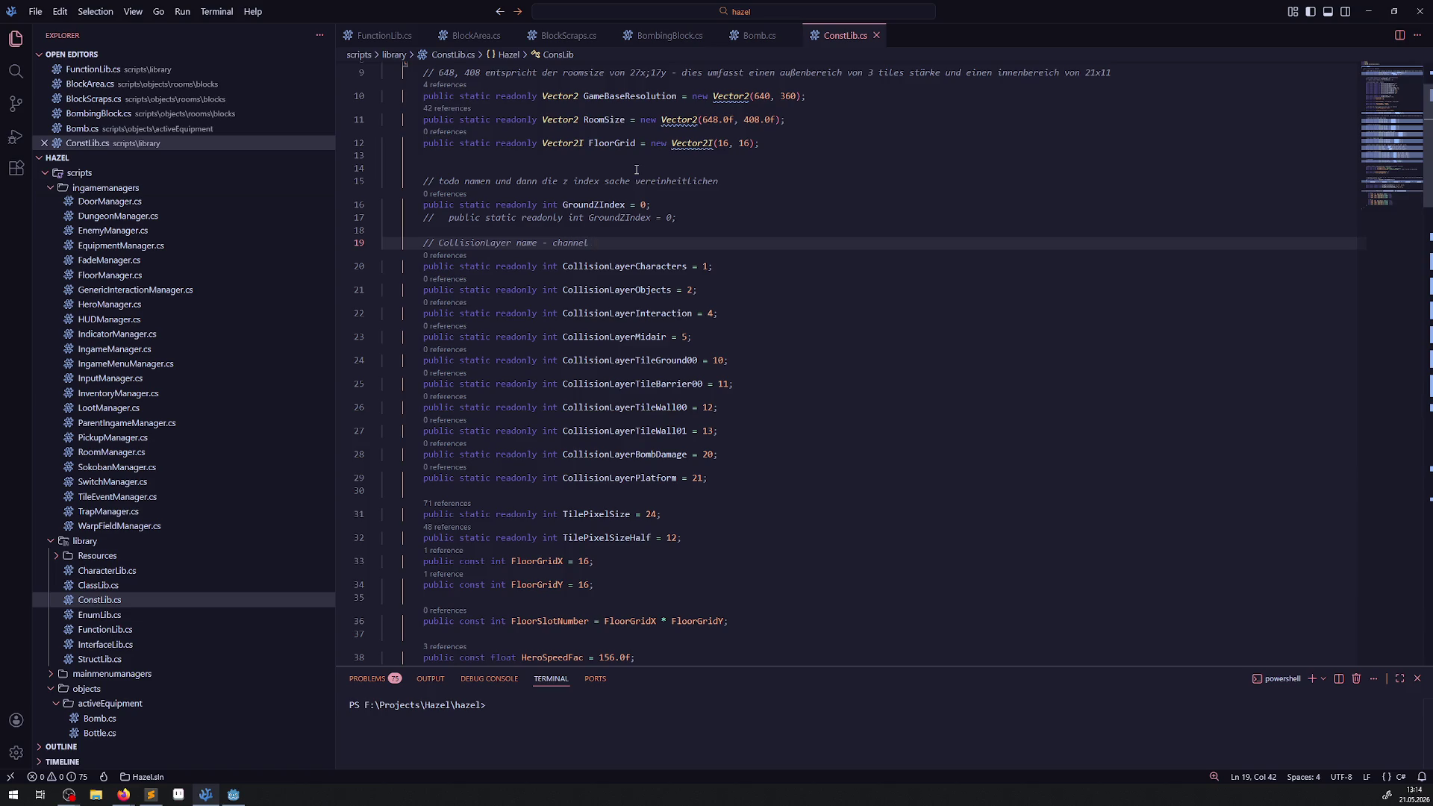
# - Begin an '// arrays für' comment below the layers, then open BombingBlock.cs
pyautogui.click(733, 470)
pyautogui.press('Return')
pyautogui.press('Return')
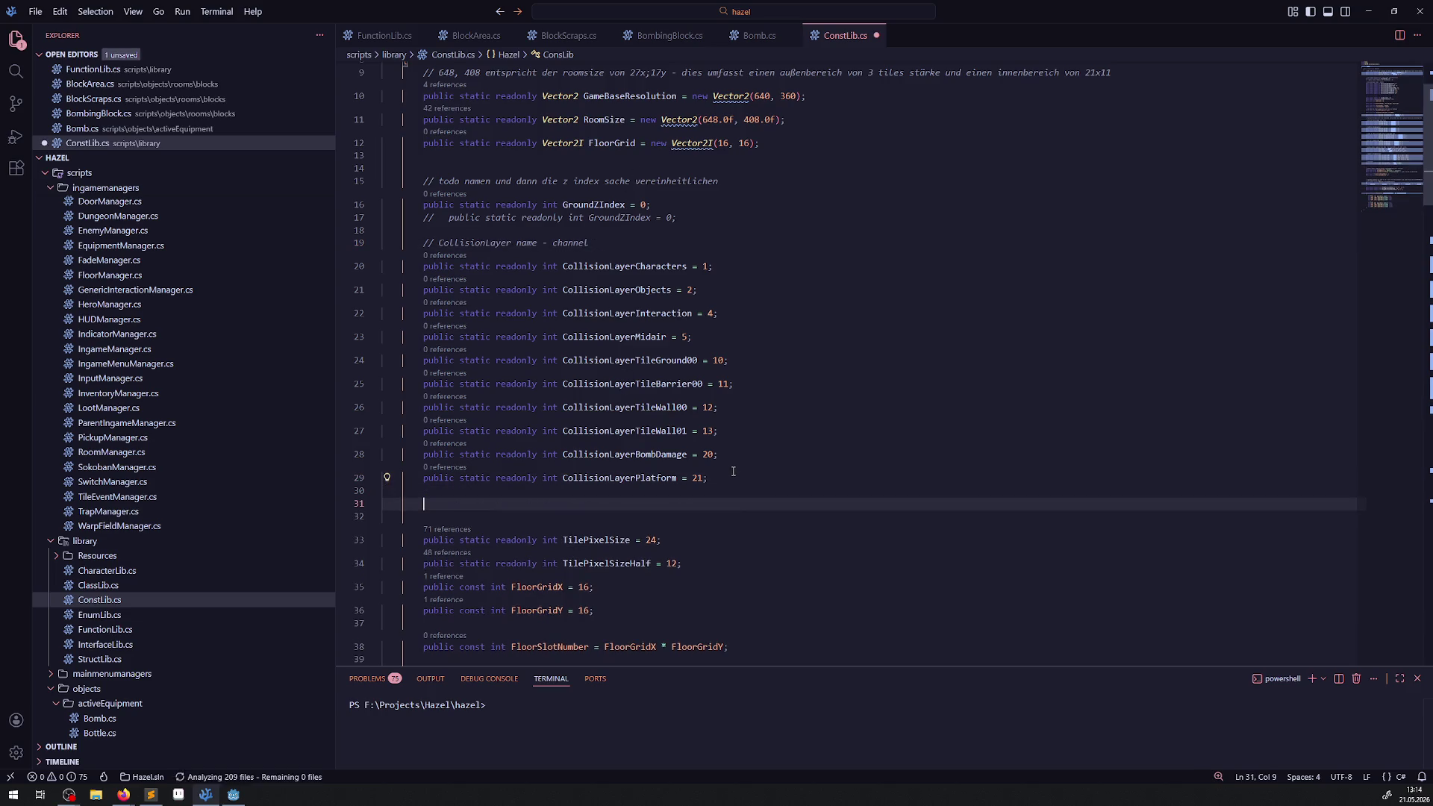
pyautogui.write('77')
pyautogui.press('BackSpace')
pyautogui.press('BackSpace')
pyautogui.press('BackSpace')
pyautogui.write('// array')
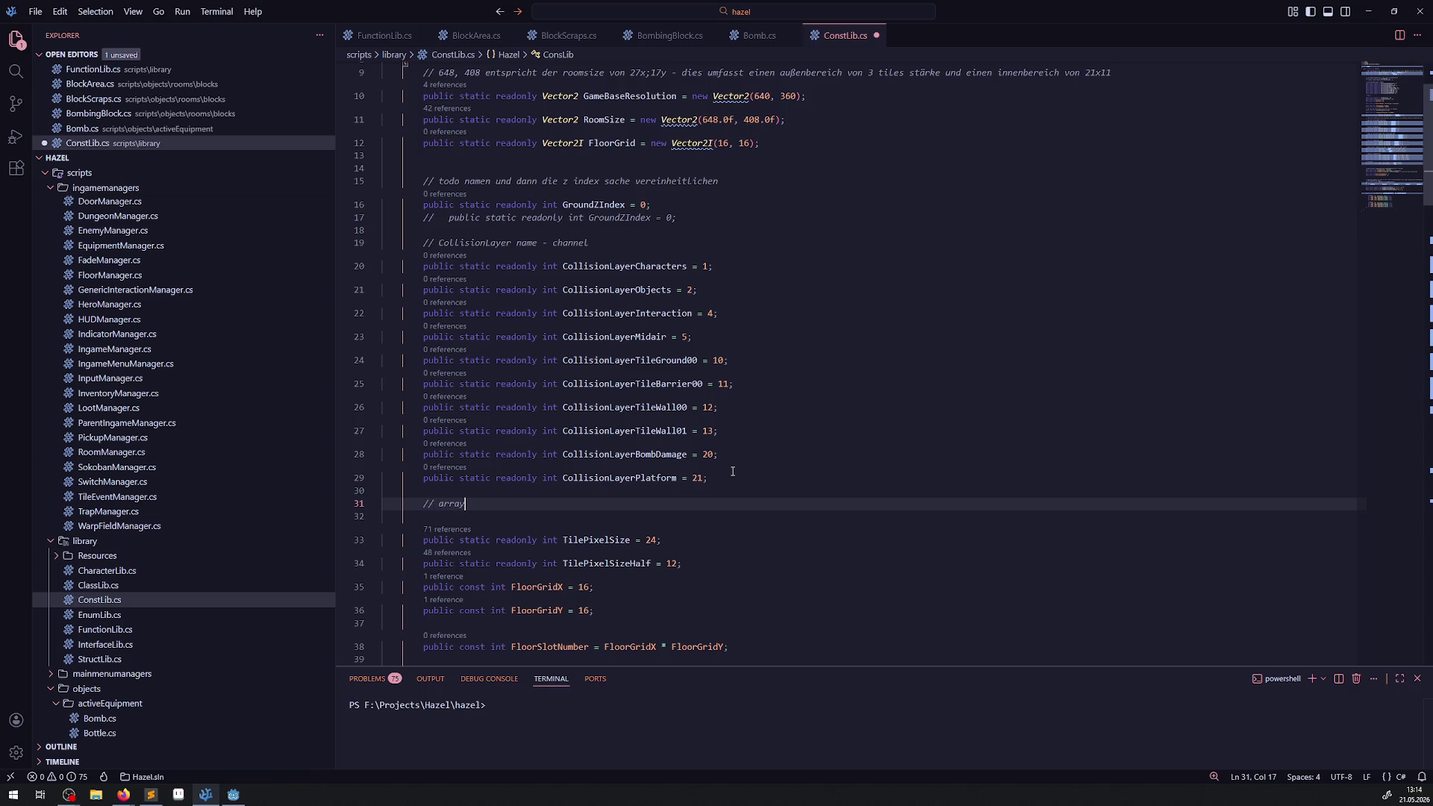
pyautogui.write('s für')
pyautogui.click(661, 35)
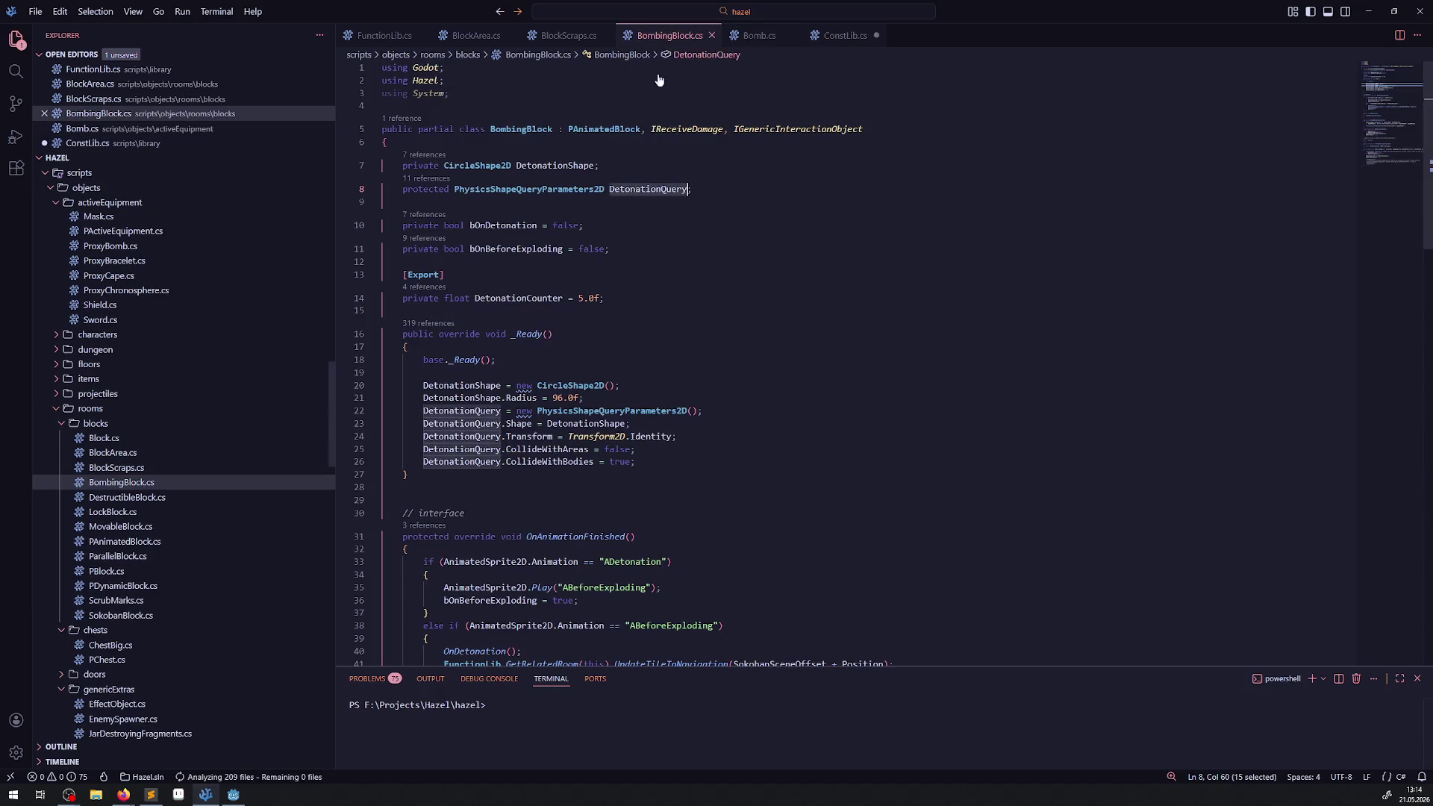
# - Copy the 'CollisionMask = FunctionLib.SetCollisionMask' assignment from Bomb.cs line 99
pyautogui.click(759, 35)
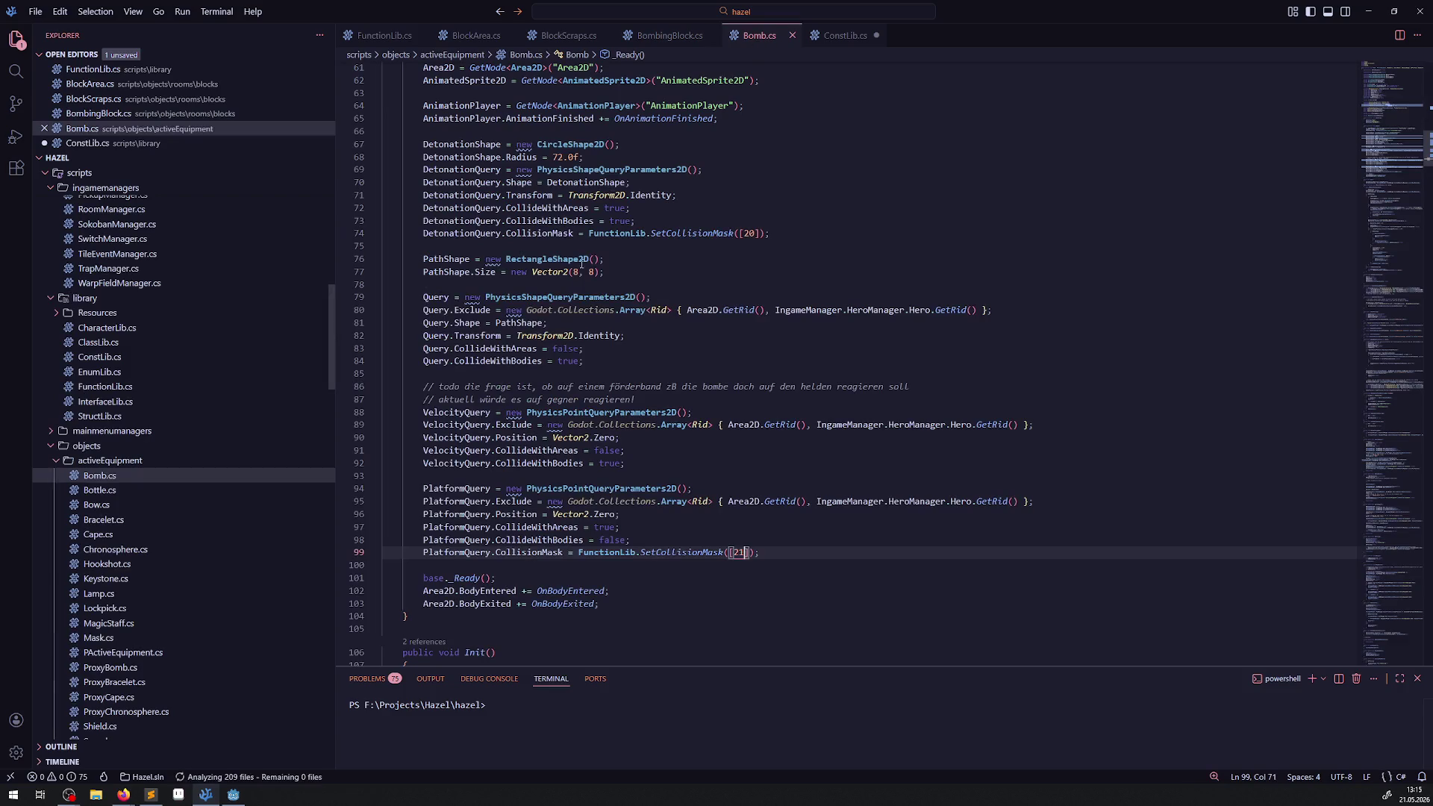
pyautogui.doubleClick(529, 553)
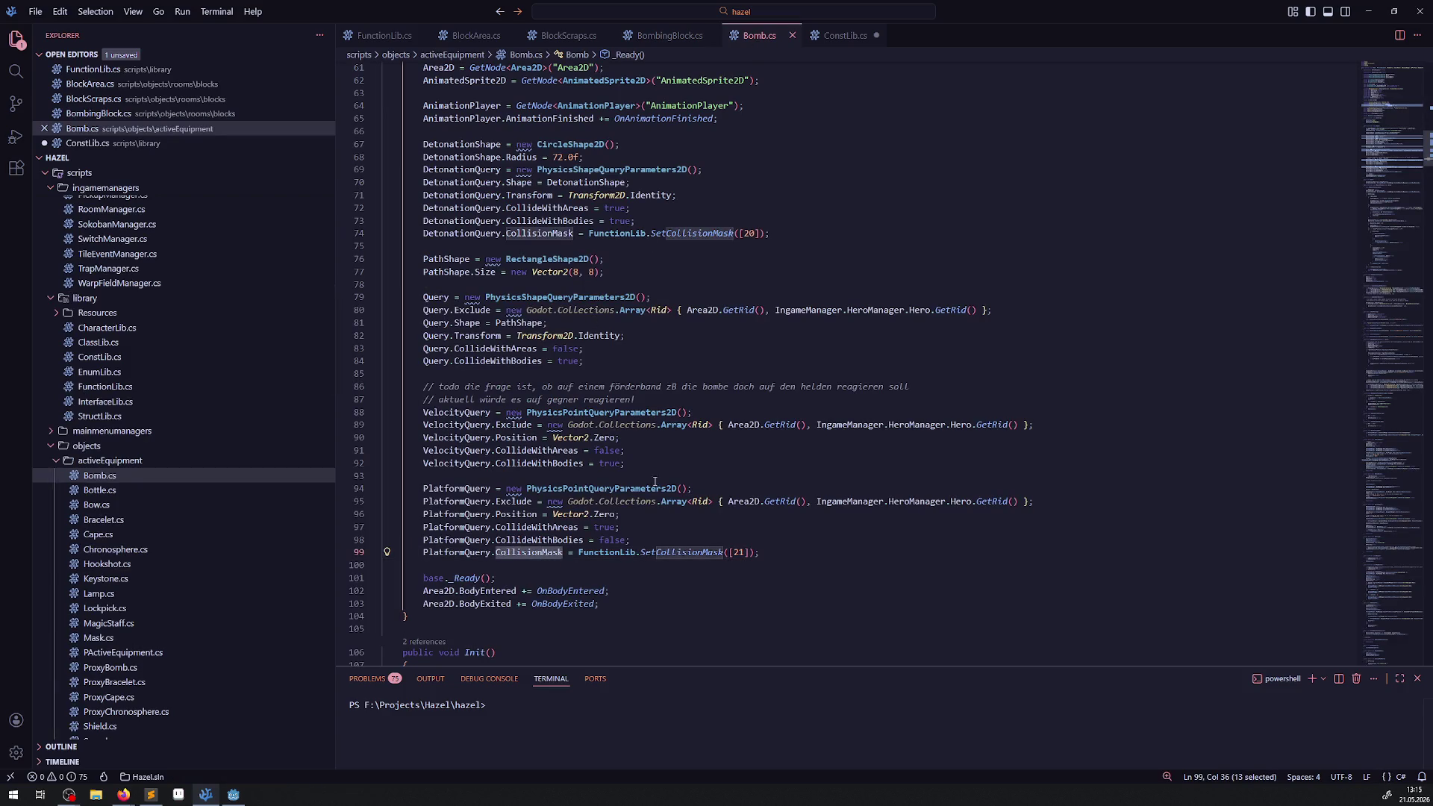
pyautogui.click(630, 567)
pyautogui.moveTo(517, 552); pyautogui.dragTo(726, 552)
pyautogui.hotkey('ctrl', 'c')
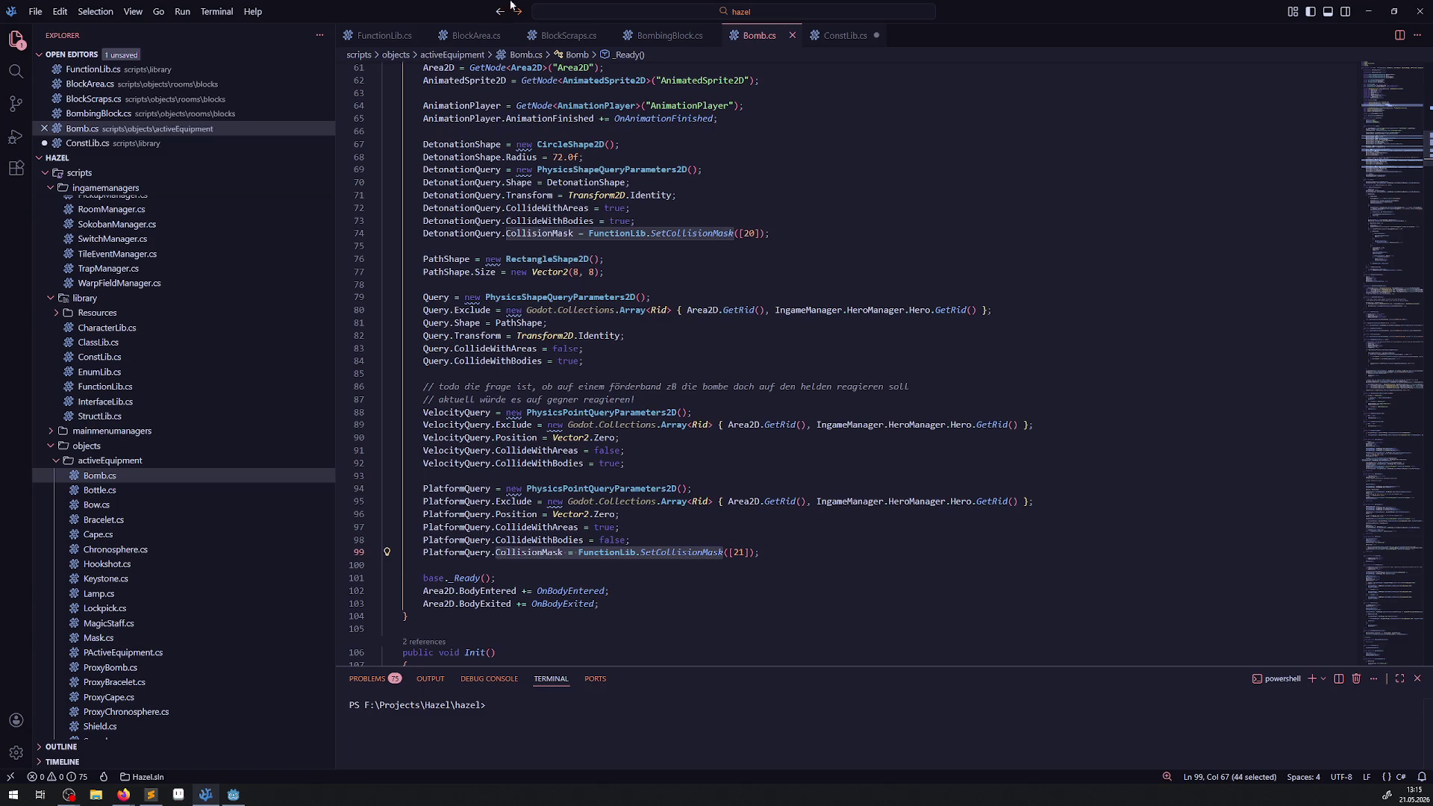
# - Paste it into the ConstLib.cs comment, add '()', and leave two empty lines below
pyautogui.click(845, 35)
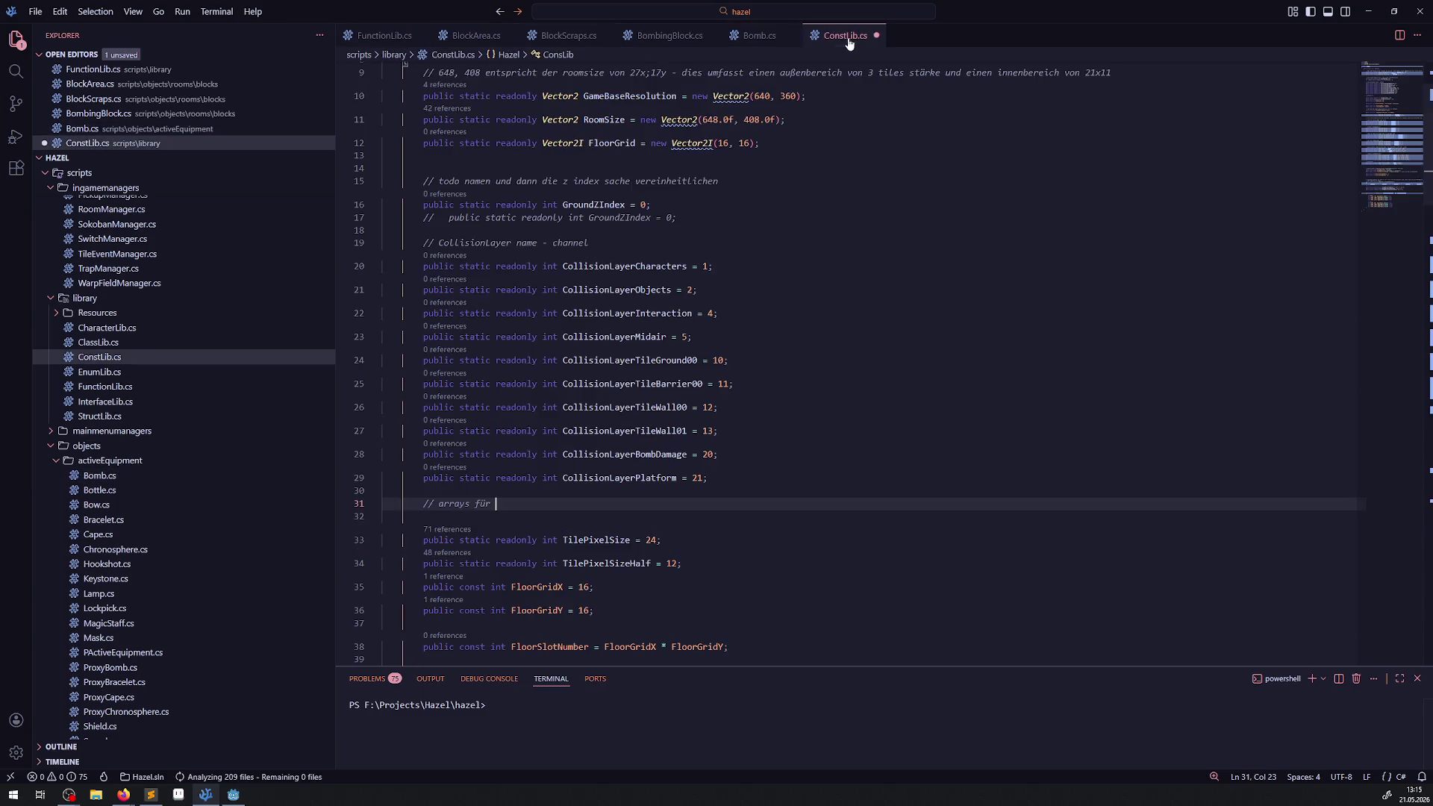
pyautogui.hotkey('ctrl', 'v')
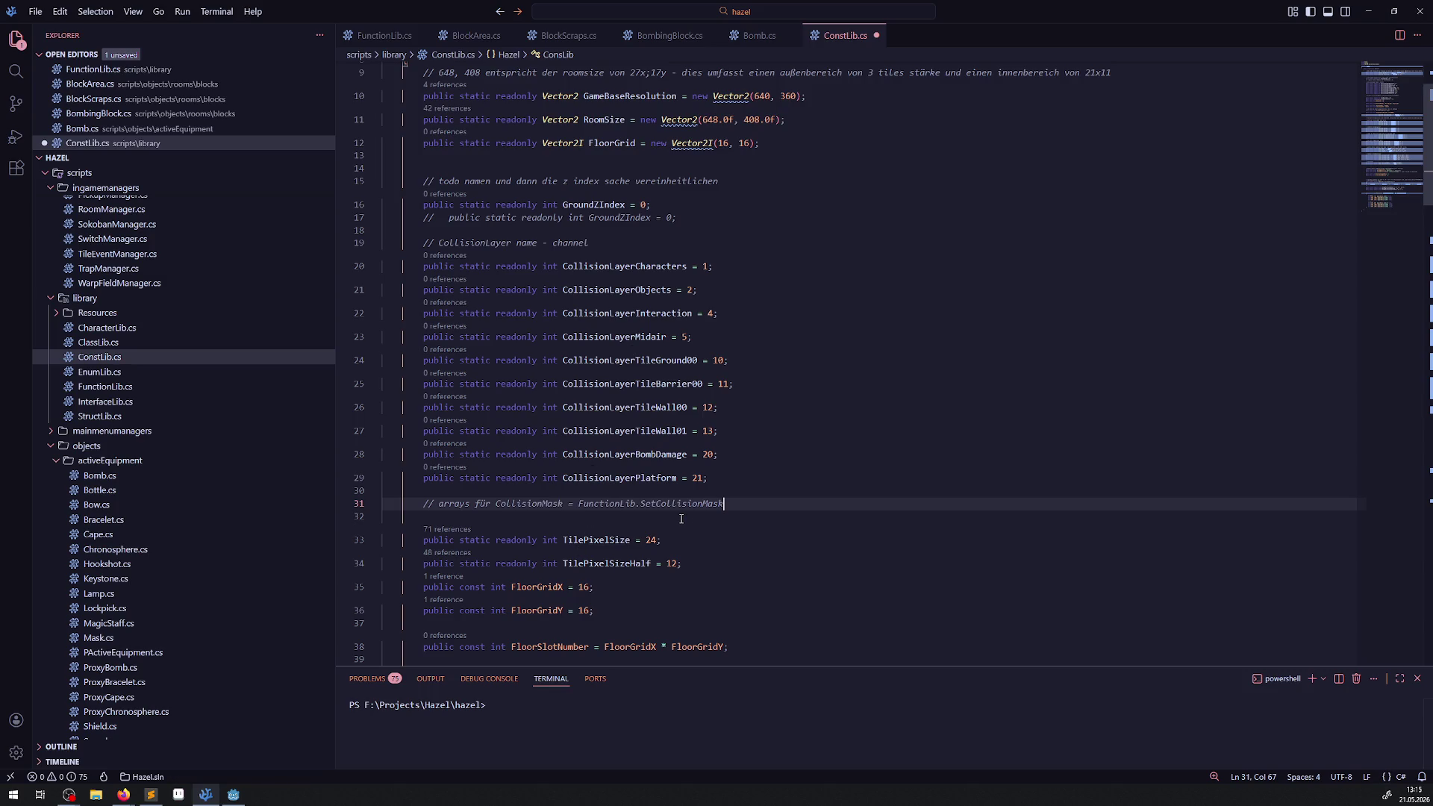
pyautogui.write('()')
pyautogui.press('Down')
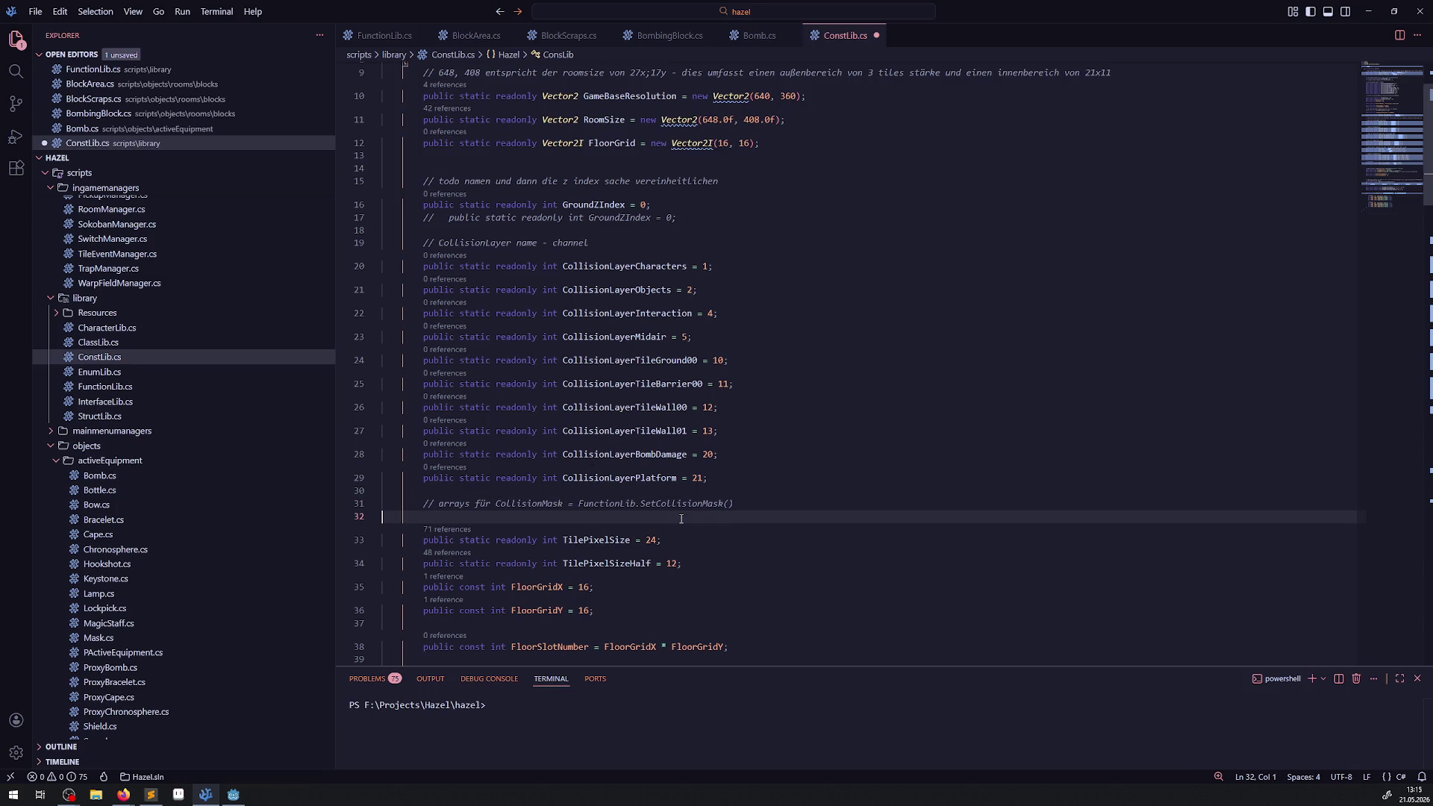
pyautogui.hotkey('ctrl', 'shift', 'Return')
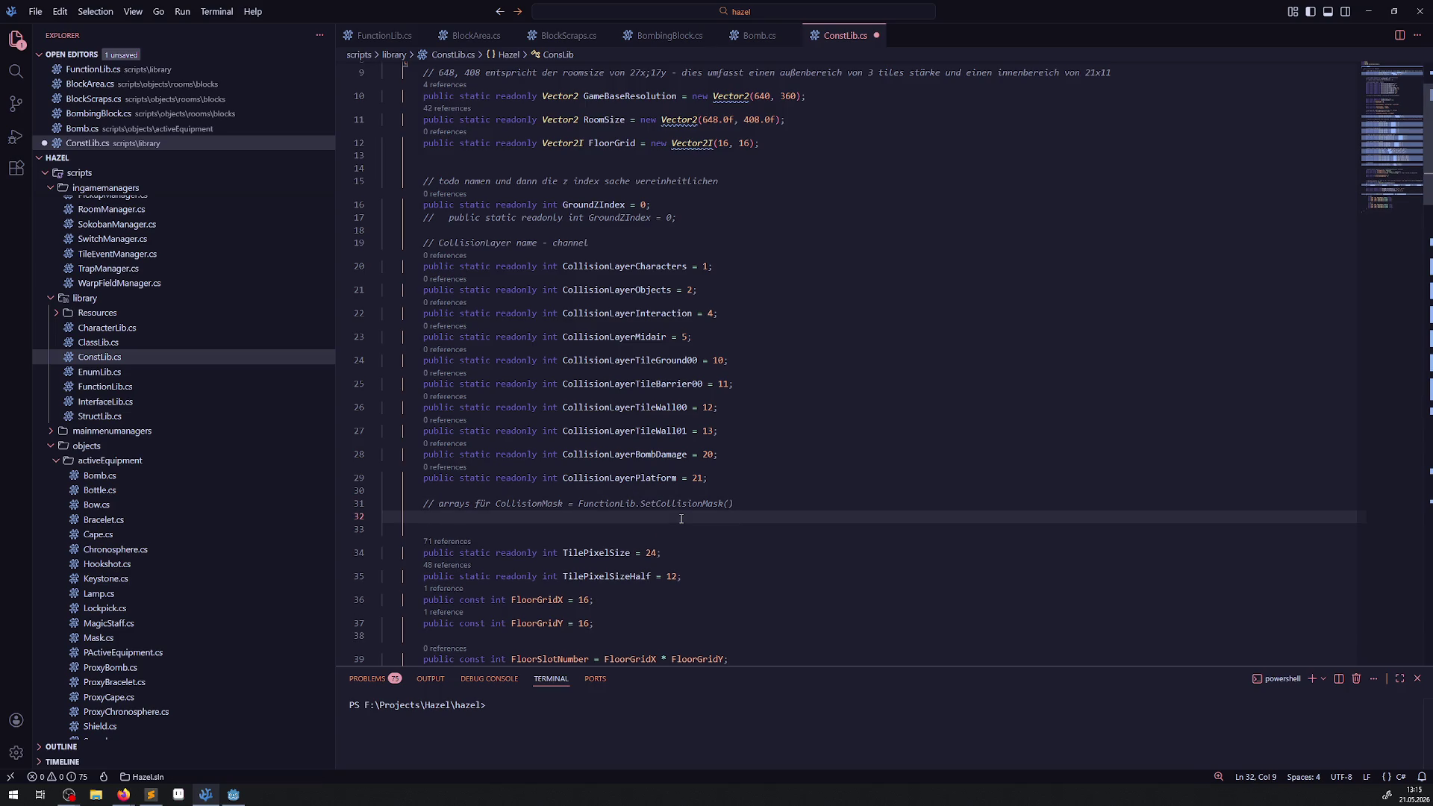
# - Scroll through ConstLib.cs and select the HingedPlatformAToExtended = [0, 1, 2] declaration
pyautogui.scroll(-15, 553, 431)
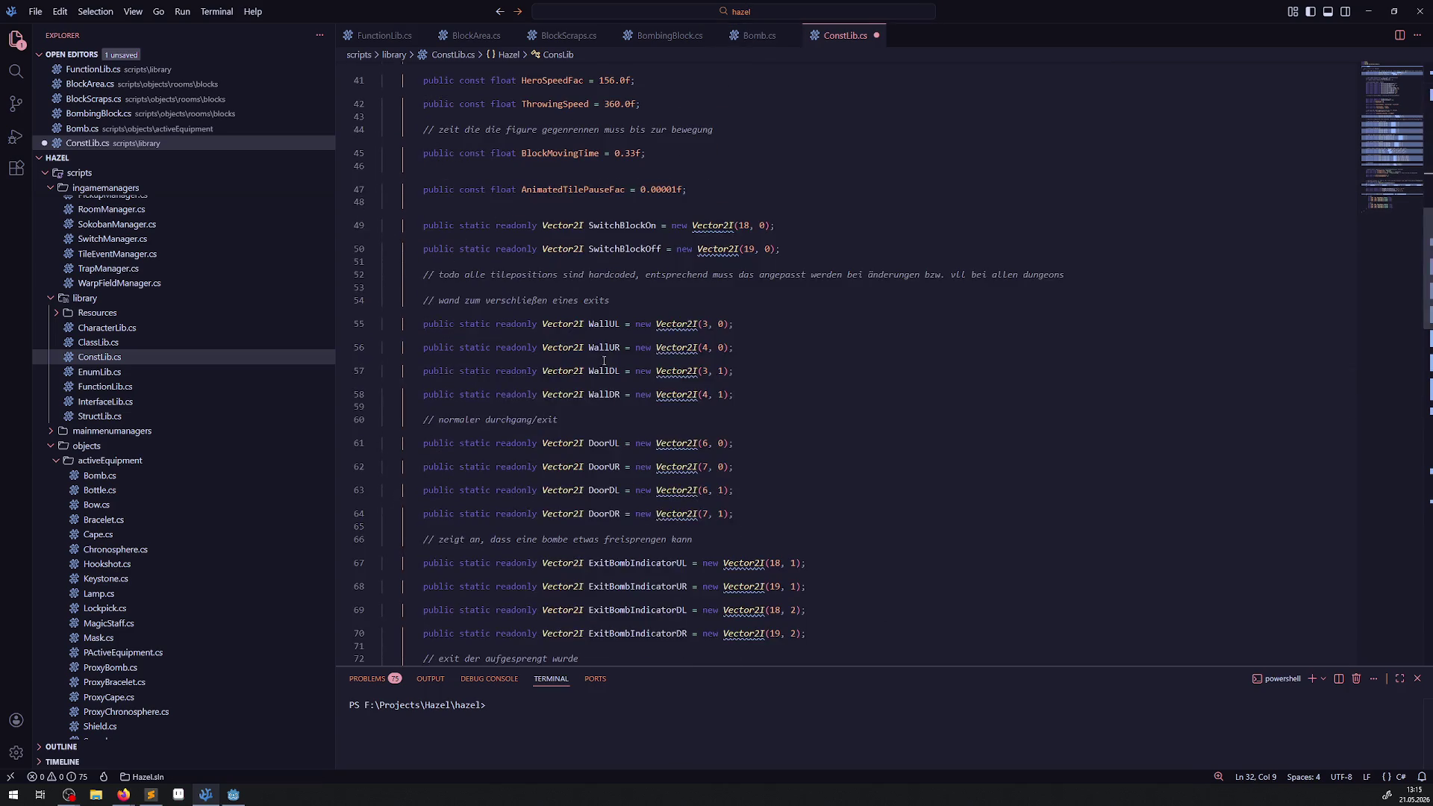
pyautogui.scroll(-10, 751, 359)
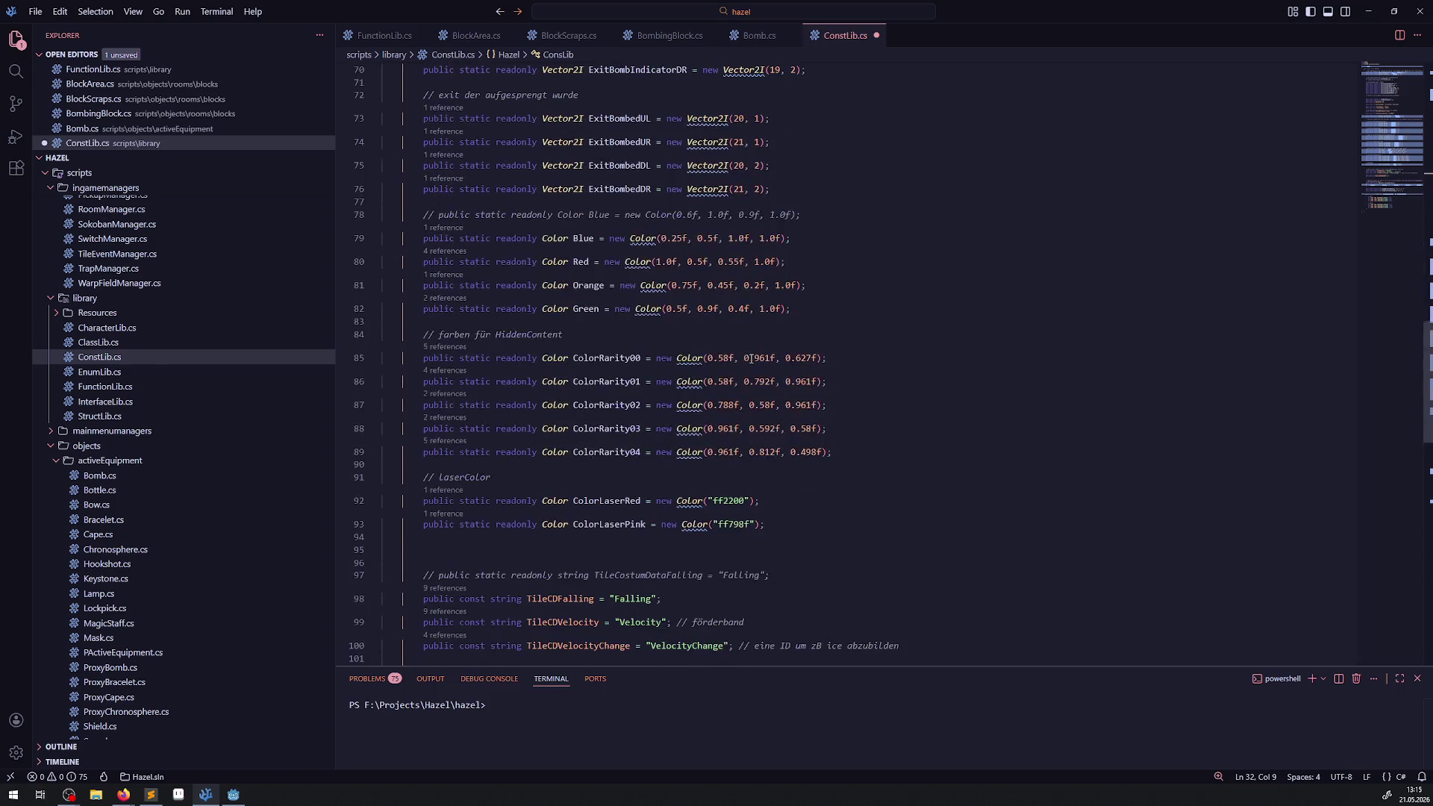
pyautogui.moveTo(793, 306); pyautogui.dragTo(407, 300)
pyautogui.hotkey('ctrl', 'c')
pyautogui.scroll(15, 651, 312)
pyautogui.scroll(15, 651, 311)
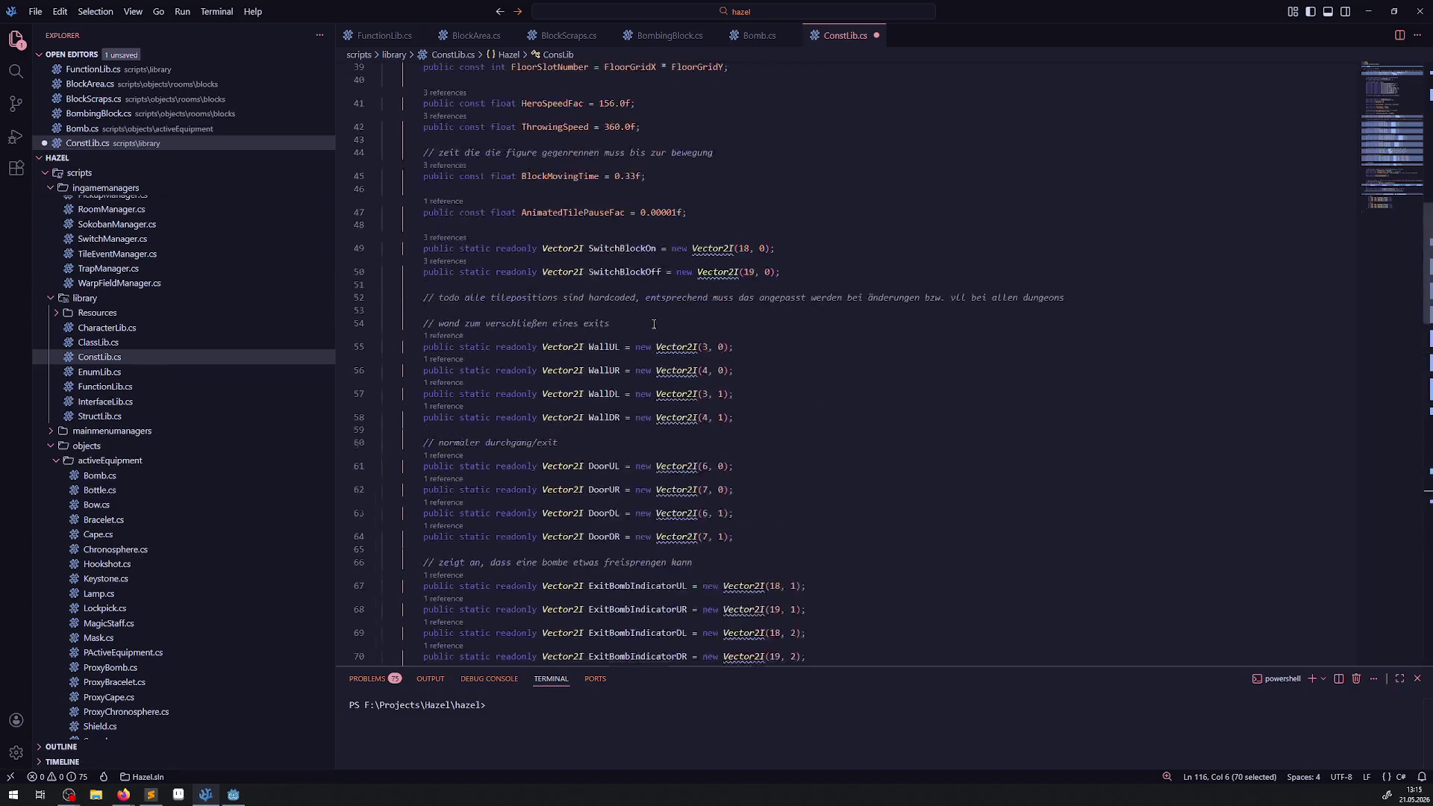
pyautogui.scroll(2, 651, 261)
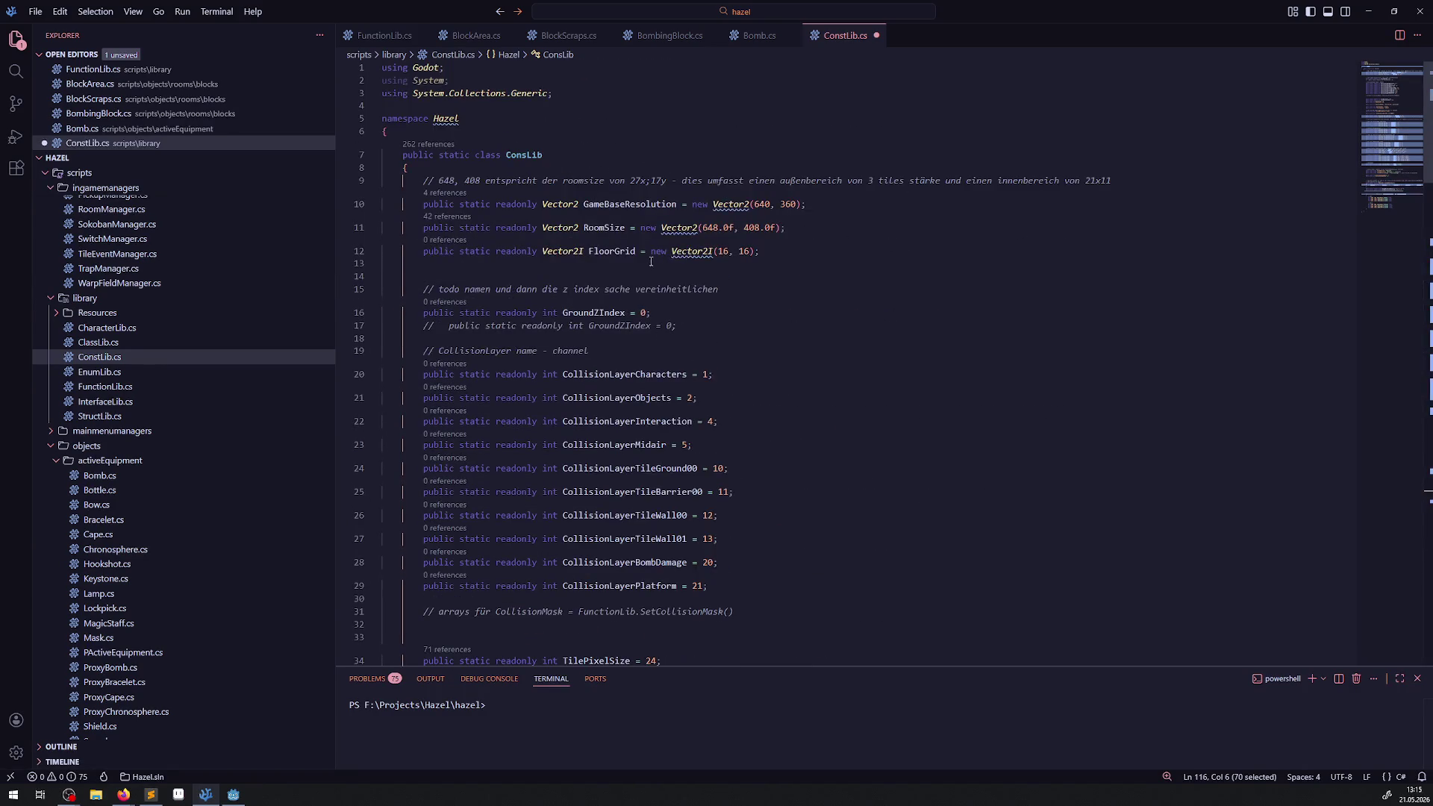
pyautogui.scroll(-5, 533, 433)
# - Paste the HingedPlatformAToExtended int array on line 32 and rename it CollisionMaskArray
pyautogui.click(519, 318)
pyautogui.hotkey('ctrl', 'v')
pyautogui.hotkey('ctrl', 's')
pyautogui.doubleClick(625, 324)
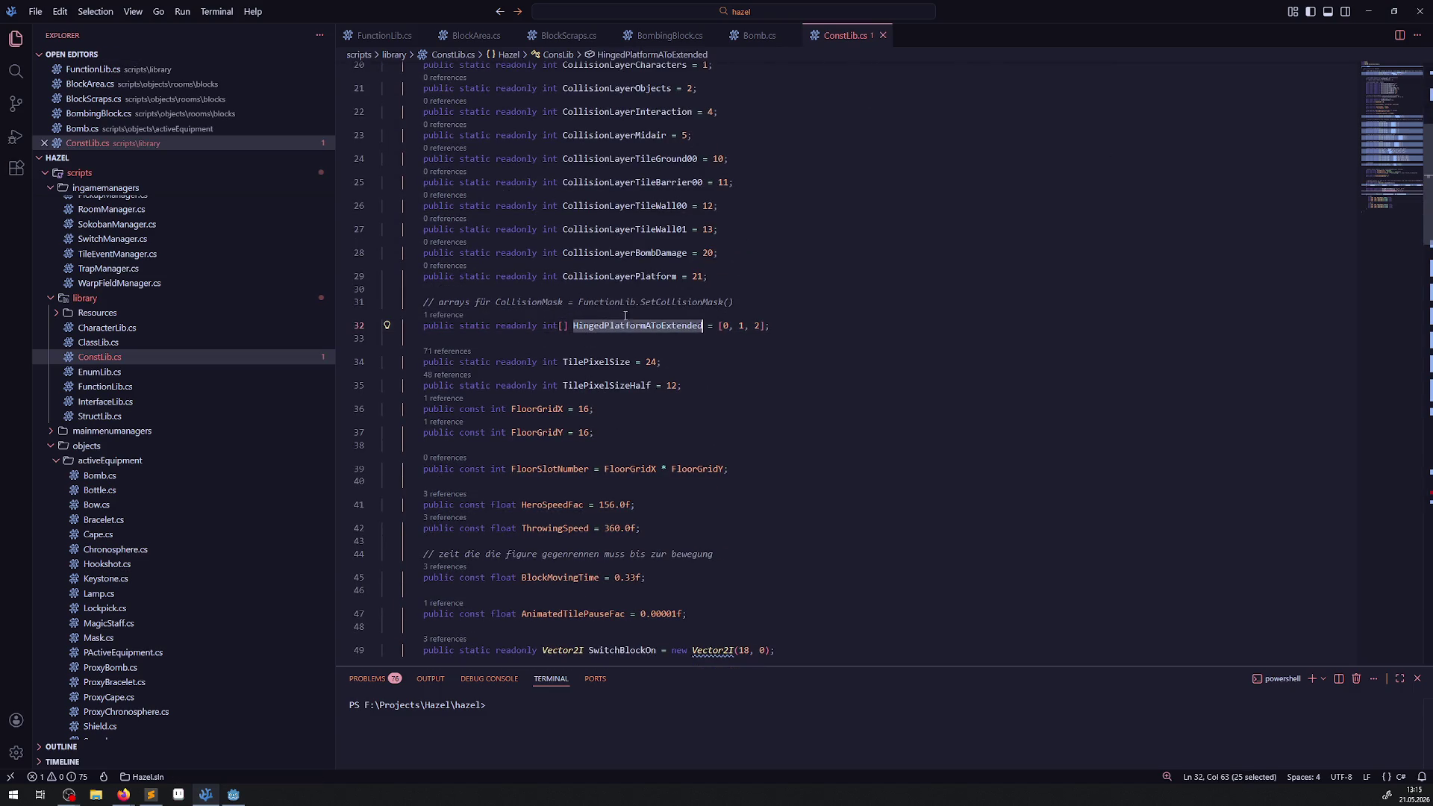
pyautogui.moveTo(678, 276)
pyautogui.moveTo(657, 303); pyautogui.dragTo(725, 305)
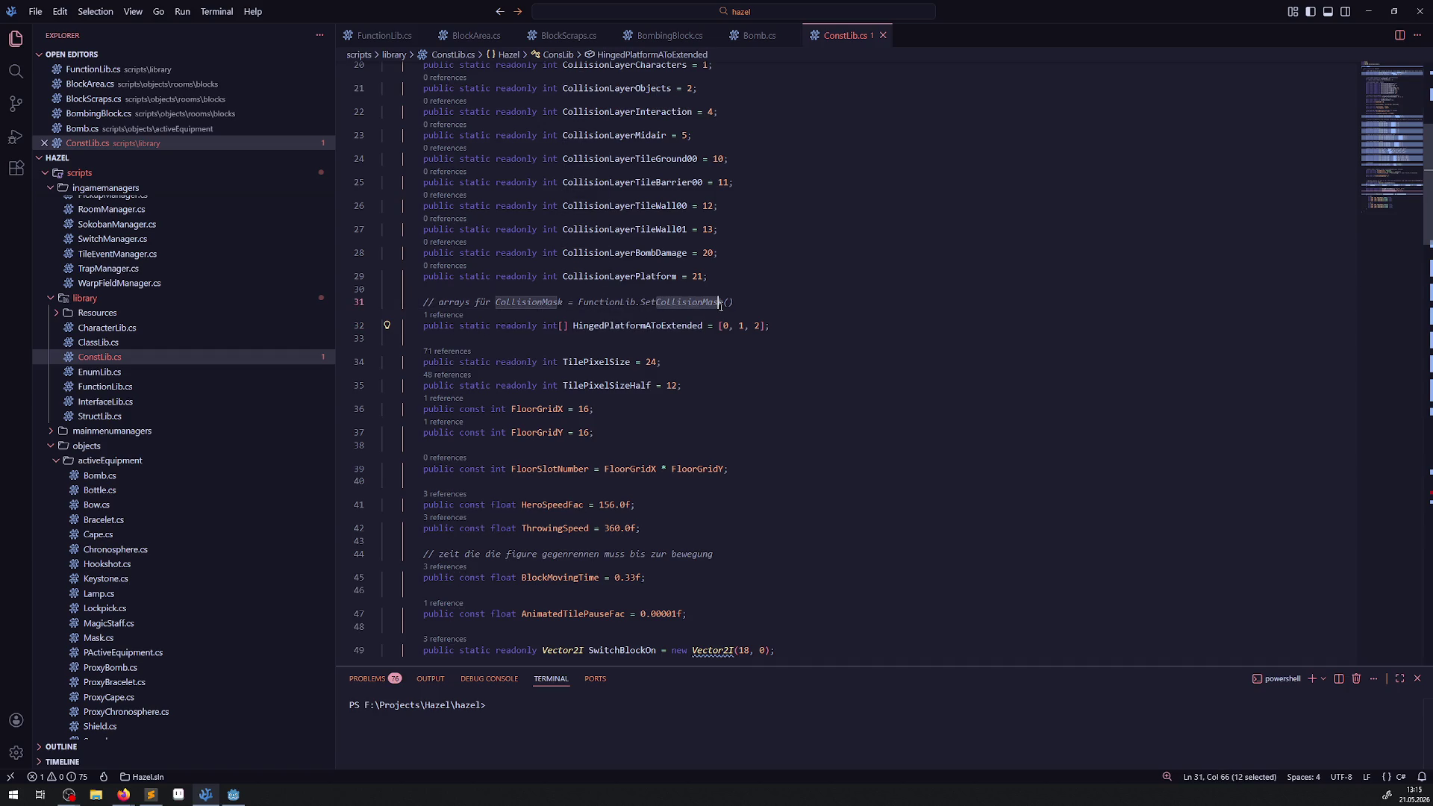
pyautogui.hotkey('ctrl', 'c')
pyautogui.doubleClick(610, 326)
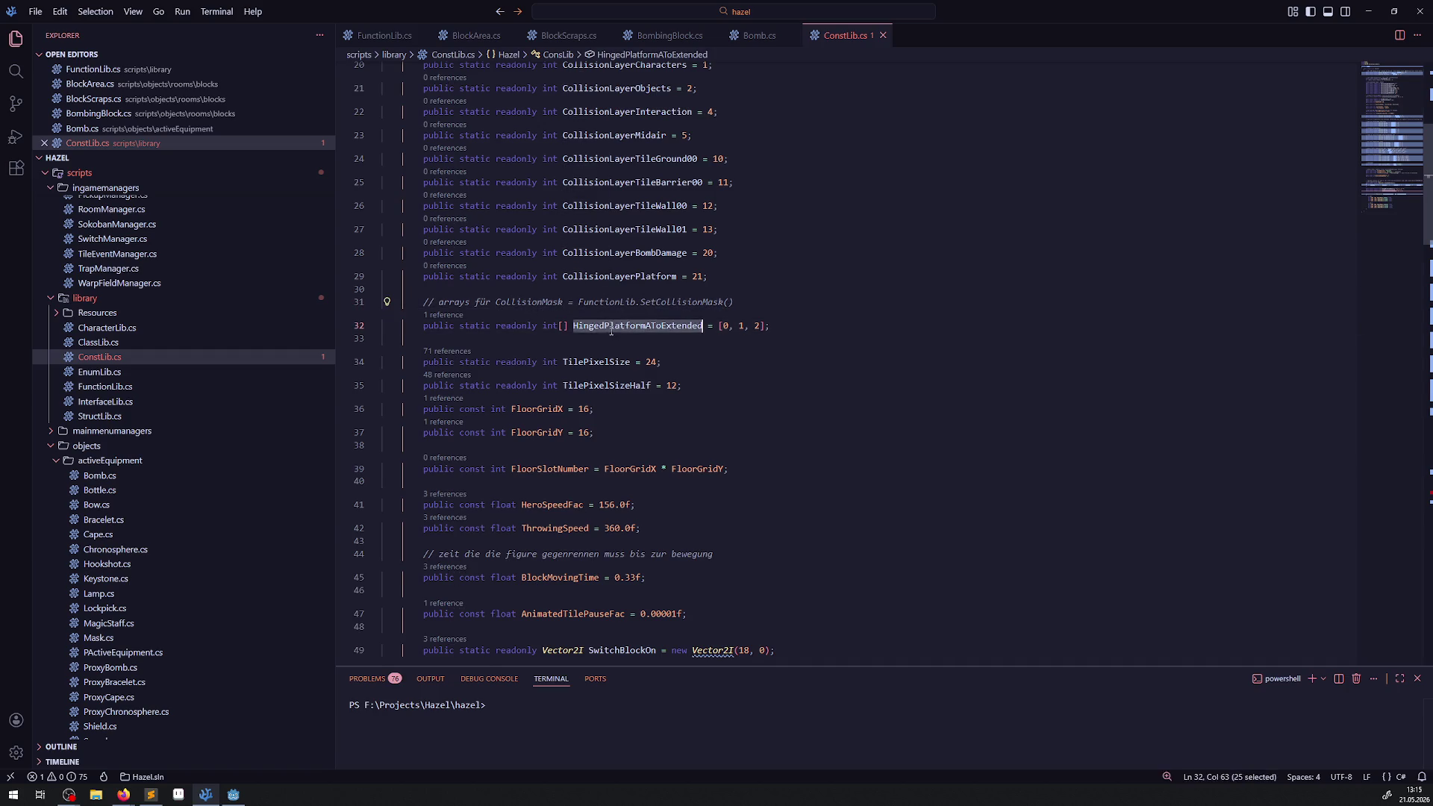
pyautogui.hotkey('ctrl', 'v')
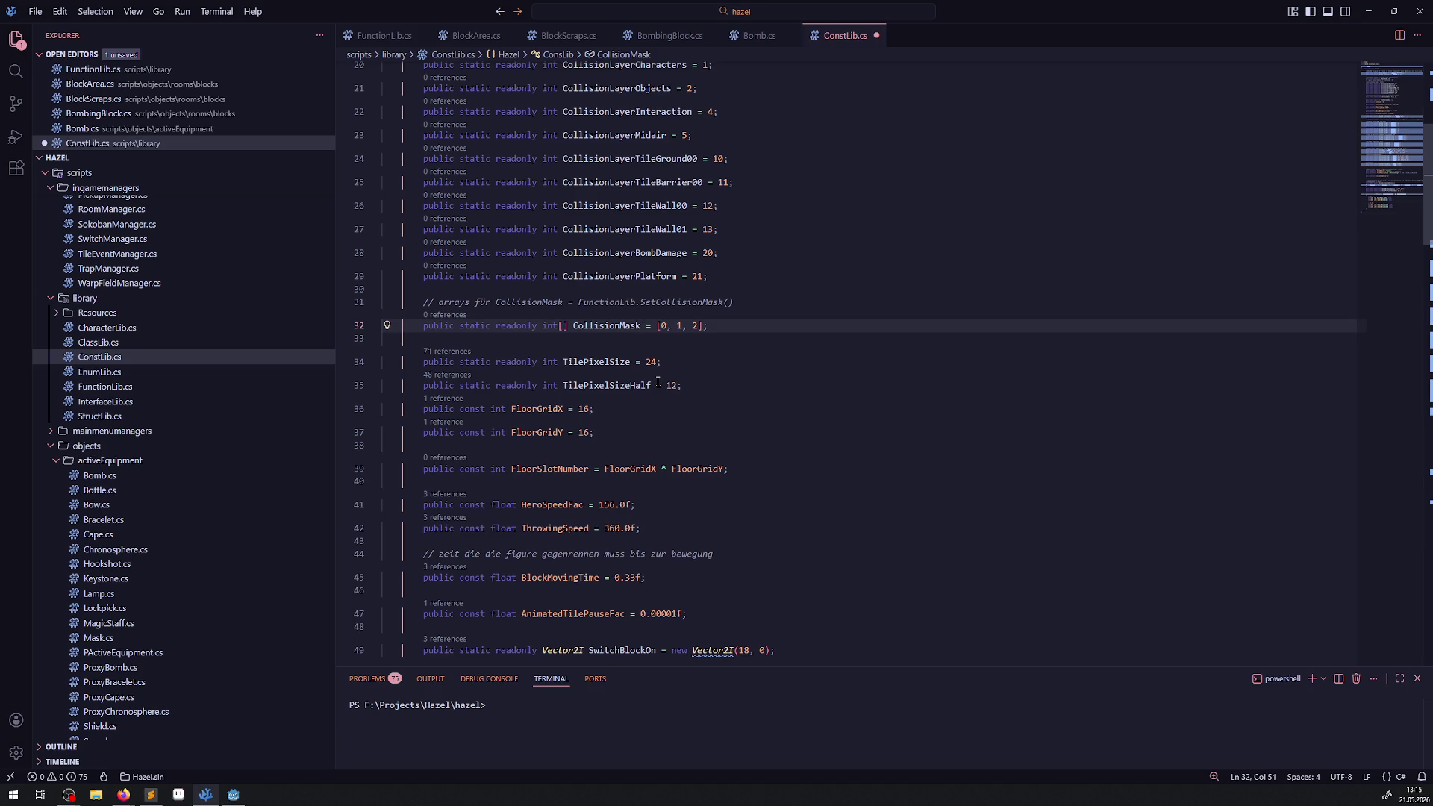
pyautogui.write('Array')
# - Append 'Detonation', copied from Bomb.cs, to make the name CollisionMaskArrayDetonation, and save
pyautogui.click(752, 40)
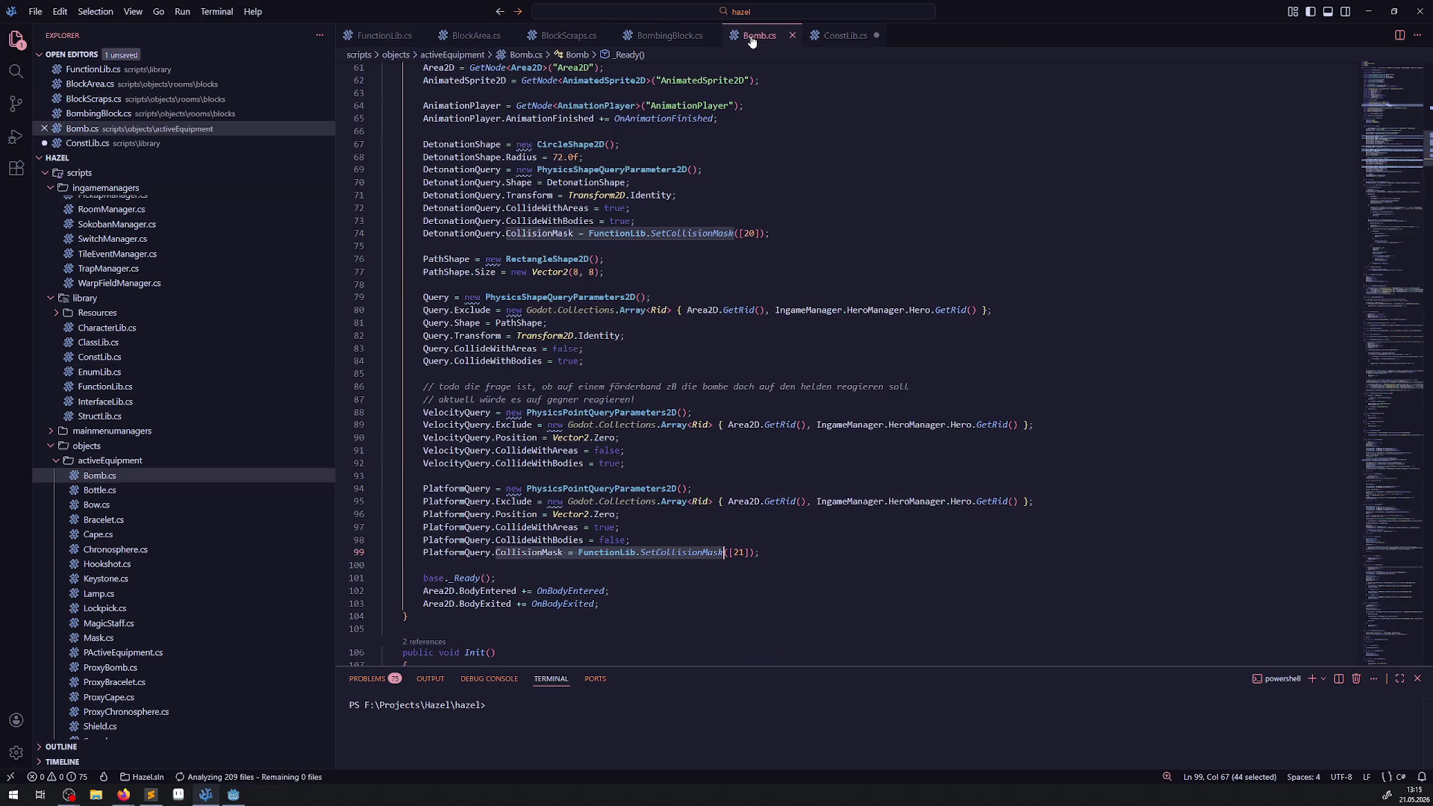
pyautogui.click(622, 249)
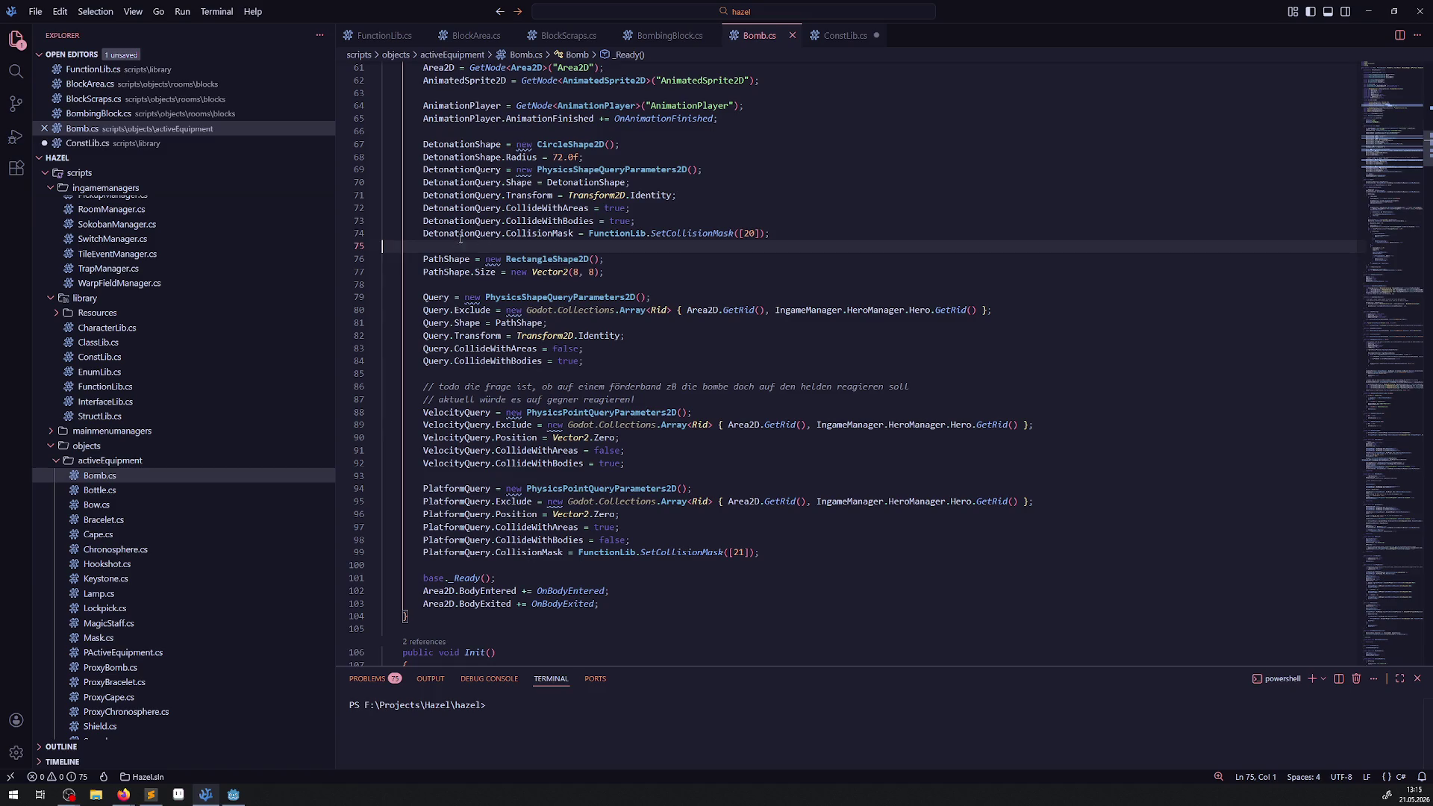
pyautogui.moveTo(423, 234); pyautogui.dragTo(474, 234)
pyautogui.hotkey('ctrl', 'c')
pyautogui.click(844, 36)
pyautogui.hotkey('ctrl', 'v')
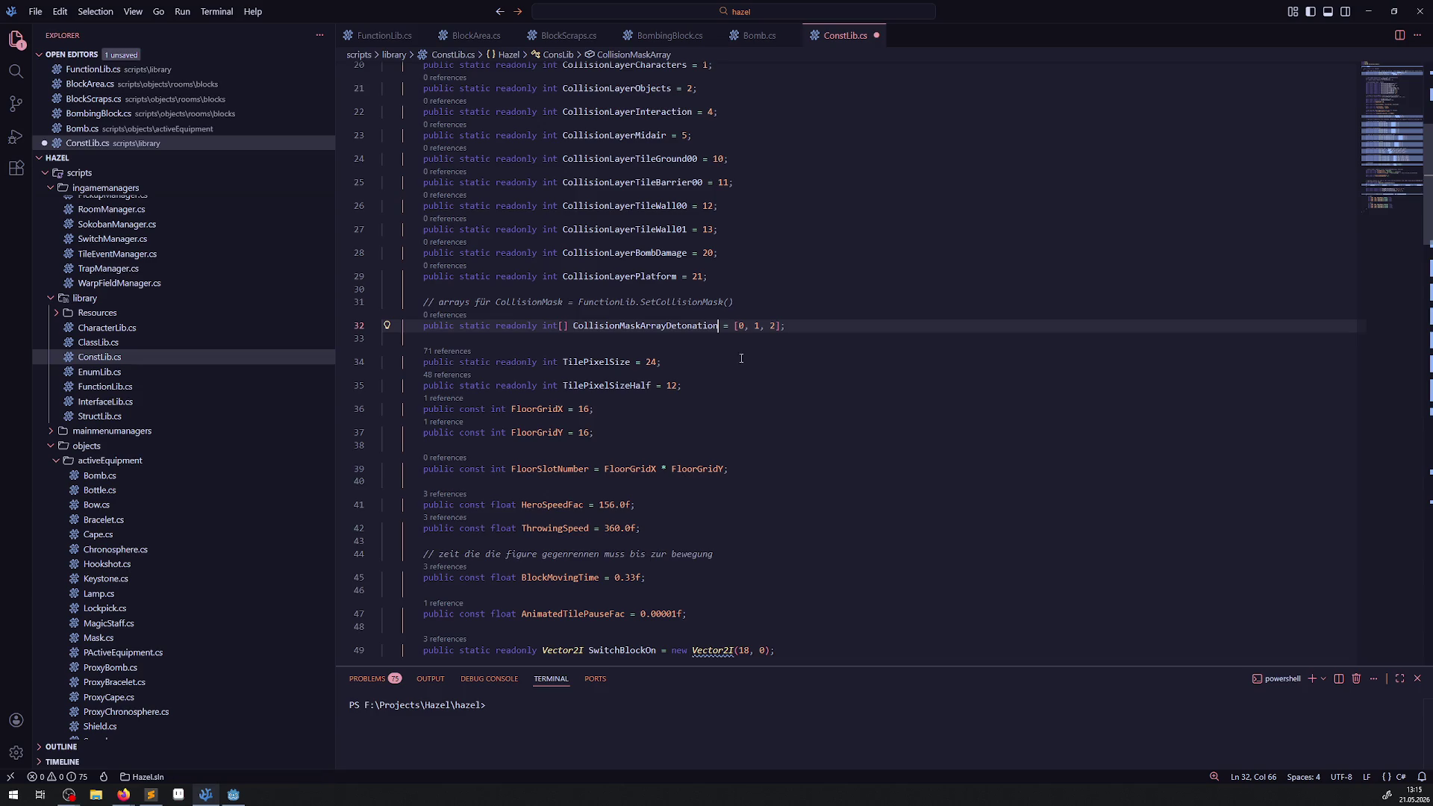
pyautogui.hotkey('ctrl', 's')
# - Replace the array's 0, 1, 2 values with CollisionLayerBombDamage
pyautogui.click(669, 35)
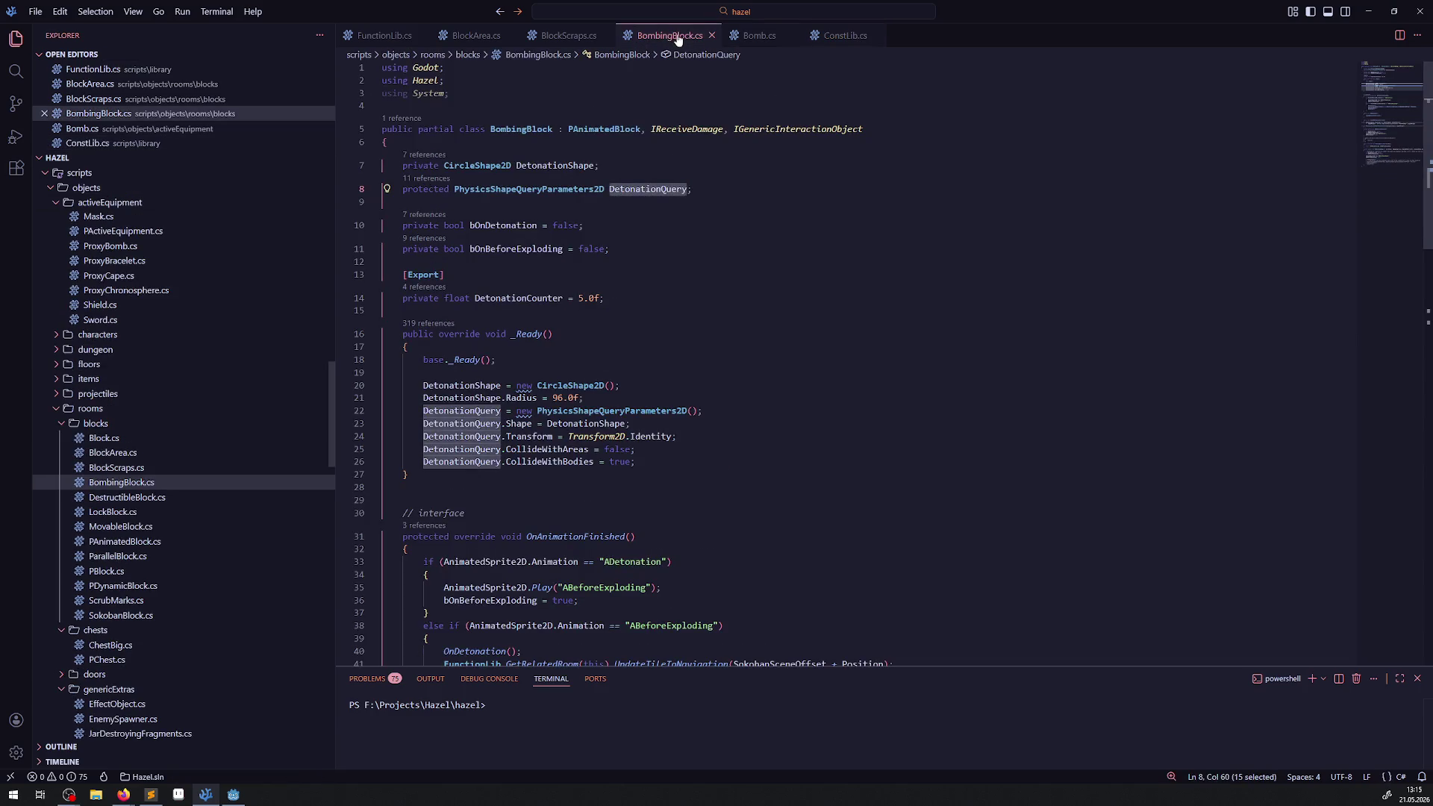
pyautogui.click(759, 35)
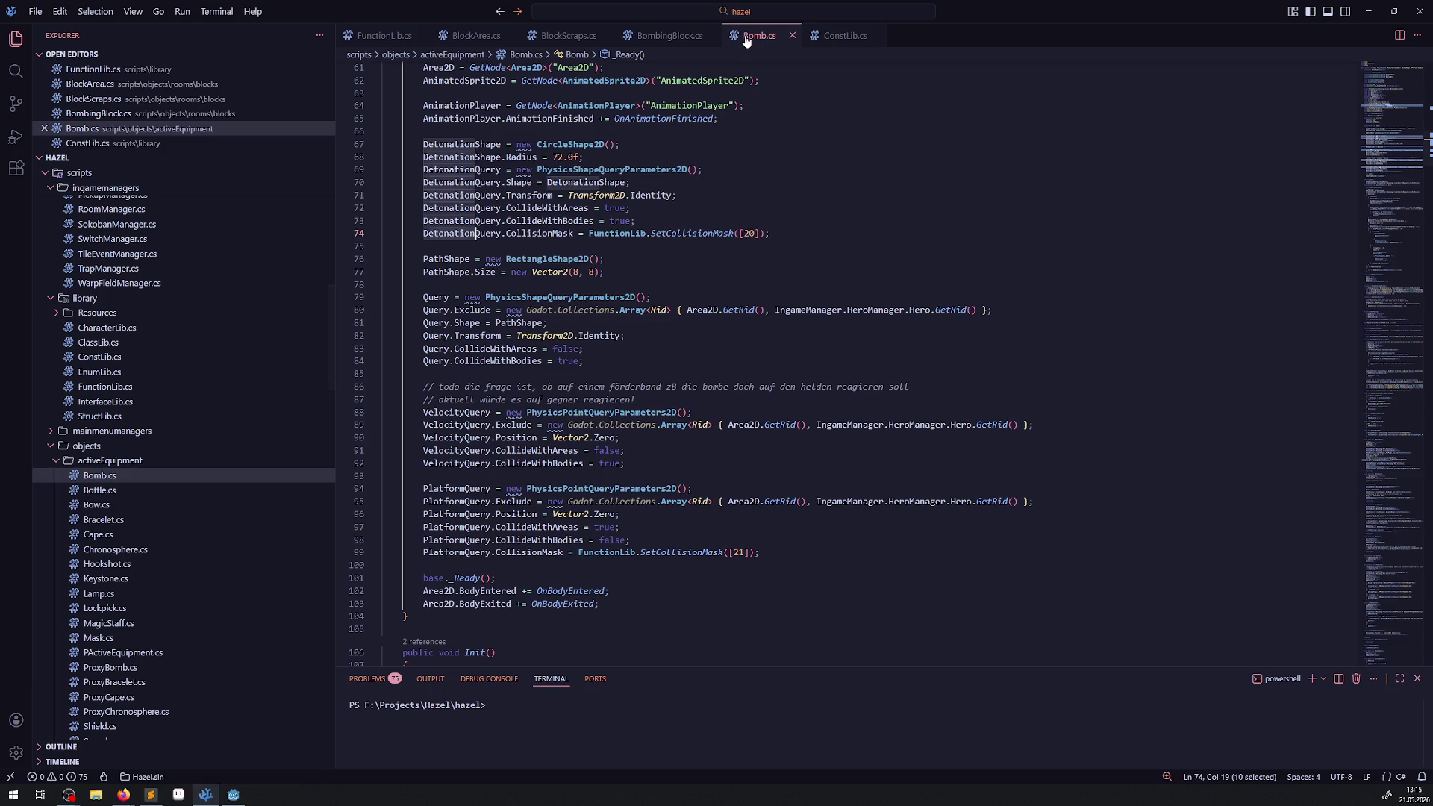
pyautogui.click(844, 35)
pyautogui.click(630, 253)
pyautogui.doubleClick(631, 253)
pyautogui.hotkey('ctrl', 'c')
pyautogui.moveTo(738, 327); pyautogui.dragTo(777, 326)
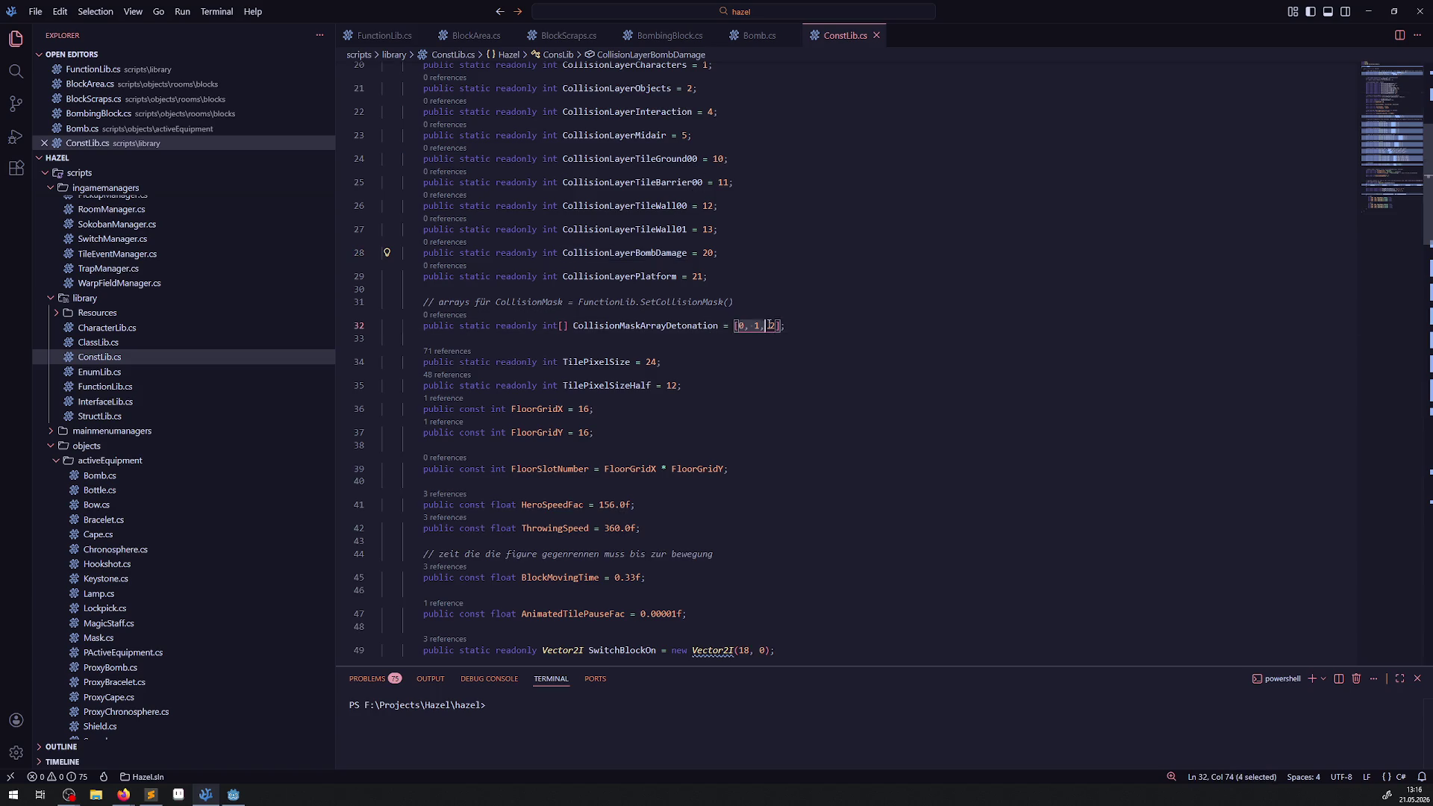
pyautogui.hotkey('ctrl', 'v')
pyautogui.click(626, 326)
pyautogui.doubleClick(626, 326)
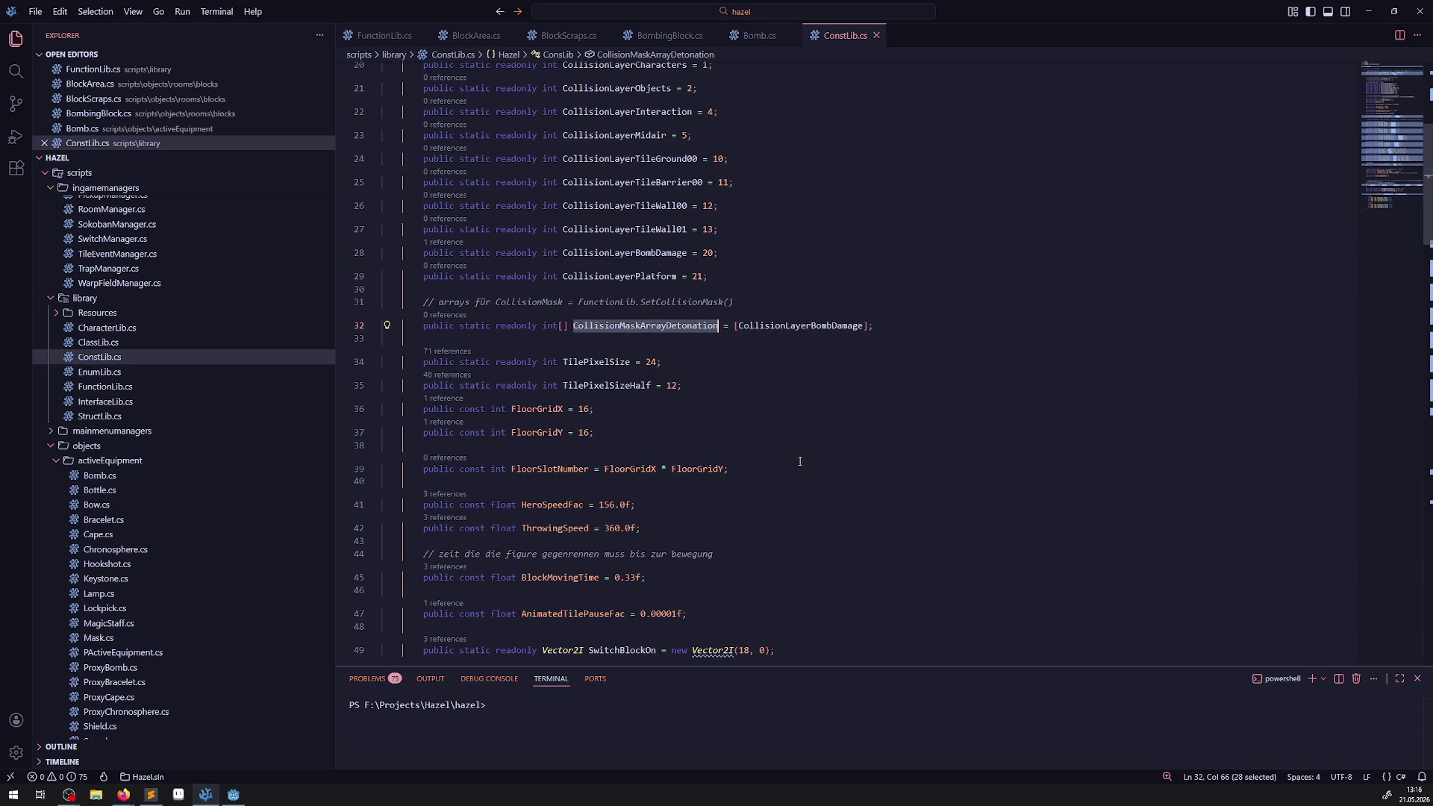
# - Swap [20] on Bomb.cs line 74 for ConsLib.CollisionMaskArrayDetonation via autocomplete, and save
pyautogui.click(759, 35)
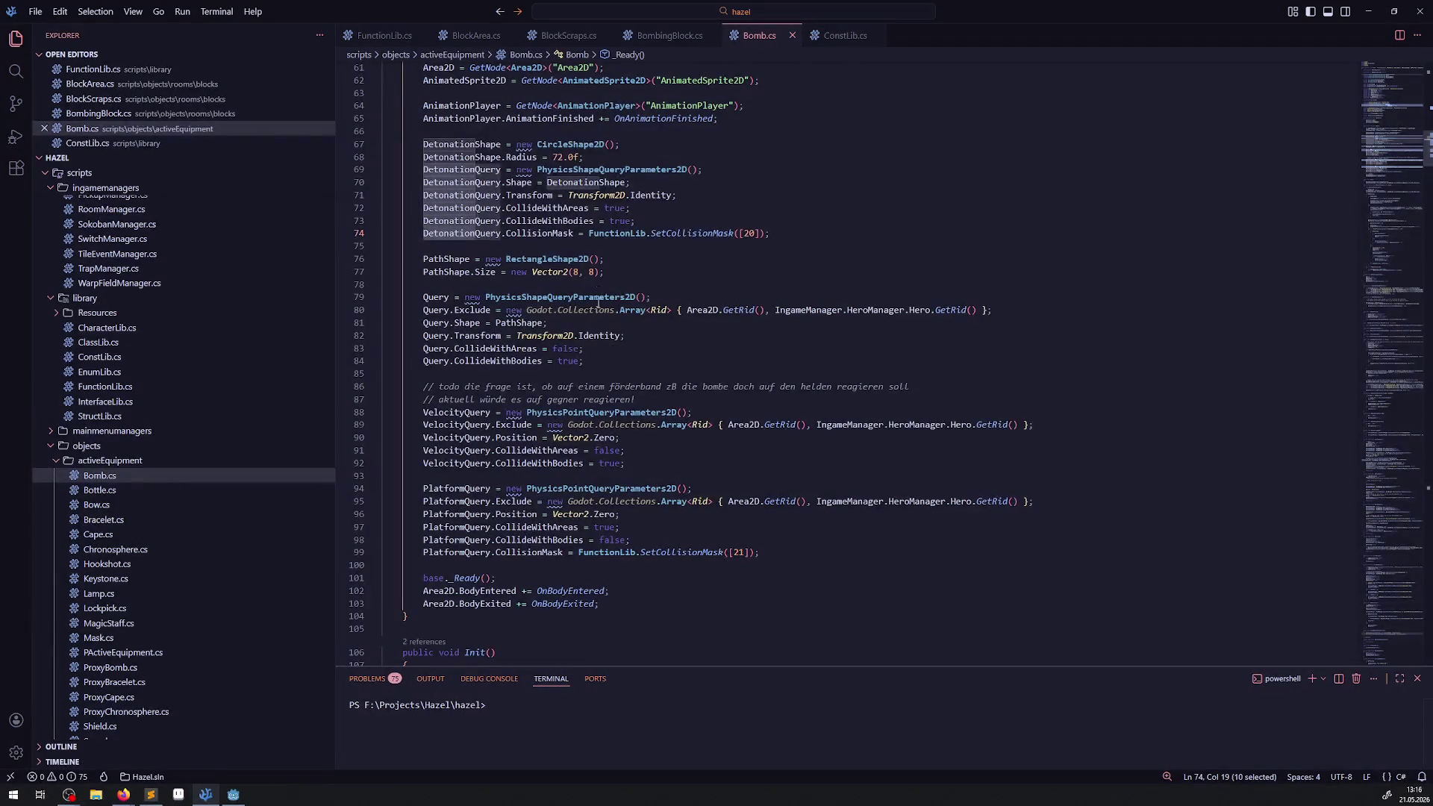
pyautogui.click(743, 246)
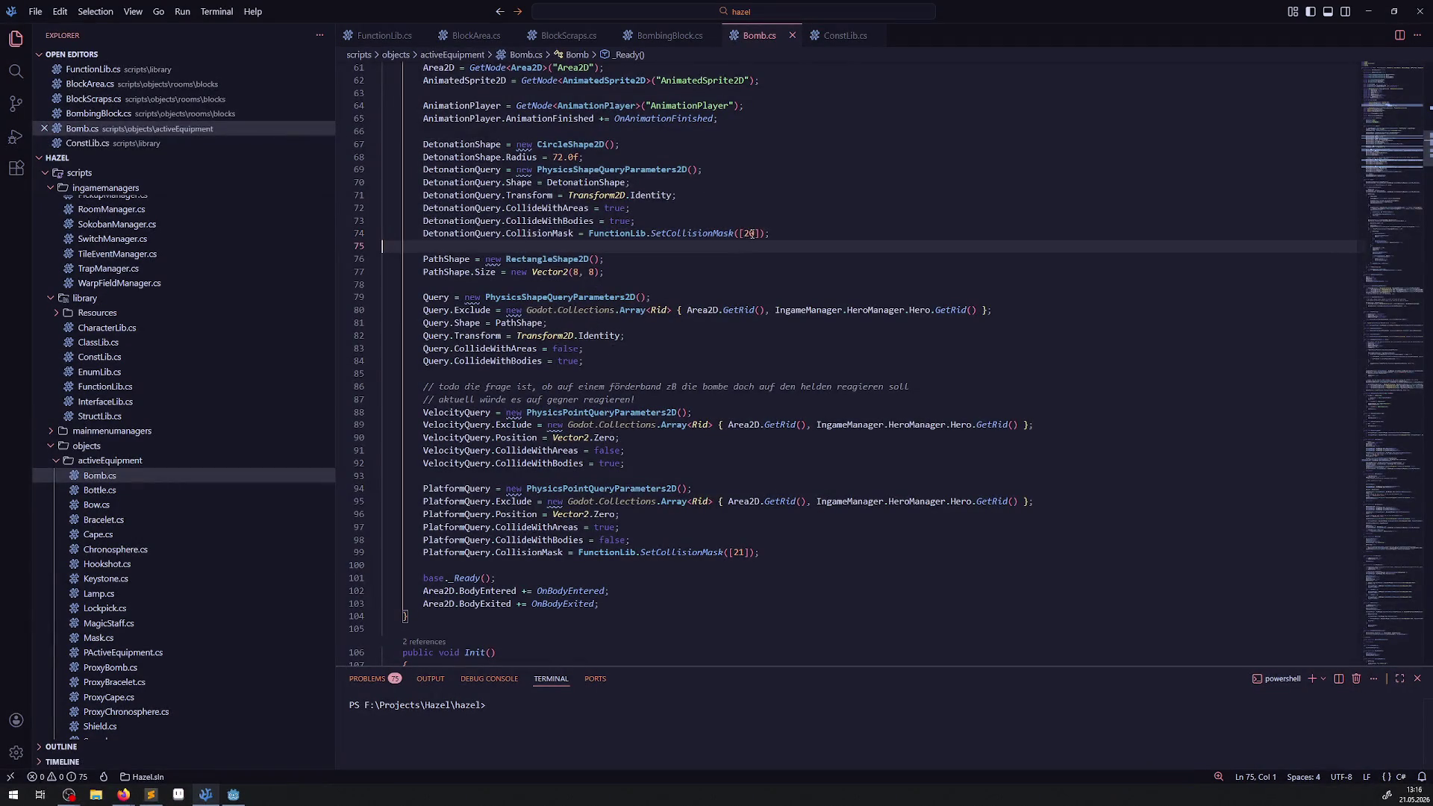
pyautogui.moveTo(756, 233); pyautogui.dragTo(744, 233)
pyautogui.press('BackSpace')
pyautogui.press('BackSpace')
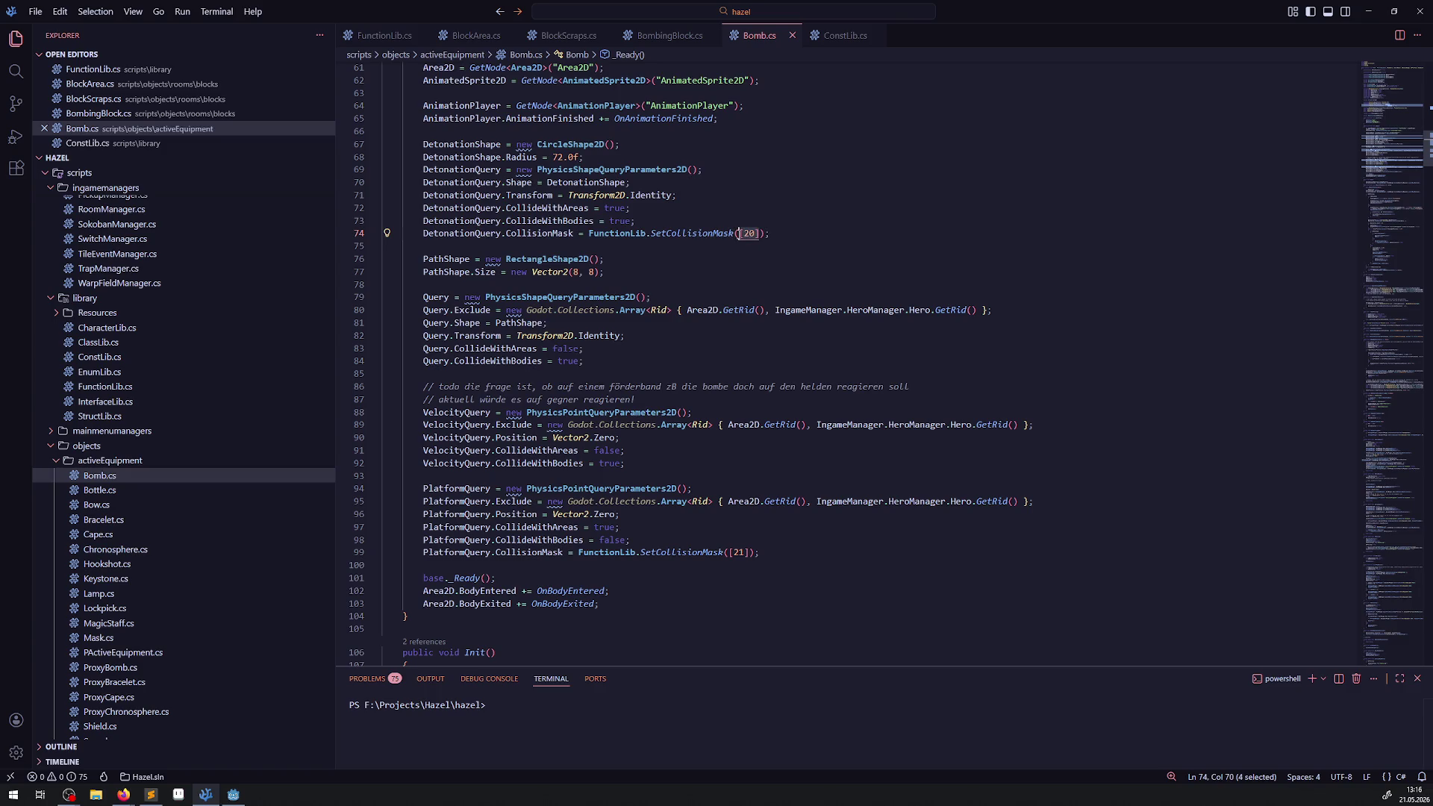
pyautogui.write('Const')
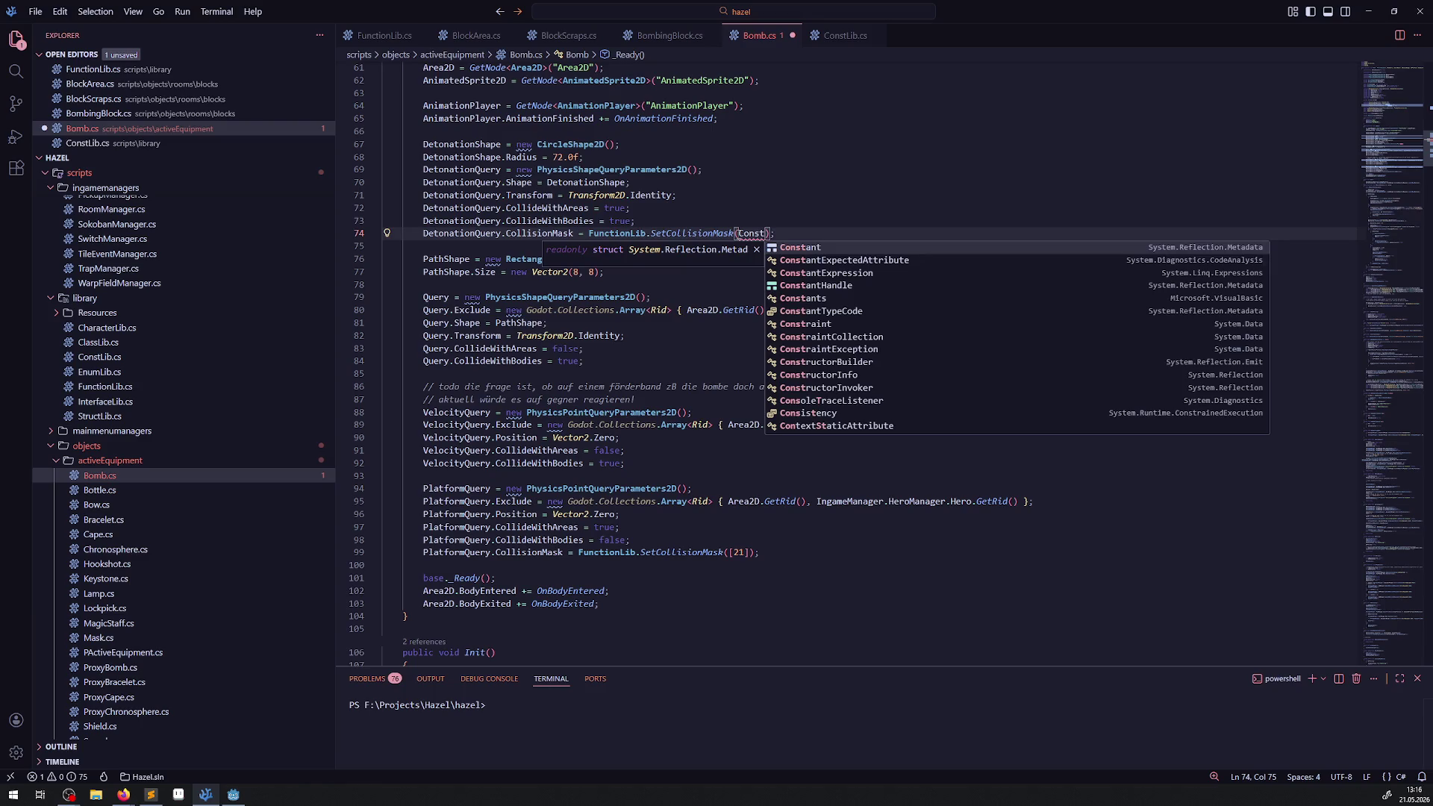
pyautogui.press('BackSpace')
pyautogui.press('Tab')
pyautogui.write('.')
pyautogui.press('Tab')
pyautogui.hotkey('ctrl', 's')
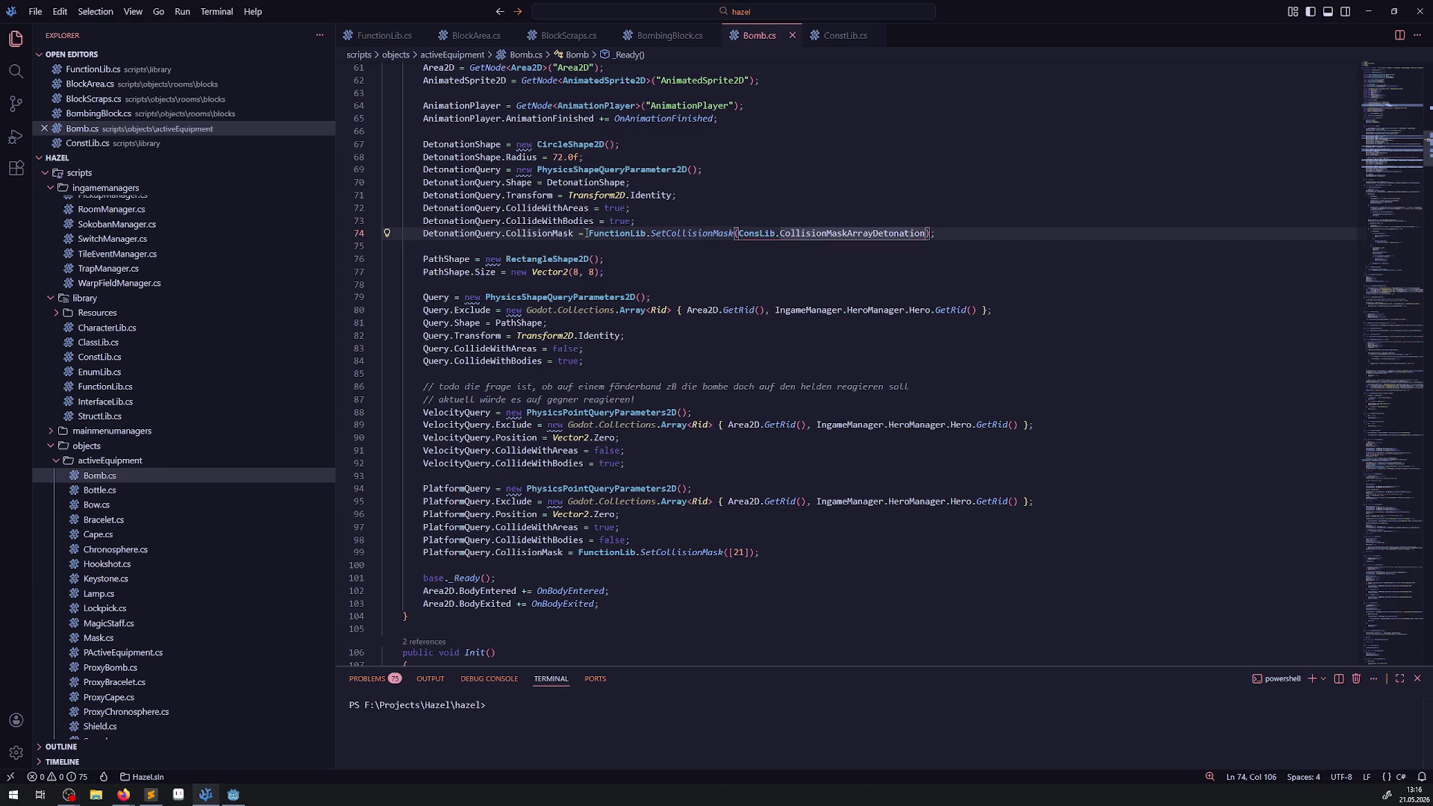
pyautogui.moveTo(738, 234); pyautogui.dragTo(875, 234)
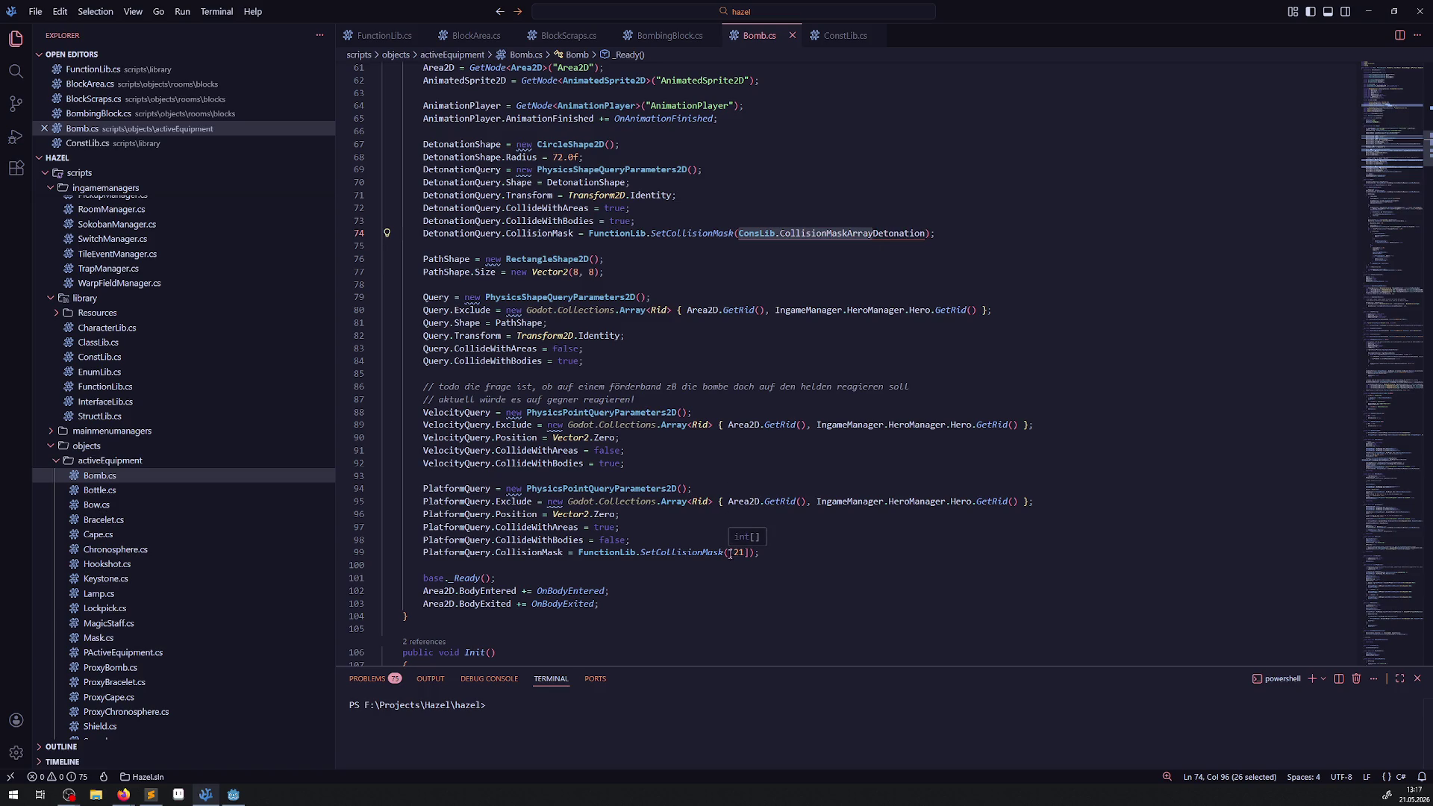
# - Replace [21] on Bomb.cs line 99 with ConsLib.CollisionMaskArrayPlatform and save
pyautogui.moveTo(730, 553); pyautogui.dragTo(749, 553)
pyautogui.hotkey('ctrl', 'v')
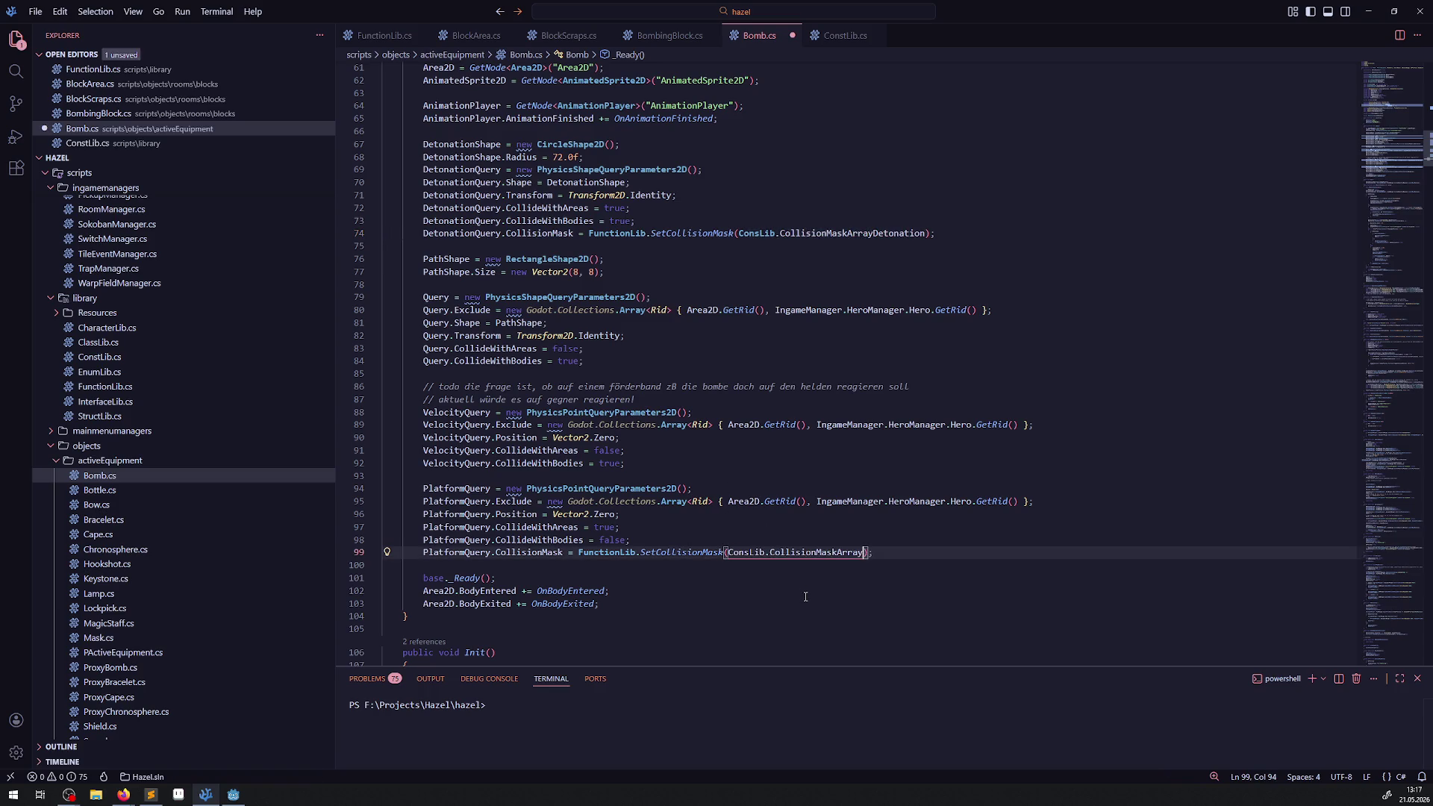
pyautogui.hotkey('ctrl', 'space')
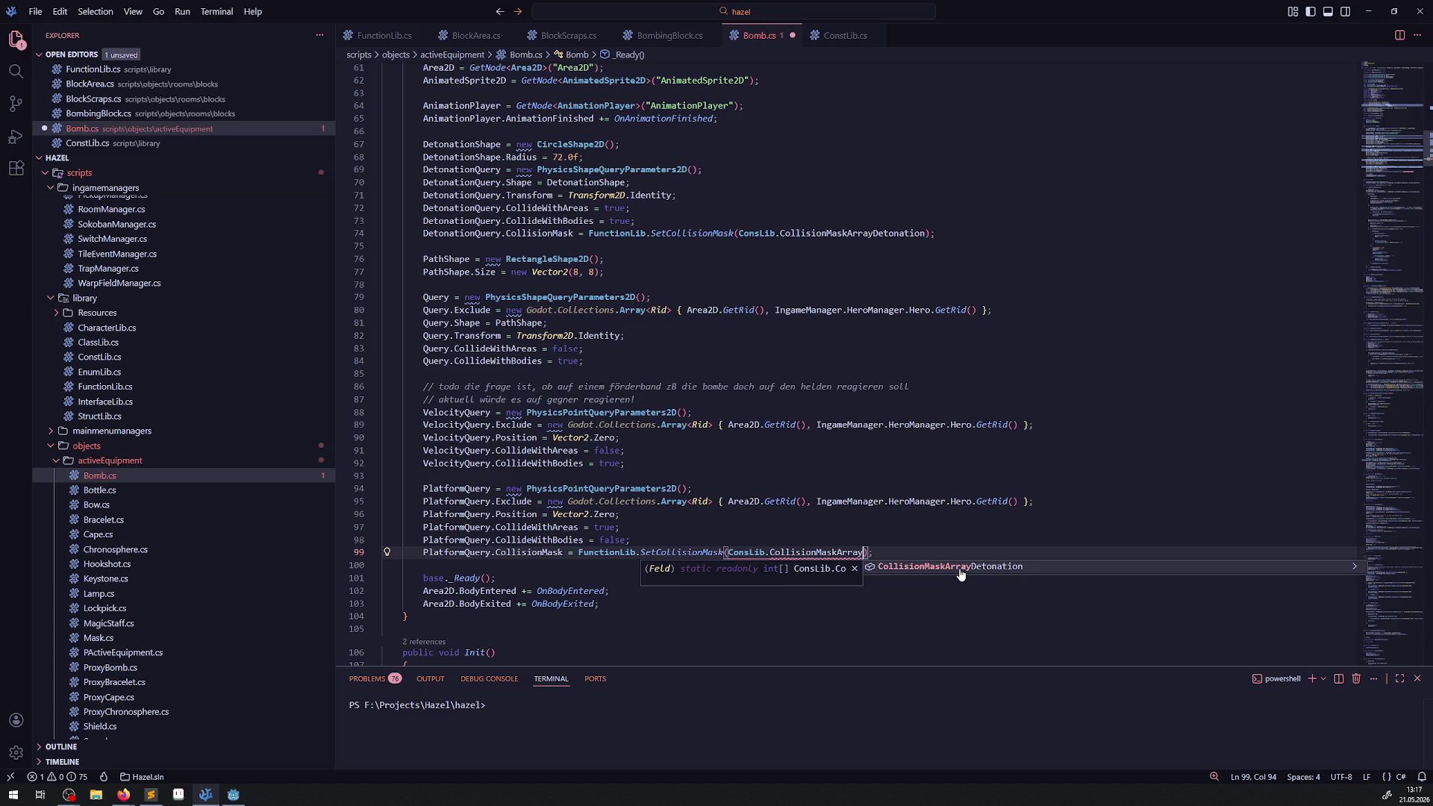
pyautogui.press('Escape')
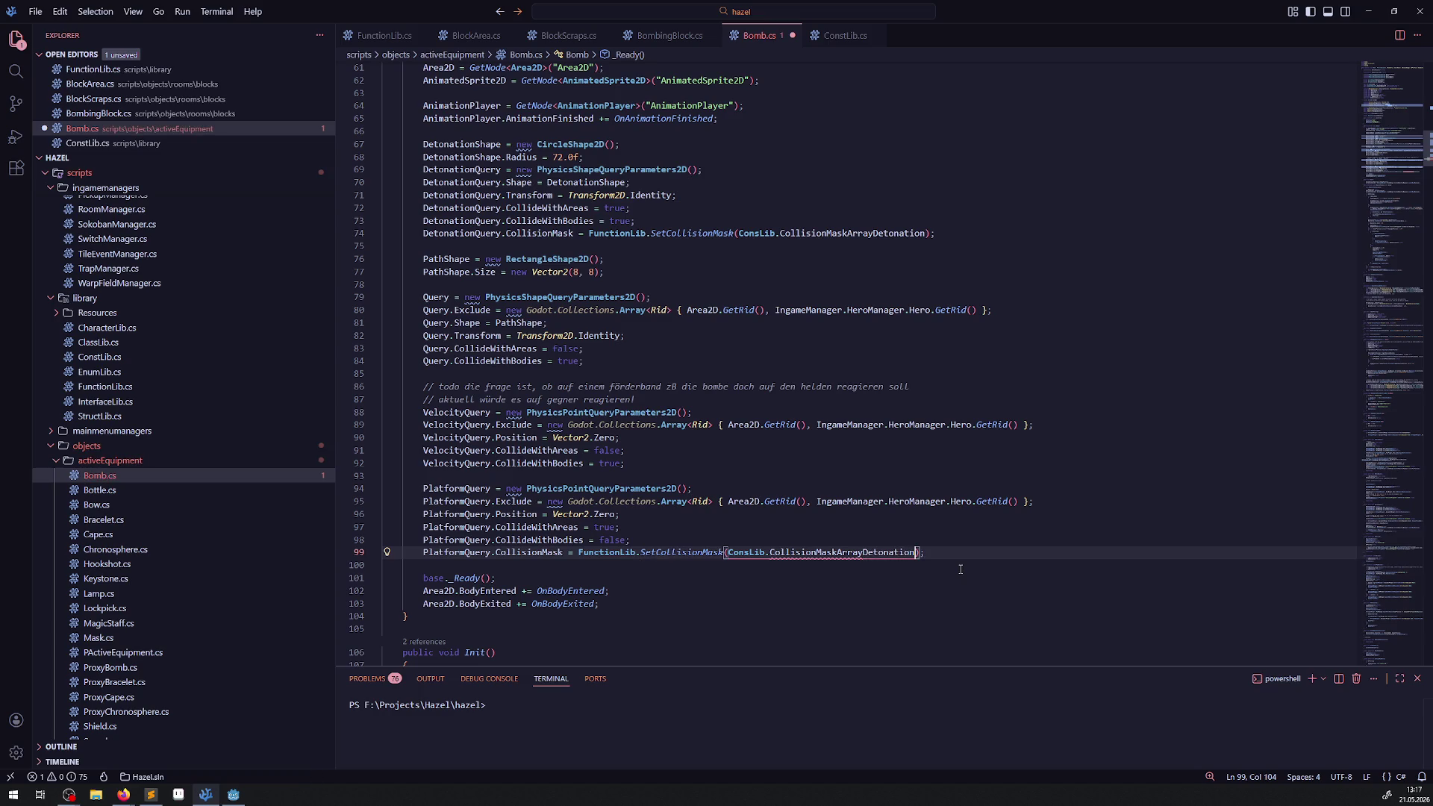
pyautogui.write('Platform')
pyautogui.hotkey('ctrl', 's')
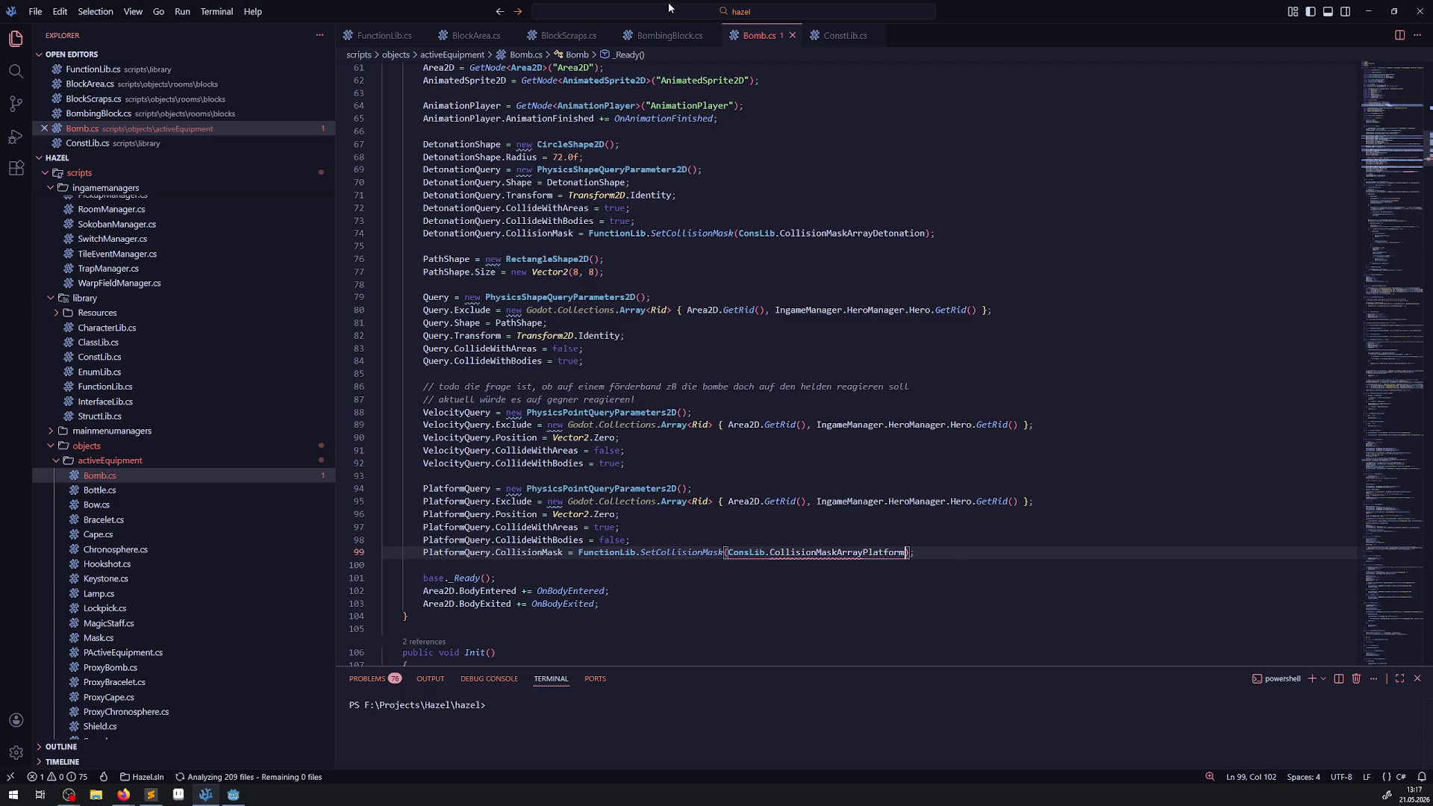
# - In ConstLib.cs, duplicate line 32 as CollisionMaskArrayPlatform = [CollisionLayerPlatform] and save
pyautogui.click(845, 35)
pyautogui.click(688, 329)
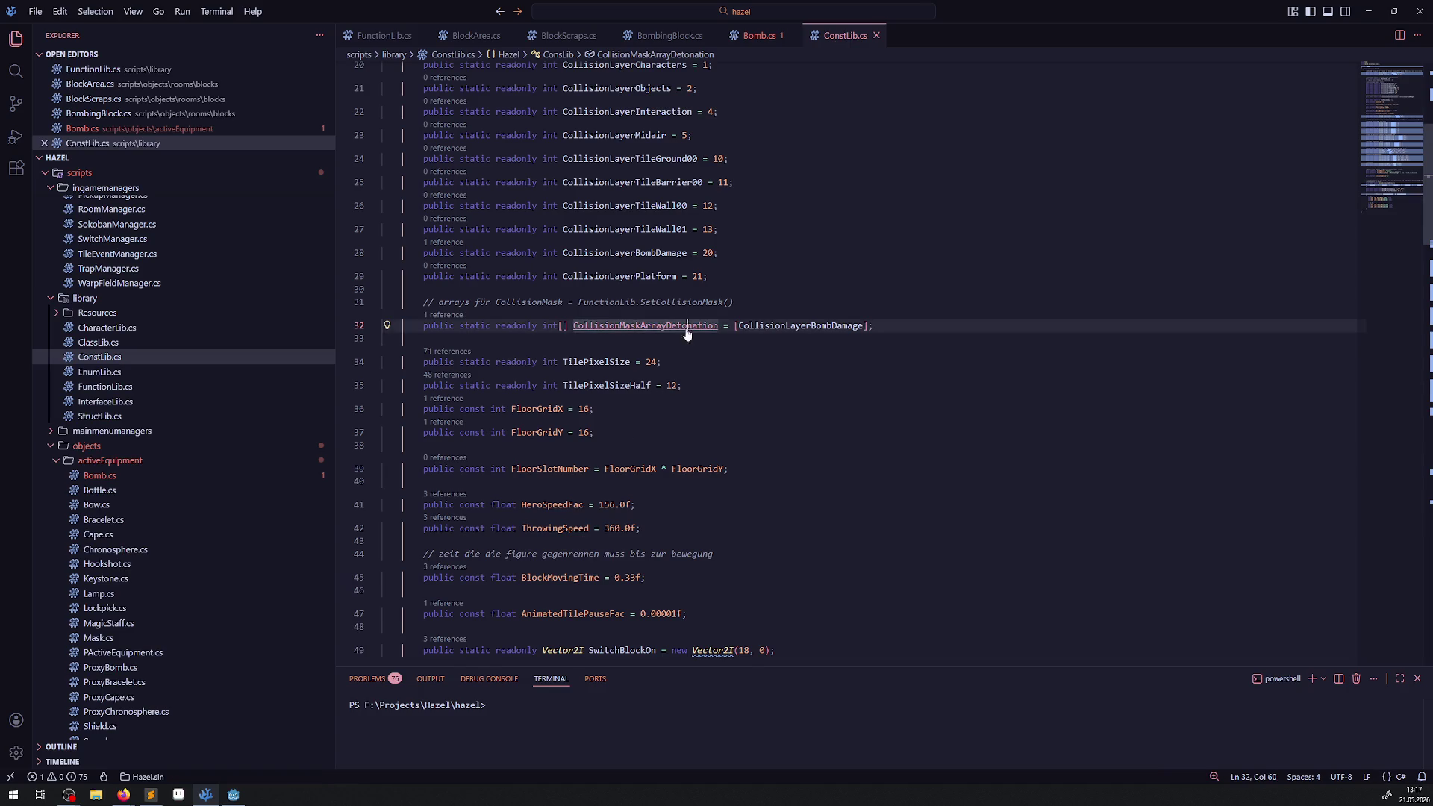
pyautogui.hotkey('shift', 'alt', 'Down')
pyautogui.moveTo(672, 349); pyautogui.dragTo(718, 349)
pyautogui.write('Platform')
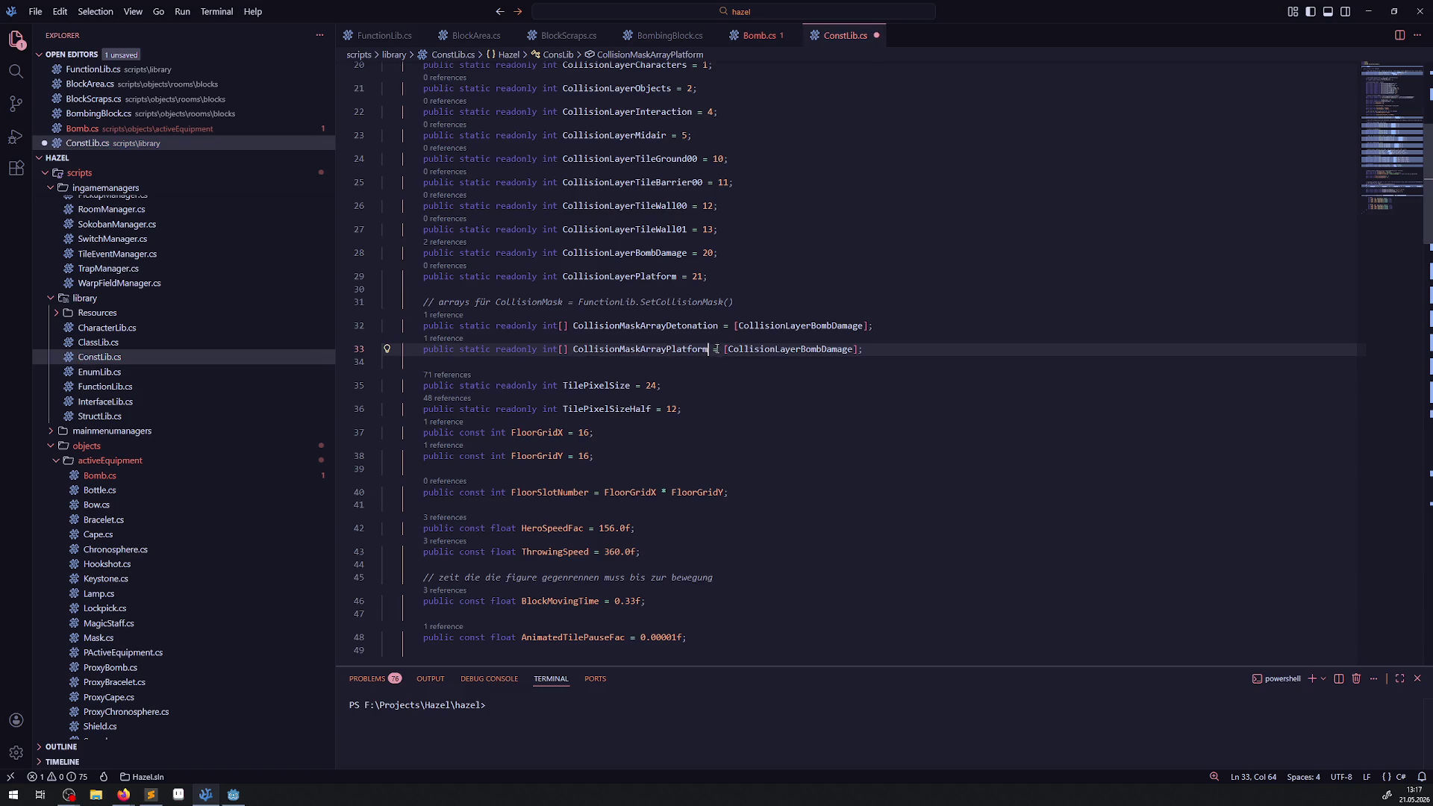
pyautogui.click(829, 372)
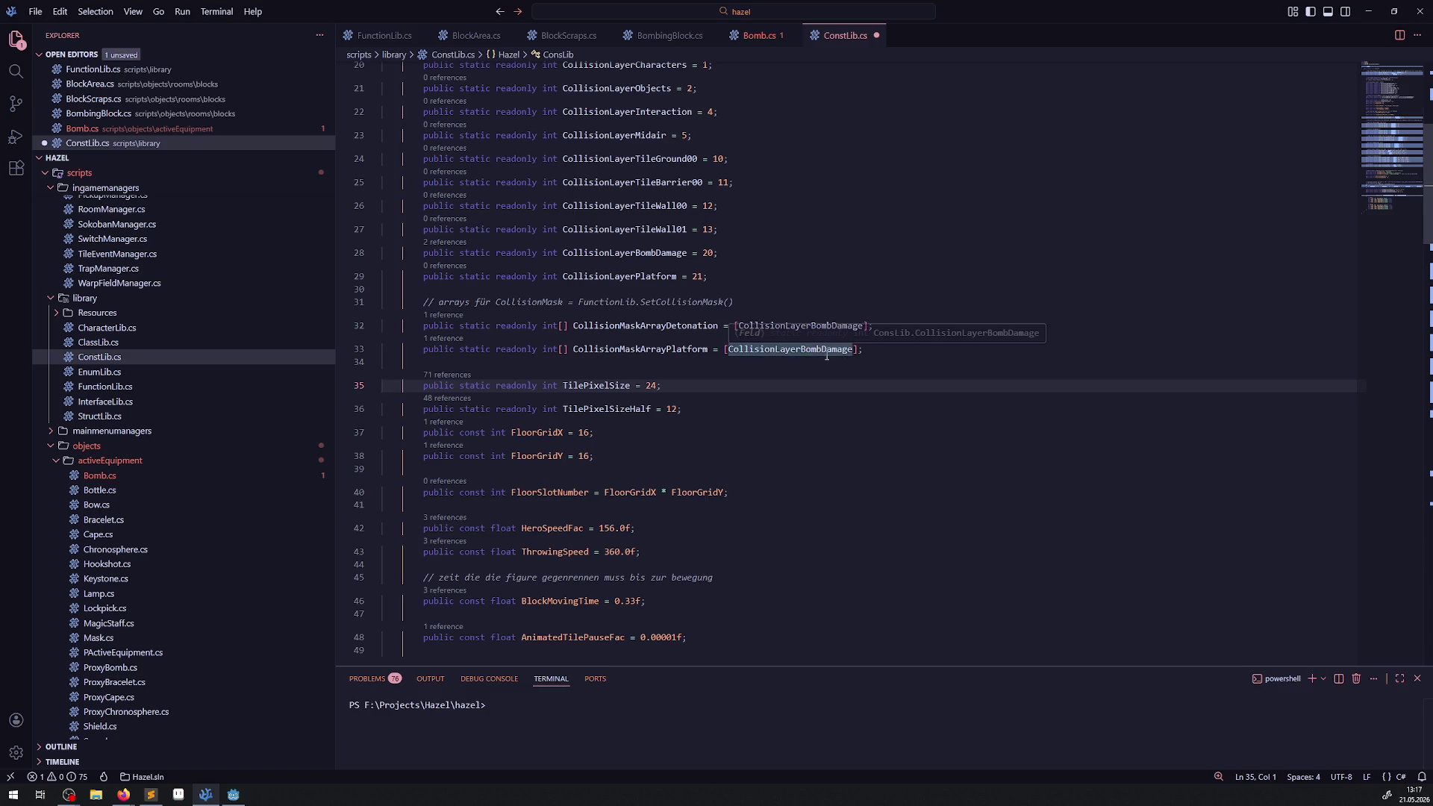
pyautogui.doubleClick(644, 276)
pyautogui.hotkey('ctrl', 'c')
pyautogui.doubleClick(806, 352)
pyautogui.hotkey('ctrl', 'v')
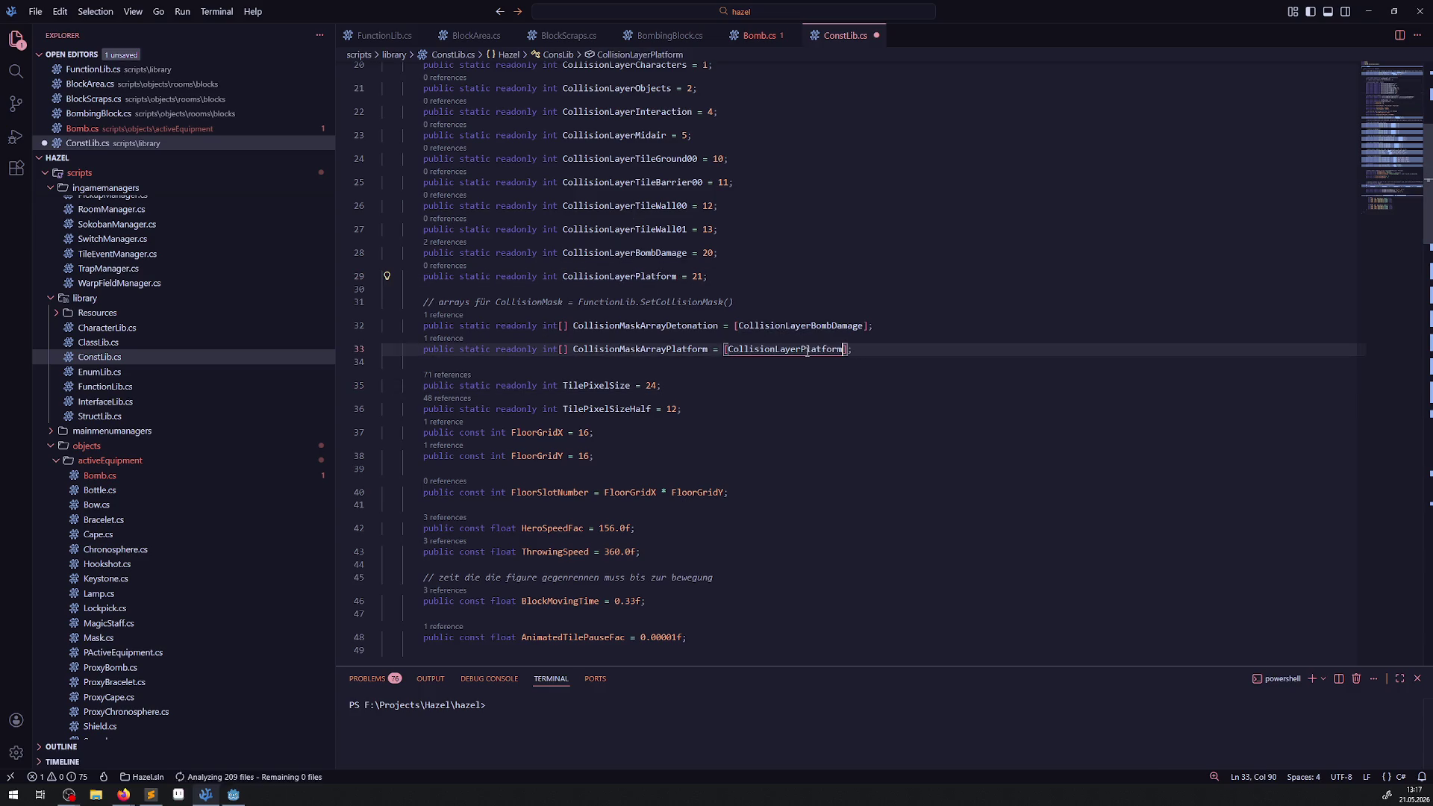
pyautogui.hotkey('ctrl', 's')
pyautogui.press('Down')
pyautogui.press('Down')
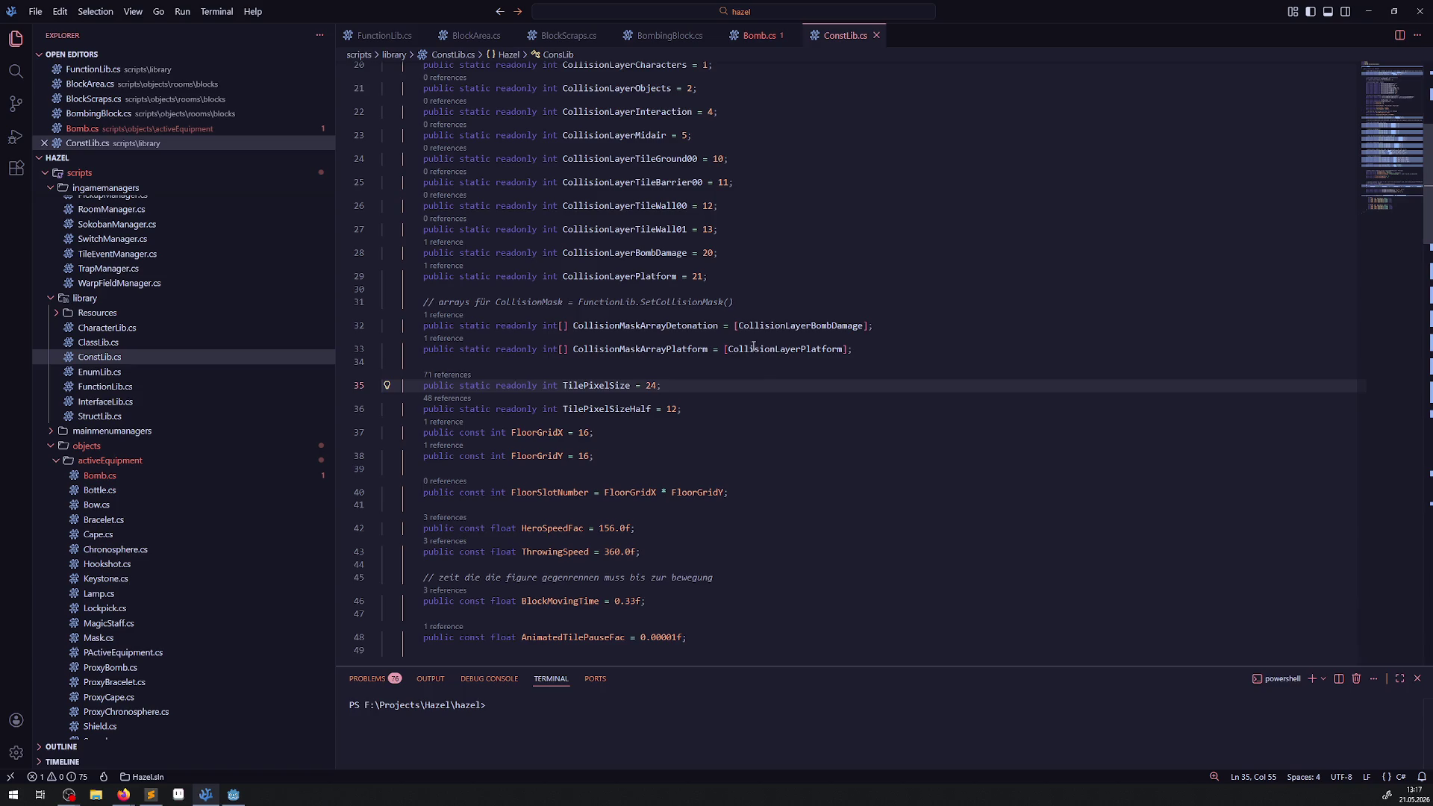
pyautogui.click(754, 35)
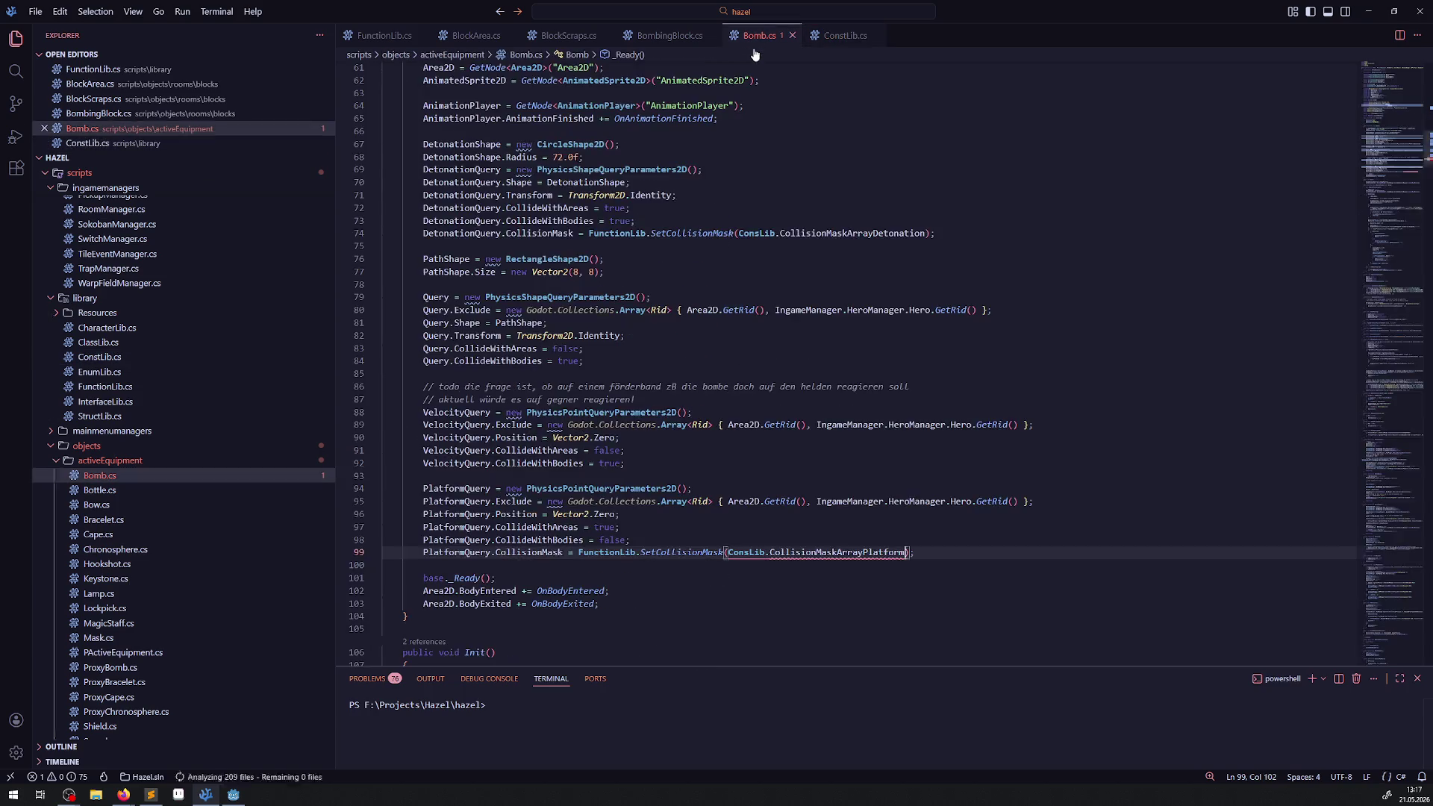
# - Add '// todo query.CollisionMask' after line 84 of Bomb.cs and save
pyautogui.click(781, 569)
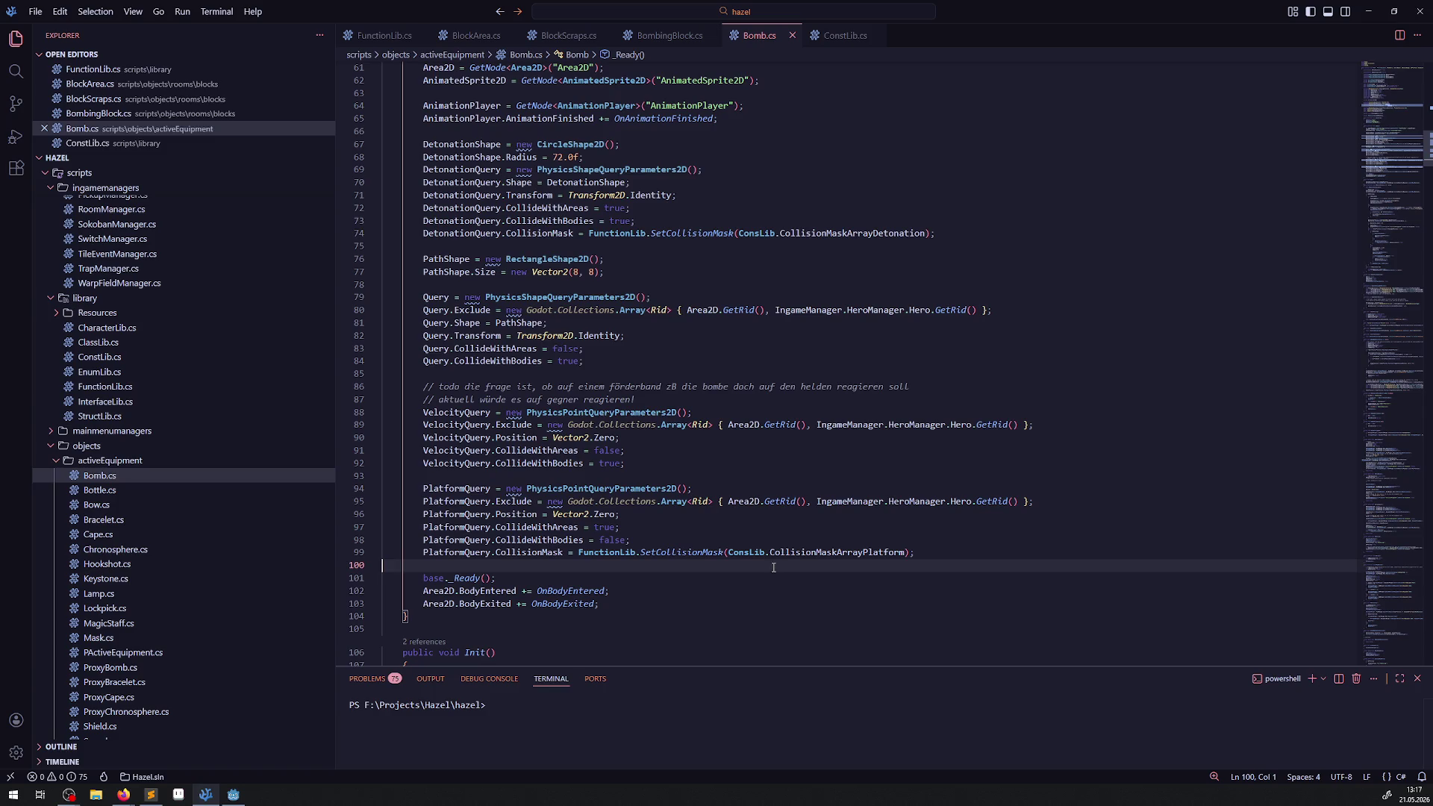
pyautogui.click(616, 350)
pyautogui.click(627, 361)
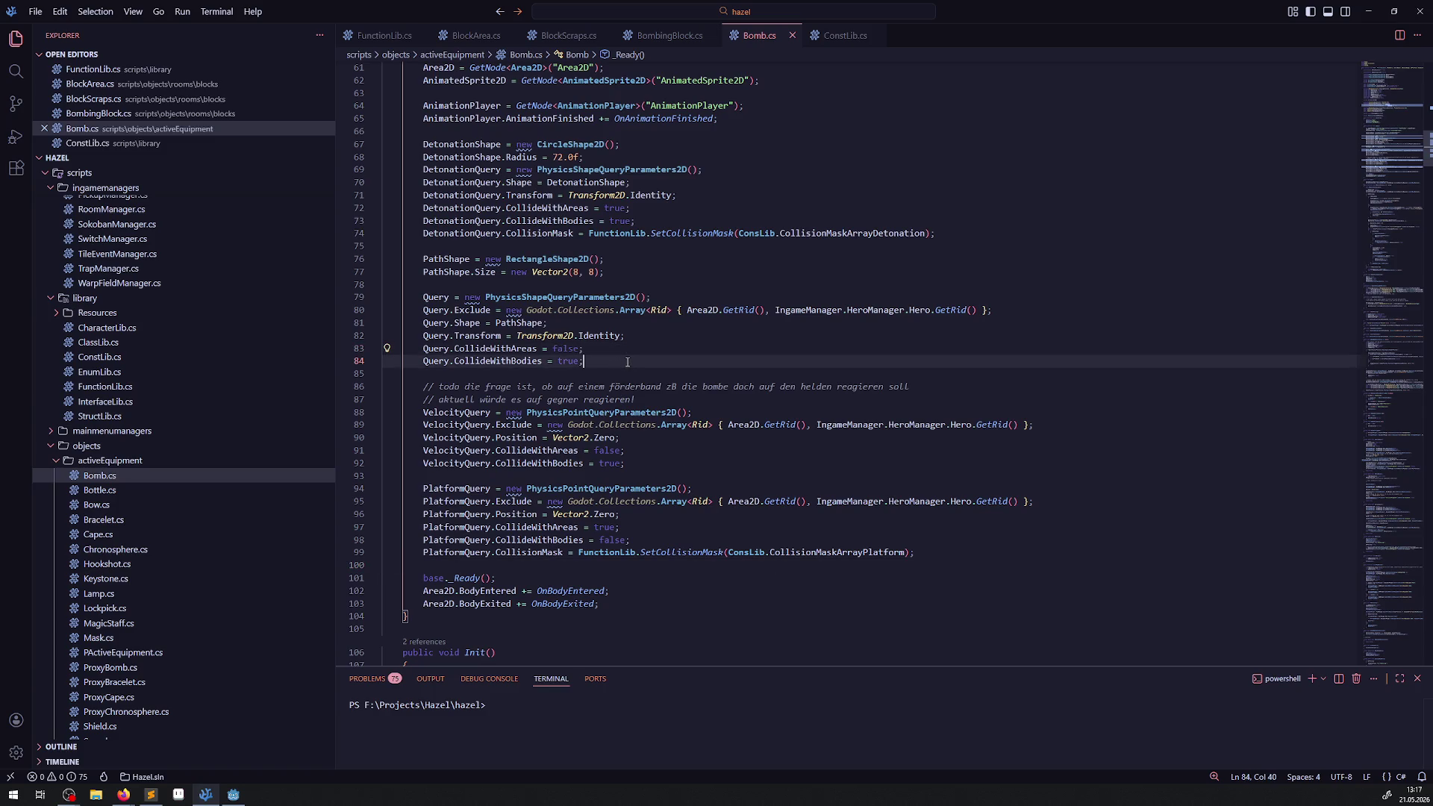
pyautogui.press('Return')
pyautogui.write('// todo ')
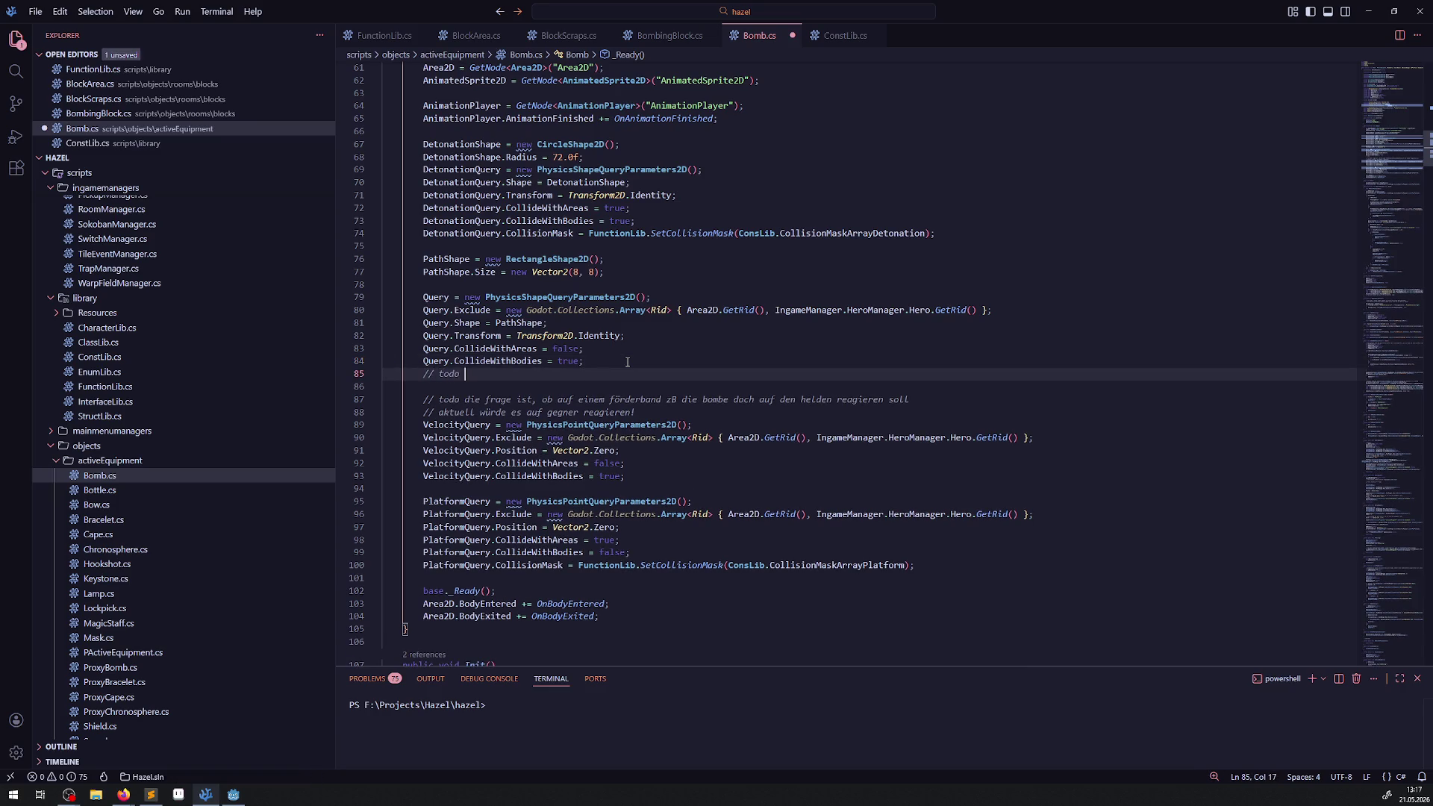
pyautogui.write('query')
pyautogui.click(671, 565)
pyautogui.click(513, 373)
pyautogui.write('.CollisionMask')
pyautogui.hotkey('ctrl', 's')
# - Add '// todo VelocityQuery.CollisionMask' after the VelocityQuery settings
pyautogui.moveTo(564, 373); pyautogui.dragTo(379, 376)
pyautogui.hotkey('ctrl', 'c')
pyautogui.click(651, 479)
pyautogui.press('Return')
pyautogui.hotkey('ctrl', 'v')
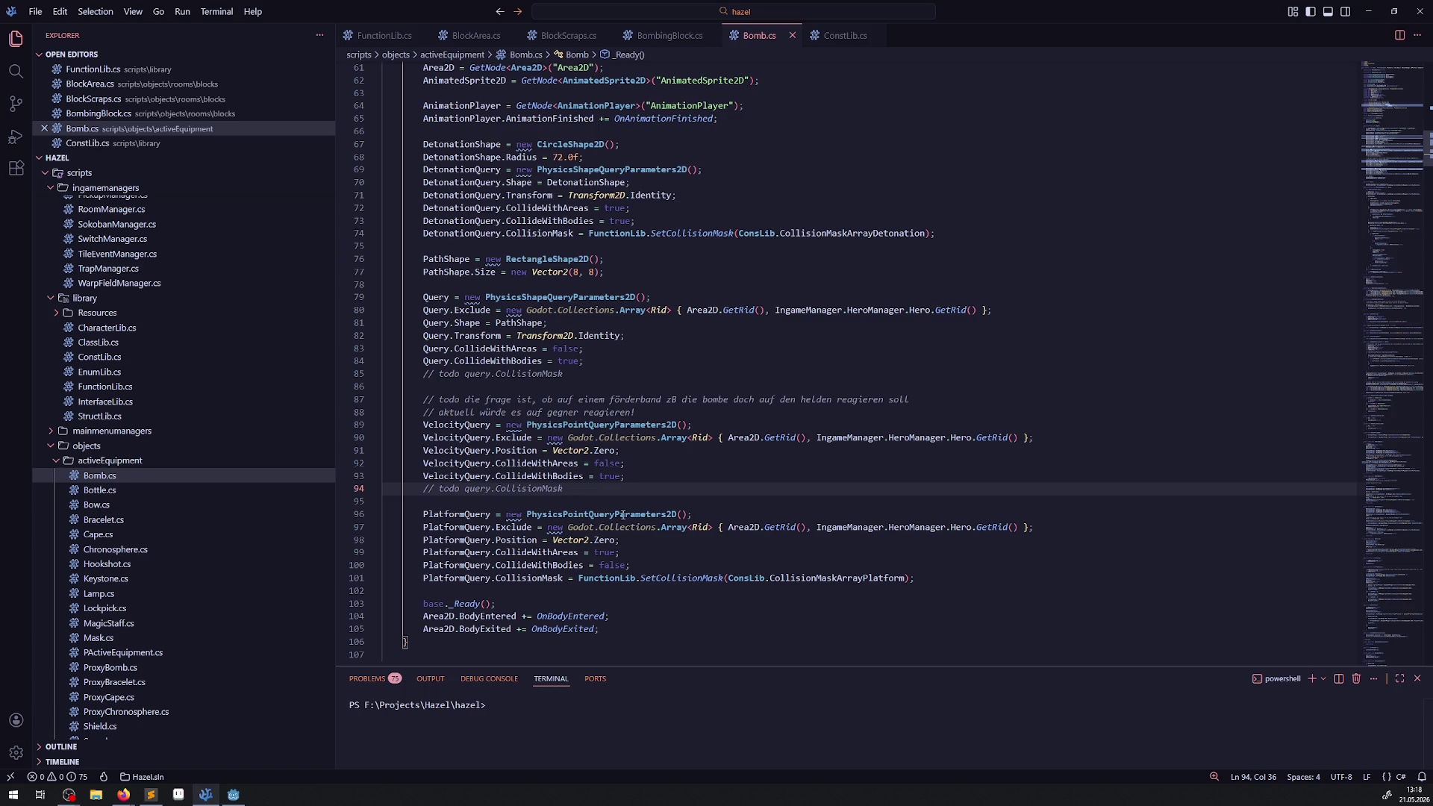
pyautogui.doubleClick(441, 478)
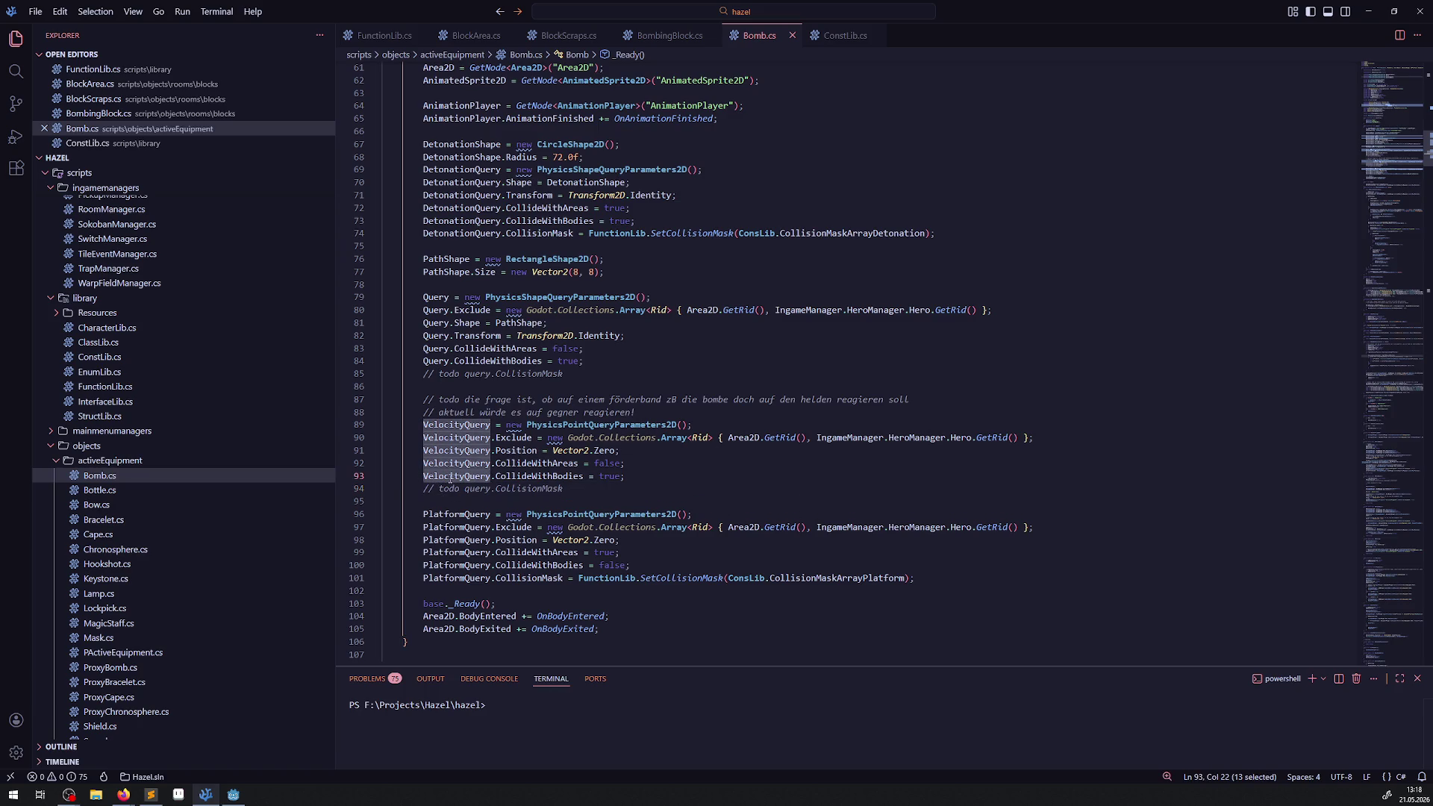
pyautogui.hotkey('ctrl', 'c')
pyautogui.doubleClick(478, 489)
pyautogui.hotkey('ctrl', 'v')
pyautogui.click(728, 492)
pyautogui.moveTo(728, 492)
pyautogui.mouseDown()
pyautogui.moveTo(522, 403)
pyautogui.moveTo(523, 422)
pyautogui.mouseUp()
pyautogui.moveTo(606, 489); pyautogui.dragTo(515, 425)
pyautogui.click(730, 476)
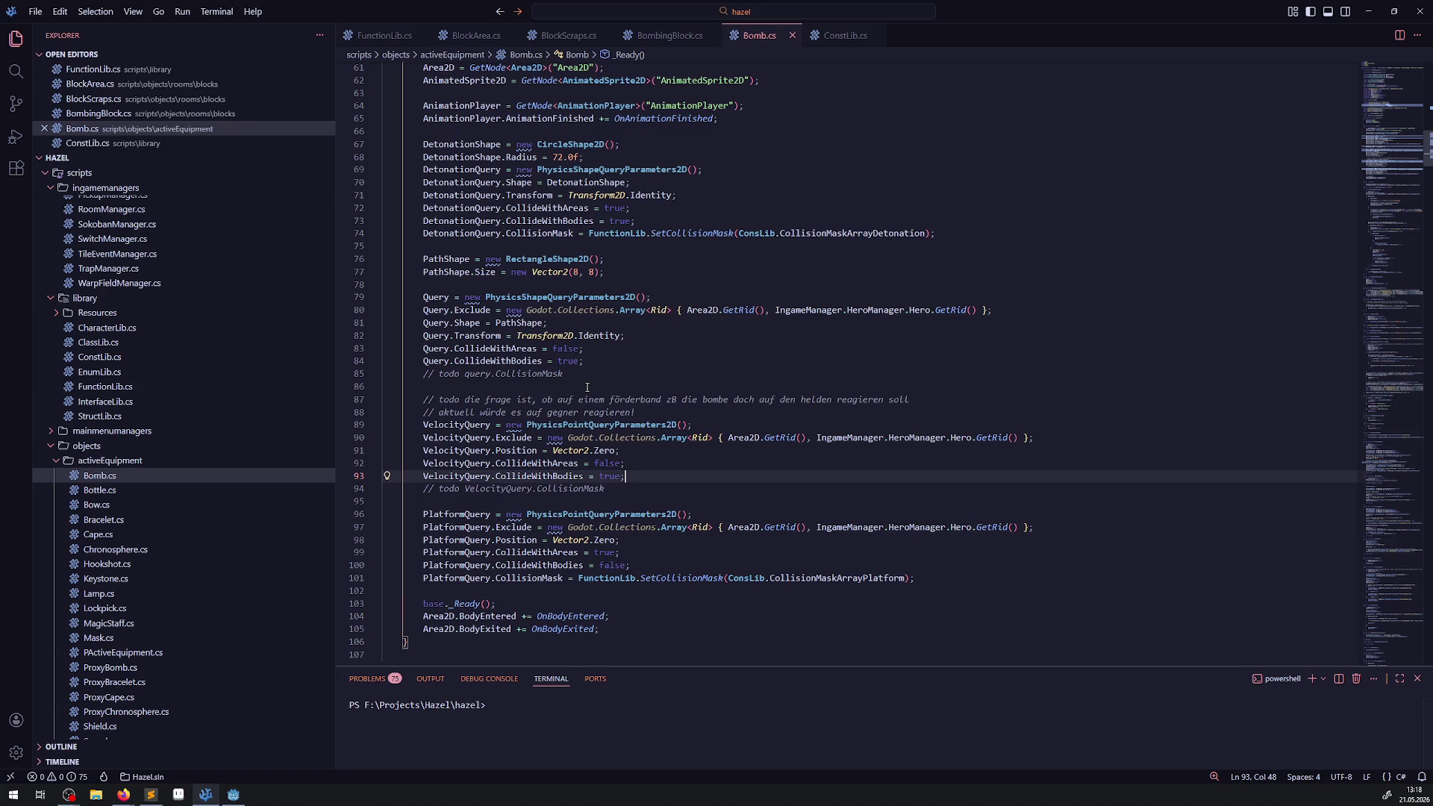
# - Close Bomb.cs and go to the end of BombingBlock.cs's detonation query setup
pyautogui.click(793, 36)
pyautogui.scroll(-3, 132, 368)
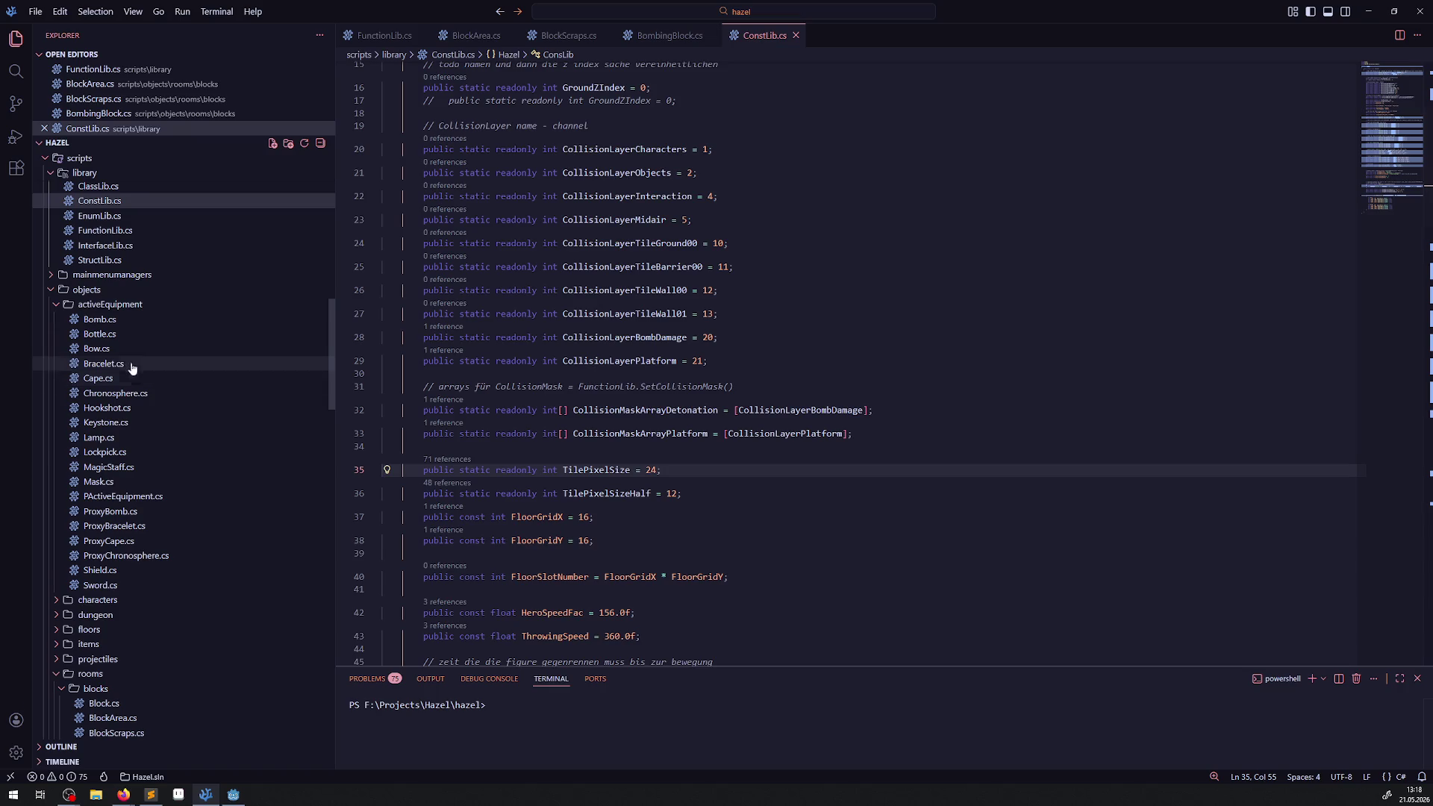
pyautogui.scroll(-3, 157, 383)
pyautogui.click(660, 46)
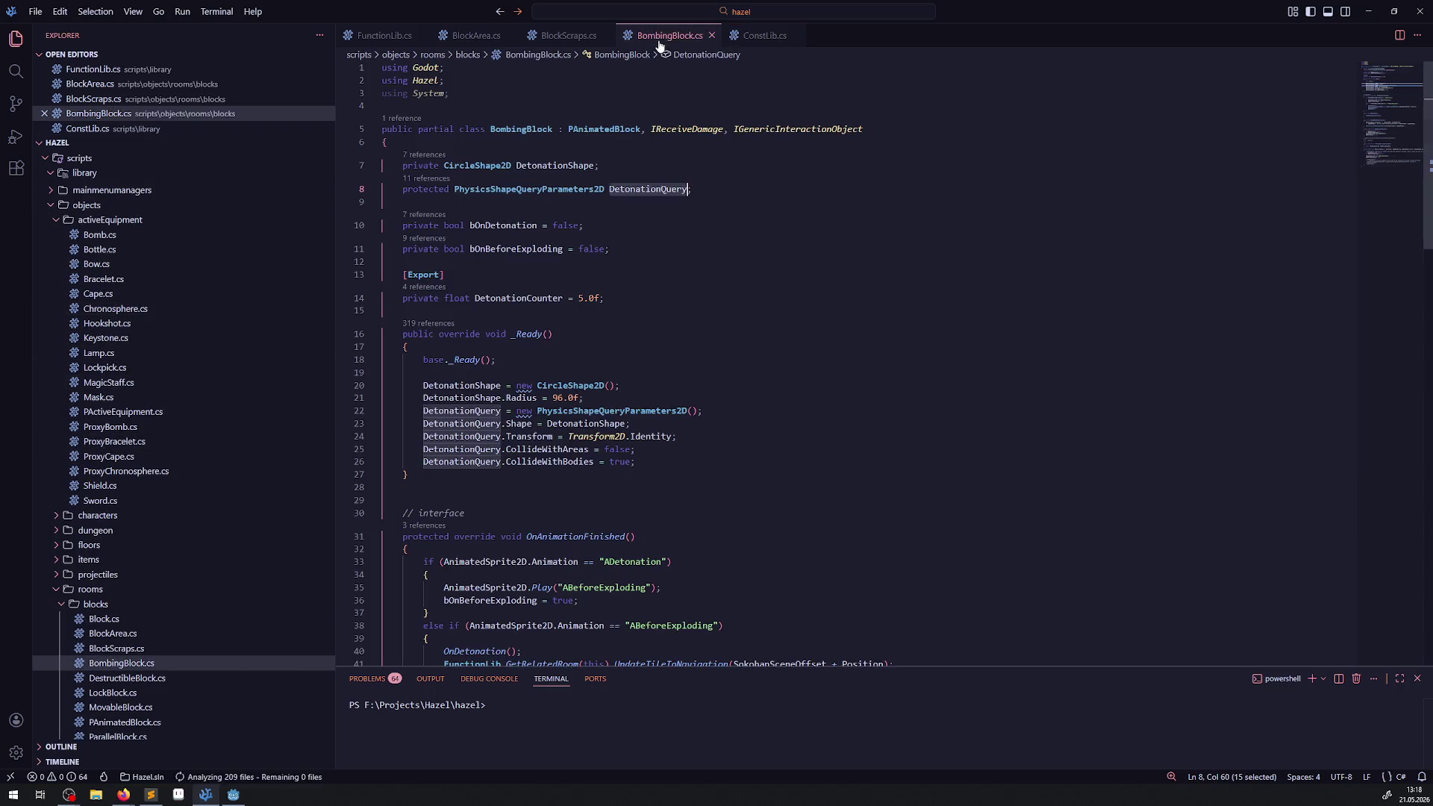
pyautogui.click(656, 450)
pyautogui.click(656, 459)
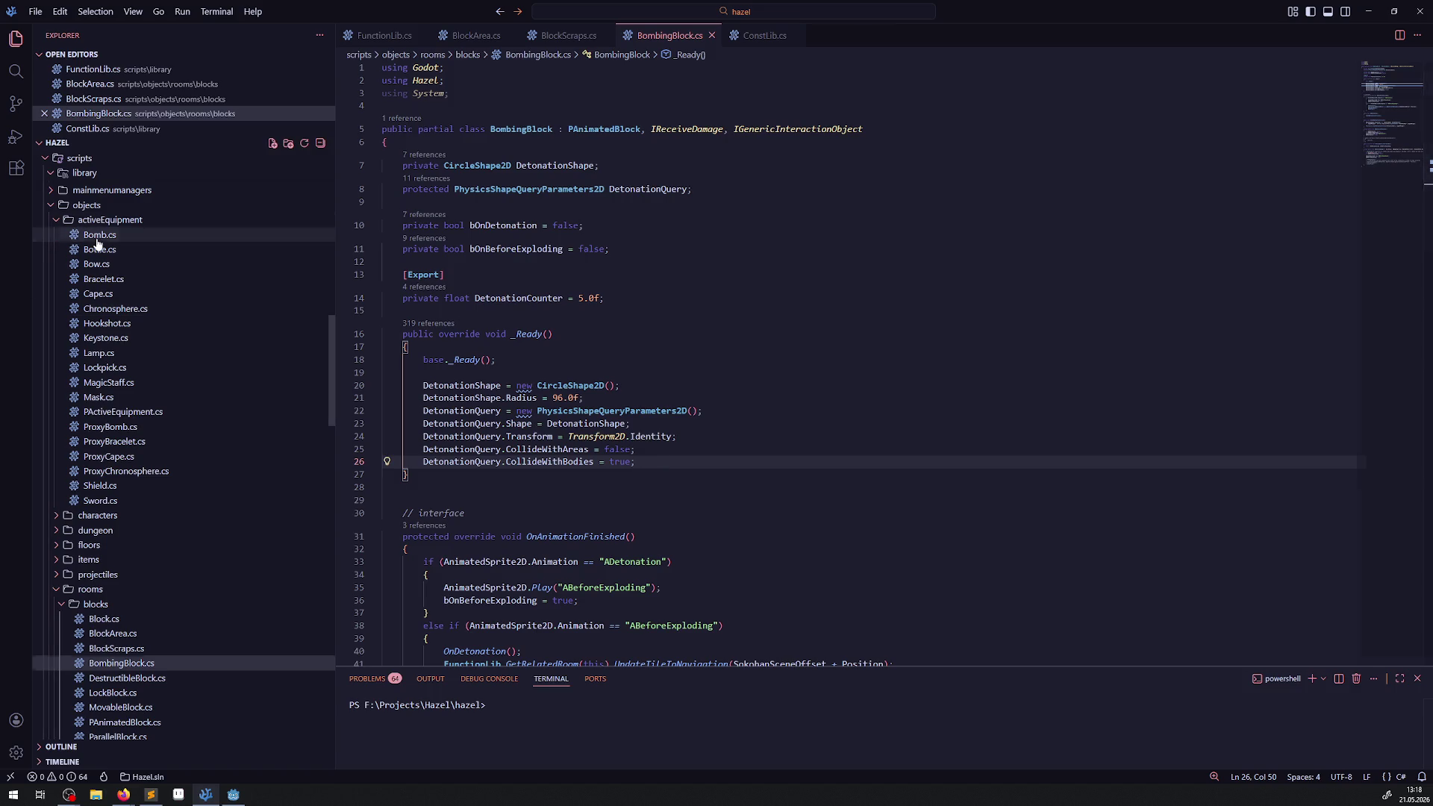
# - Copy Bomb.cs's detonation CollisionMask statement into BombingBlock.cs _Ready as line 27 and save
pyautogui.click(96, 239)
pyautogui.moveTo(971, 234); pyautogui.dragTo(403, 233)
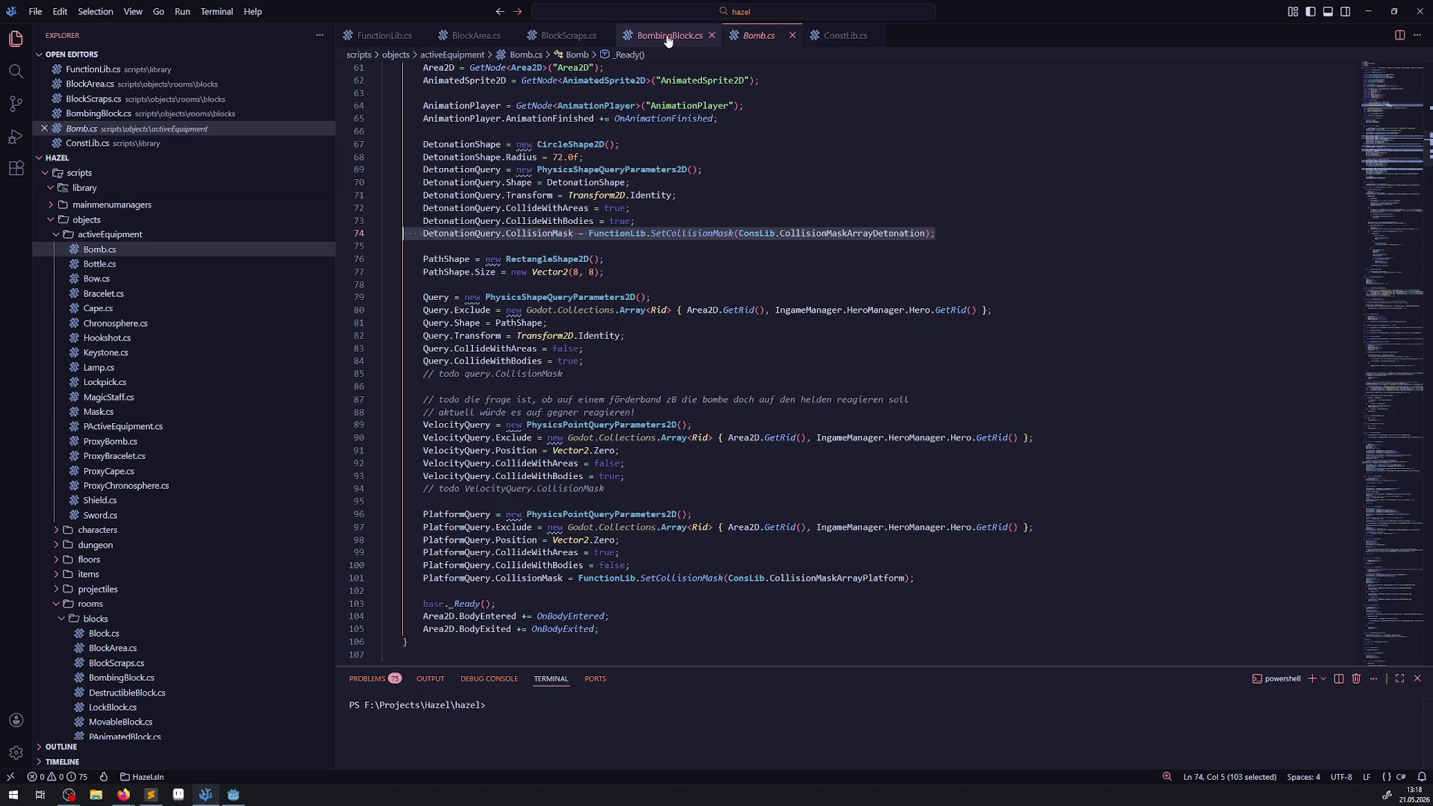
pyautogui.click(669, 35)
pyautogui.click(706, 462)
pyautogui.press('Return')
pyautogui.hotkey('ctrl', 'v')
pyautogui.hotkey('ctrl', 's')
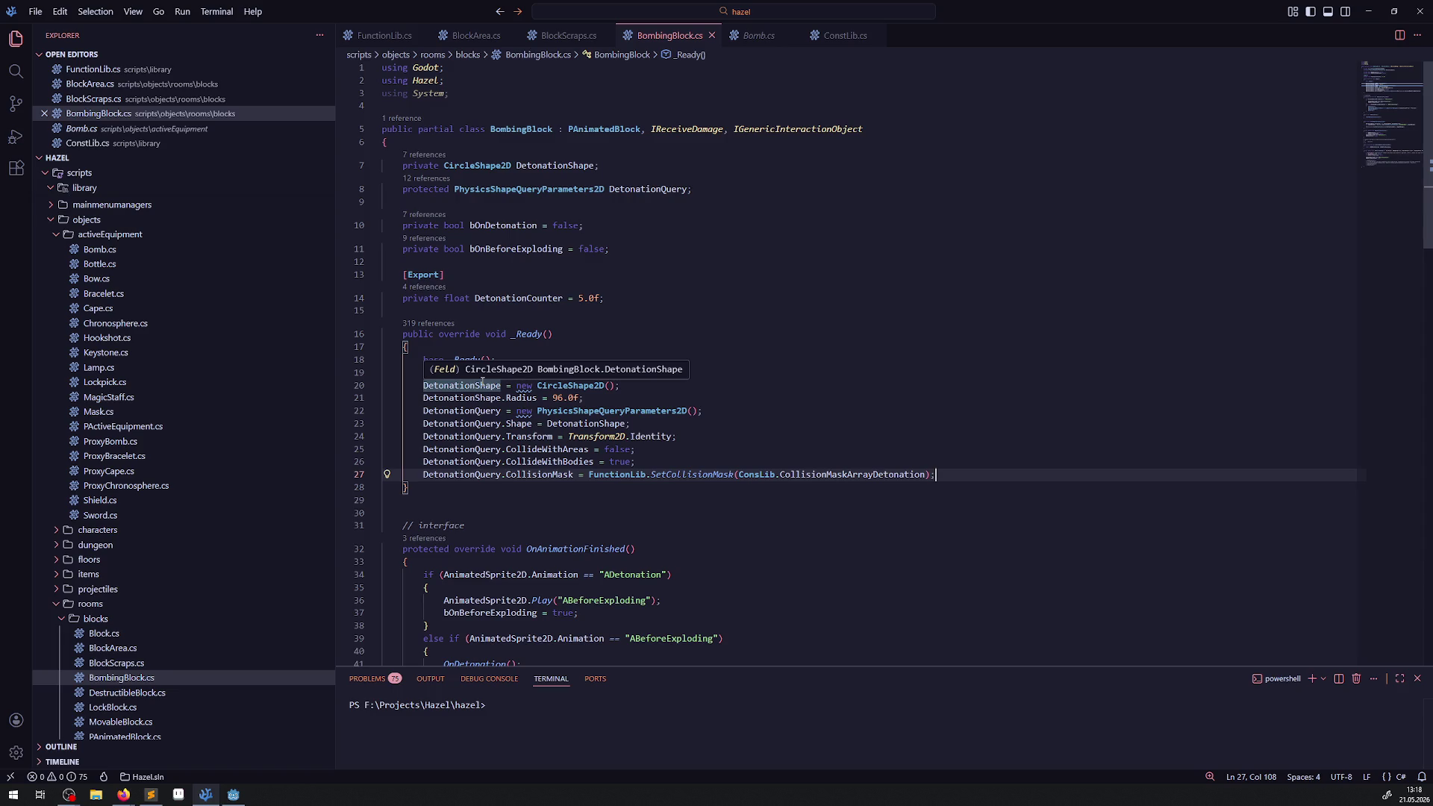
pyautogui.click(662, 448)
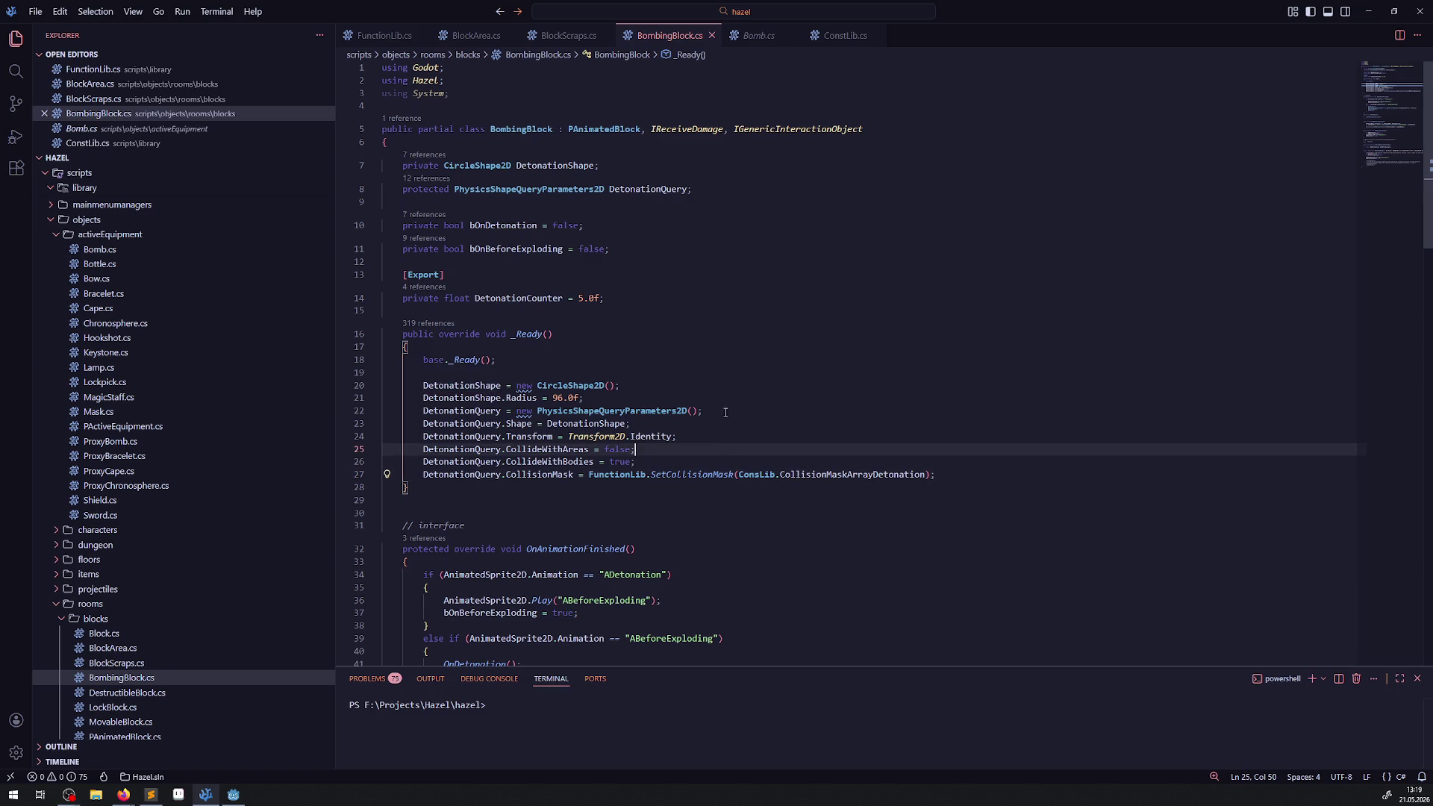
# - Review the rest of BombingBlock.cs, then scroll through DestructibleBlock.cs's collision code
pyautogui.scroll(-3, 662, 449)
pyautogui.scroll(-20, 662, 314)
pyautogui.scroll(10, 666, 311)
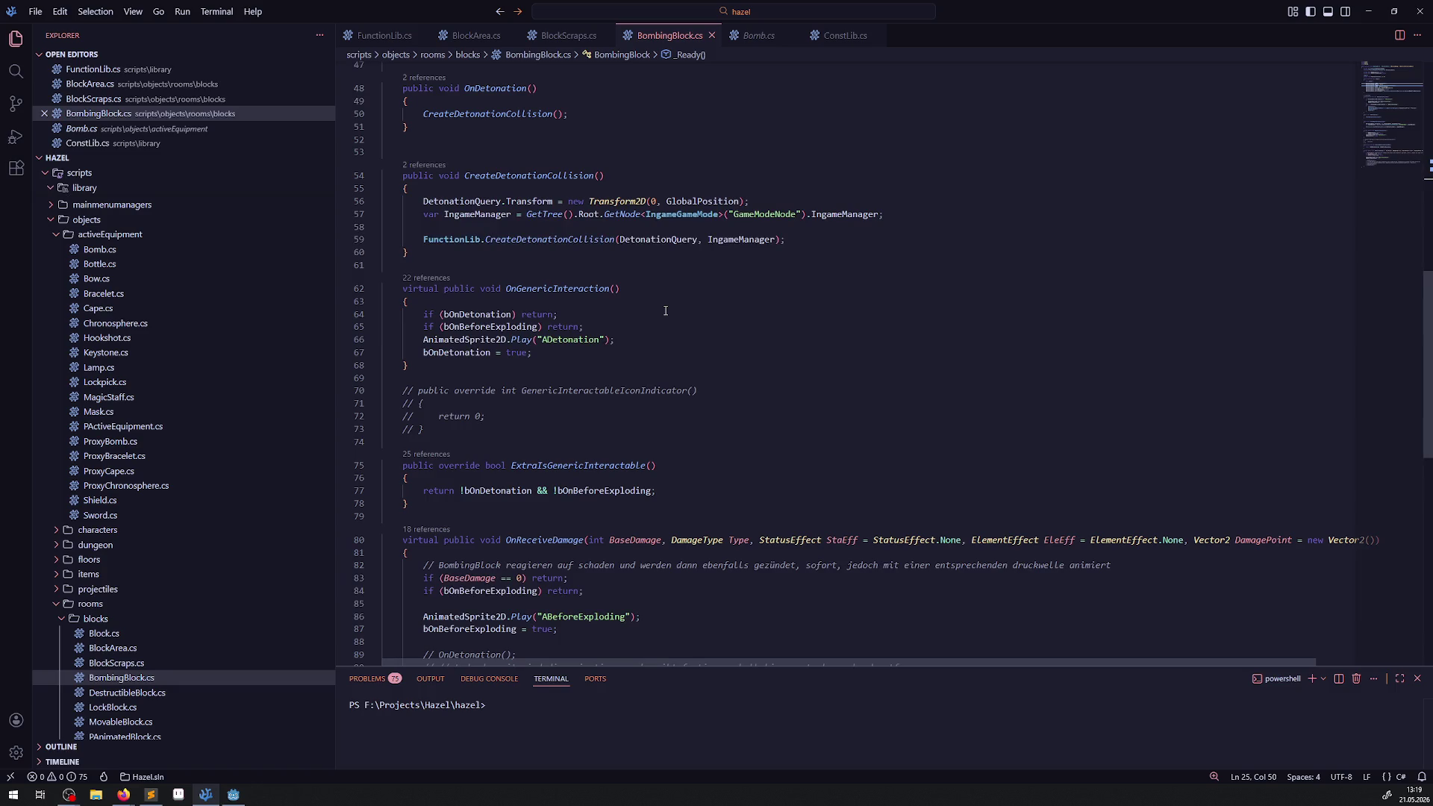
pyautogui.scroll(-5, 666, 311)
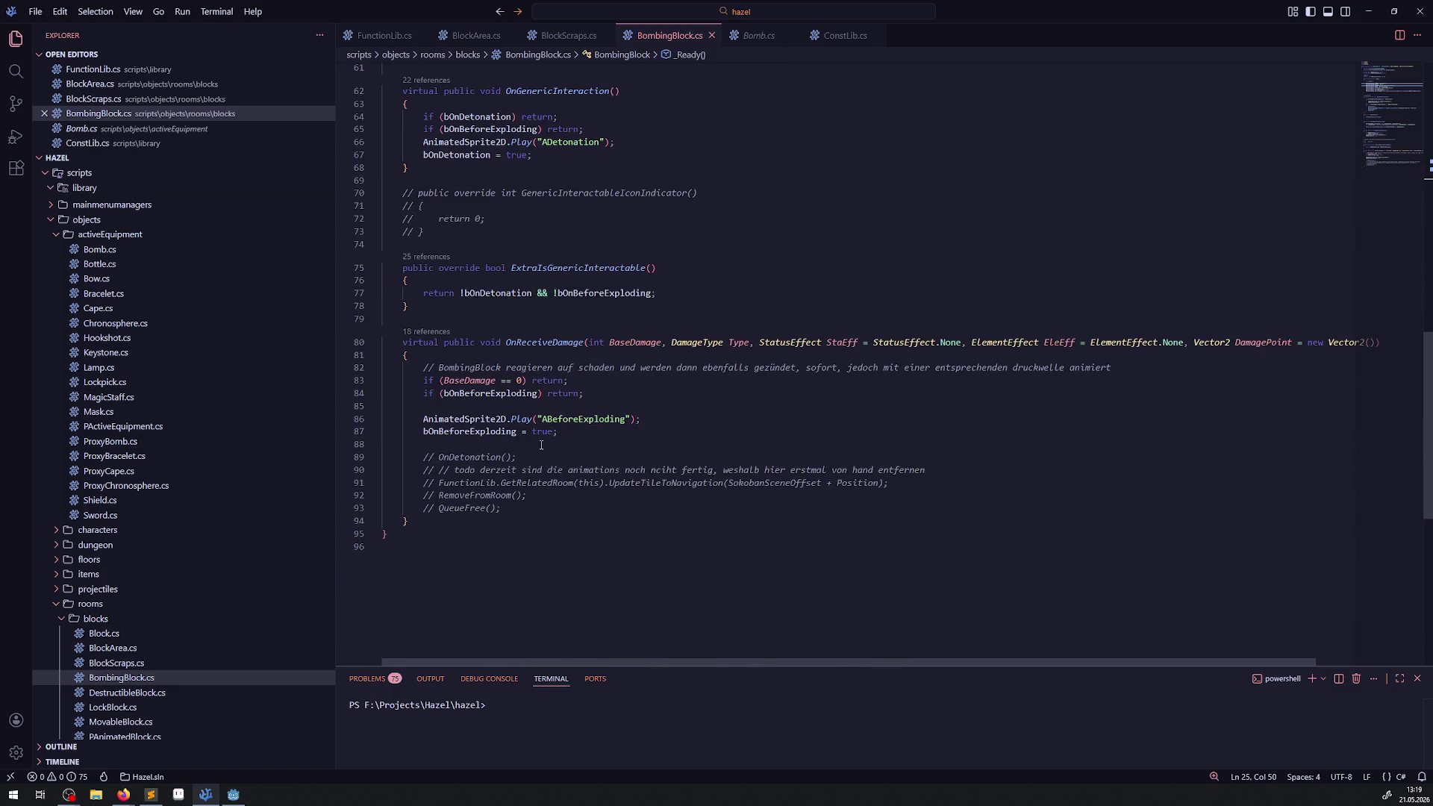
pyautogui.click(567, 155)
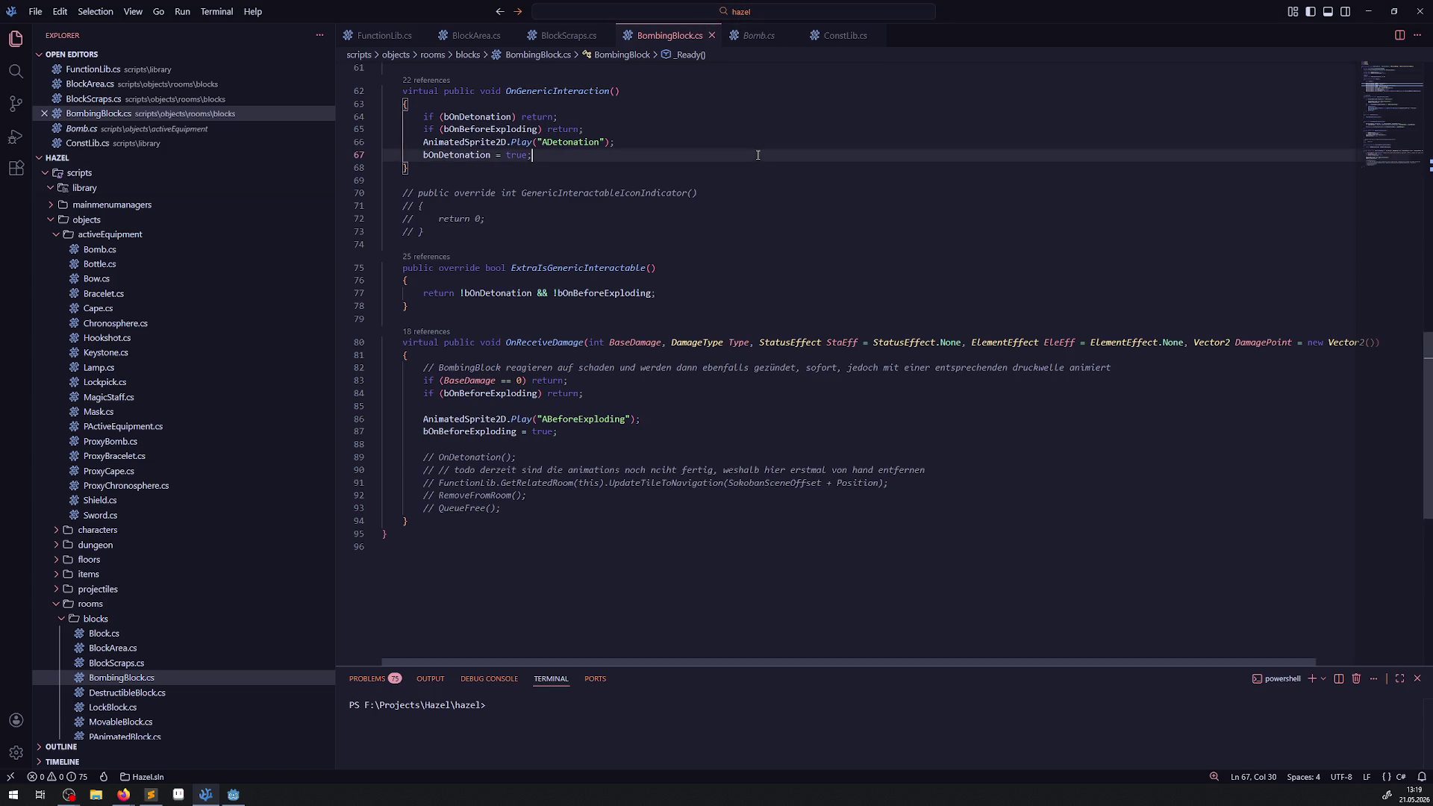
pyautogui.doubleClick(121, 694)
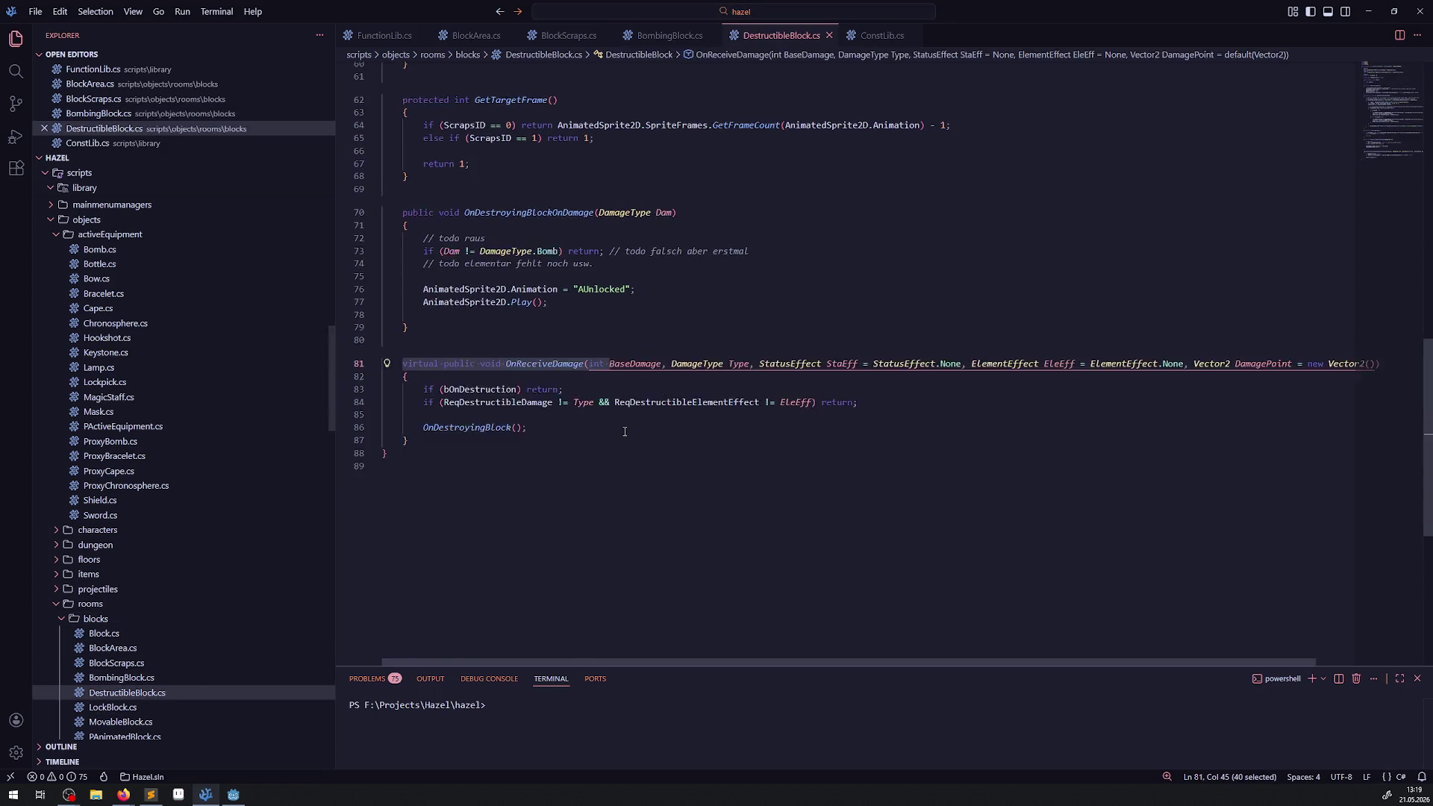
pyautogui.scroll(-5, 622, 425)
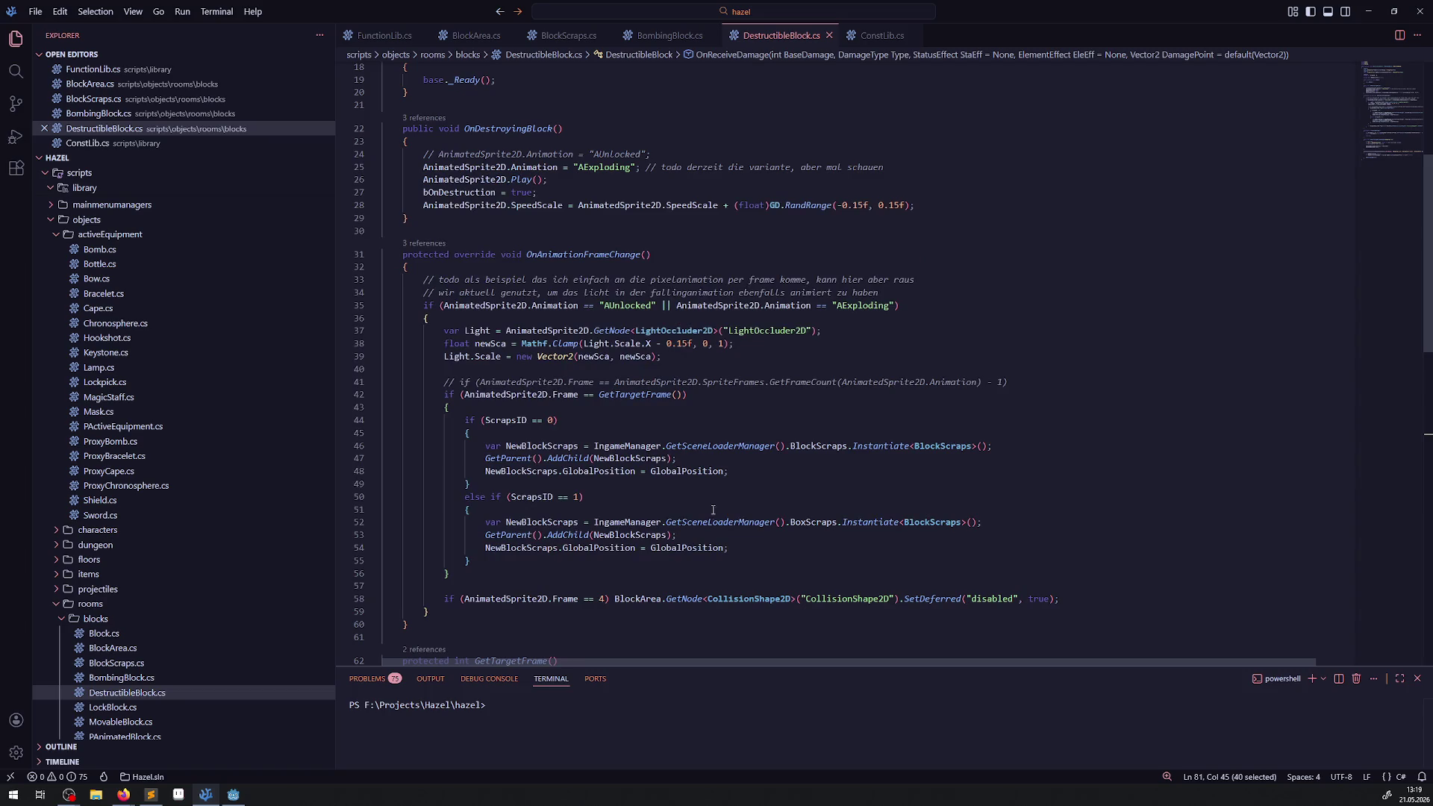
pyautogui.scroll(-3, 748, 473)
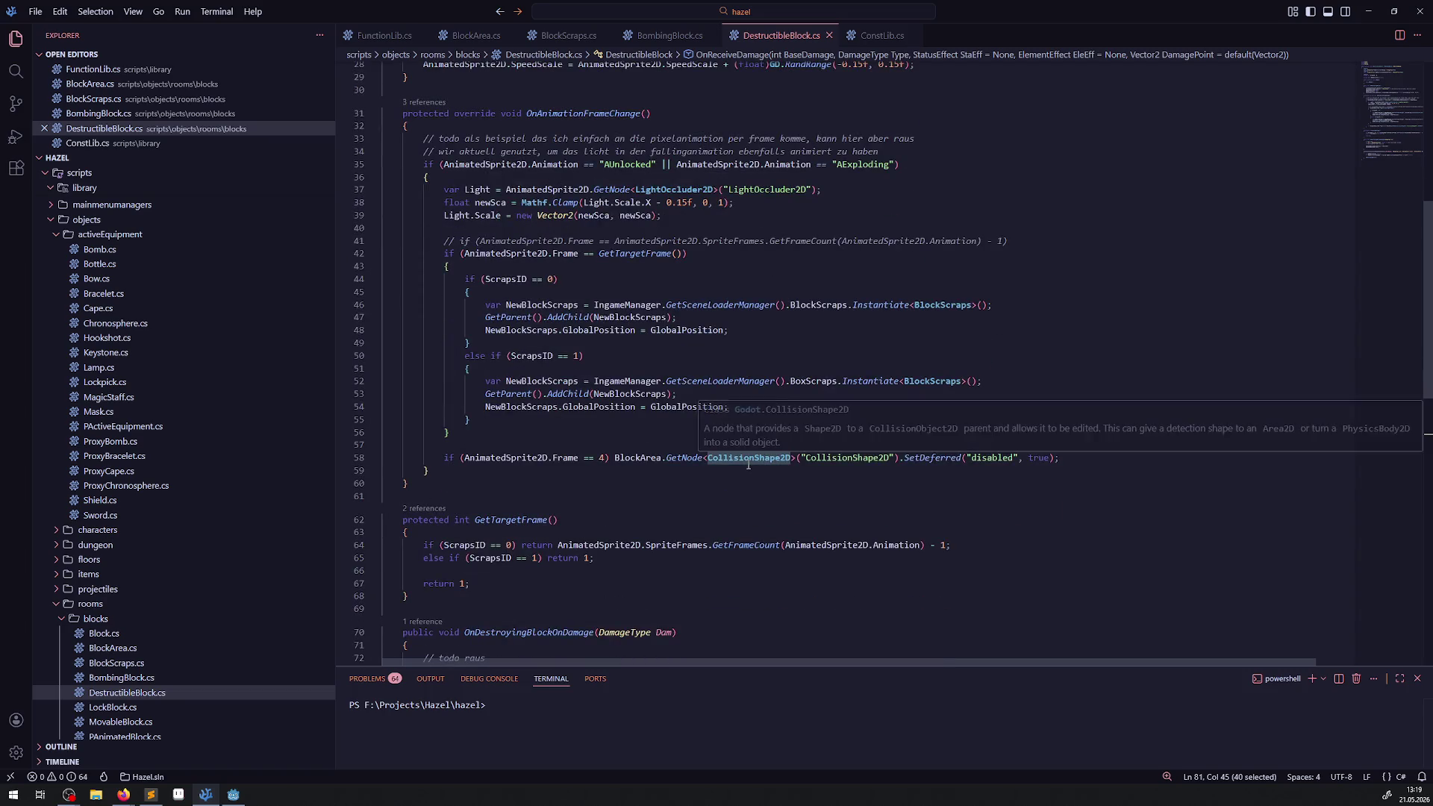
pyautogui.scroll(-3, 748, 466)
pyautogui.scroll(-5, 748, 464)
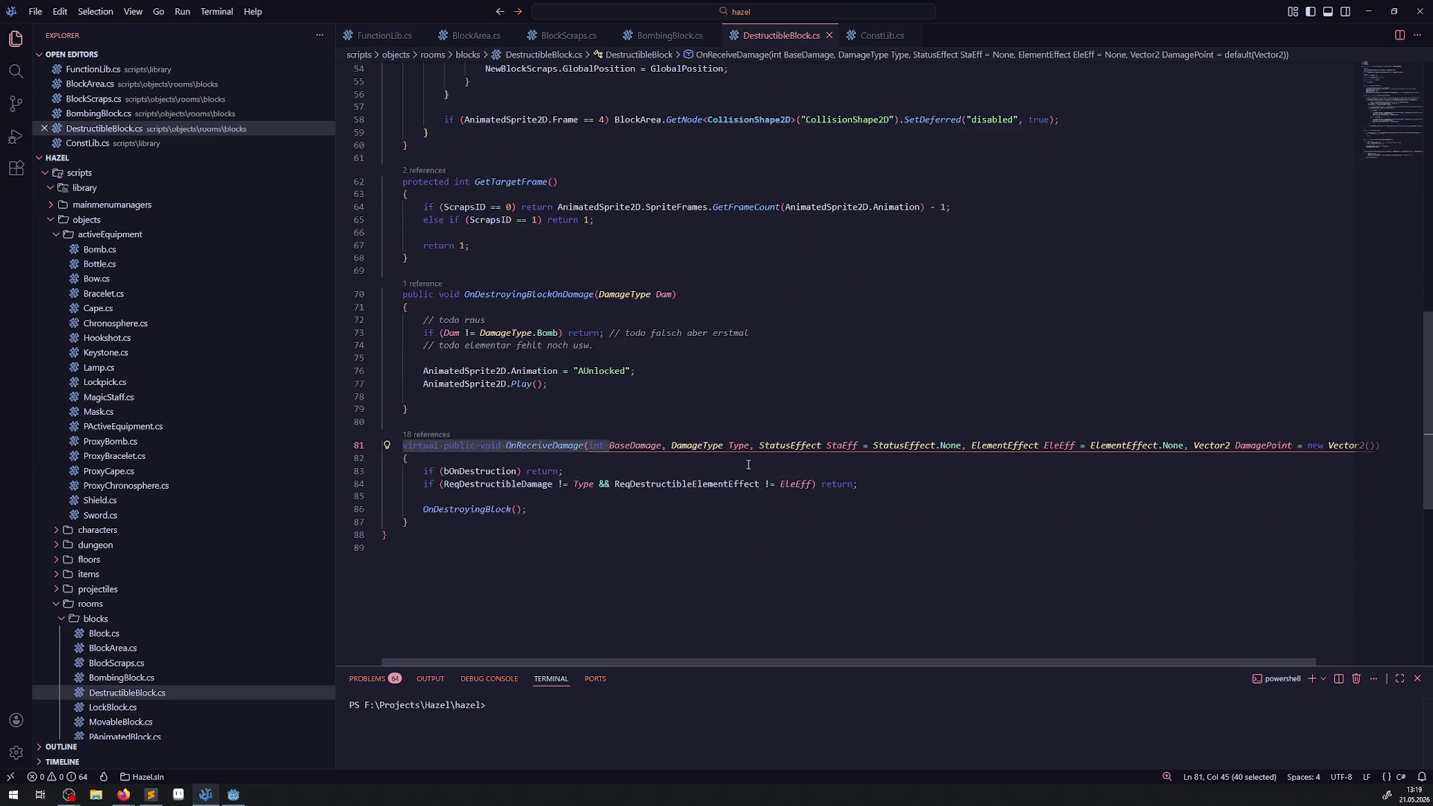
# - Inspect LockBlock.cs and MovableBlock.cs, highlighting the AnimatableBody2D collision line 159
pyautogui.click(112, 708)
pyautogui.scroll(-3, 112, 609)
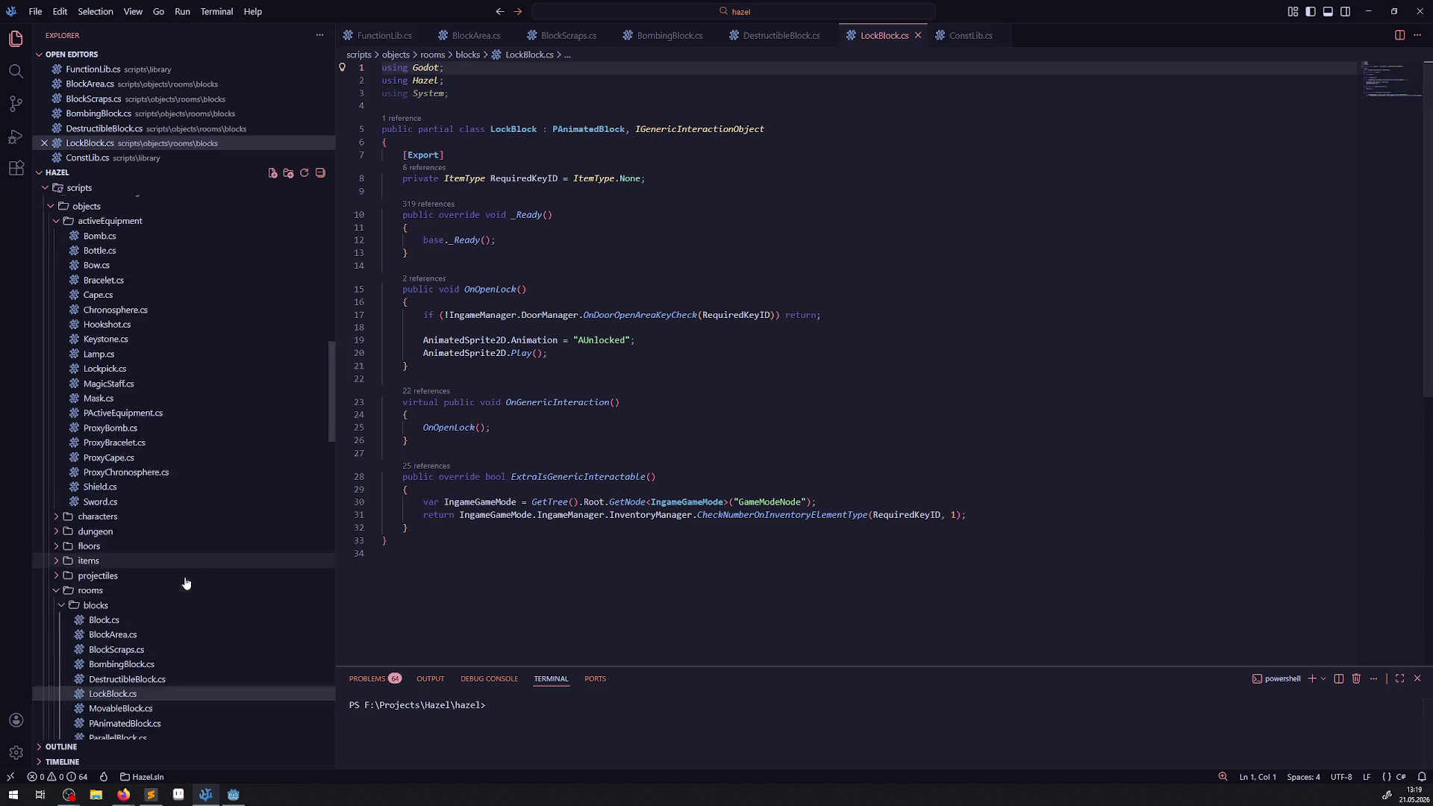
pyautogui.click(112, 625)
pyautogui.scroll(-5, 592, 523)
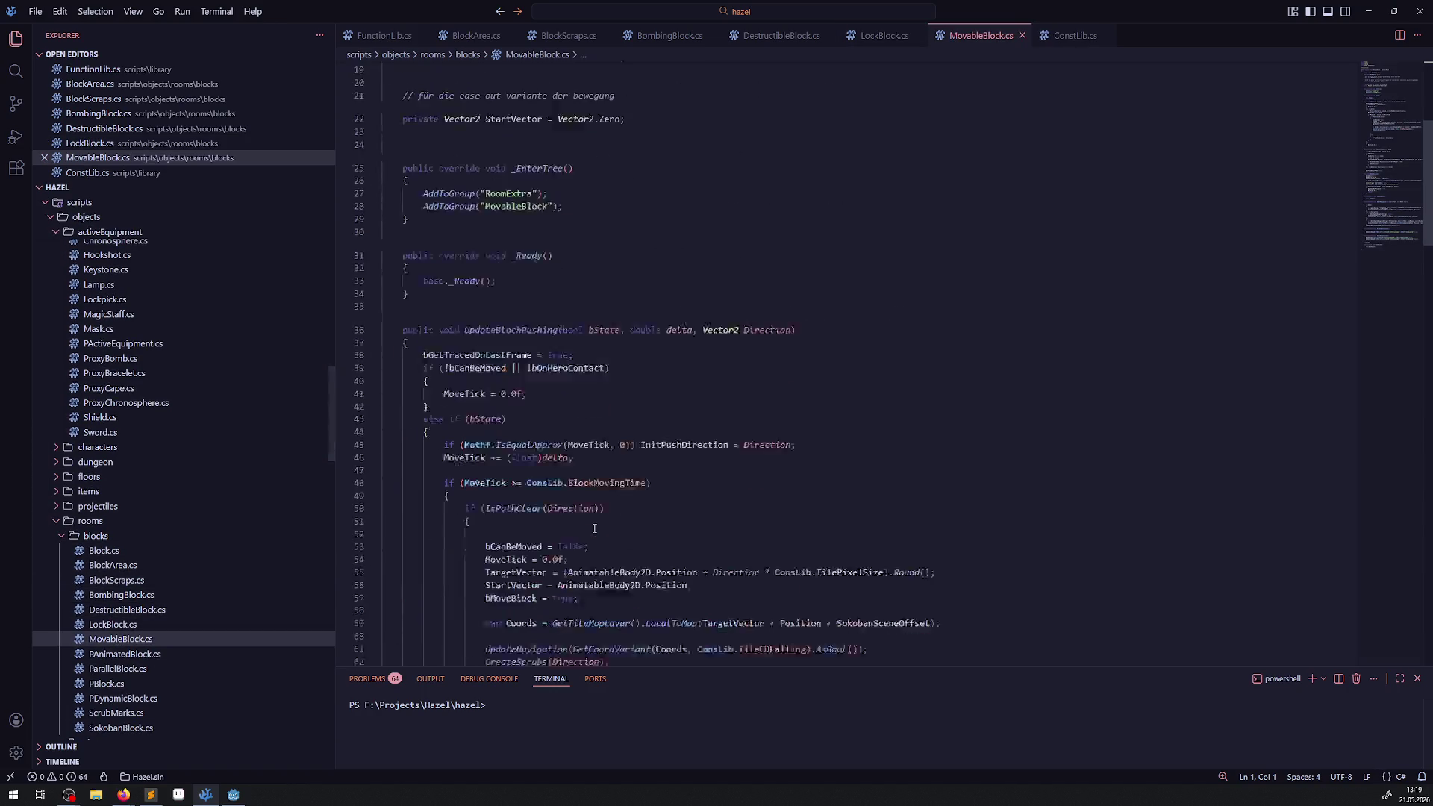
pyautogui.scroll(-10, 588, 486)
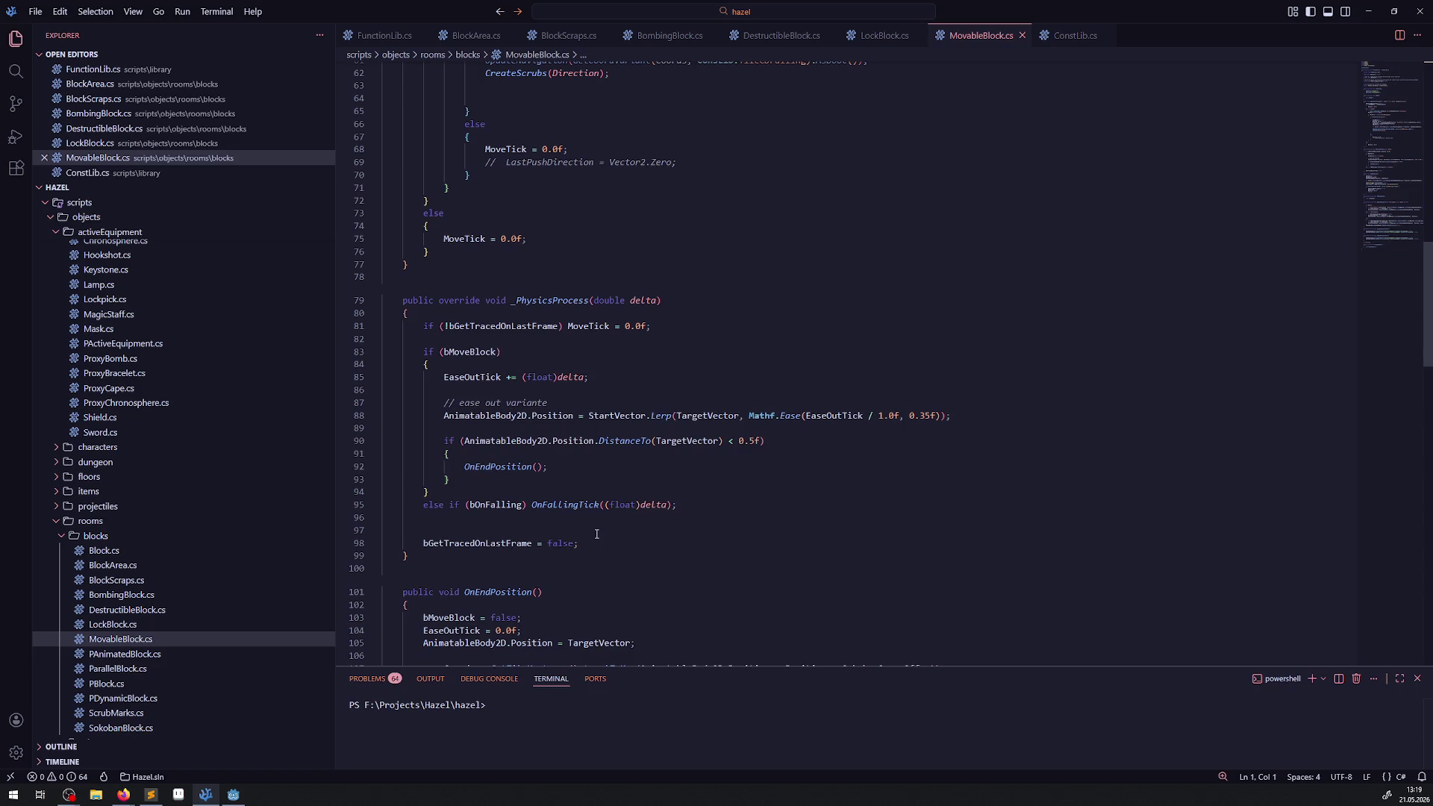
pyautogui.scroll(-5, 597, 507)
pyautogui.scroll(-10, 605, 531)
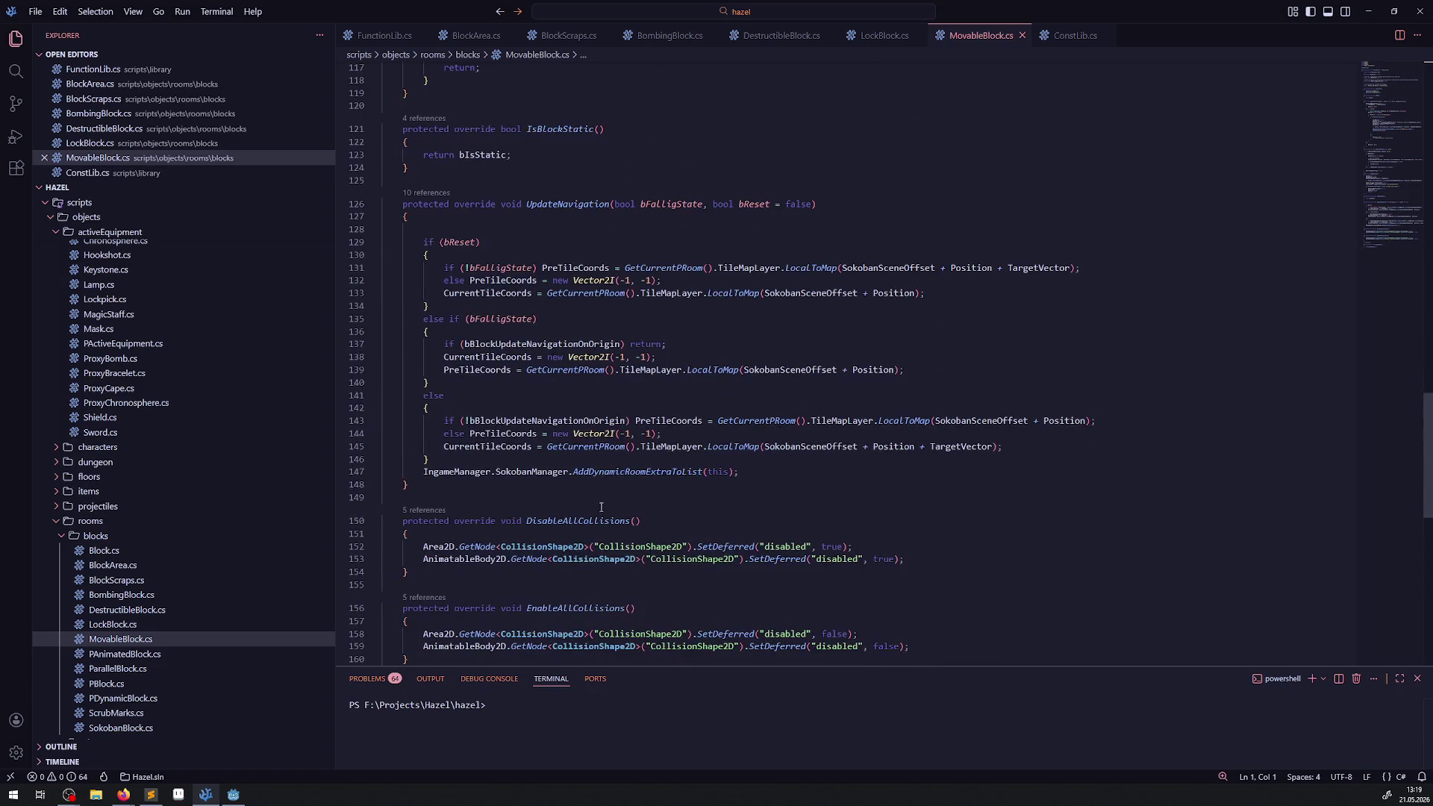
pyautogui.scroll(-7, 598, 452)
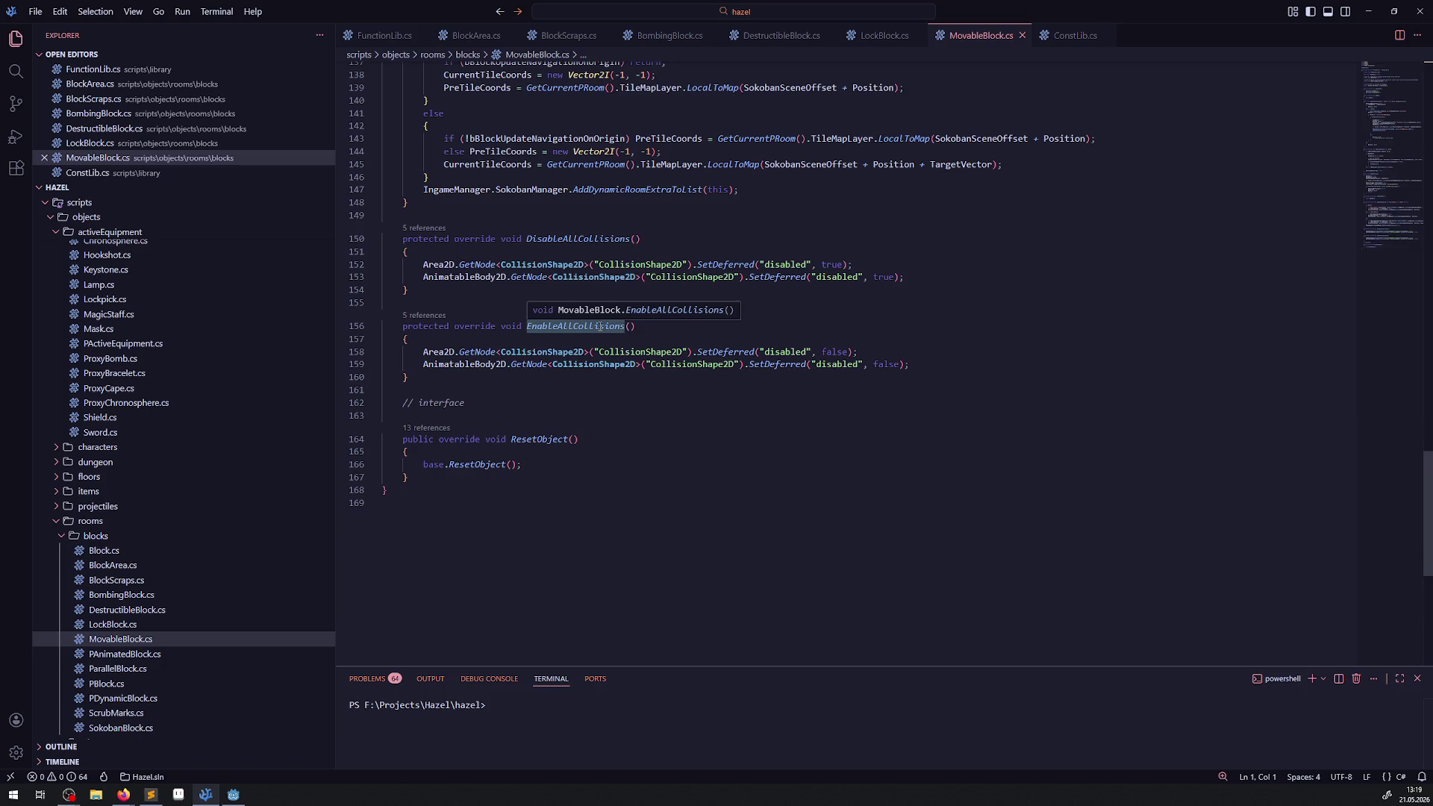
pyautogui.moveTo(423, 364); pyautogui.dragTo(957, 370)
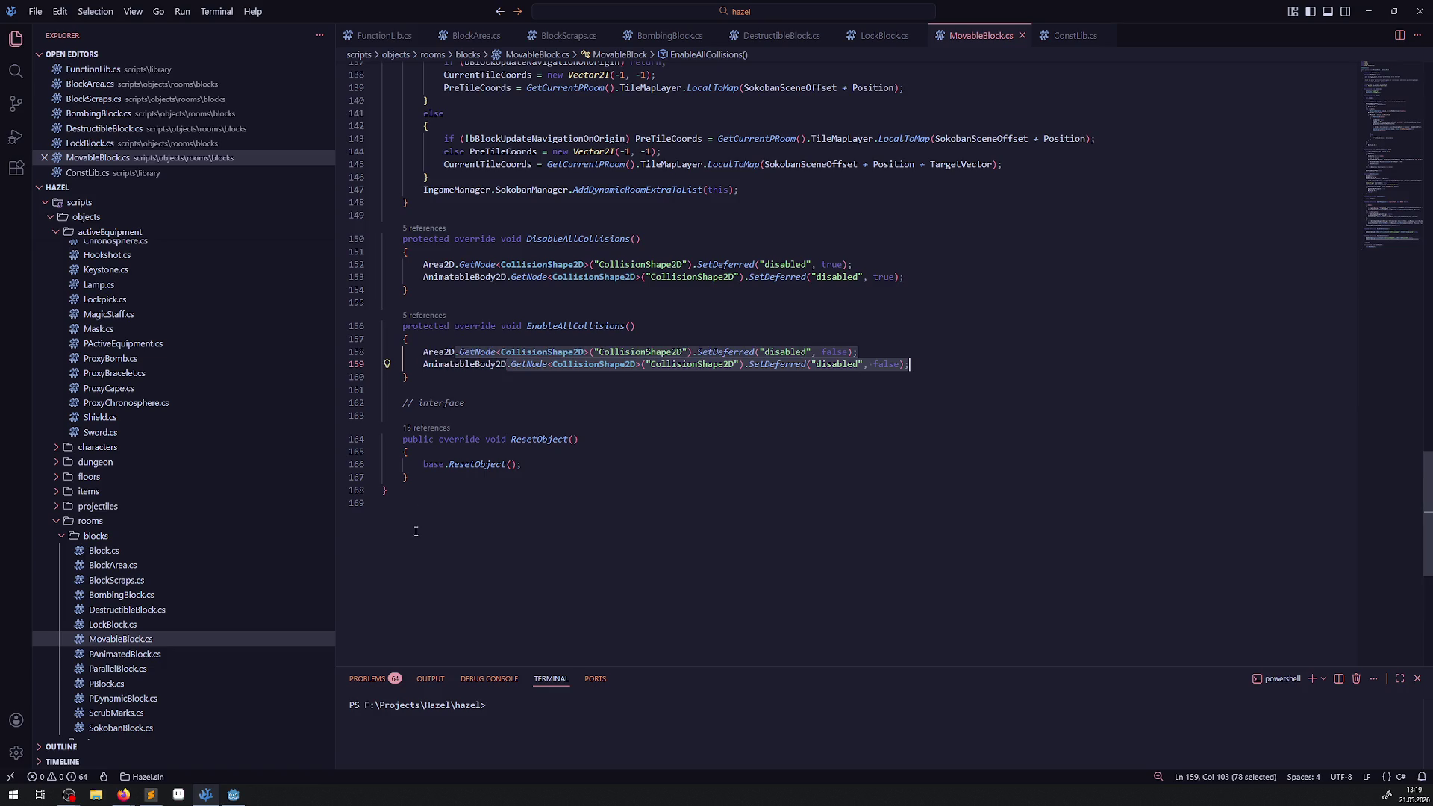
# - Inspect PAnimatedBlock.cs, ParallelBlock.cs and PBlock.cs, ending on PDynamicBlock.cs
pyautogui.click(119, 655)
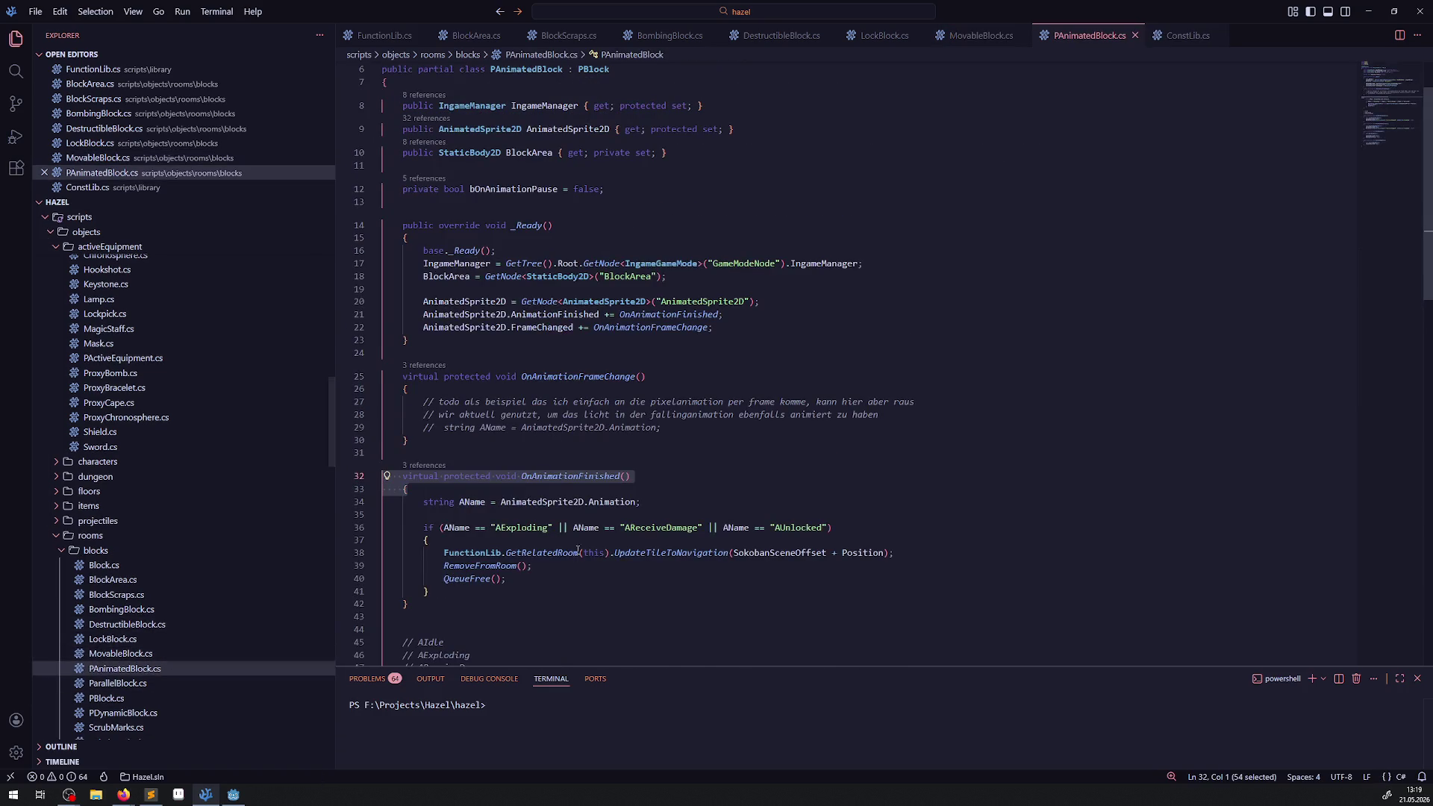
pyautogui.scroll(-10, 672, 492)
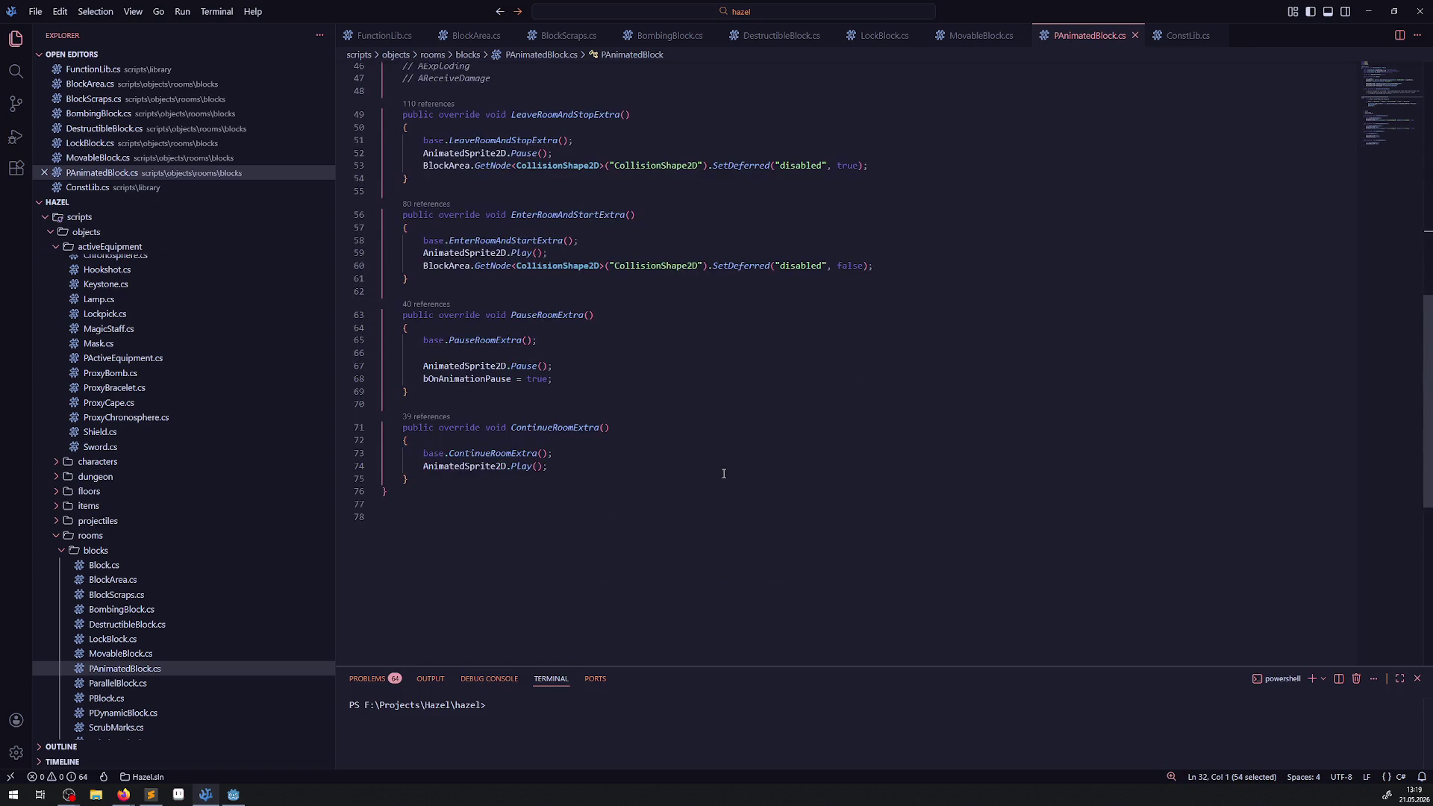
pyautogui.click(130, 685)
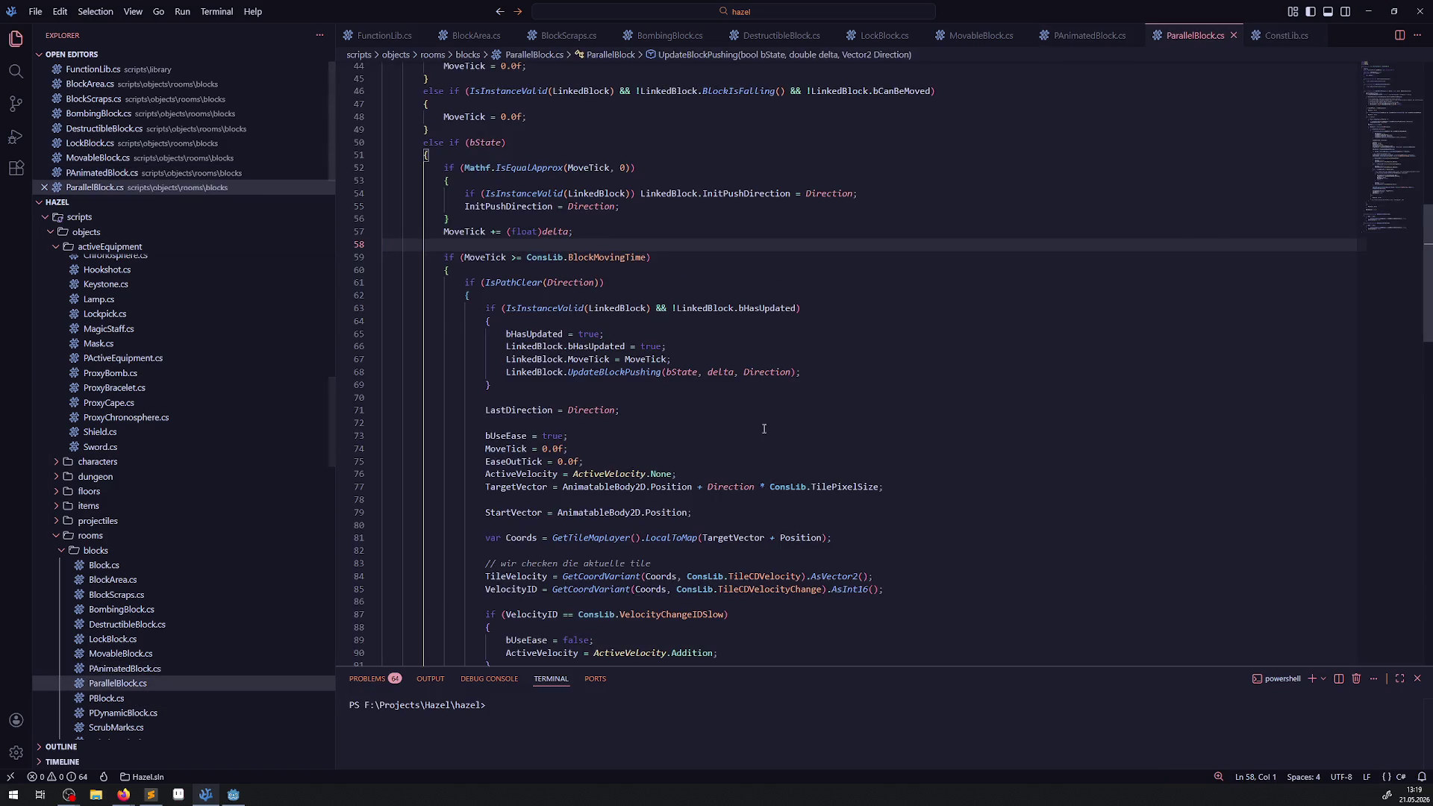
pyautogui.scroll(10, 693, 401)
pyautogui.scroll(-20, 693, 402)
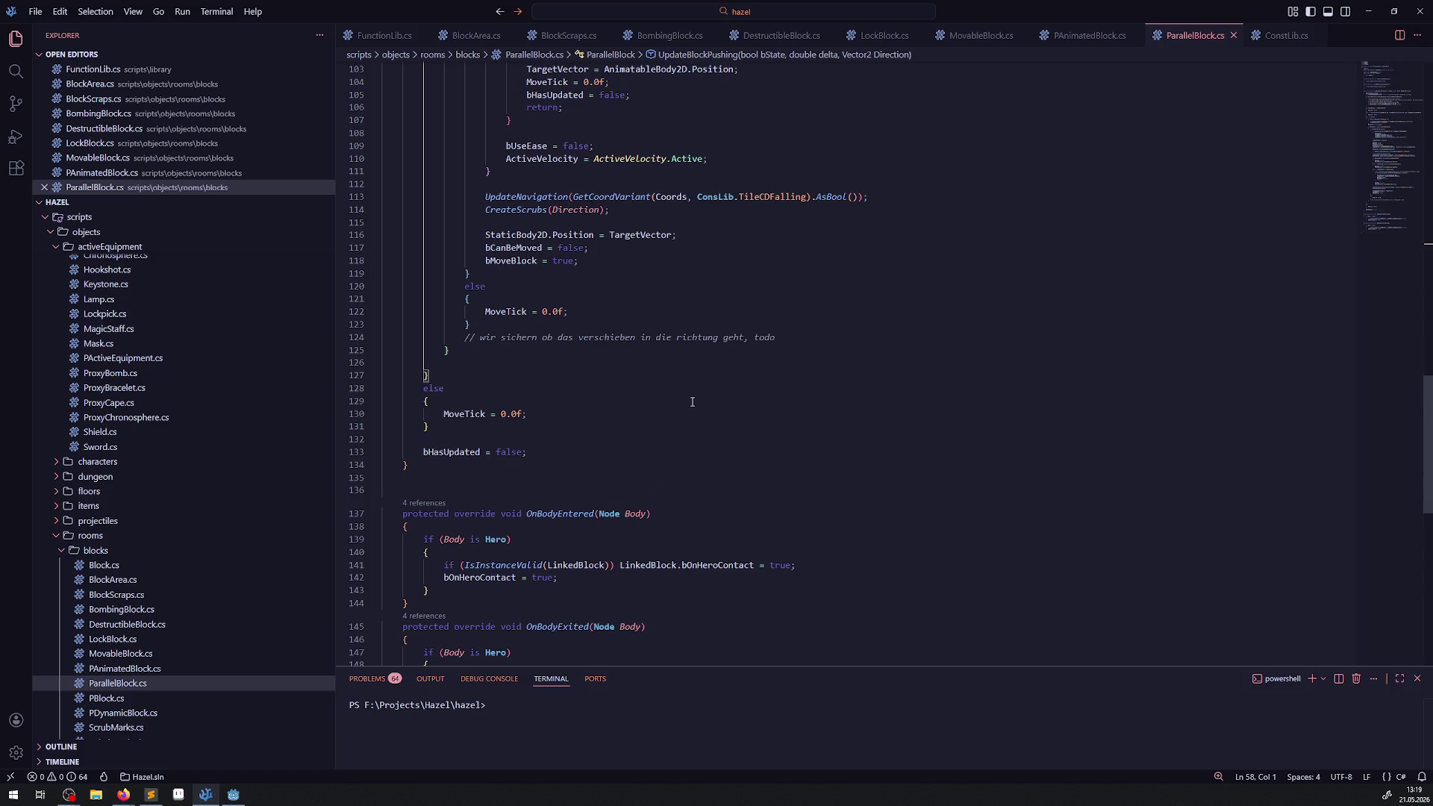
pyautogui.scroll(-7, 692, 401)
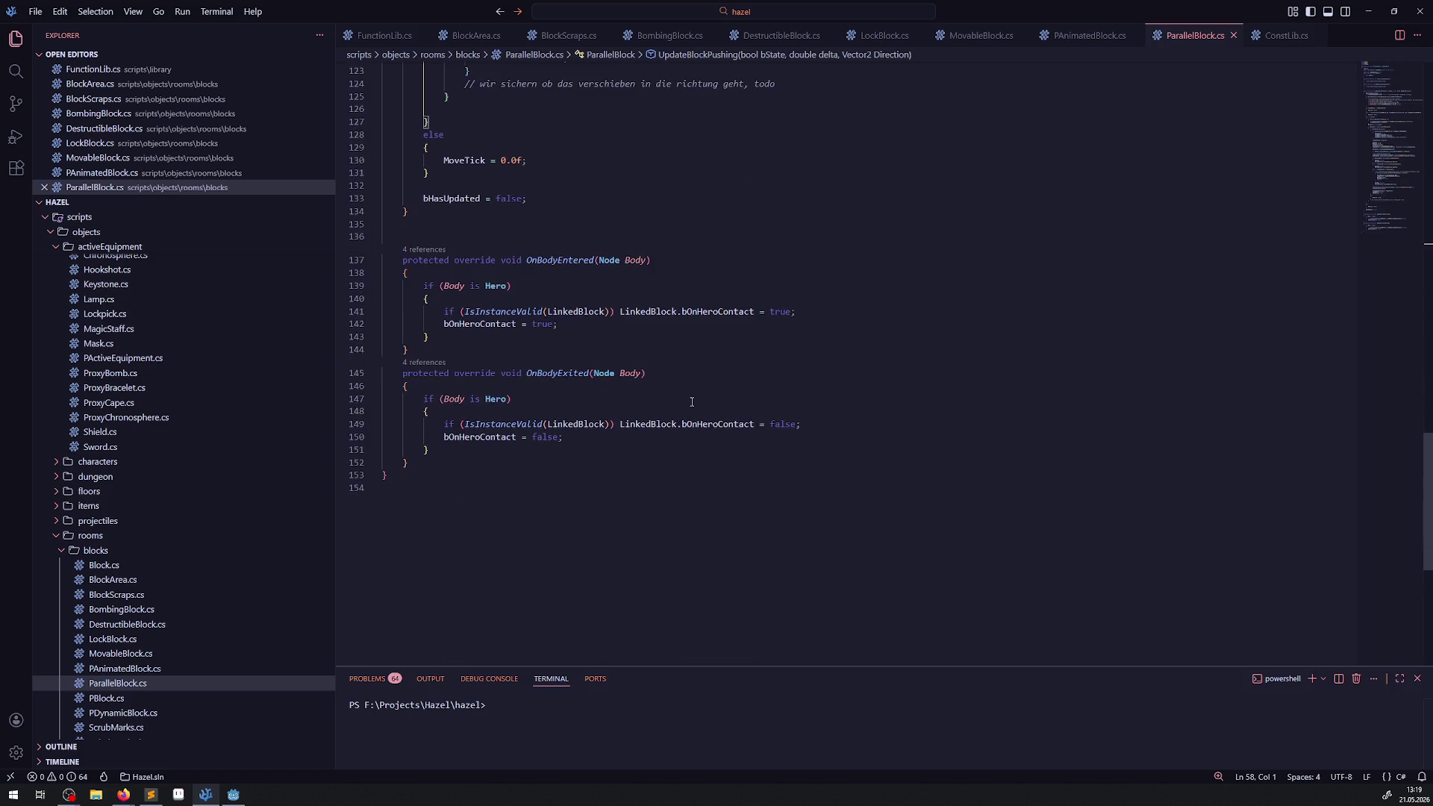
pyautogui.click(166, 701)
pyautogui.scroll(-10, 592, 446)
pyautogui.scroll(-9, 592, 447)
pyautogui.scroll(-2, 144, 622)
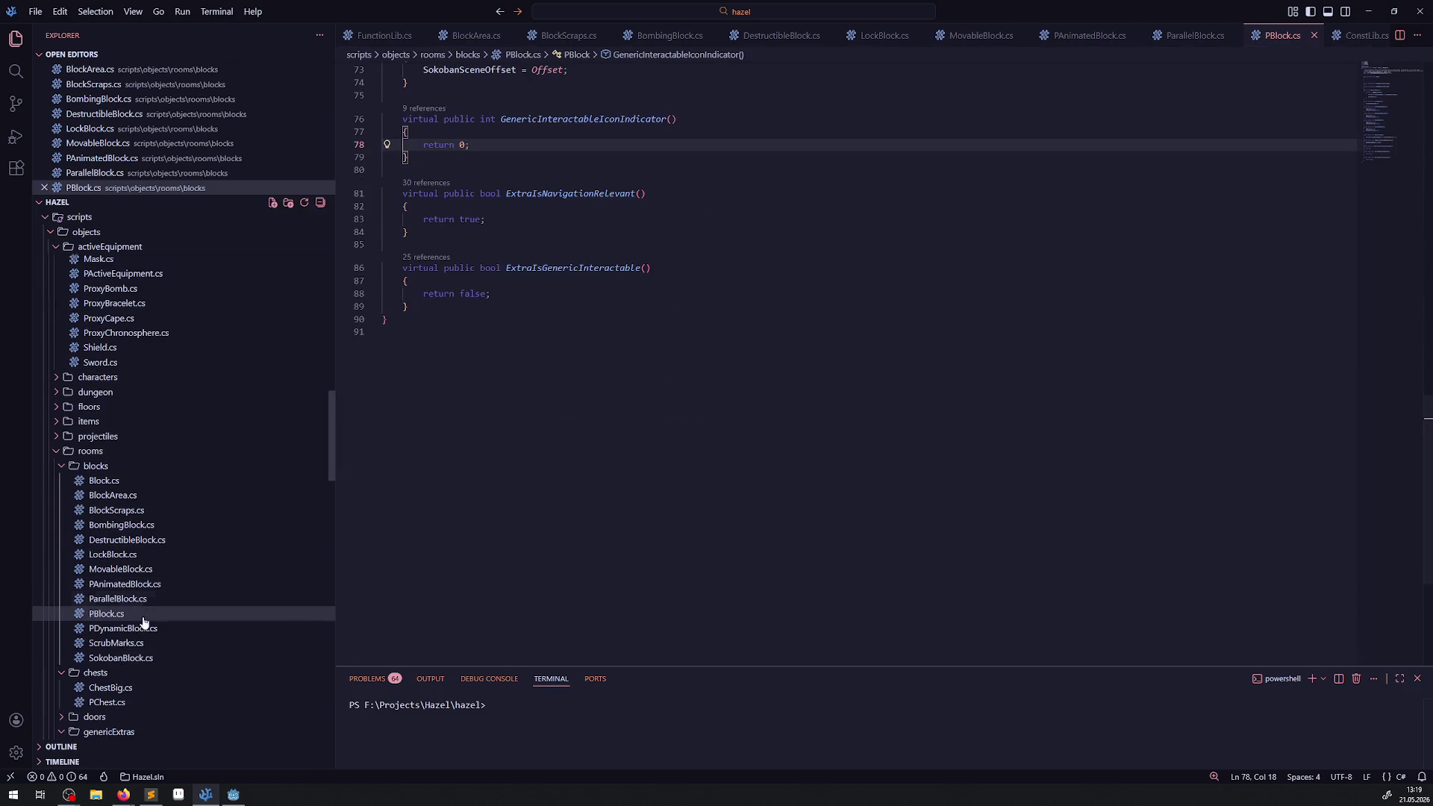
pyautogui.click(135, 628)
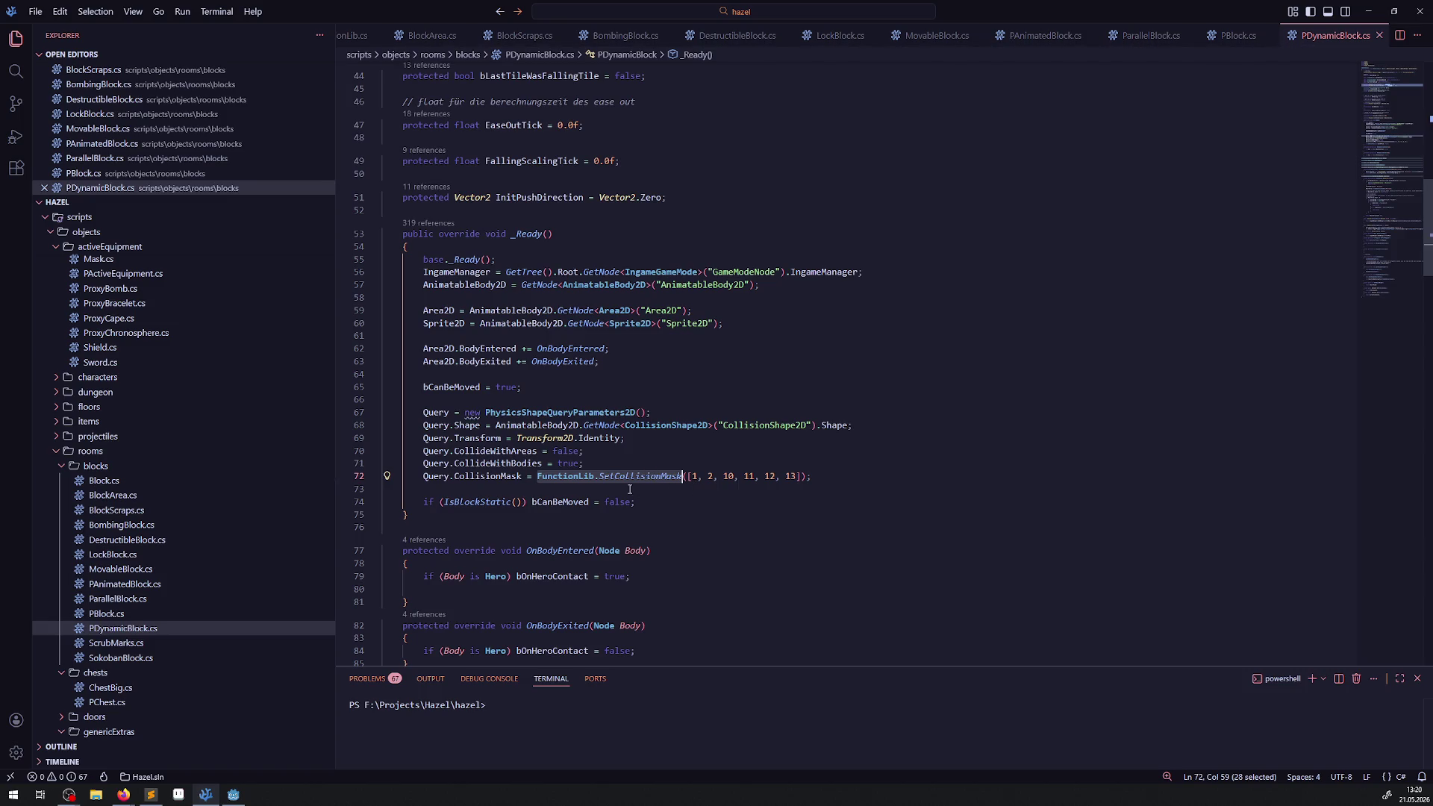
# - Copy the hardcoded [1, 2, 10, 11, 12, 13] list from PDynamicBlock.cs line 72 into a new line in ConstLib.cs
pyautogui.moveTo(596, 446)
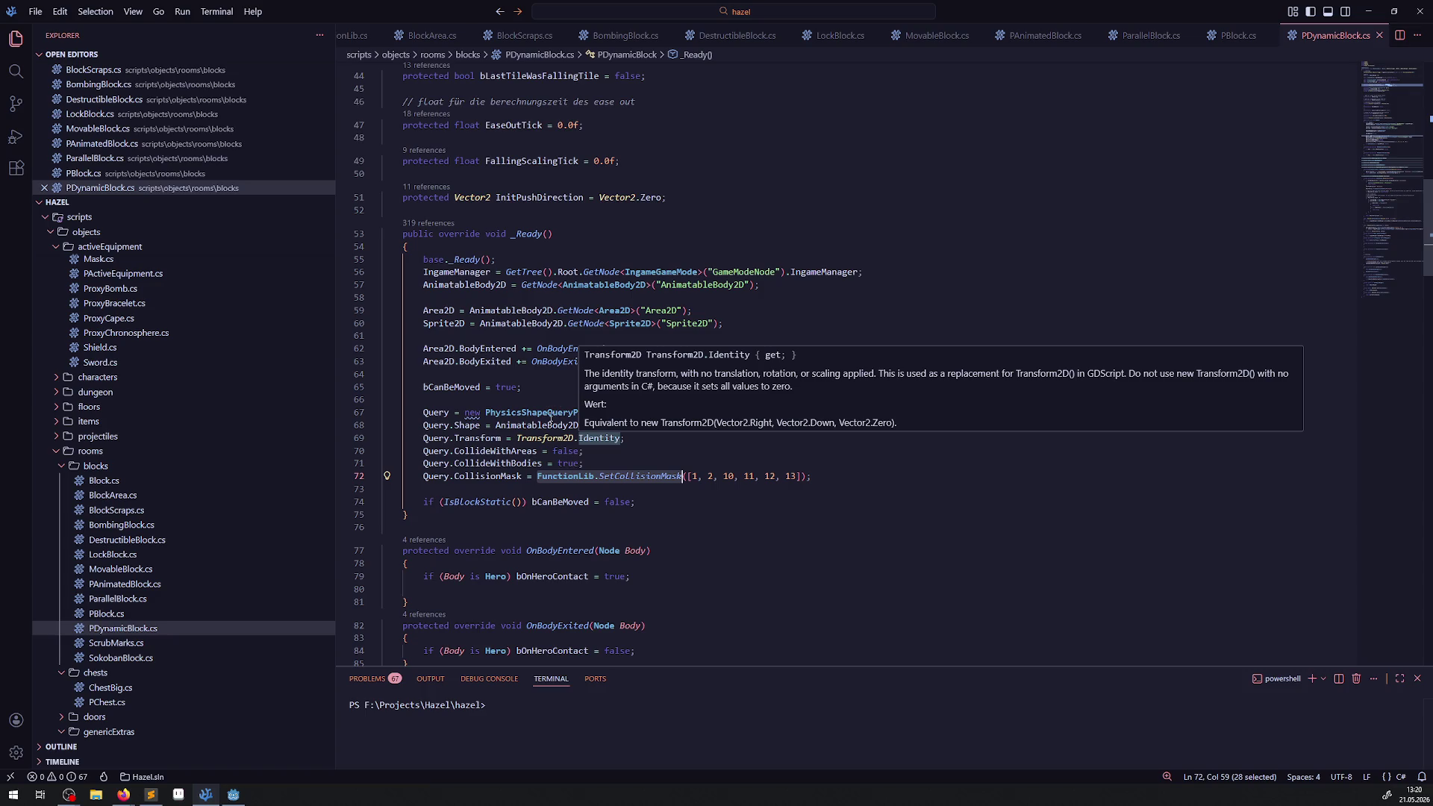
pyautogui.moveTo(687, 476); pyautogui.dragTo(797, 476)
pyautogui.click(773, 514)
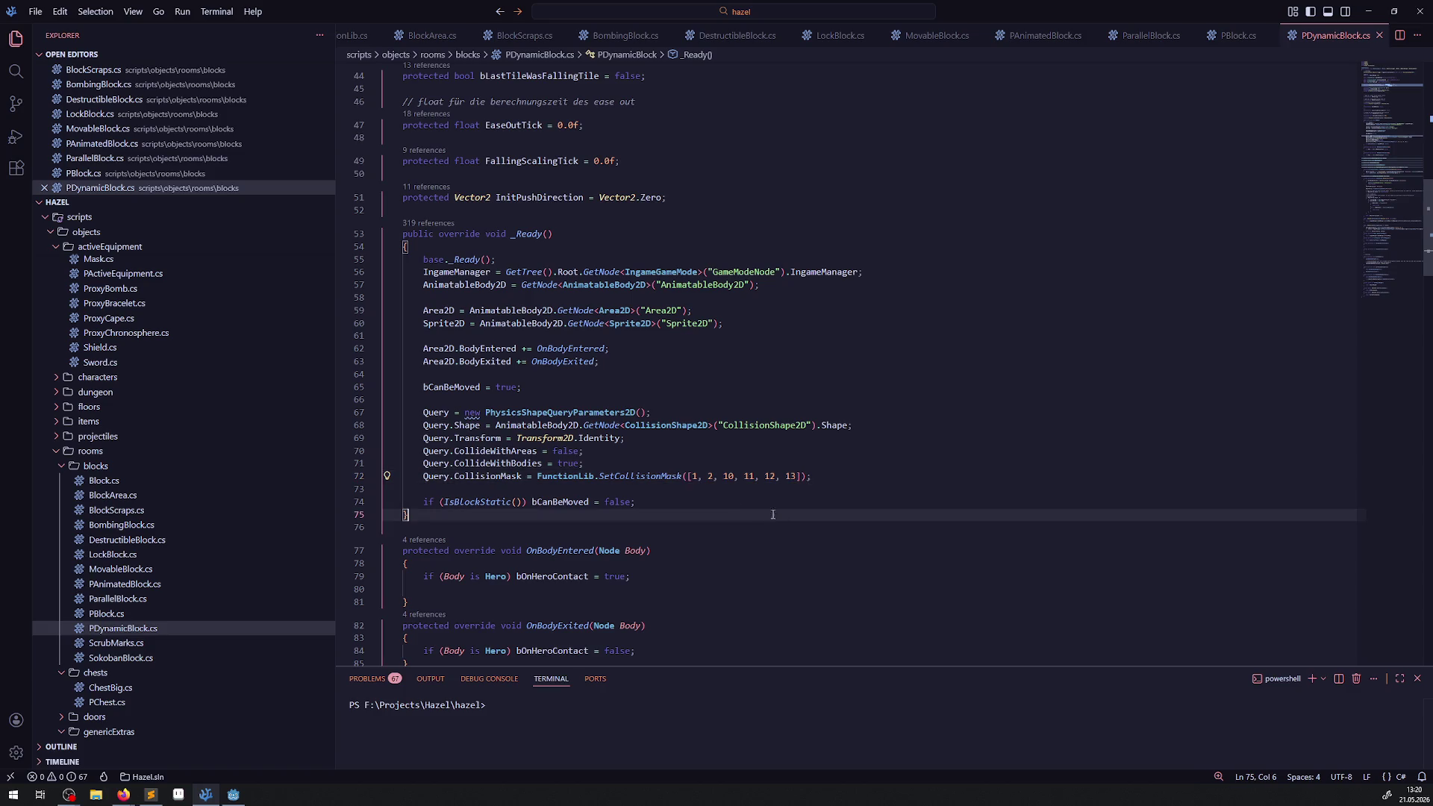
pyautogui.moveTo(687, 476); pyautogui.dragTo(802, 476)
pyautogui.hotkey('ctrl', 'c')
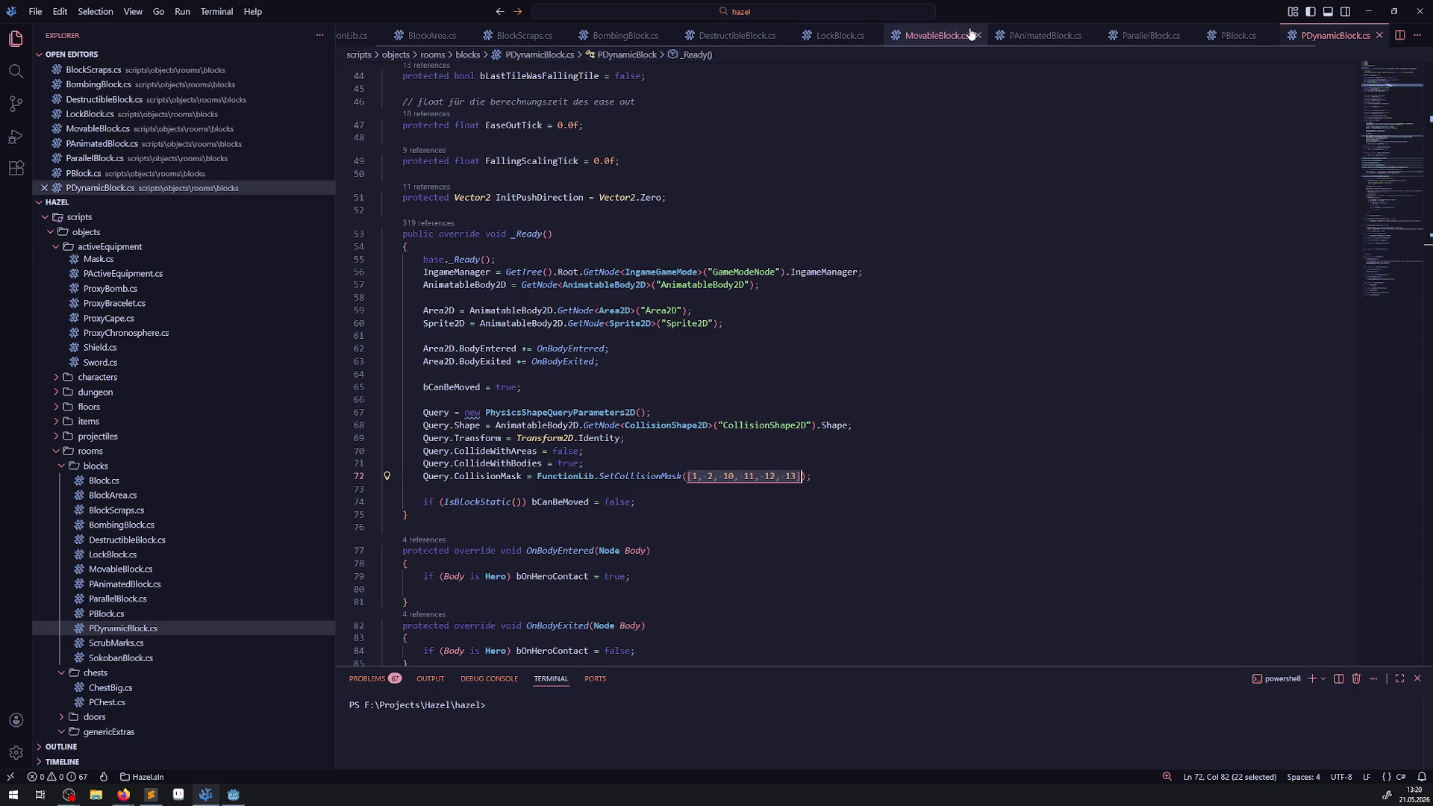
pyautogui.scroll(-2, 707, 38)
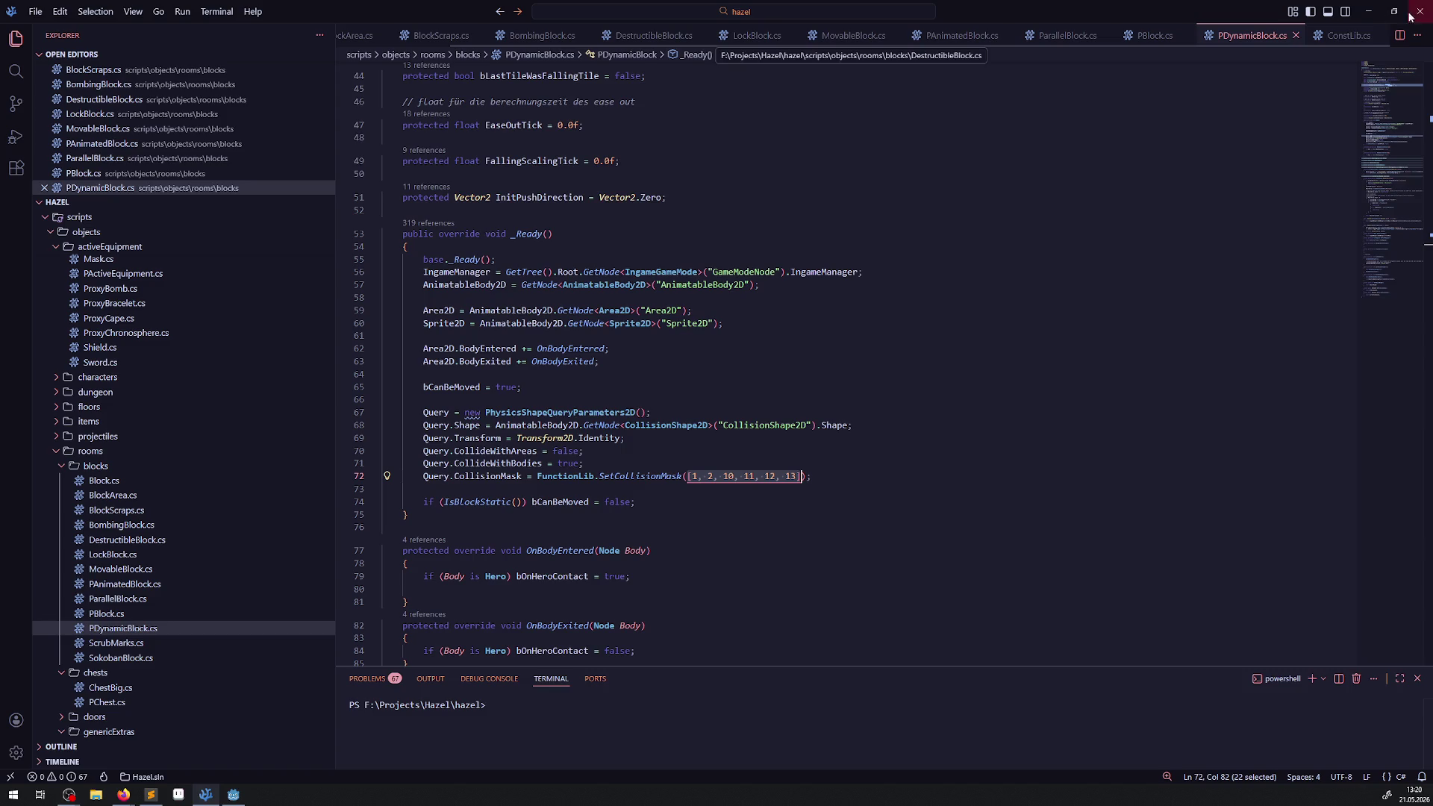
pyautogui.click(1349, 35)
pyautogui.hotkey('ctrl', 'shift', 'Return')
pyautogui.hotkey('ctrl', 'shift', 'Return')
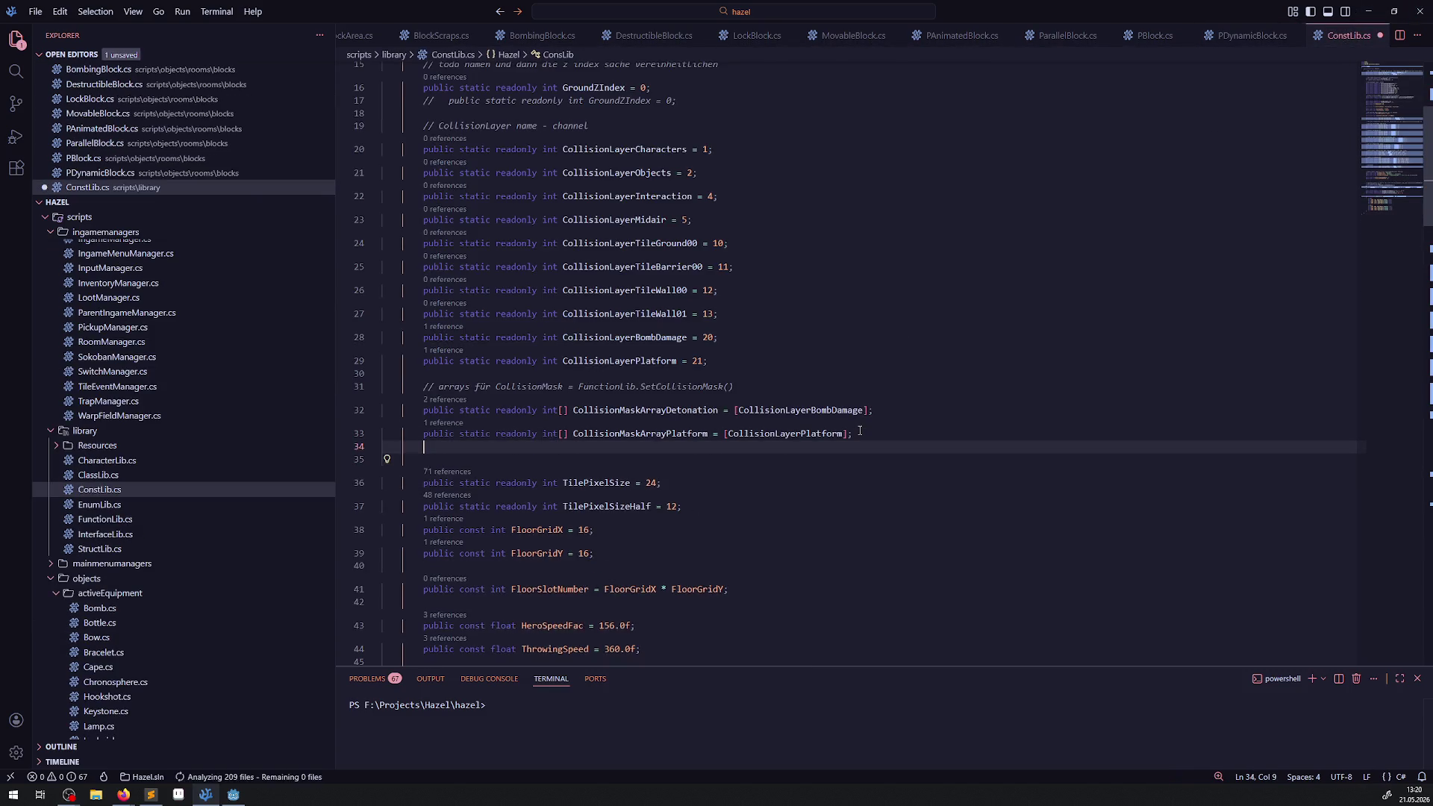
# - Paste the number list, then duplicate the Platform mask array as an empty CollisionMaskArrayBlockPath
pyautogui.hotkey('ctrl', 'v')
pyautogui.click(814, 435)
pyautogui.hotkey('shift', 'alt', 'Down')
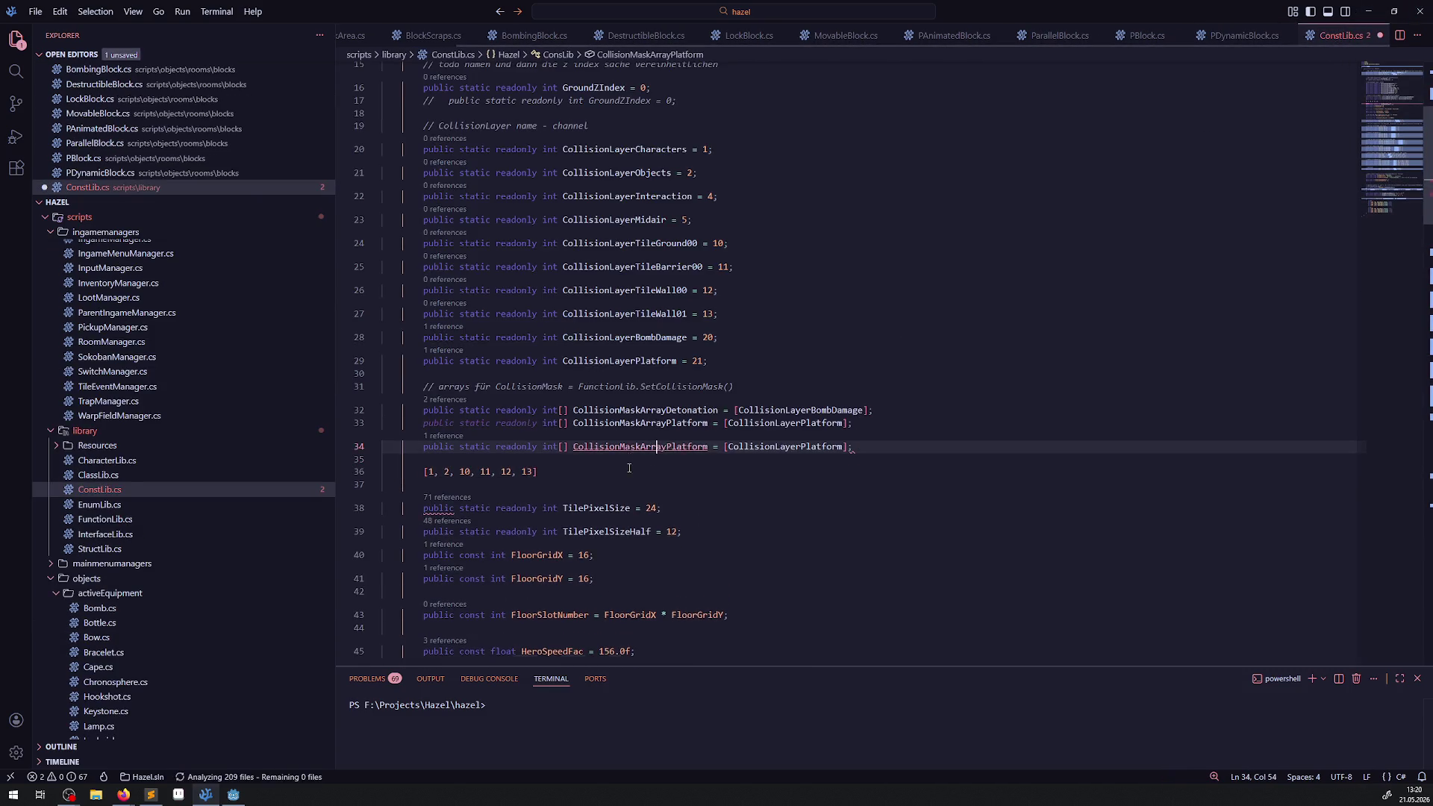
pyautogui.press('Down')
pyautogui.click(707, 456)
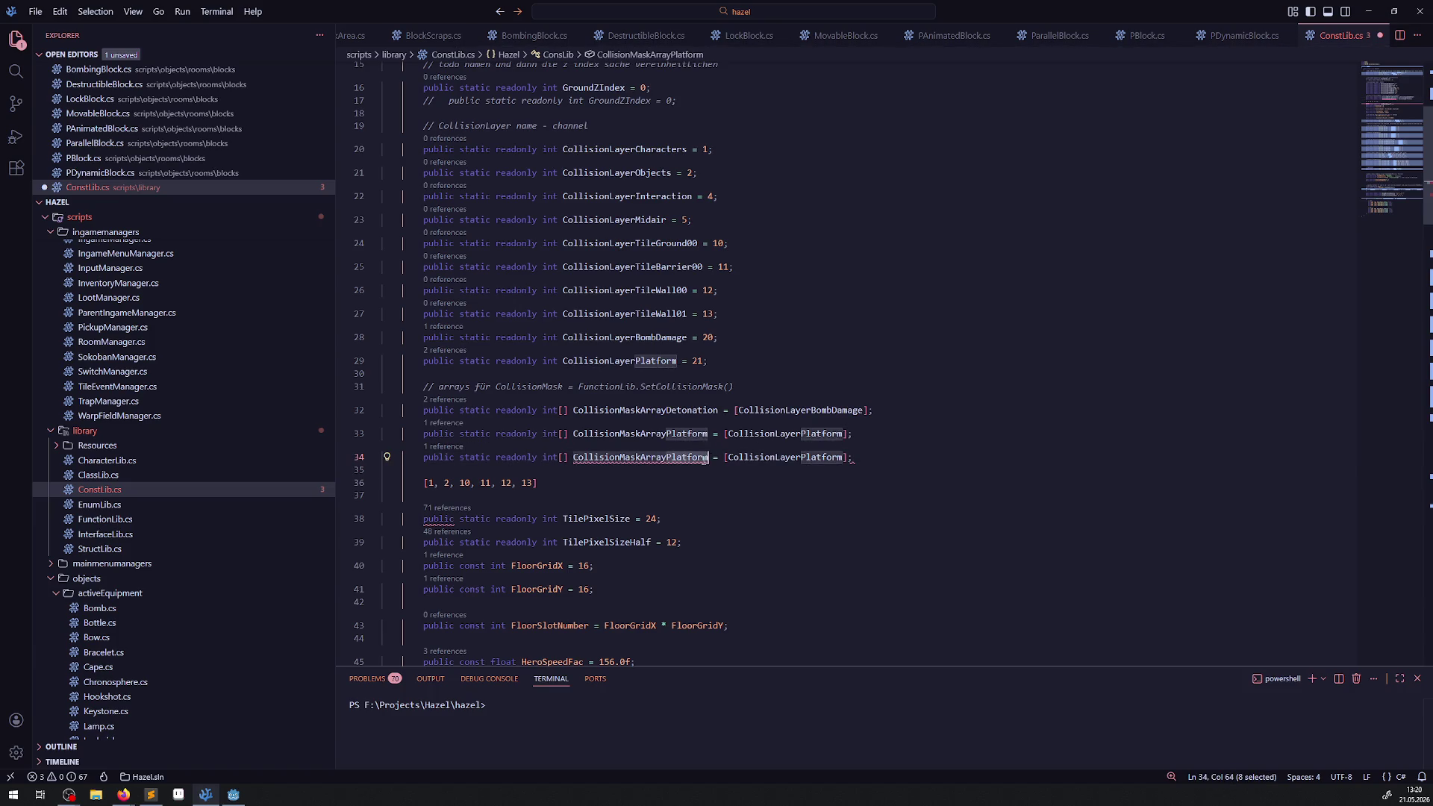
pyautogui.press('BackSpace')
pyautogui.press('BackSpace')
pyautogui.press('BackSpace')
pyautogui.write('BlockPath')
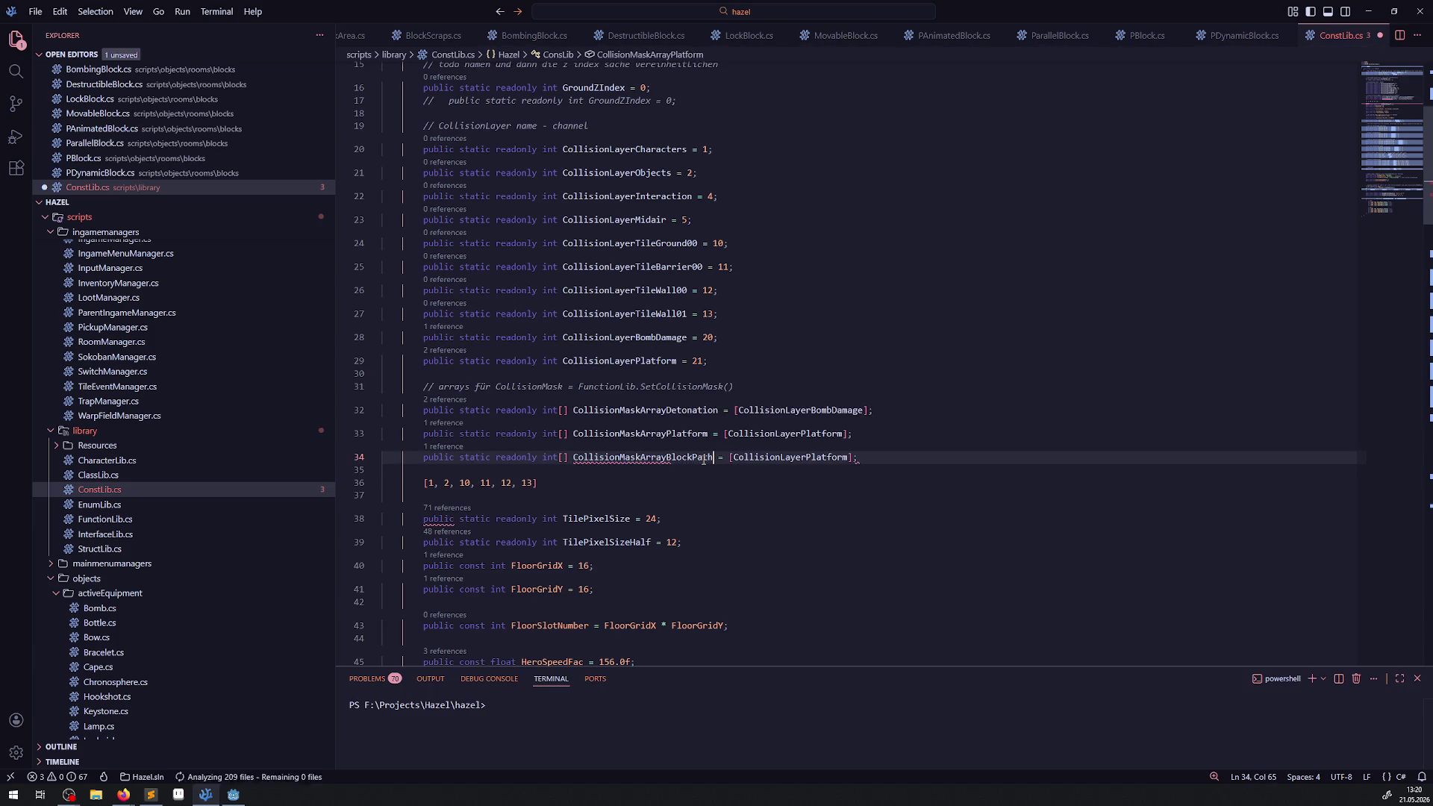
pyautogui.doubleClick(765, 457)
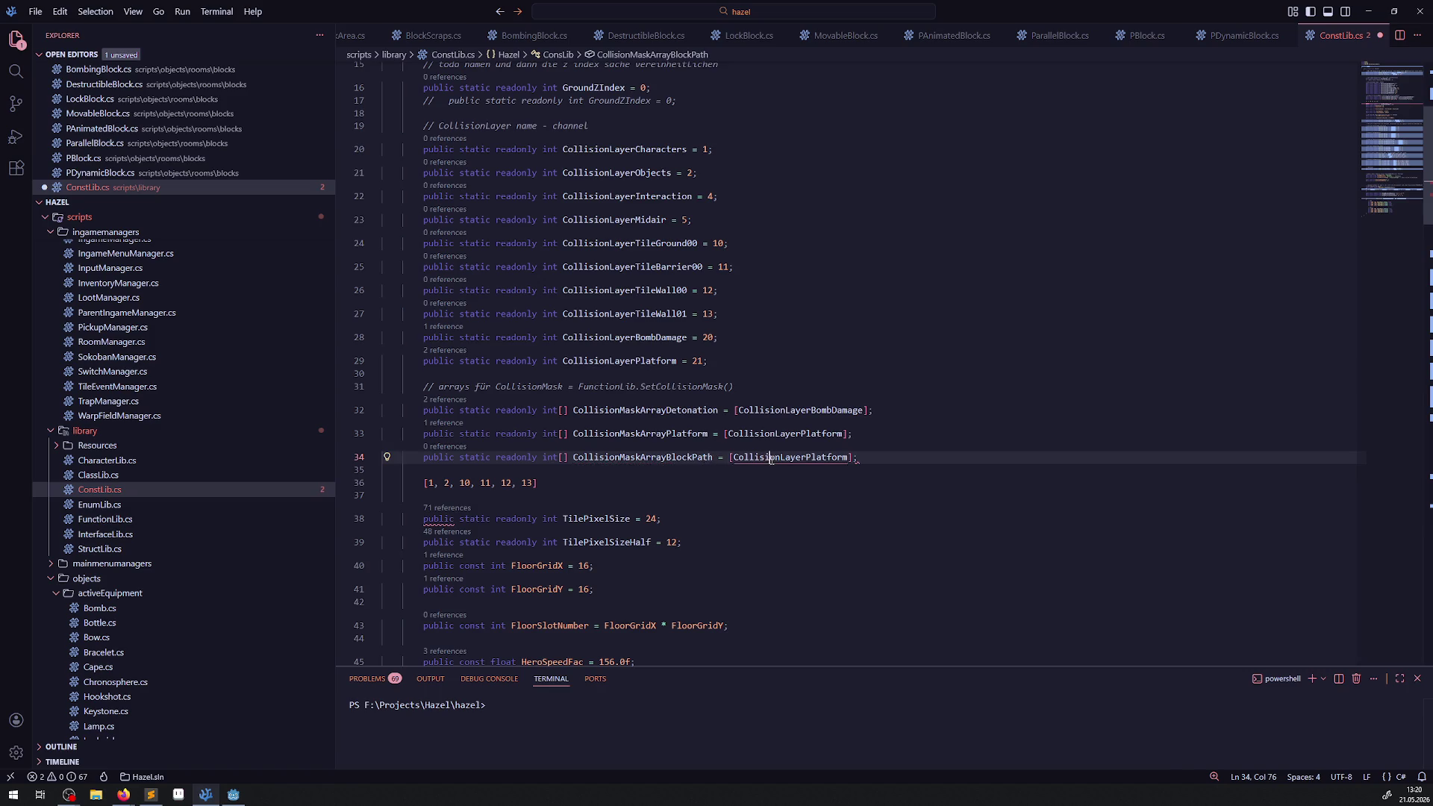
pyautogui.press('BackSpace')
# - Add CollisionLayerCharacters and CollisionLayerObjects to the BlockPath array
pyautogui.doubleClick(657, 149)
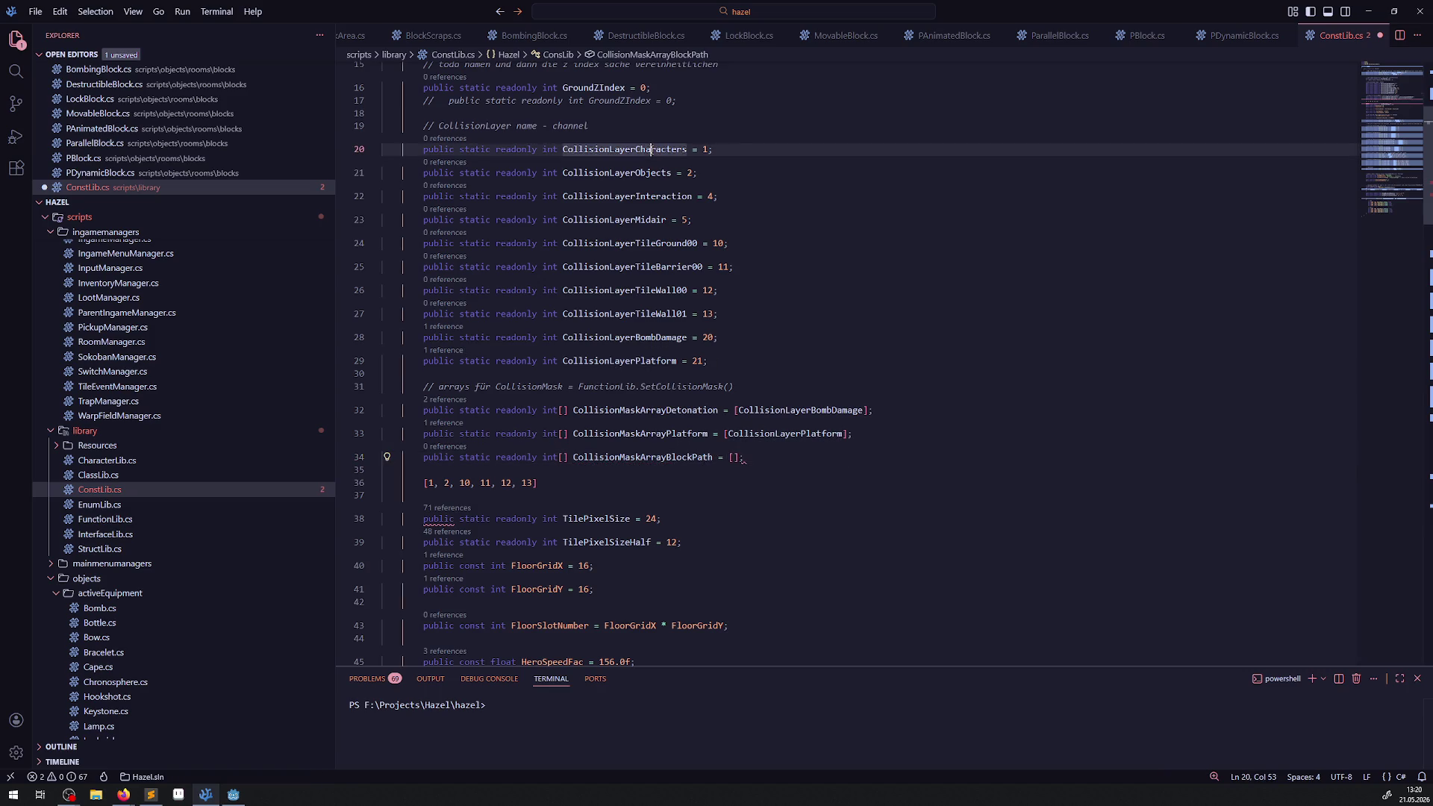
pyautogui.hotkey('ctrl', 'c')
pyautogui.click(733, 456)
pyautogui.hotkey('ctrl', 'v')
pyautogui.write(',')
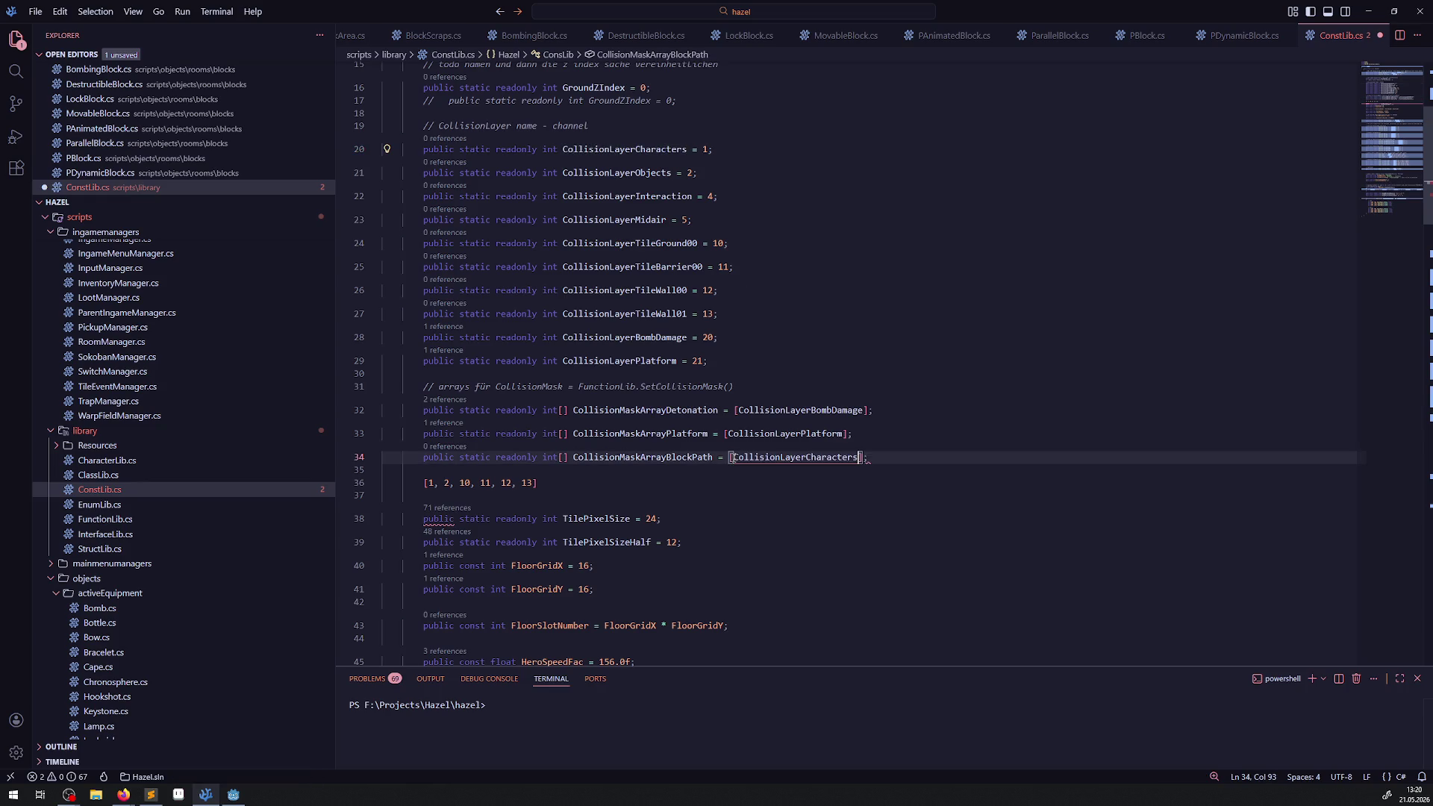
pyautogui.click(632, 173)
pyautogui.doubleClick(633, 173)
pyautogui.hotkey('ctrl', 'c')
pyautogui.click(862, 457)
pyautogui.hotkey('ctrl', 'v')
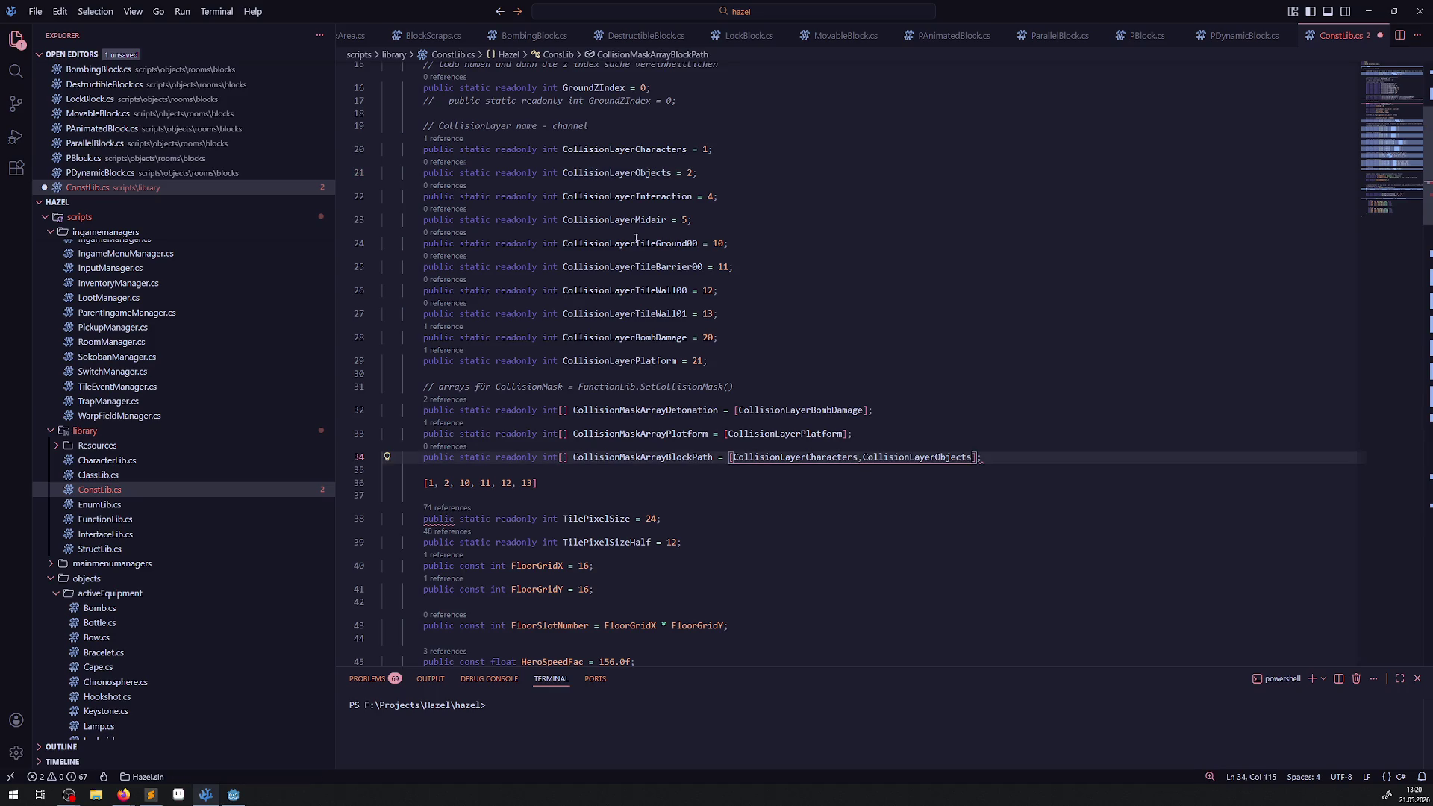
# - Append CollisionLayerTileGround00 and CollisionLayerTileBarrier00 to the BlockPath array
pyautogui.doubleClick(629, 243)
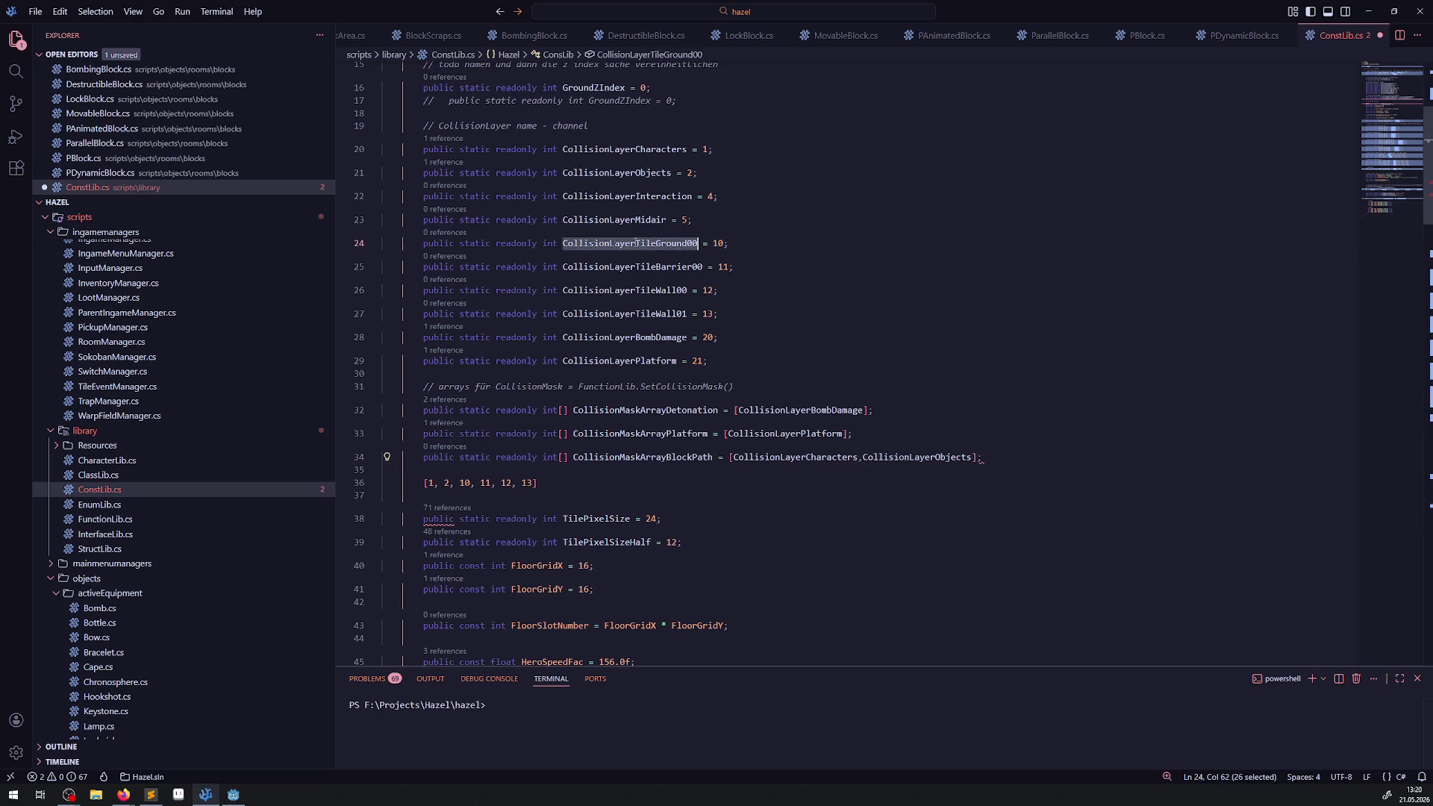
pyautogui.click(977, 458)
pyautogui.write(',')
pyautogui.hotkey('ctrl', 'v')
pyautogui.hotkey('ctrl', 's')
pyautogui.doubleClick(648, 266)
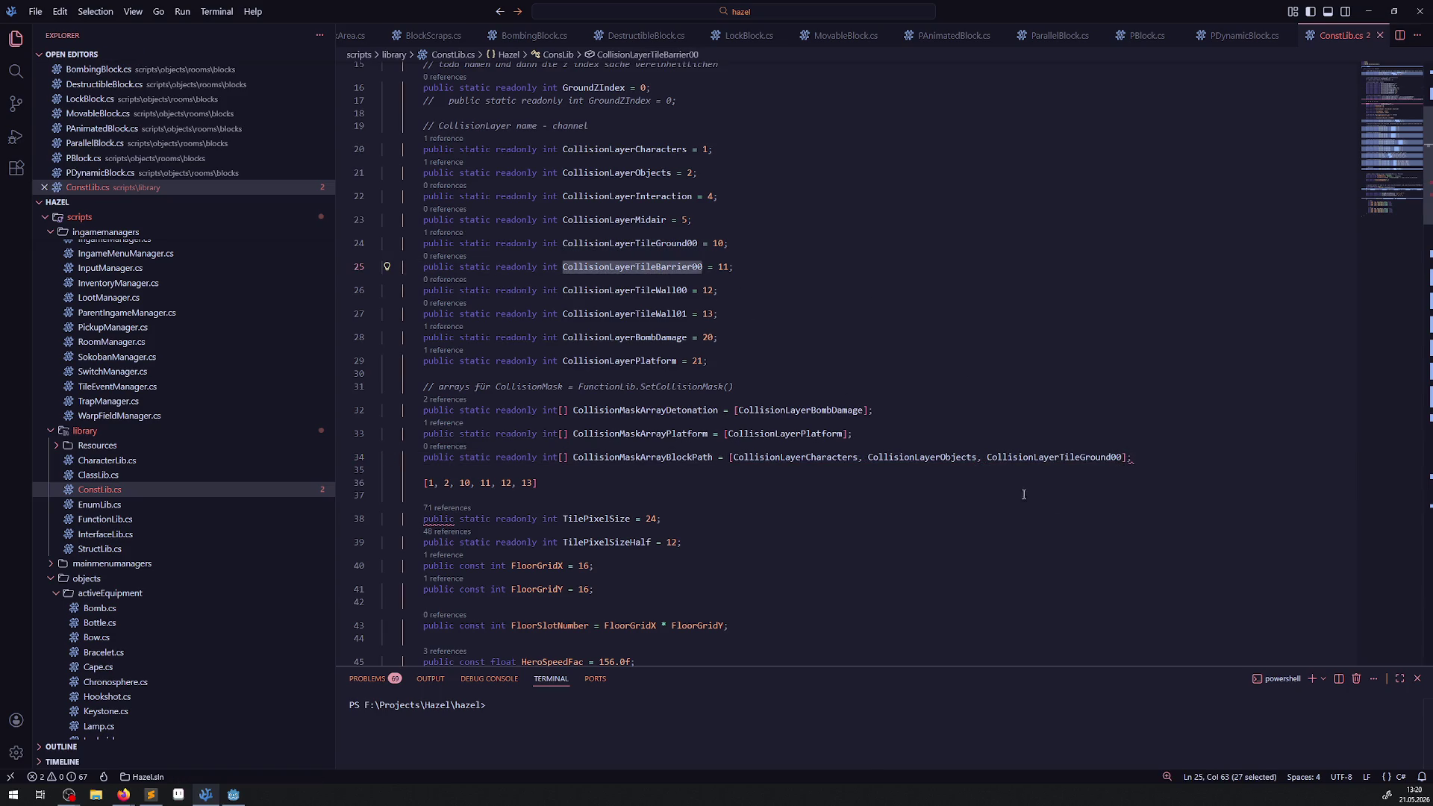
pyautogui.hotkey('ctrl', 'c')
pyautogui.click(1125, 458)
pyautogui.write(',')
pyautogui.hotkey('ctrl', 'v')
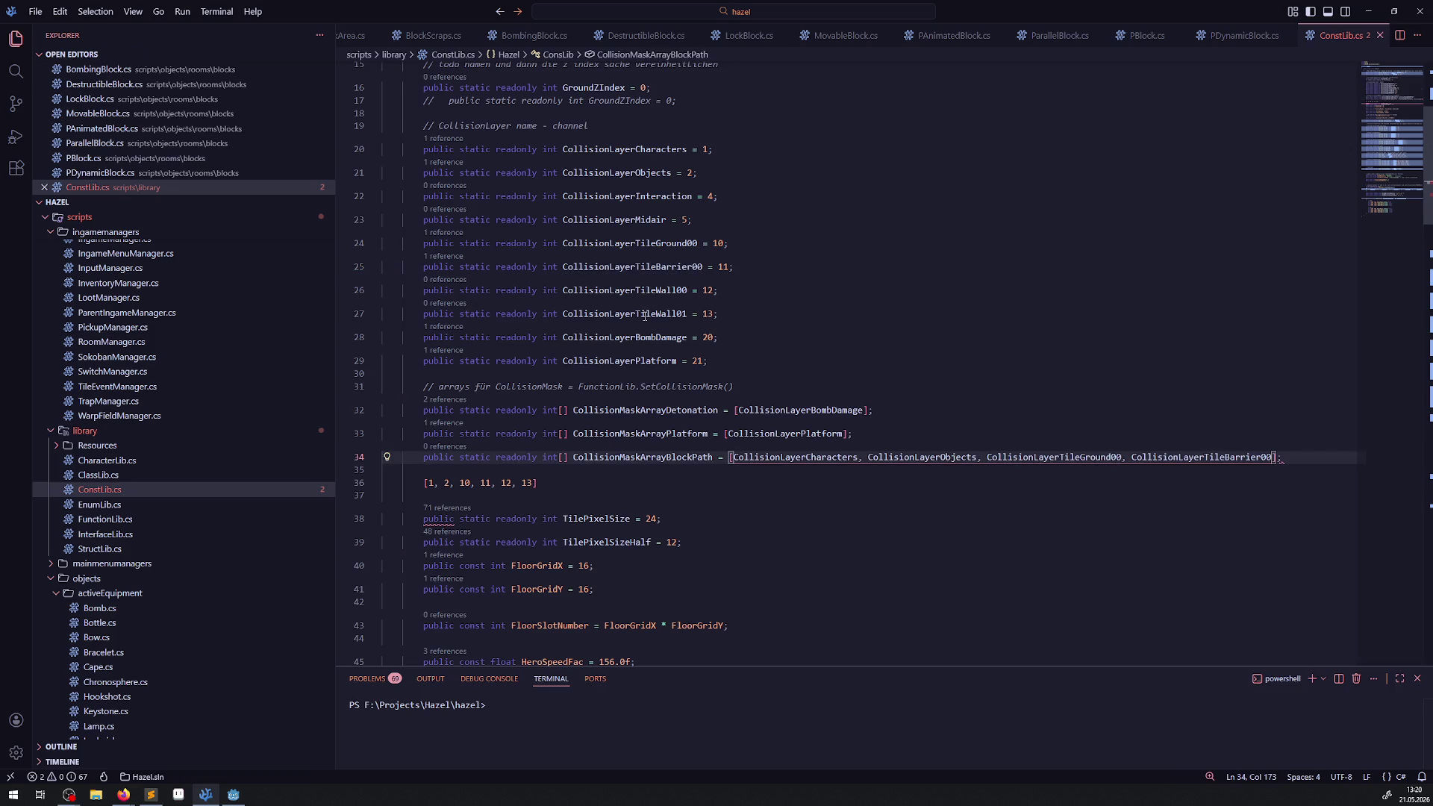
# - Append CollisionLayerTileWall00 and CollisionLayerTileWall01 to the BlockPath array and save
pyautogui.doubleClick(604, 290)
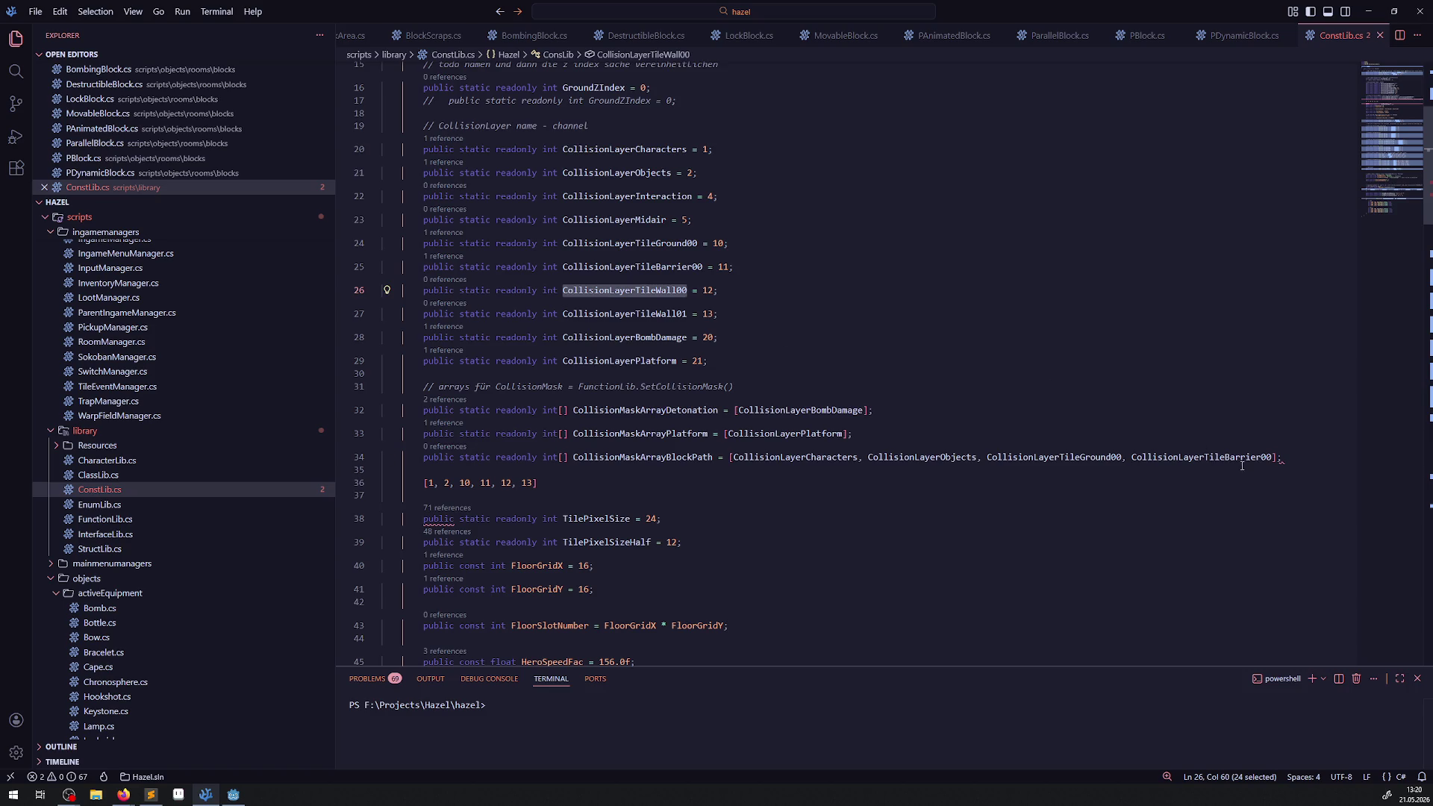
pyautogui.hotkey('ctrl', 'c')
pyautogui.click(1274, 457)
pyautogui.write(',')
pyautogui.hotkey('ctrl', 'v')
pyautogui.press('Return')
pyautogui.hotkey('ctrl', 'v')
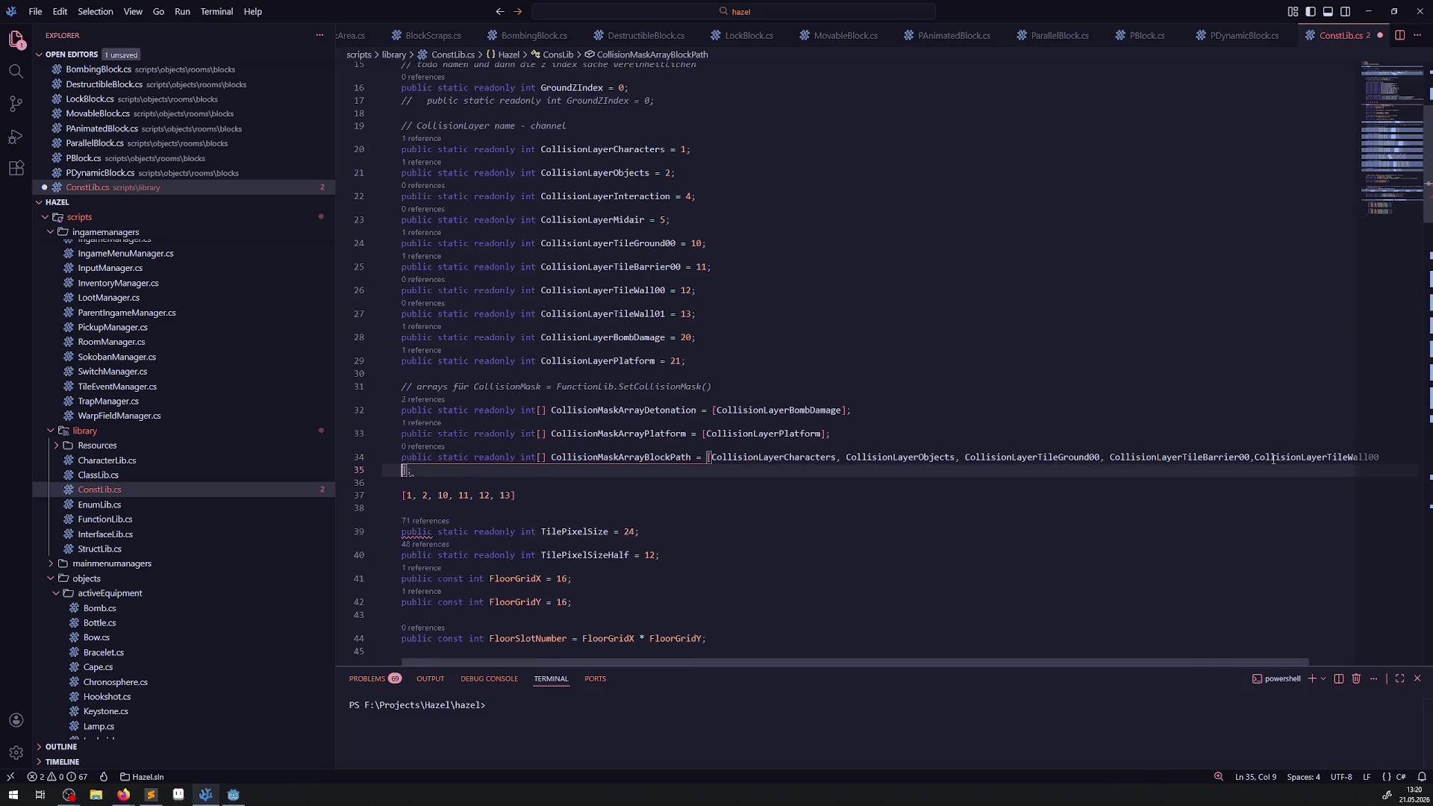
pyautogui.press('BackSpace')
pyautogui.write('1')
pyautogui.hotkey('ctrl', 's')
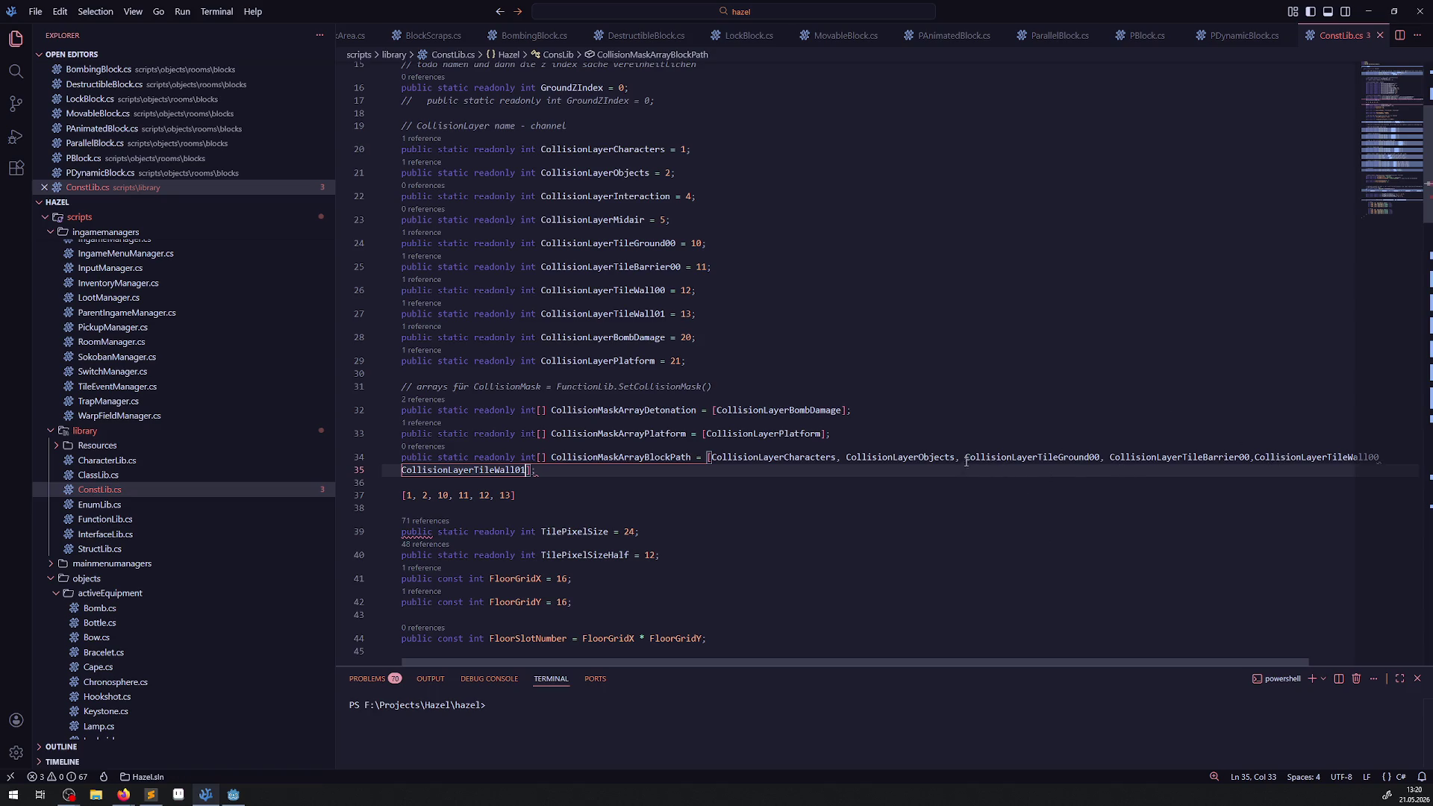
# - Wrap the long BlockPath array onto two lines, tidy the wall entries, and save
pyautogui.click(1110, 459)
pyautogui.press('Return')
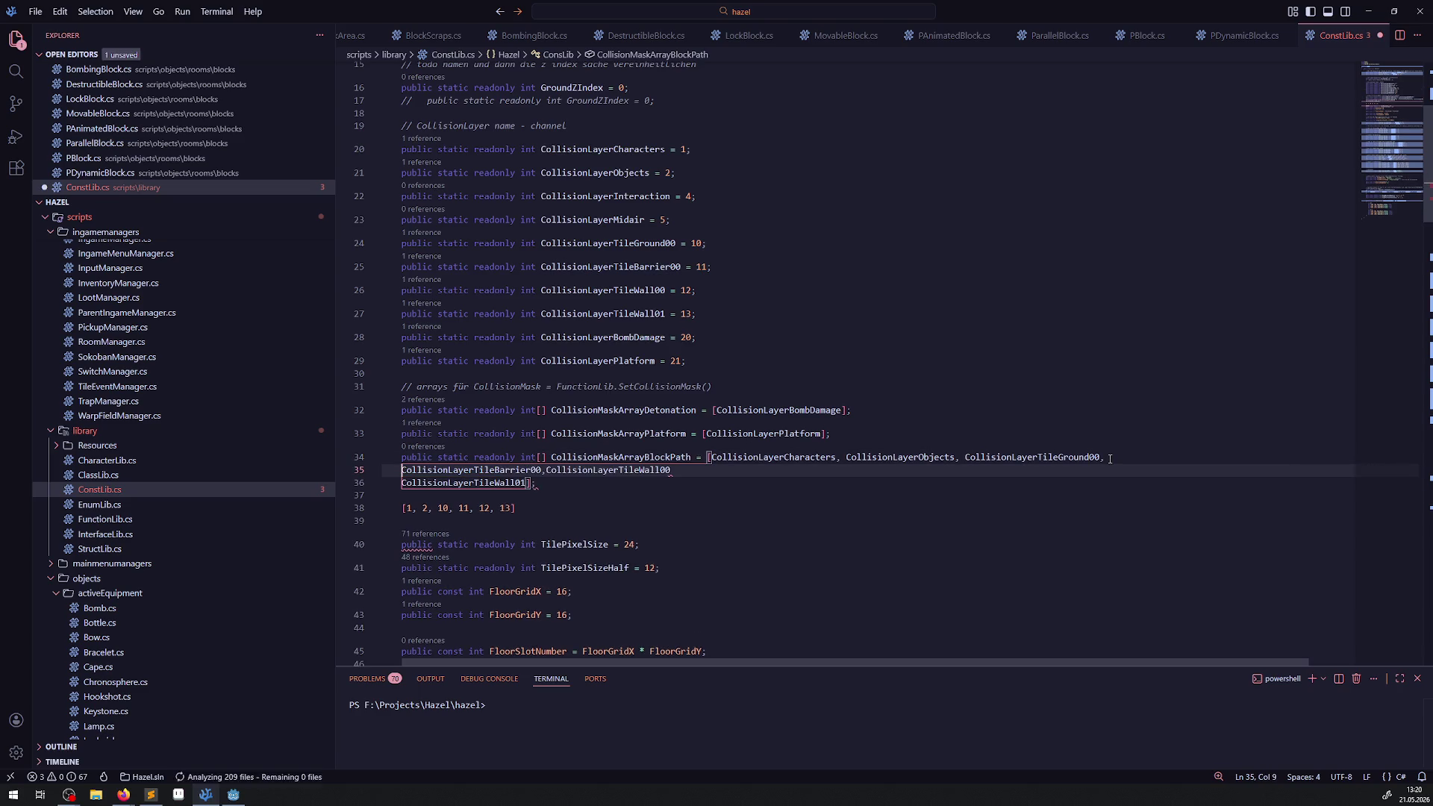
pyautogui.press('End')
pyautogui.press('Delete')
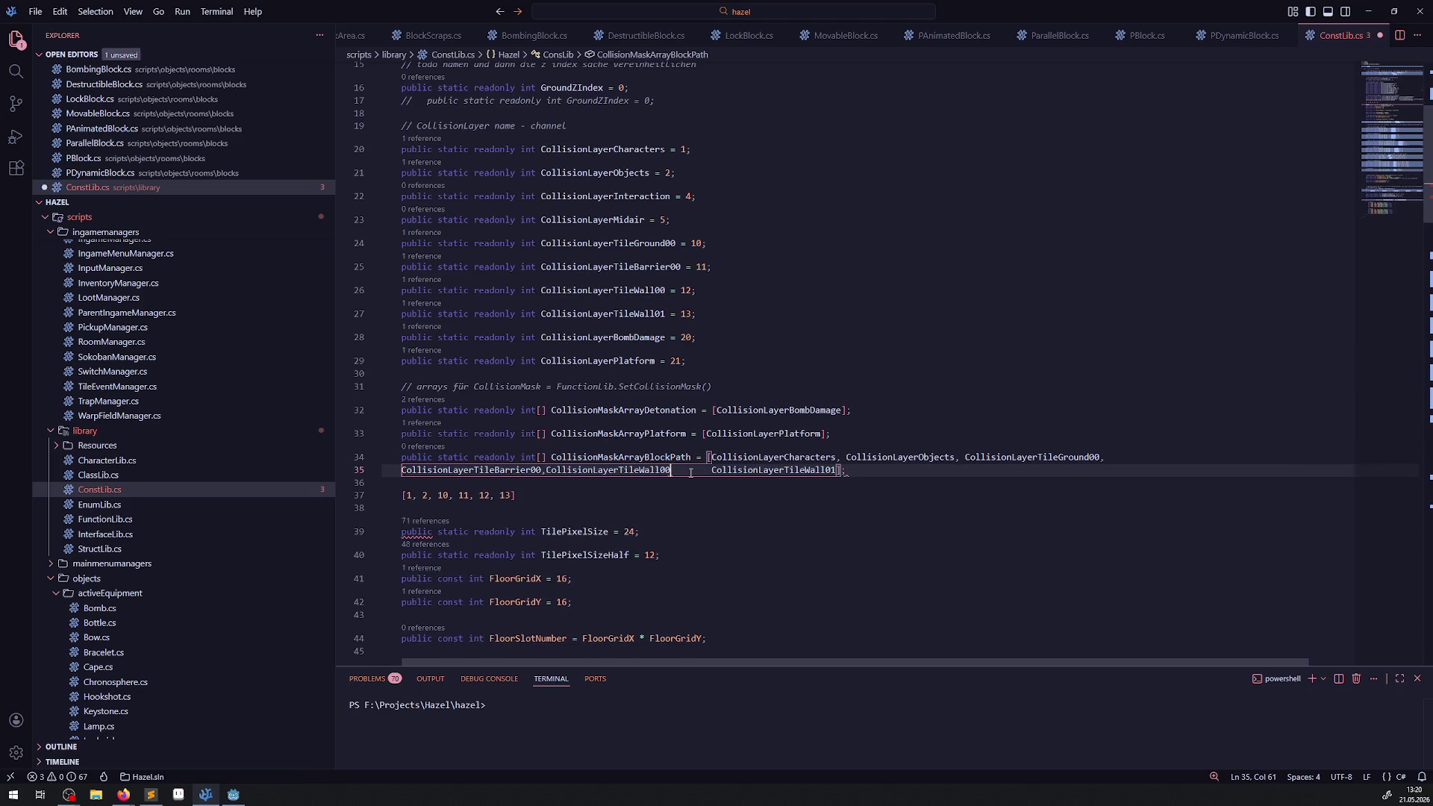
pyautogui.press('Delete')
pyautogui.press('Delete')
pyautogui.press('Delete')
pyautogui.write(',')
pyautogui.hotkey('ctrl', 's')
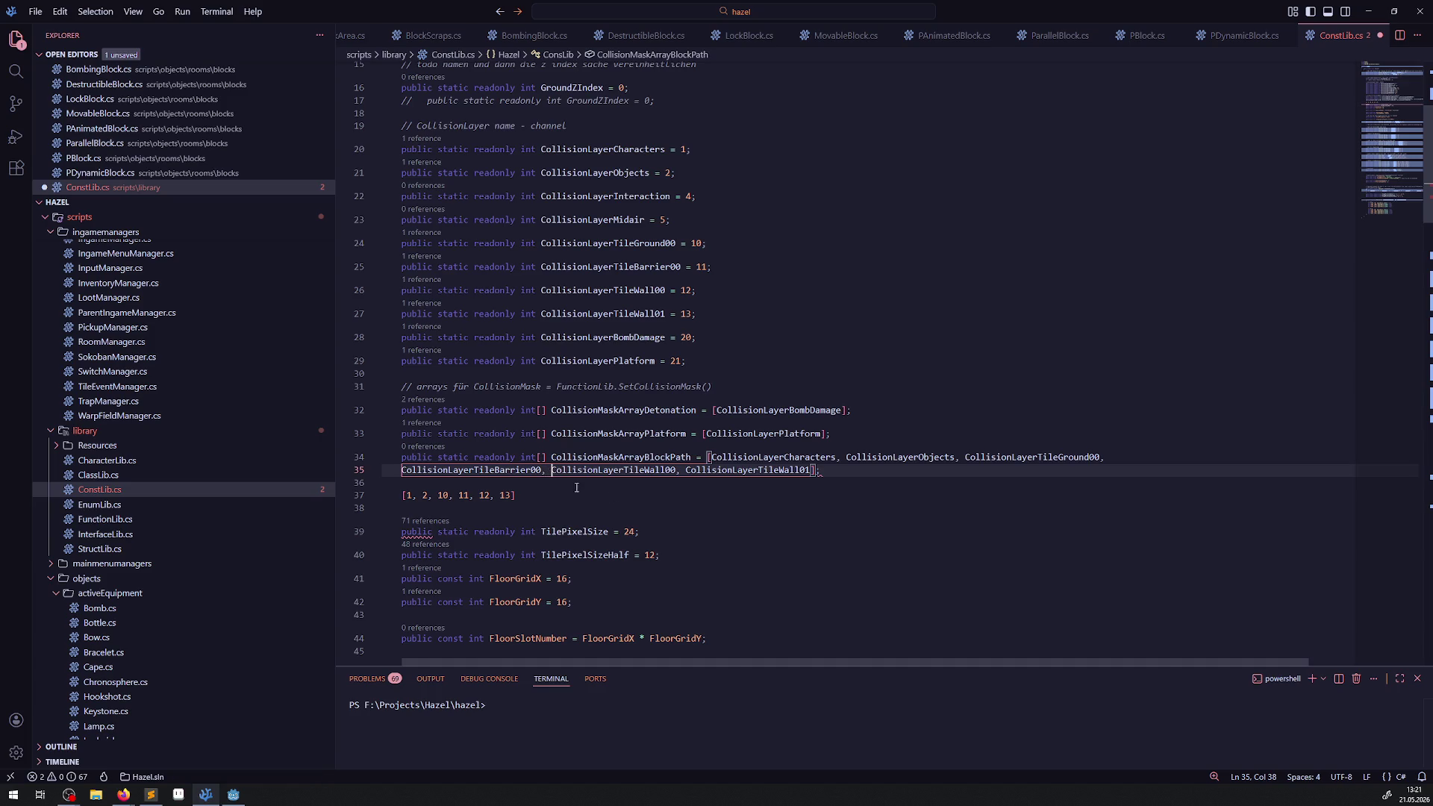
# - Delete the leftover [1, 2, 10, 11, 12, 13] line and blank lines, then save ConstLib.cs
pyautogui.click(799, 497)
pyautogui.moveTo(819, 474)
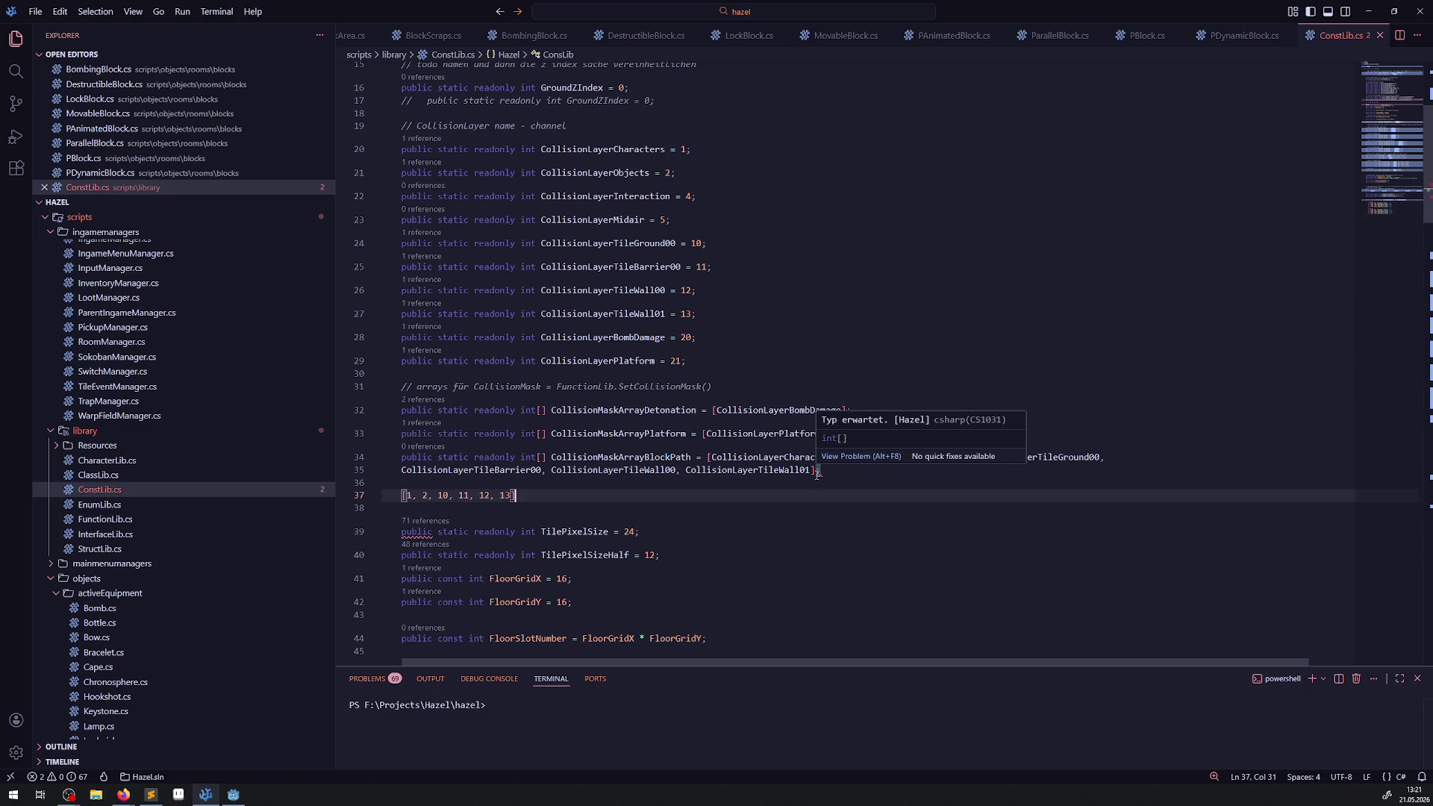
pyautogui.moveTo(396, 497); pyautogui.dragTo(550, 495)
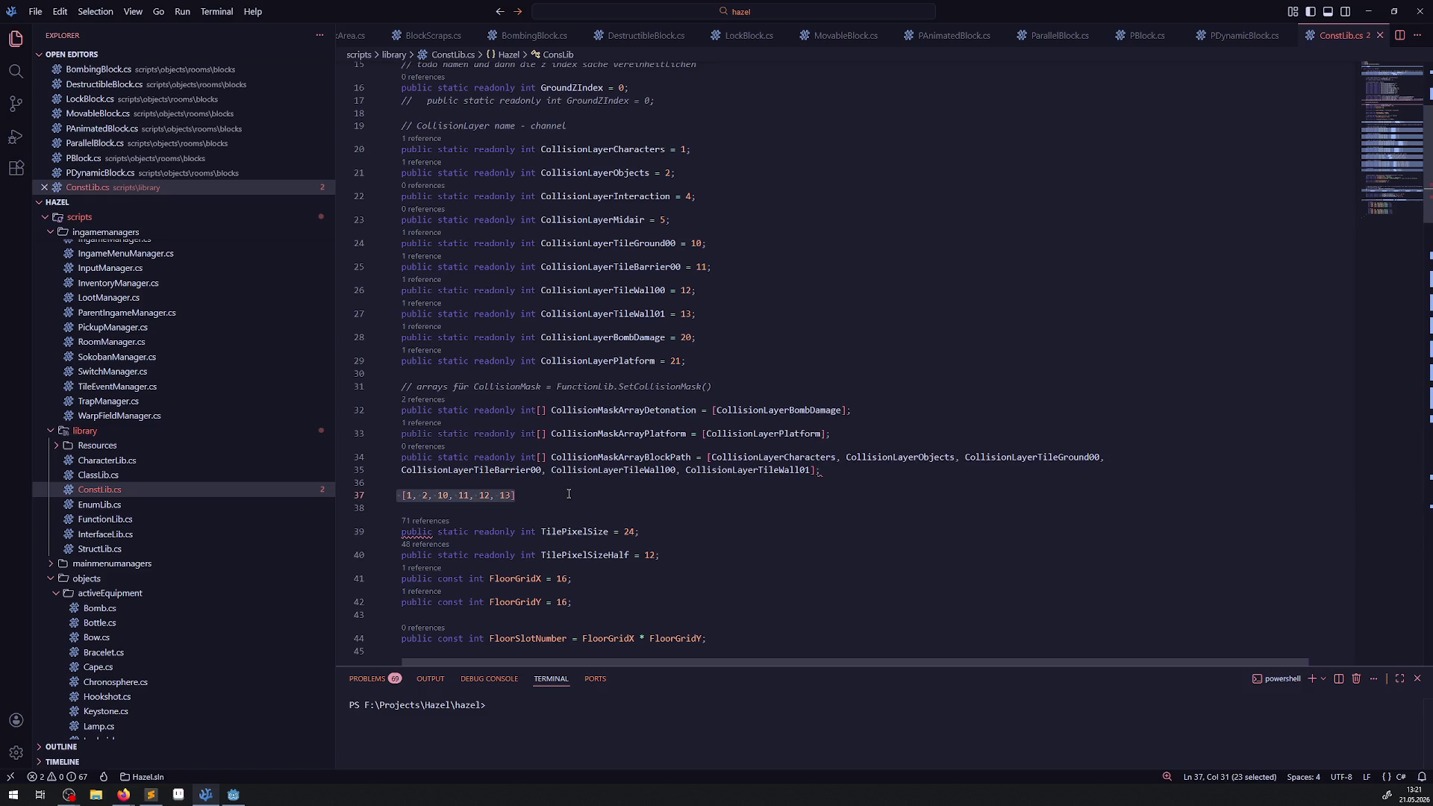
pyautogui.press('BackSpace')
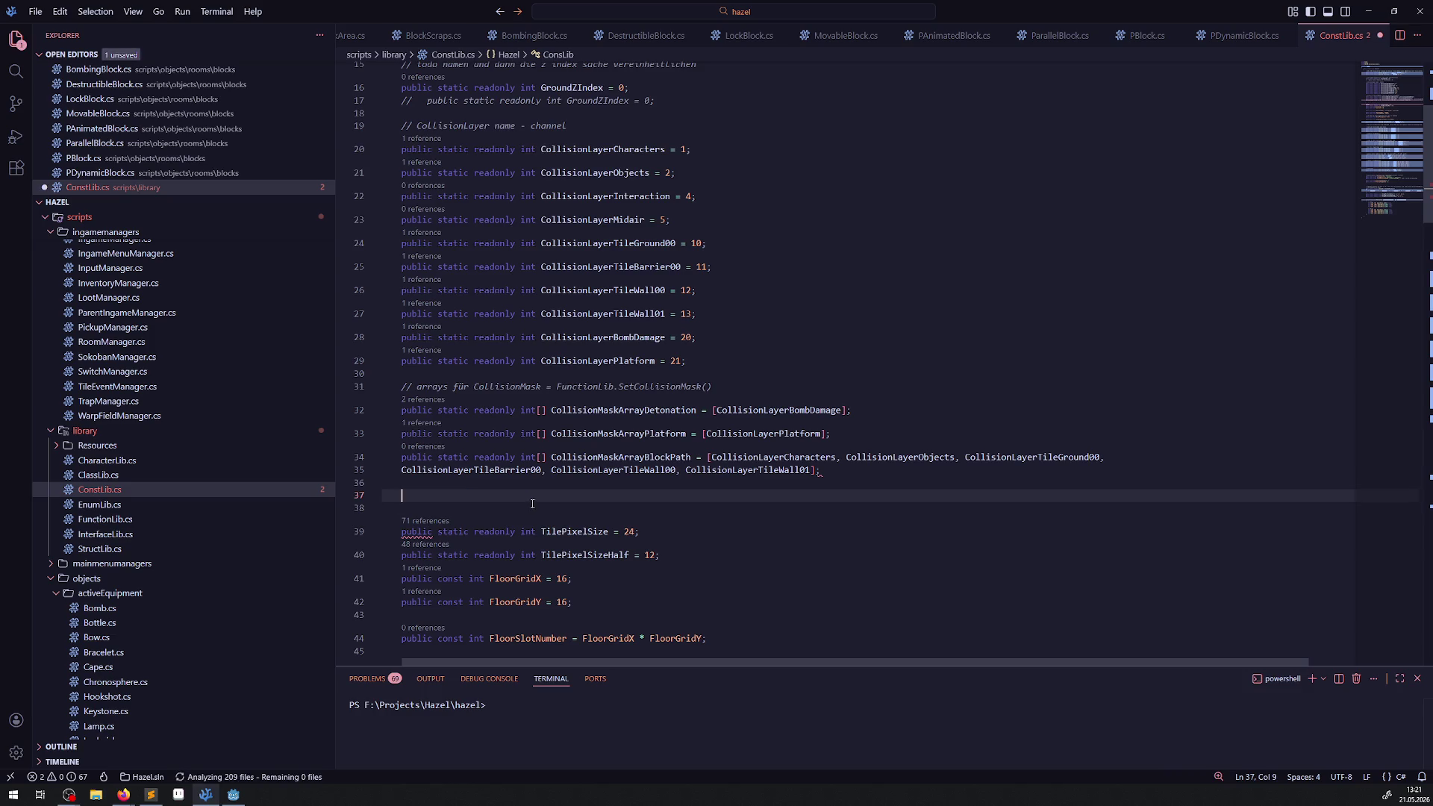
pyautogui.hotkey('ctrl', 'shift', 'k')
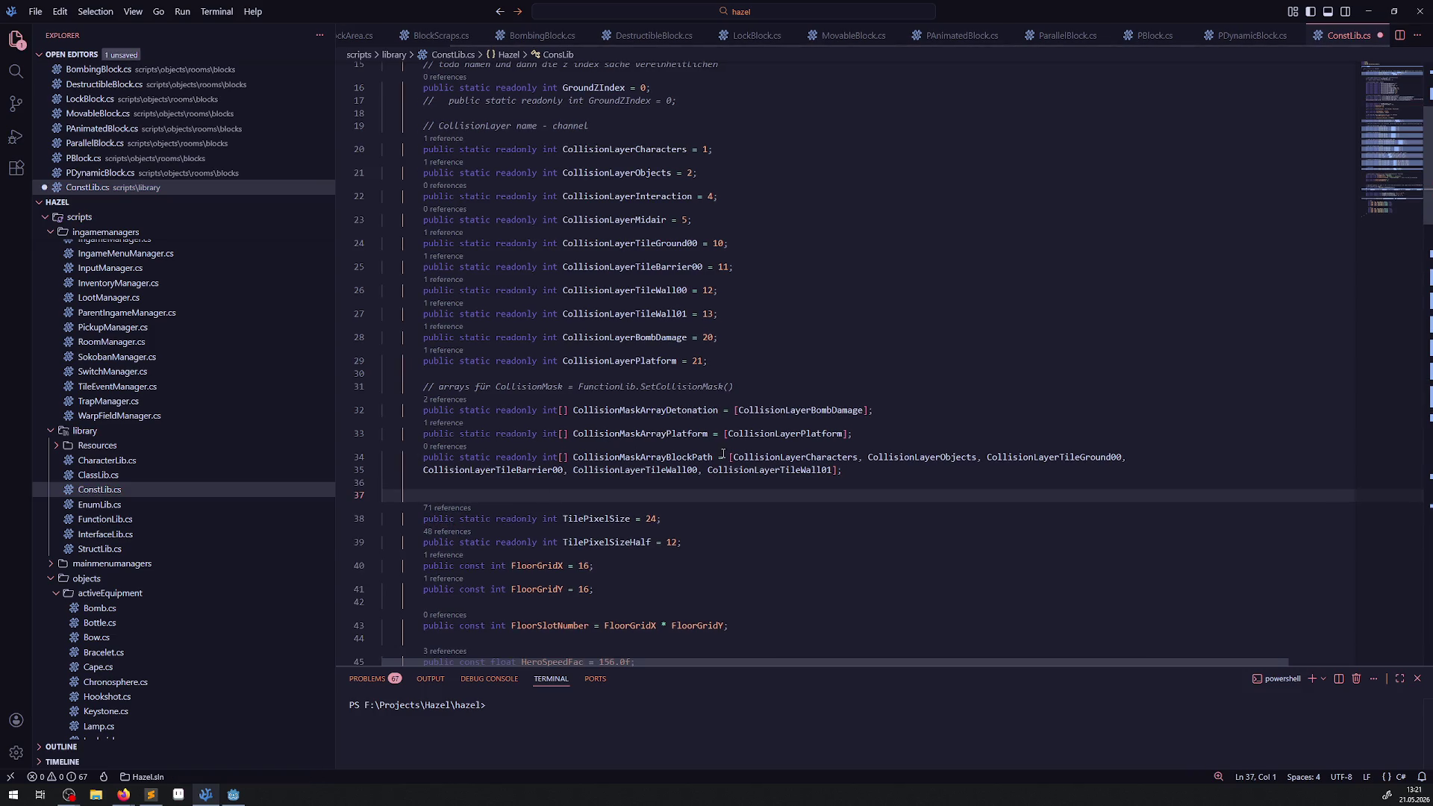
pyautogui.press('BackSpace')
pyautogui.hotkey('ctrl', 's')
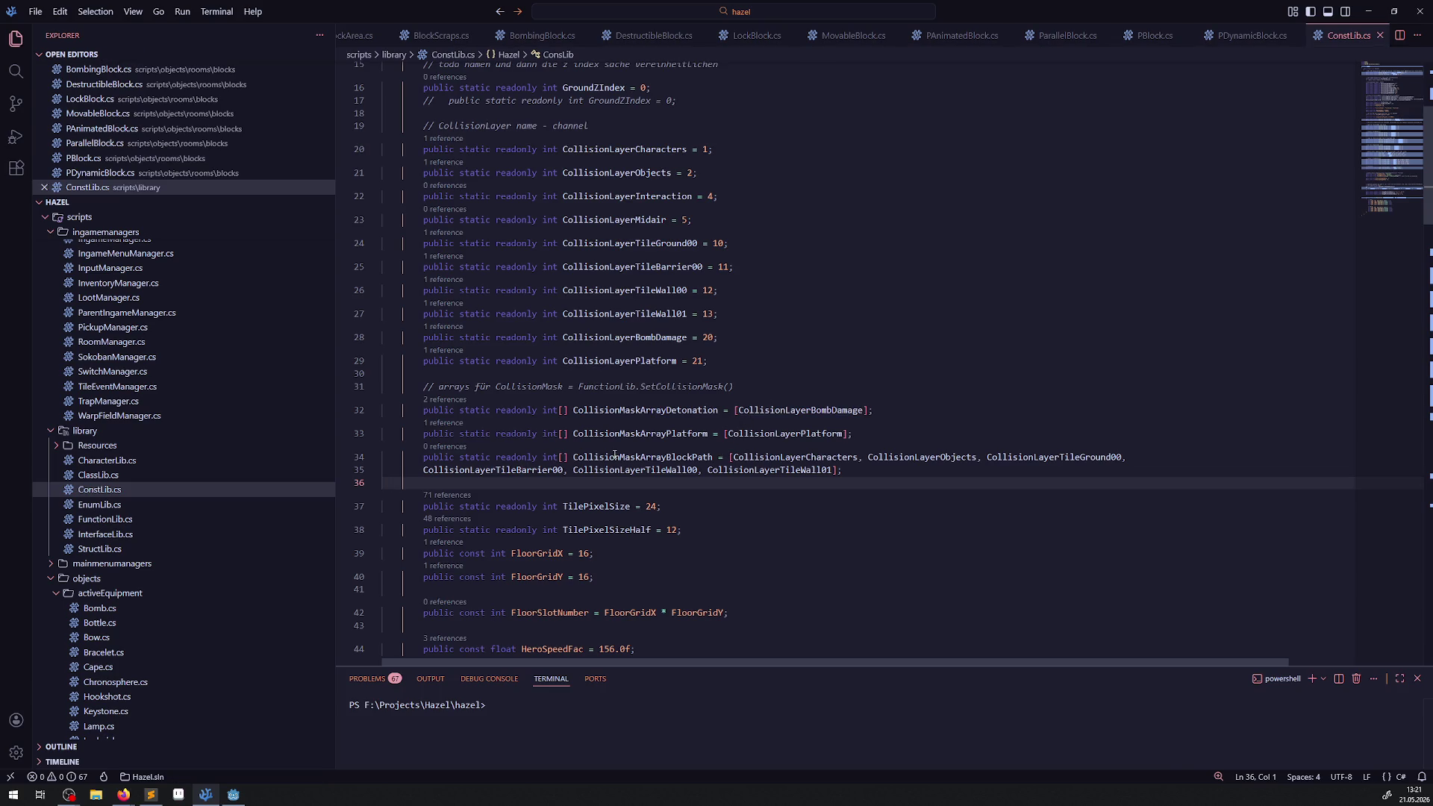
# - Replace the hardcoded [1, 2, 10, 11, 12, 13] mask in PDynamicBlock.cs with ConsLib.CollisionMaskArrayBlockPath and save
pyautogui.doubleClick(642, 457)
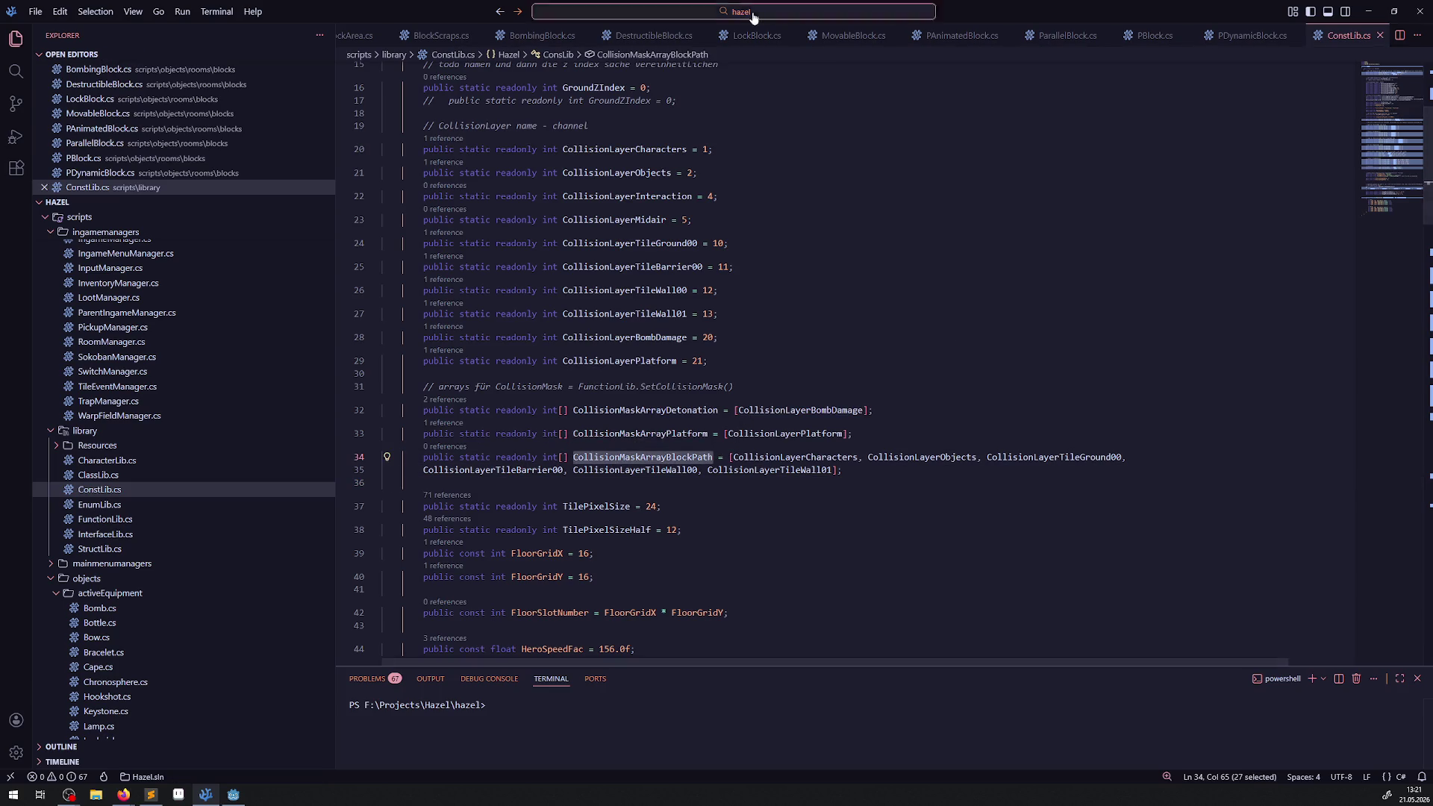
pyautogui.click(1247, 35)
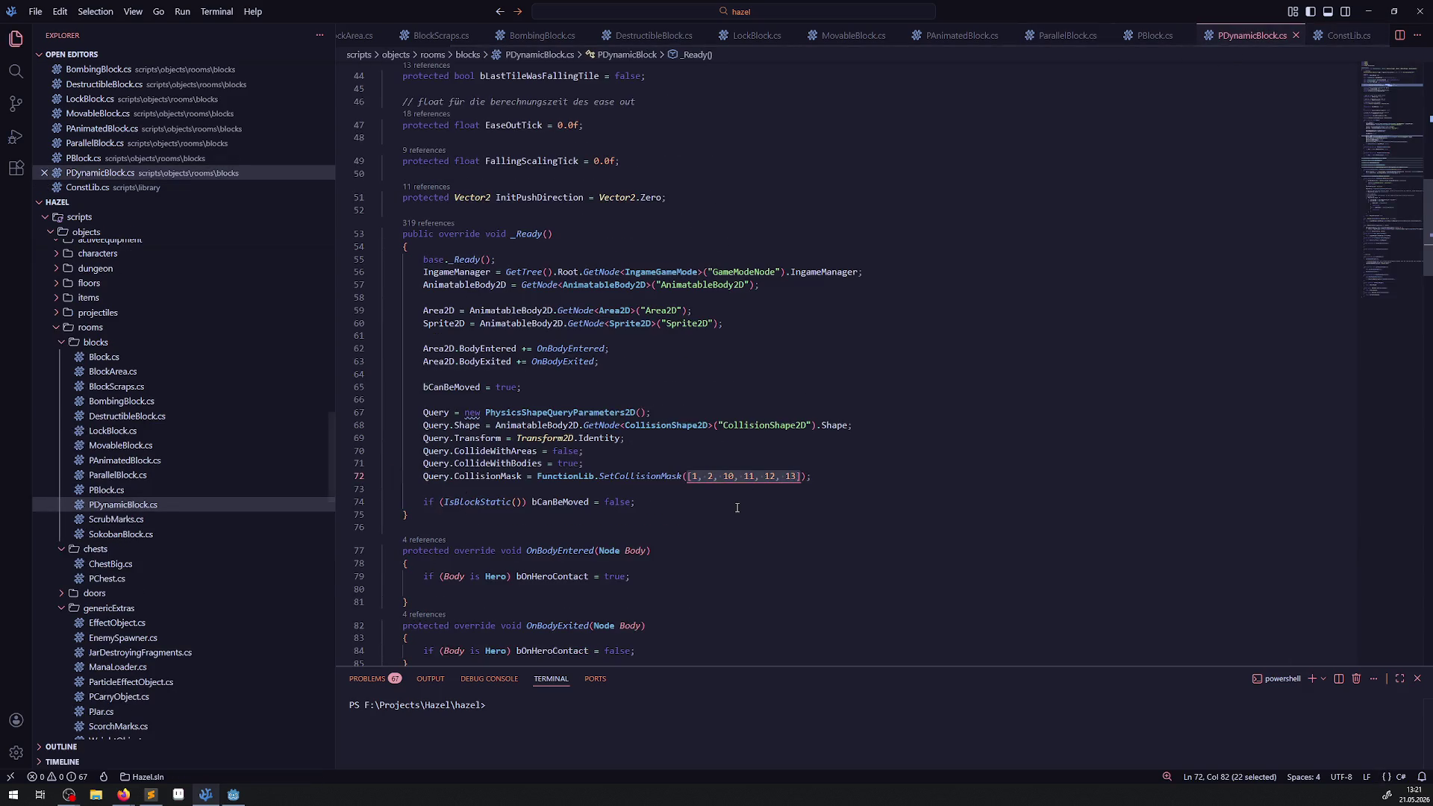
pyautogui.keyDown('shift'); pyautogui.click(792, 486); pyautogui.keyUp('shift')
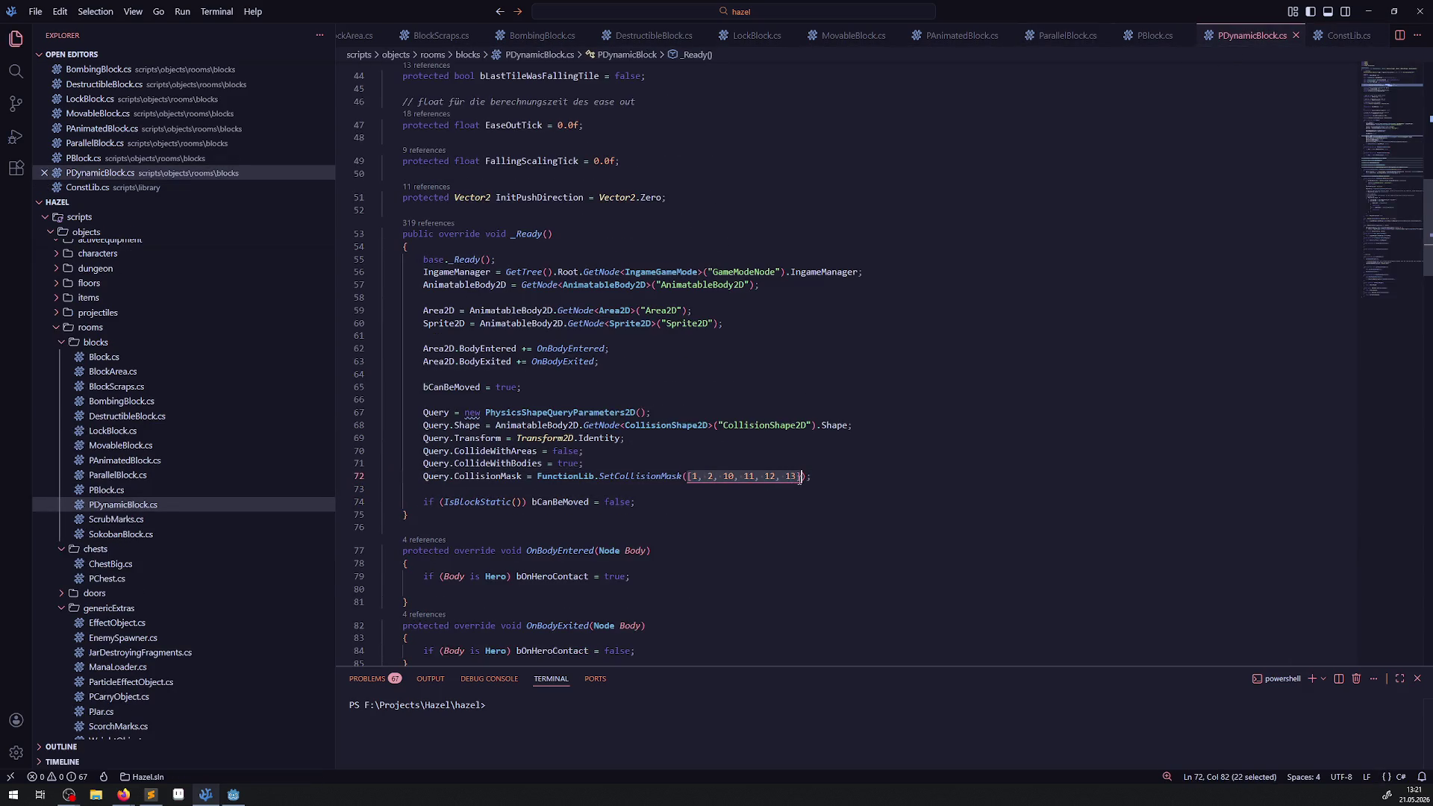
pyautogui.hotkey('shift', 'Left')
pyautogui.hotkey('shift', 'Left')
pyautogui.hotkey('shift', 'Left')
pyautogui.write('ConsLib.')
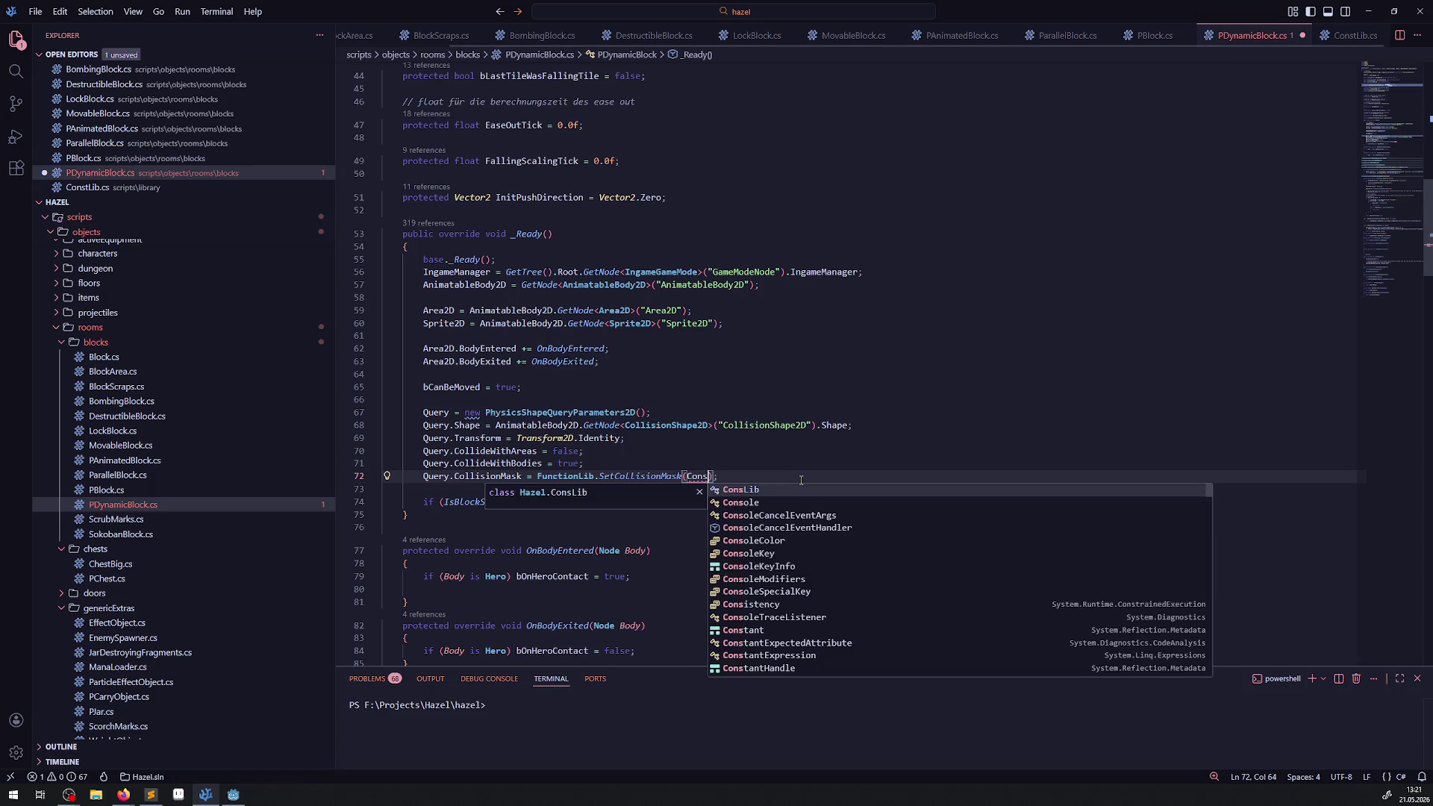
pyautogui.press('Tab')
pyautogui.hotkey('ctrl', 's')
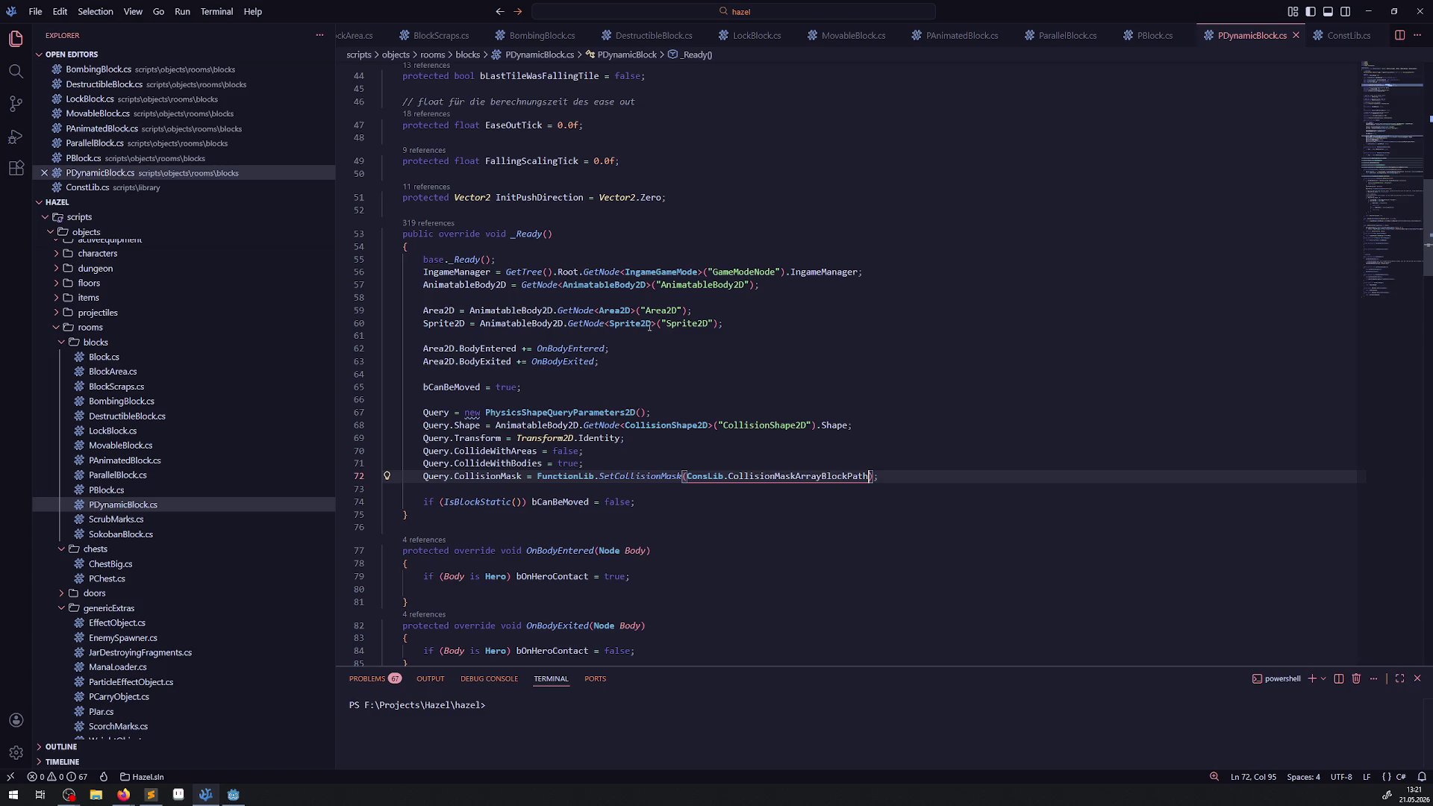
pyautogui.scroll(-4, 649, 326)
pyautogui.scroll(-10, 650, 415)
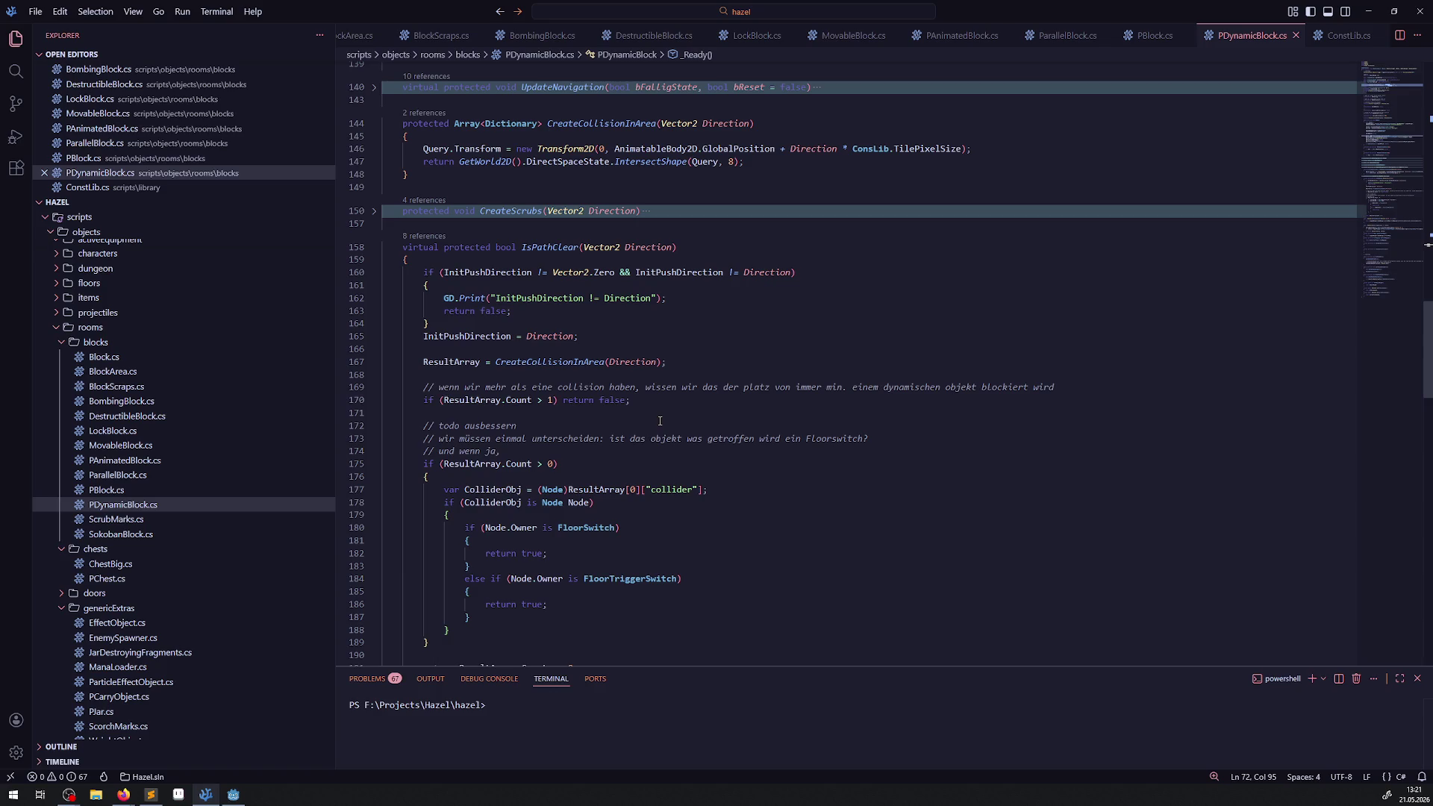
# - Inspect SokobanBlock.cs with its _Ready method unfolded, then return to the Godot editor
pyautogui.scroll(-10, 660, 421)
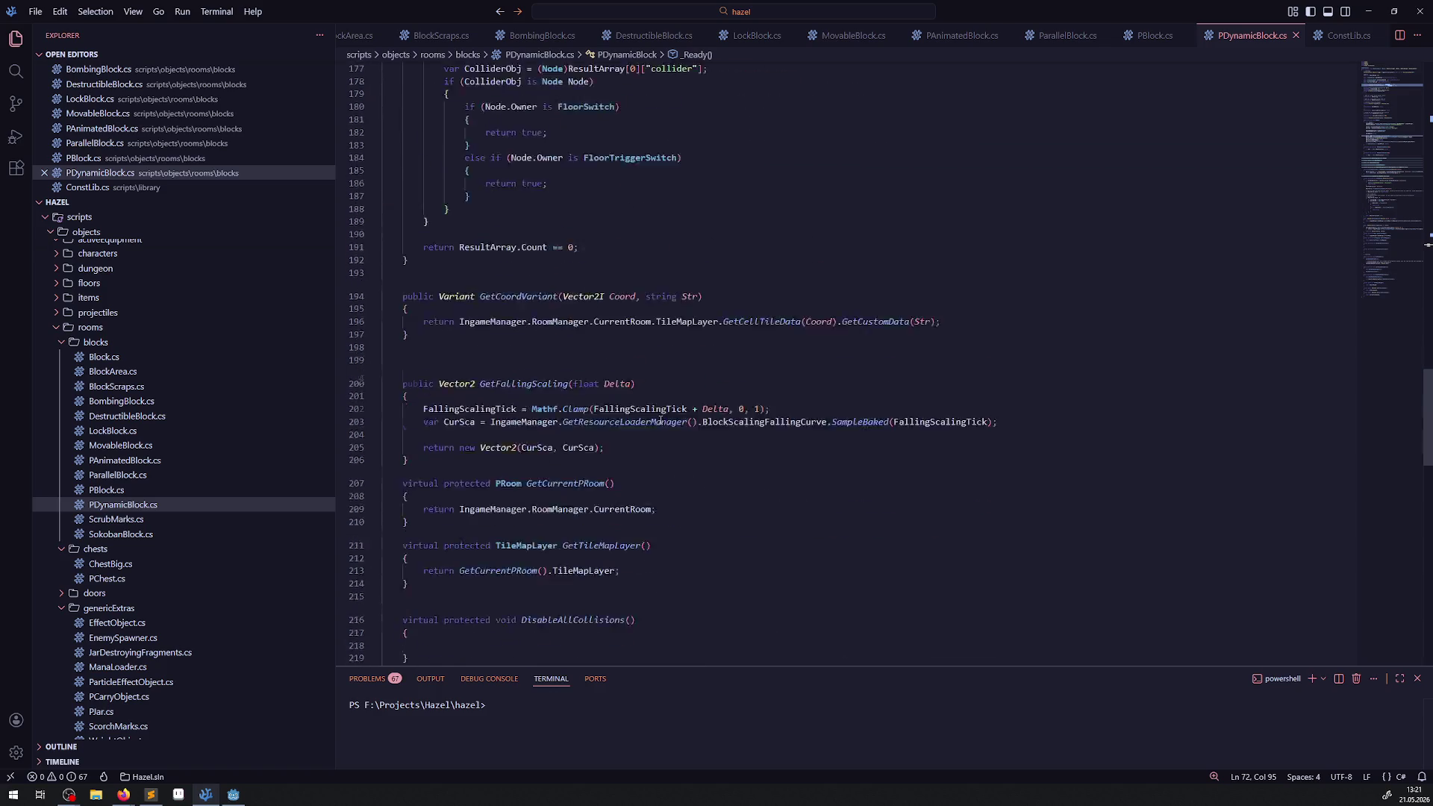
pyautogui.click(112, 534)
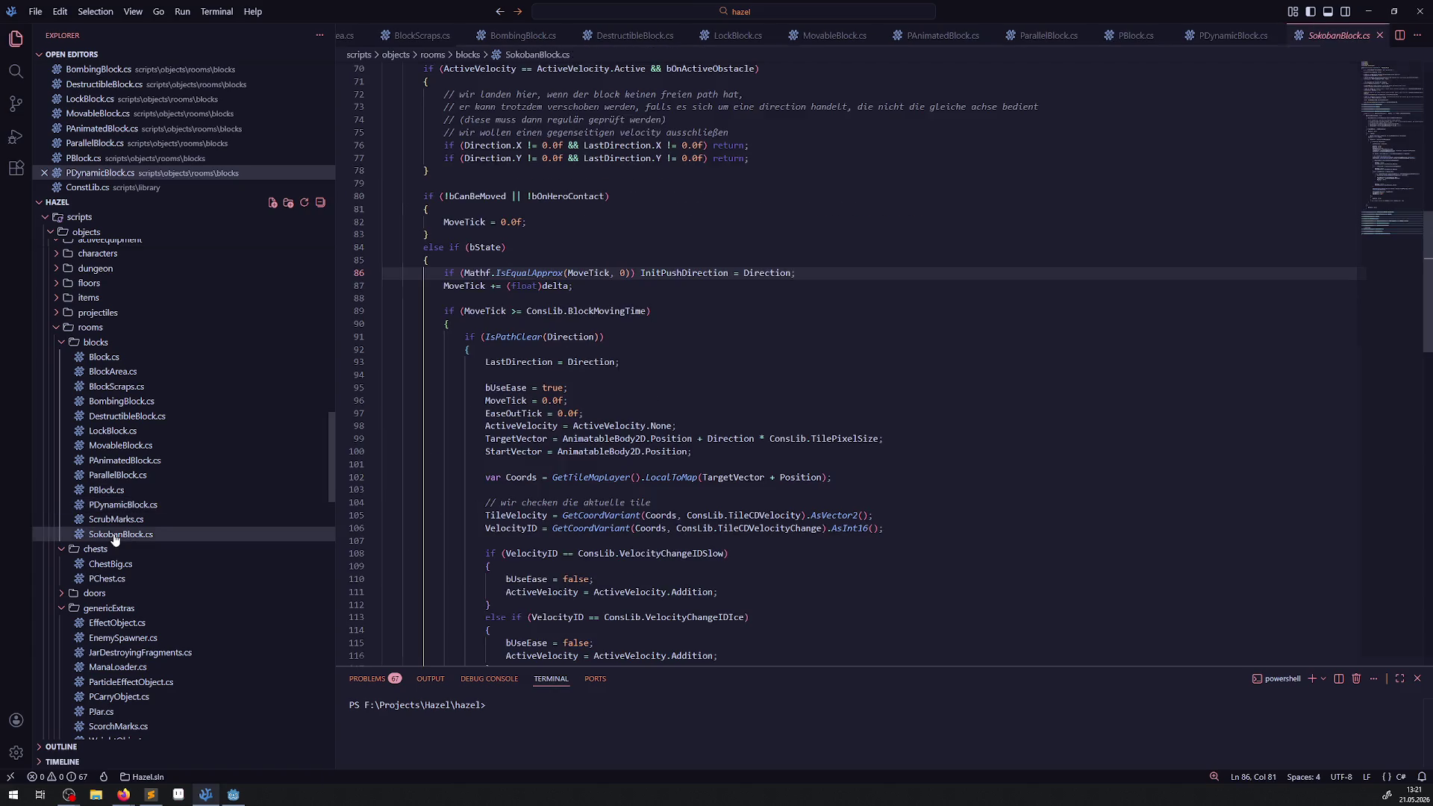
pyautogui.scroll(15, 777, 457)
pyautogui.scroll(-5, 777, 458)
pyautogui.scroll(-5, 777, 457)
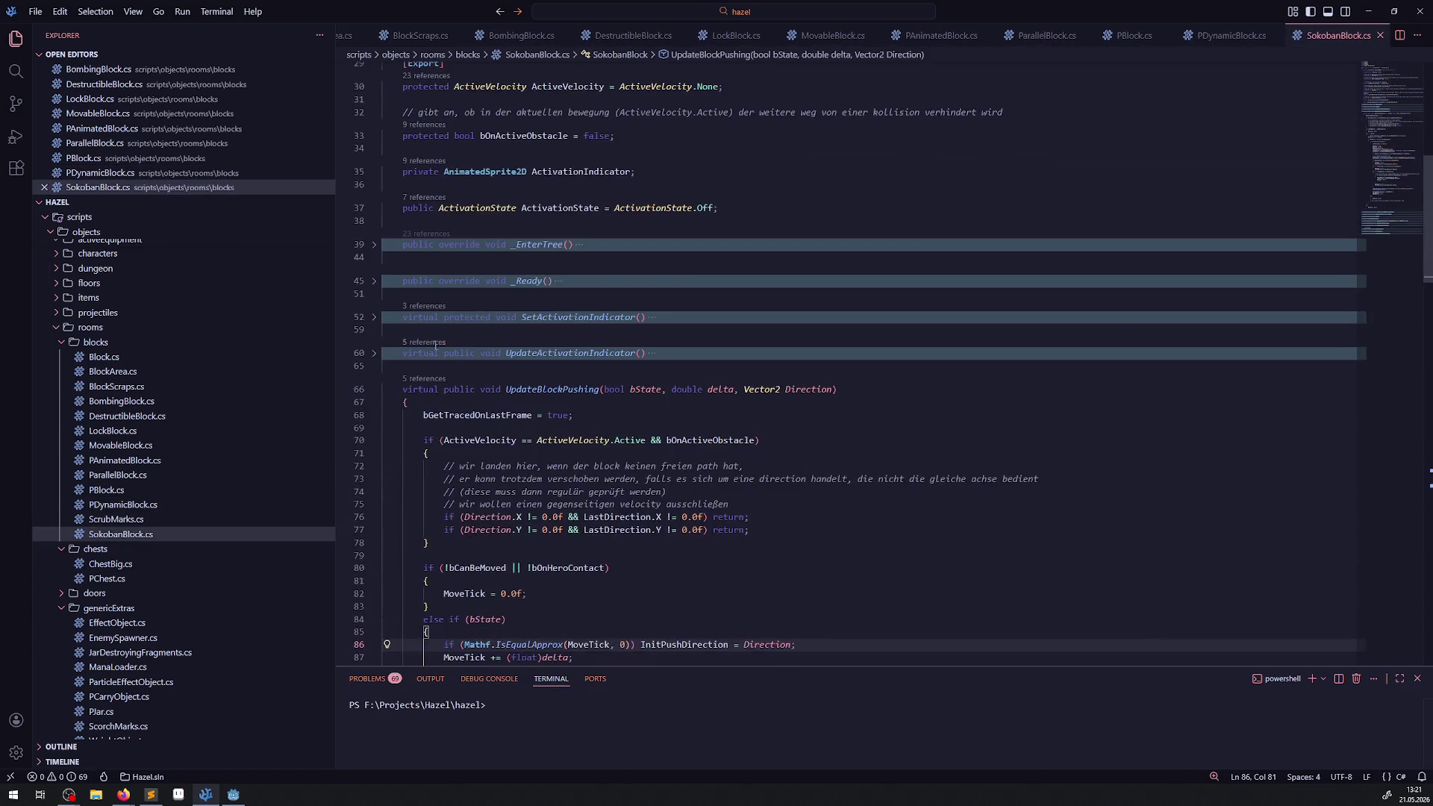
pyautogui.click(374, 281)
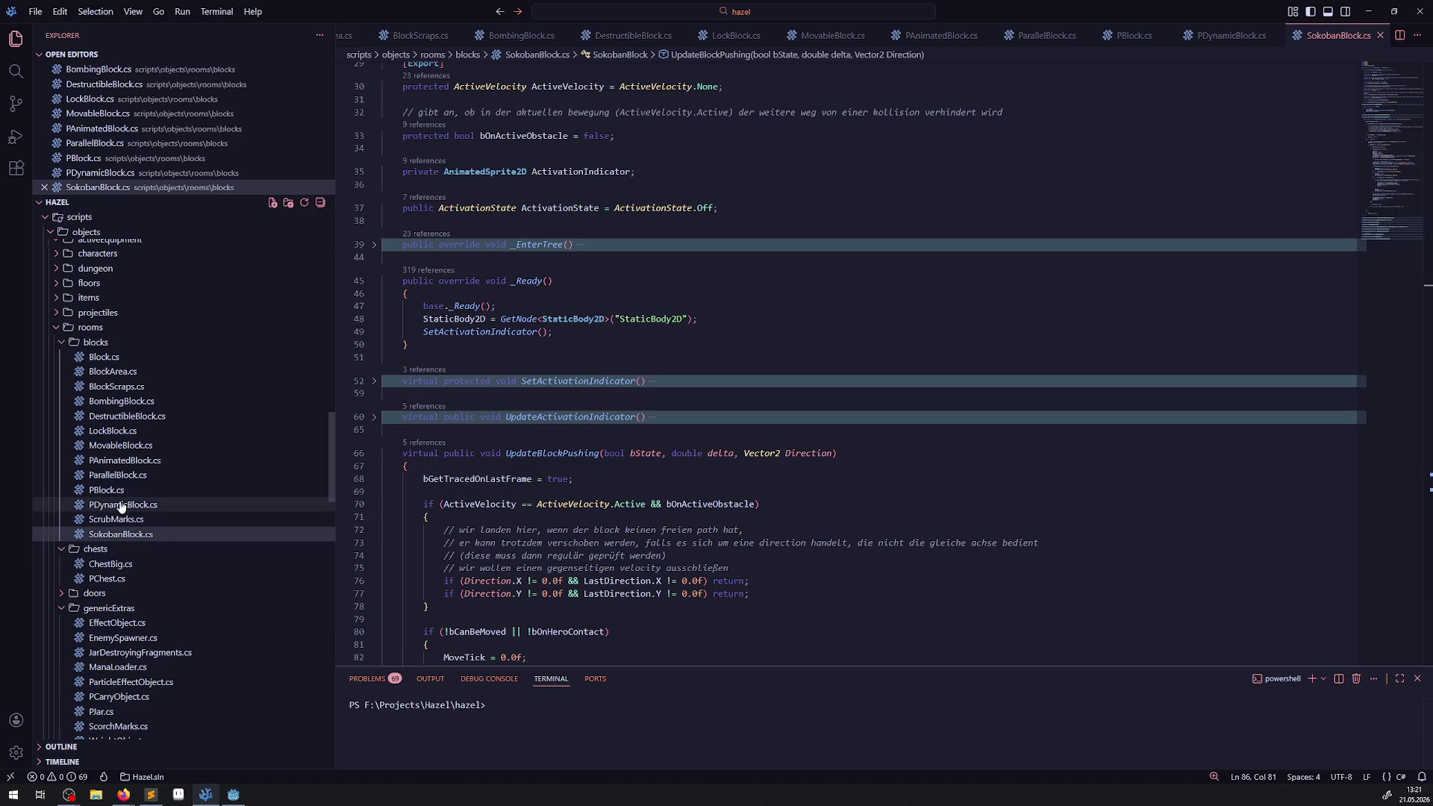
pyautogui.hotkey('alt', 'Tab')
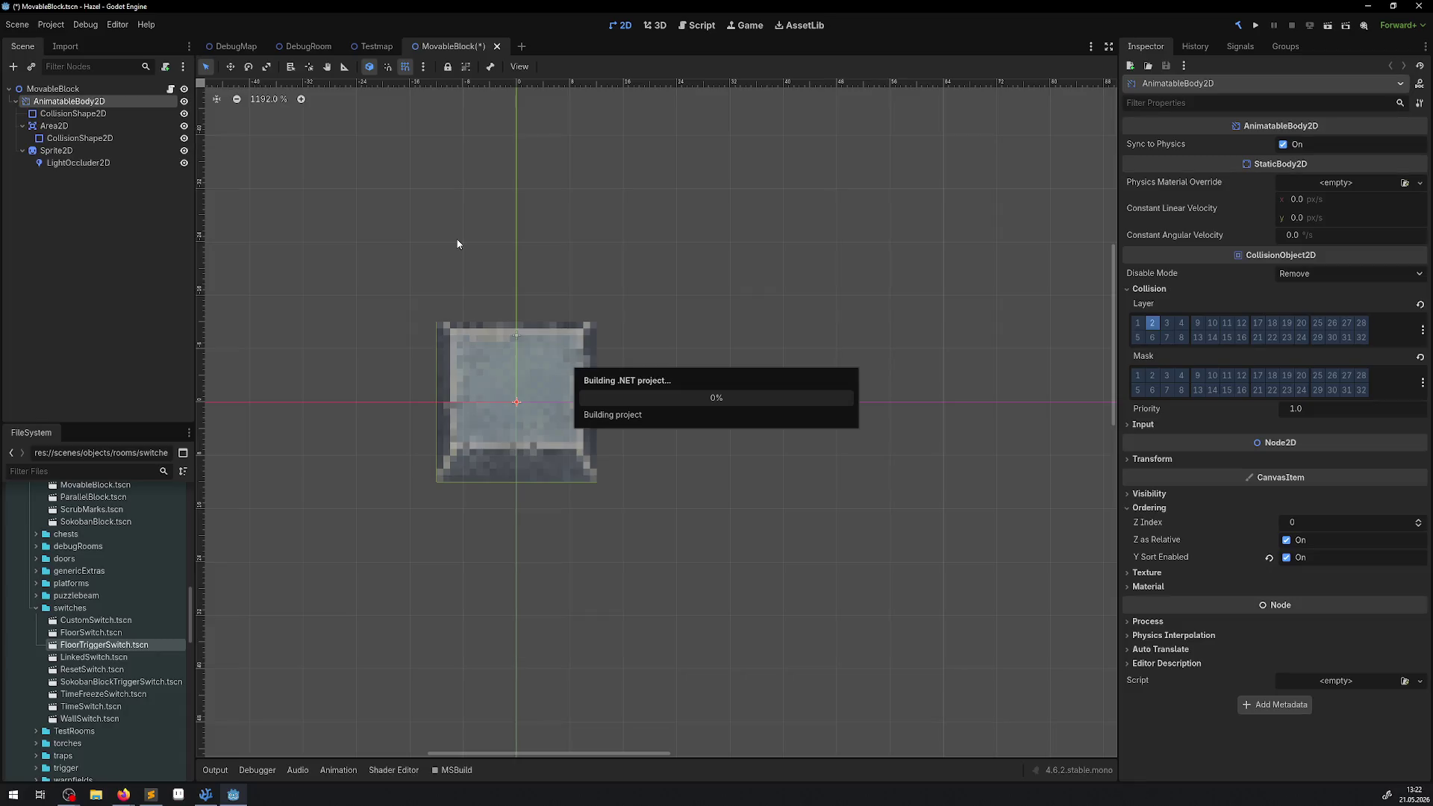
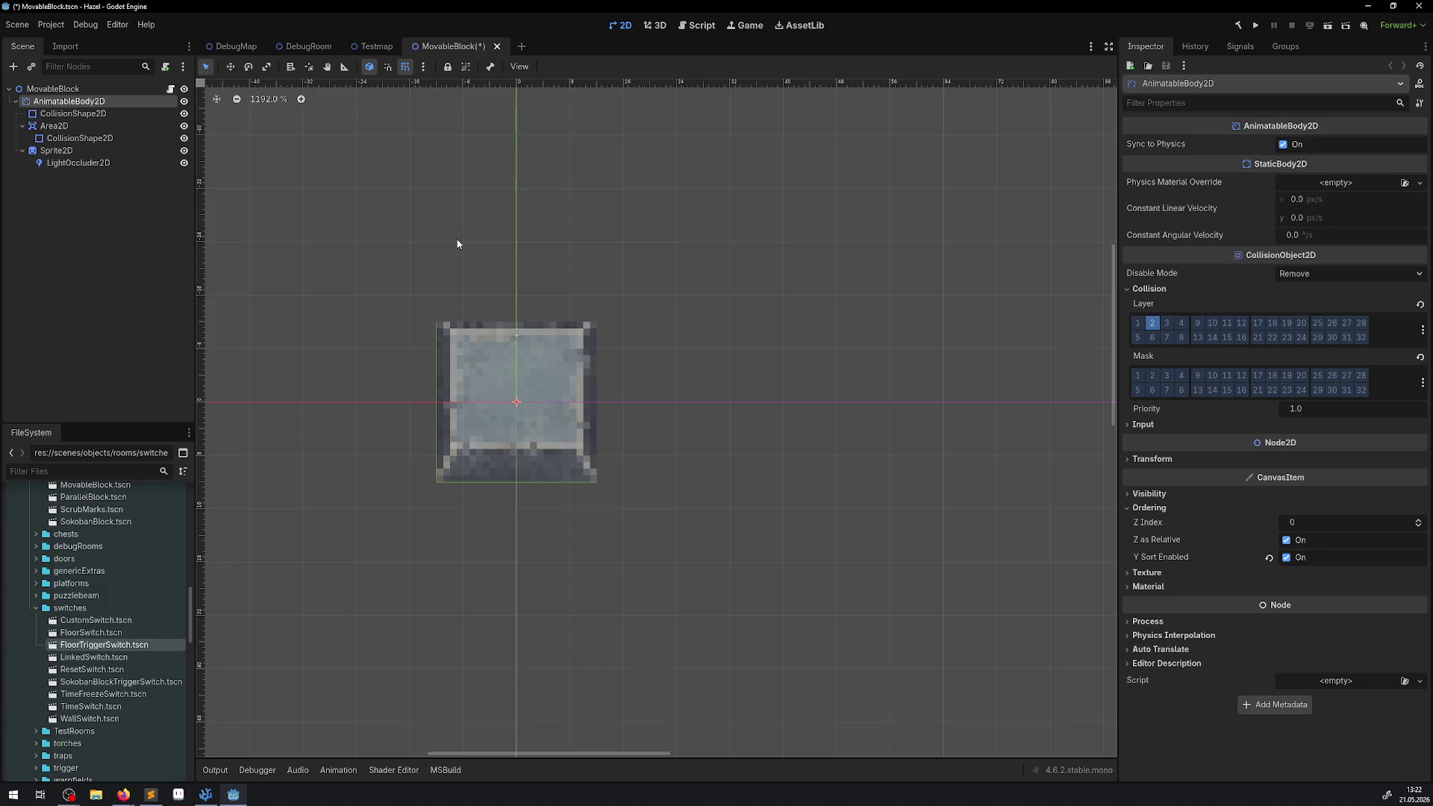
# - Run the project and switch to distraction-free mode so the game fills the editor
pyautogui.click(1259, 26)
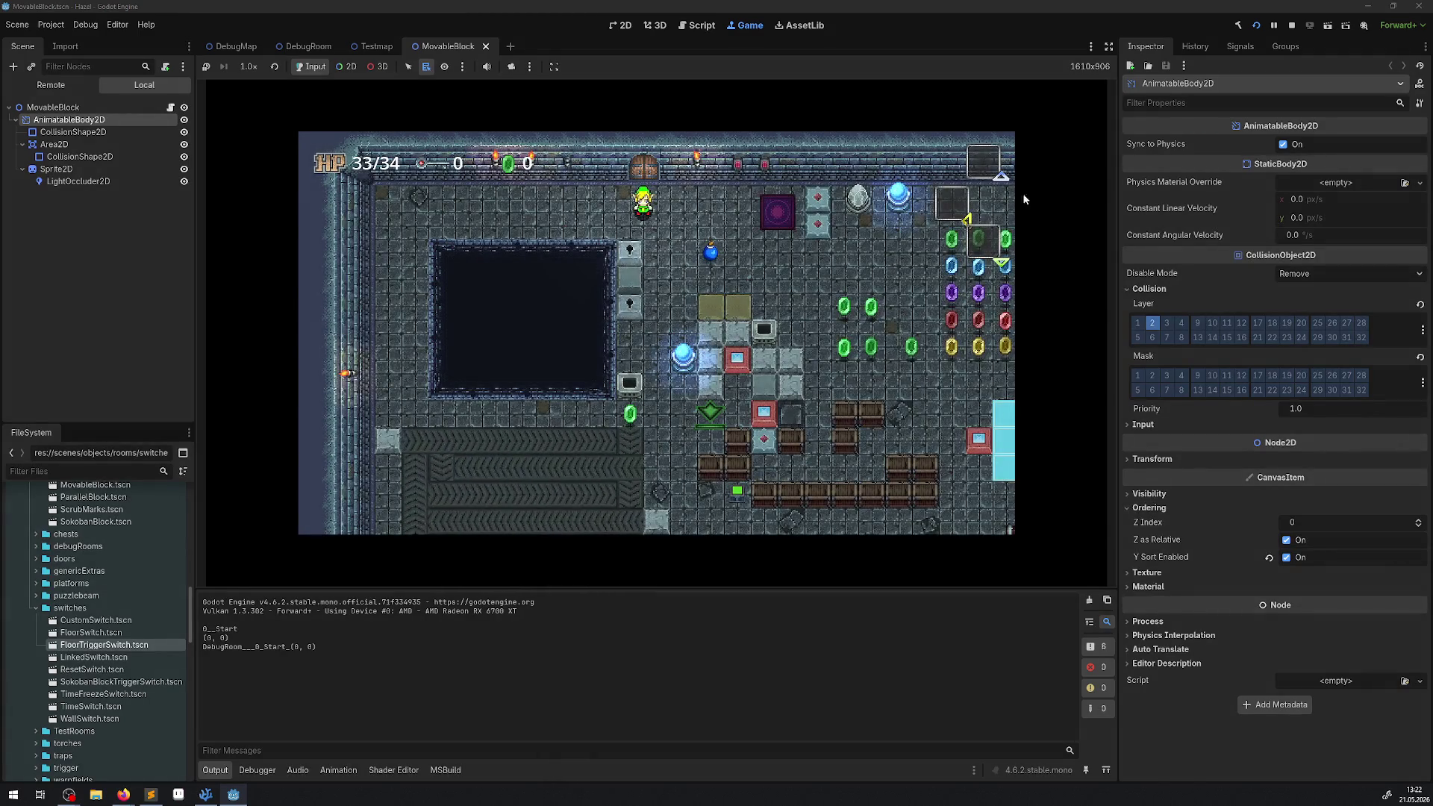
pyautogui.click(1109, 47)
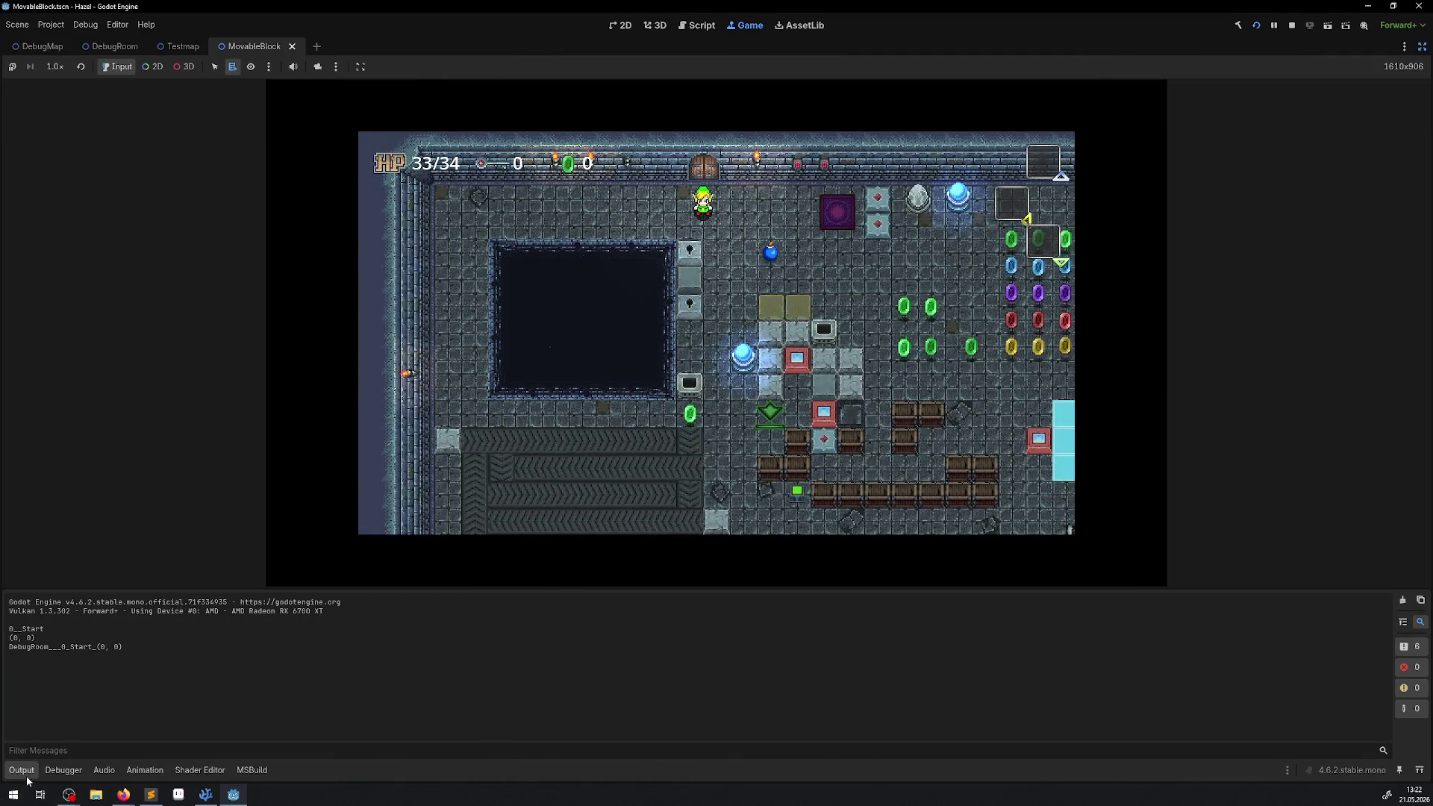
# - Hide the output log and walk Link down into the lower room, below the pushable block
pyautogui.click(26, 775)
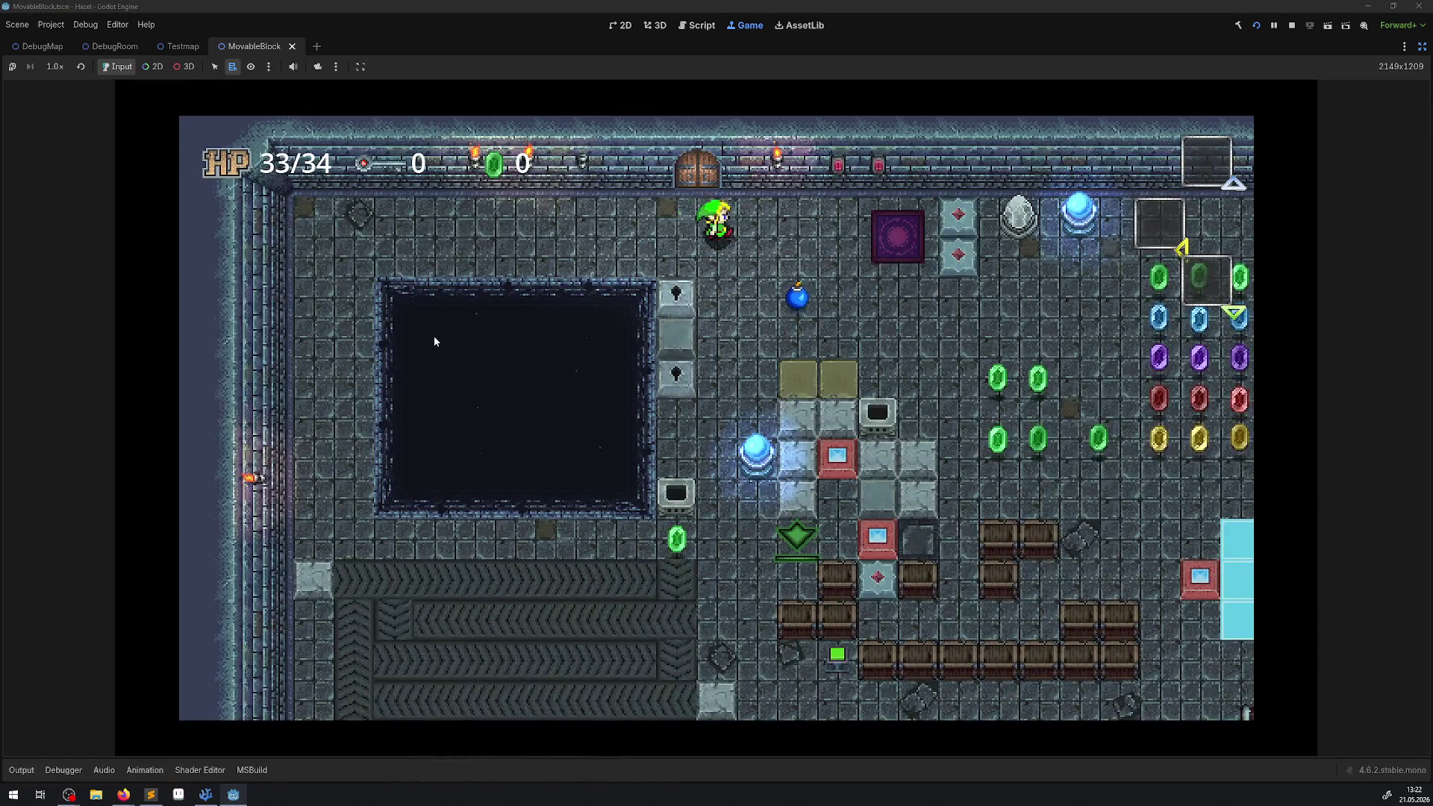
pyautogui.press('Down')
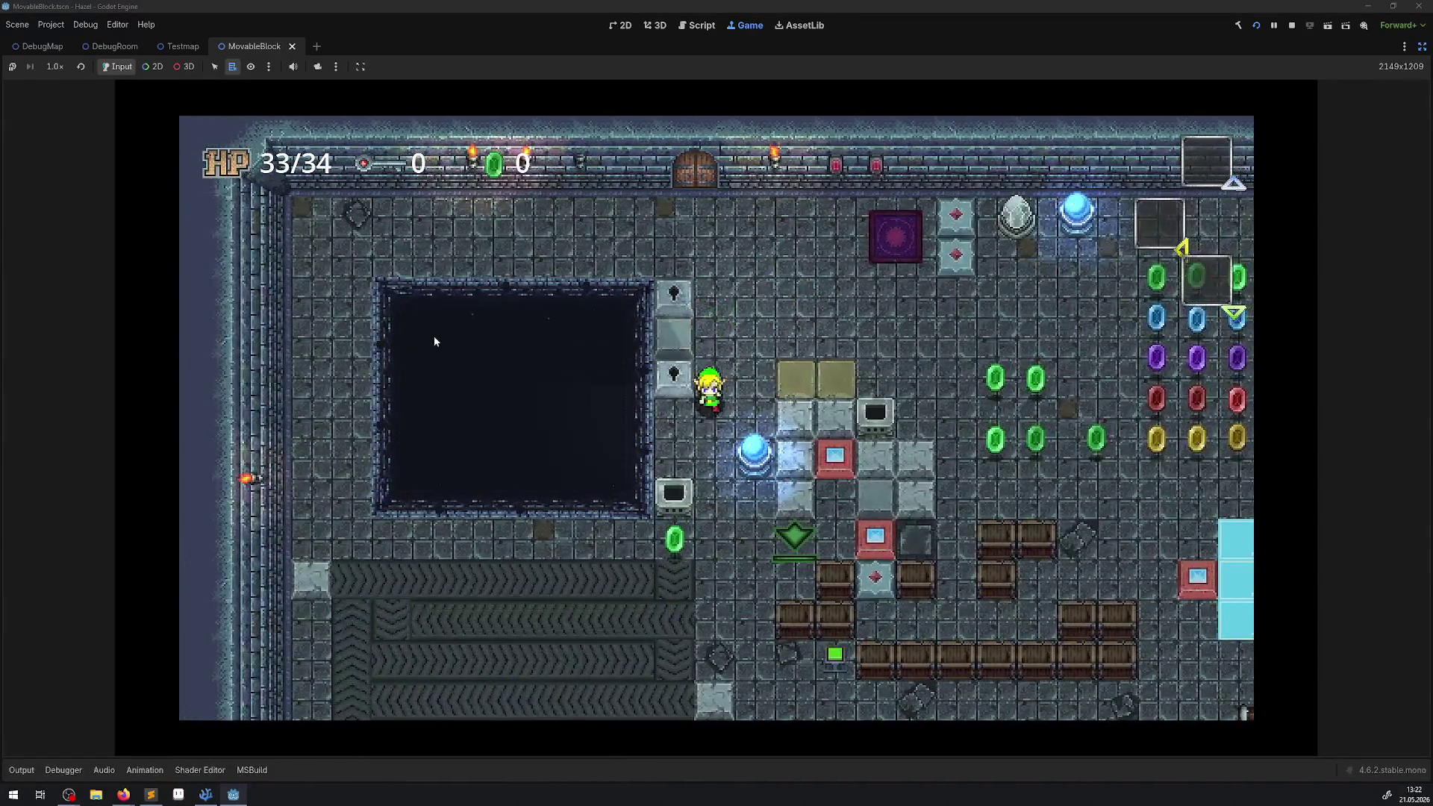
pyautogui.press('Down')
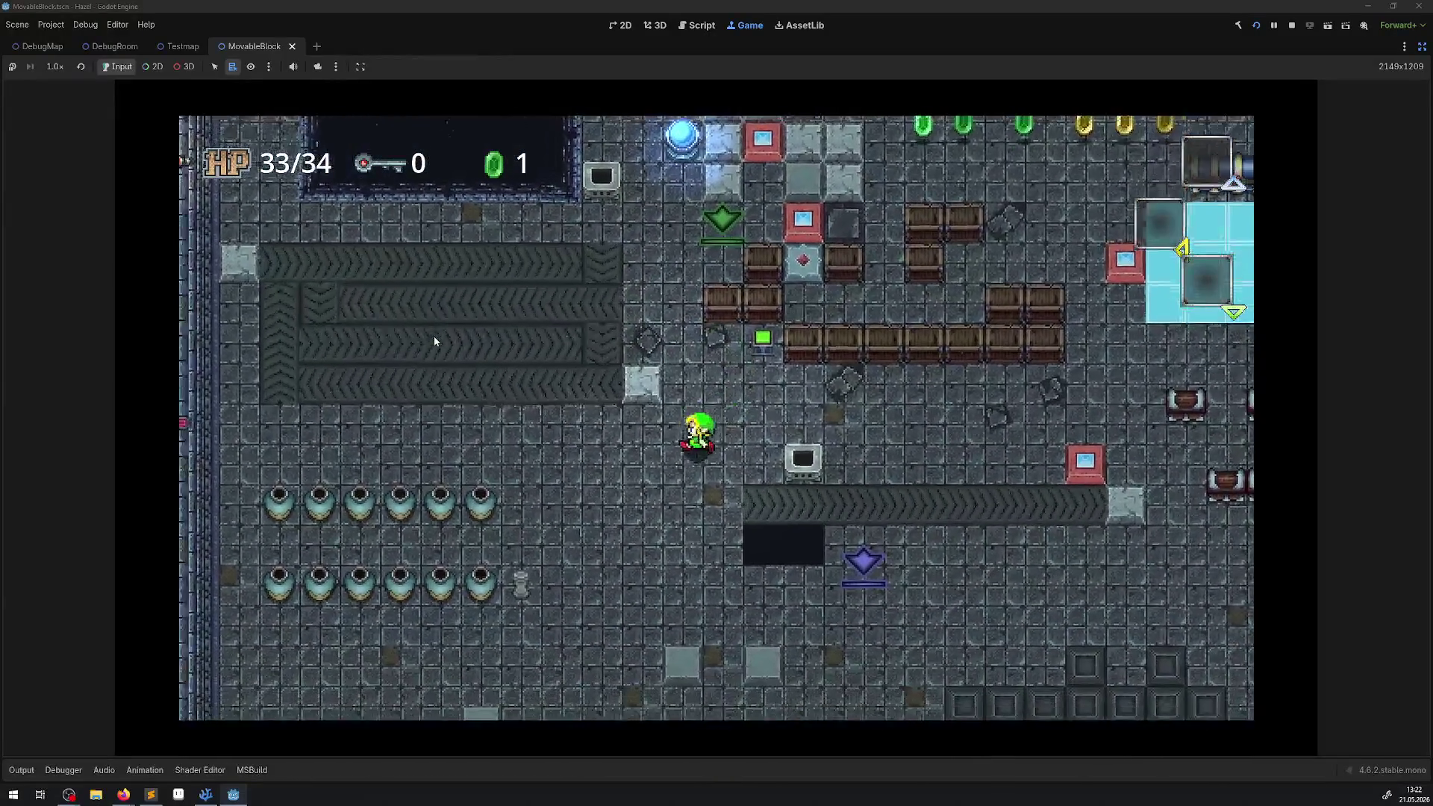
pyautogui.press('Down')
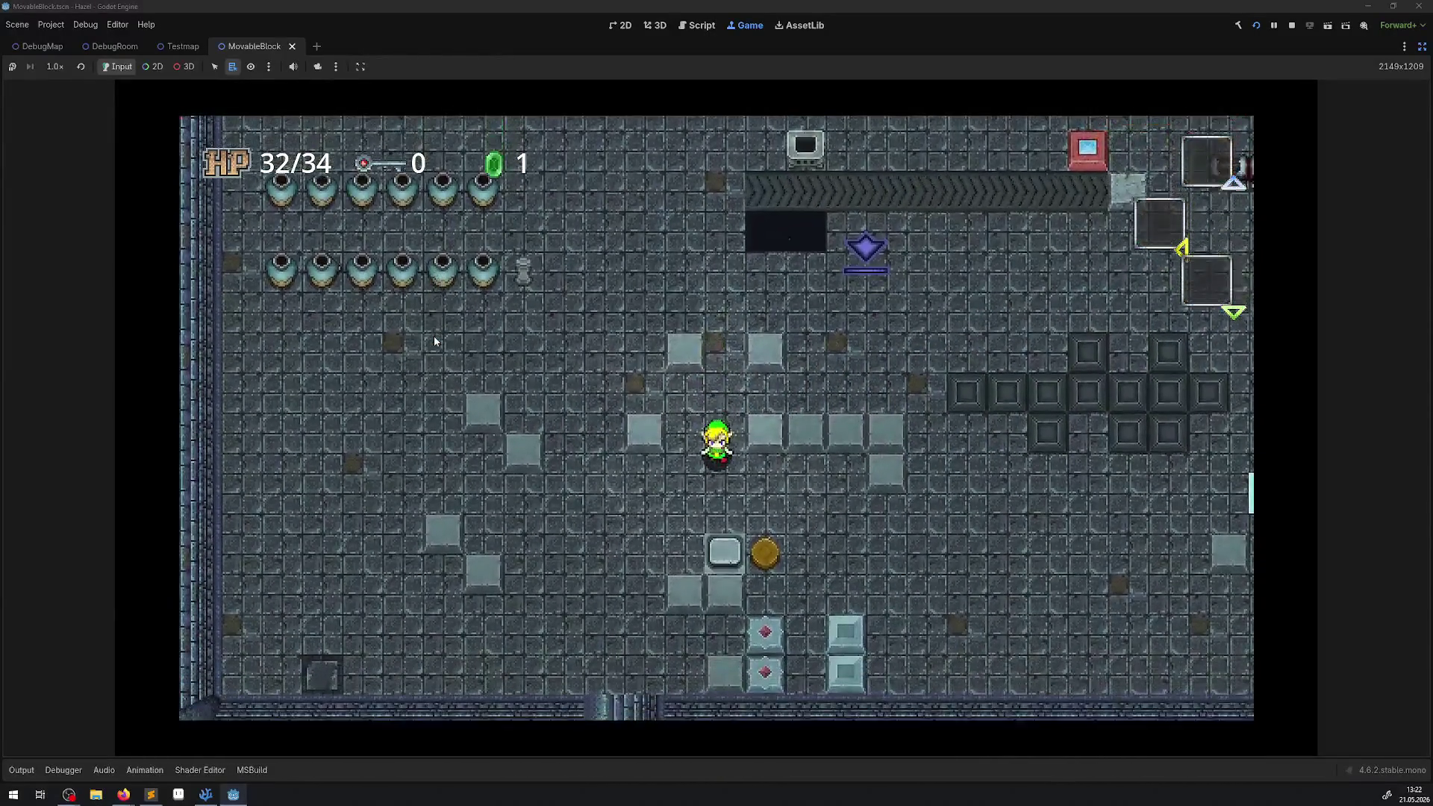
pyautogui.press('Down')
pyautogui.press('Right')
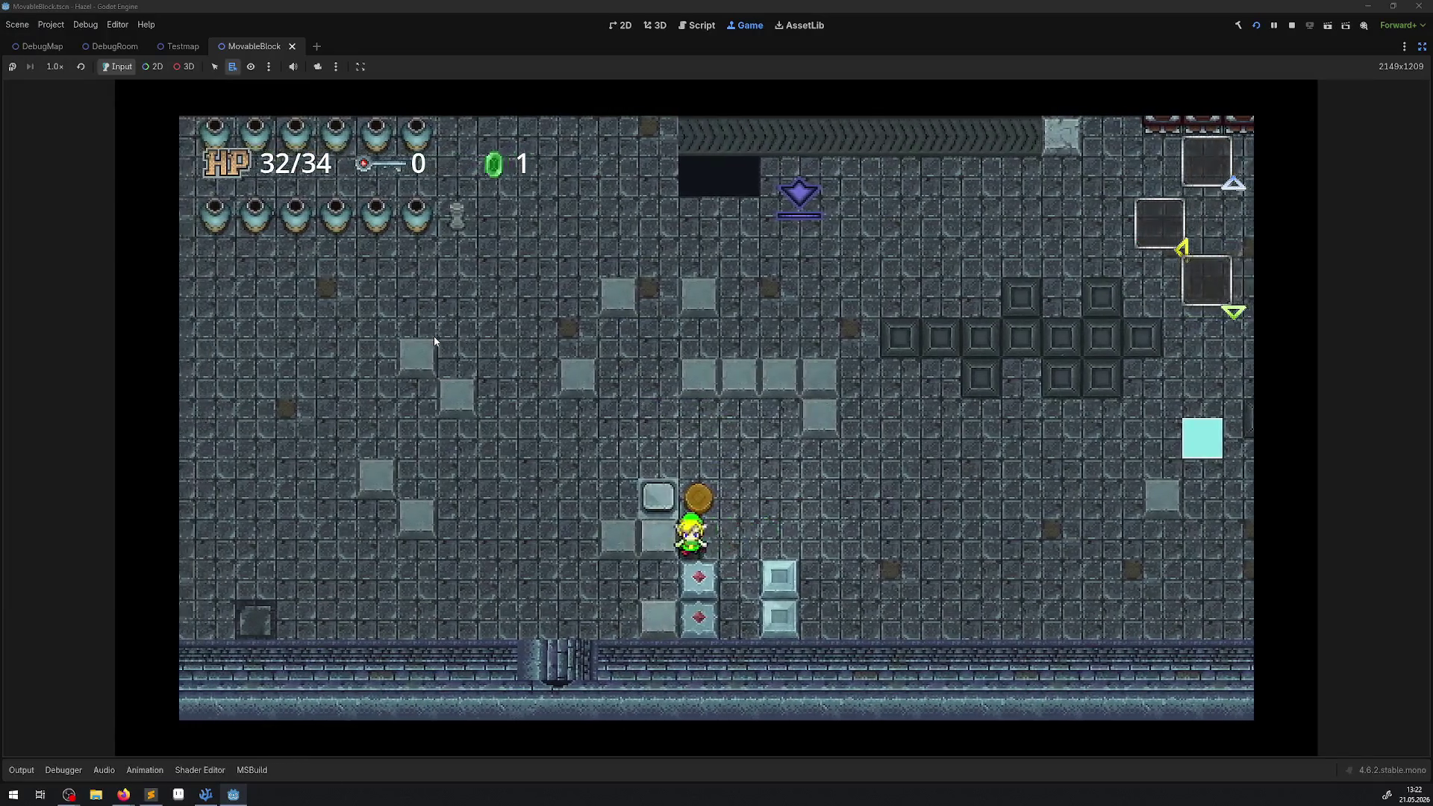
pyautogui.press('Left')
pyautogui.press('Down')
pyautogui.press('Right')
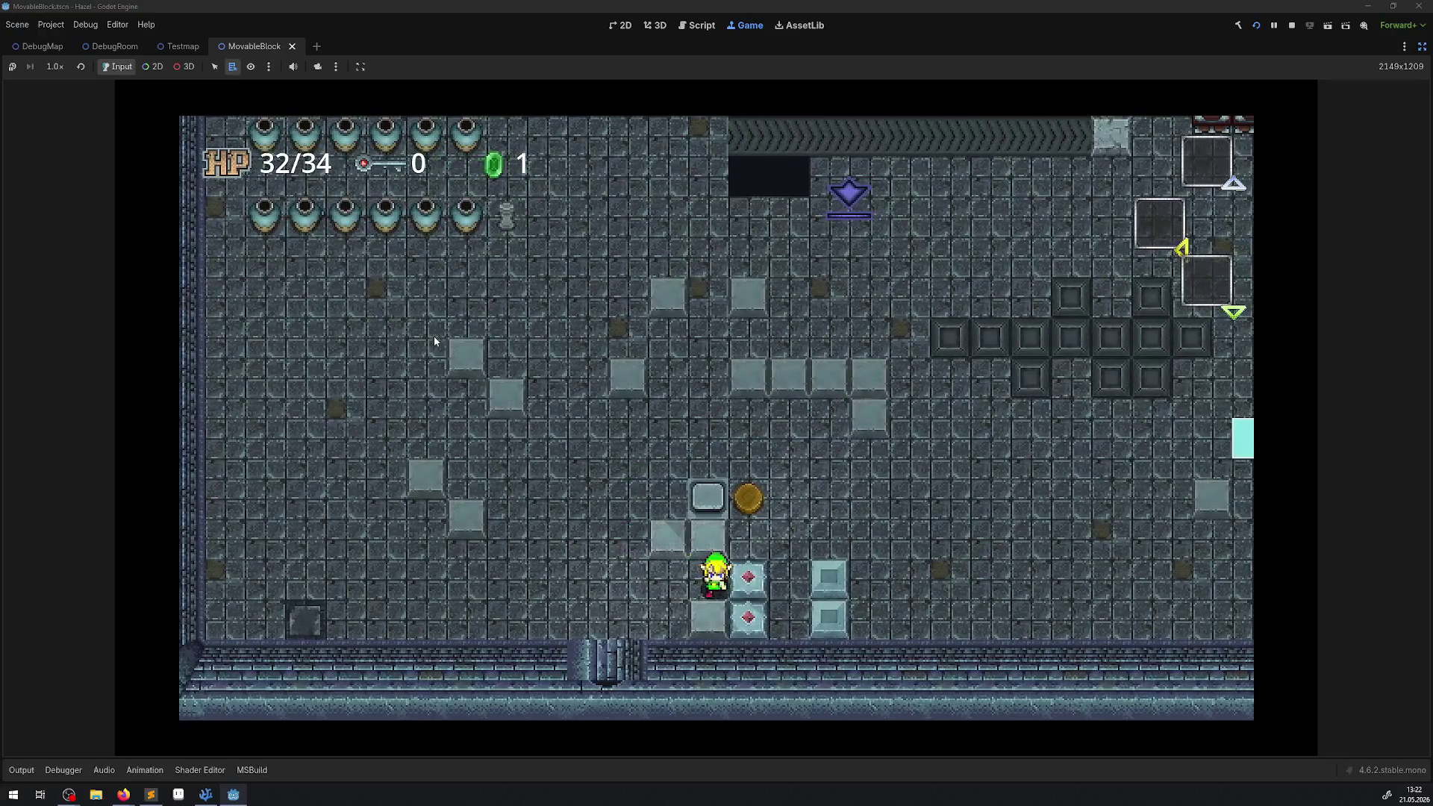
# - Push the diamond block right and up, then right along the bottom row
pyautogui.press('Right')
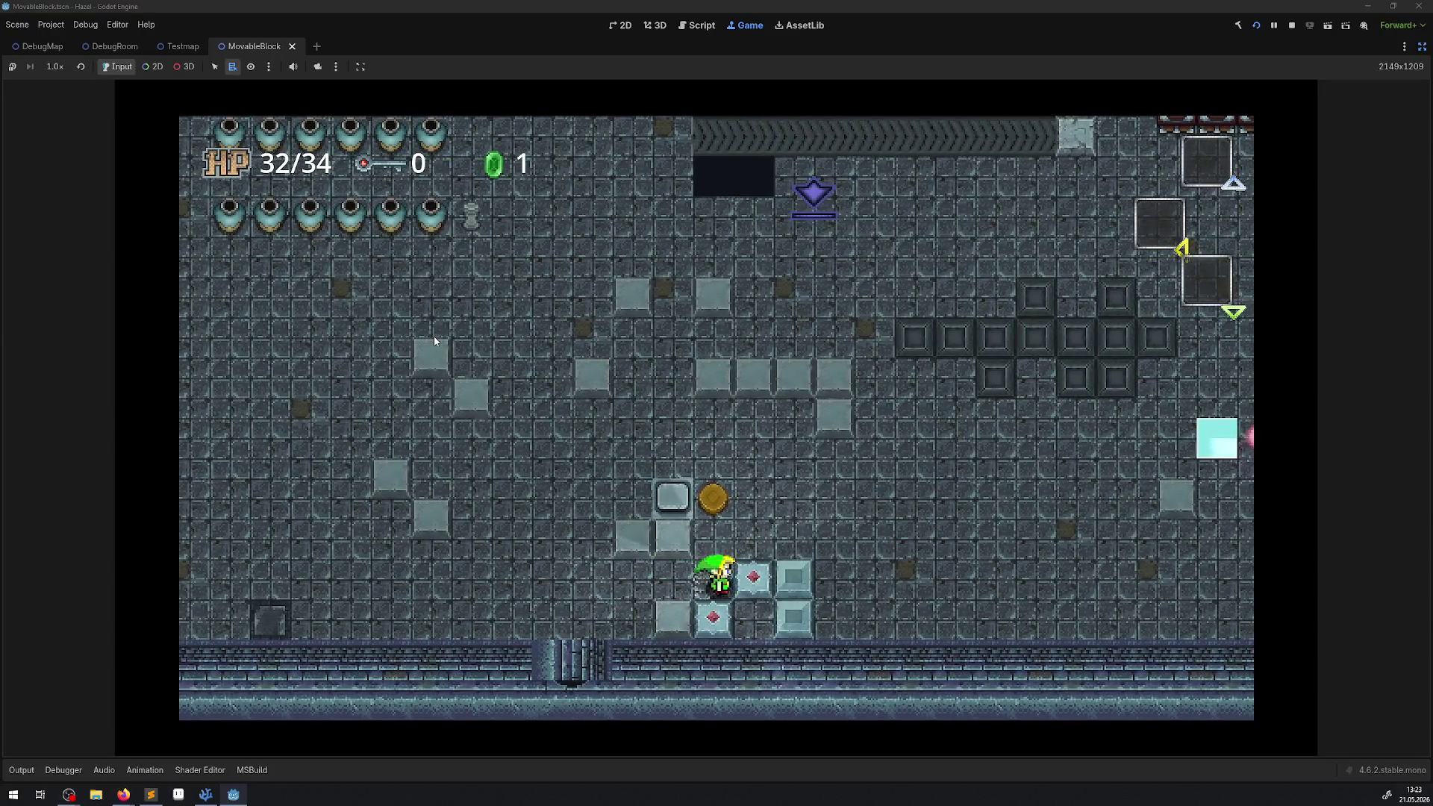
pyautogui.press('Right')
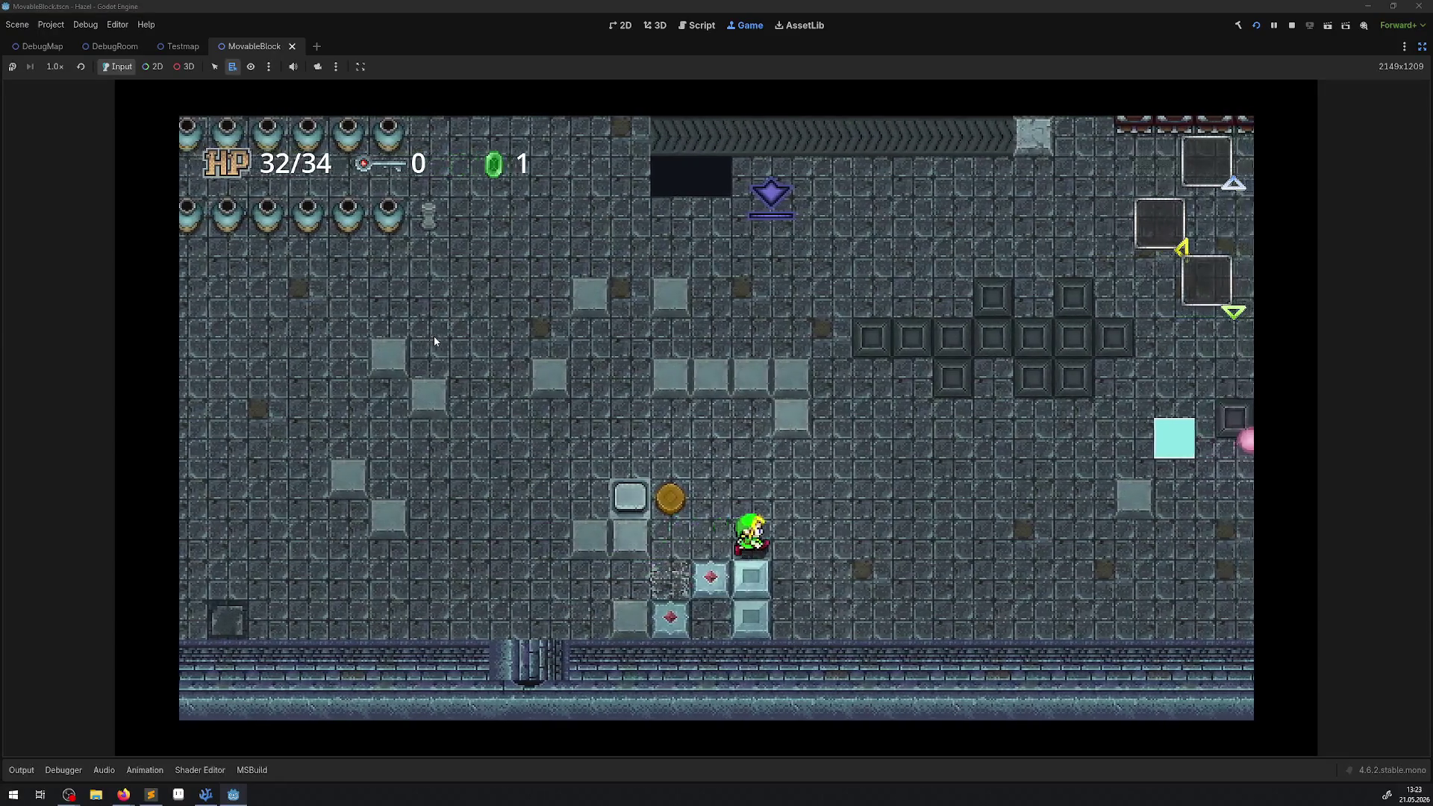
pyautogui.press('Down')
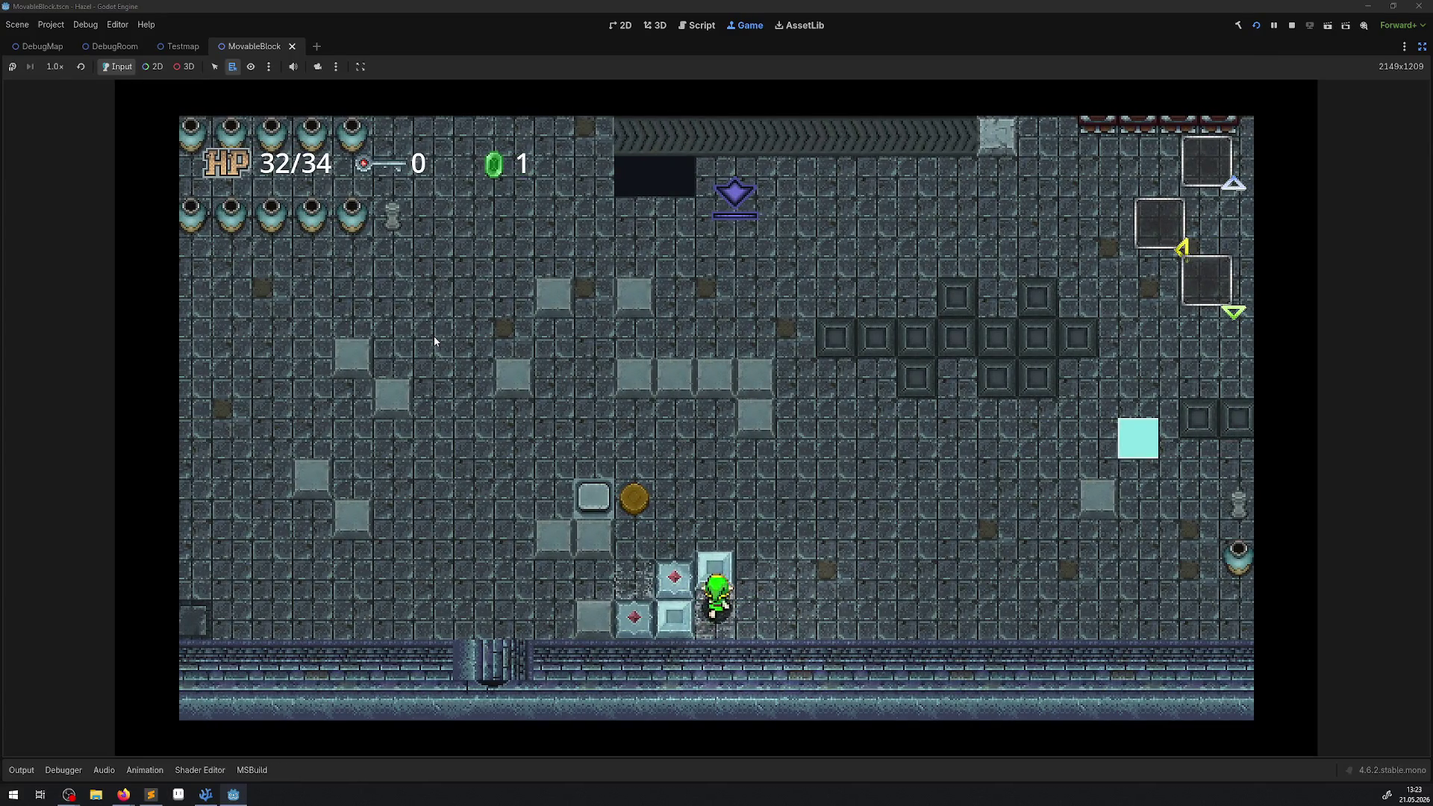
pyautogui.press('Up')
pyautogui.press('Right')
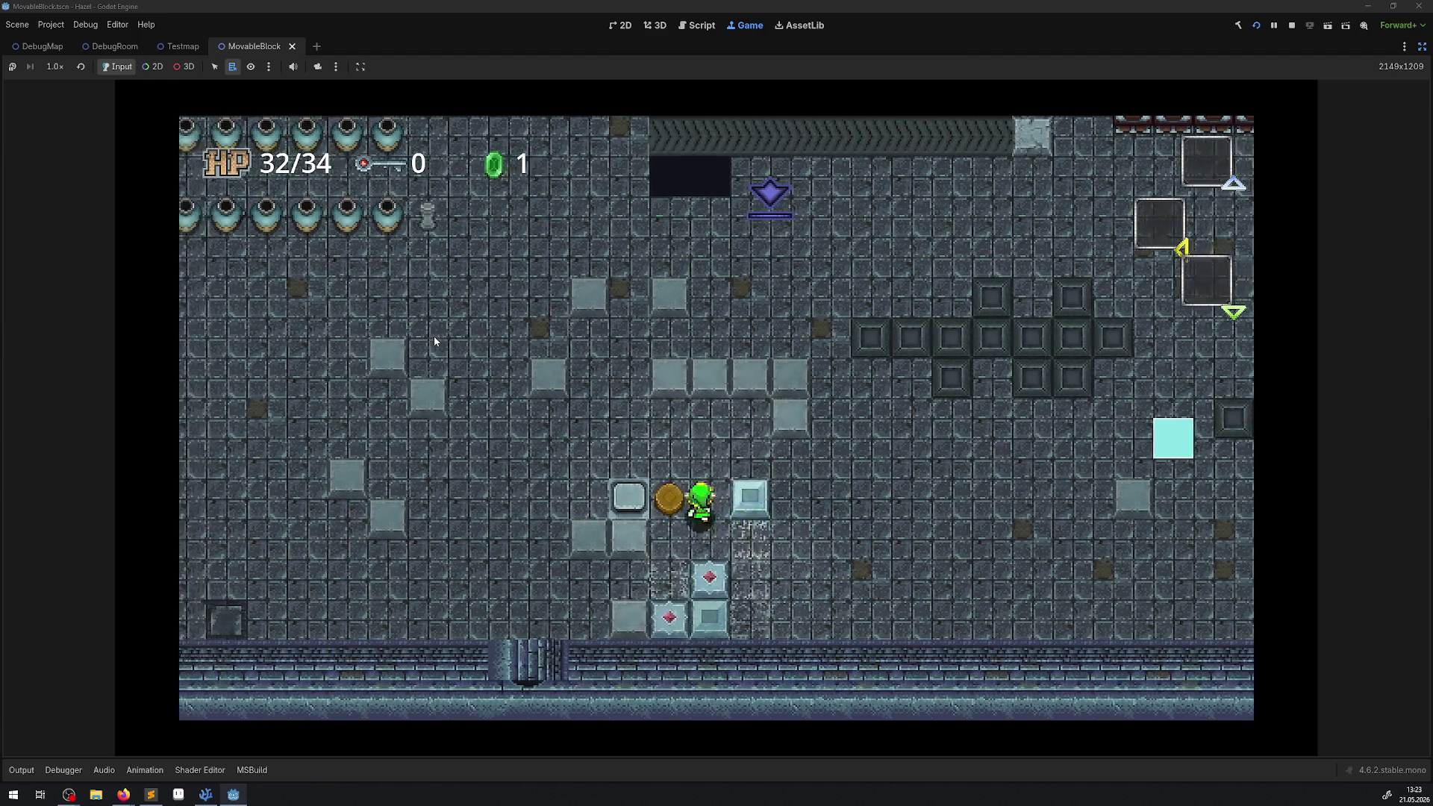
pyautogui.press('Right')
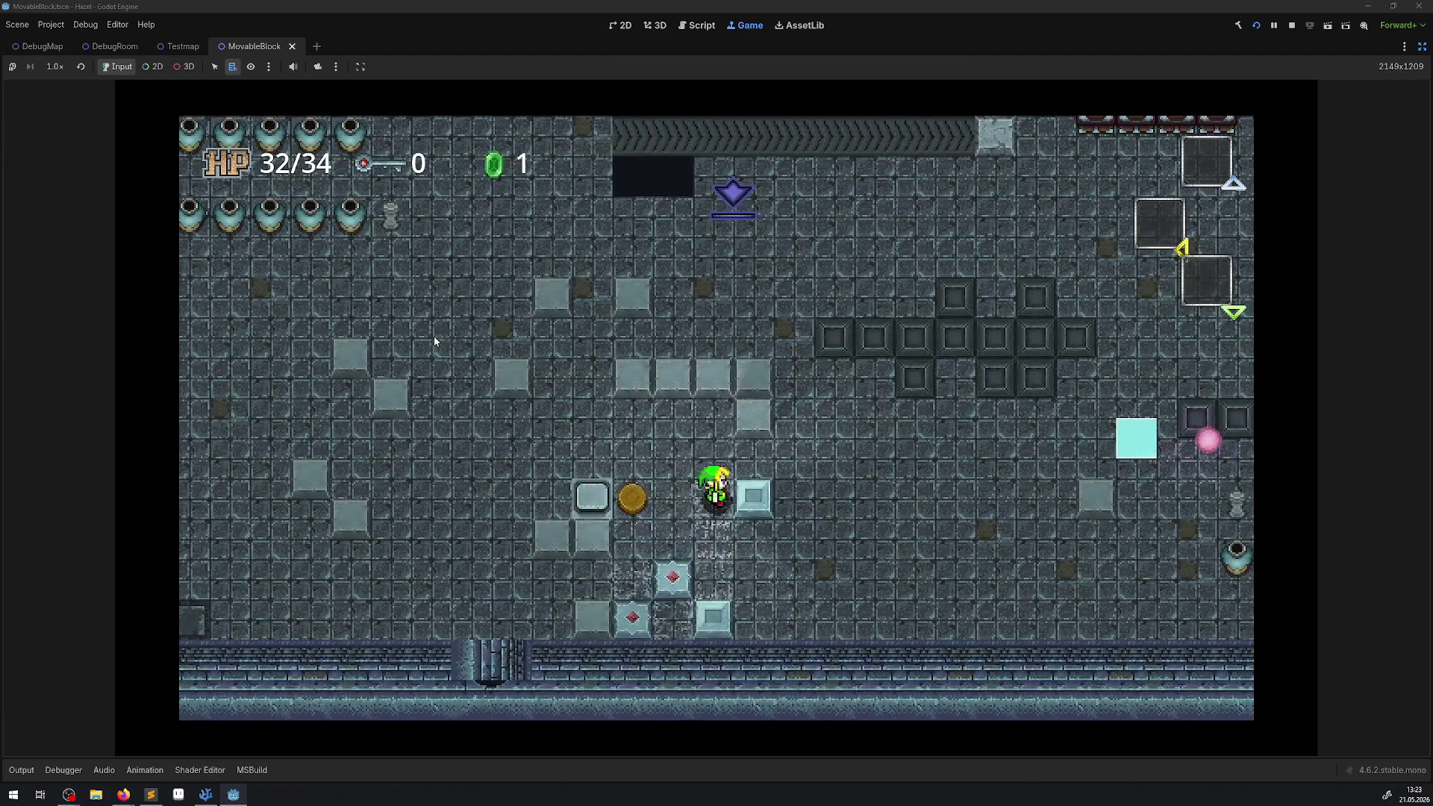
pyautogui.press('Right')
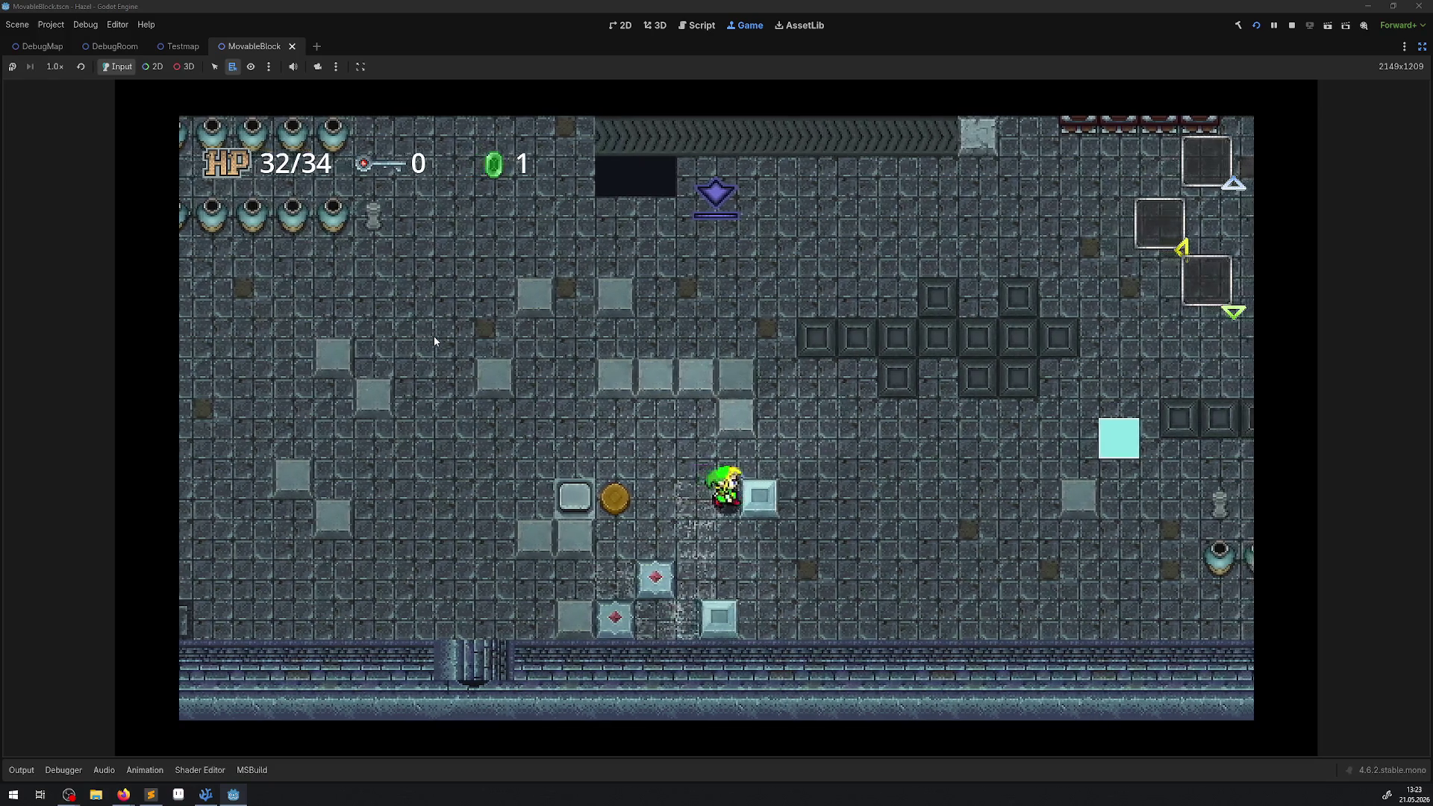
pyautogui.press('Down')
pyautogui.press('Right')
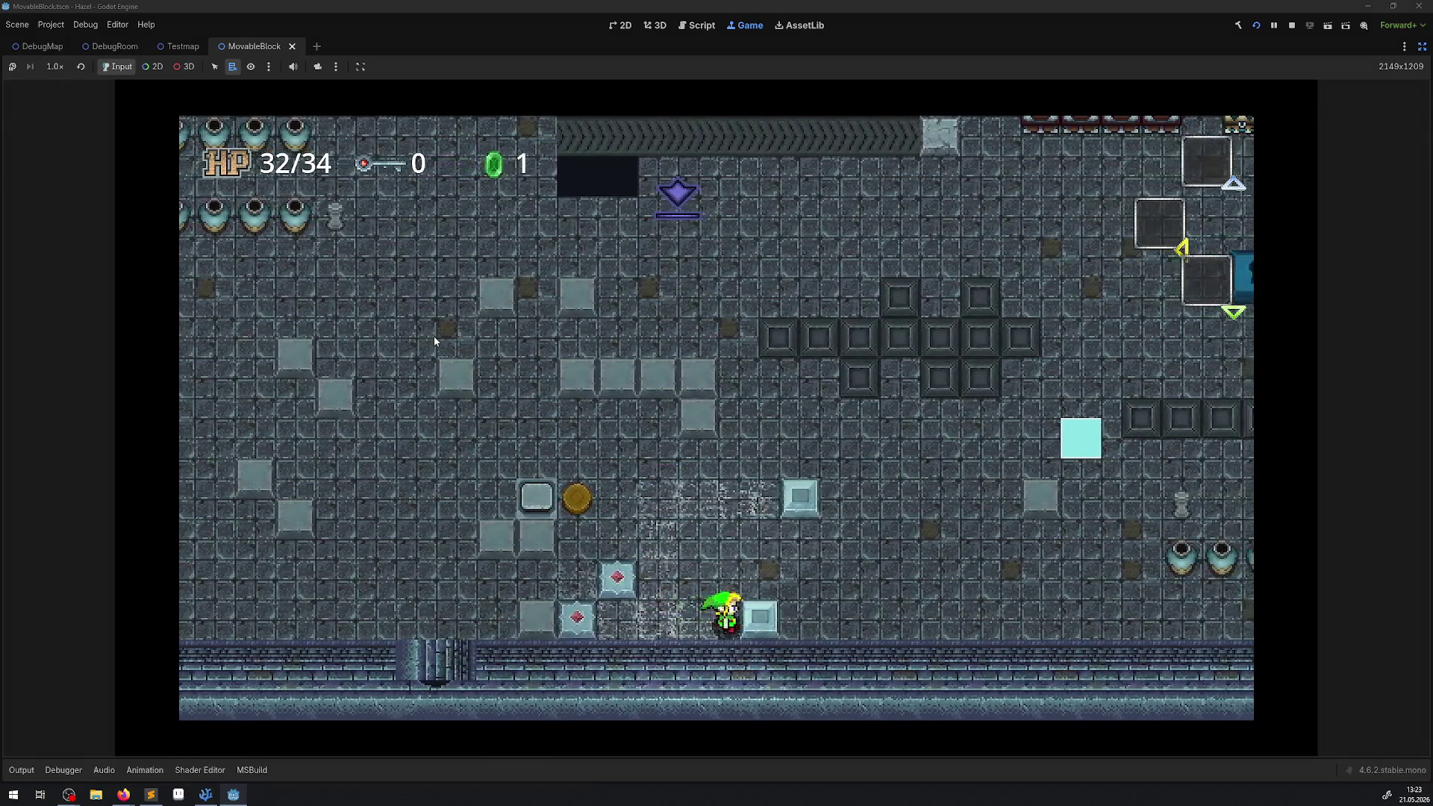
pyautogui.press('Right')
# - Push the block left, then push the light block up and right
pyautogui.press('Up')
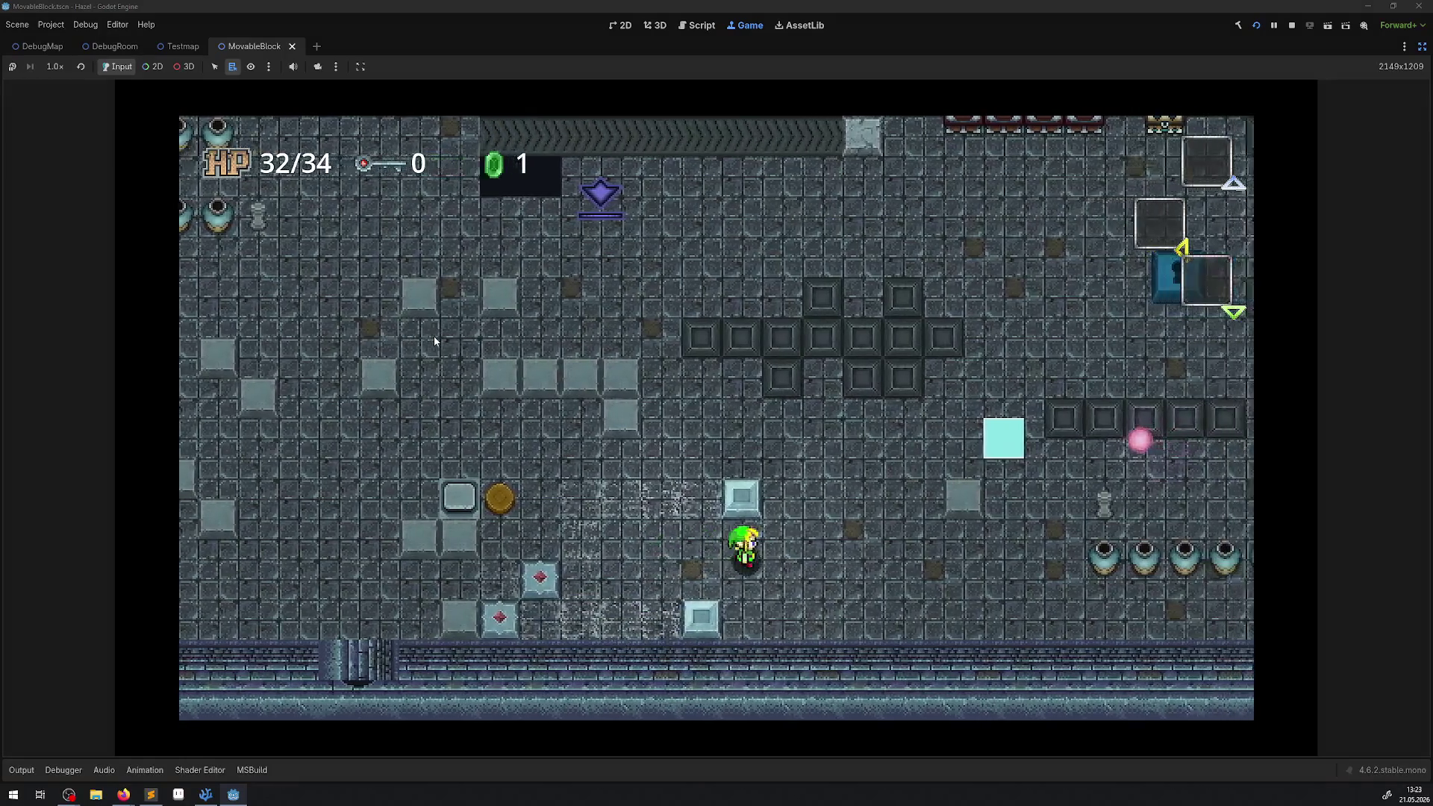
pyautogui.press('Up')
pyautogui.press('Left')
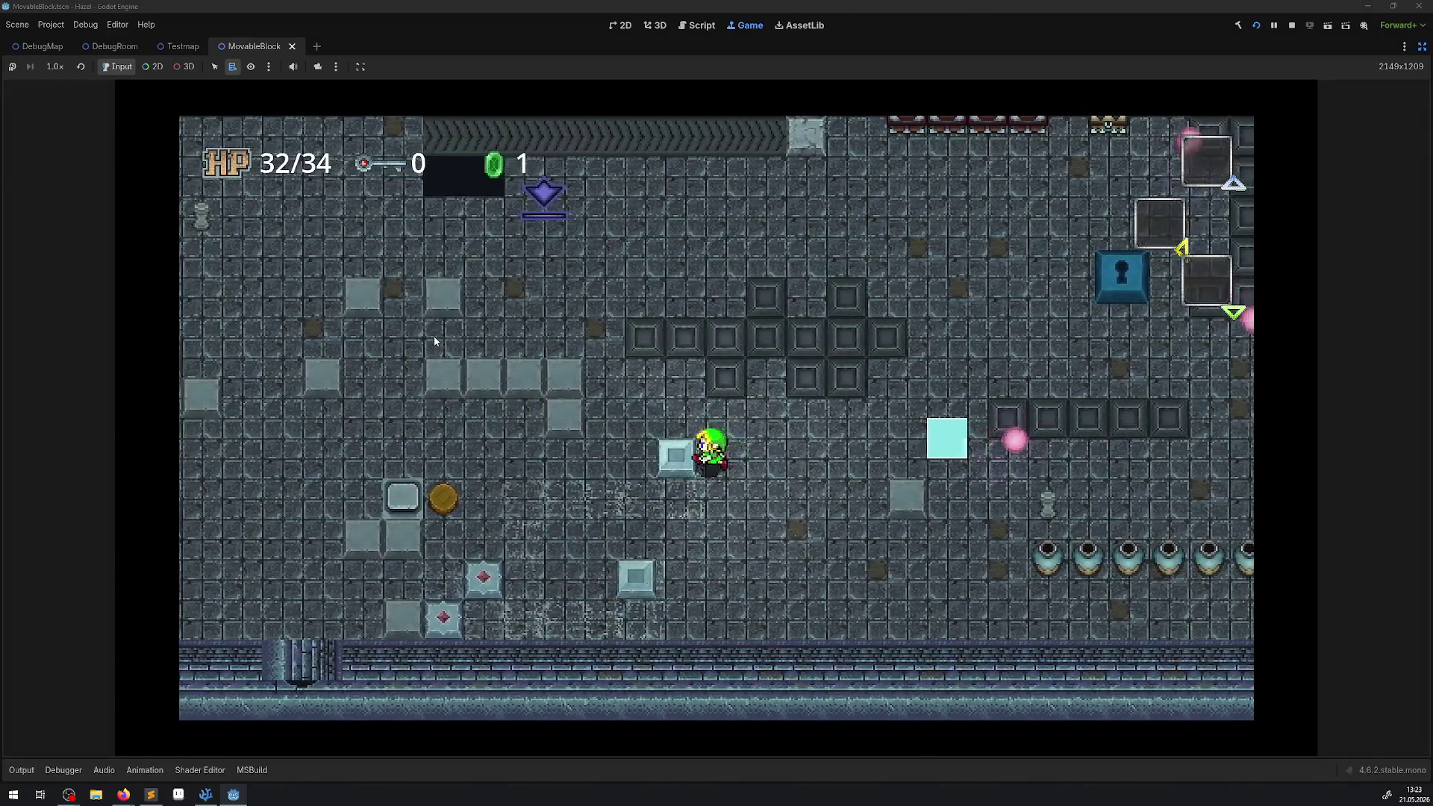
pyautogui.press('Left')
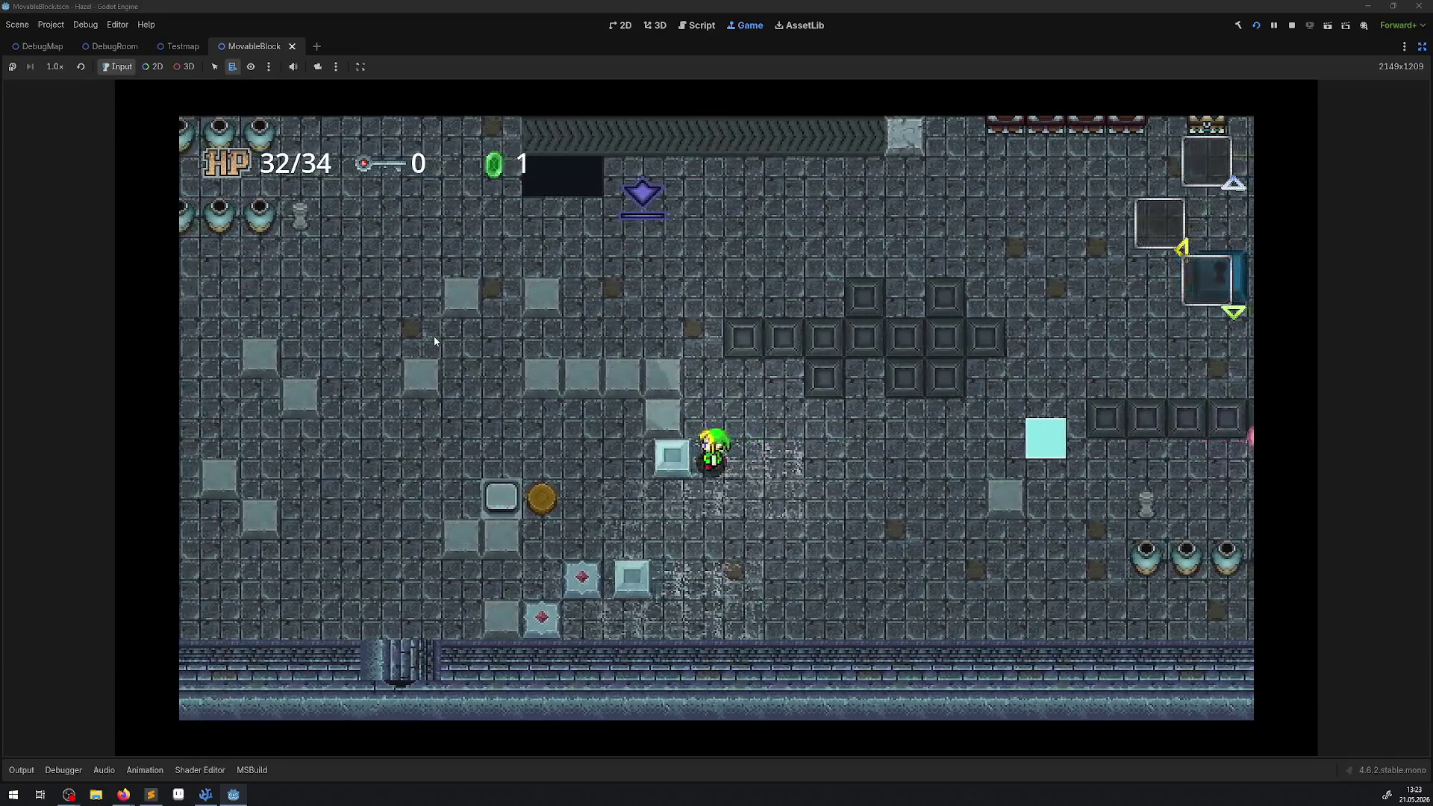
pyautogui.press('Down')
pyautogui.press('Left')
pyautogui.press('Up')
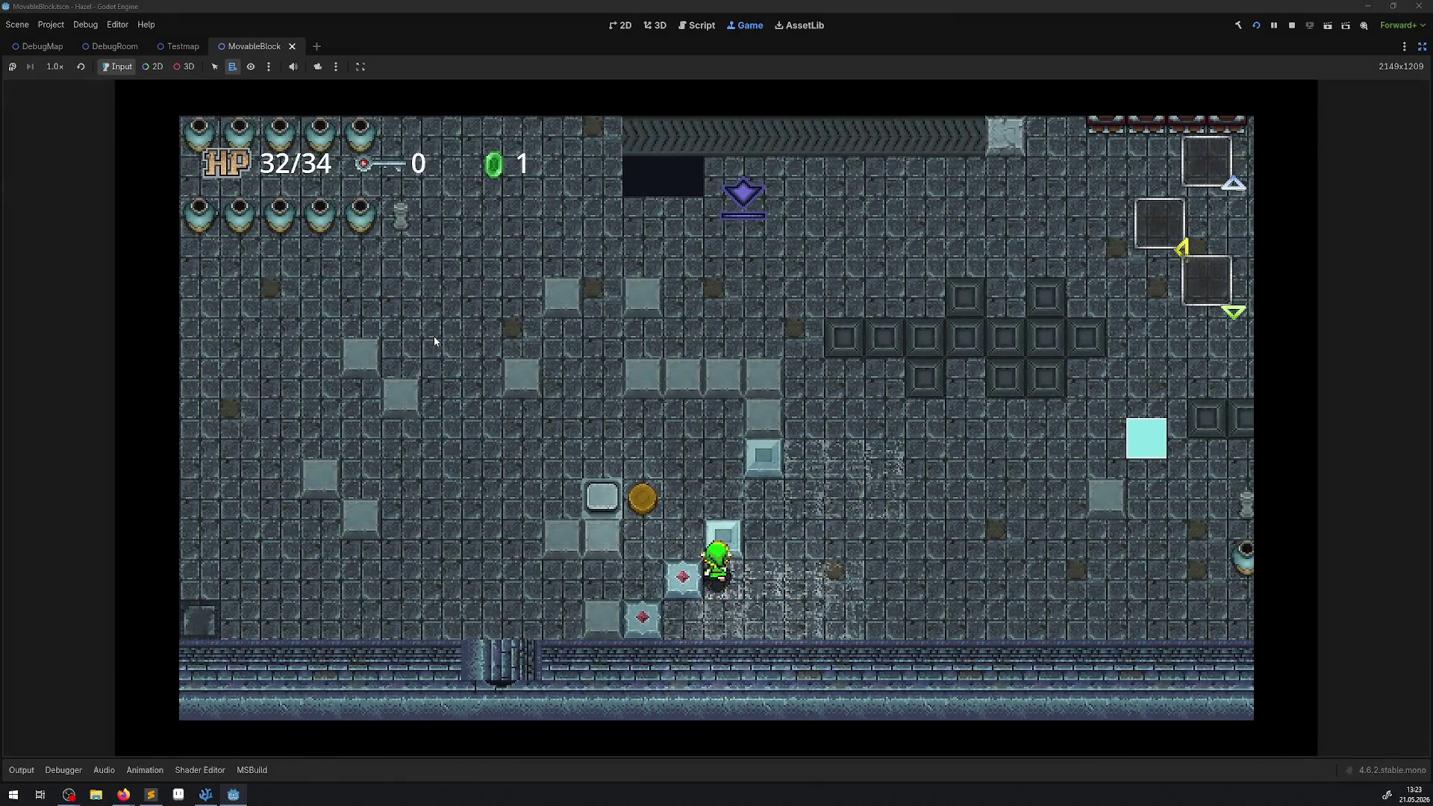
pyautogui.press('Up')
pyautogui.press('Right')
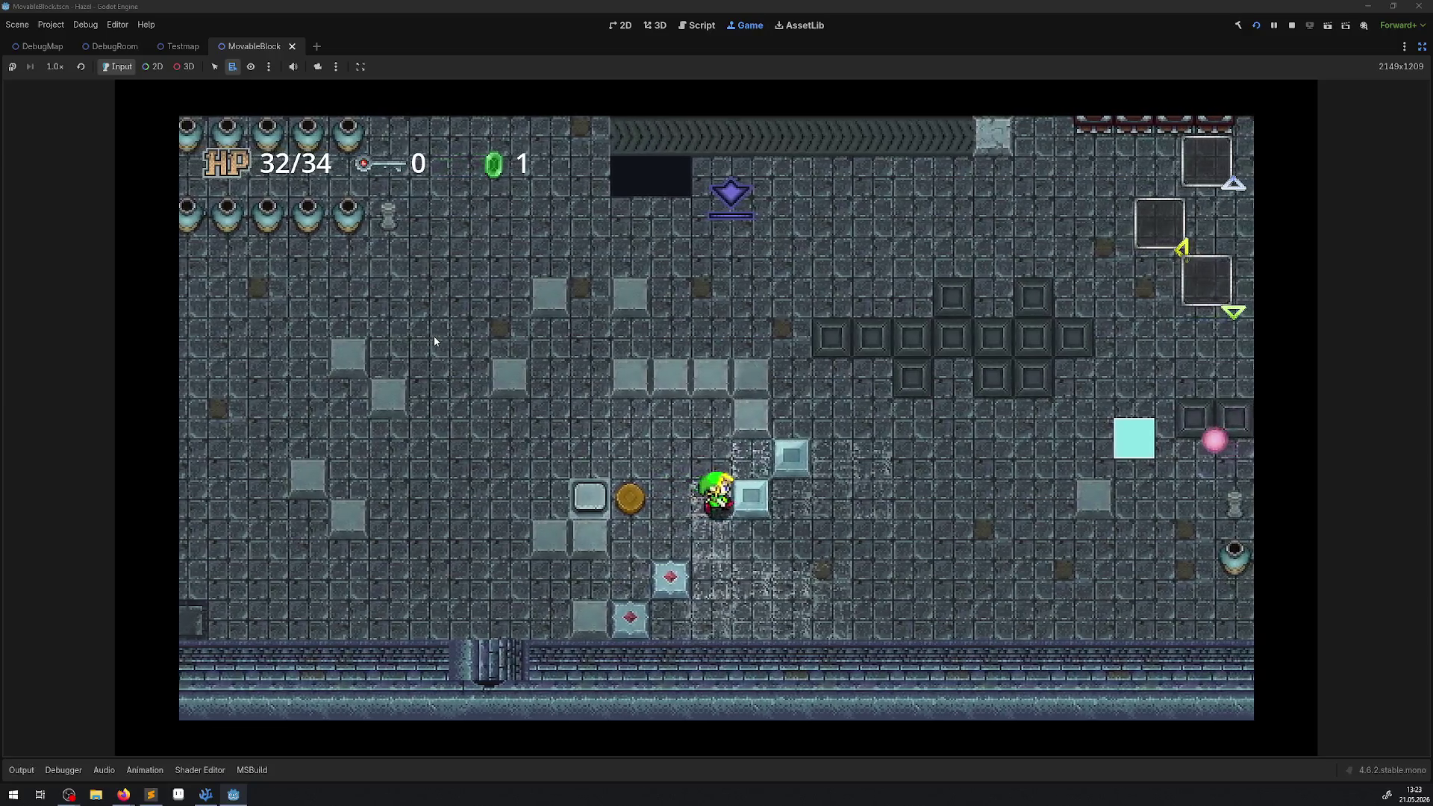
pyautogui.press('Right')
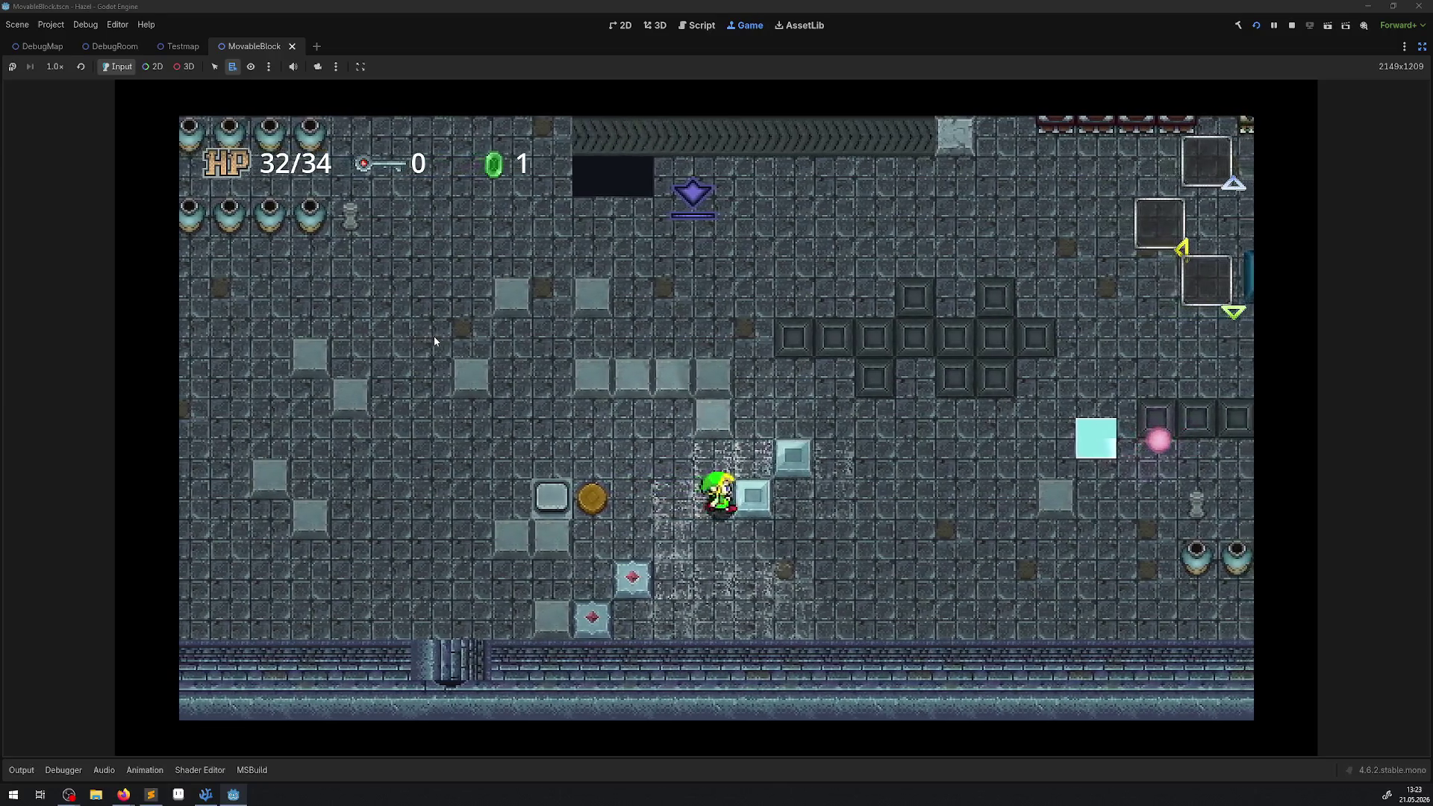
pyautogui.press('Down')
# - Push the light blocks left and up, then walk from the coin back across the room
pyautogui.press('Up')
pyautogui.press('Left')
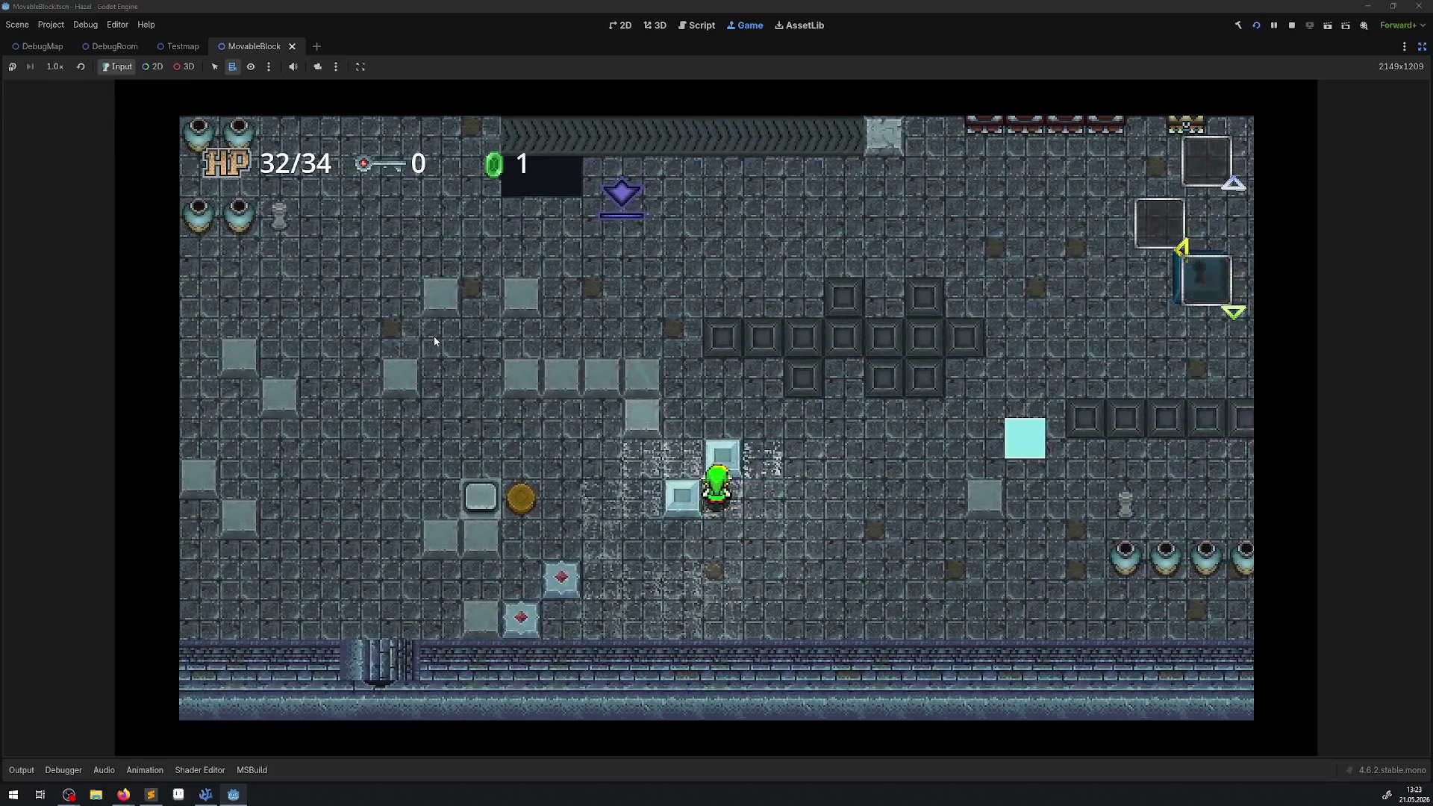
pyautogui.press('Up')
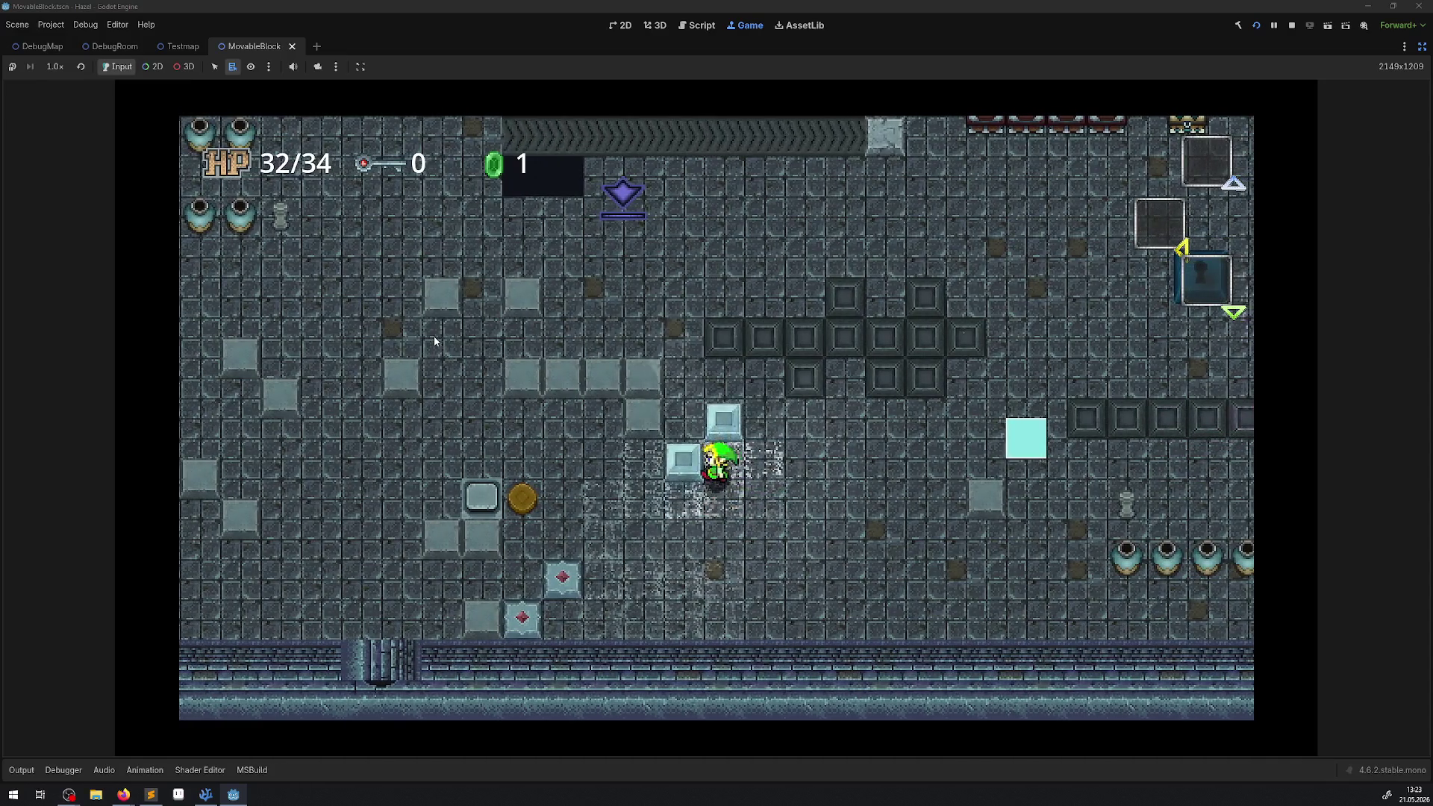
pyautogui.press('Left')
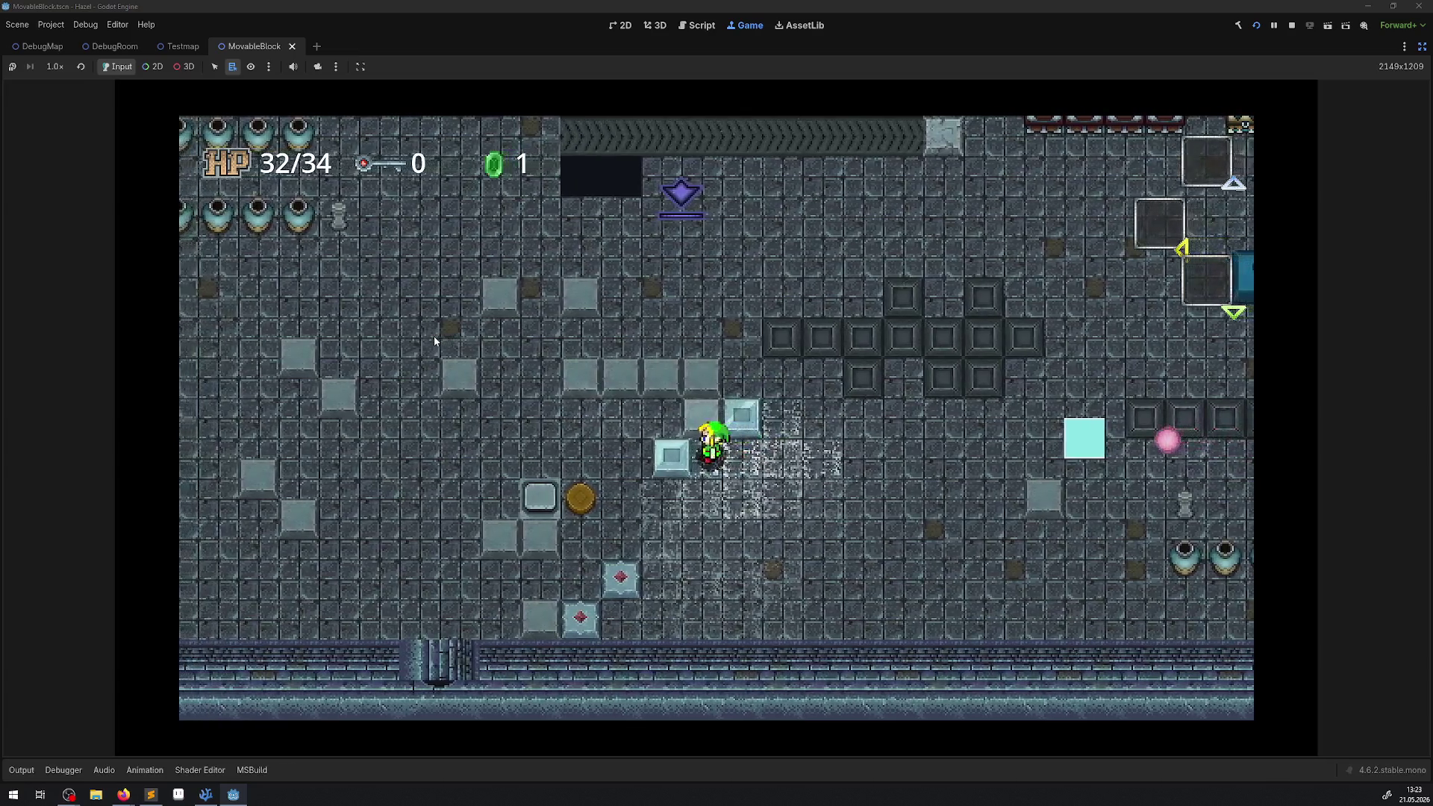
pyautogui.press('Down')
pyautogui.press('Up')
pyautogui.press('Down')
pyautogui.press('Right')
pyautogui.press('Up')
pyautogui.press('Right')
pyautogui.press('Left')
pyautogui.press('Up')
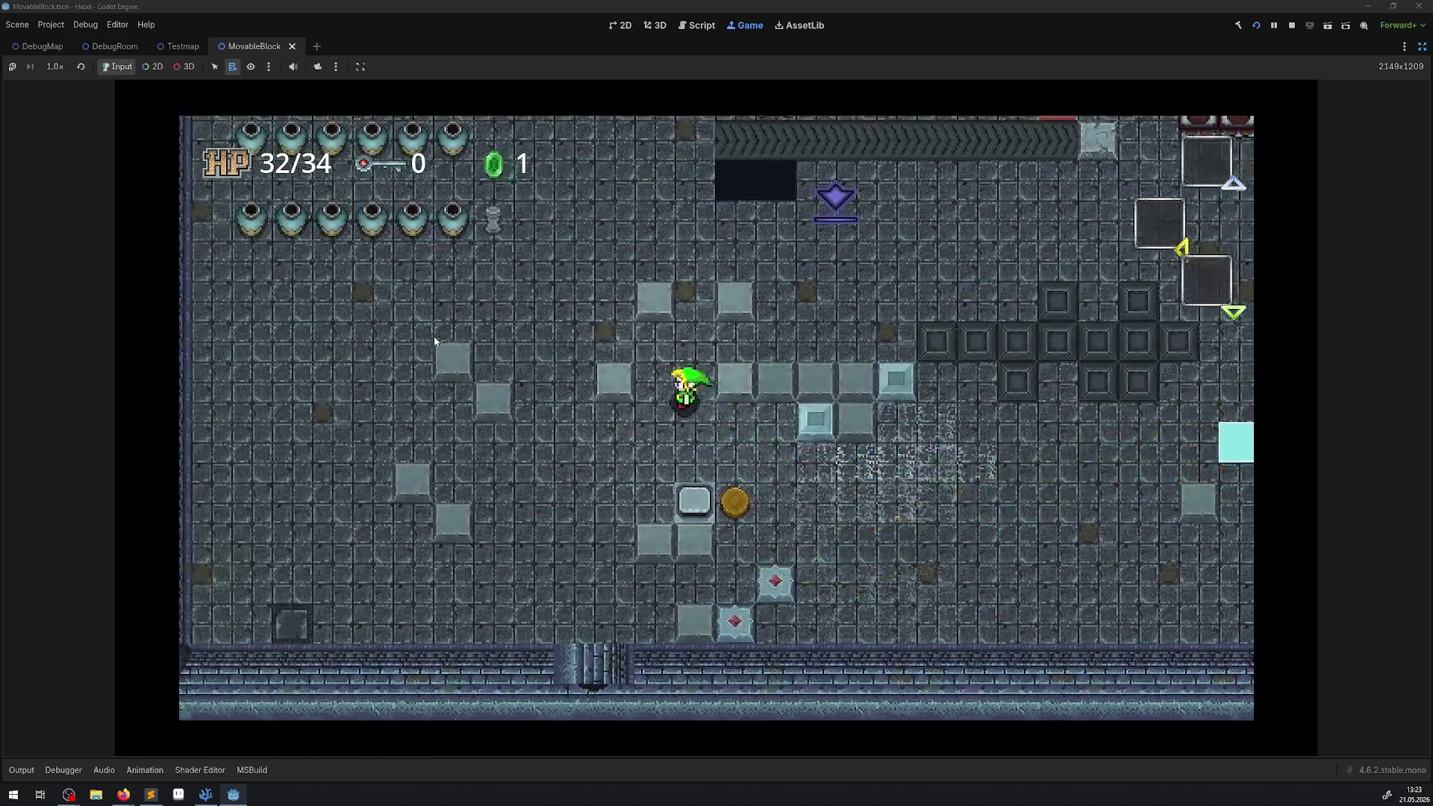
pyautogui.press('Up')
# - Push the light blocks down and right into a row, then walk Link below them
pyautogui.press('Right')
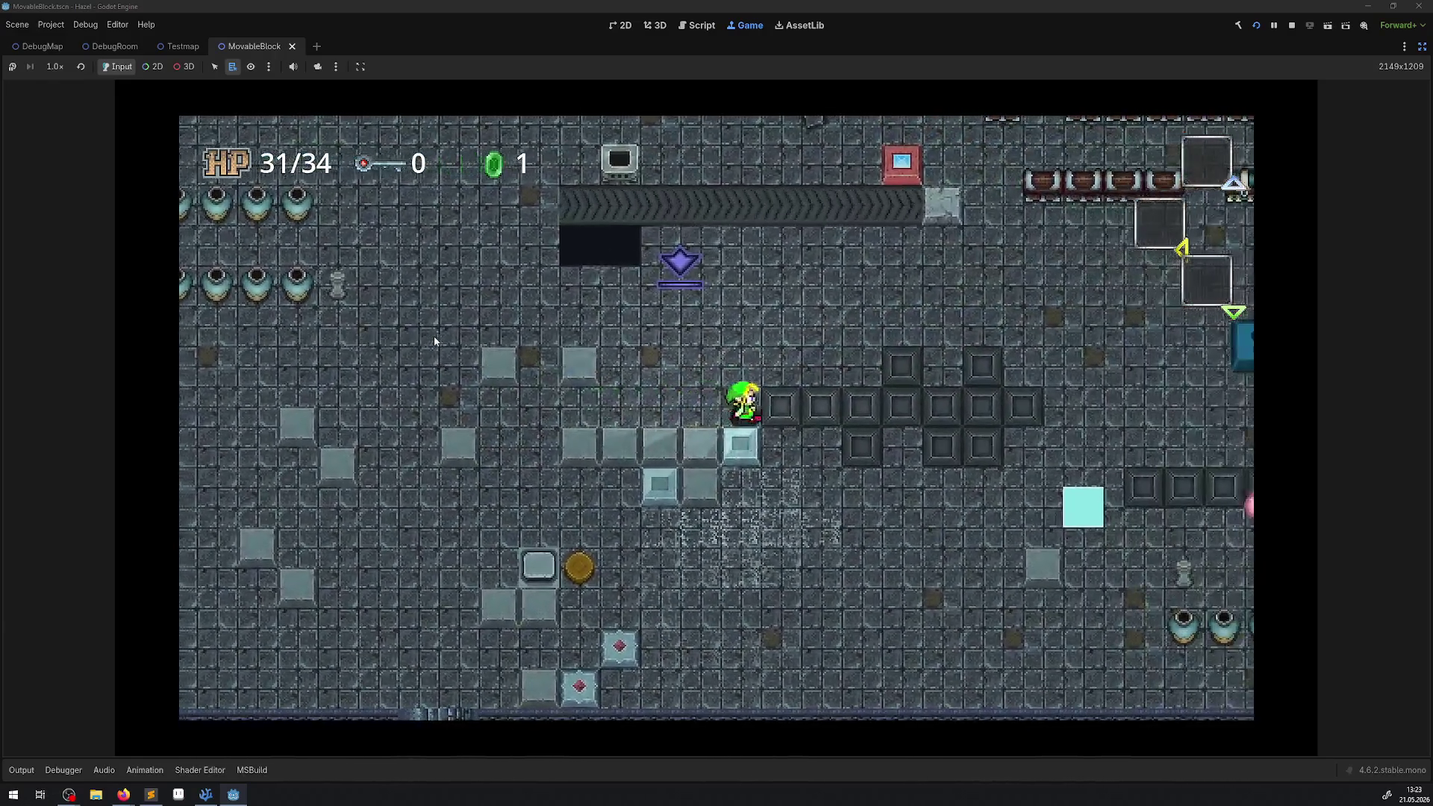
pyautogui.press('Down')
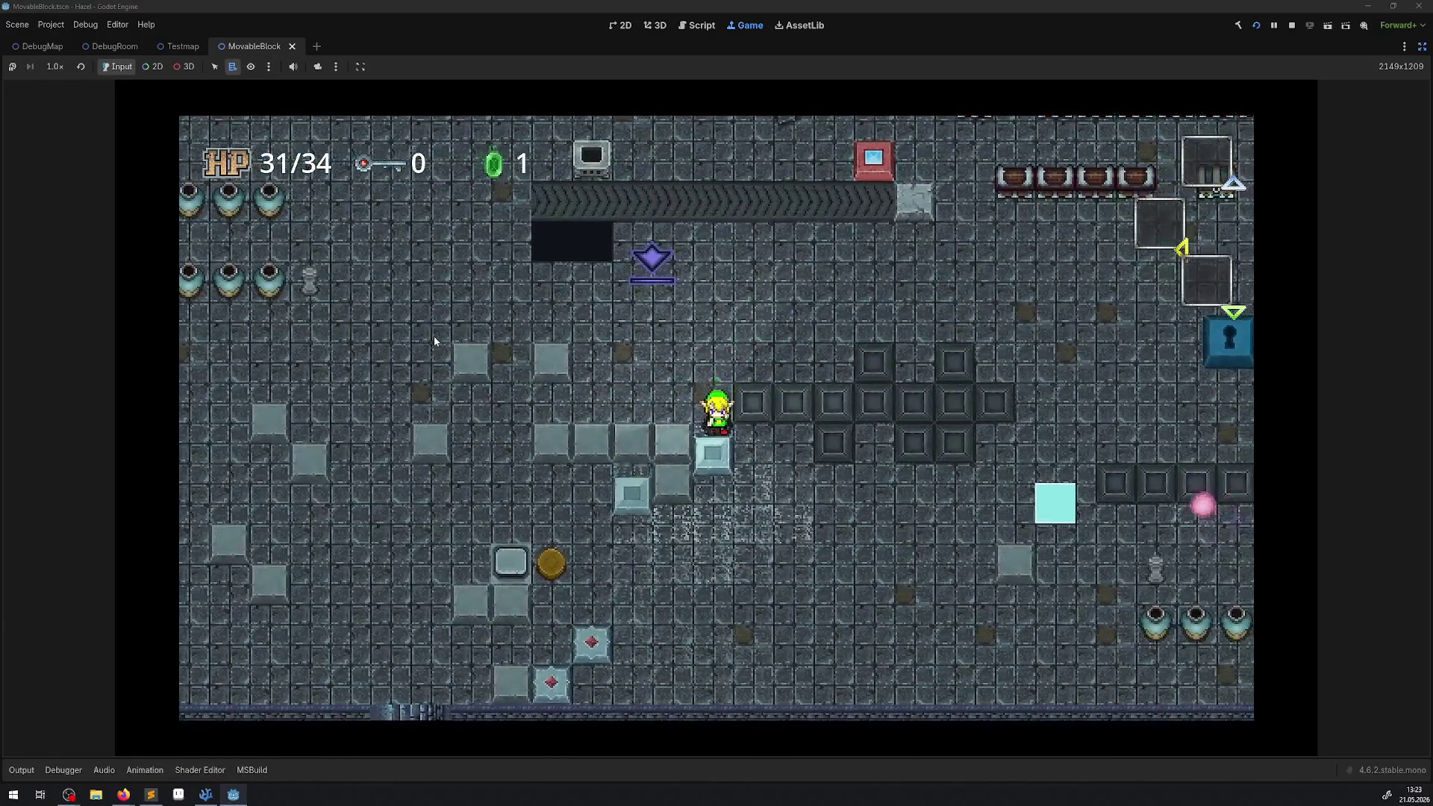
pyautogui.press('Down')
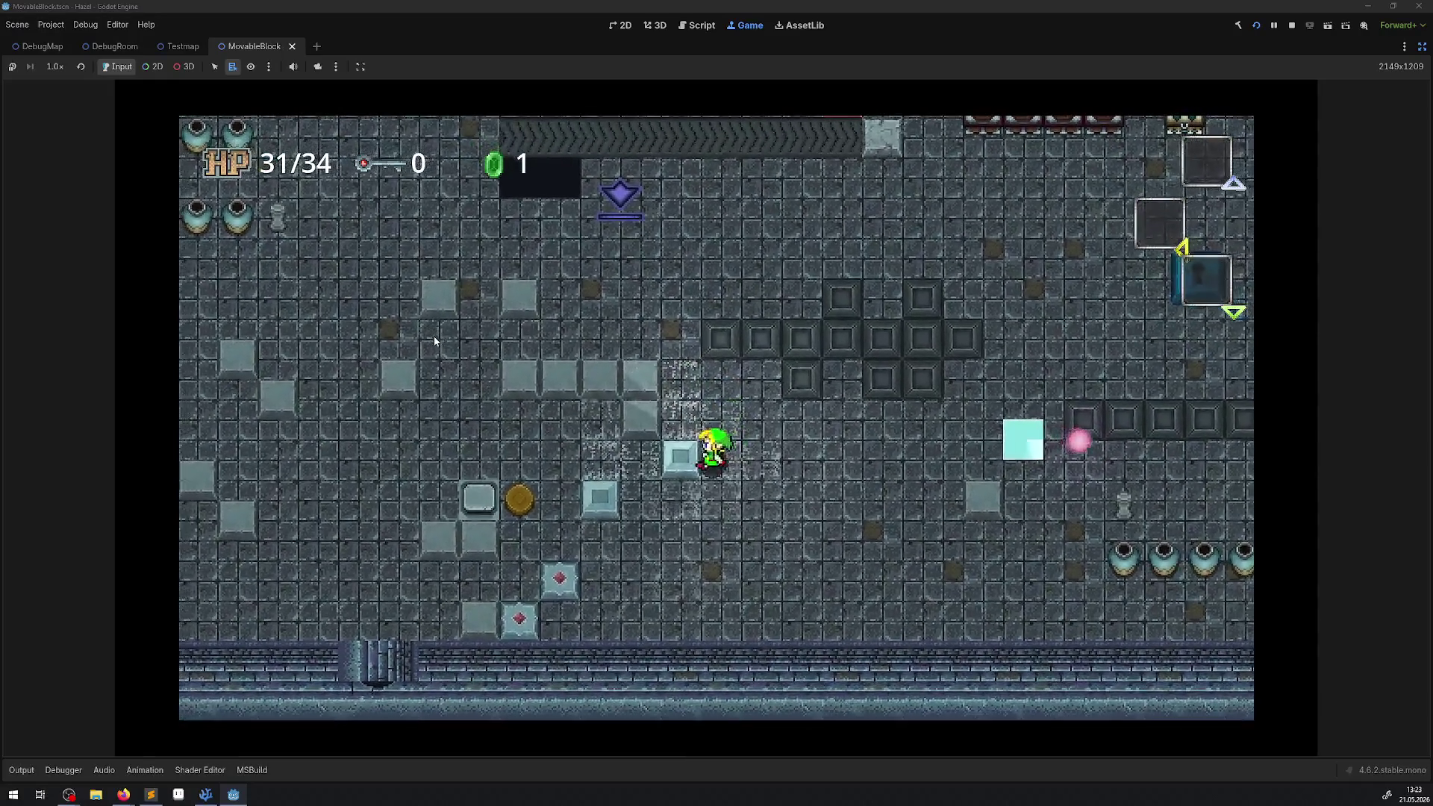
pyautogui.press('Left')
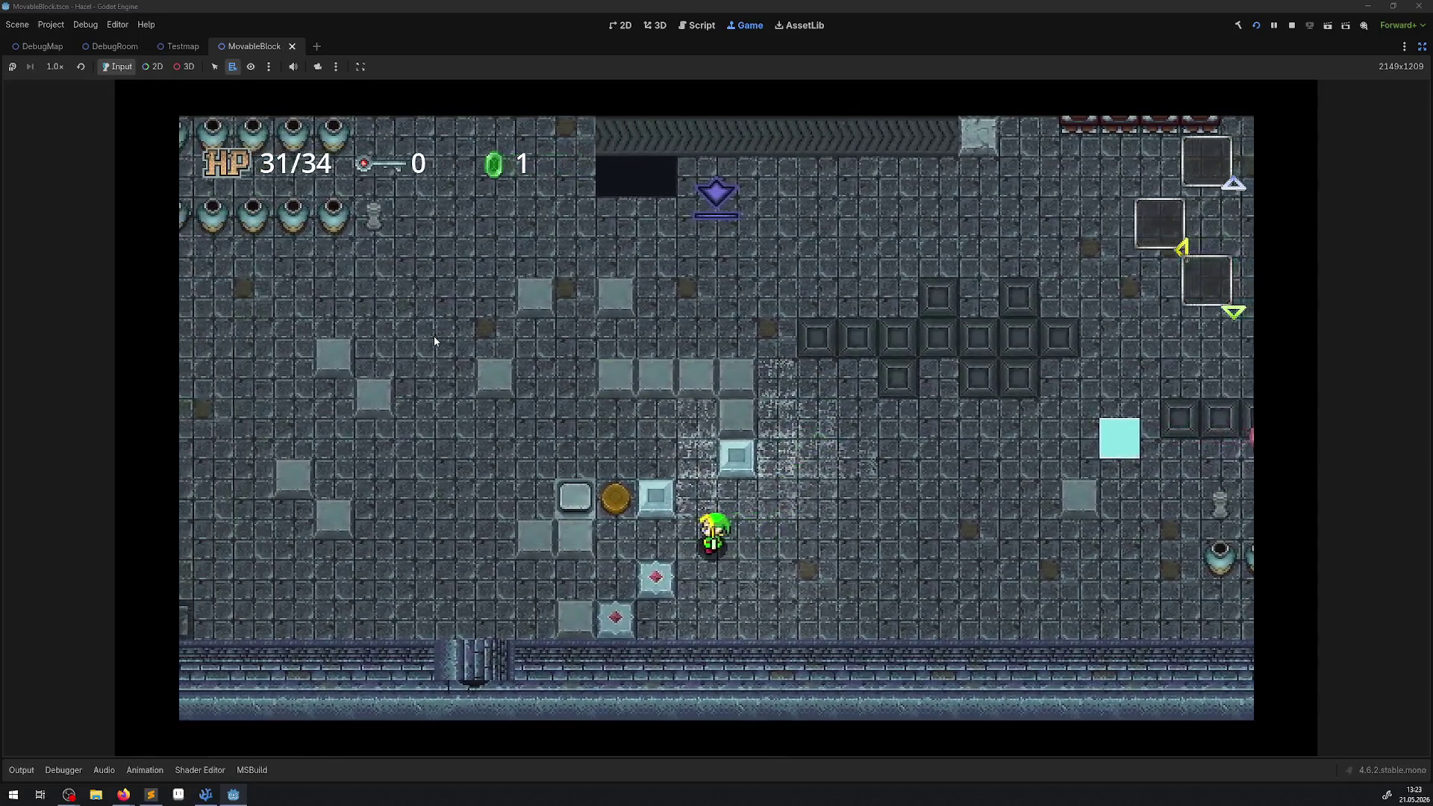
pyautogui.press('Left')
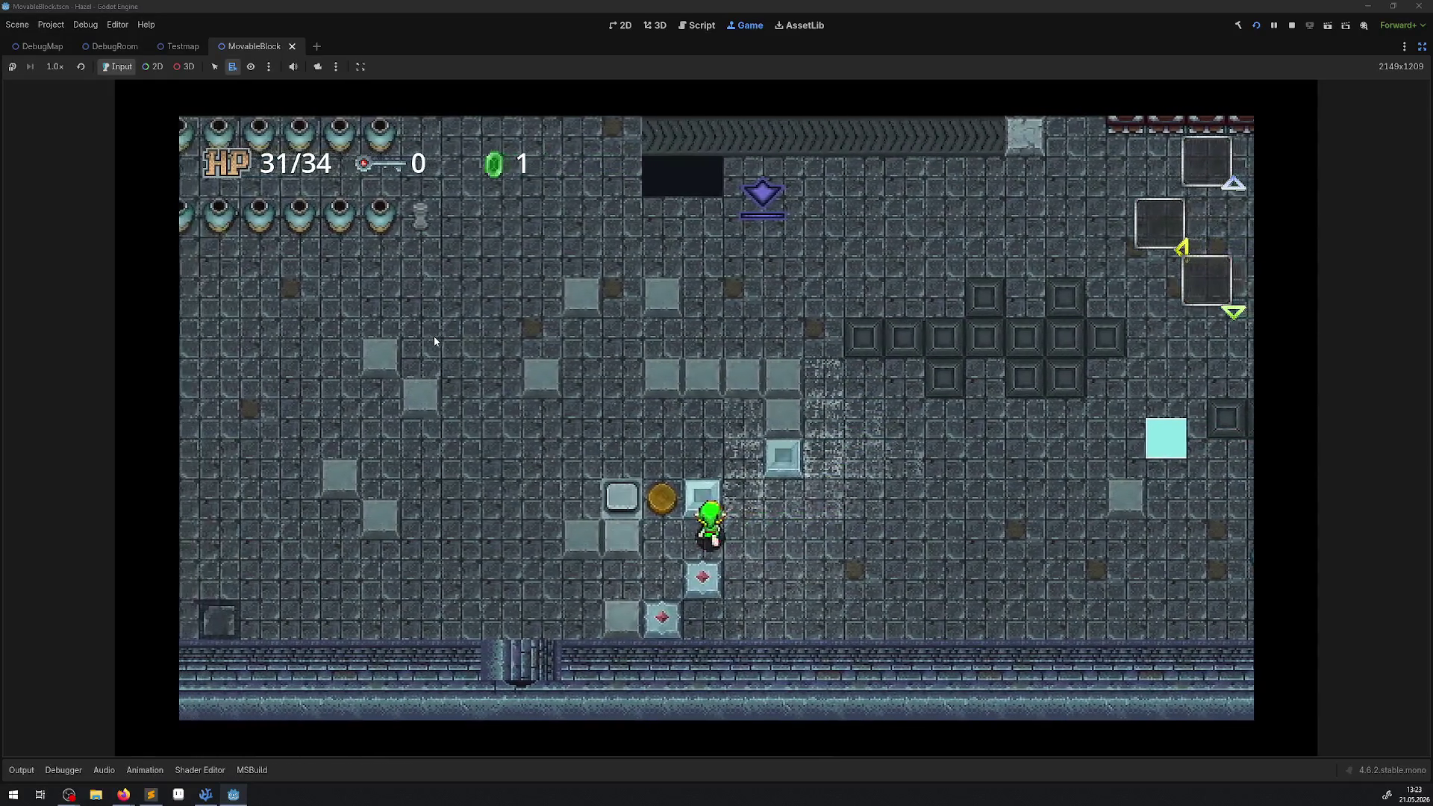
pyautogui.press('Up')
pyautogui.press('Up')
pyautogui.press('Right')
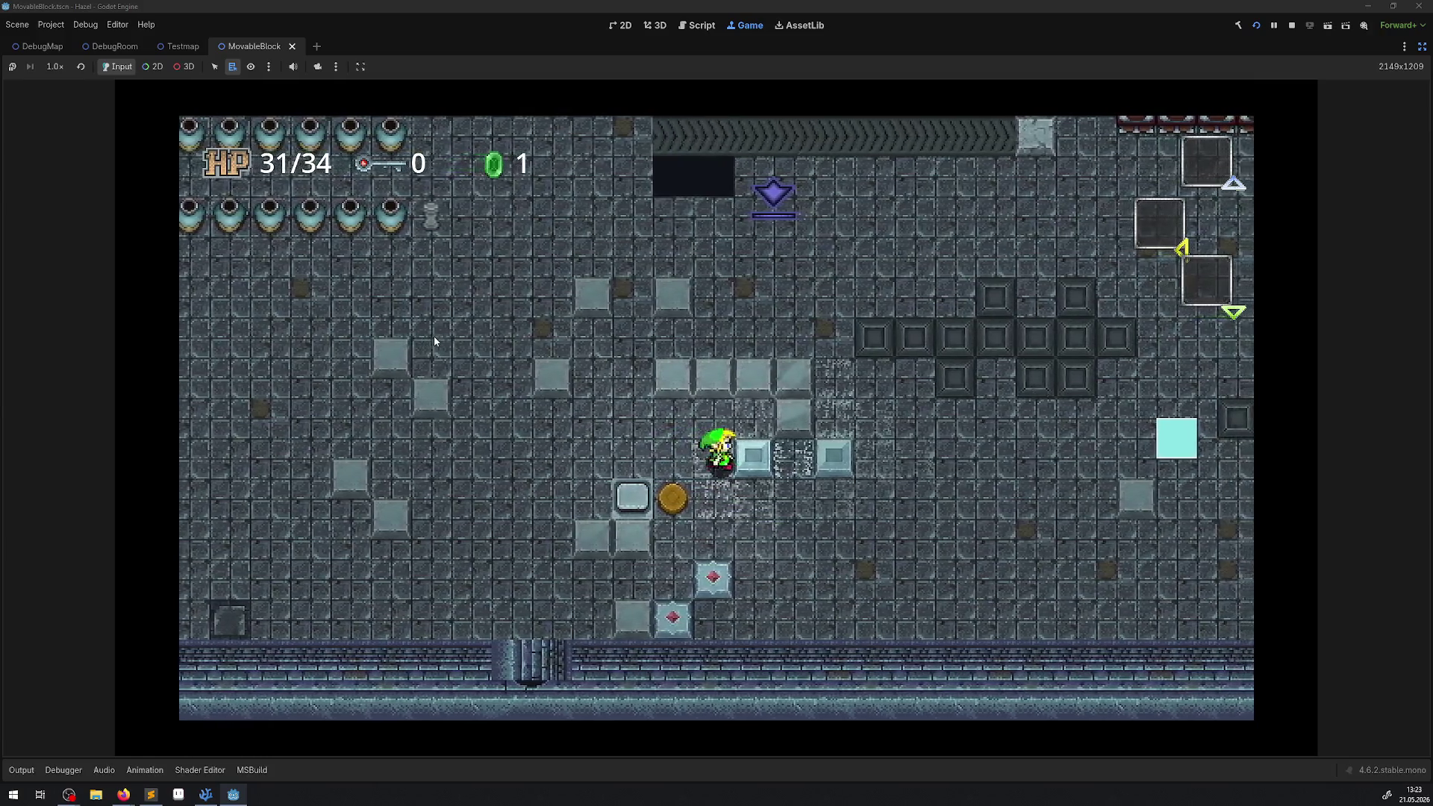
pyautogui.press('Right')
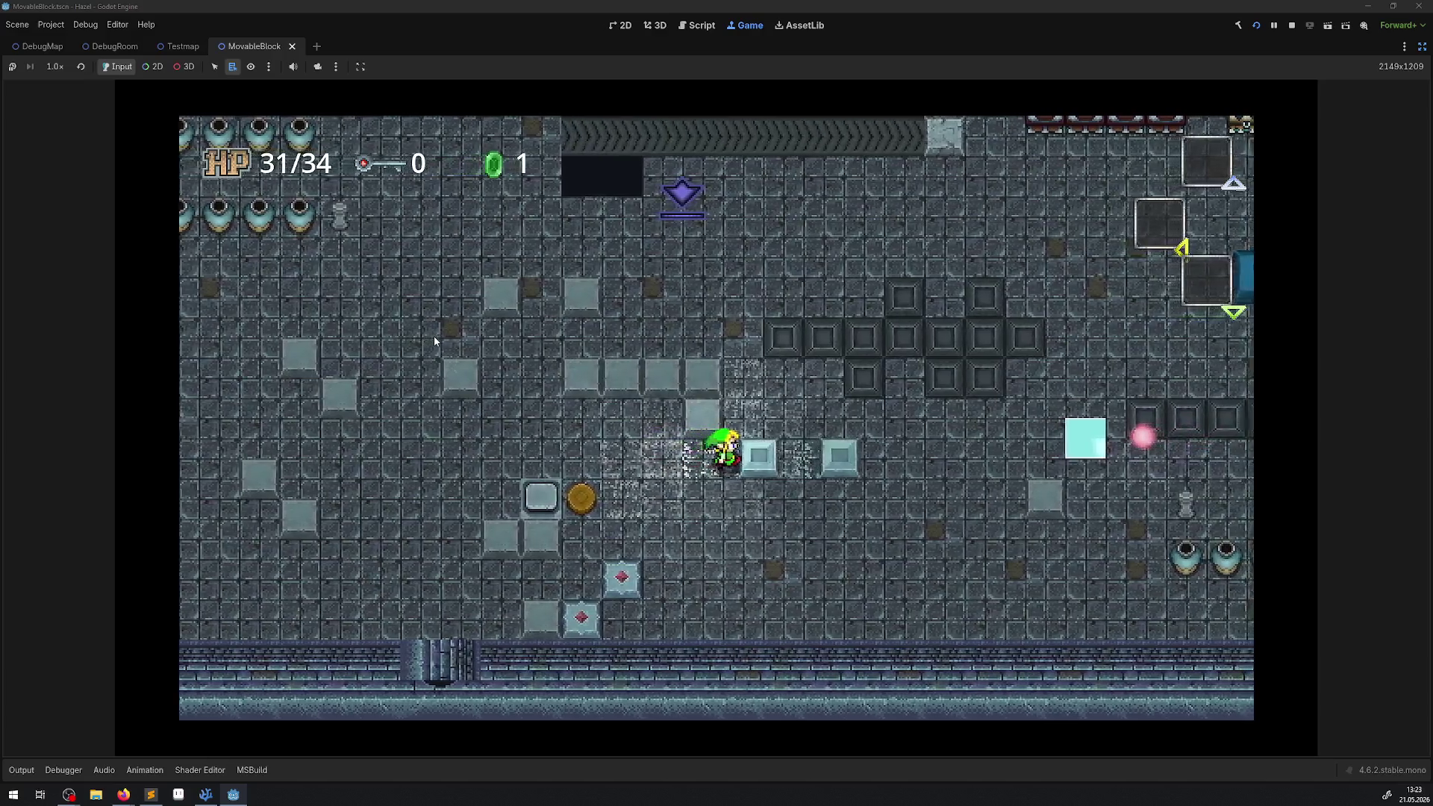
pyautogui.press('Up')
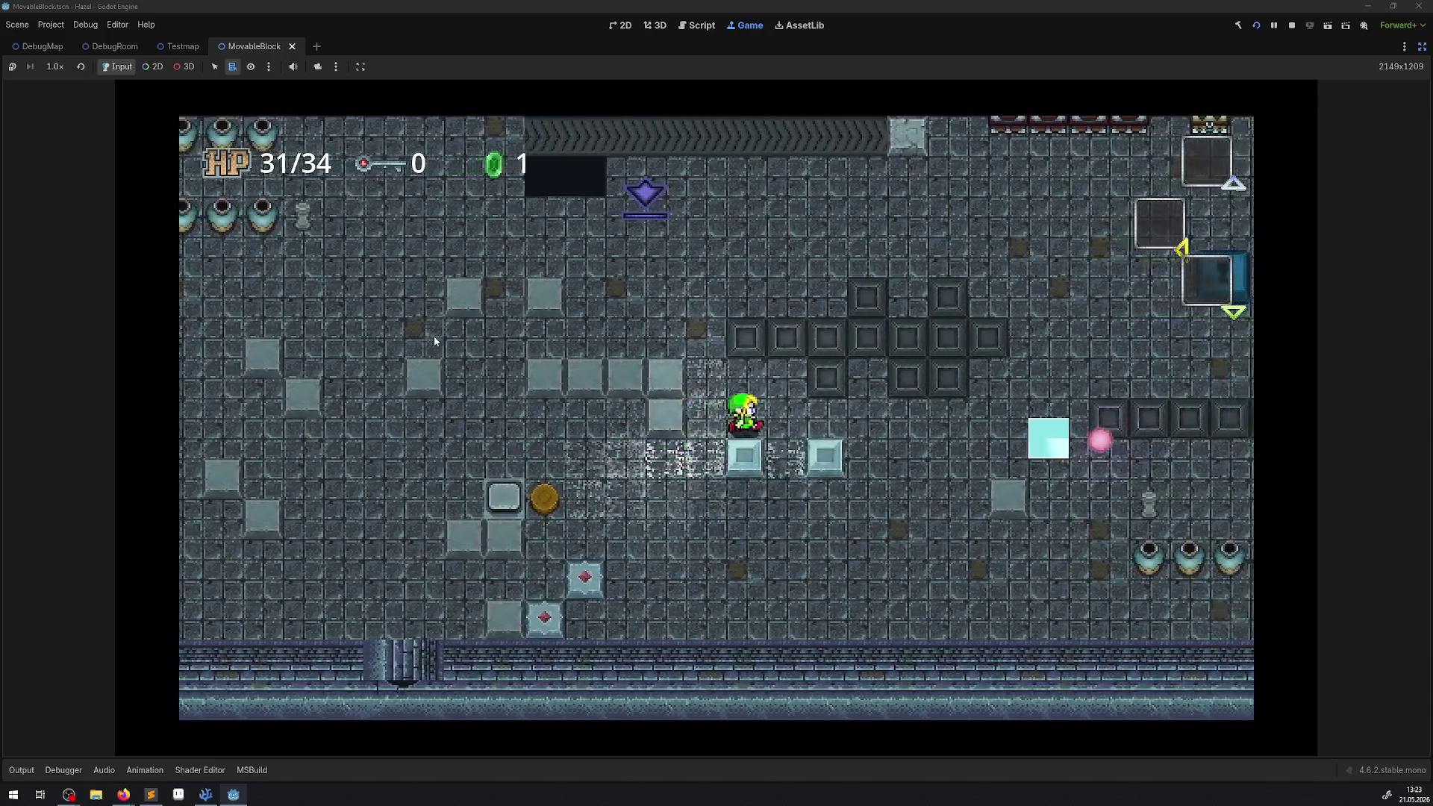
pyautogui.press('Down')
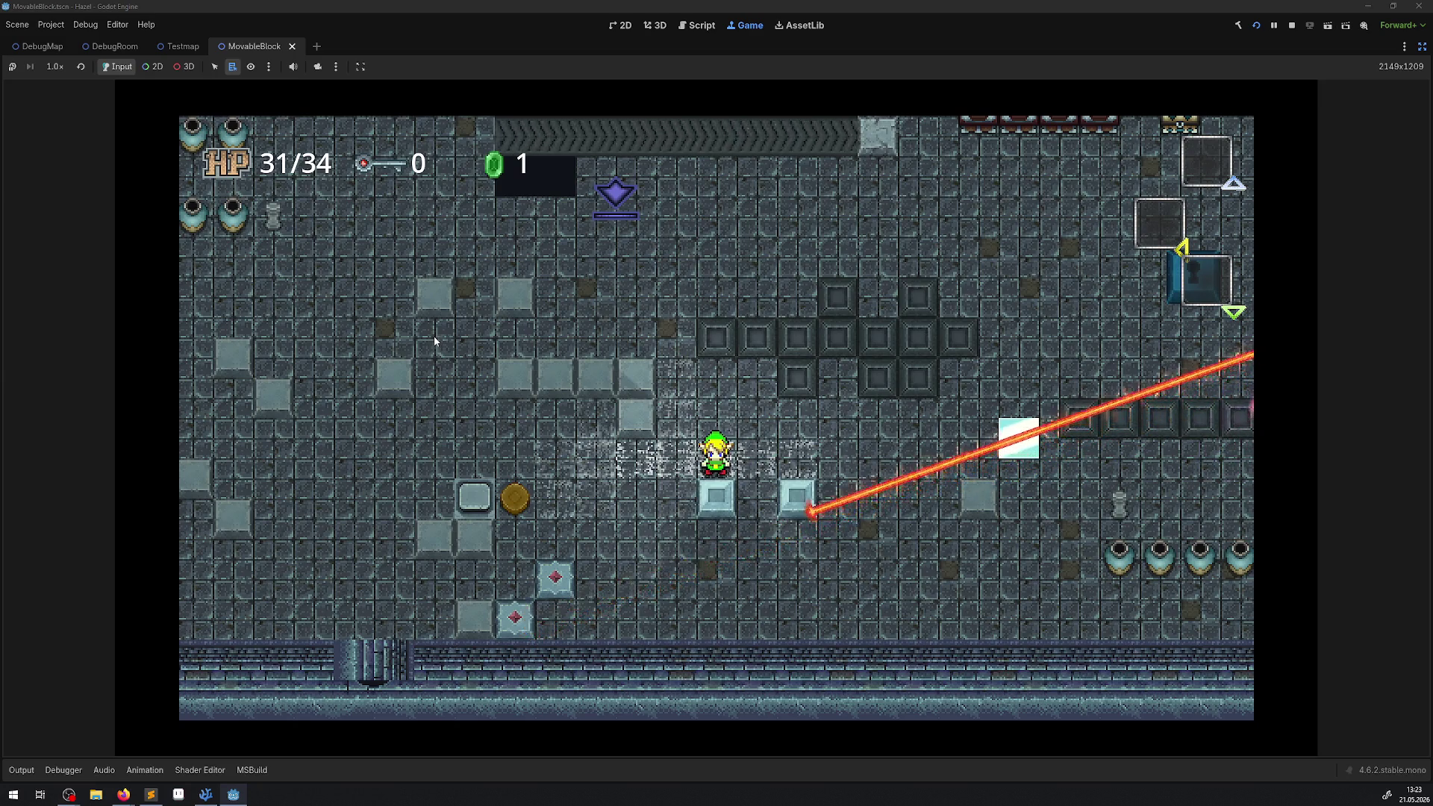
pyautogui.press('Left')
pyautogui.press('Down')
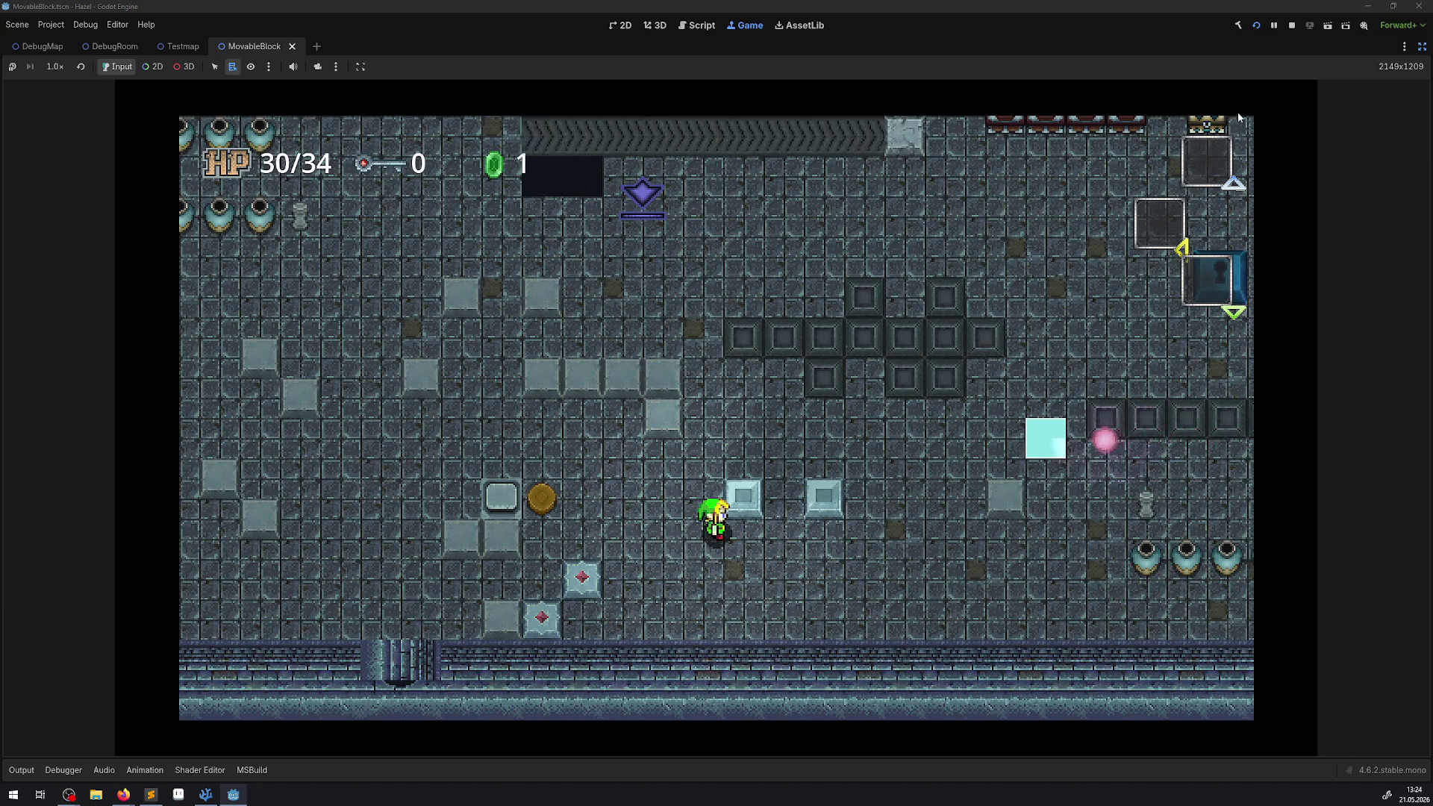
# - Stop the running game to return to the 2D editor
pyautogui.click(1292, 26)
# - Restore the side docks, select the MovableBlock's LightOccluder2D node, and switch to VS Code
pyautogui.click(1422, 46)
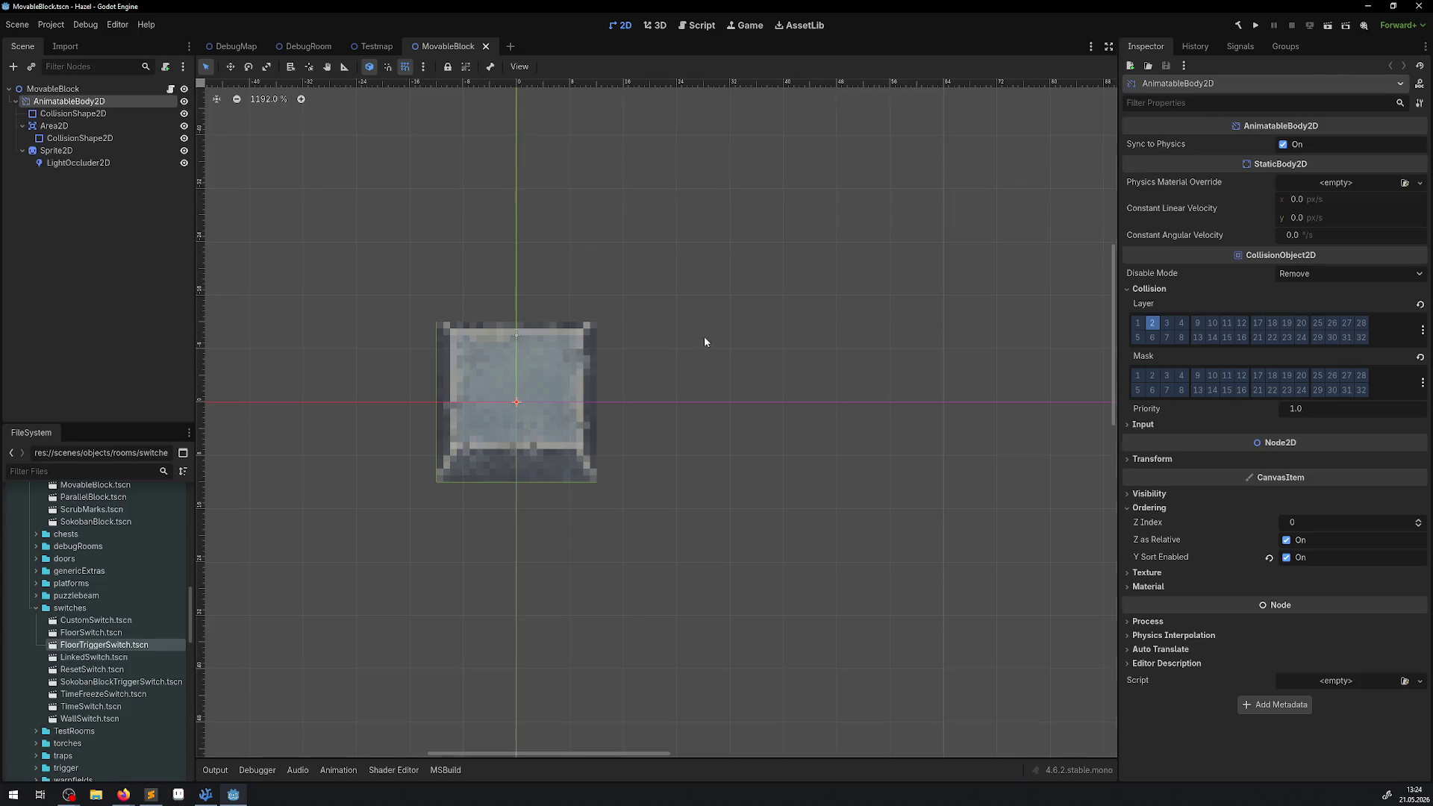
pyautogui.click(539, 412)
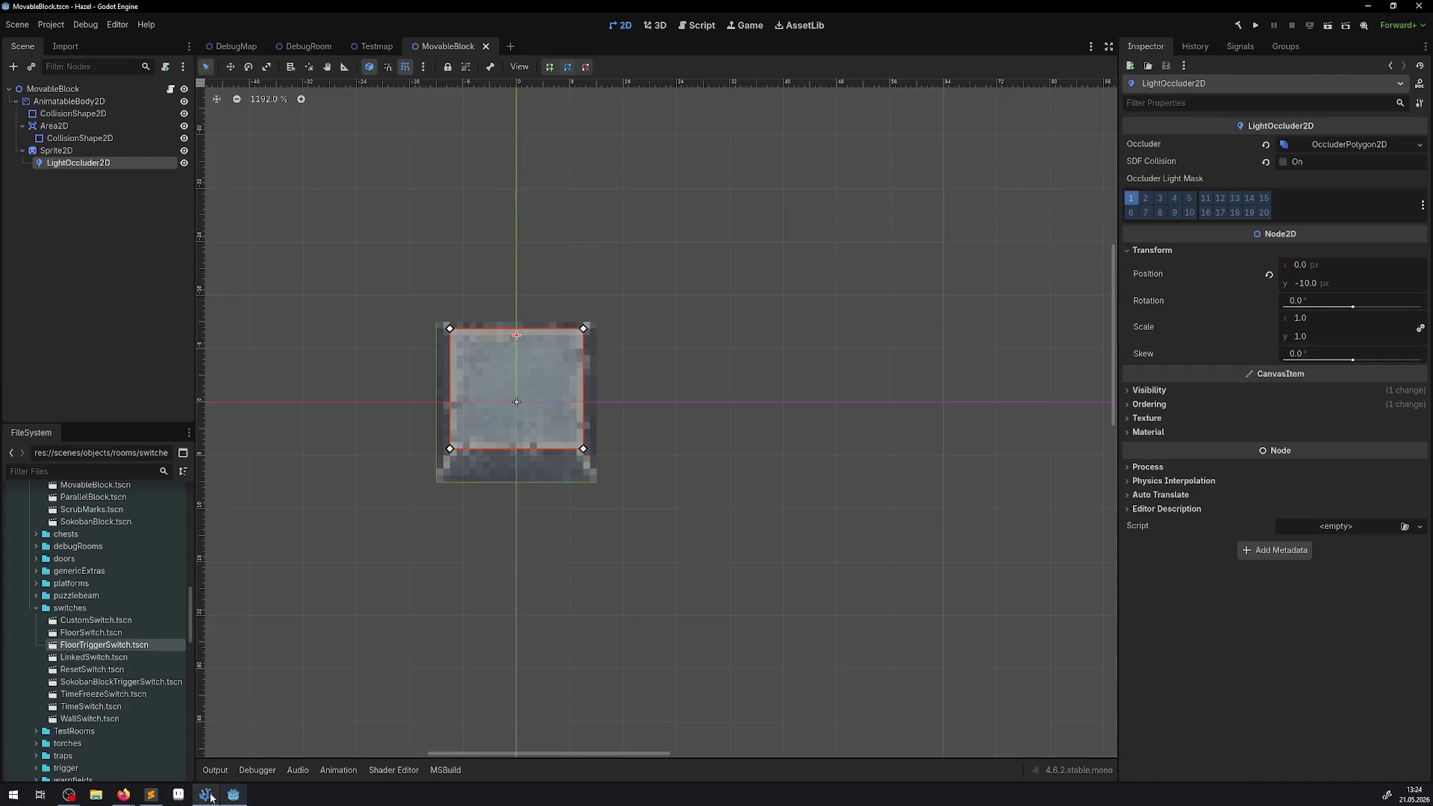
pyautogui.click(206, 795)
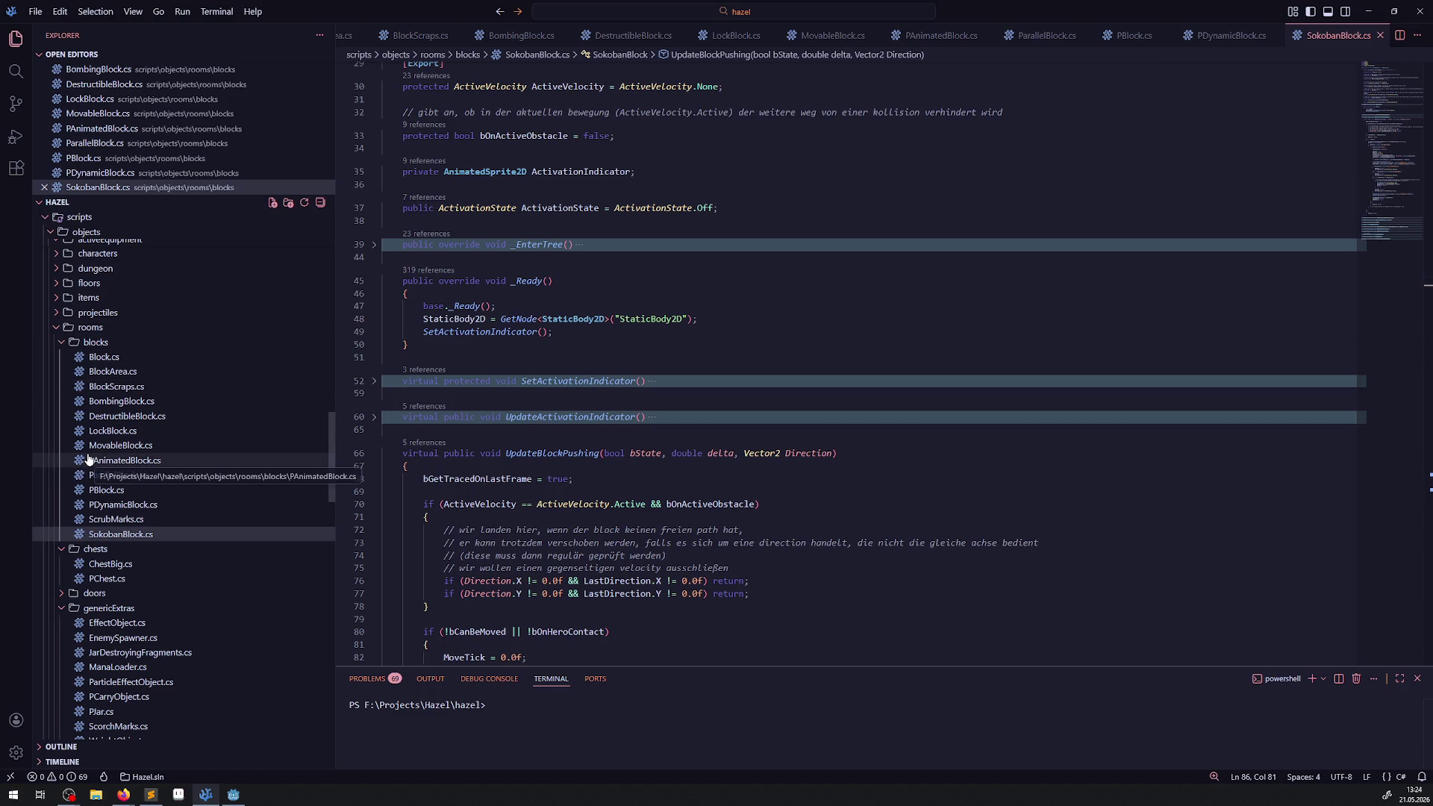
# - Read BombingBlock.cs, then DestructibleBlock.cs's OnReceiveDamage and OnDestroyingBlock code, before returning to Godot
pyautogui.click(117, 403)
pyautogui.scroll(10, 623, 411)
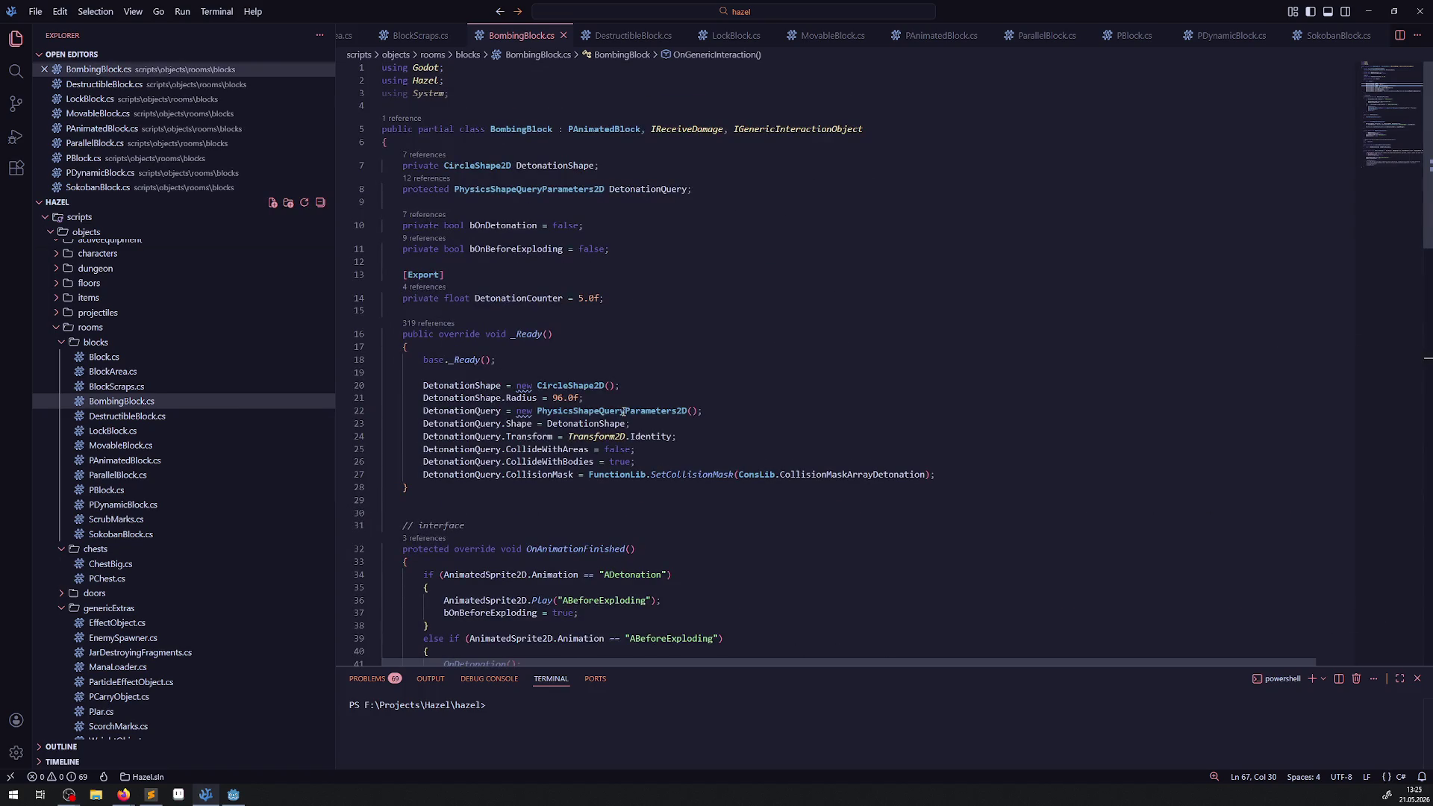
pyautogui.click(199, 418)
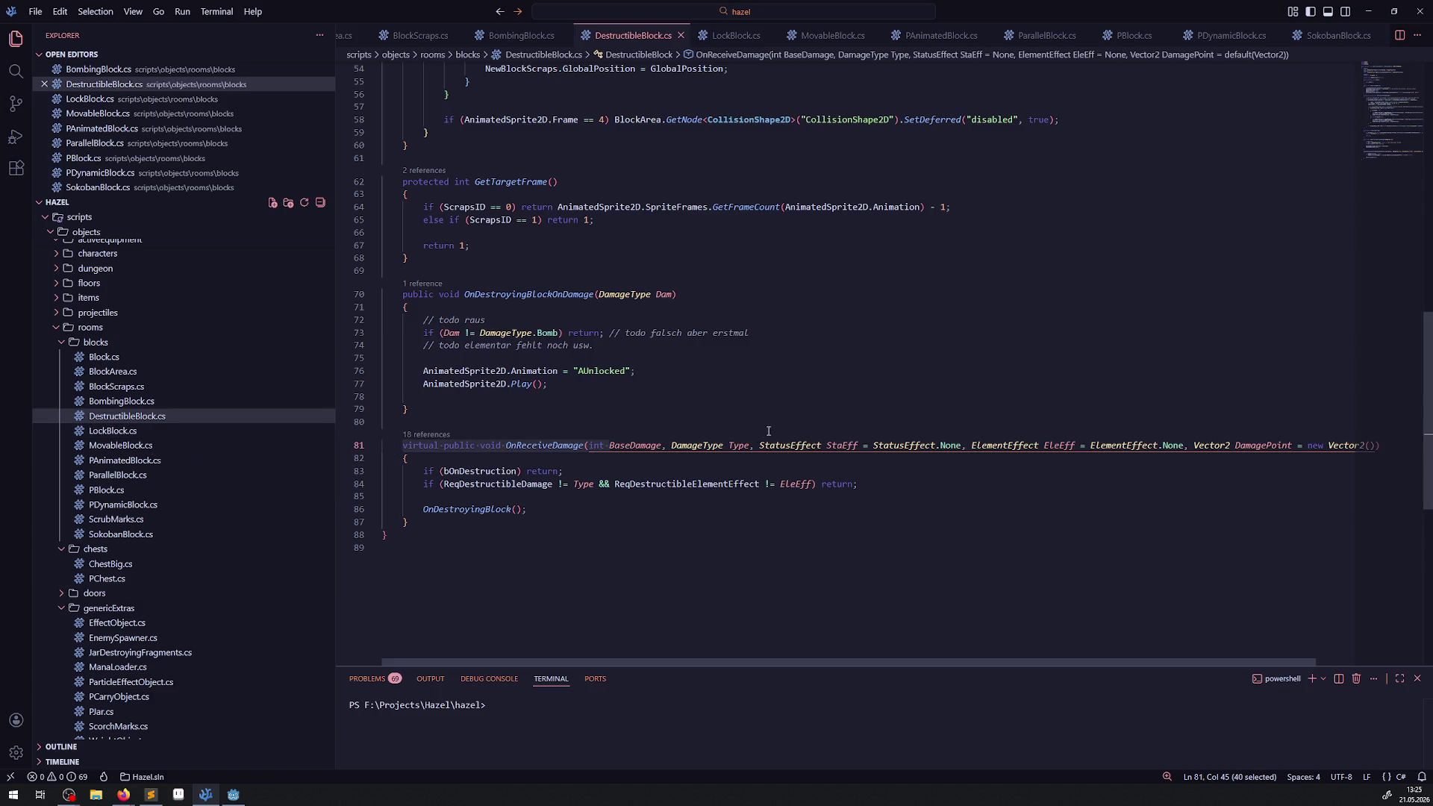
pyautogui.click(770, 525)
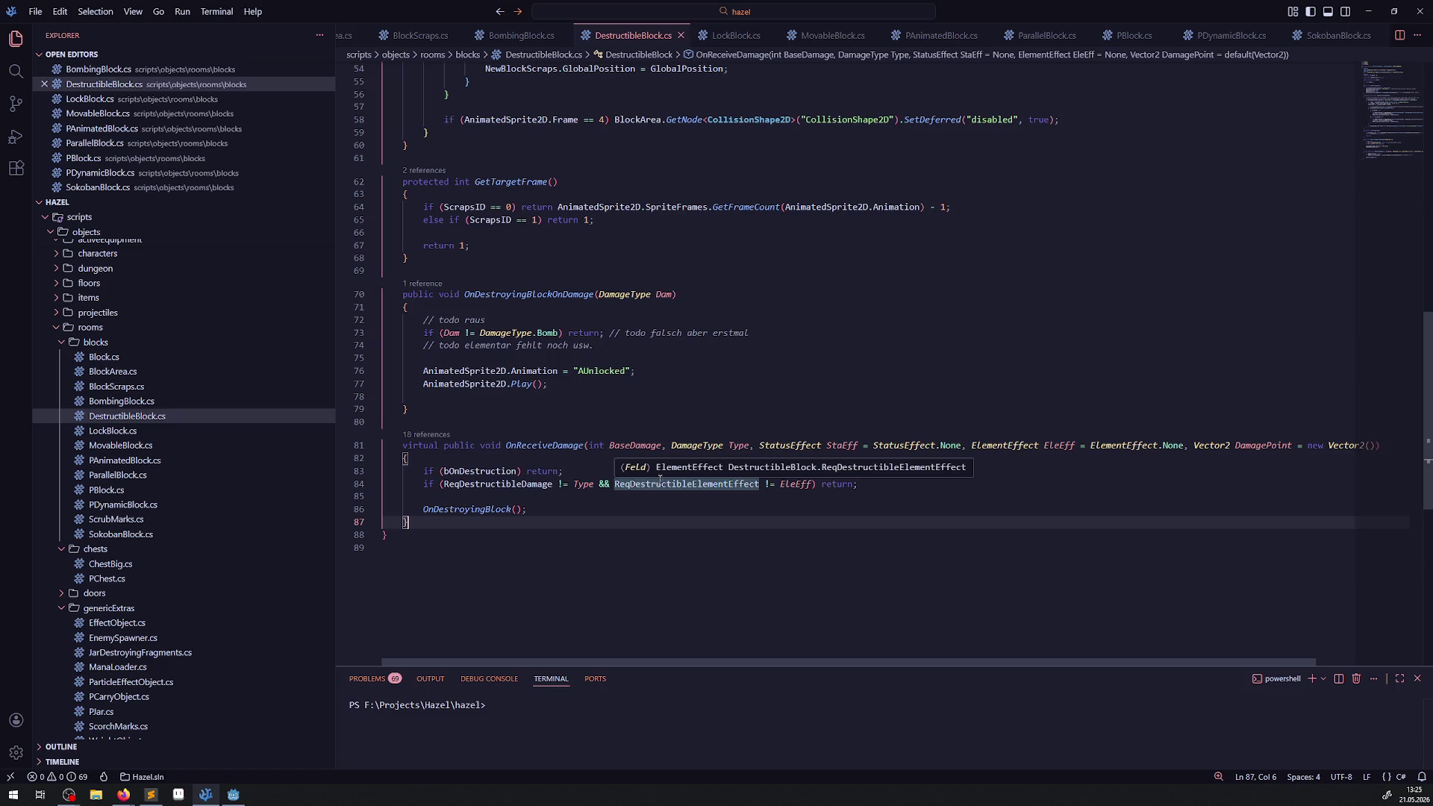
pyautogui.scroll(10, 694, 482)
pyautogui.scroll(-5, 734, 482)
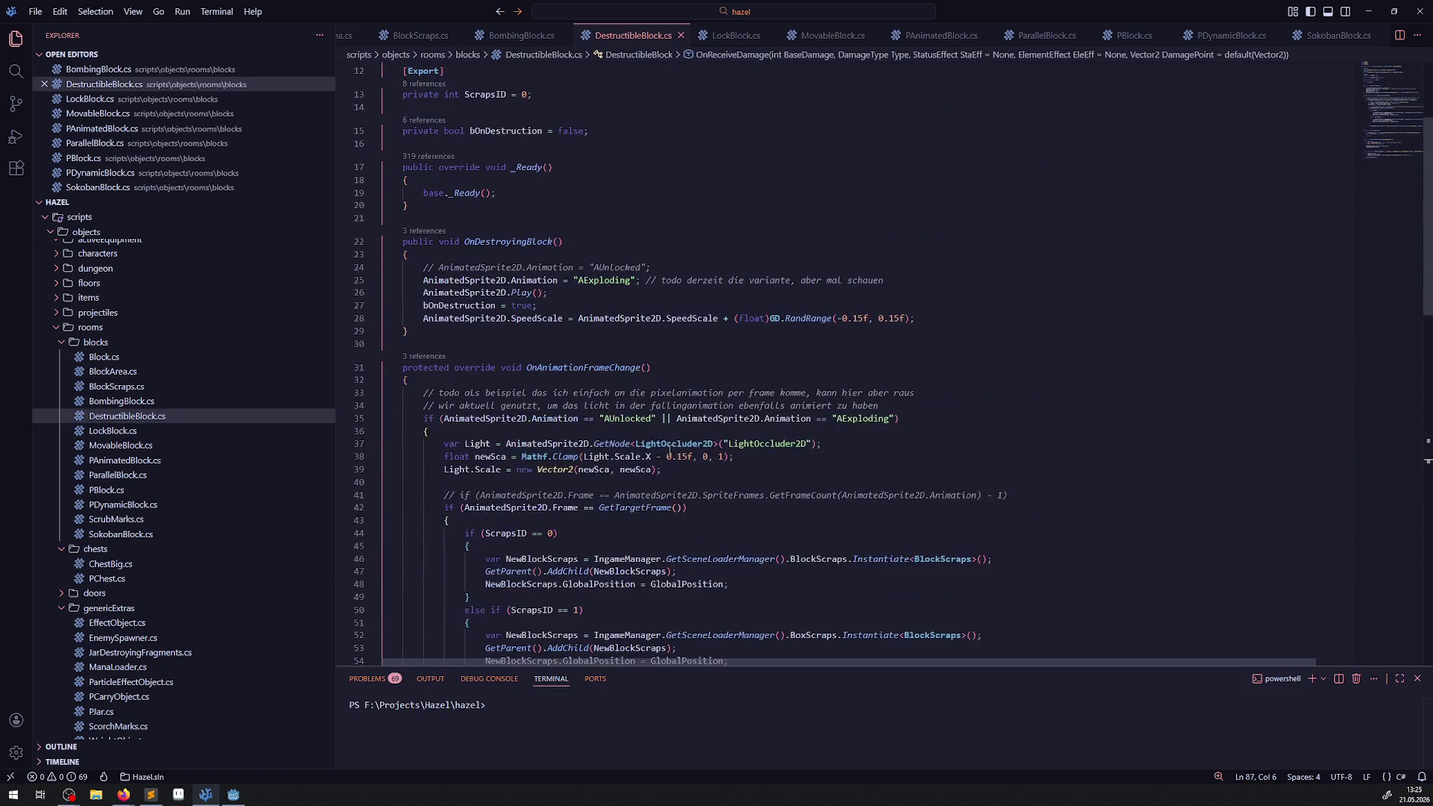
pyautogui.scroll(-5, 584, 428)
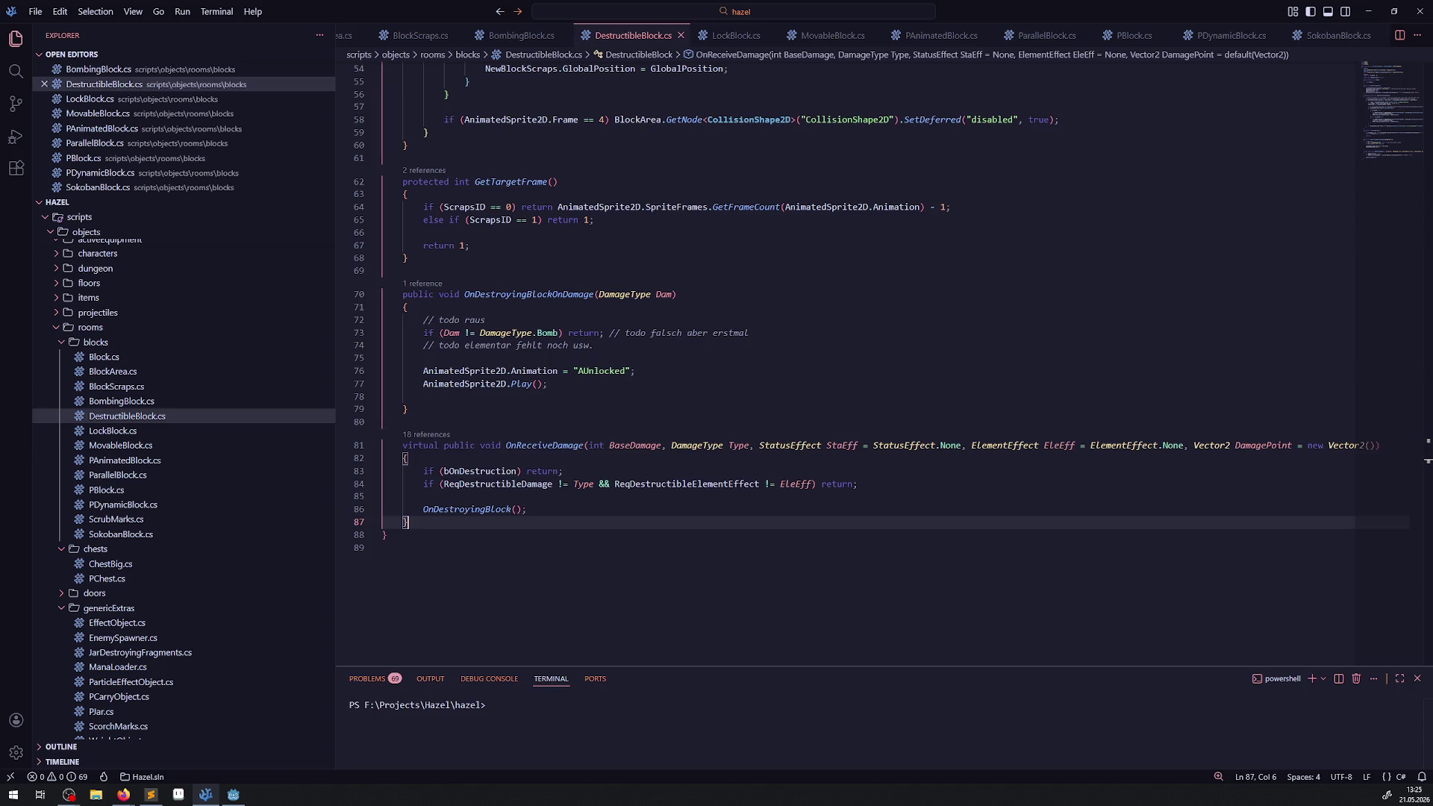
pyautogui.click(234, 796)
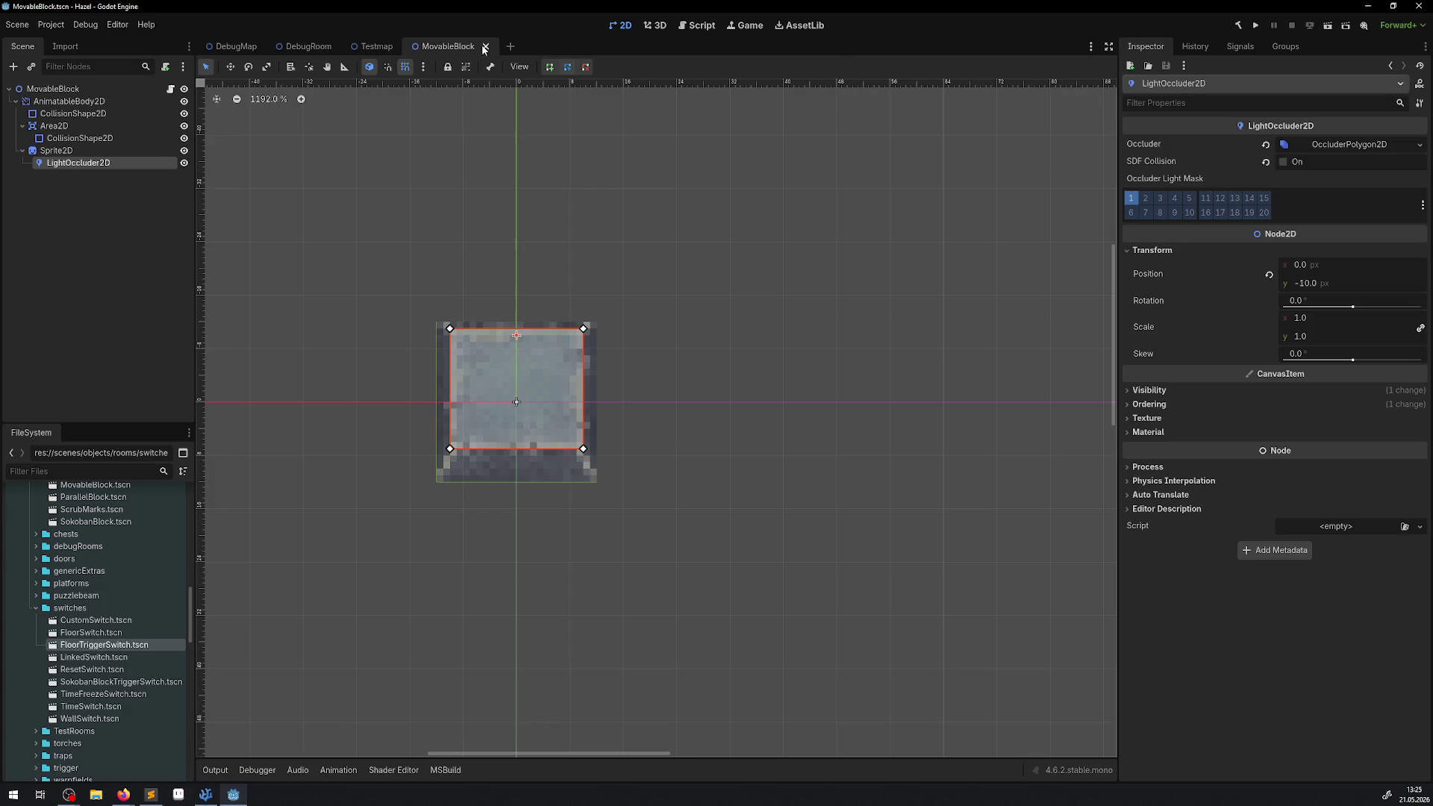
# - Close the MovableBlock scene, collapse the switches and blocks folders, and expand chests
pyautogui.click(485, 47)
pyautogui.click(37, 610)
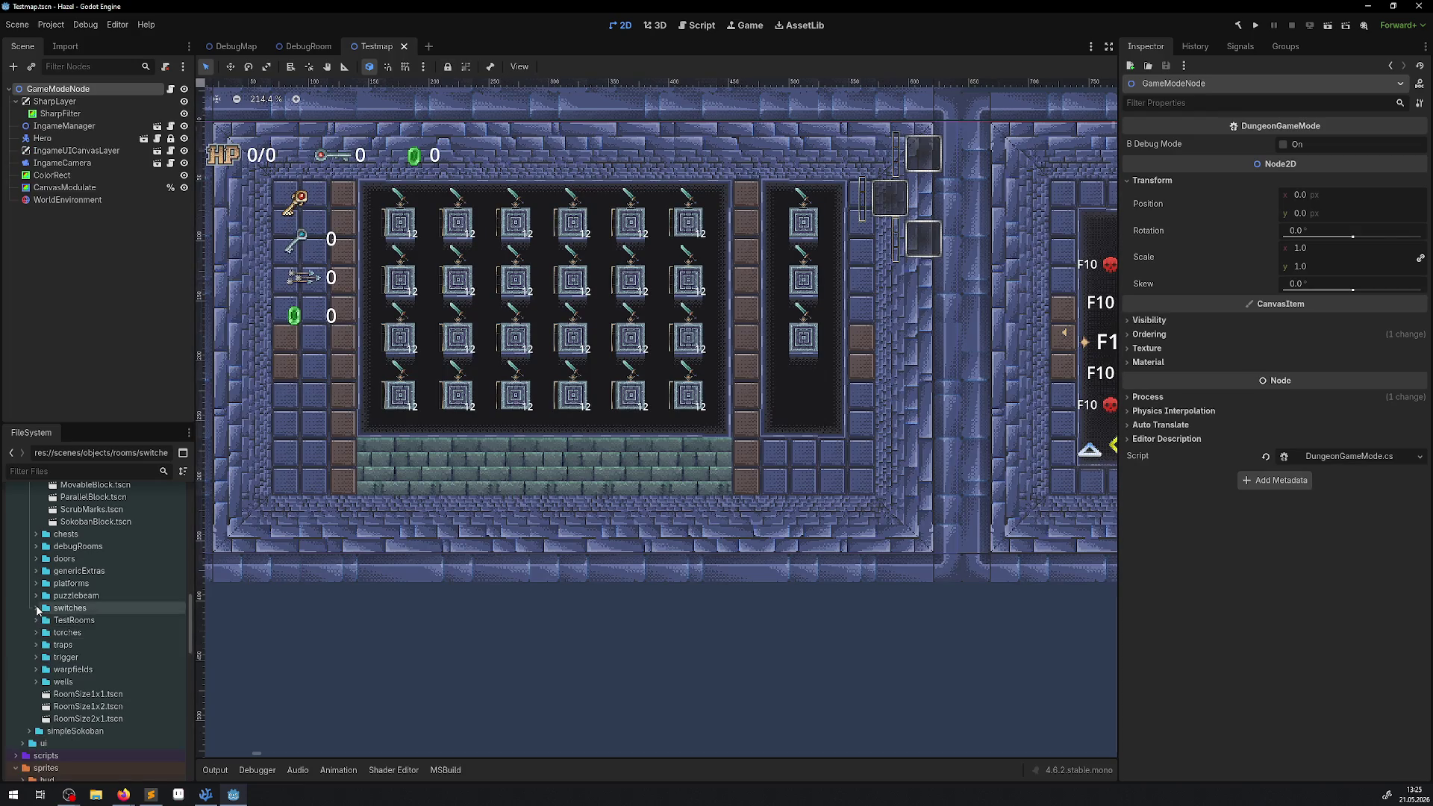
pyautogui.scroll(3, 36, 603)
pyautogui.click(36, 507)
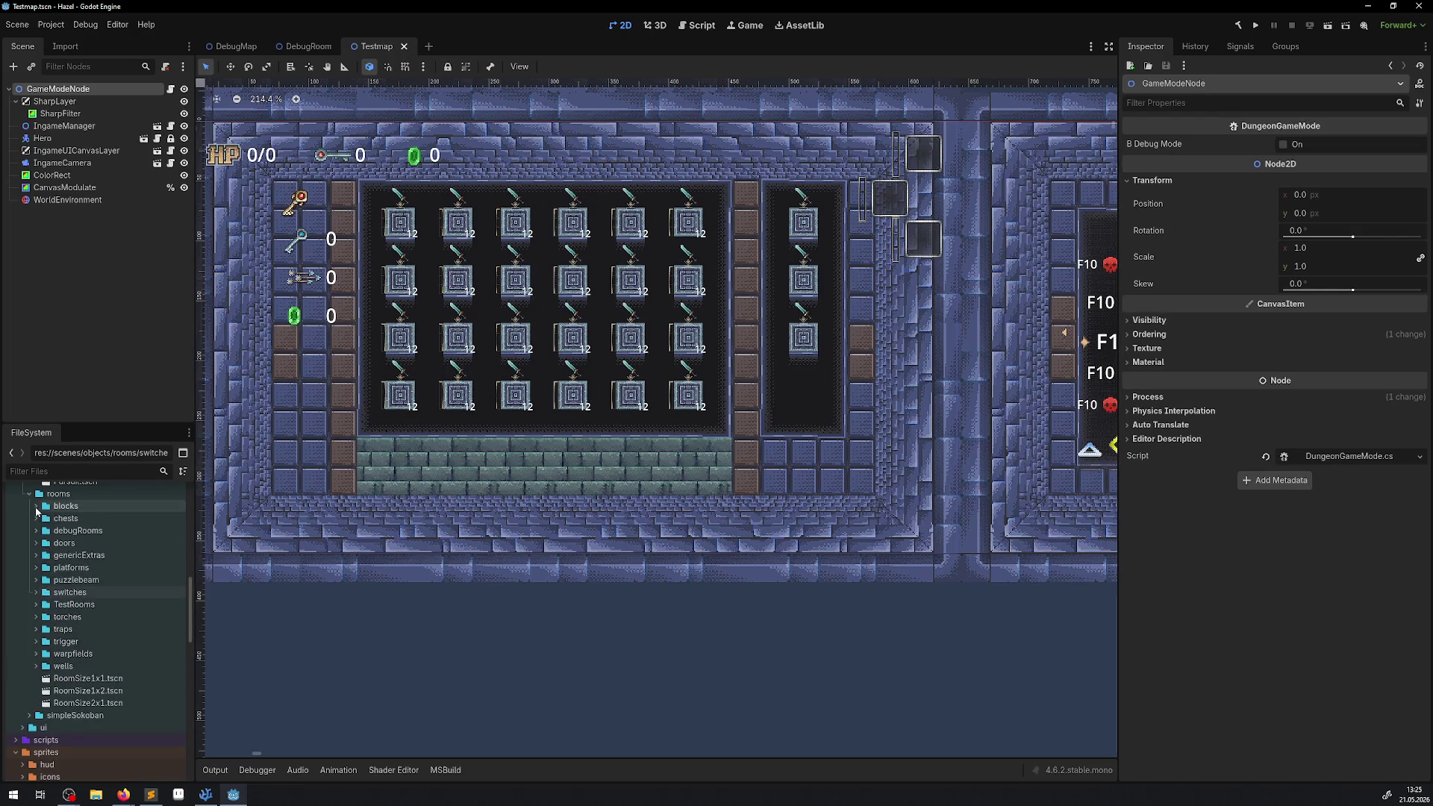
pyautogui.click(36, 518)
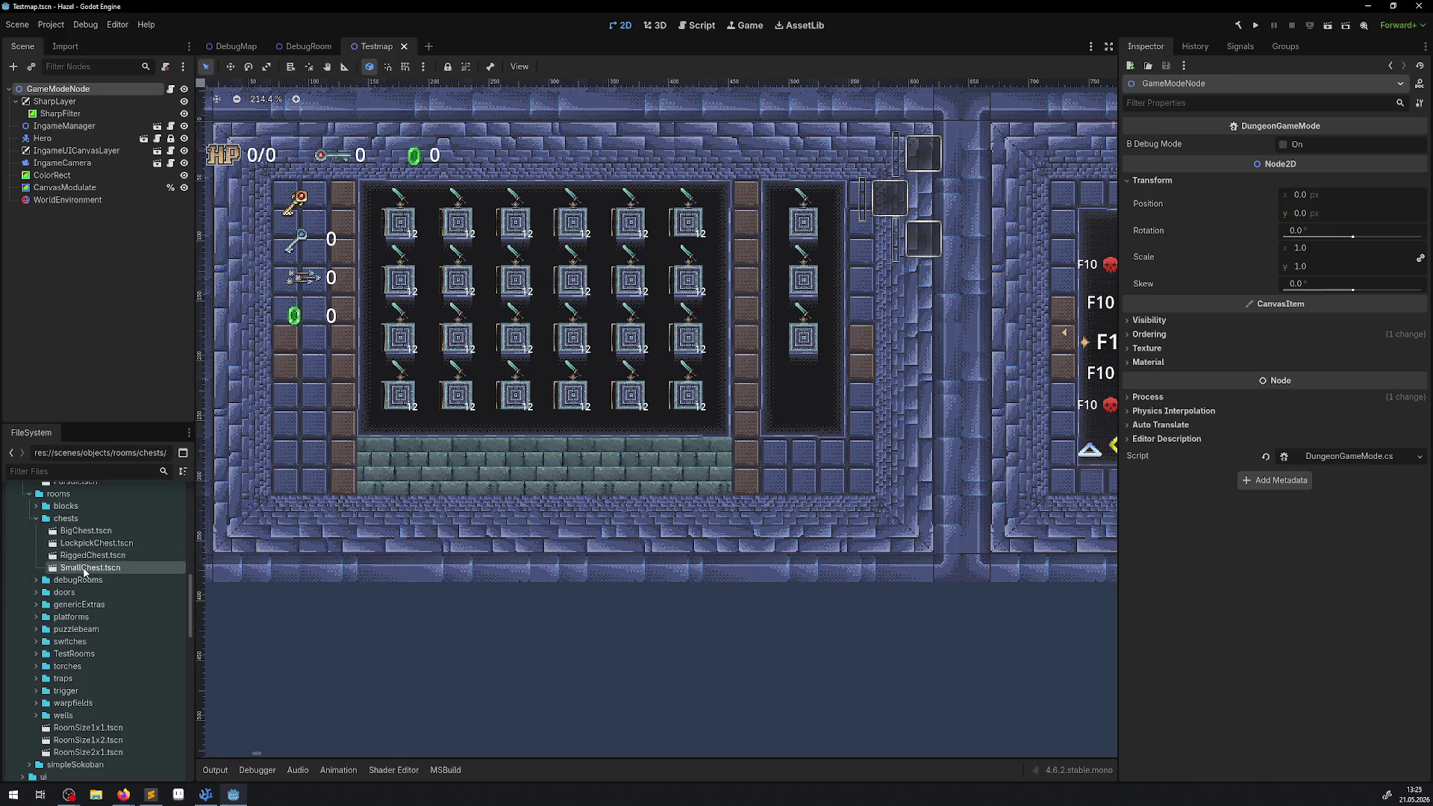
# - Open the SmallChest, RiggedChest, LockpickChest and BigChest scenes
pyautogui.doubleClick(89, 568)
pyautogui.doubleClick(90, 556)
pyautogui.doubleClick(89, 542)
pyautogui.doubleClick(88, 532)
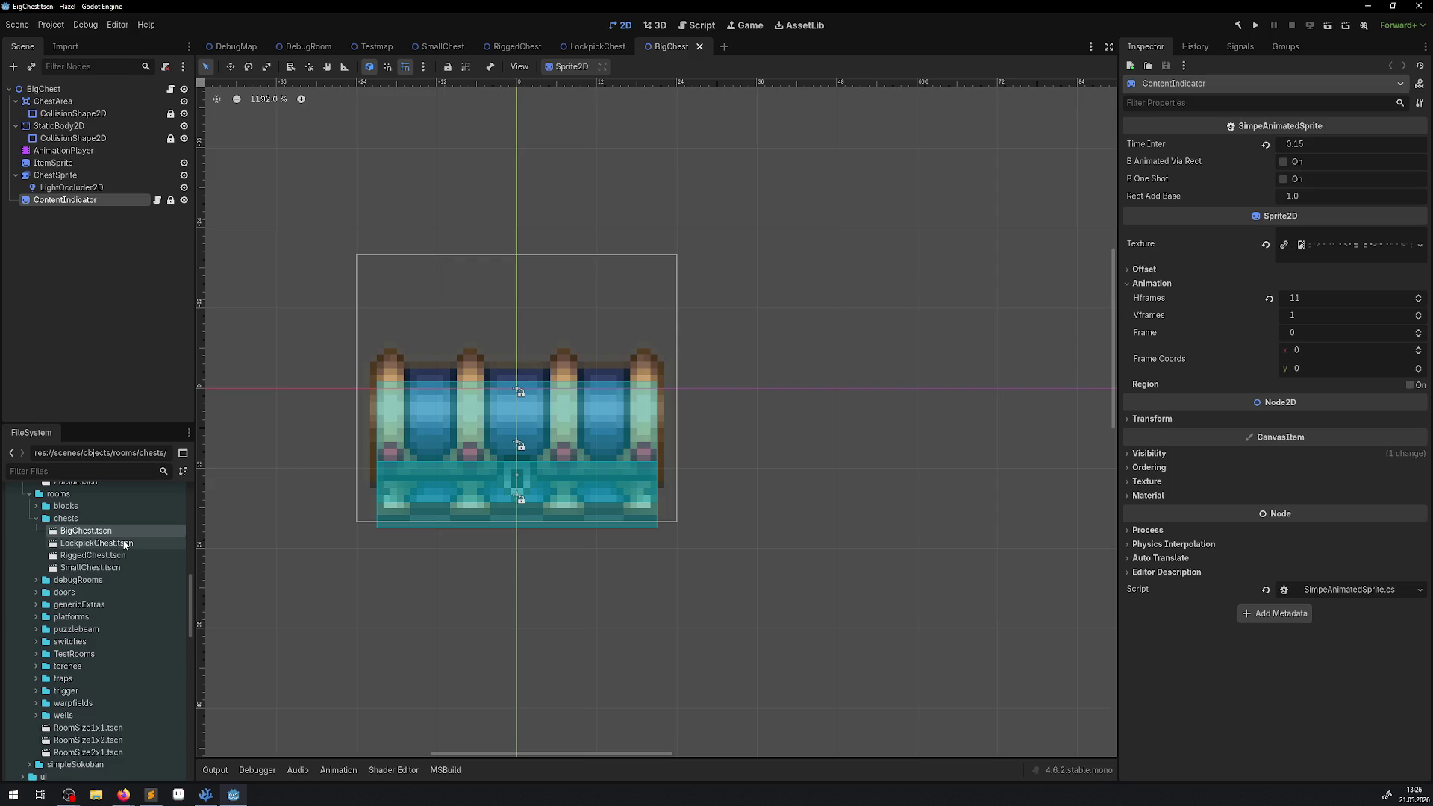
# - Switch through the LockpickChest, SmallChest and RiggedChest scenes, zooming to frame each chest
pyautogui.doubleClick(97, 543)
pyautogui.scroll(-2, 782, 279)
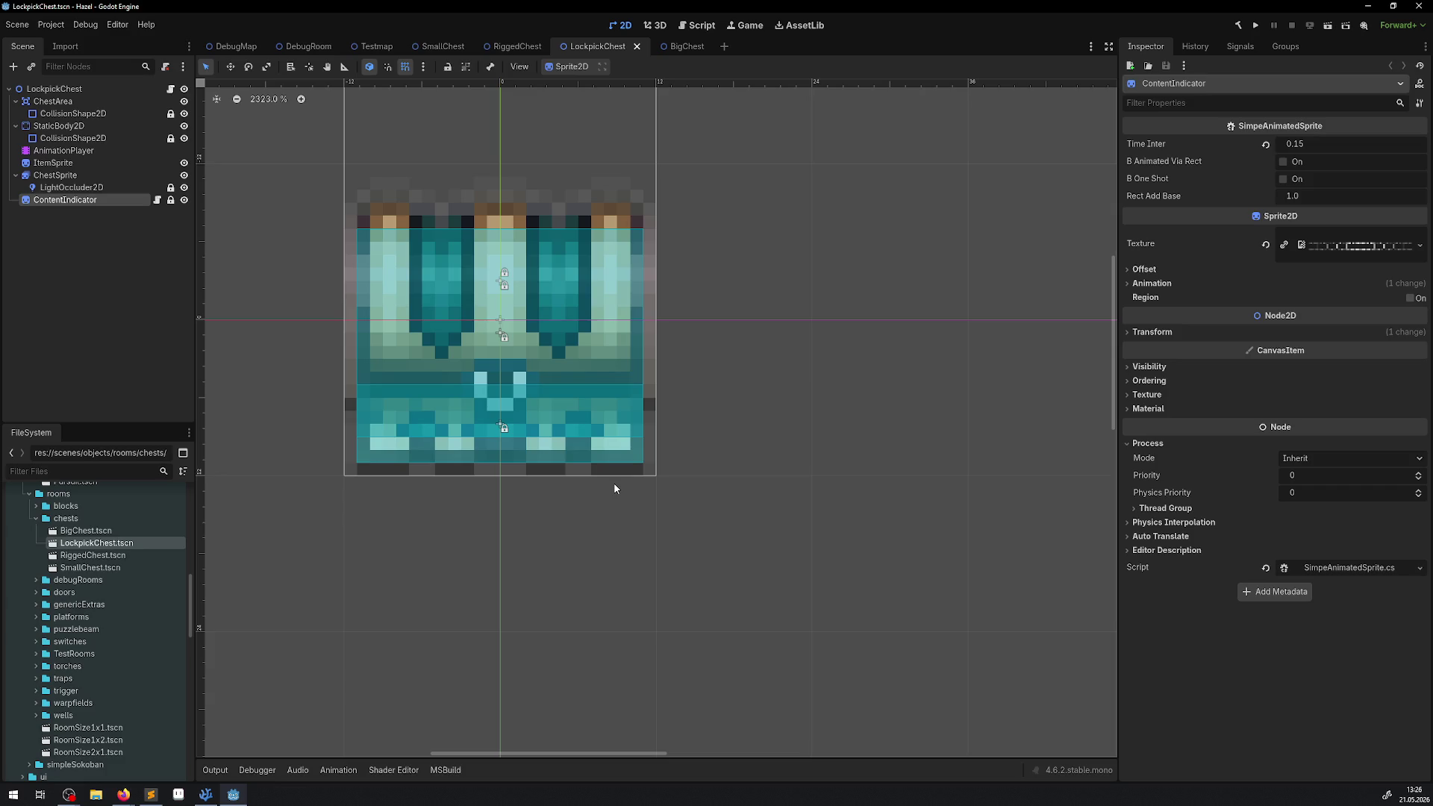
pyautogui.doubleClick(90, 568)
pyautogui.scroll(5, 429, 373)
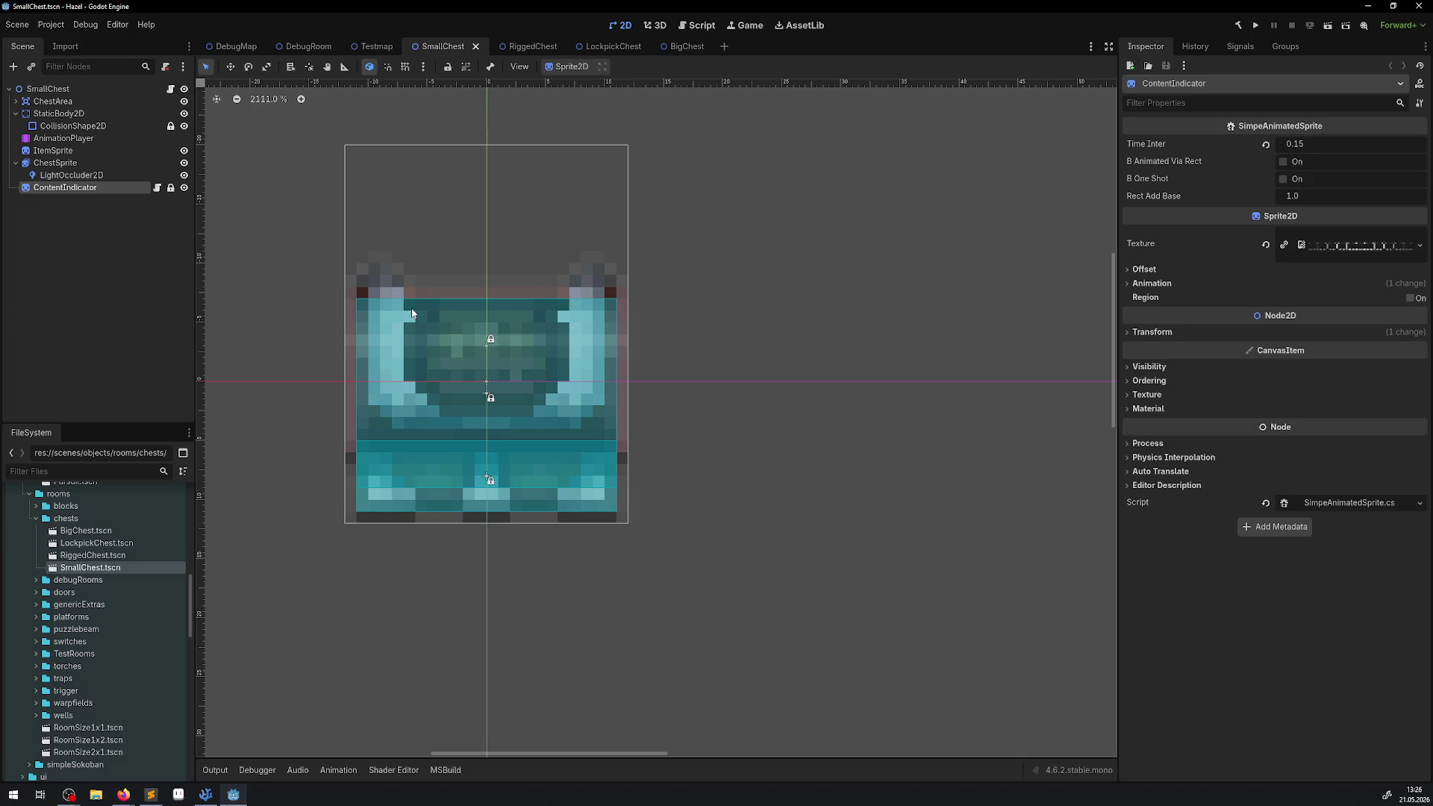
pyautogui.doubleClick(93, 555)
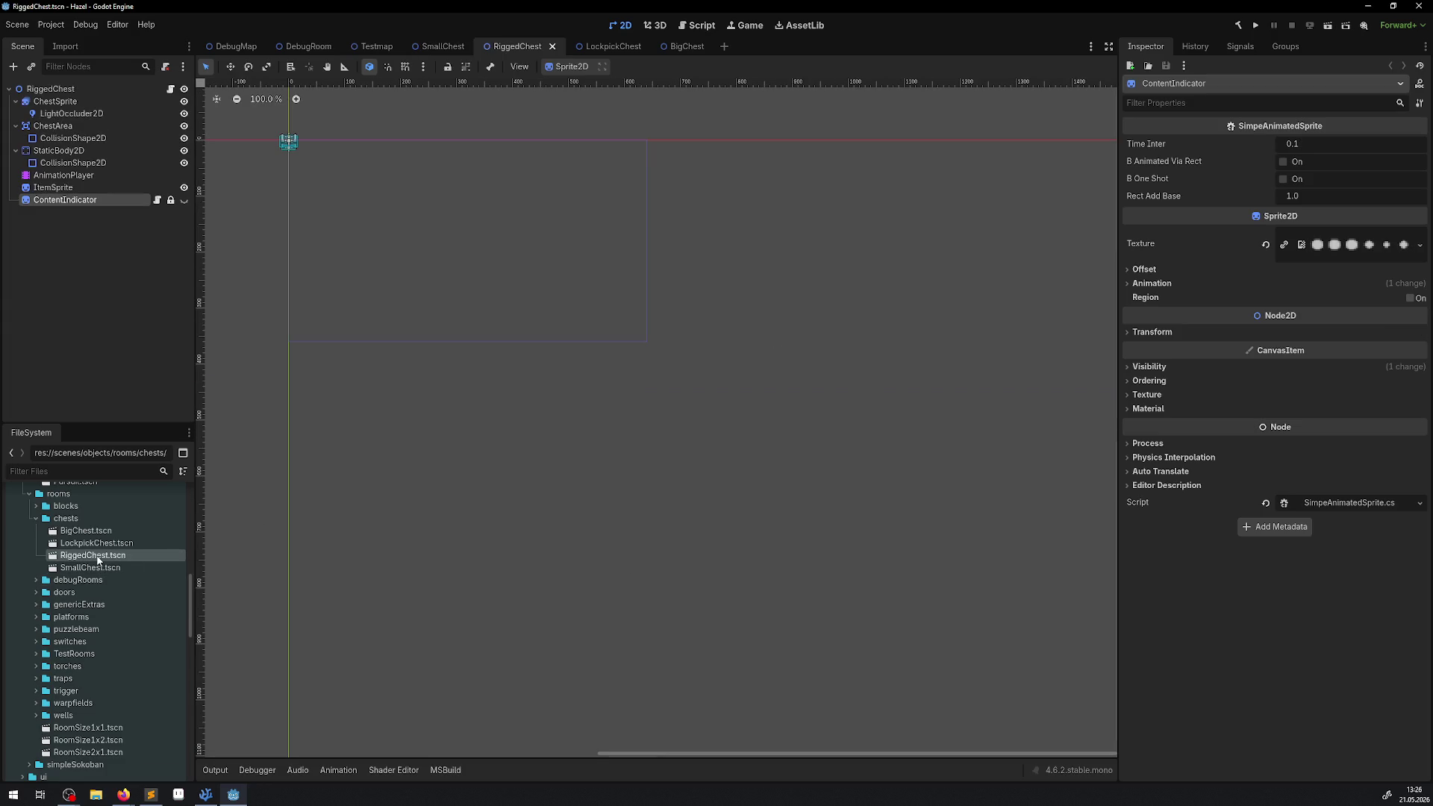
pyautogui.scroll(15, 500, 338)
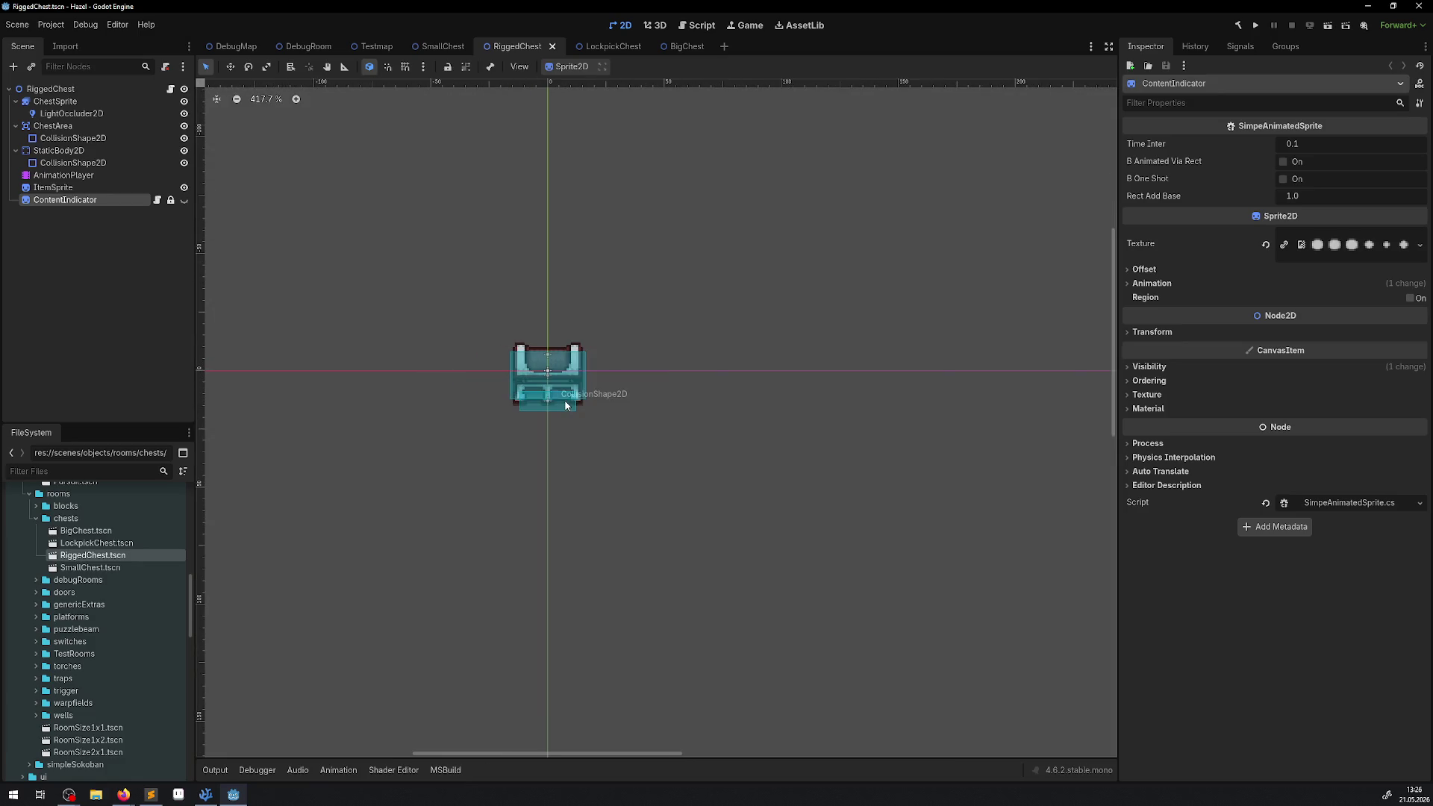
pyautogui.scroll(-3, 558, 405)
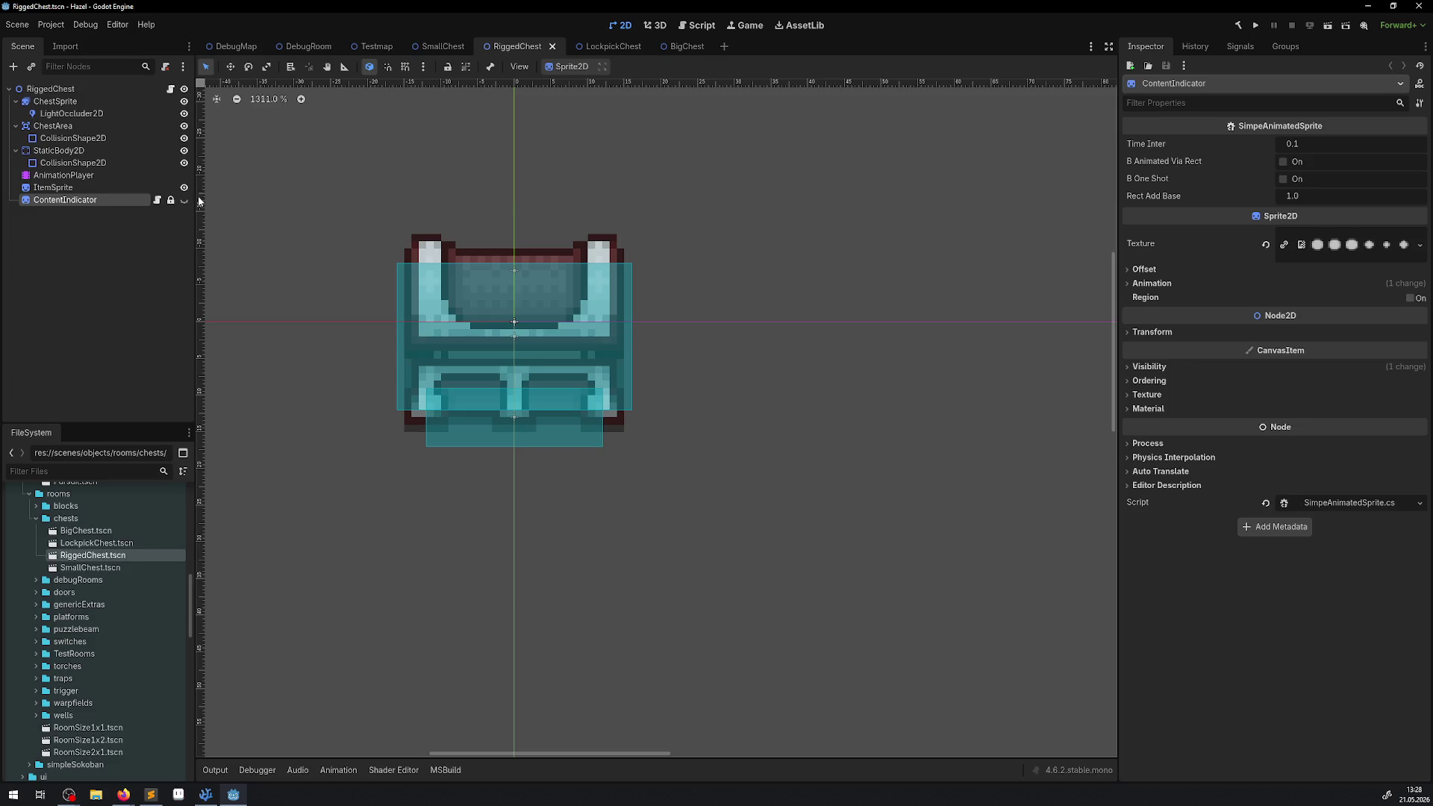
# - Switch to SmallChest, expand ChestArea, and inspect its collision layers and mask
pyautogui.doubleClick(104, 568)
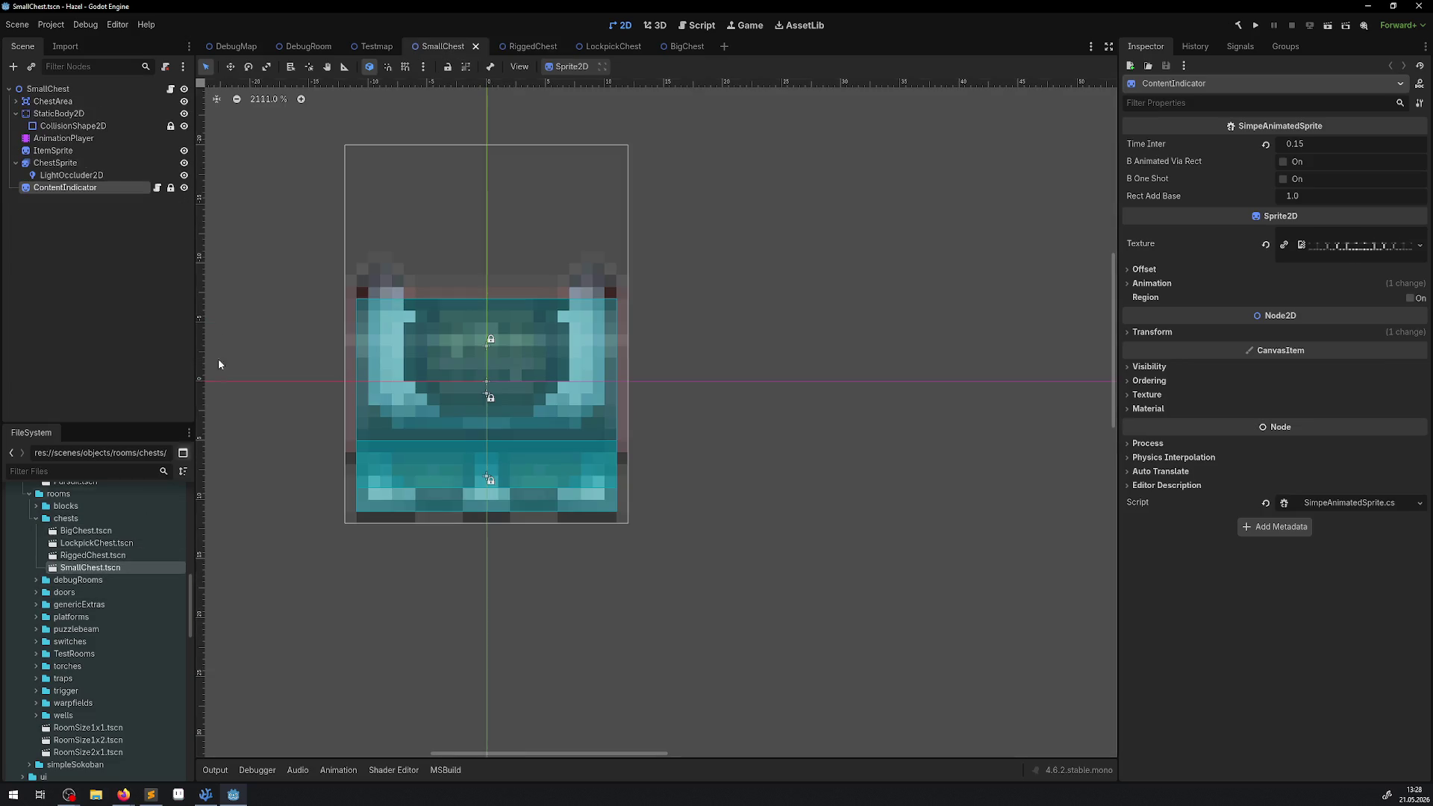
pyautogui.click(15, 101)
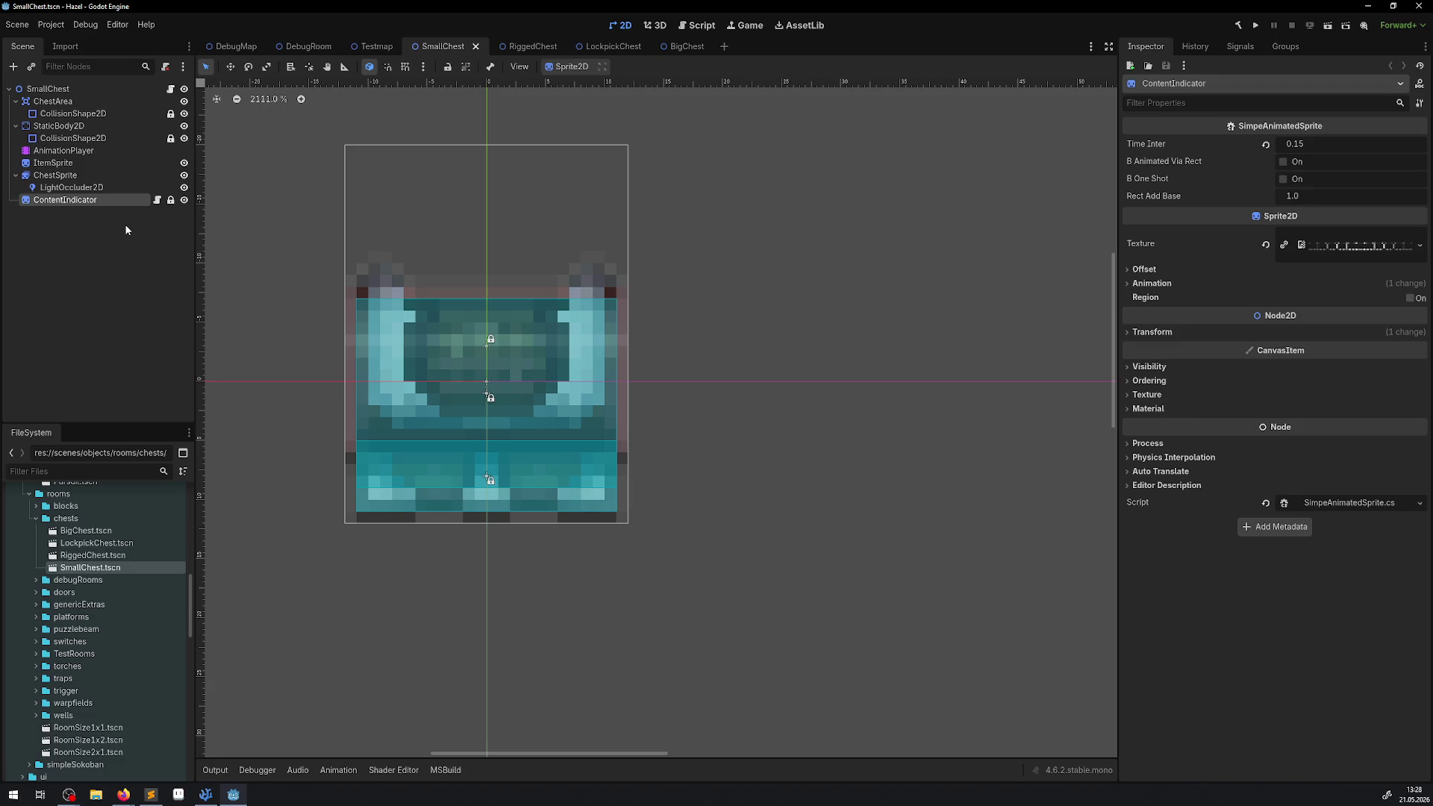
pyautogui.click(55, 104)
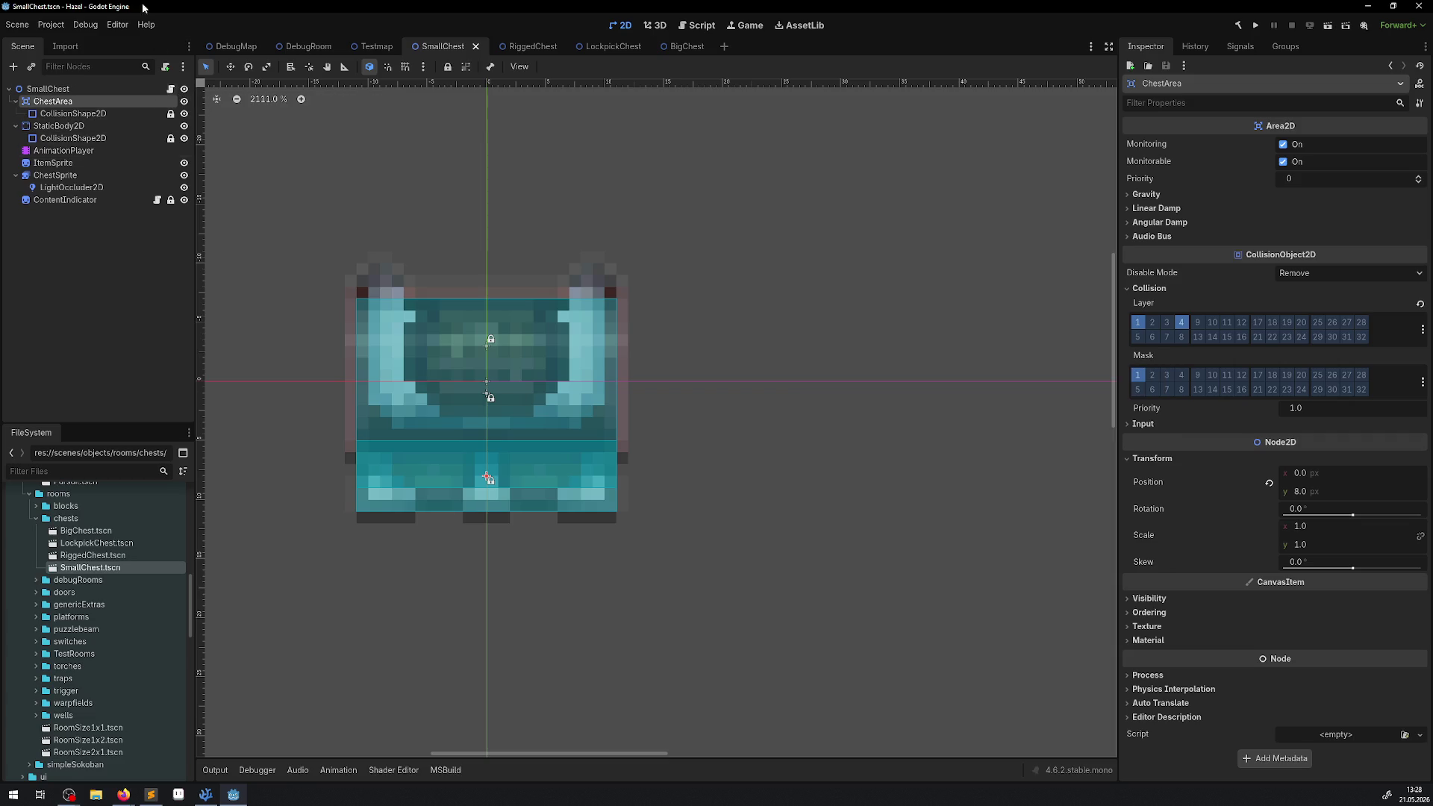
# - Clear collision mask bit 1 on the StaticBody2D, save the scene, and open PChest.cs
pyautogui.click(58, 126)
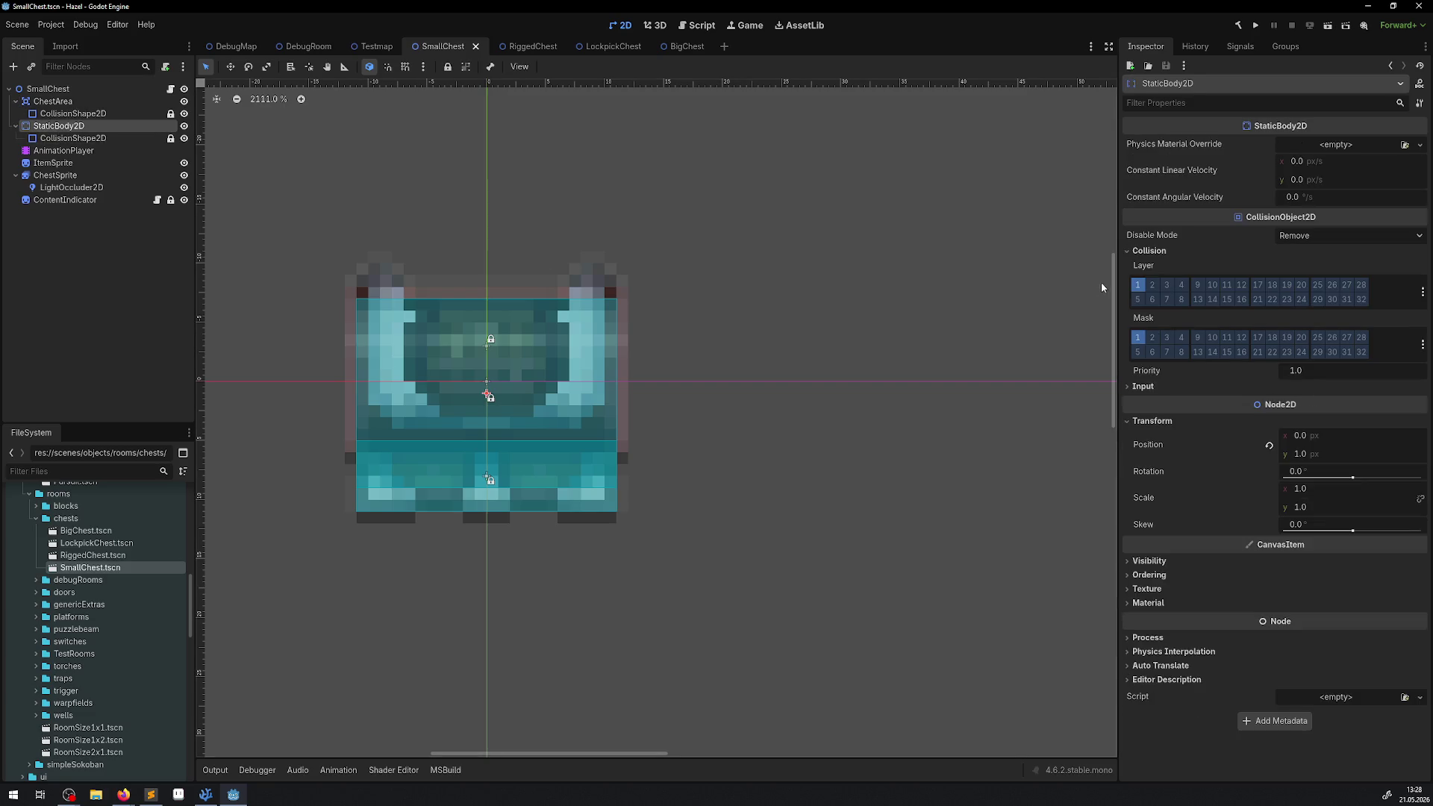
pyautogui.click(1137, 337)
pyautogui.hotkey('ctrl', 's')
pyautogui.click(53, 101)
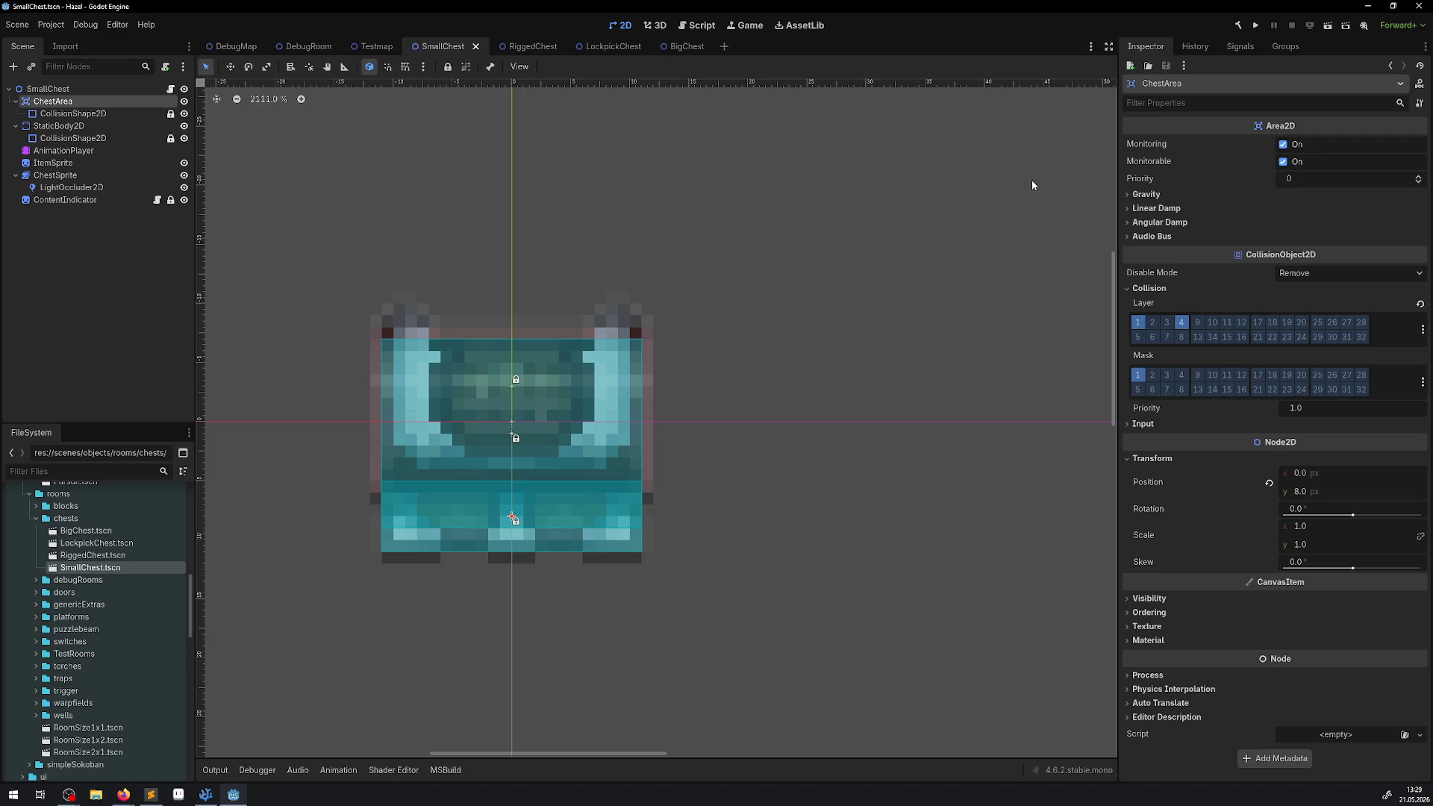
pyautogui.click(170, 90)
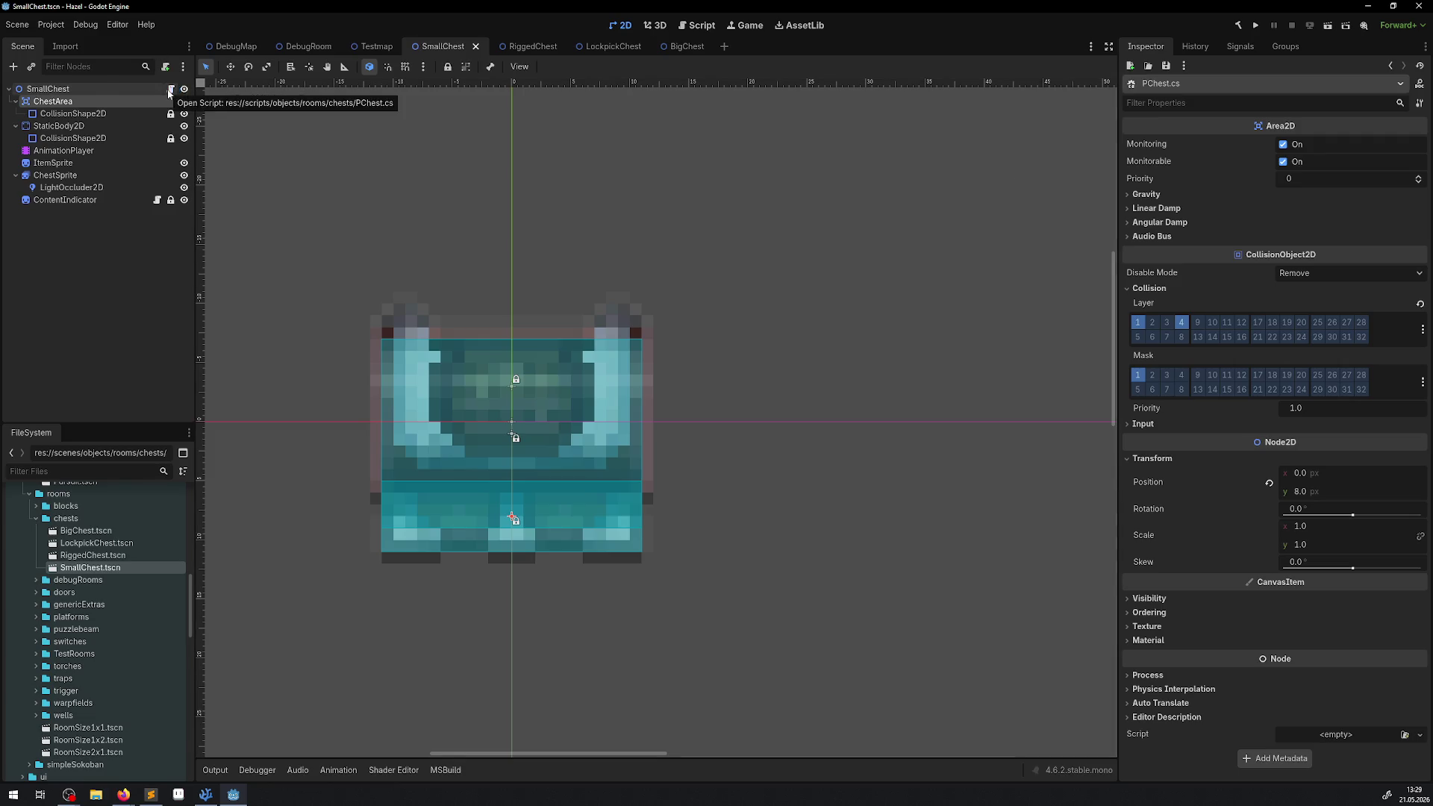
pyautogui.scroll(-10, 575, 392)
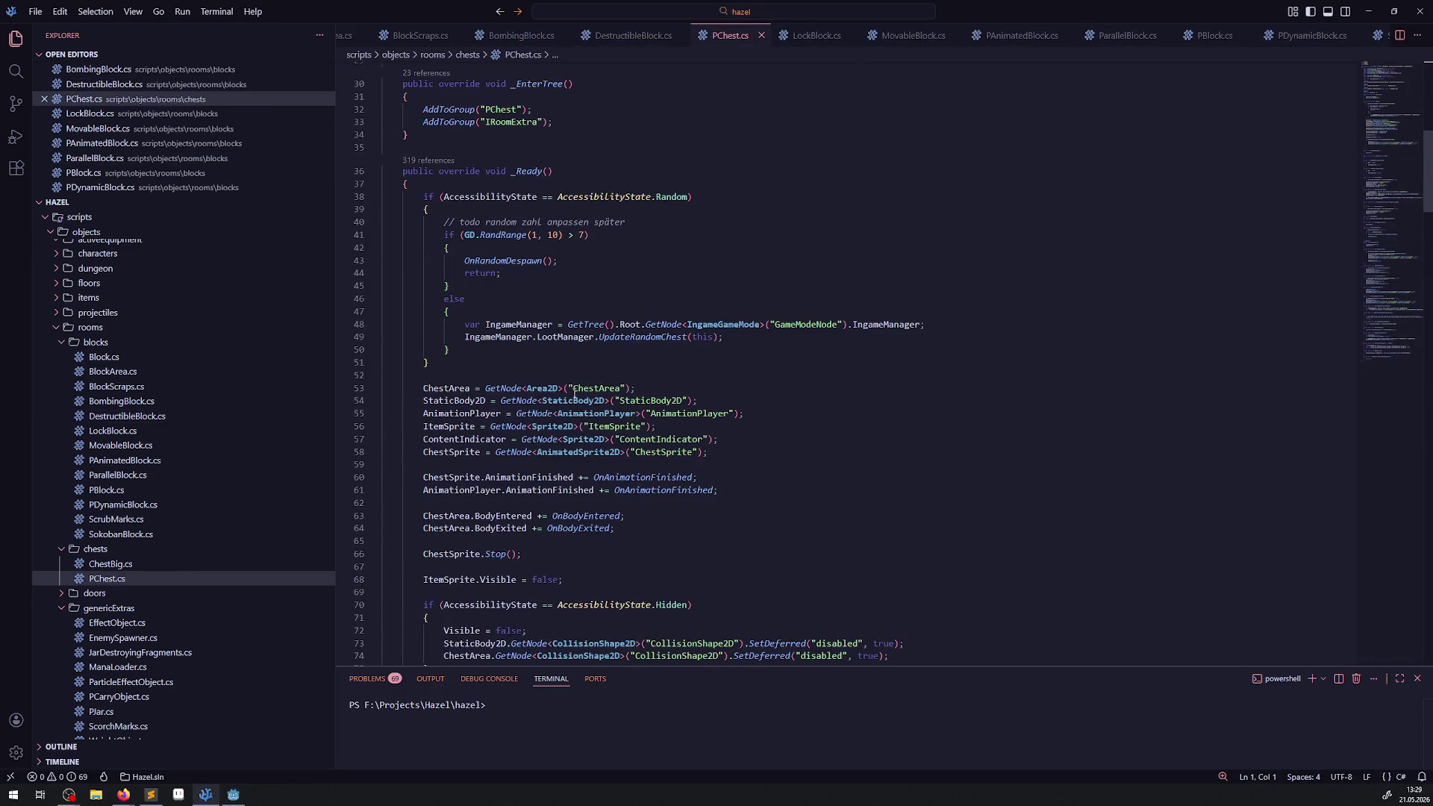
# - Read PChest.cs down to OnBodyEntered, then save the SmallChest scene back in Godot
pyautogui.scroll(-15, 575, 392)
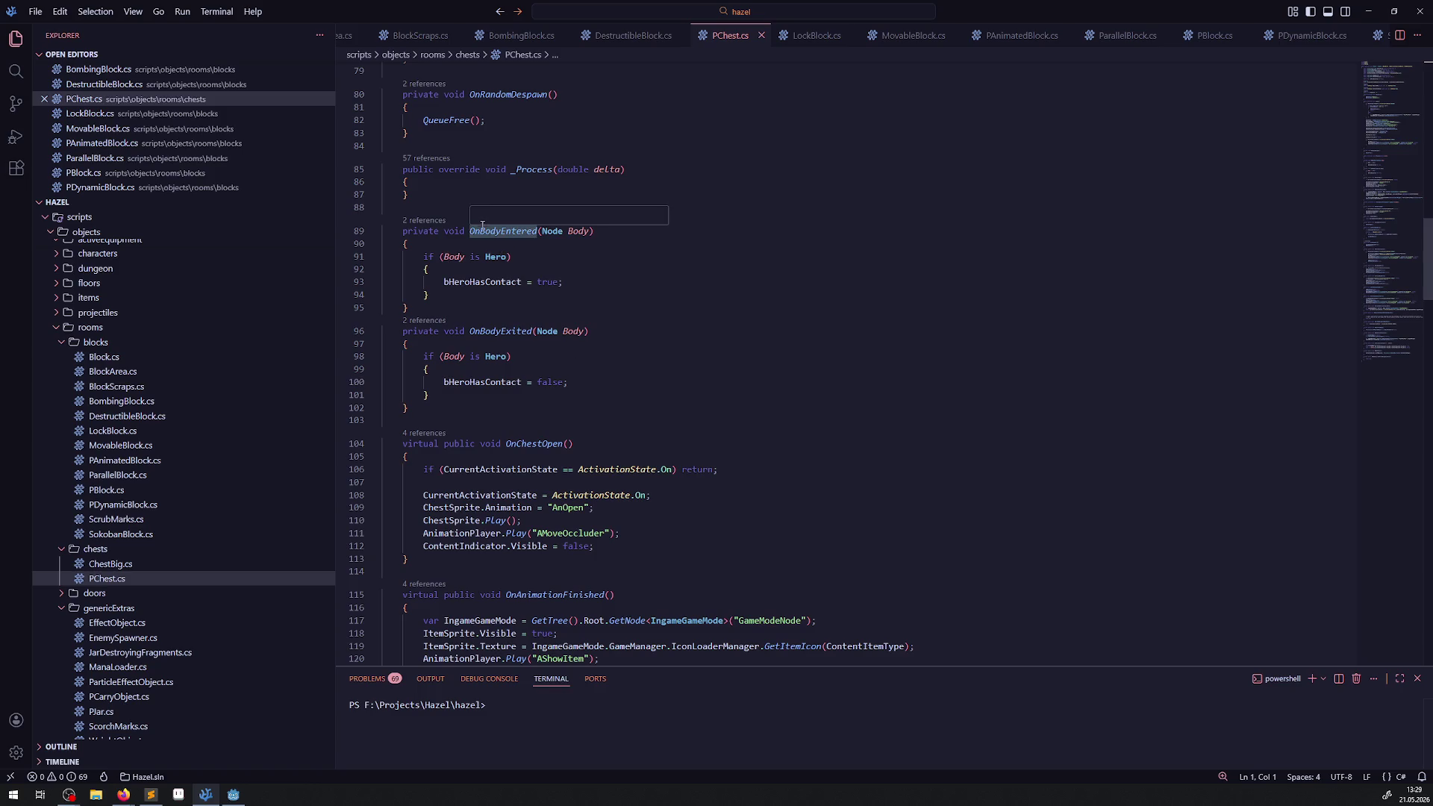
pyautogui.hotkey('alt', 'Tab')
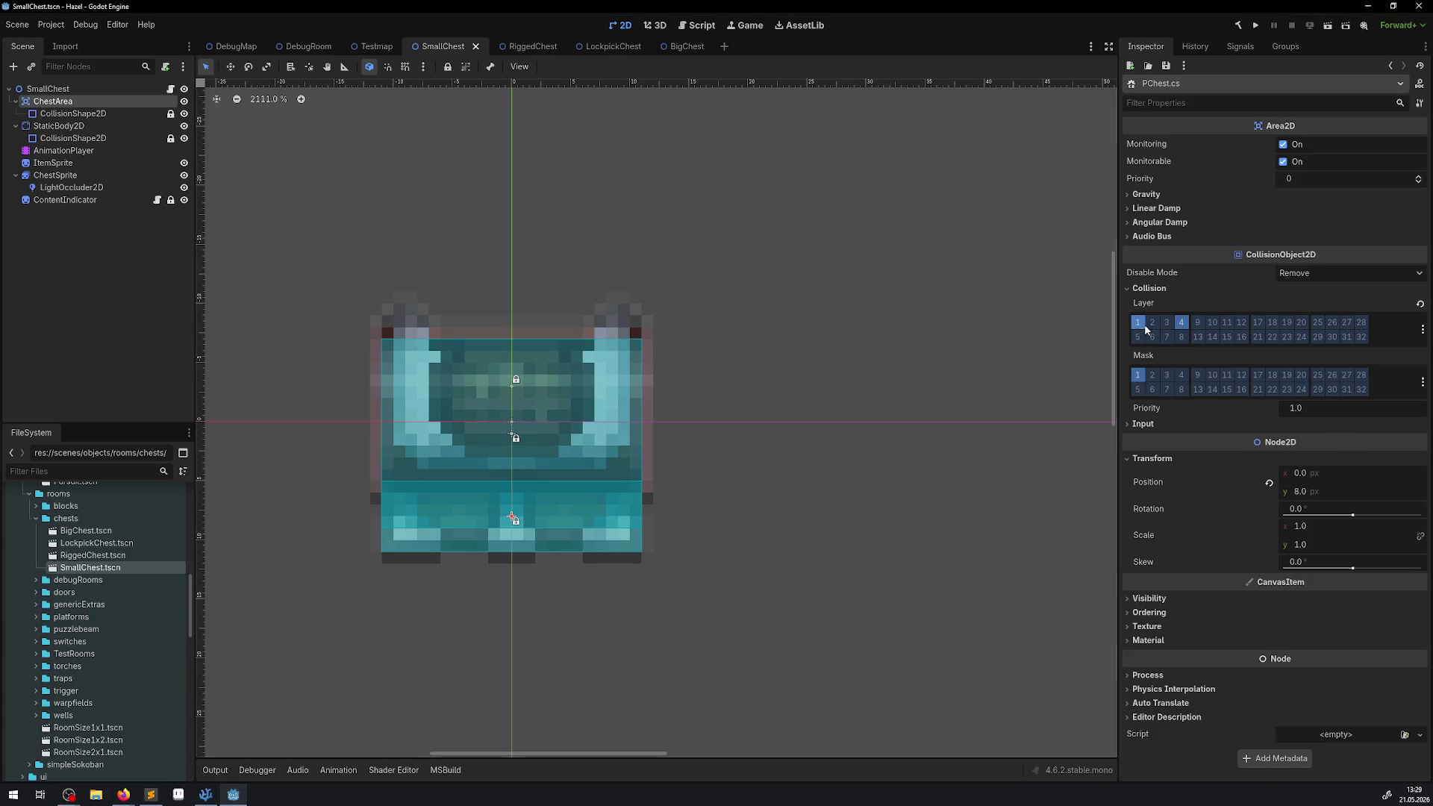
pyautogui.hotkey('ctrl', 's')
pyautogui.click(1256, 25)
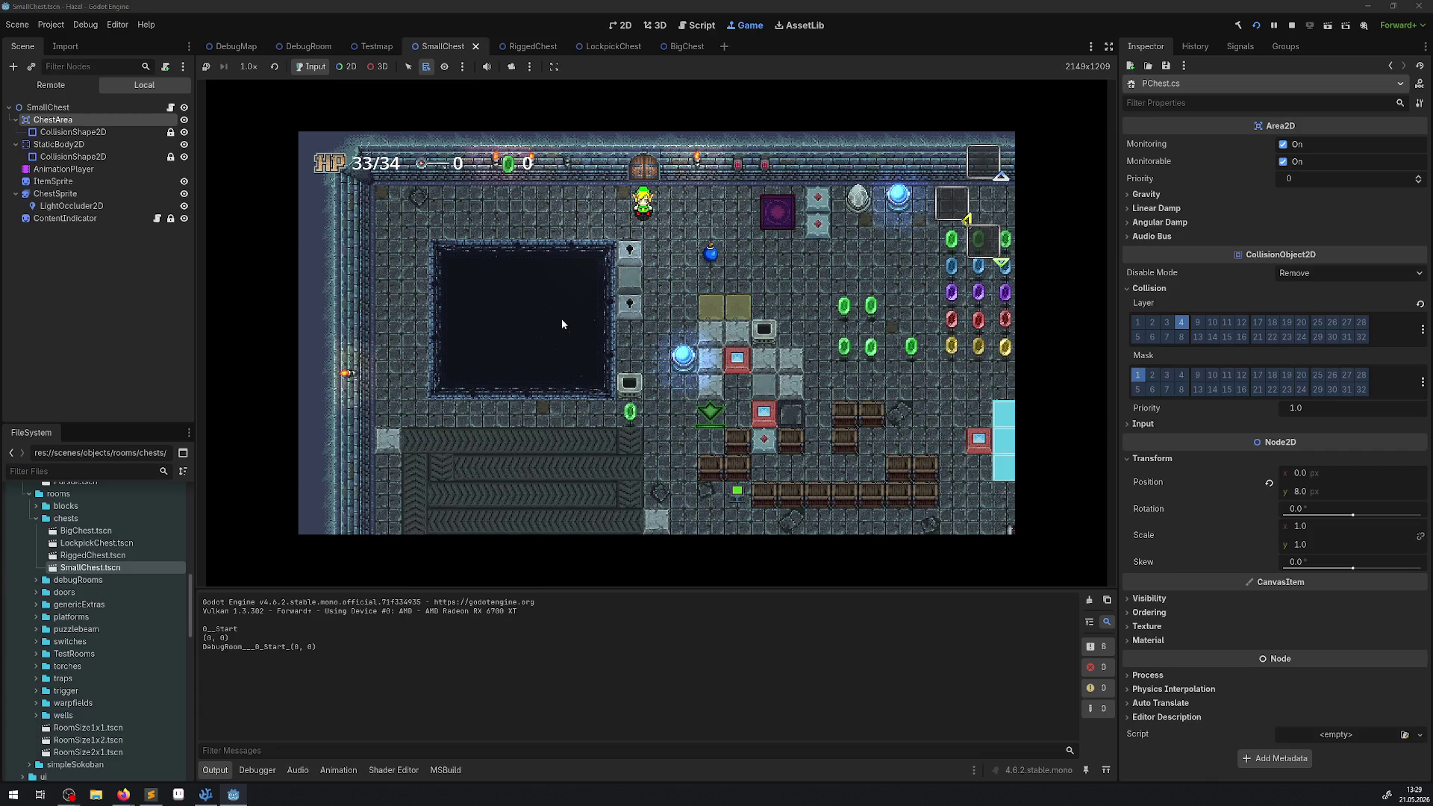
pyautogui.press('Right')
pyautogui.press('Down')
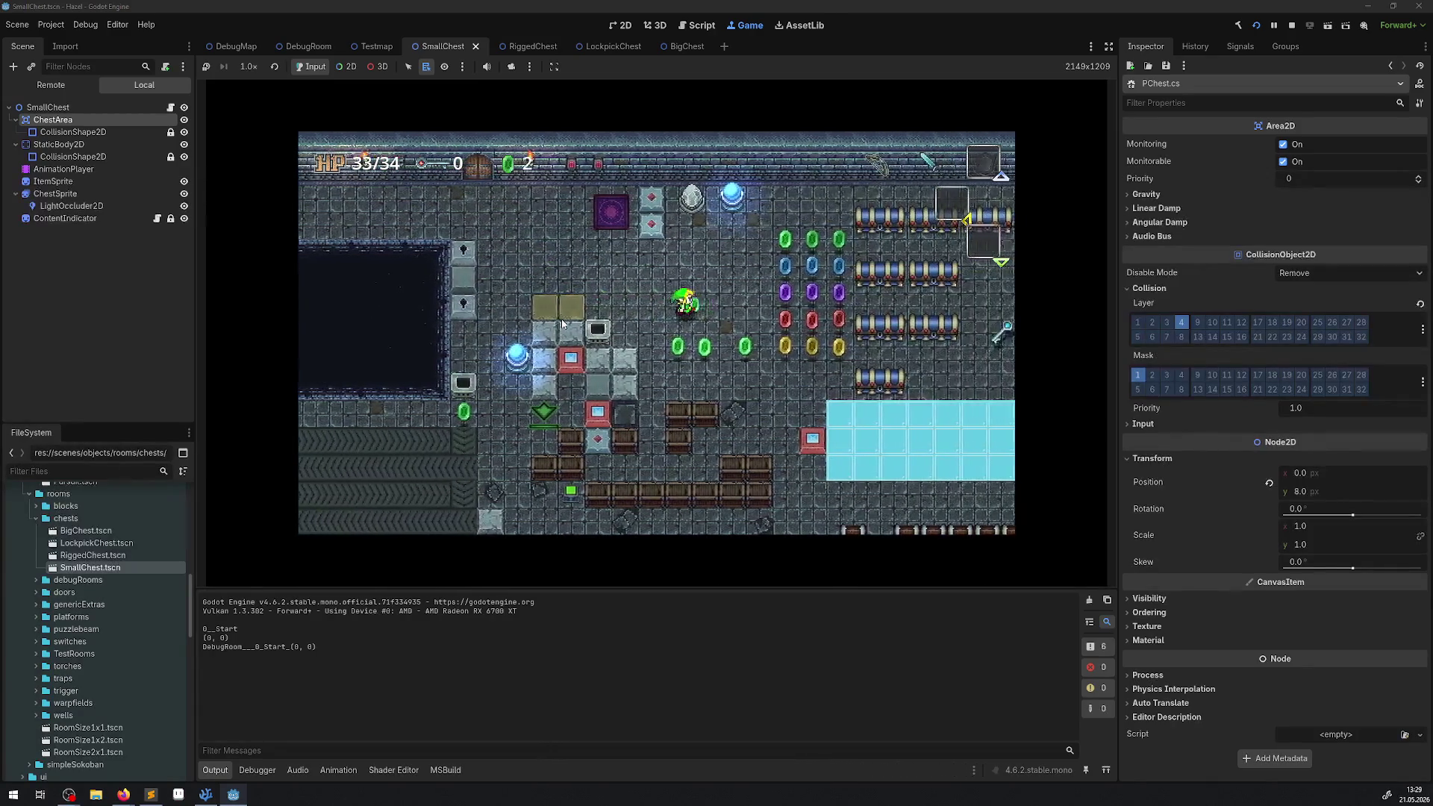
pyautogui.press('Right')
pyautogui.press('Down')
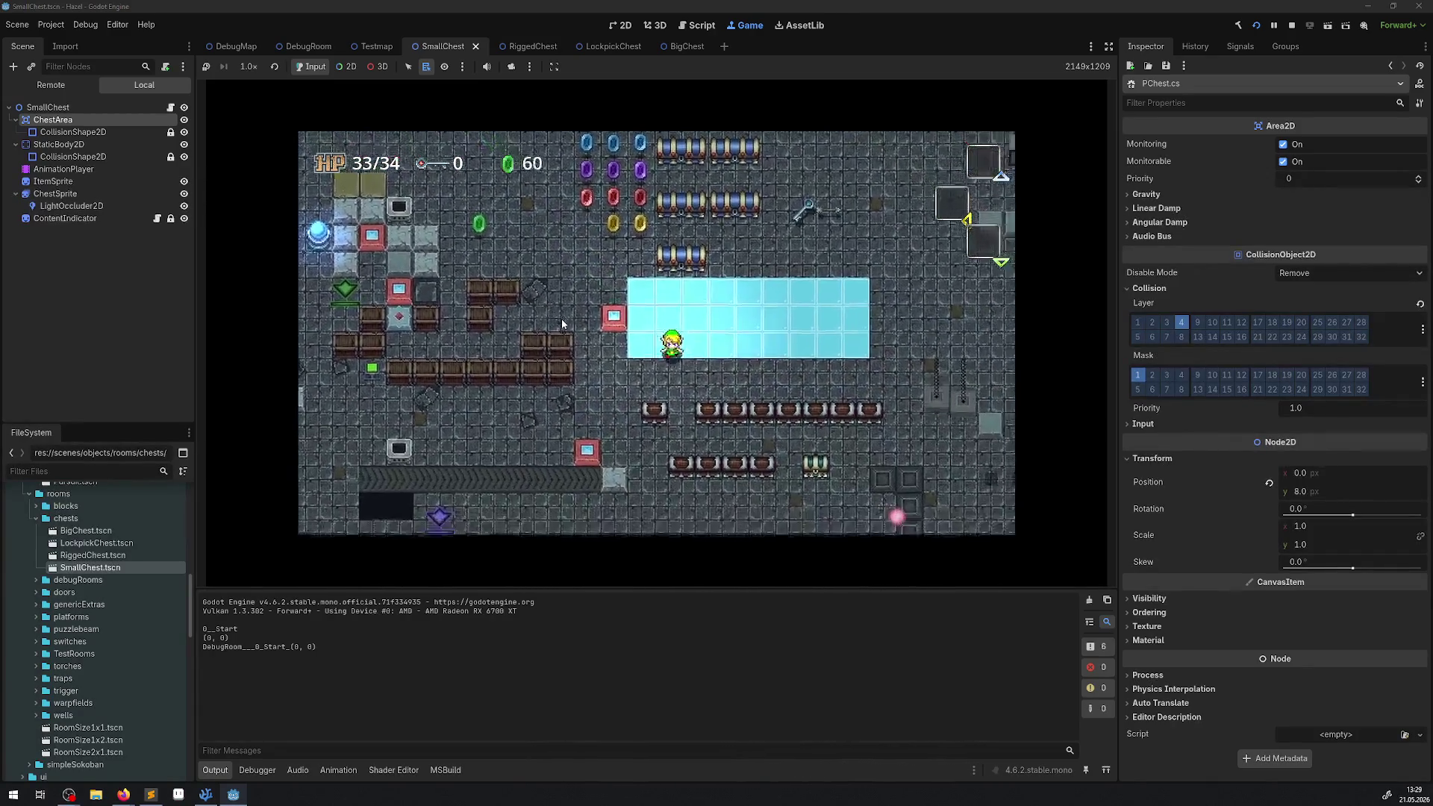
pyautogui.press('Down')
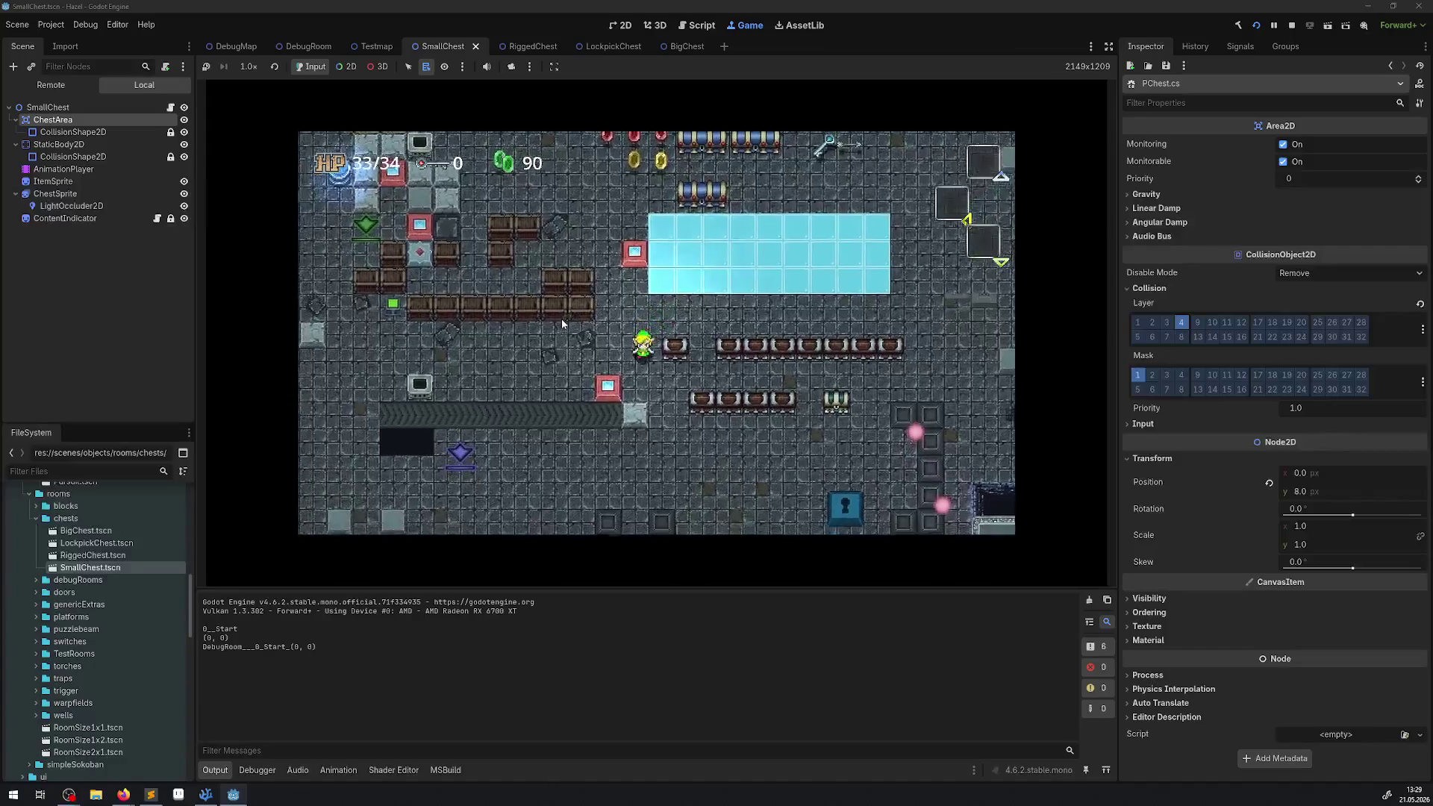
pyautogui.press('space')
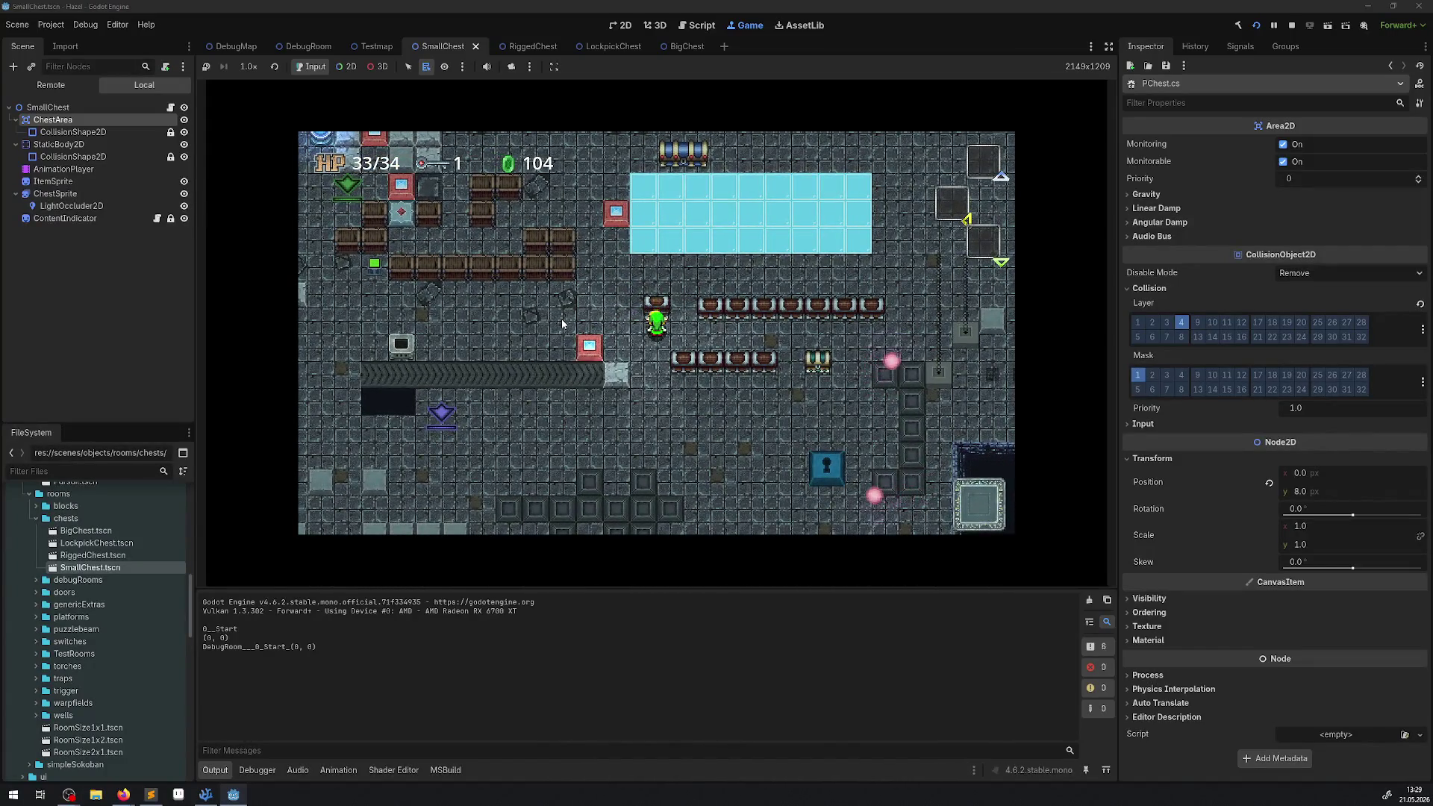
pyautogui.press('Right')
pyautogui.press('space')
pyautogui.press('Left')
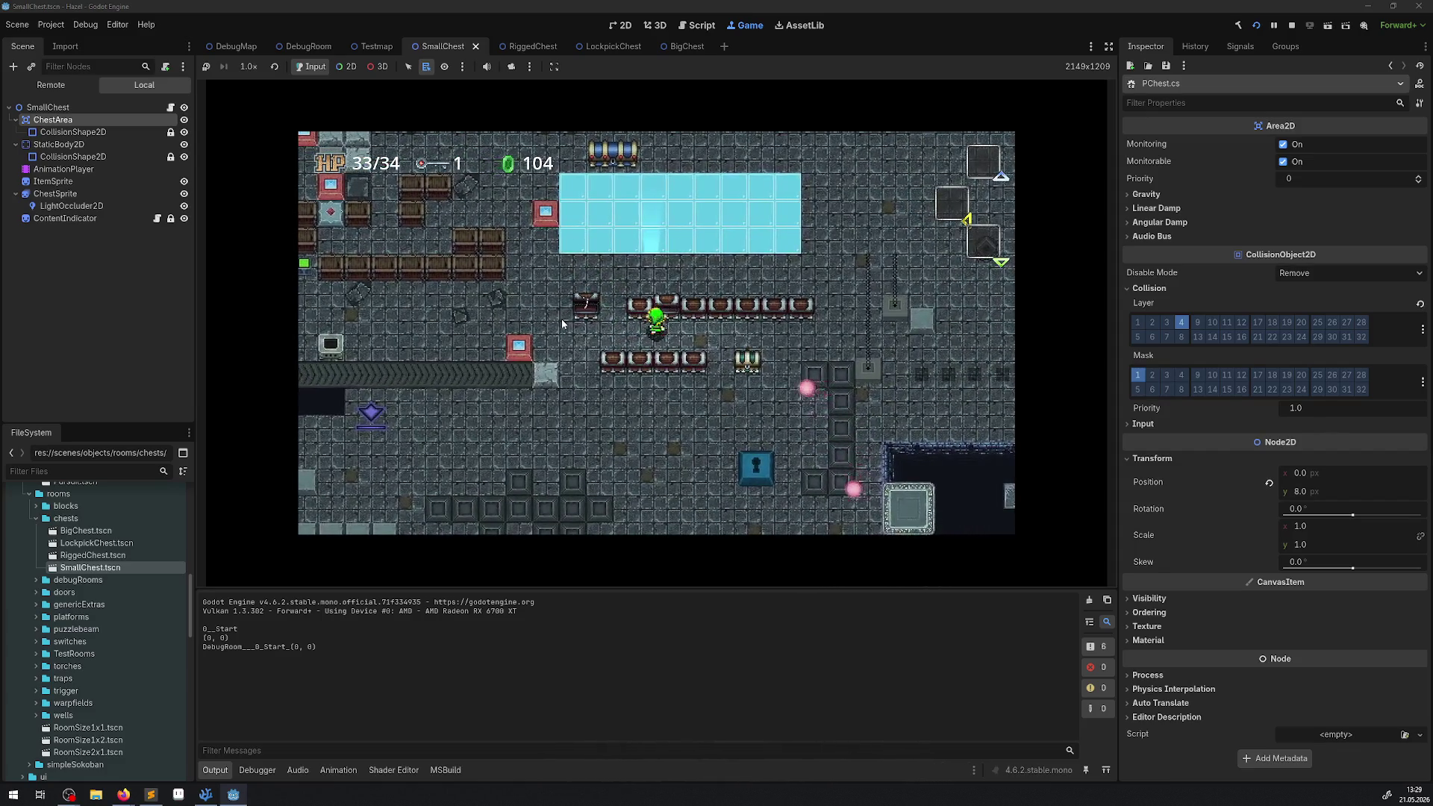
pyautogui.press('Down')
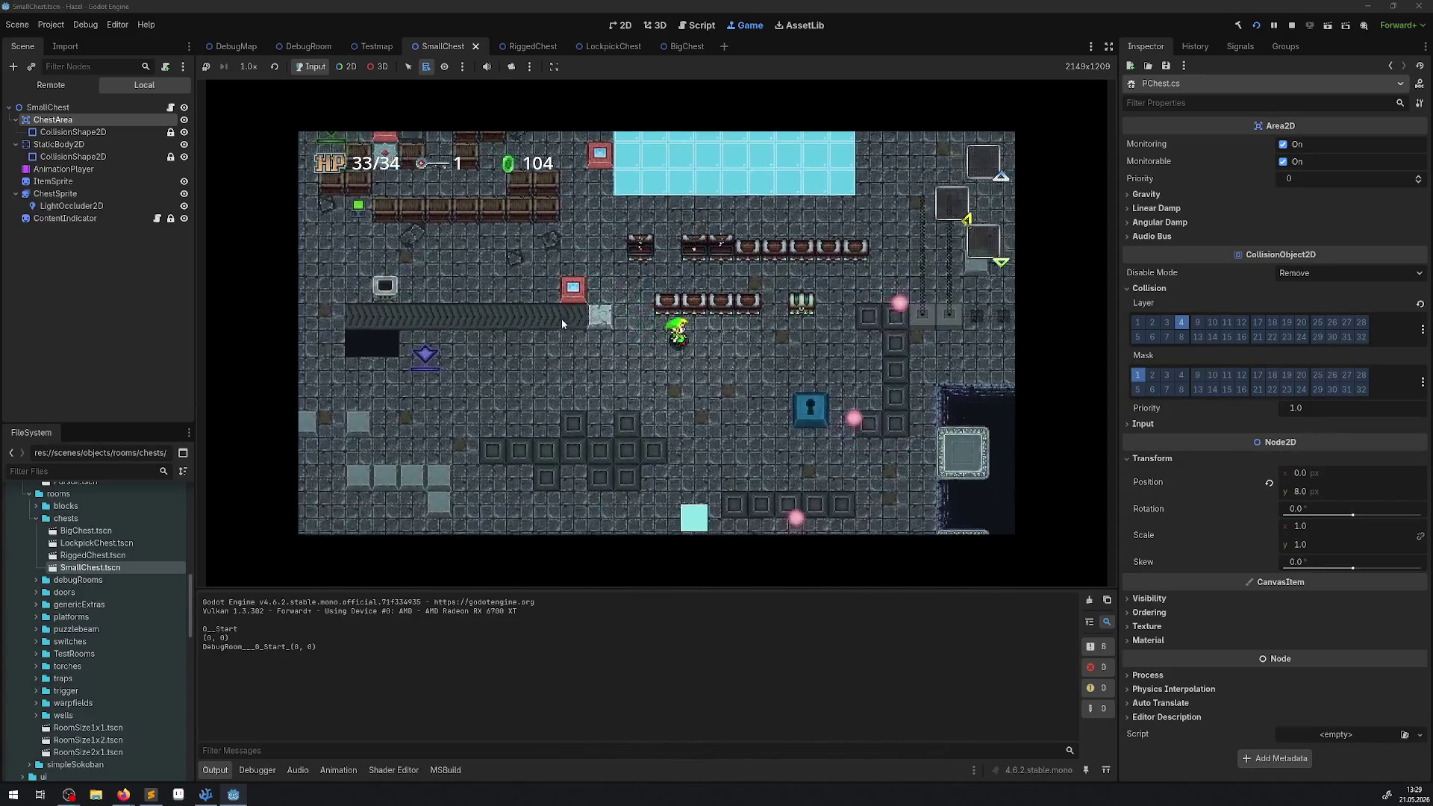
pyautogui.press('Right')
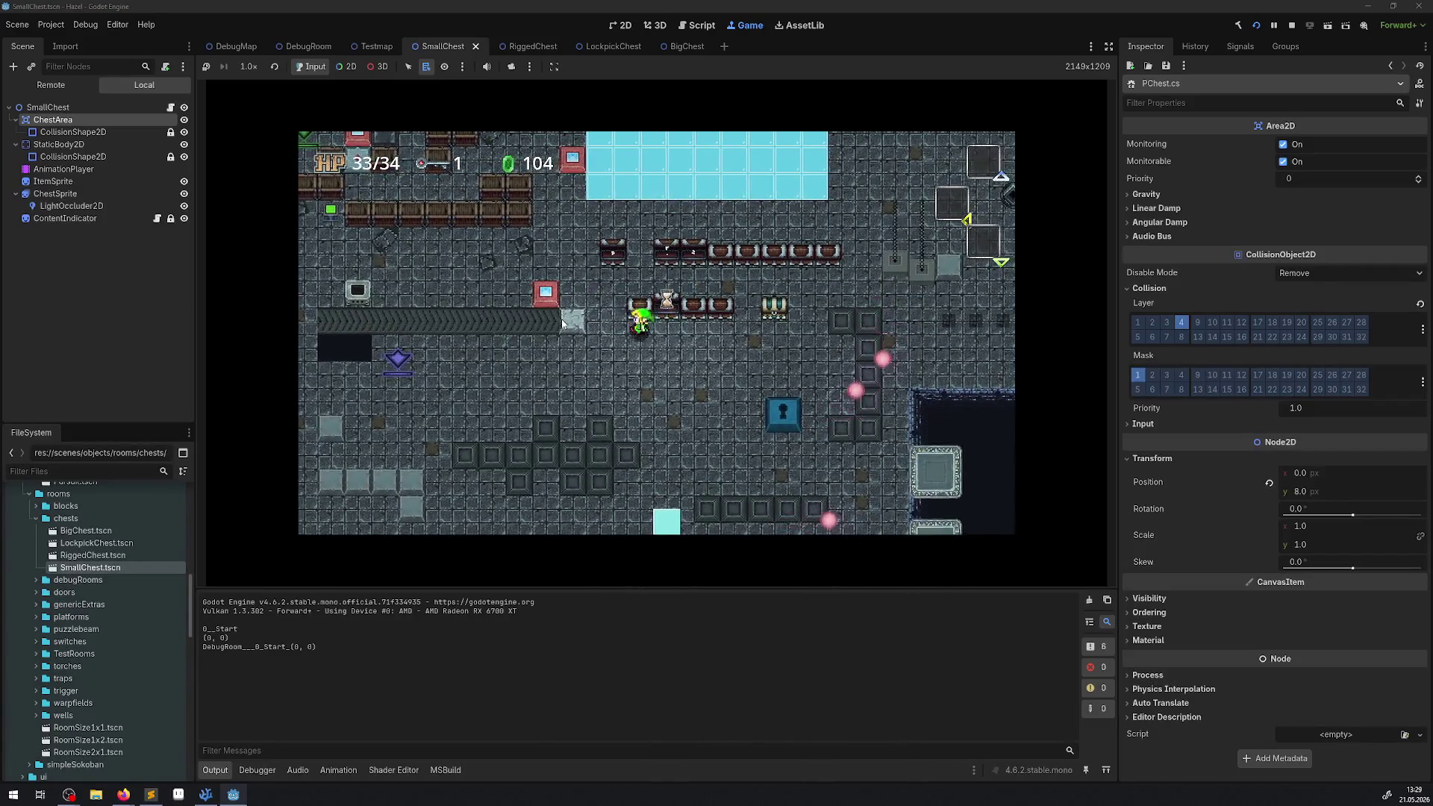
pyautogui.press('Right')
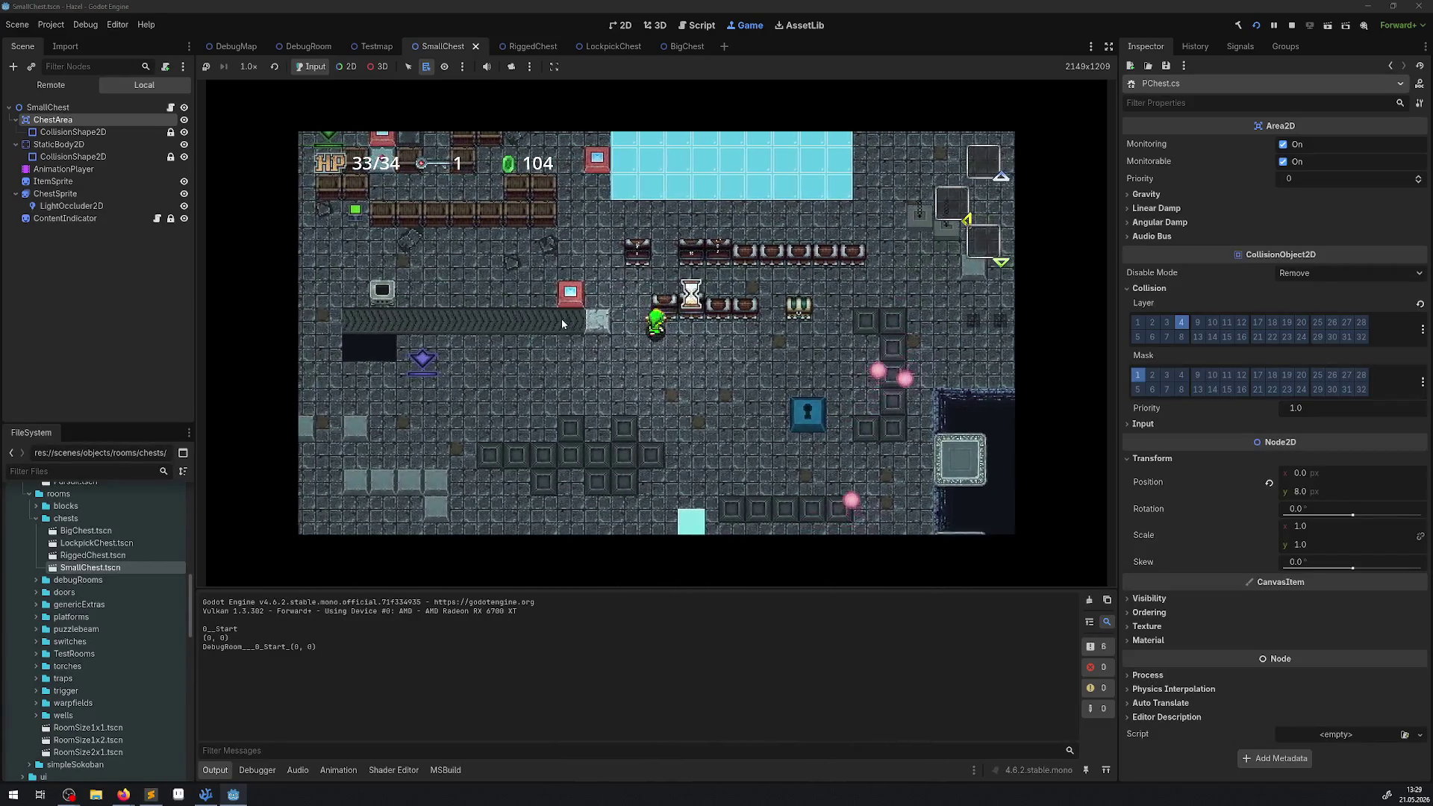
pyautogui.press('Up')
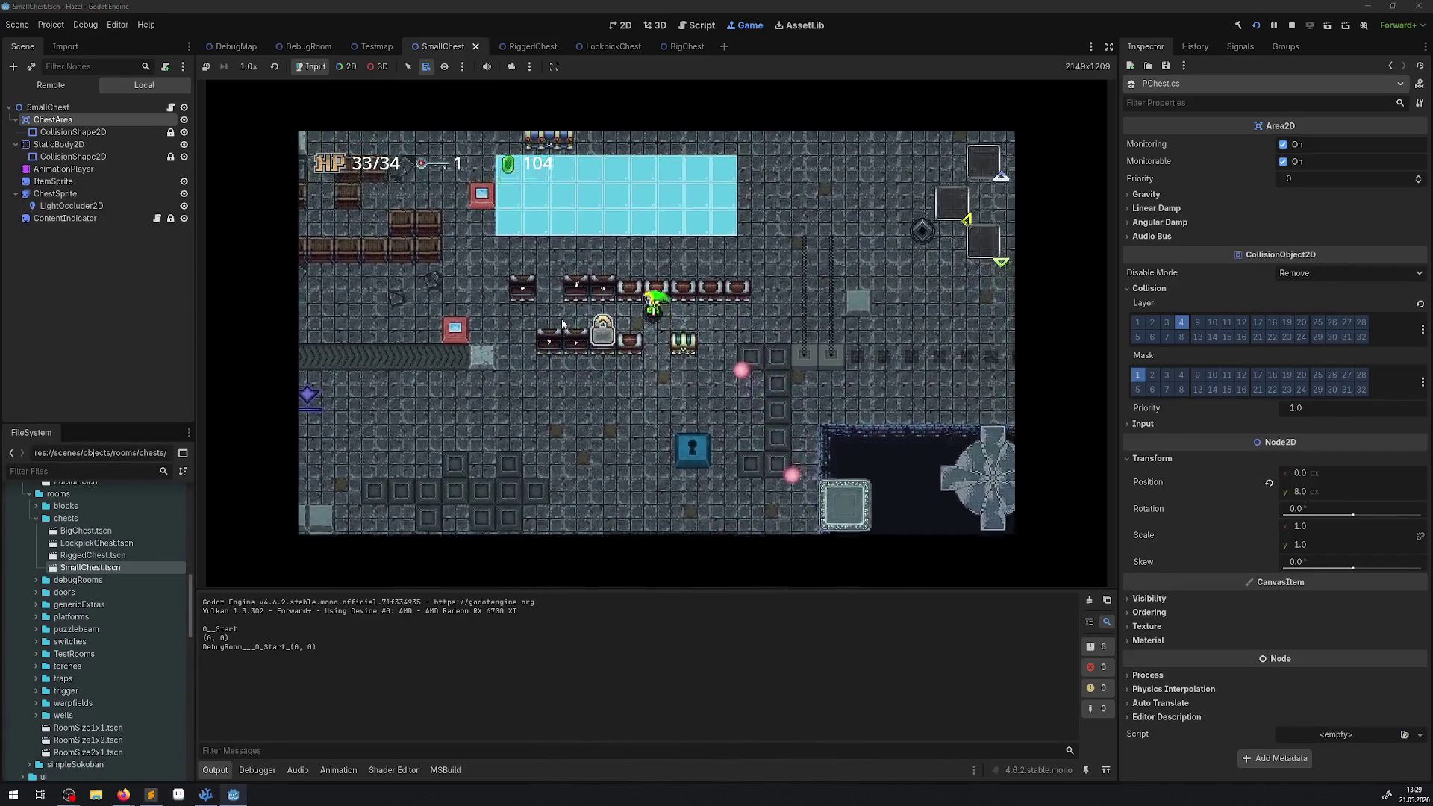
pyautogui.press('Left')
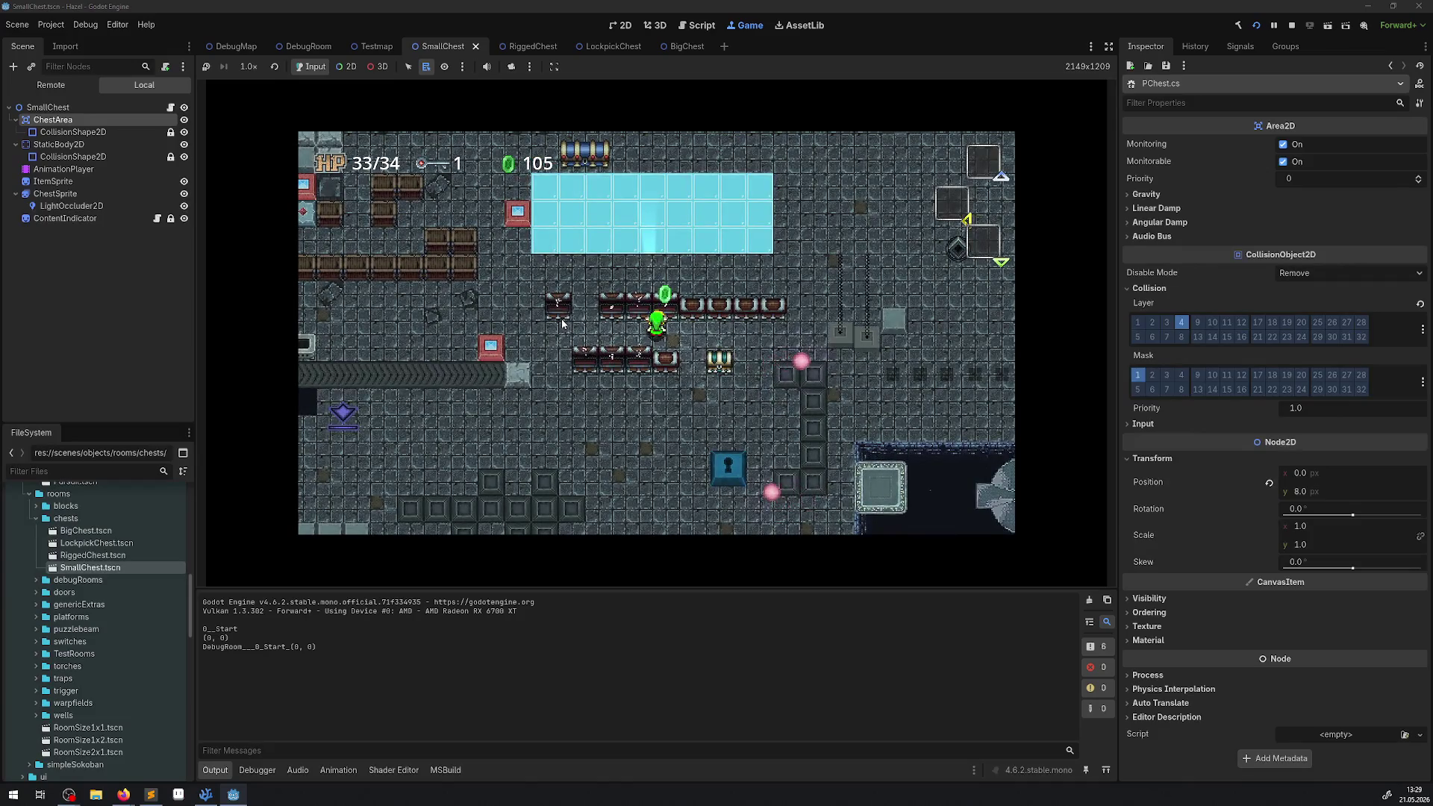
pyautogui.press('Right')
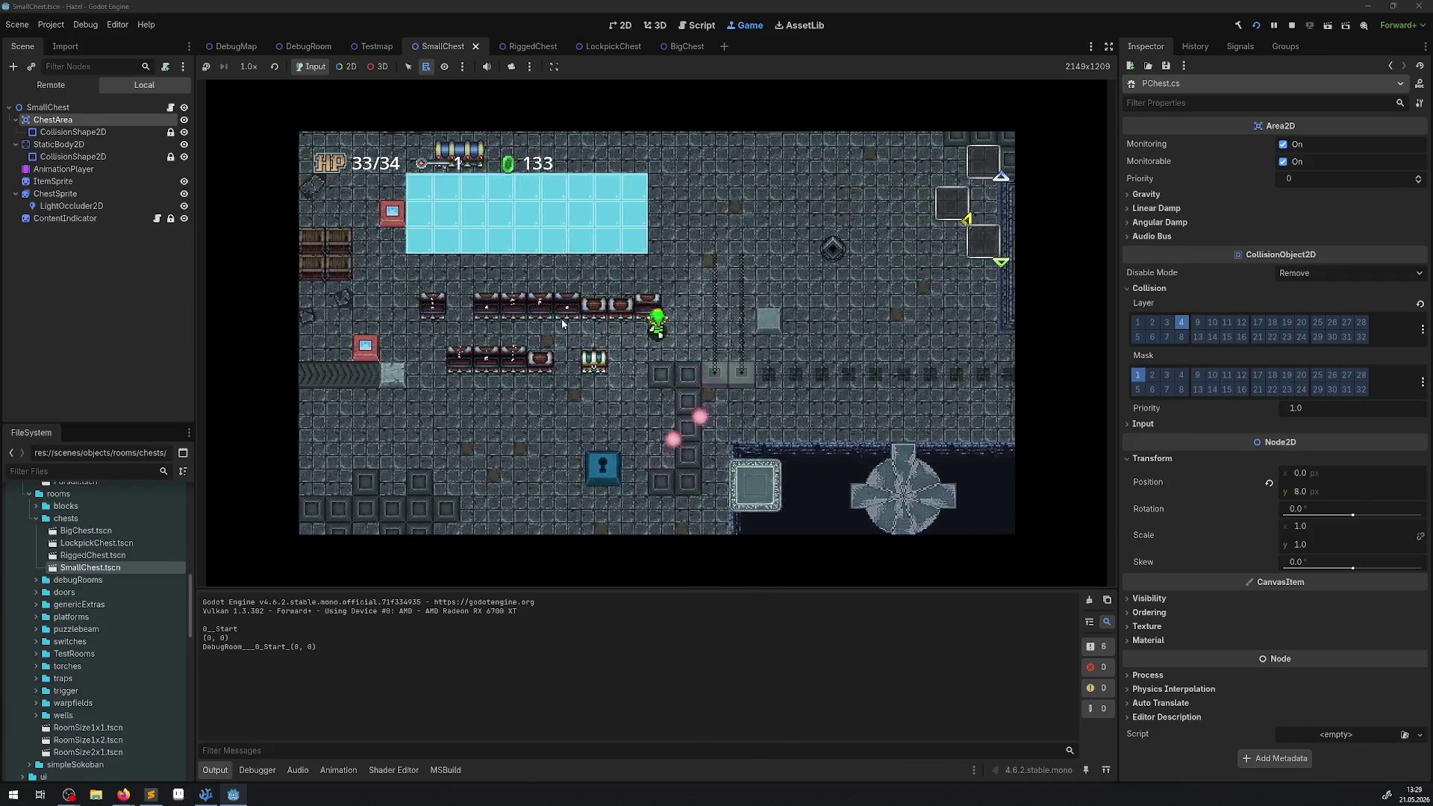
pyautogui.press('Left')
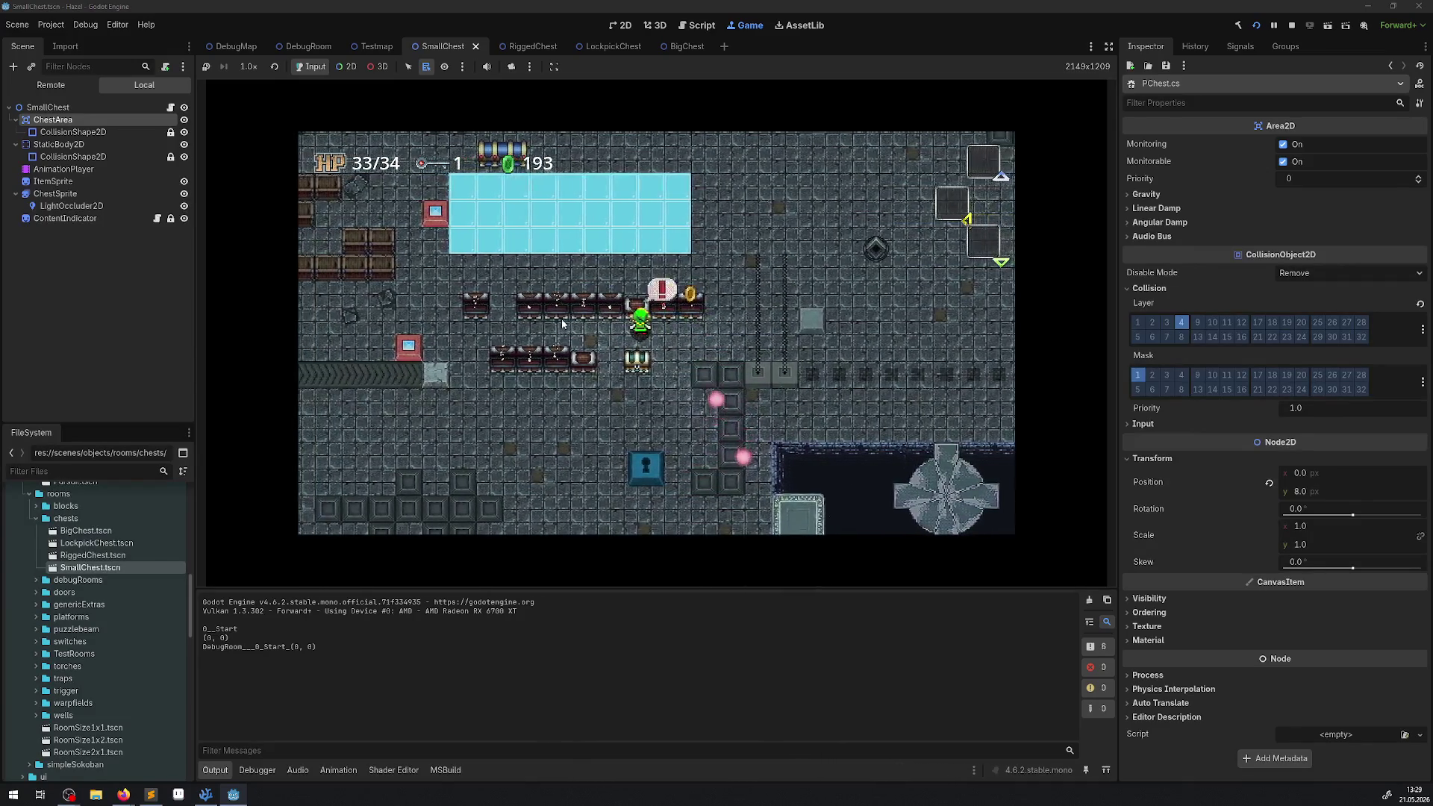
pyautogui.press('Up')
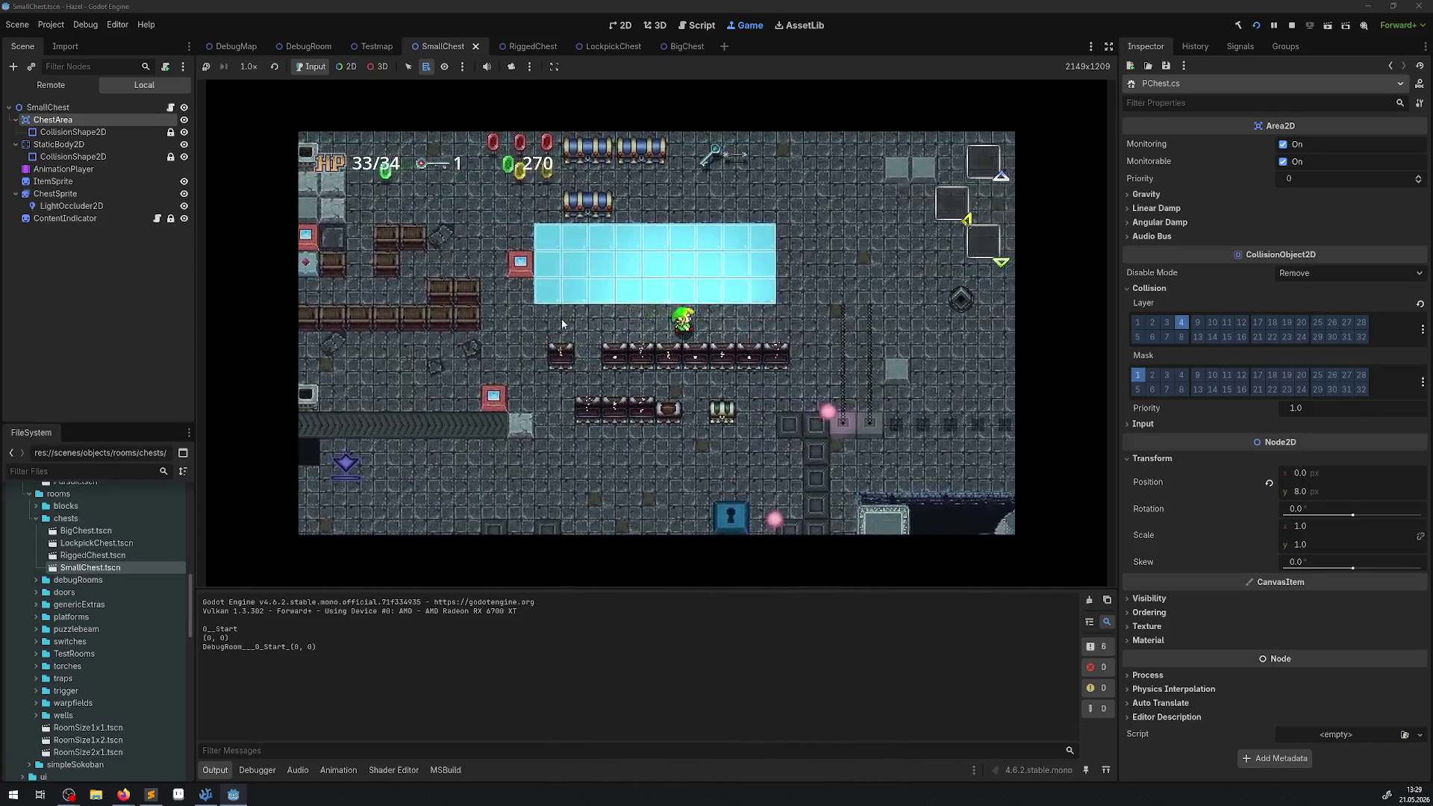
pyautogui.press('Up')
pyautogui.press('Right')
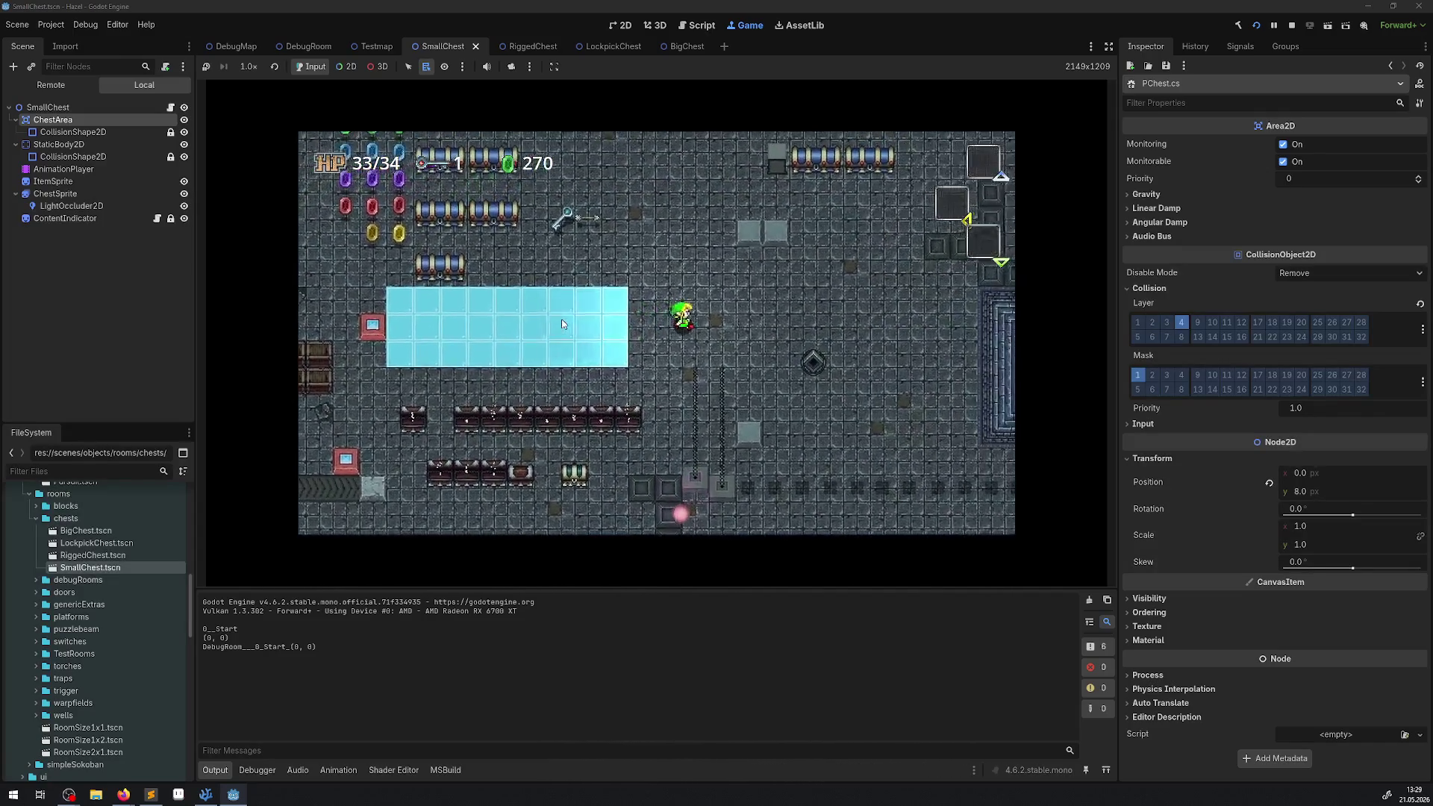
pyautogui.press('Up')
pyautogui.press('Right')
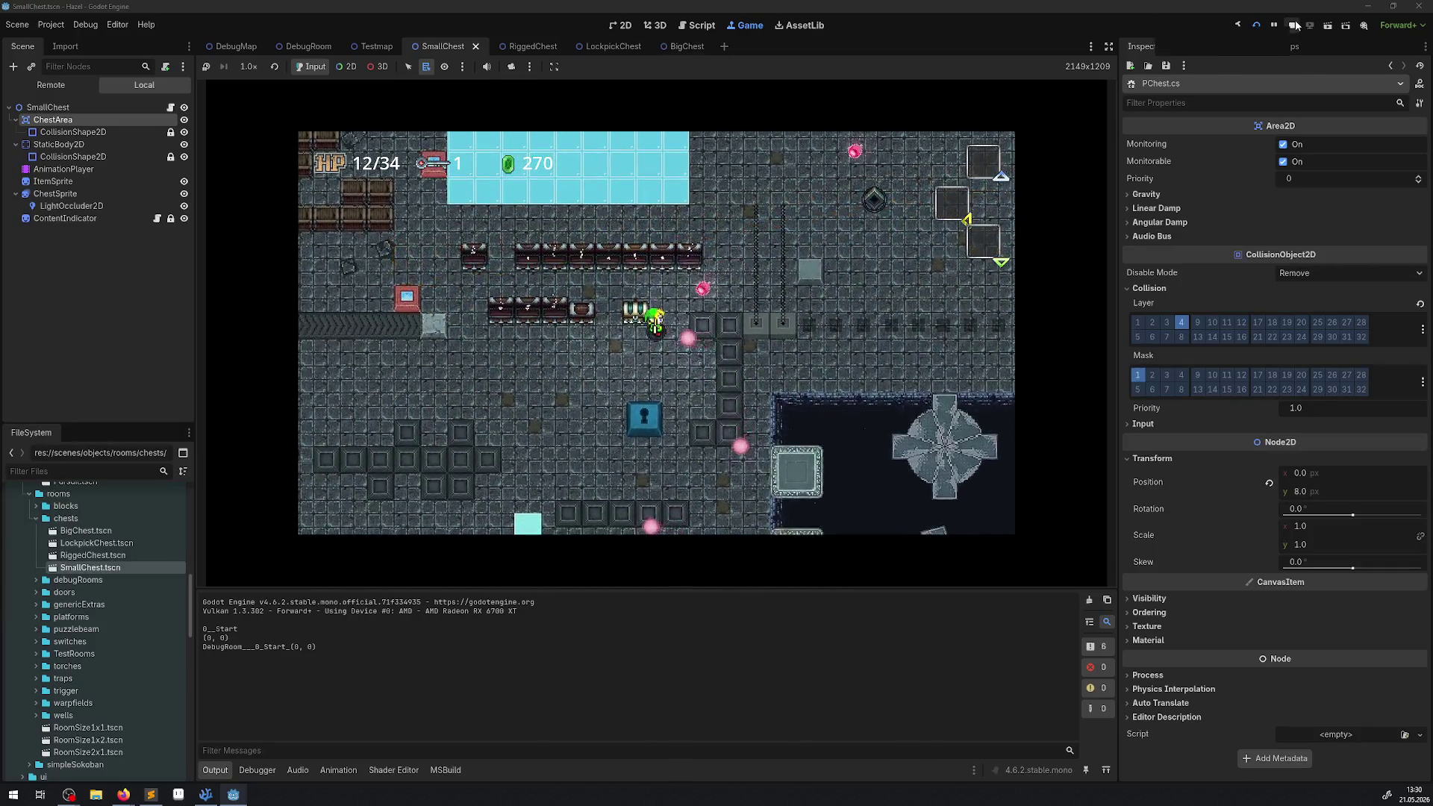
pyautogui.click(1292, 25)
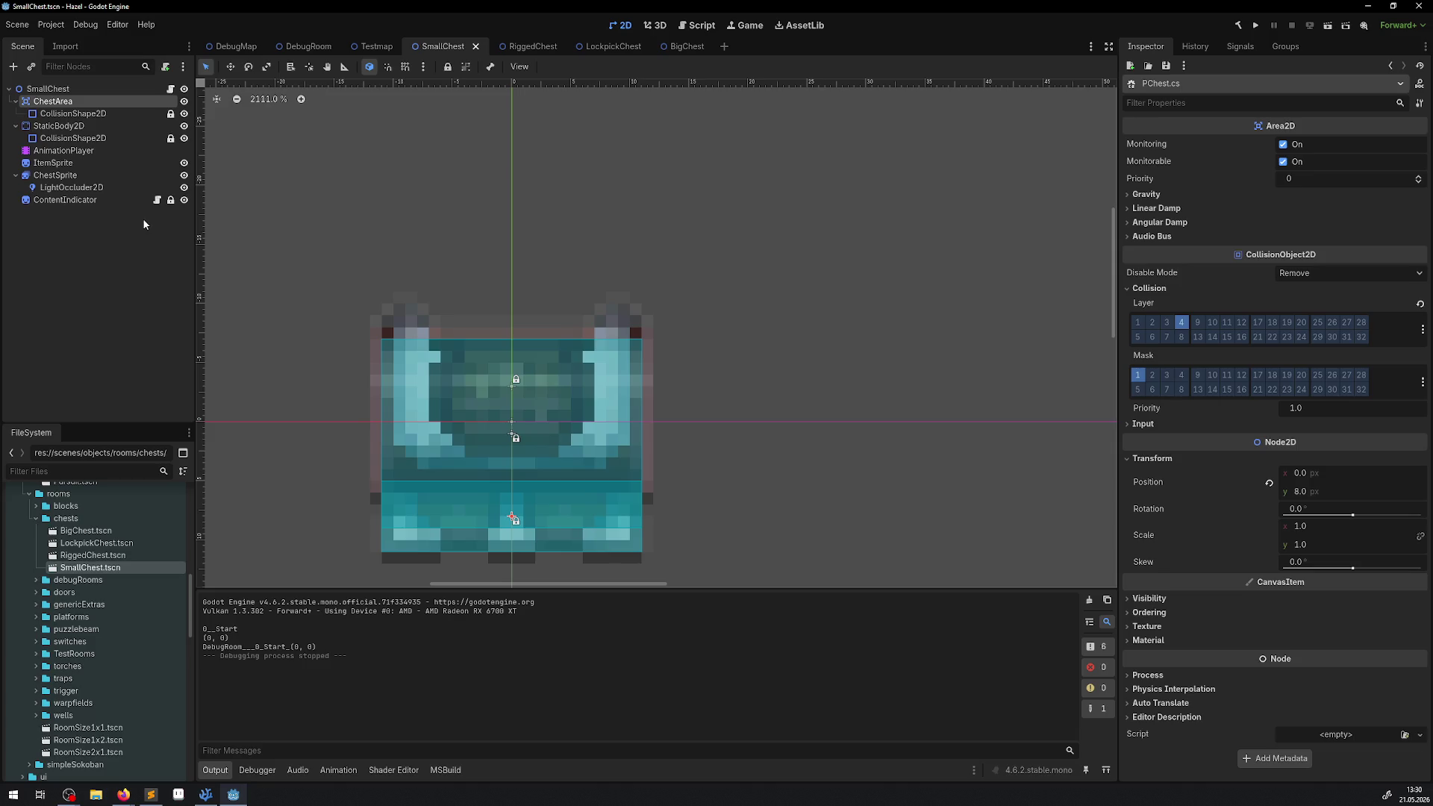
# - Leave SmallChest's StaticBody2D on collision layer 2 only, save, recheck ChestArea, and open RiggedChest
pyautogui.click(595, 292)
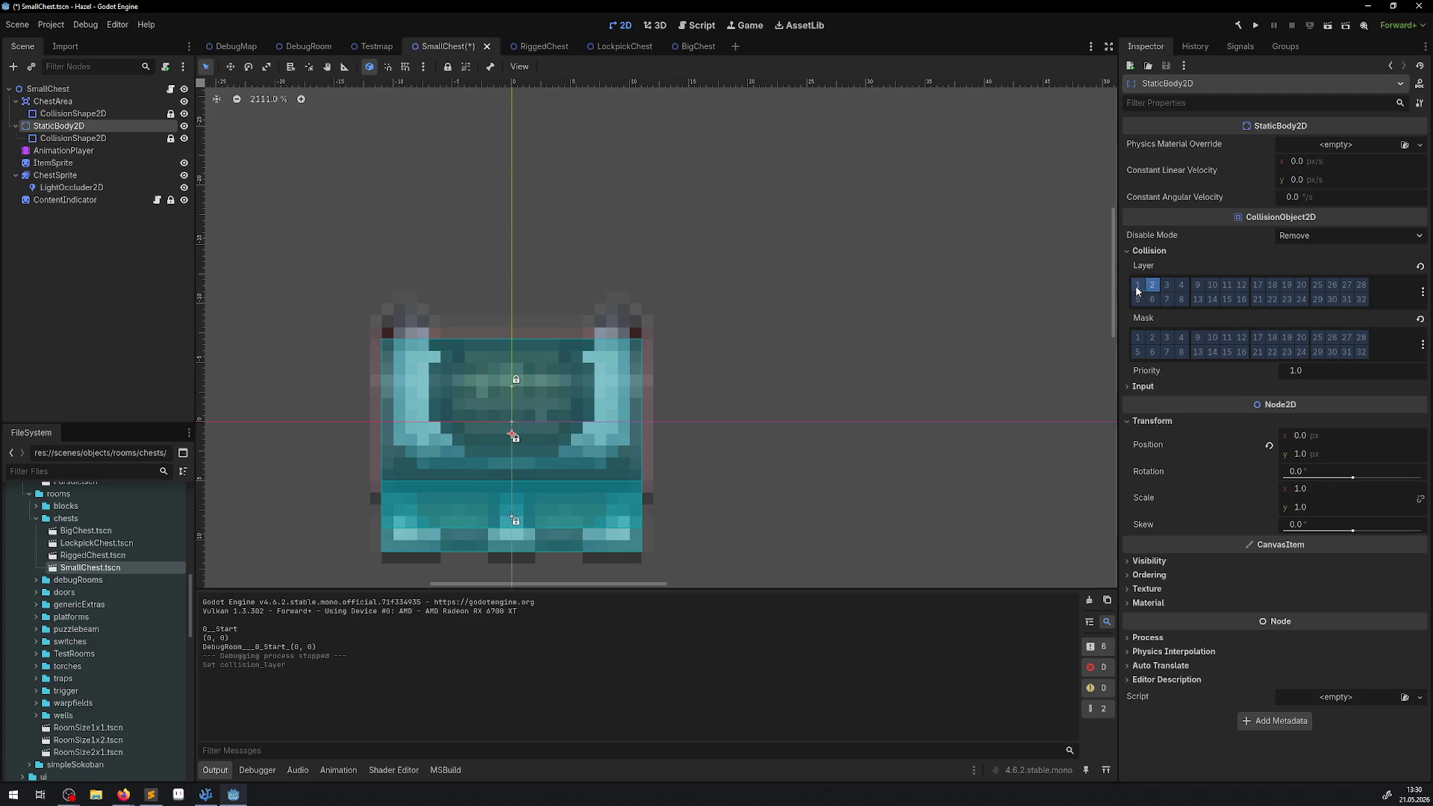
pyautogui.click(65, 102)
pyautogui.hotkey('ctrl', 's')
pyautogui.click(76, 128)
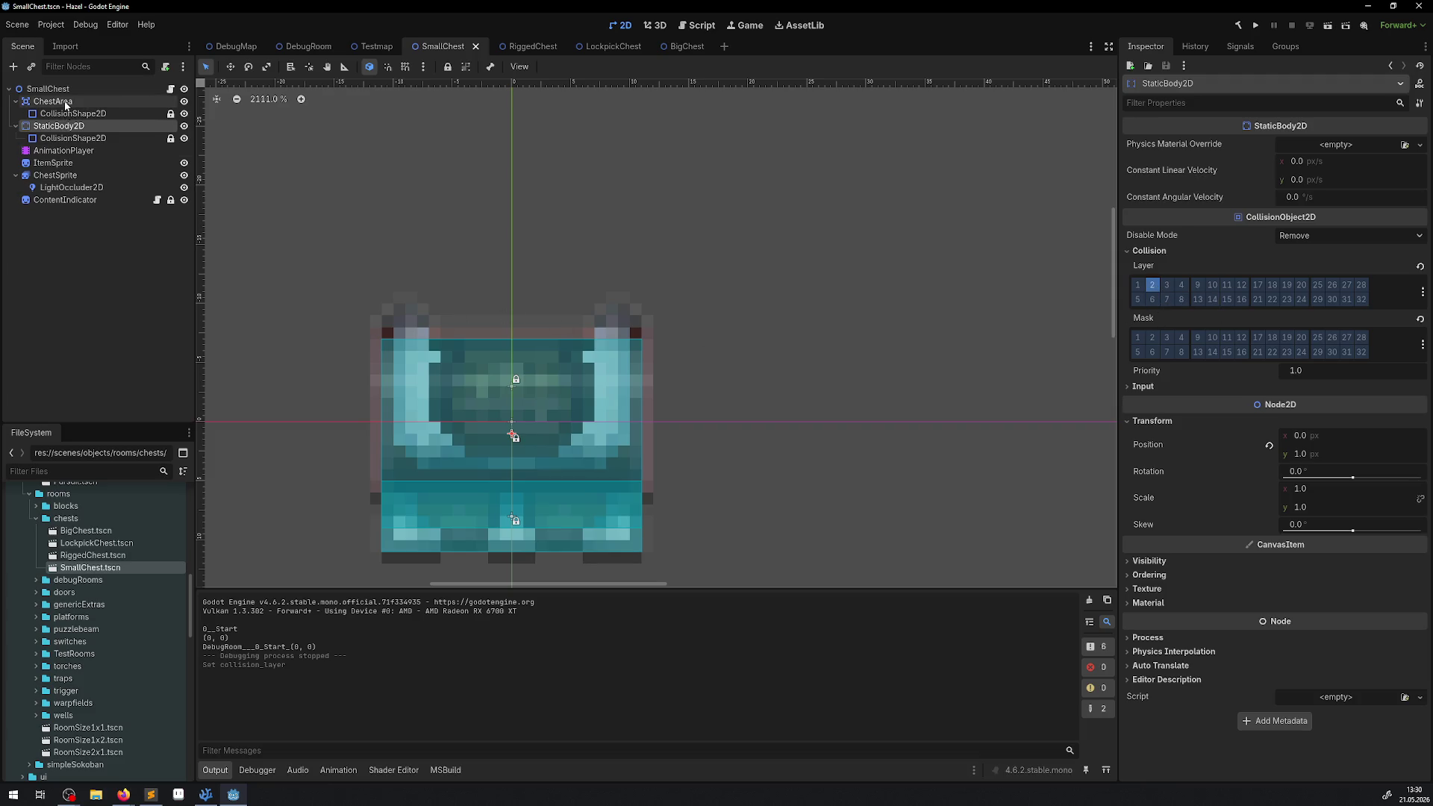
pyautogui.click(54, 101)
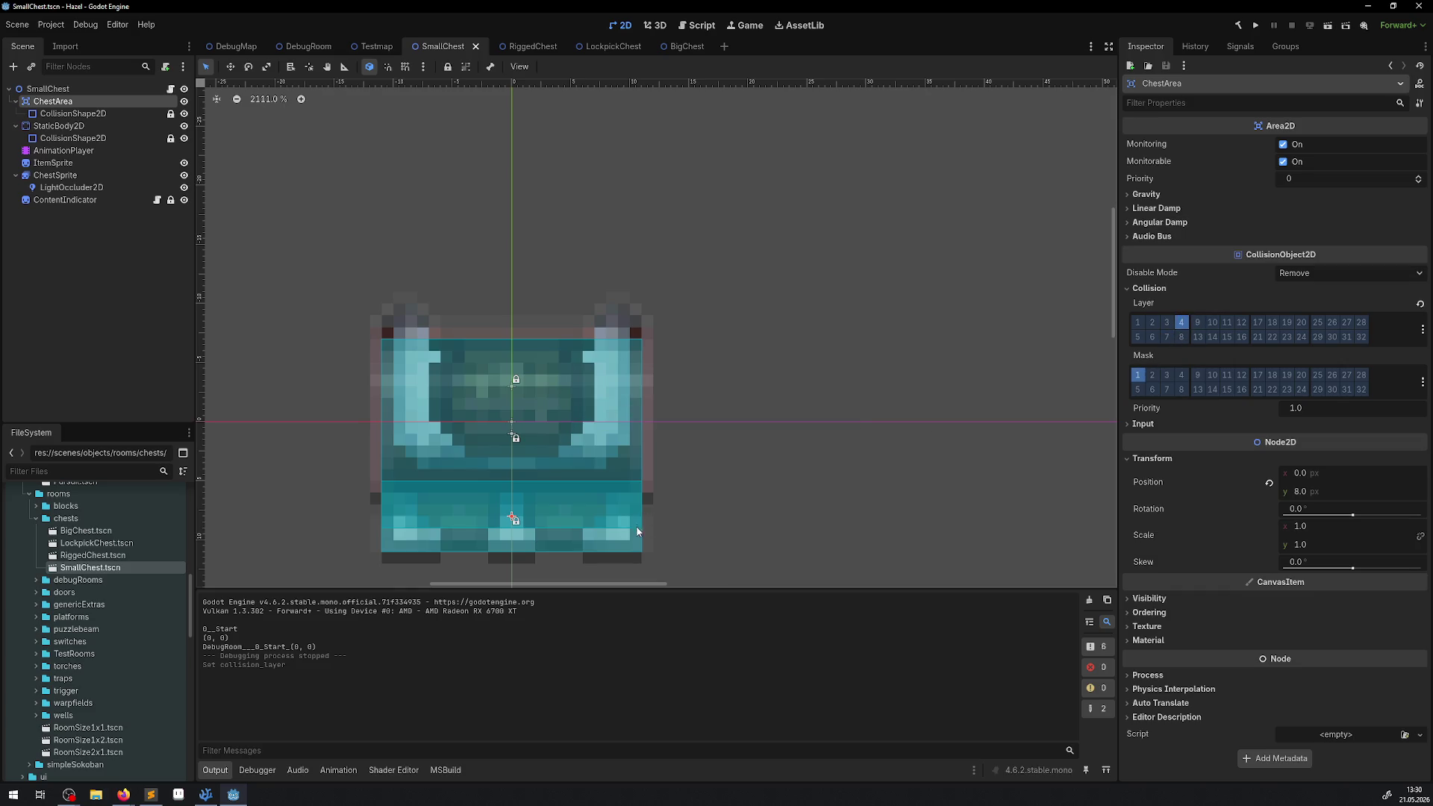
pyautogui.doubleClick(97, 556)
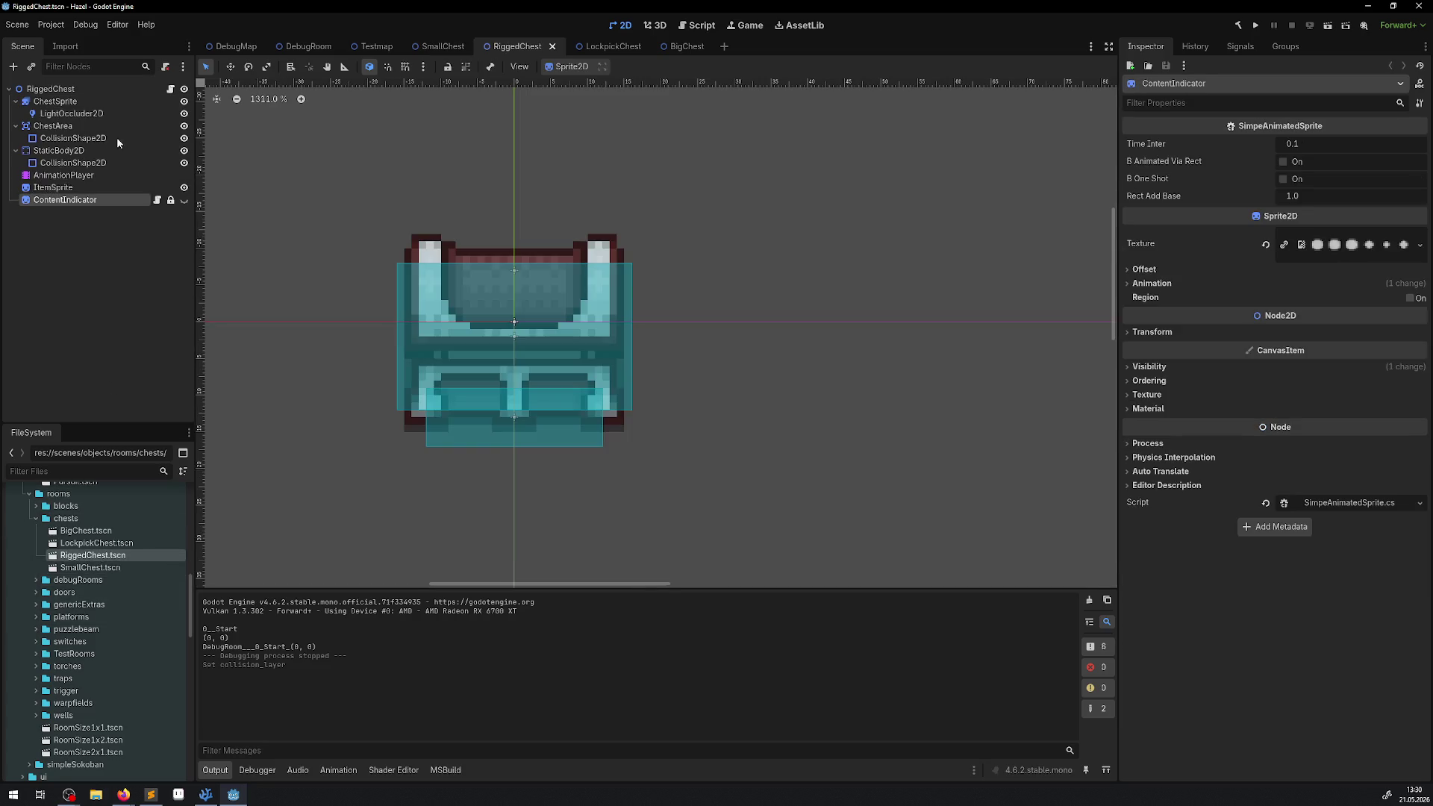
# - Confirm RiggedChest's ChestArea is on layer 4 and StaticBody2D on layer 2, save, then open LockpickChest
pyautogui.click(55, 101)
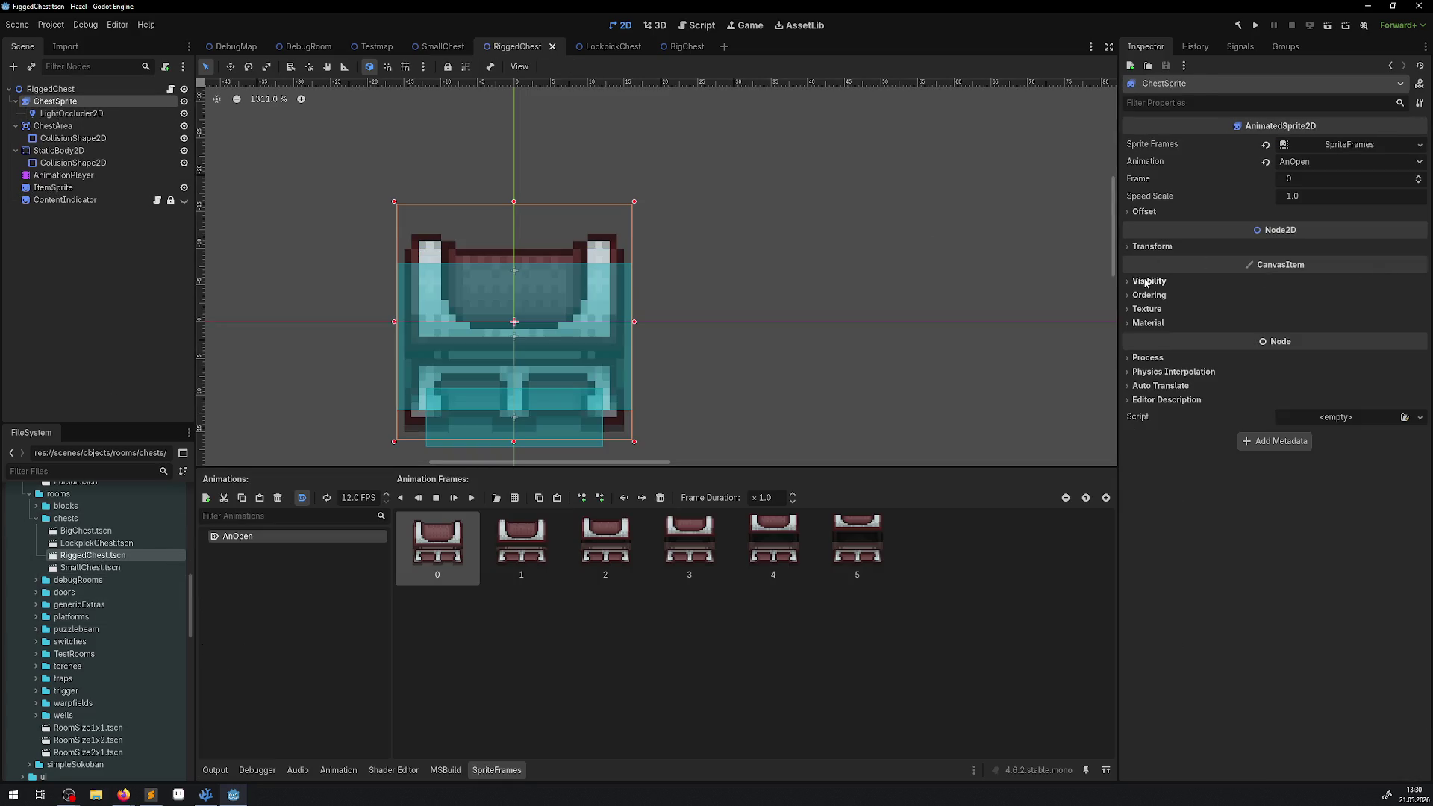
pyautogui.click(59, 126)
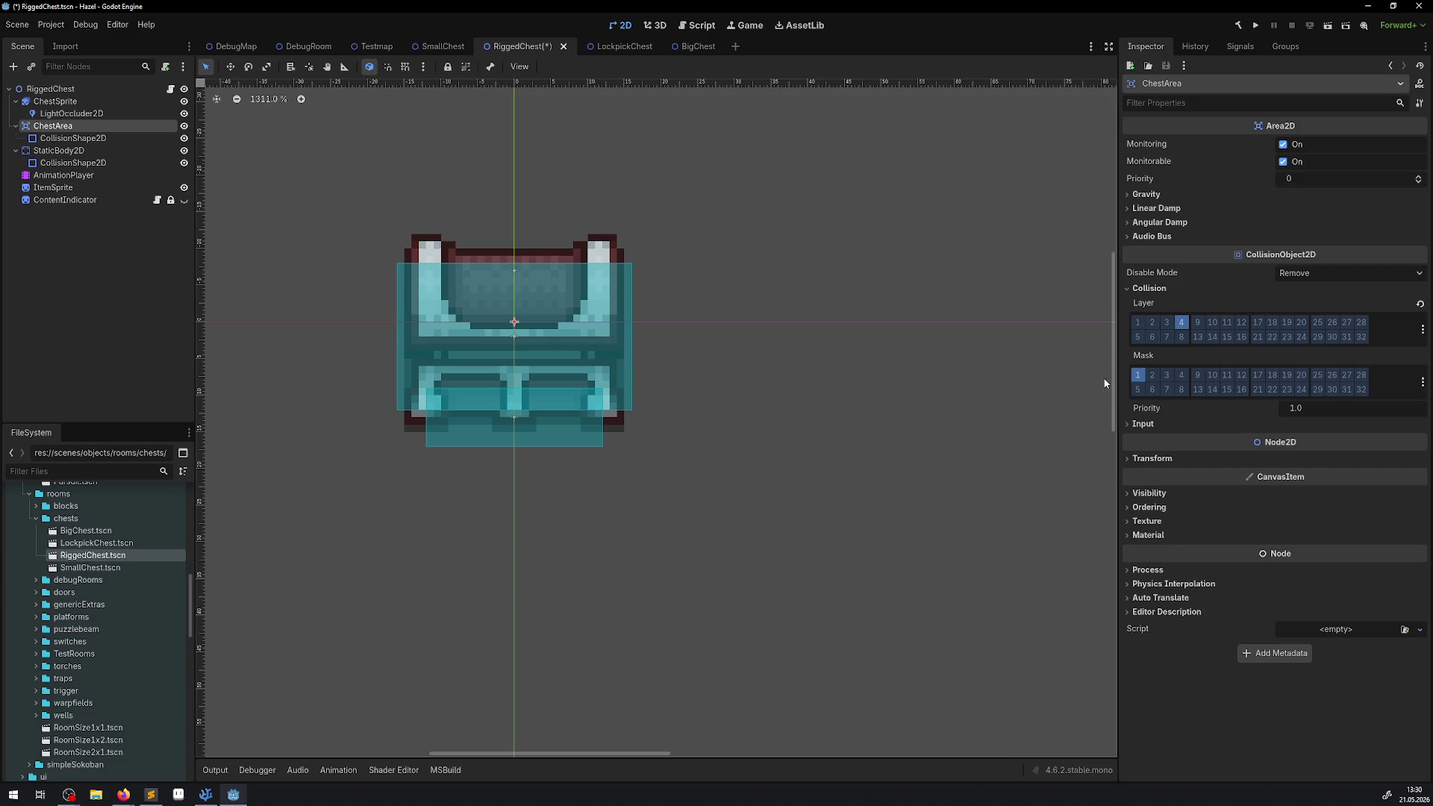
pyautogui.click(142, 151)
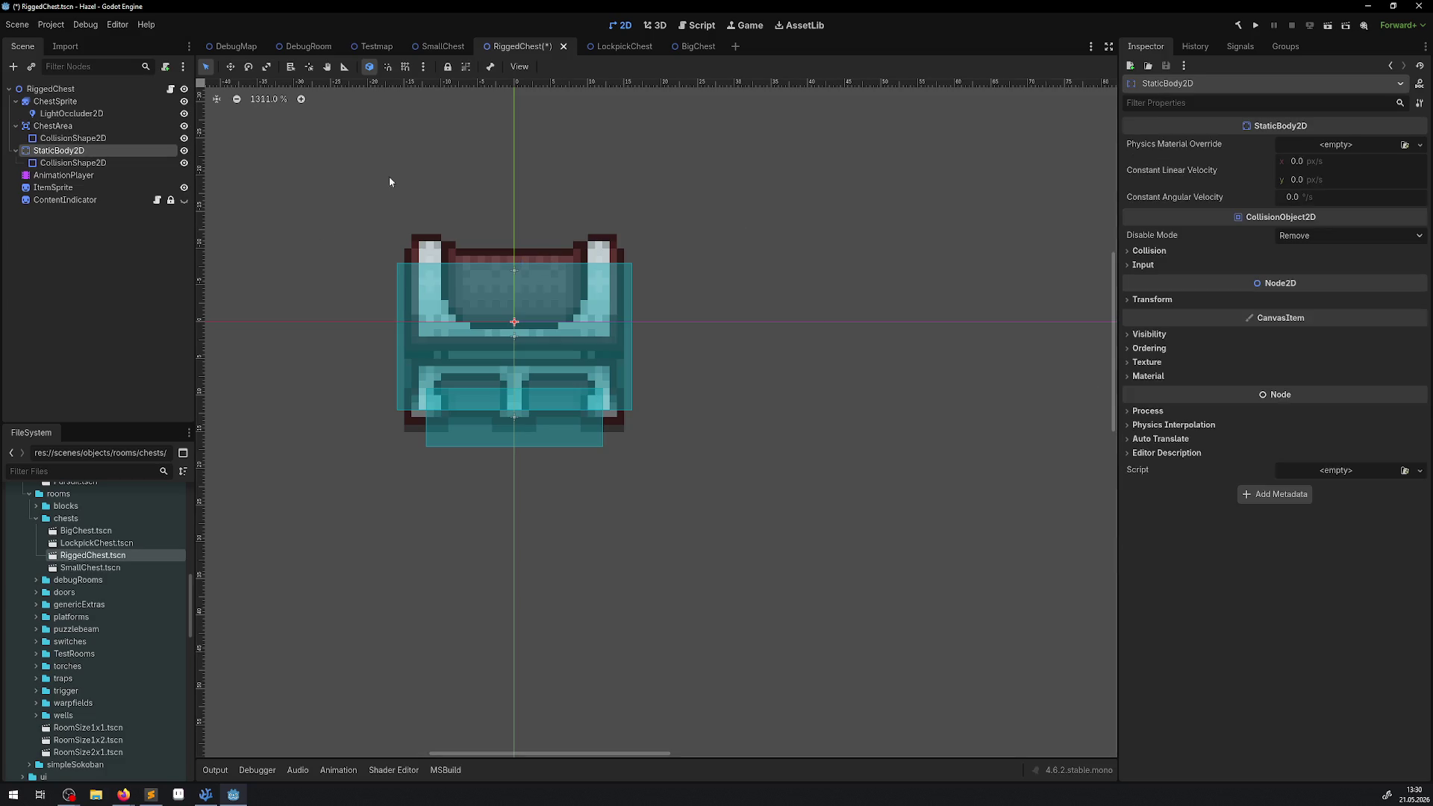
pyautogui.click(1150, 250)
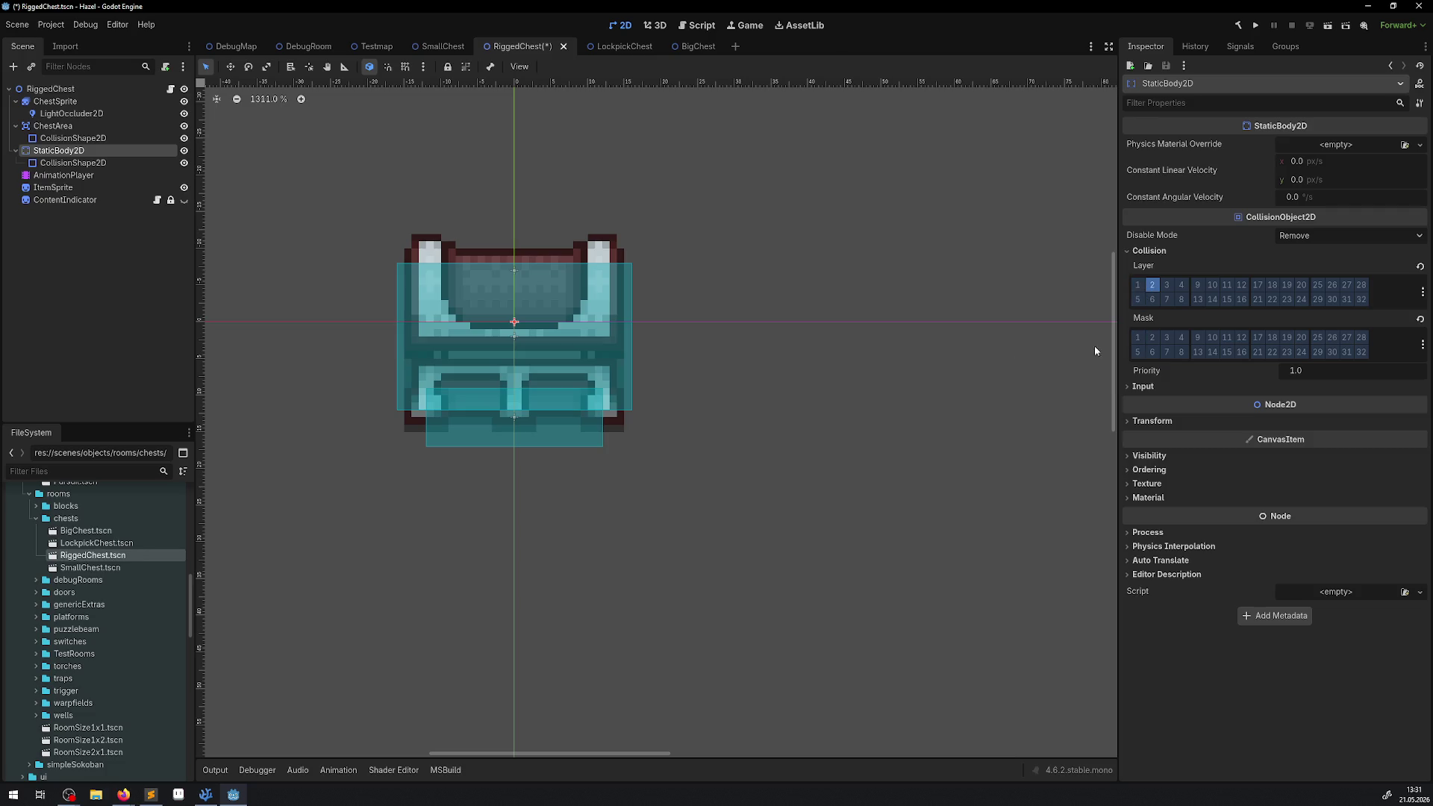
pyautogui.hotkey('ctrl', 's')
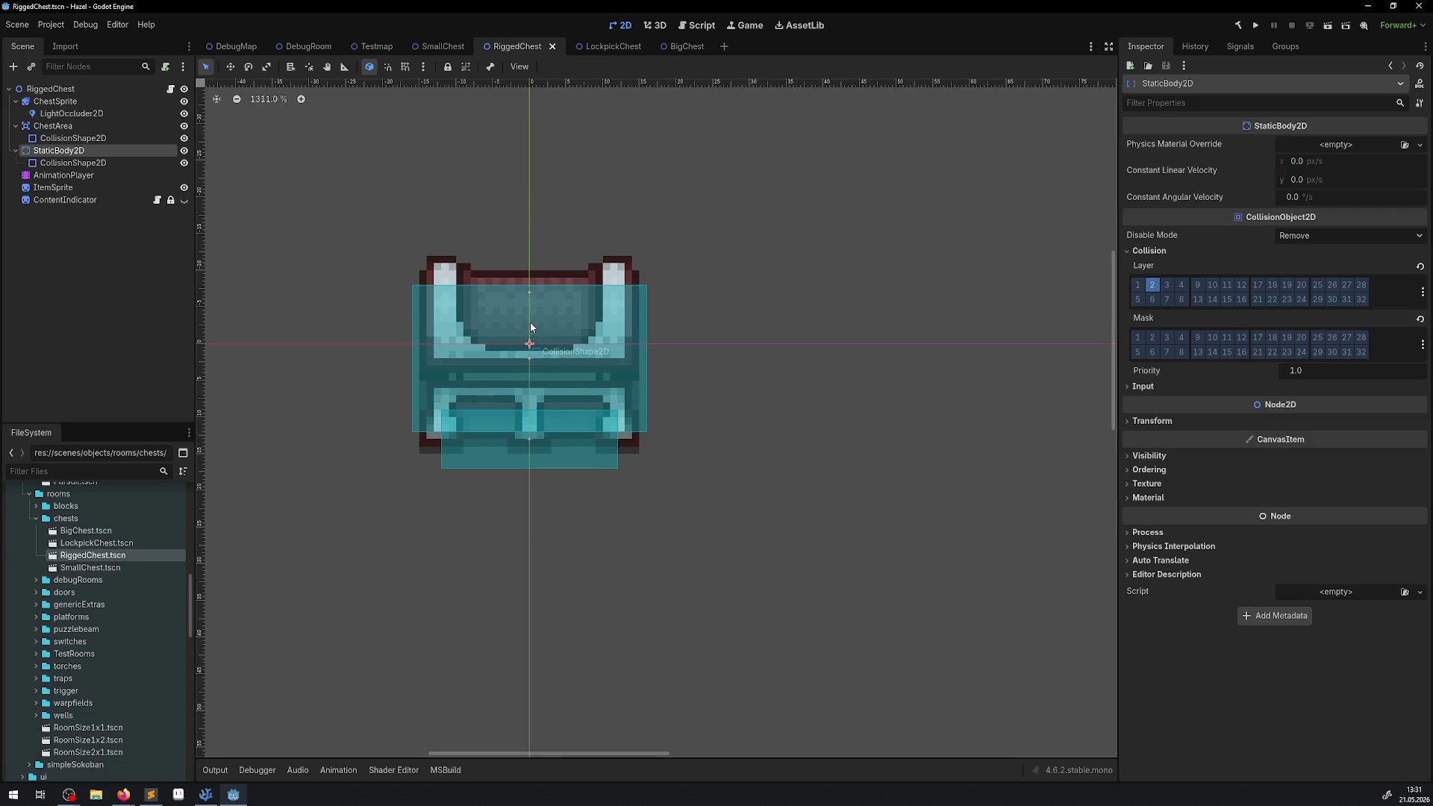
pyautogui.doubleClick(97, 543)
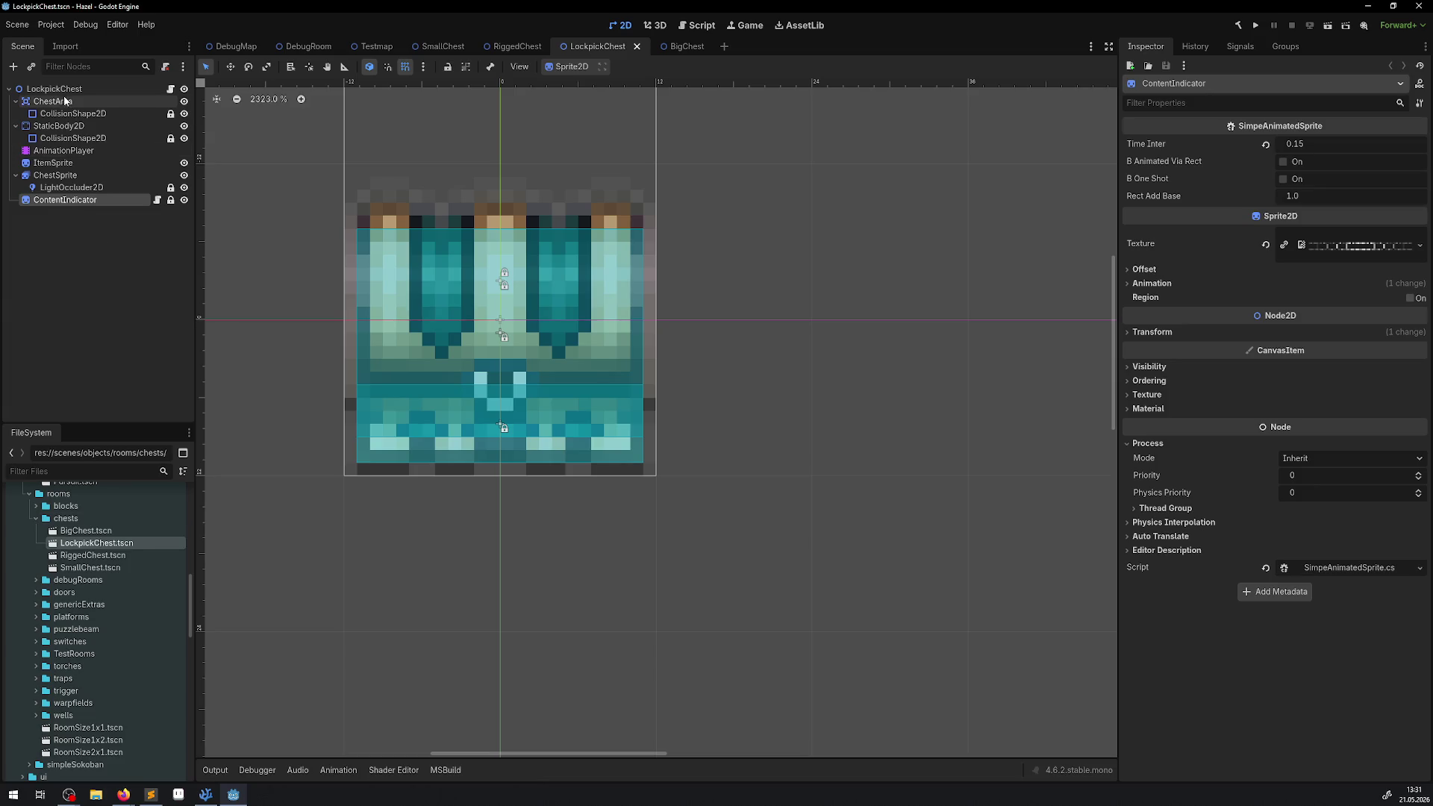
# - Put LockpickChest's StaticBody2D on collision layer 2 and save the scene
pyautogui.click(58, 126)
pyautogui.click(1150, 250)
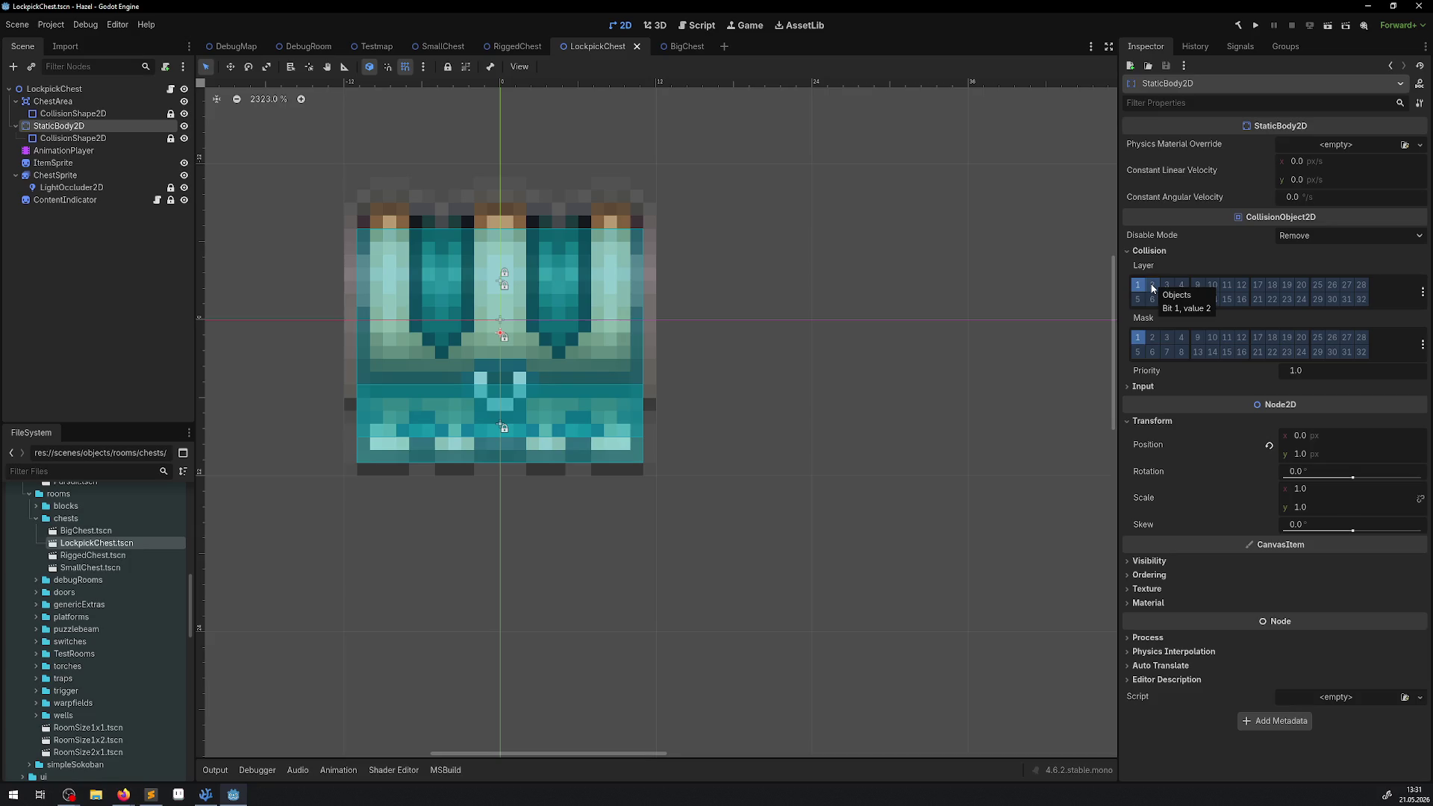
pyautogui.click(1153, 287)
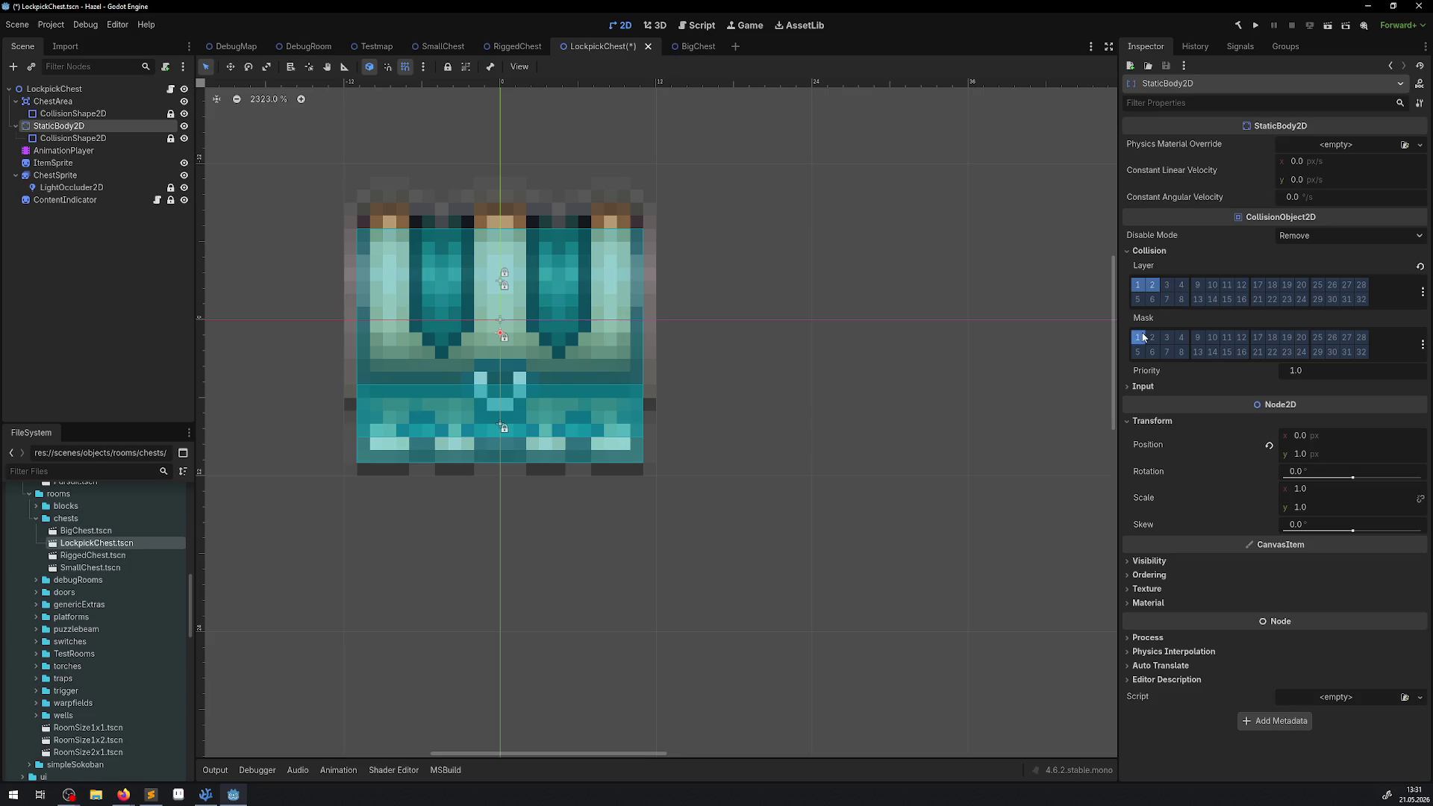
pyautogui.click(53, 101)
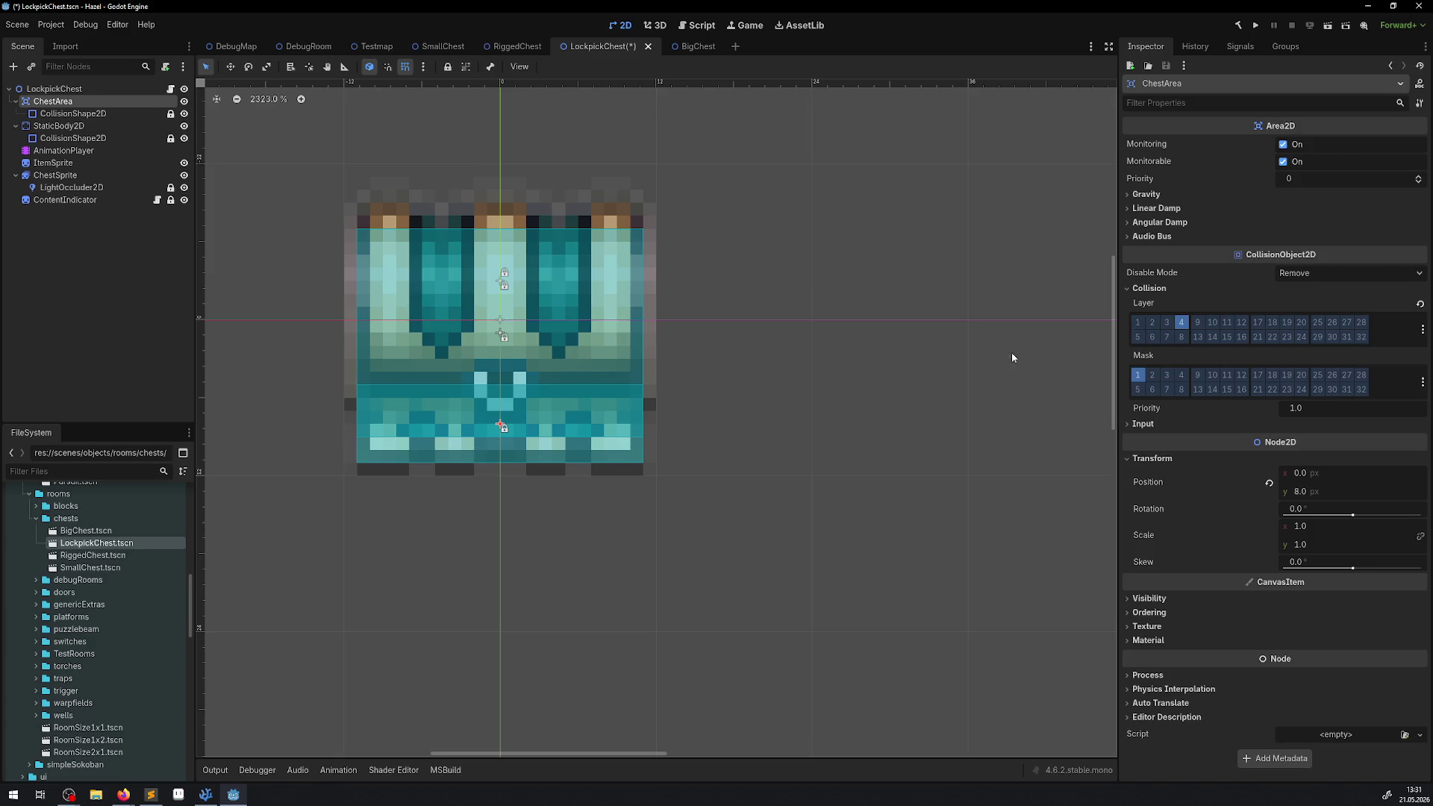
pyautogui.hotkey('ctrl', 's')
# - Open BigChest, confirm its StaticBody2D uses layer 2 with no mask bits, and save it
pyautogui.doubleClick(86, 530)
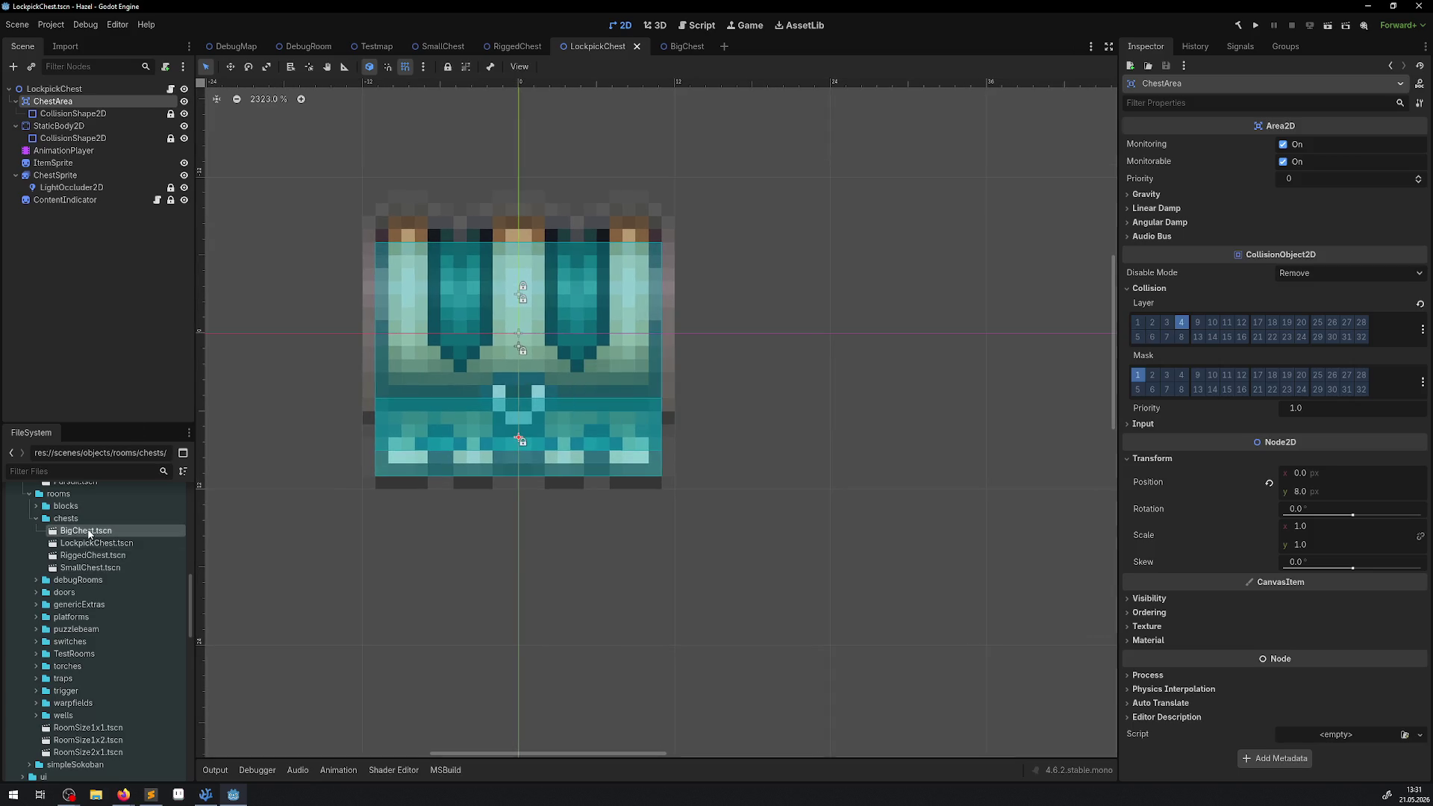
pyautogui.click(52, 101)
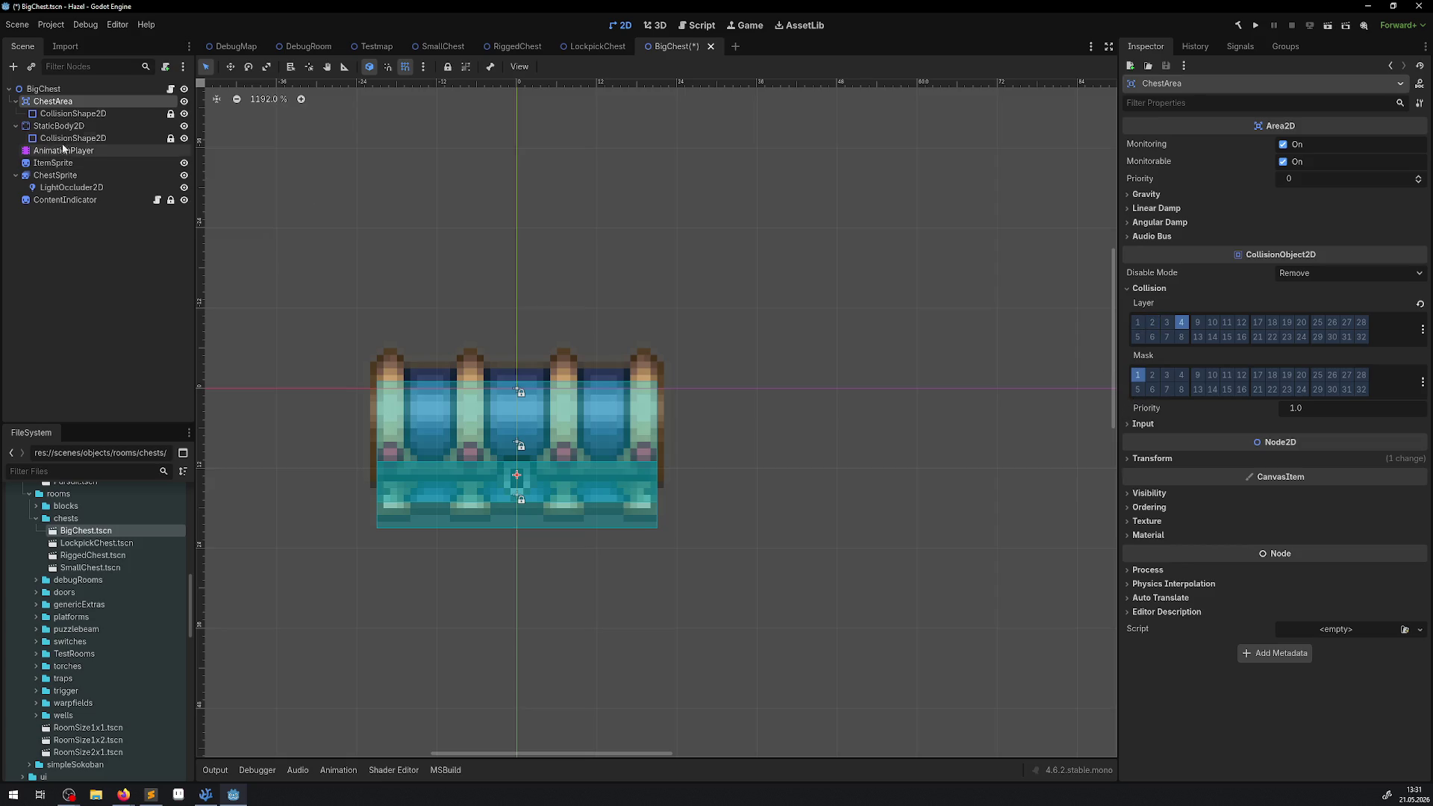
pyautogui.click(56, 127)
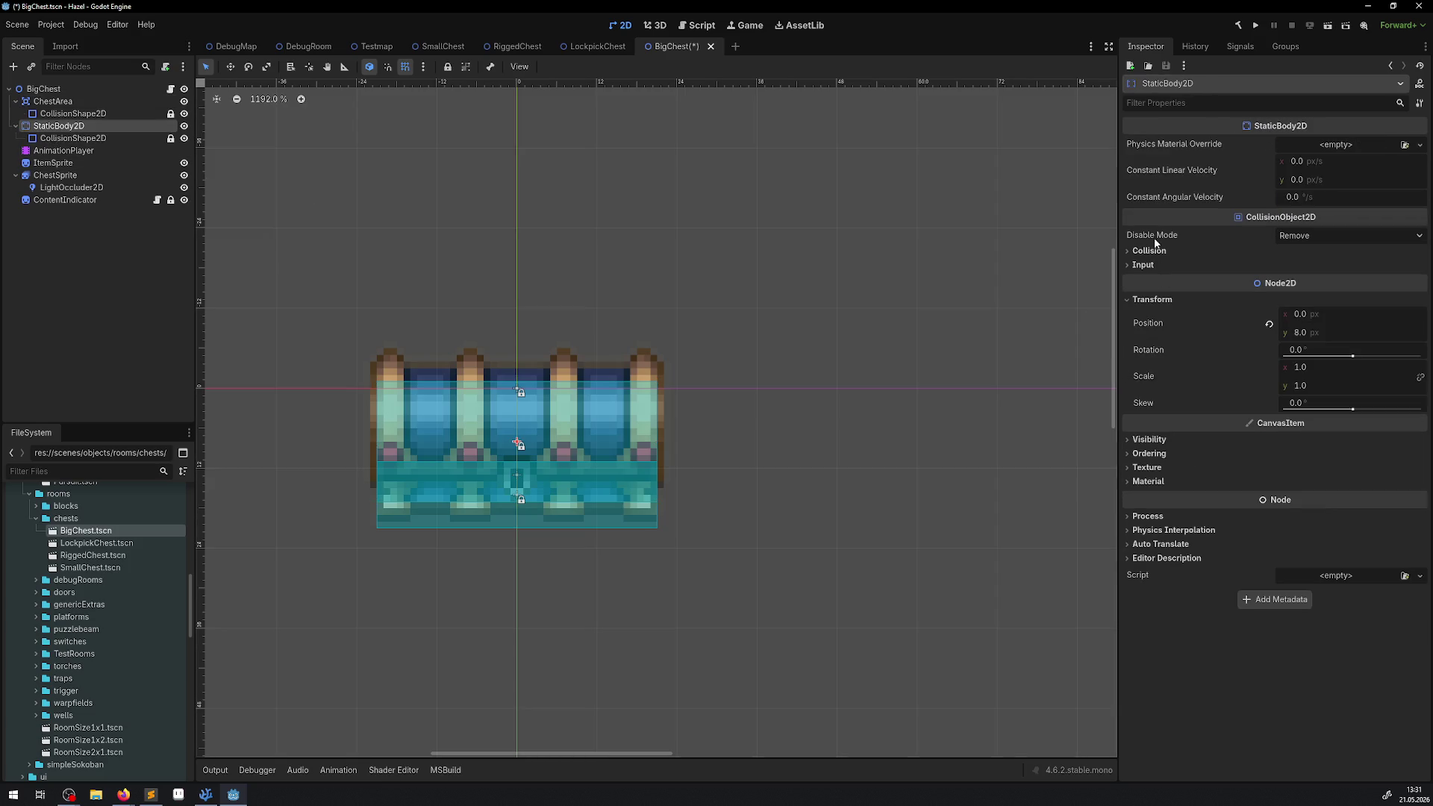
pyautogui.click(1149, 251)
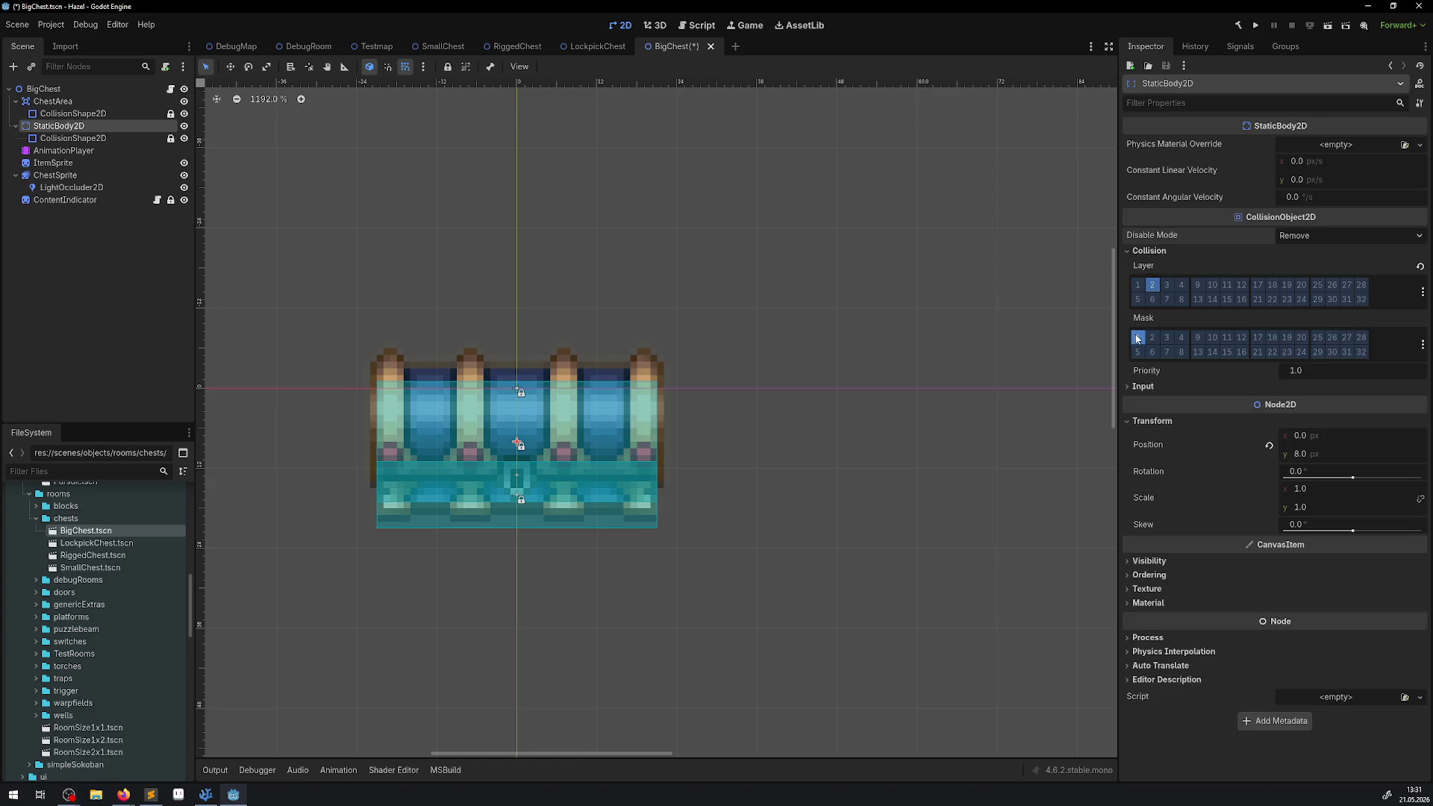
pyautogui.moveTo(469, 359); pyautogui.dragTo(498, 377)
pyautogui.hotkey('ctrl', 's')
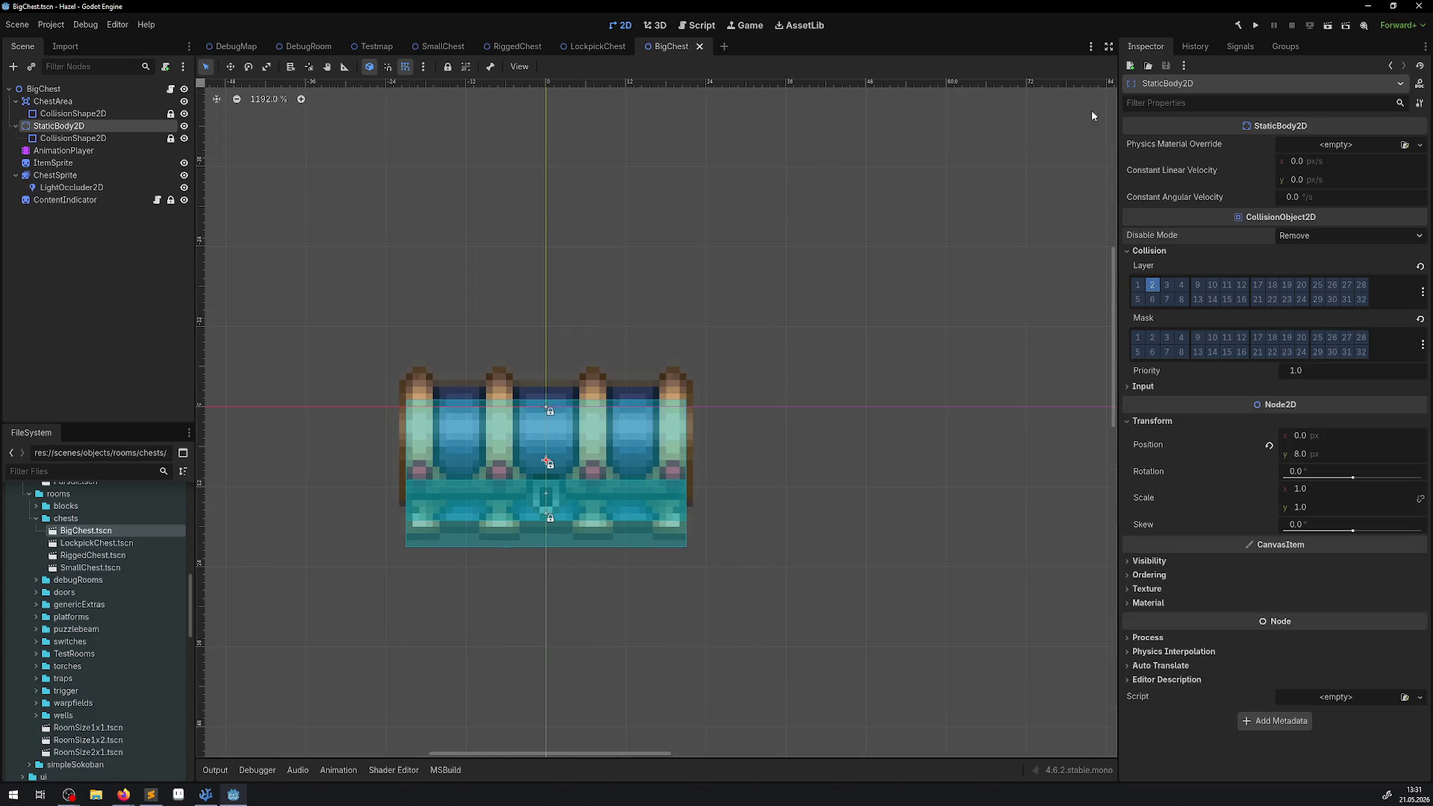
pyautogui.click(1255, 27)
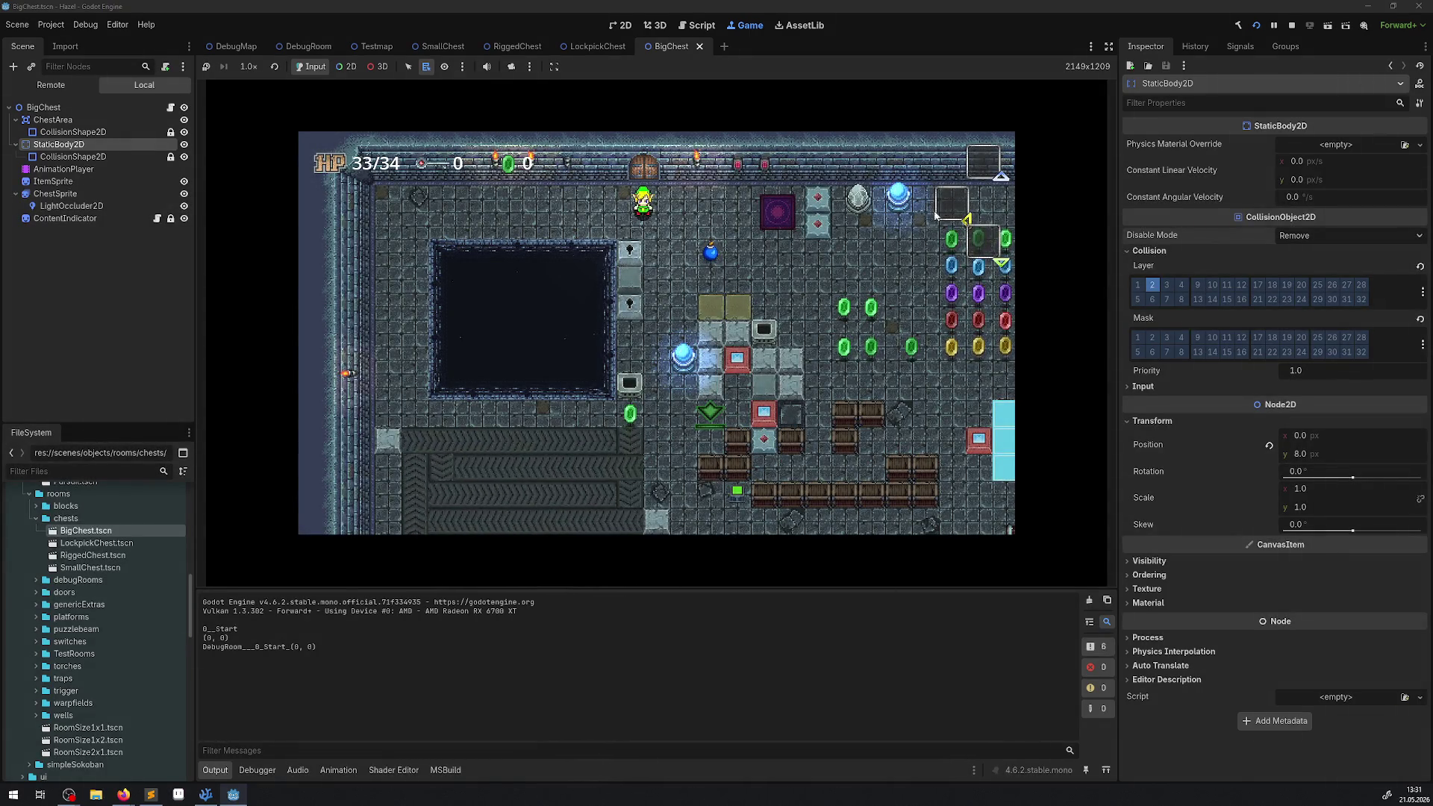
# - Maximize the game view, collect gems and open the first chests, including the one holding a key
pyautogui.click(1109, 47)
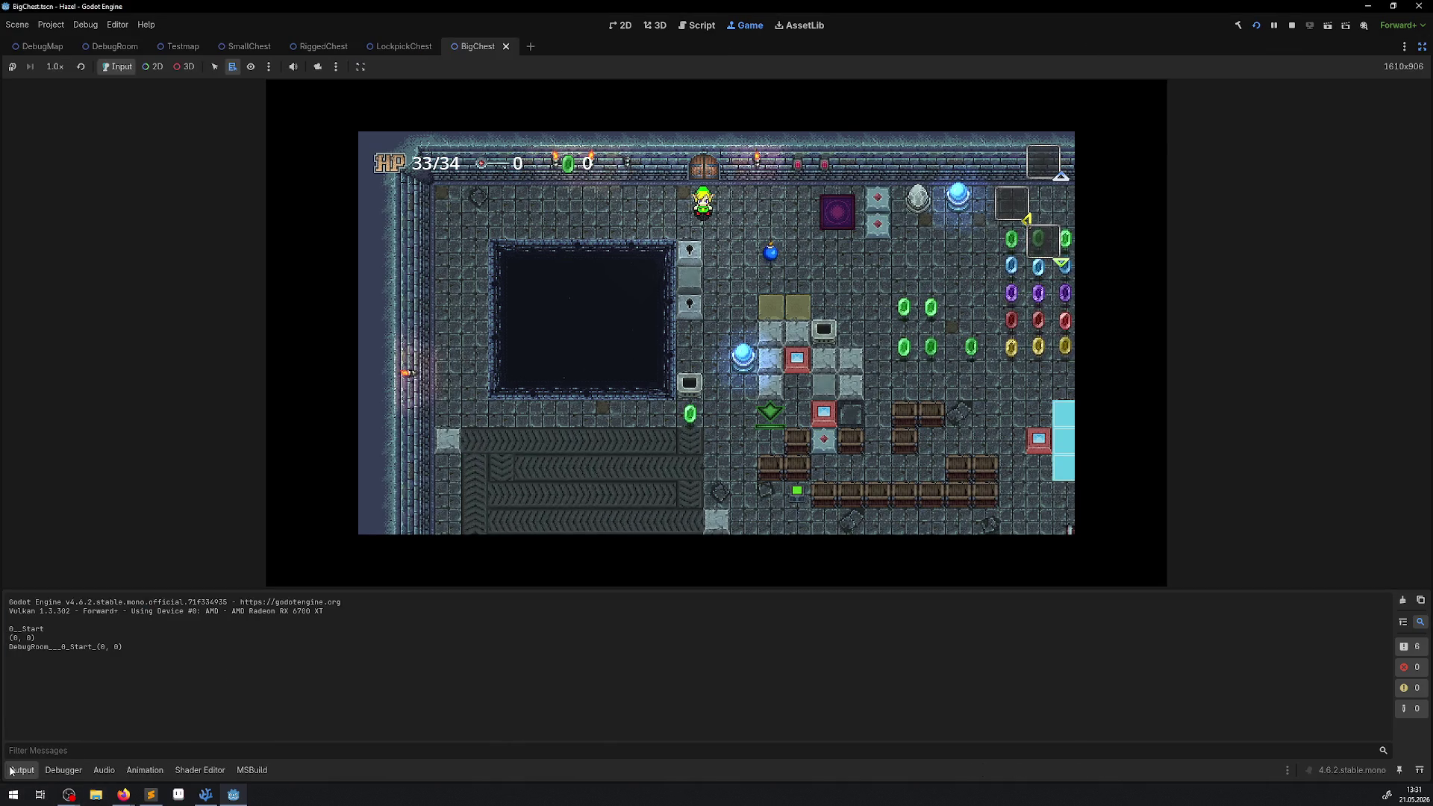
pyautogui.press('Down')
pyautogui.press('Right')
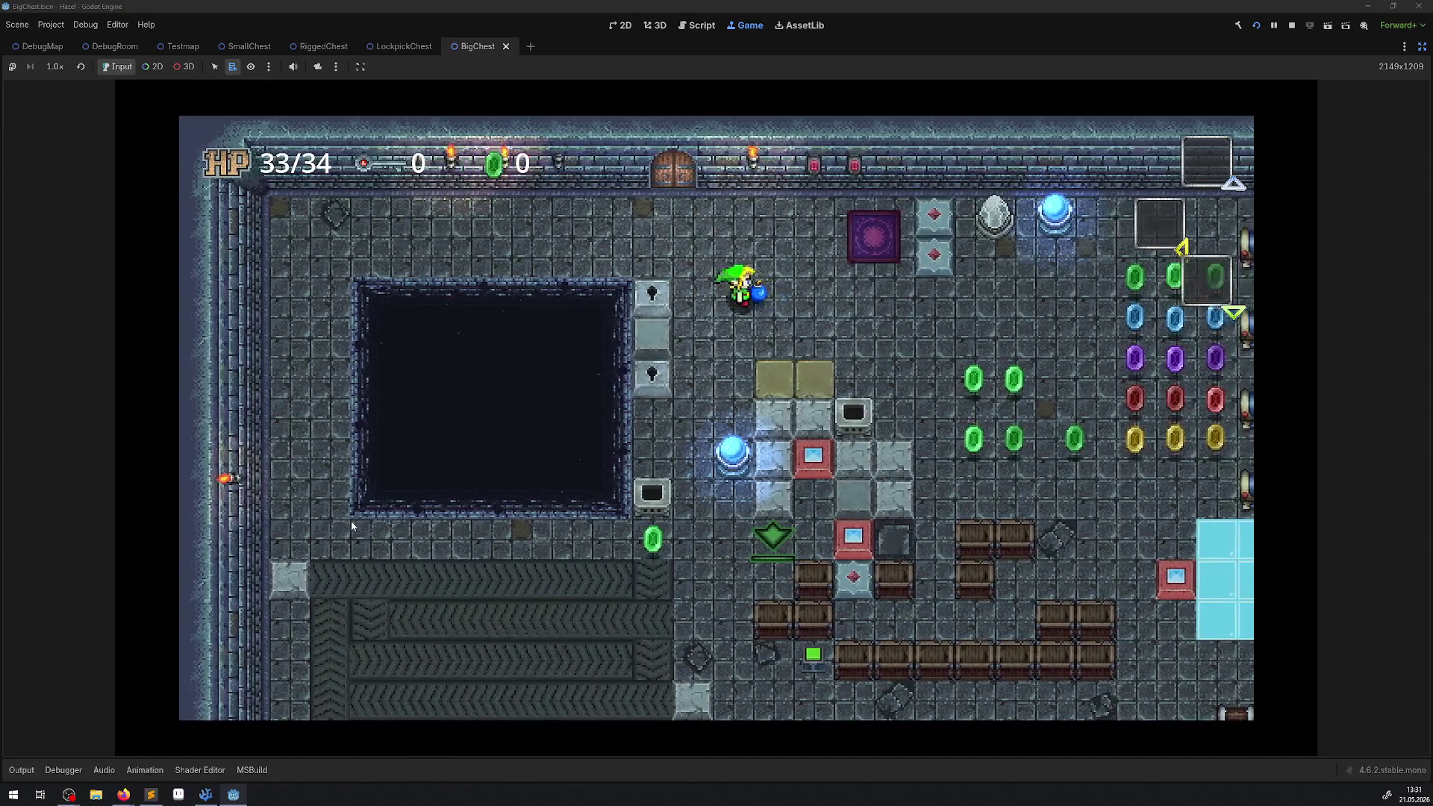
pyautogui.press('Right')
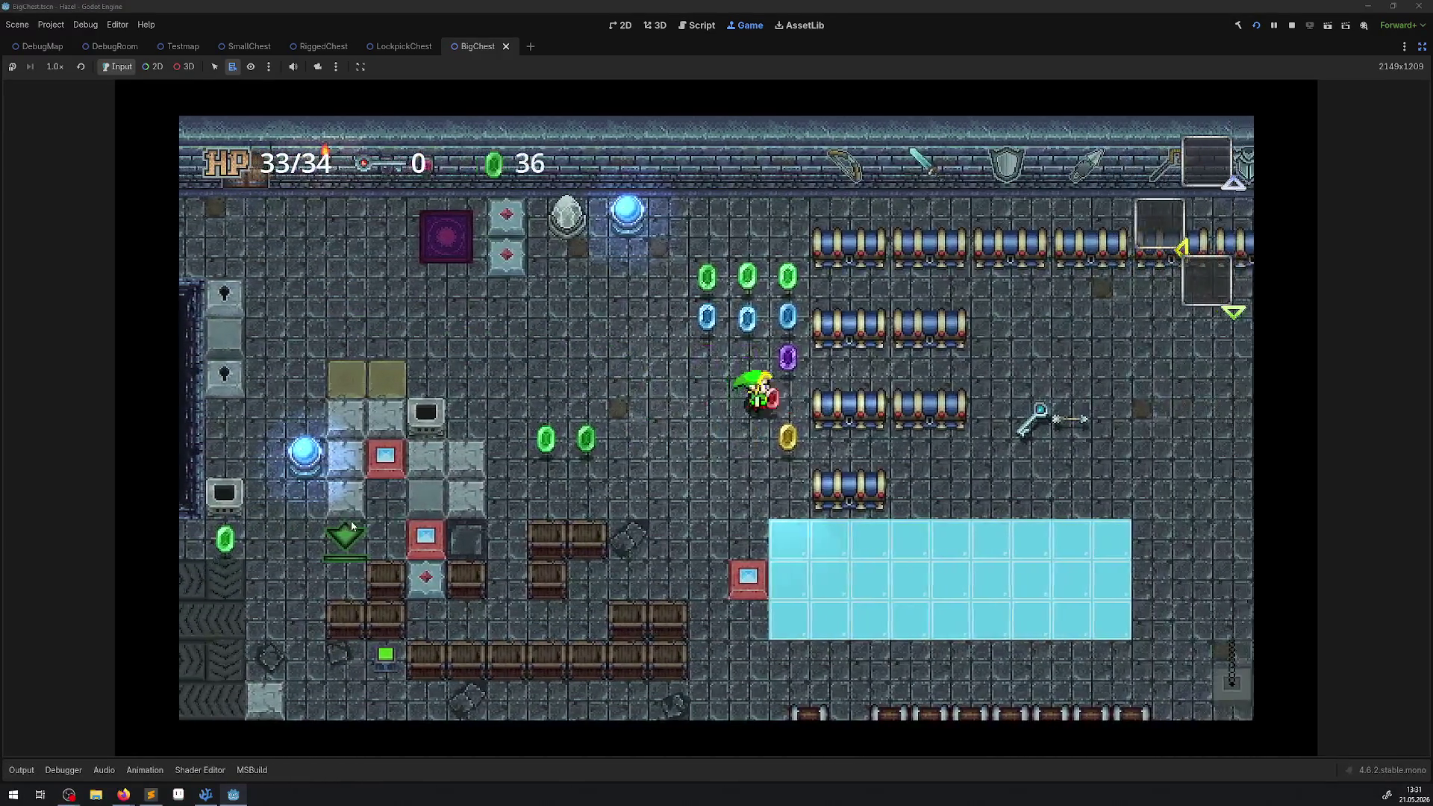
pyautogui.press('space')
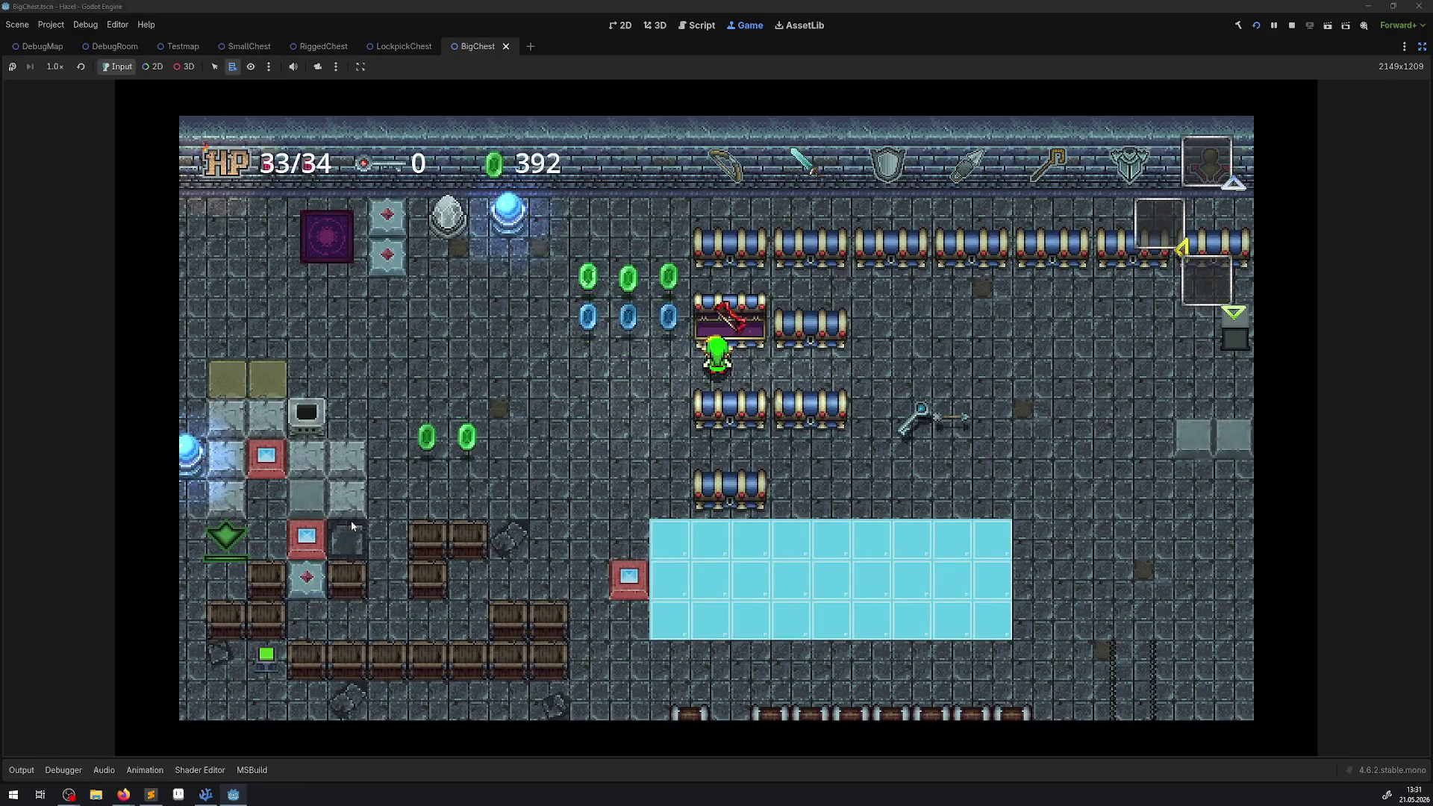
pyautogui.press('Right')
pyautogui.press('space')
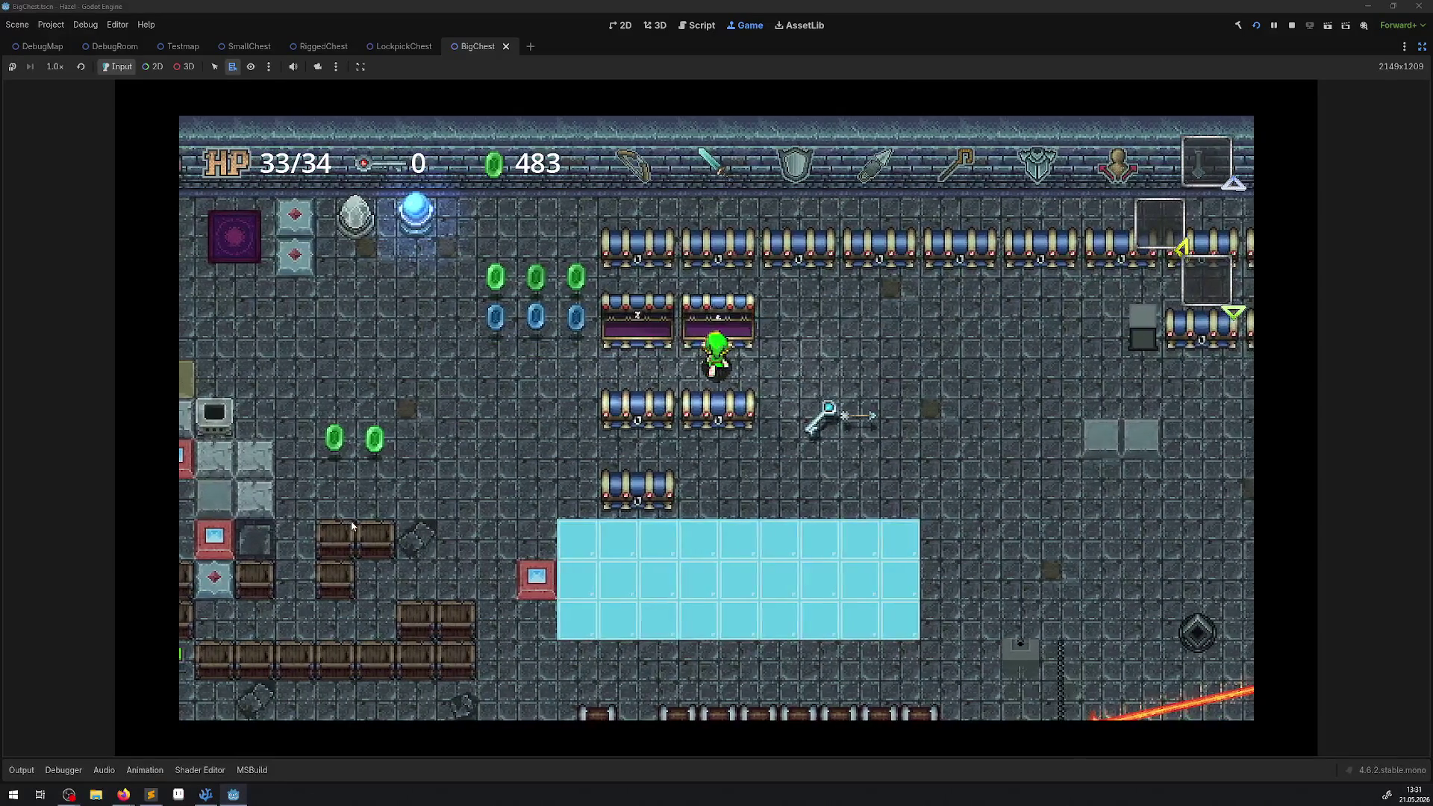
pyautogui.press('Left')
pyautogui.press('Up')
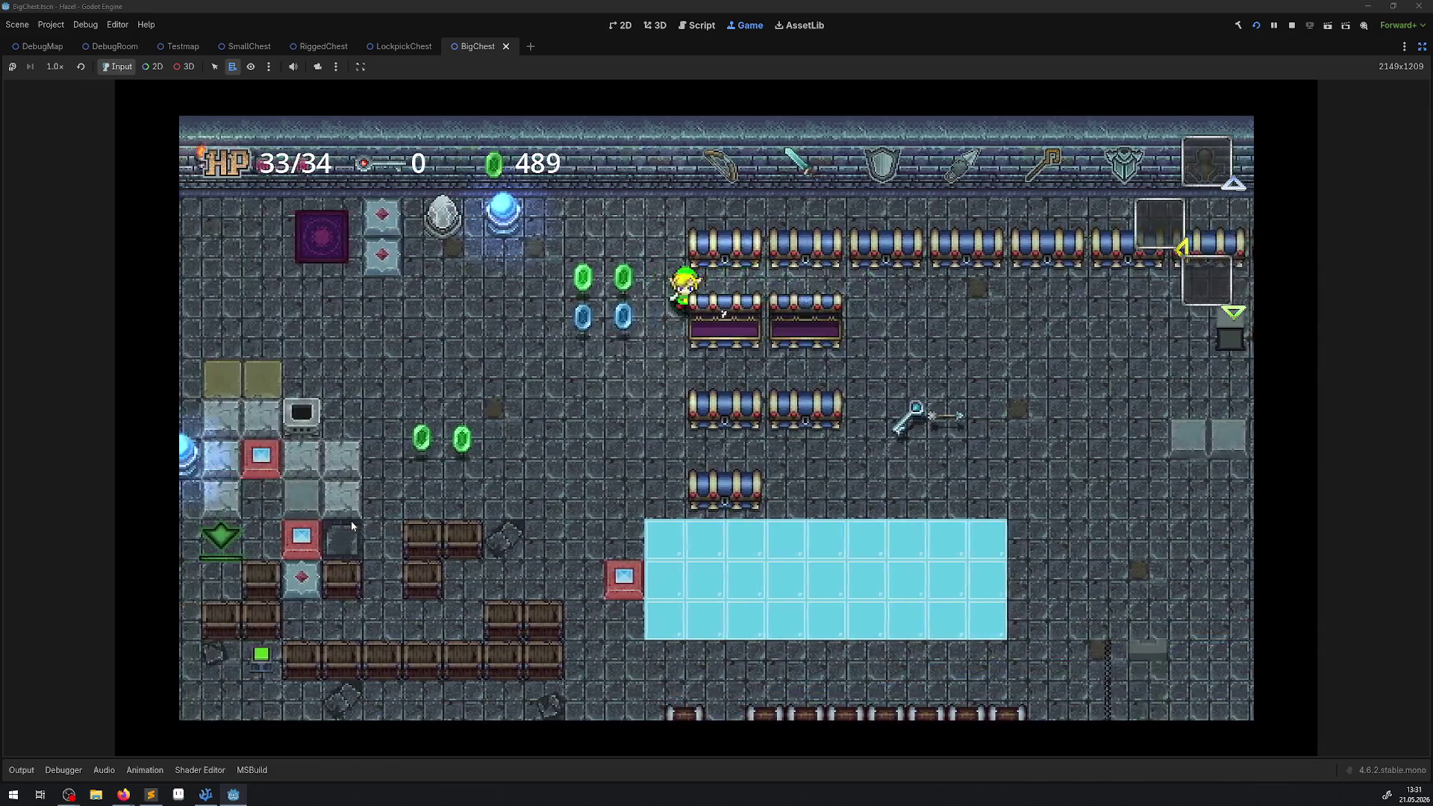
pyautogui.press('Down')
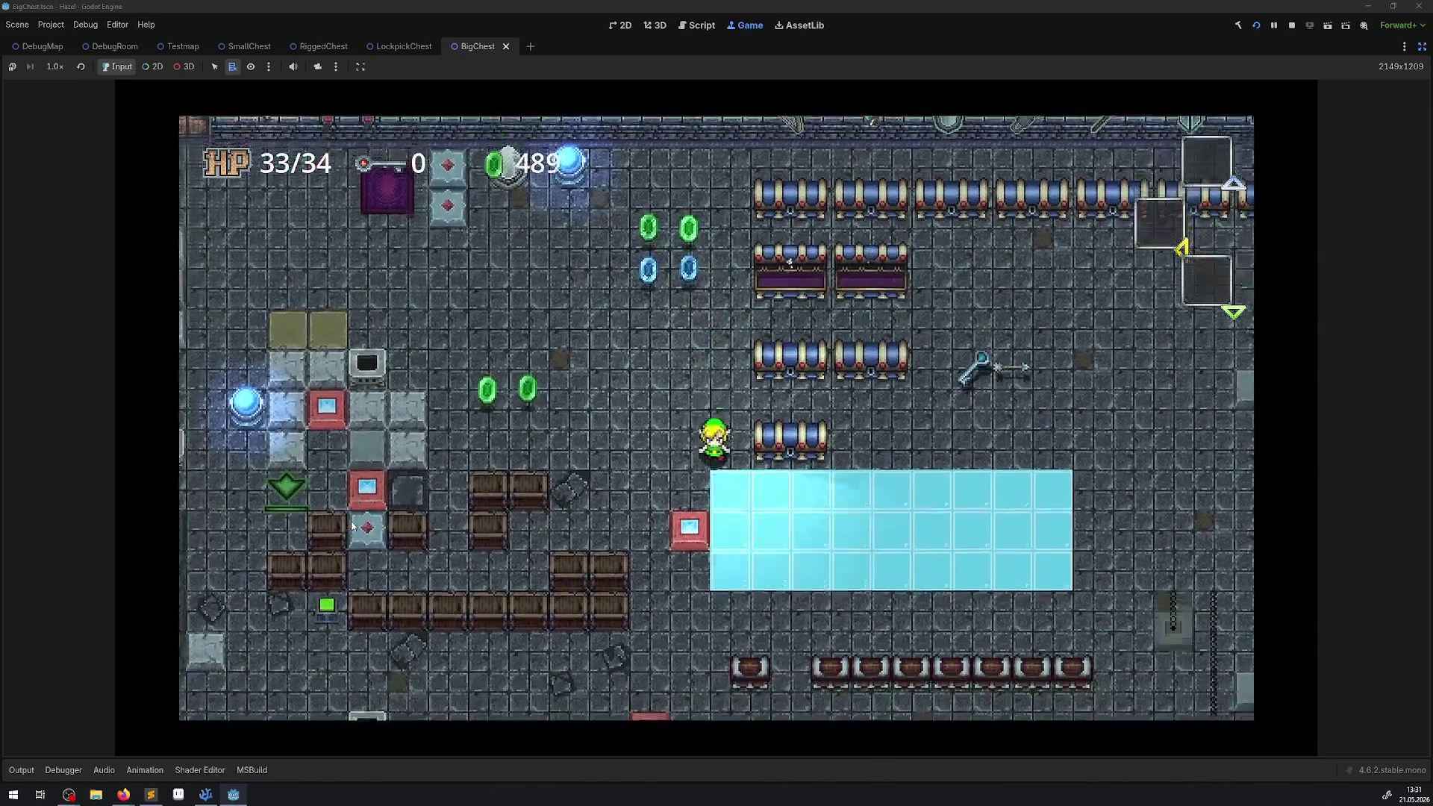
pyautogui.press('Right')
pyautogui.press('space')
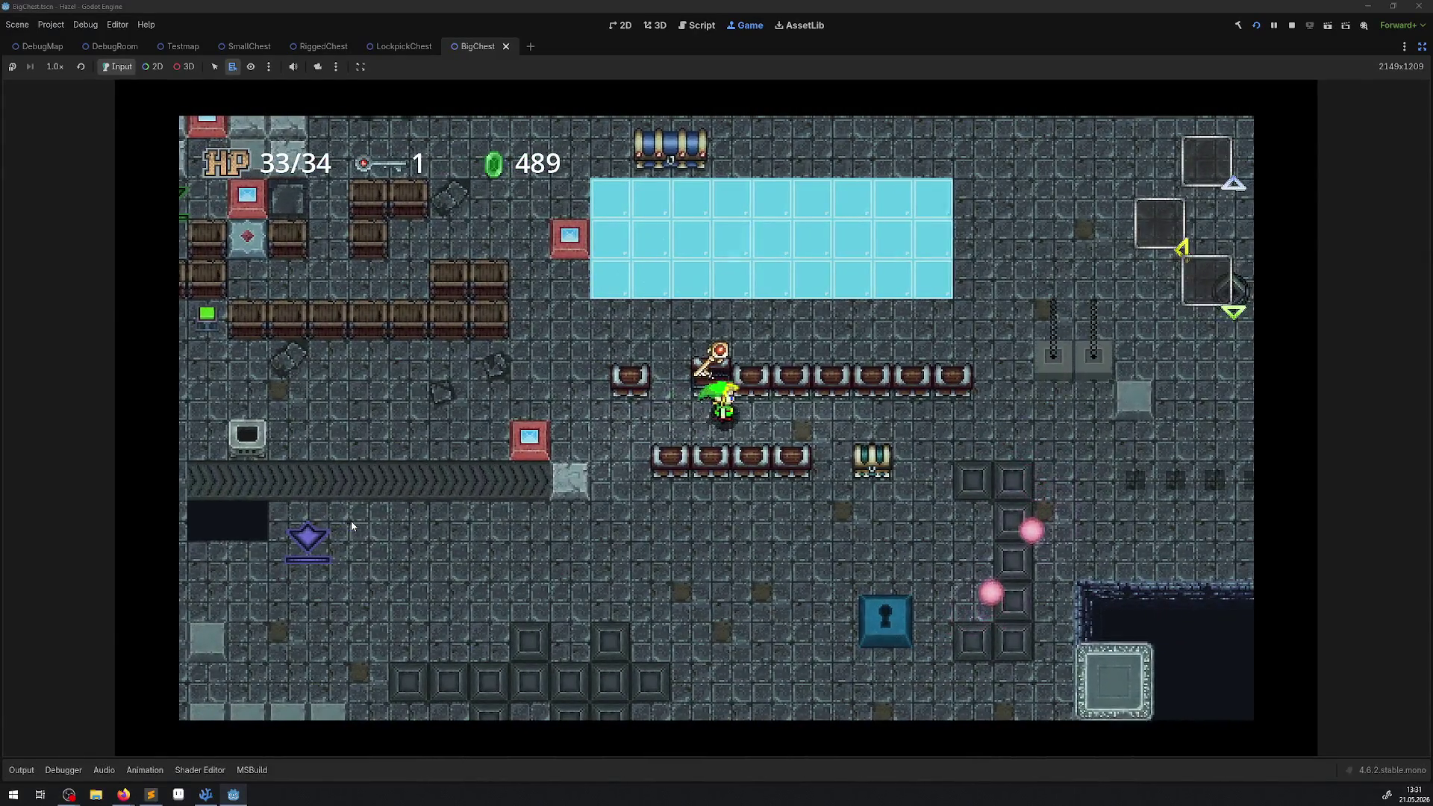
# - Open the remaining chests along the row, including the locked one, then stop the game
pyautogui.press('Right')
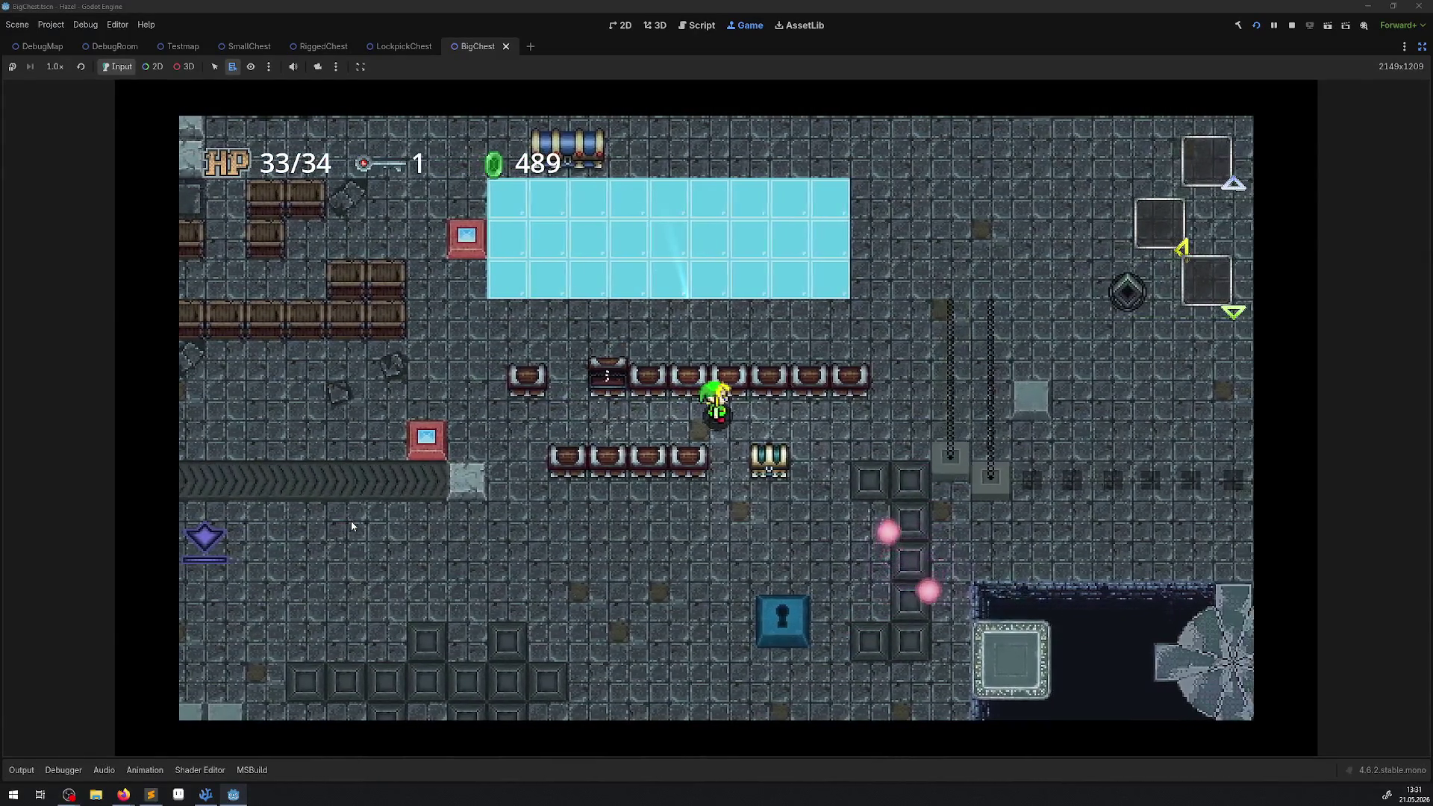
pyautogui.press('Right')
pyautogui.press('space')
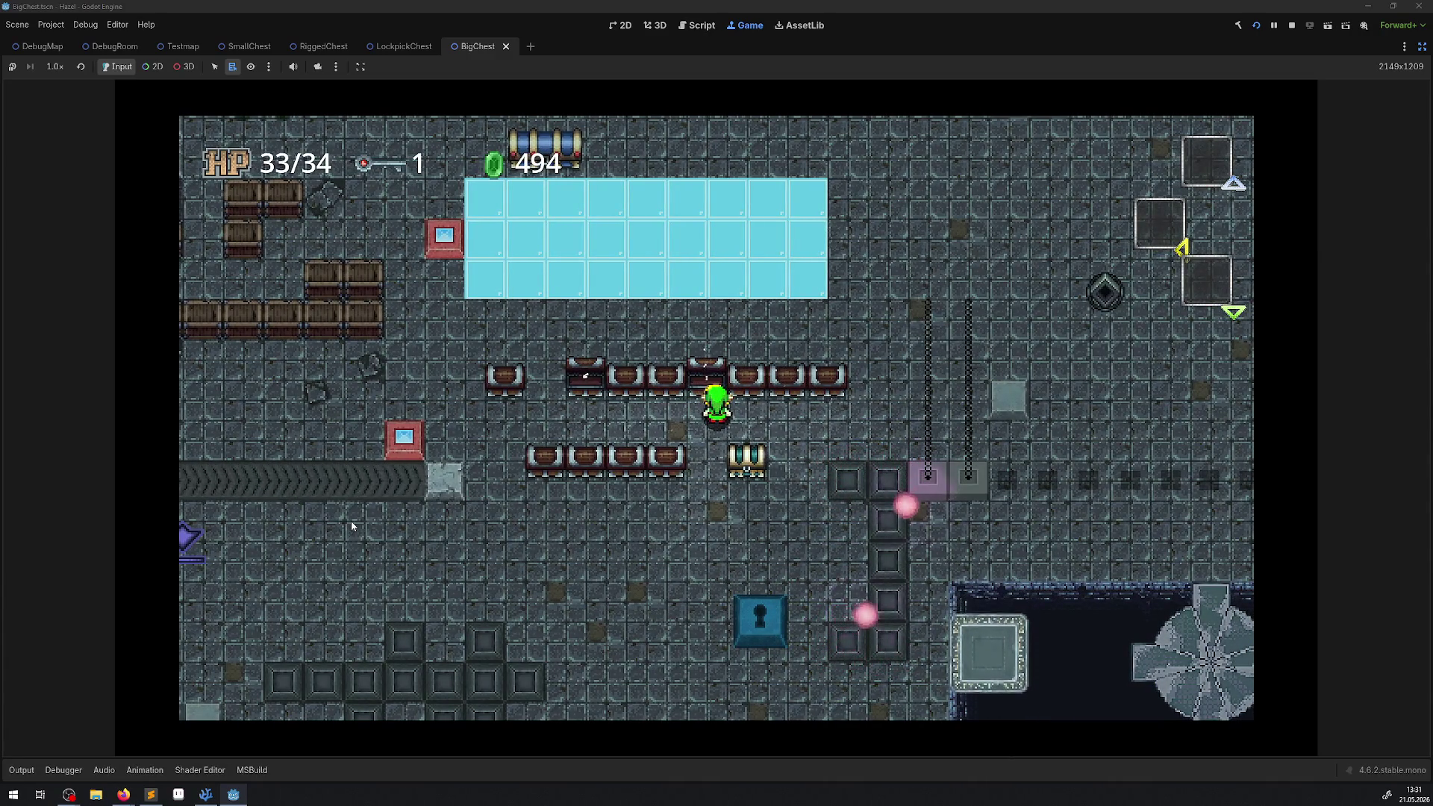
pyautogui.press('Right')
pyautogui.press('space')
pyautogui.press('Right')
pyautogui.press('space')
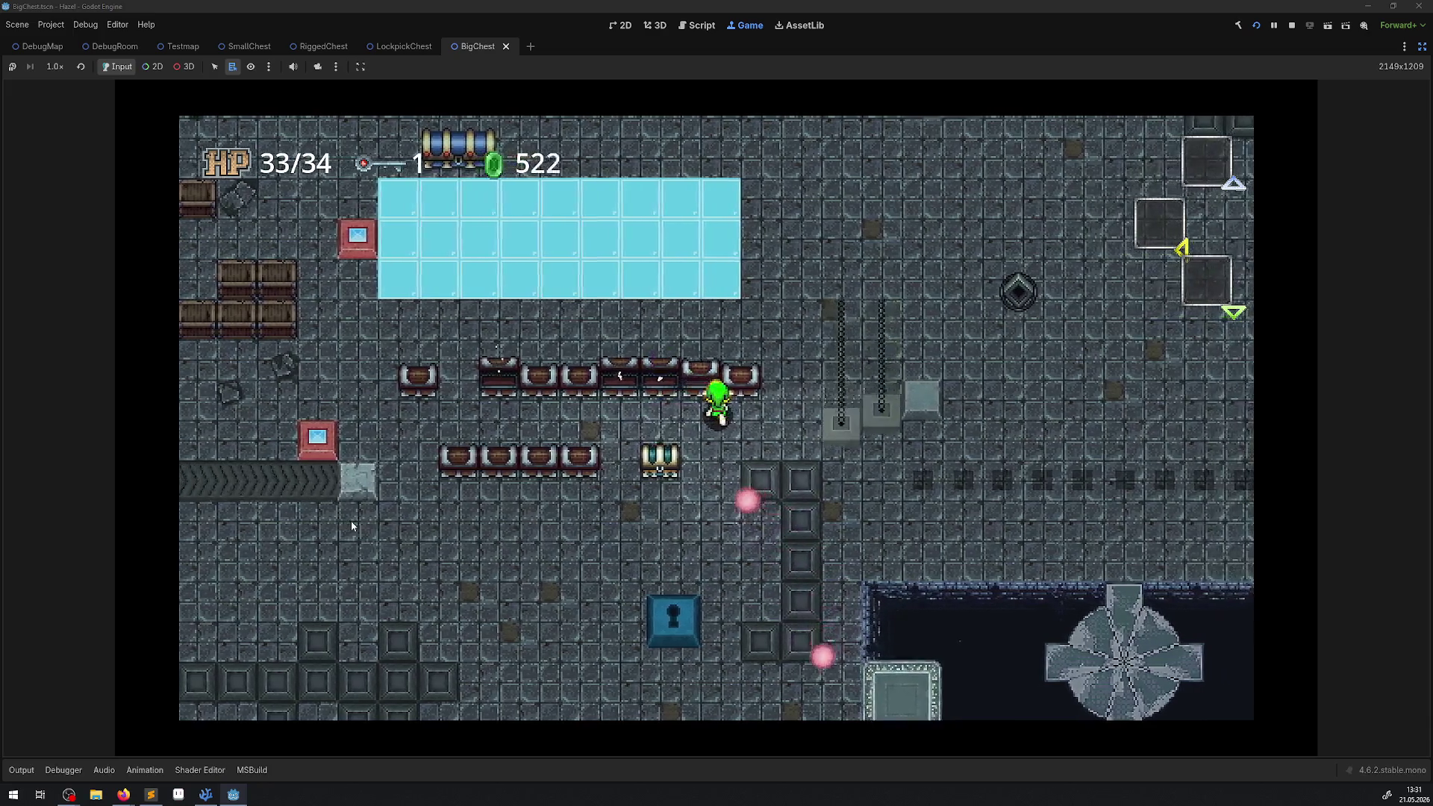
pyautogui.press('space')
pyautogui.press('Down')
pyautogui.press('Left')
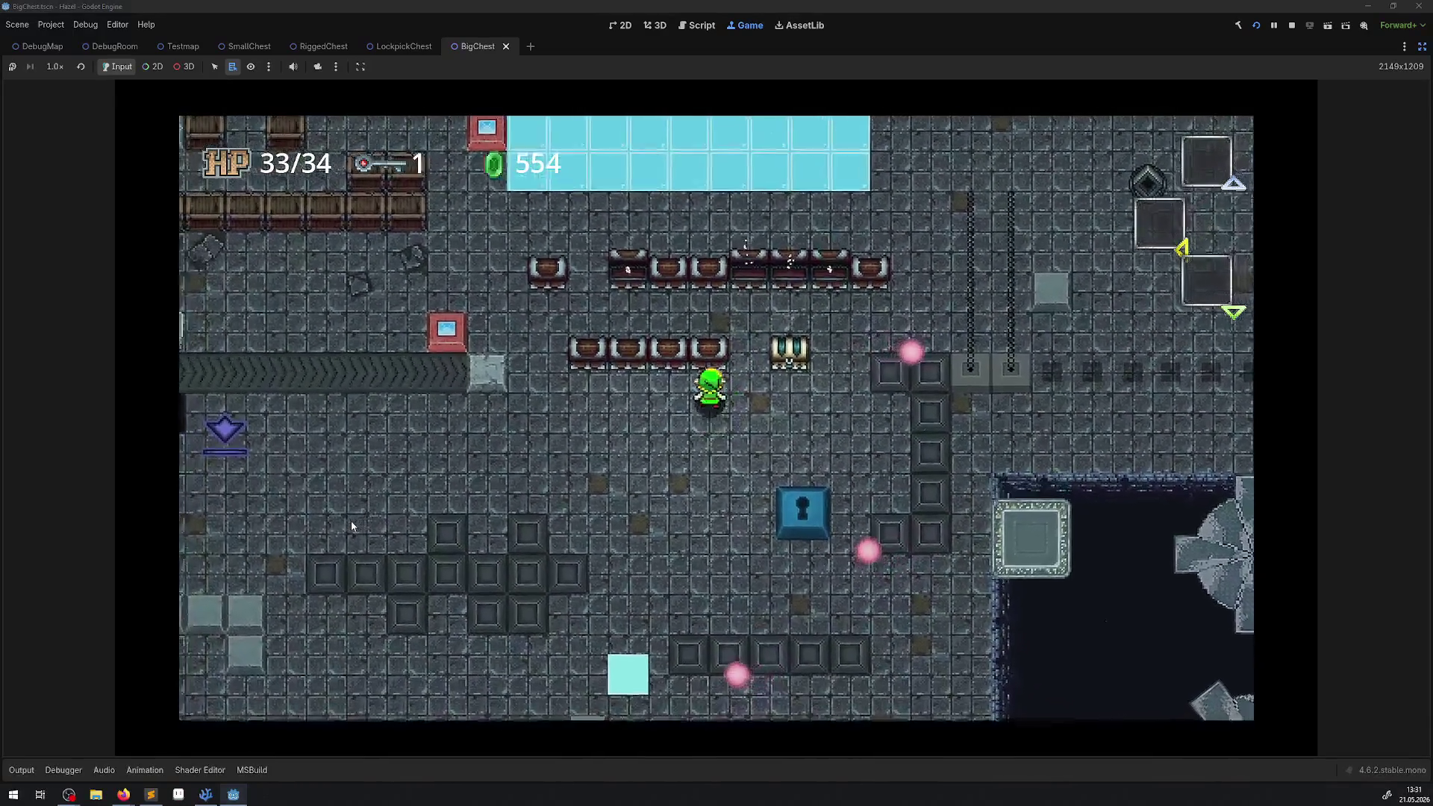
pyautogui.press('Left')
pyautogui.press('space')
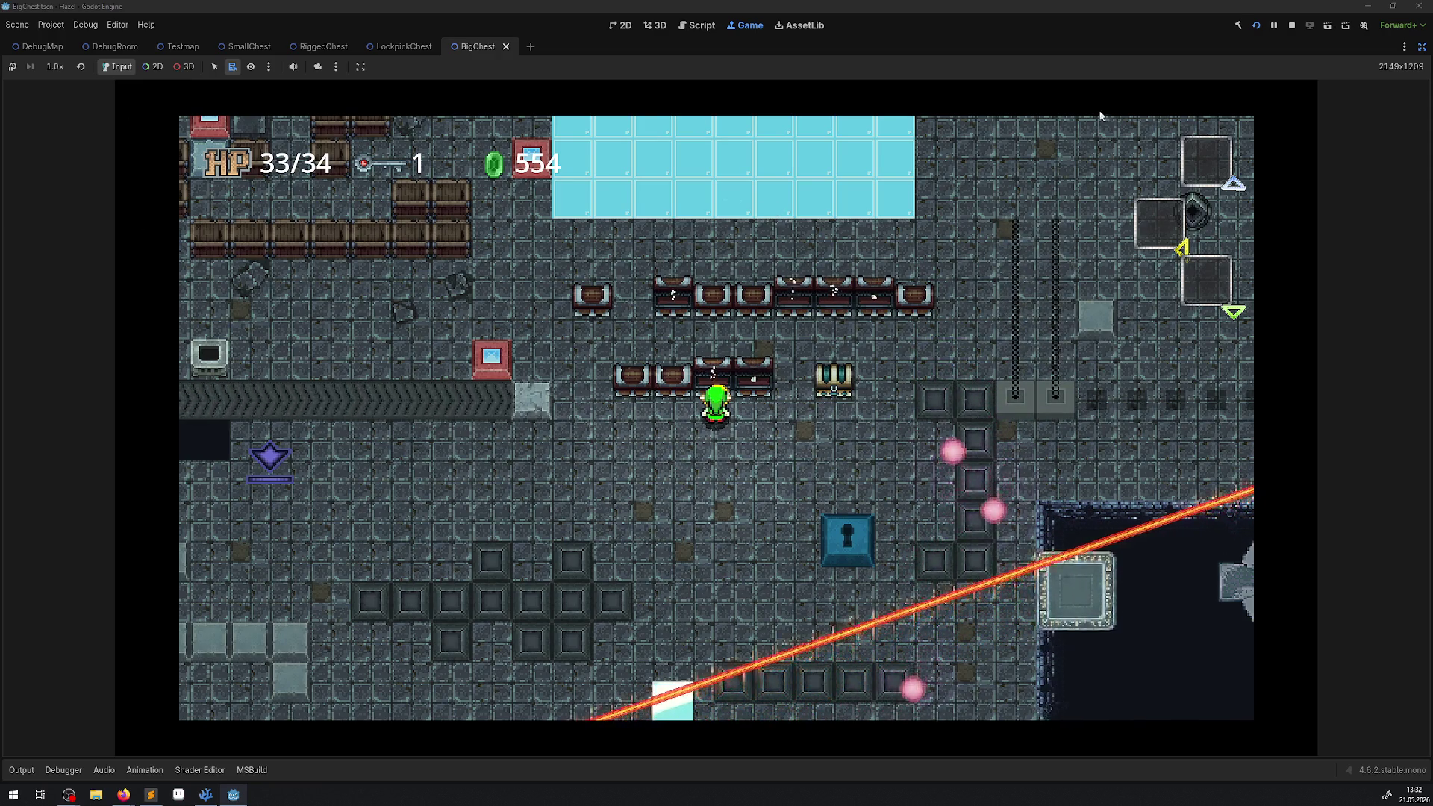
pyautogui.click(1291, 26)
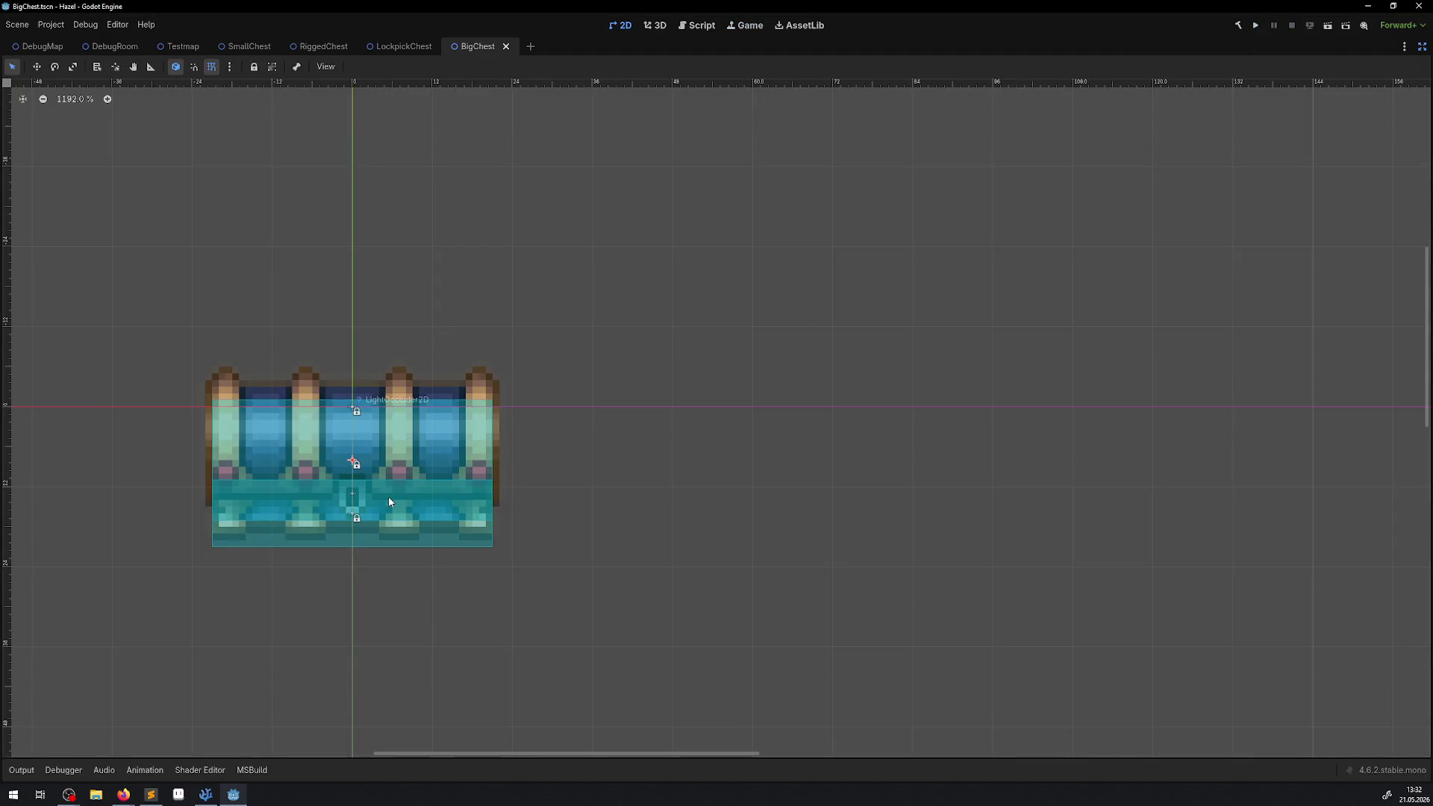
# - Exit distraction-free mode and close the BigChest, LockpickChest, RiggedChest and SmallChest scene tabs
pyautogui.click(1423, 48)
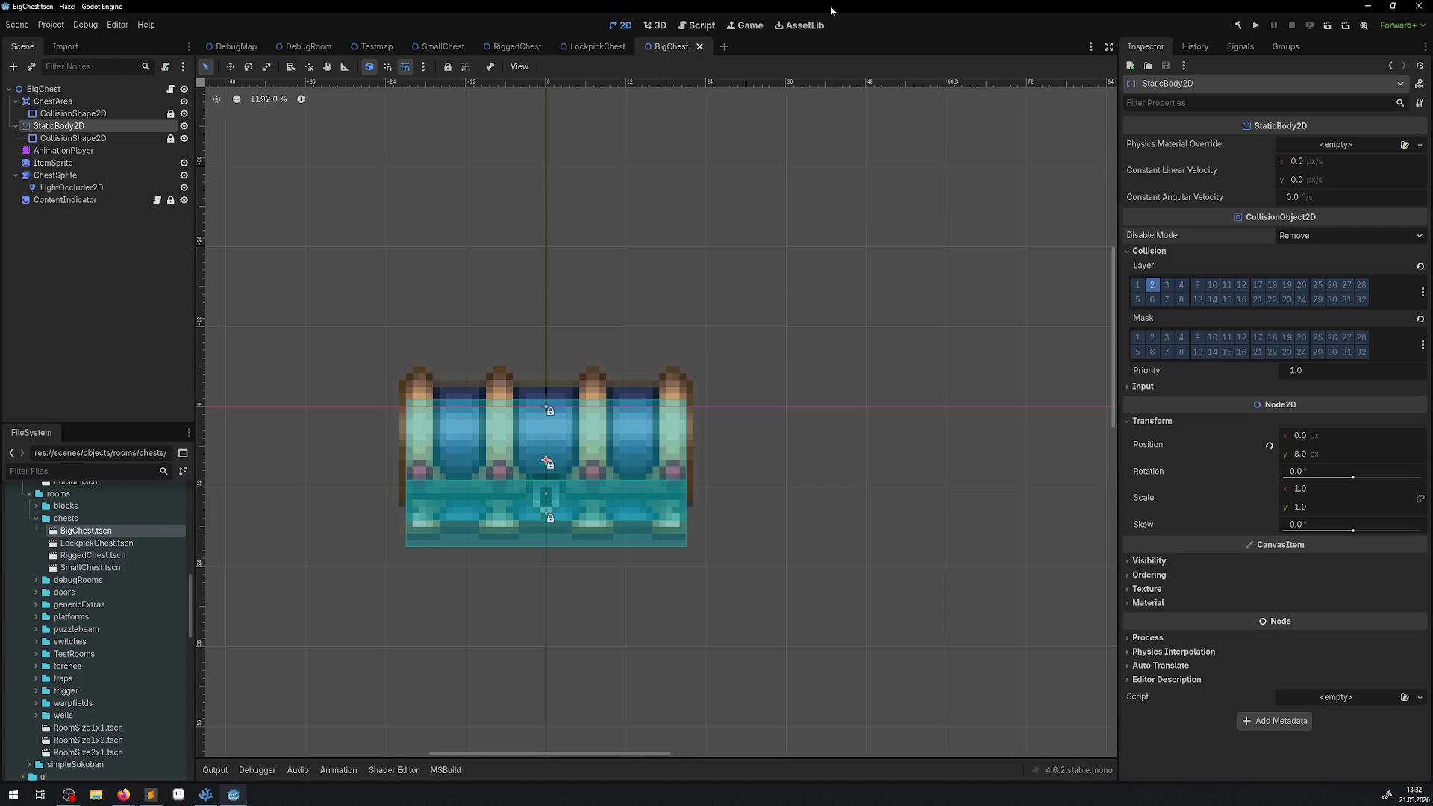
pyautogui.click(702, 46)
pyautogui.click(637, 46)
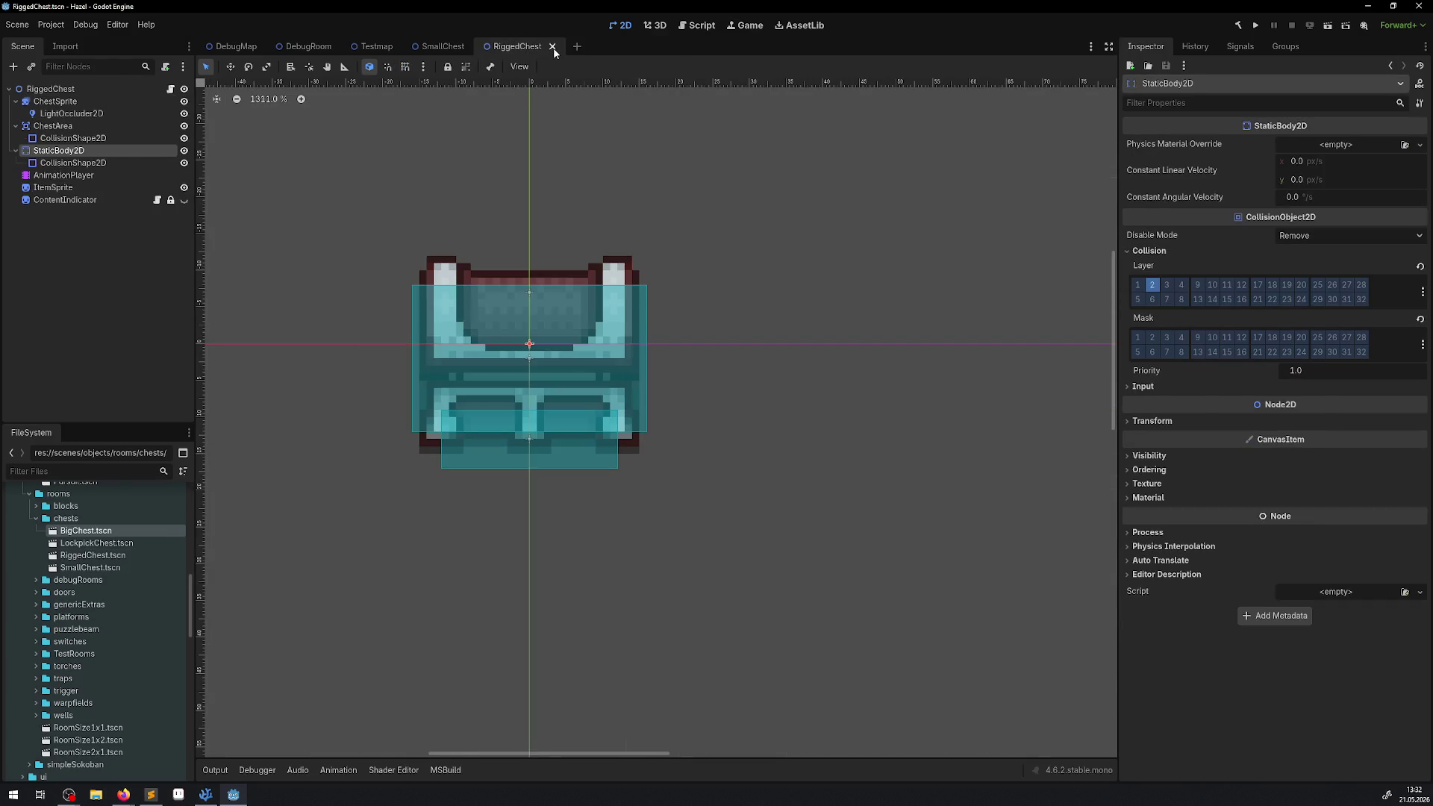
pyautogui.click(552, 46)
pyautogui.click(475, 46)
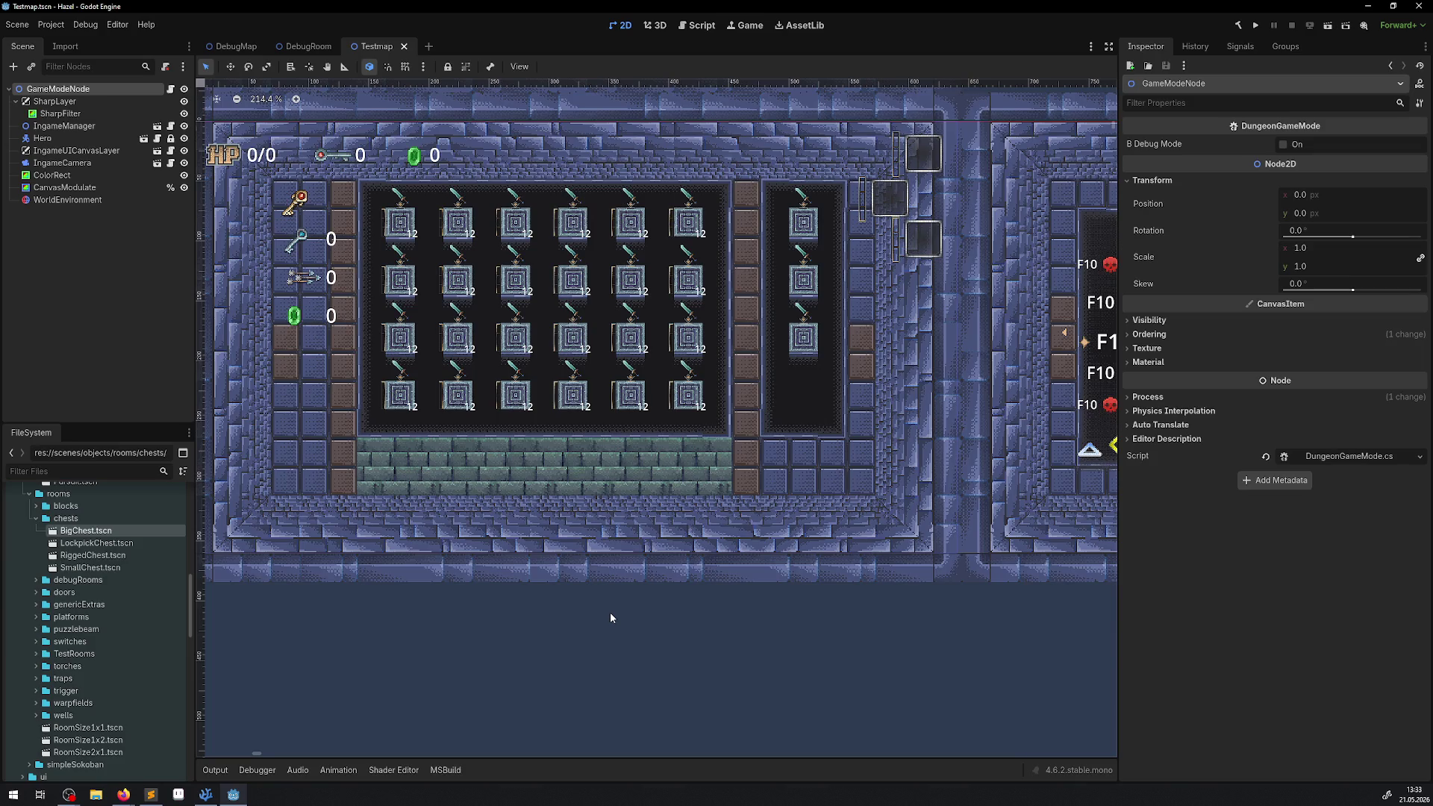
# - Collapse chests, browse doors and genericExtras, then expand platforms and open HingedPlatform
pyautogui.click(36, 519)
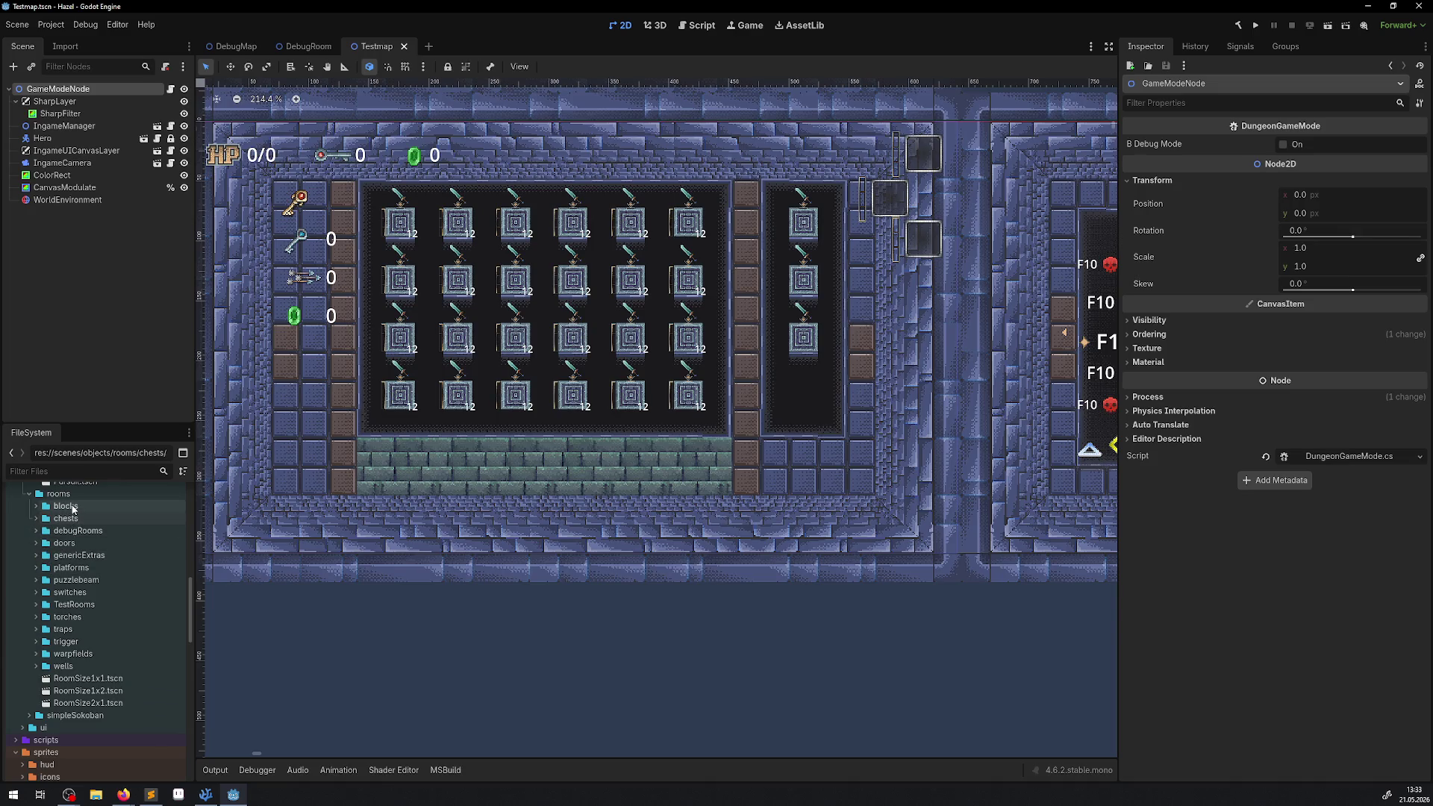
pyautogui.click(35, 544)
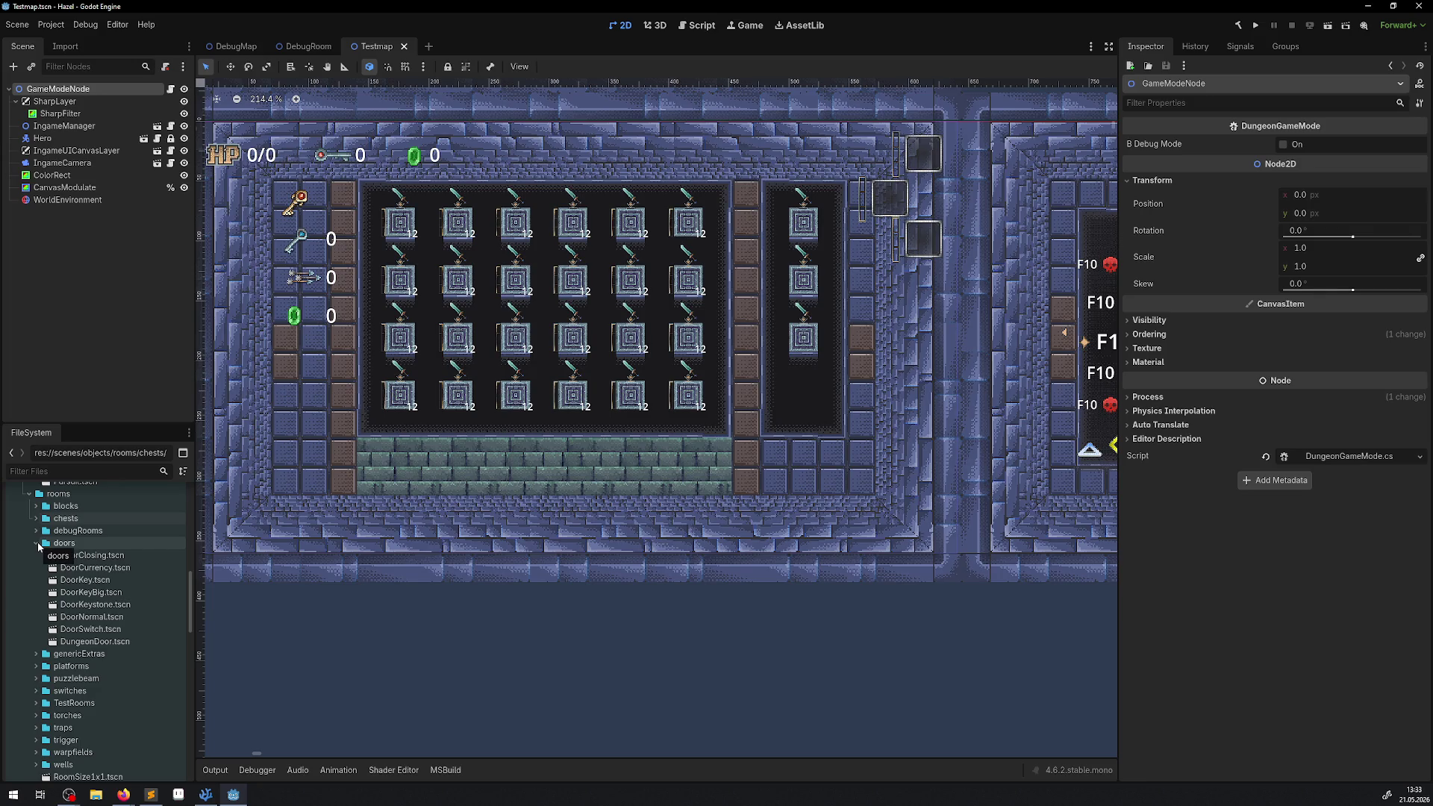
pyautogui.click(36, 544)
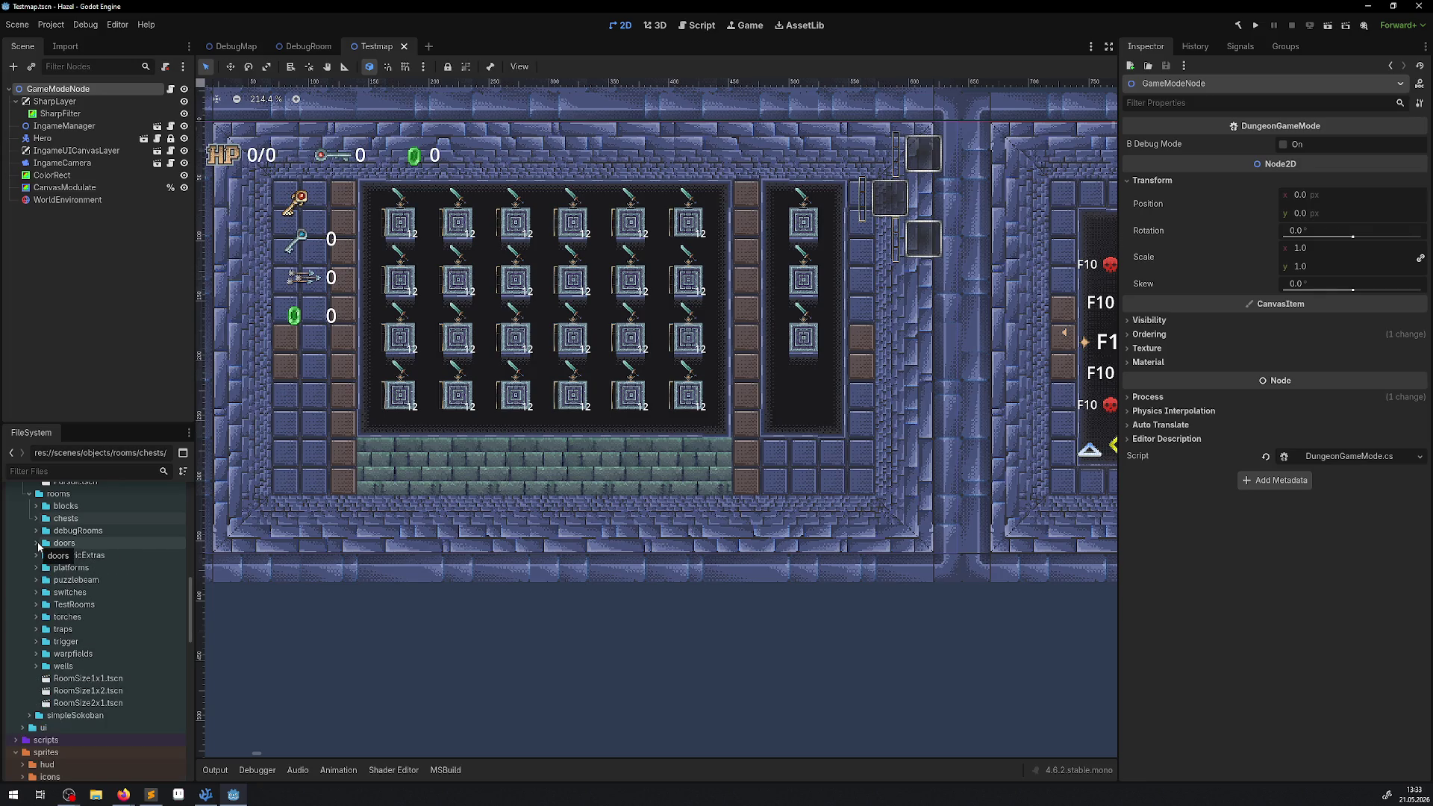
pyautogui.click(150, 794)
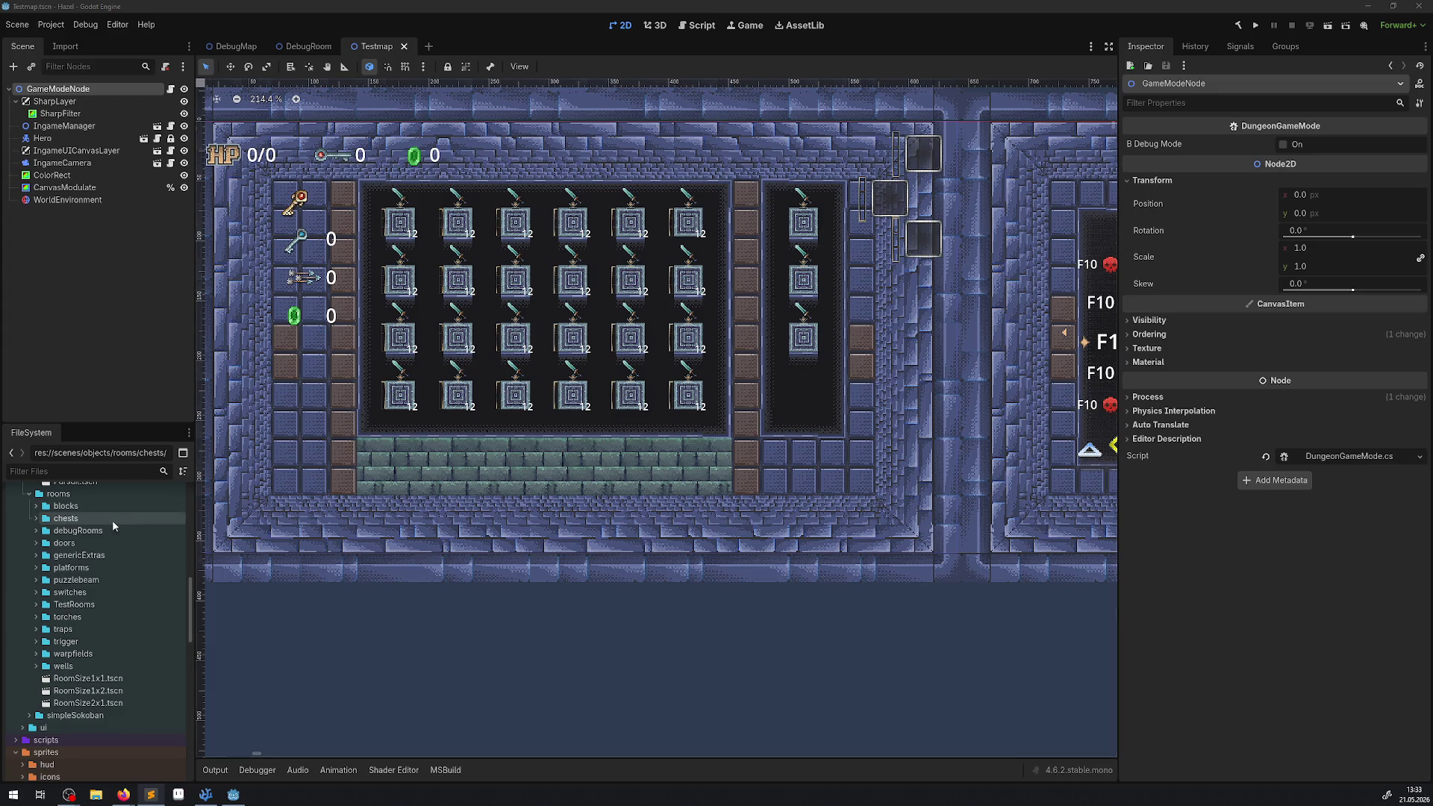
pyautogui.click(35, 555)
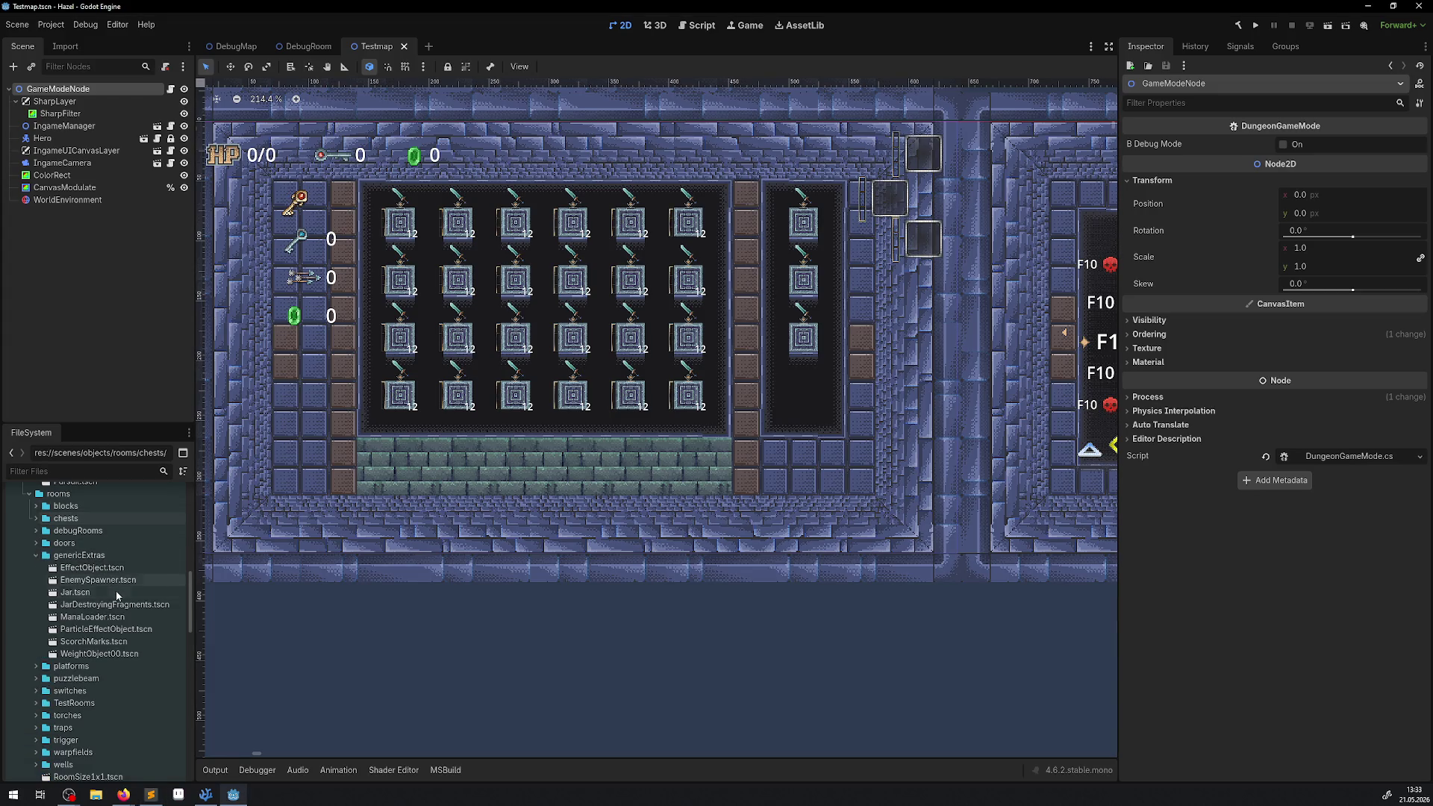
pyautogui.click(36, 555)
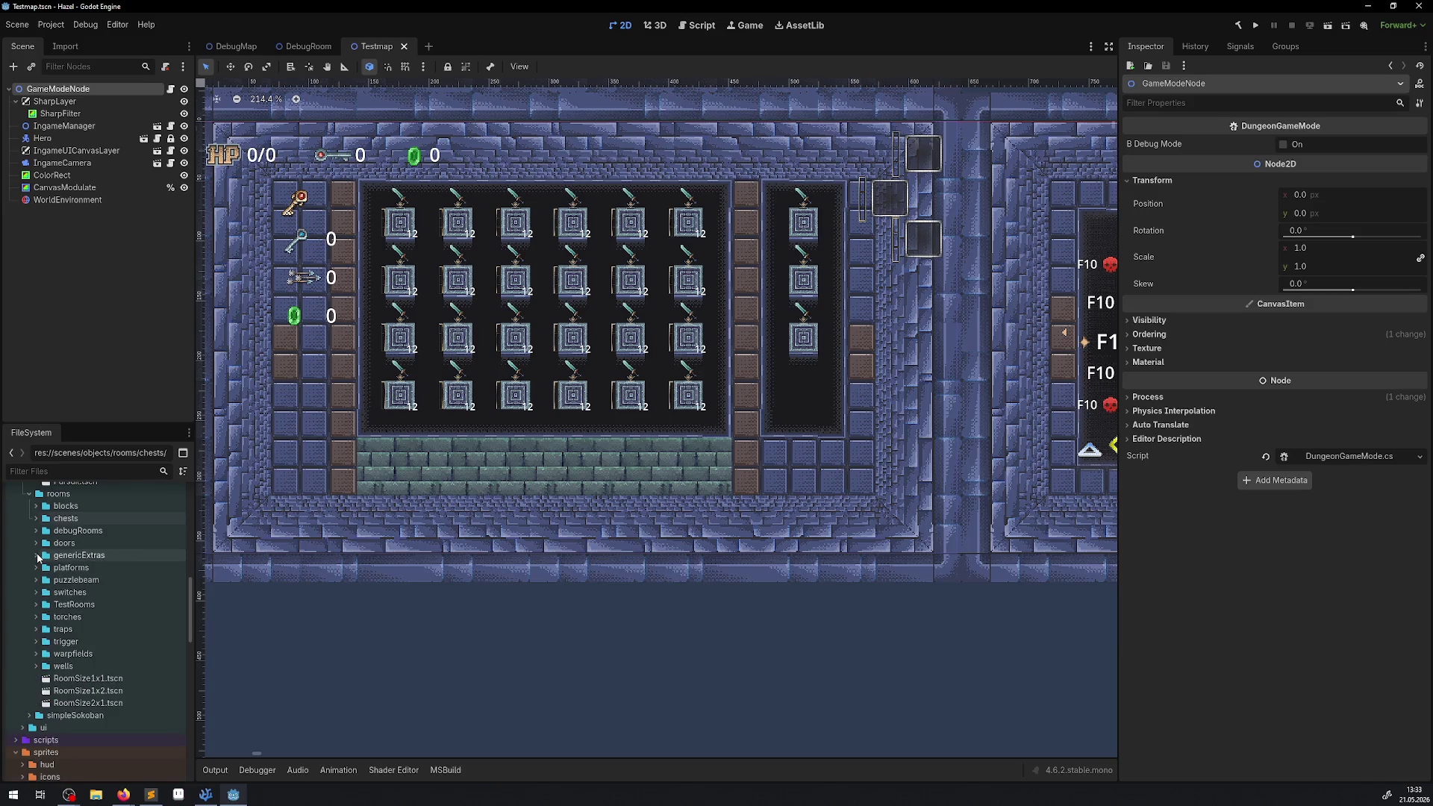
pyautogui.click(36, 568)
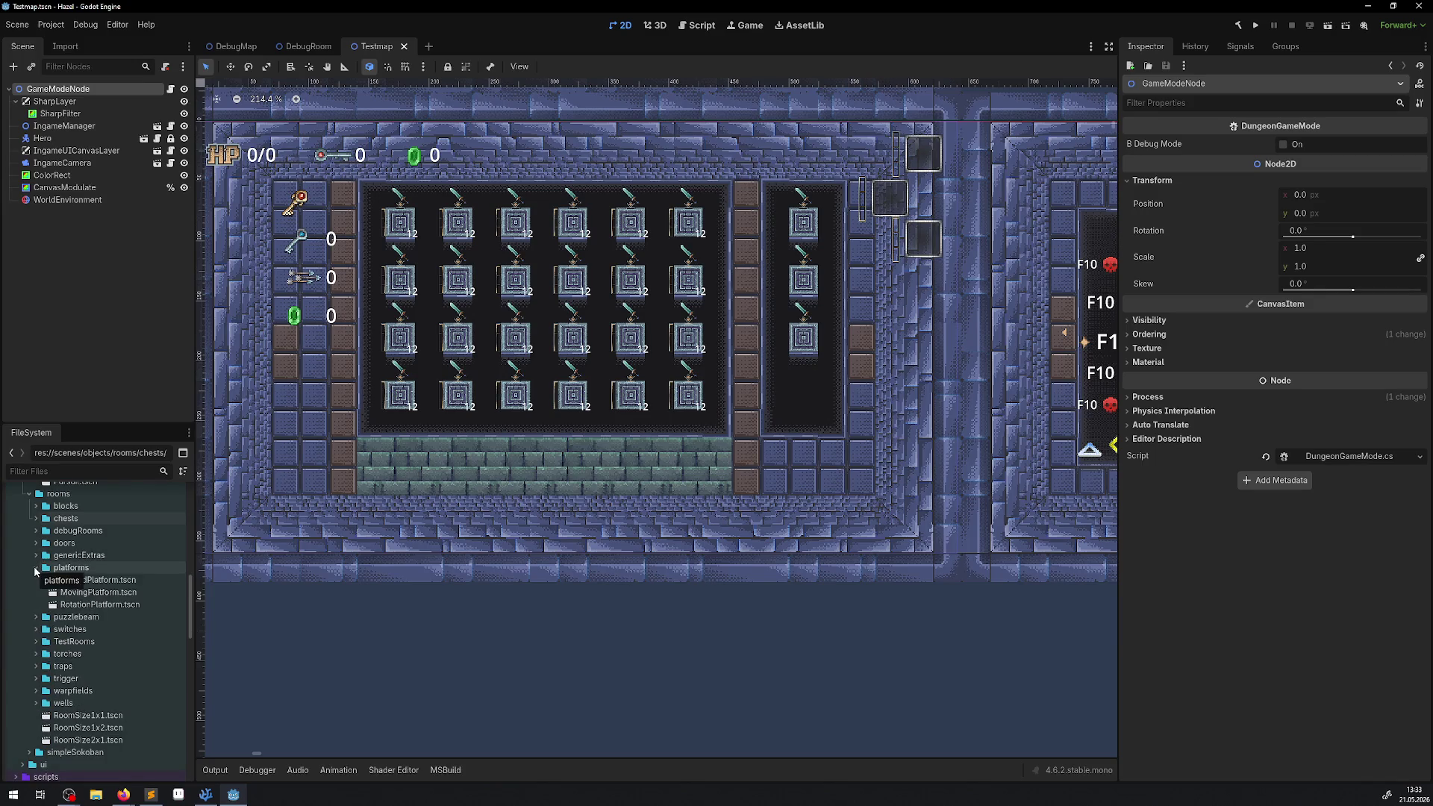
pyautogui.doubleClick(107, 581)
# - Open the MovingPlatform and RotationPlatform scenes, then return to the HingedPlatform tab
pyautogui.doubleClick(112, 595)
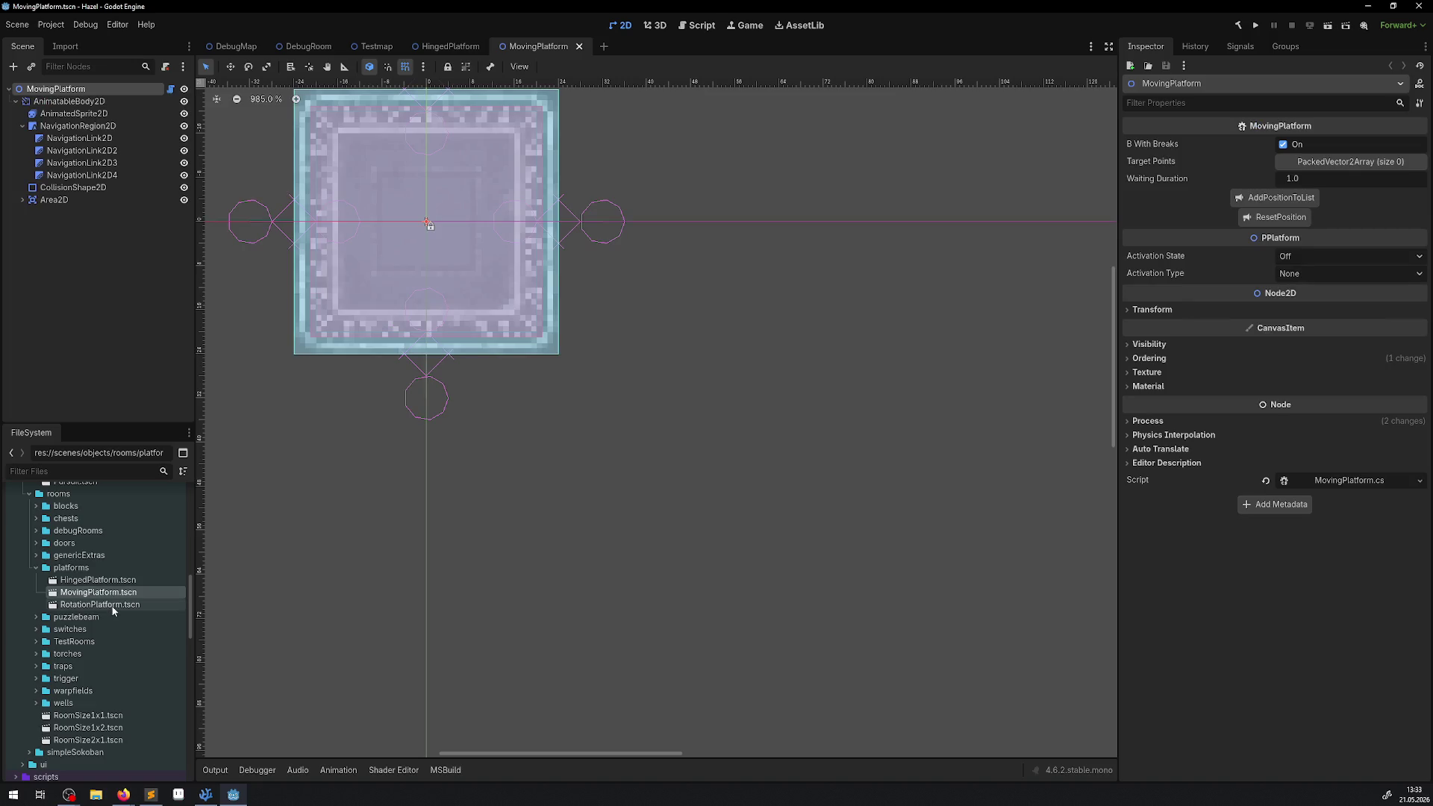
pyautogui.doubleClick(105, 605)
pyautogui.click(437, 46)
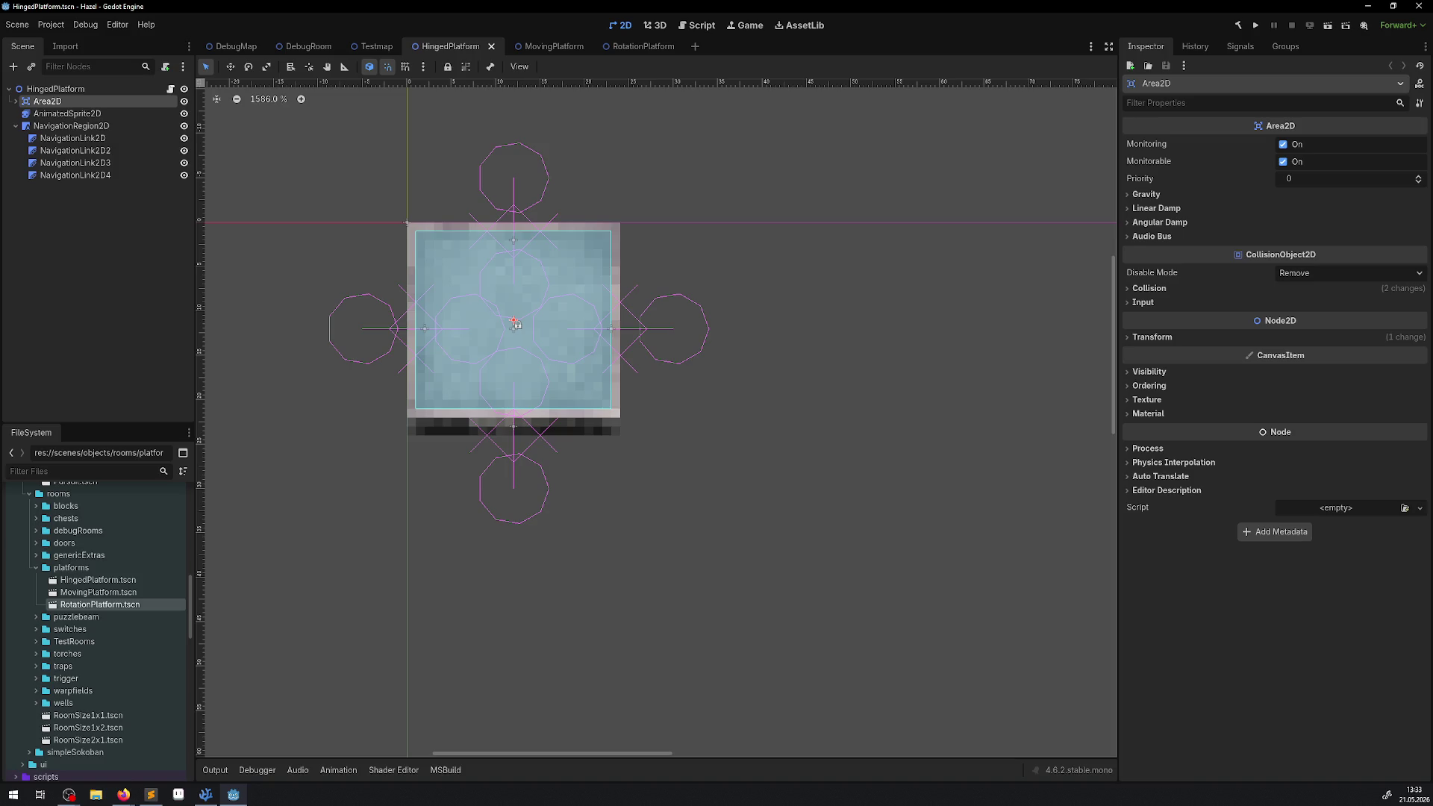
pyautogui.click(123, 794)
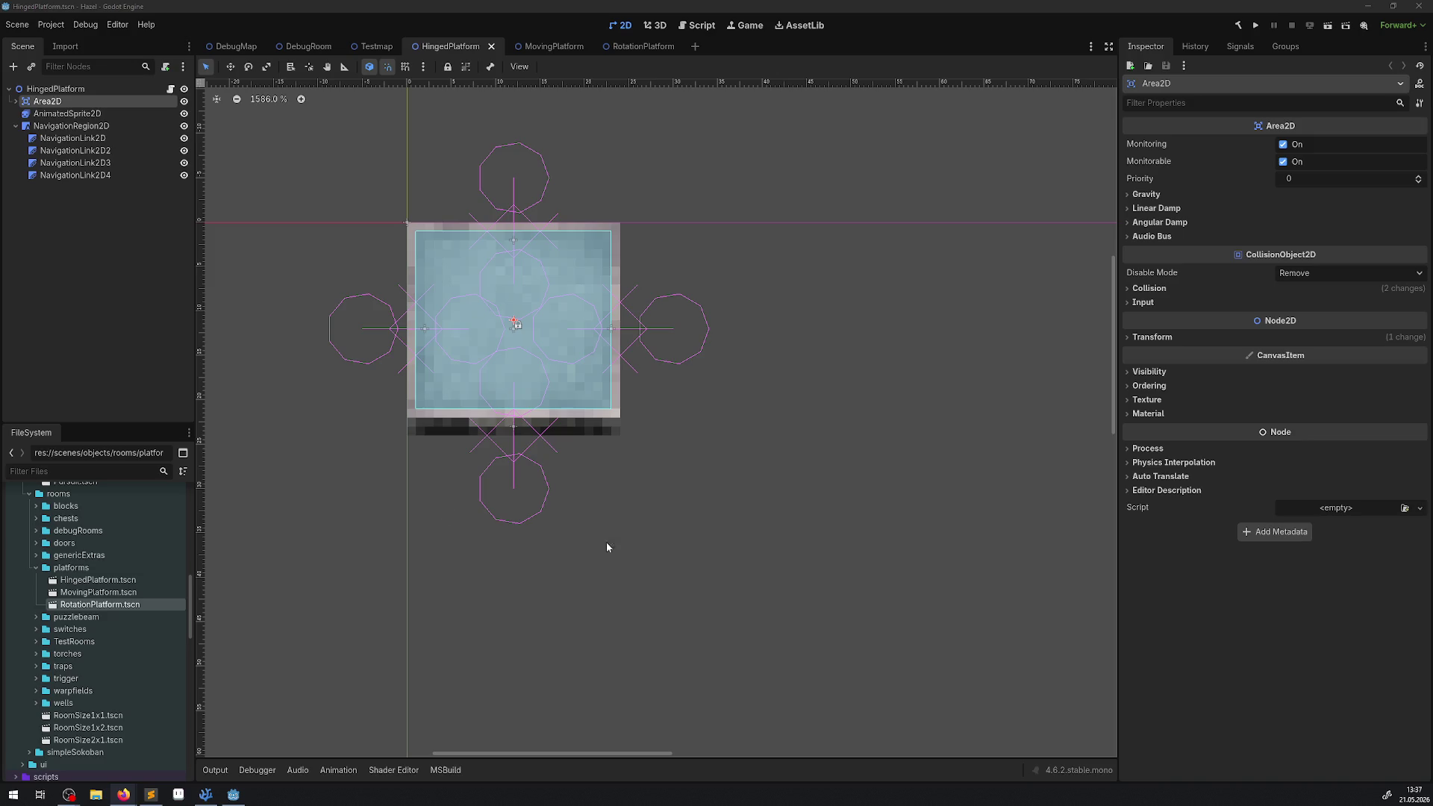
# - Expand HingedPlatform's Area2D to its CollisionShape2D and view its collision layer and mask (layer 21)
pyautogui.click(16, 101)
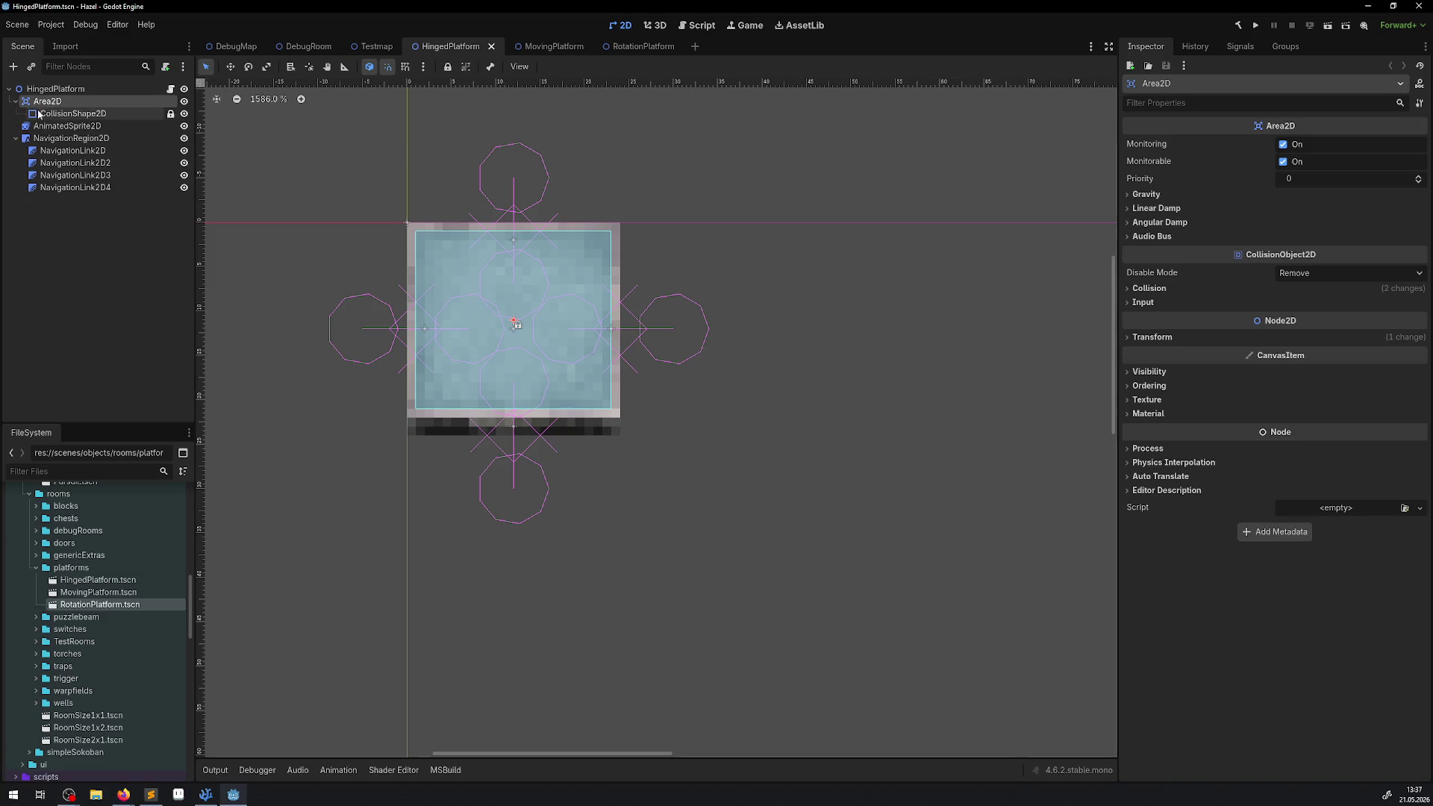
pyautogui.click(1146, 288)
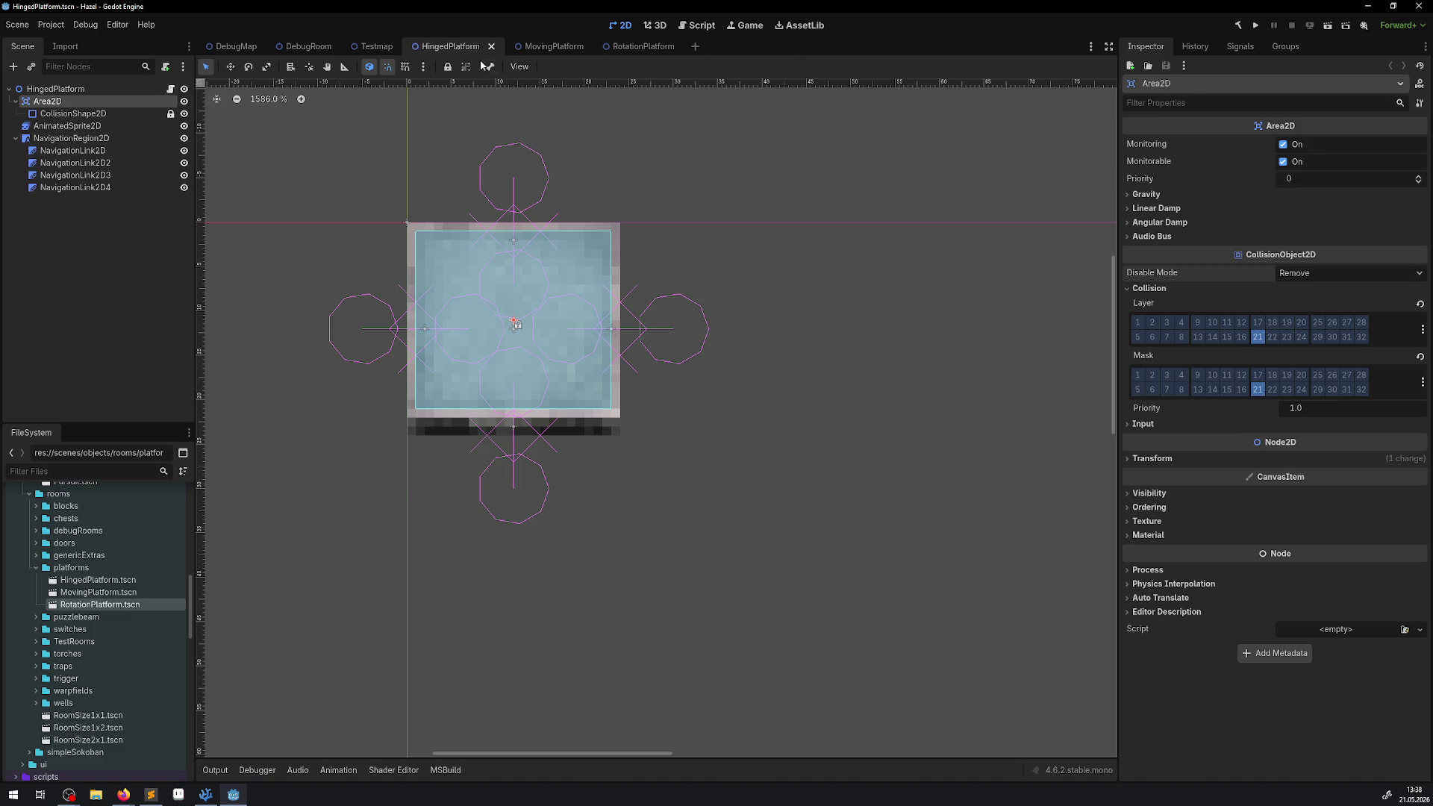
pyautogui.click(171, 89)
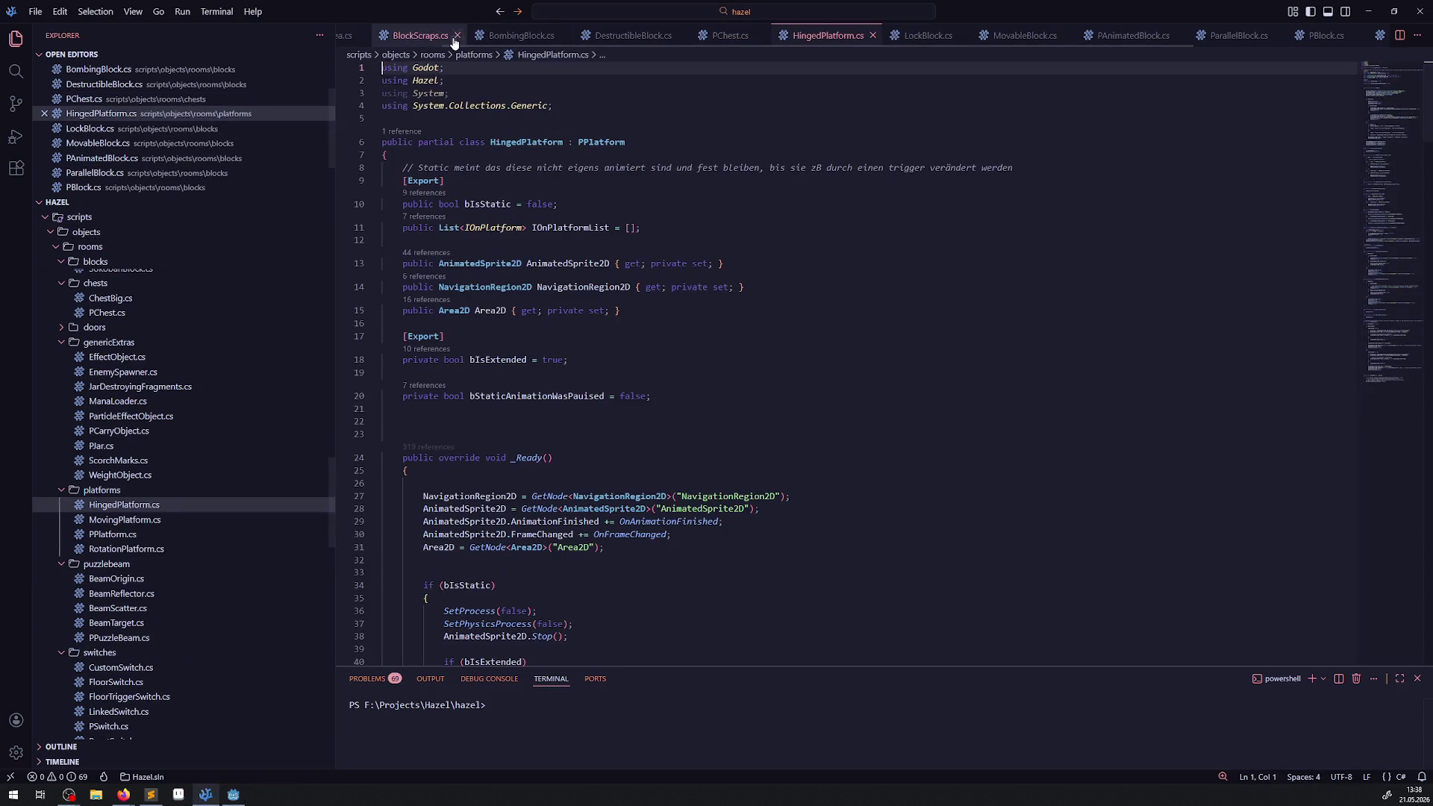
# - Close the 13 other scripts, BombingBlock.cs through ConstLib.cs, leaving only HingedPlatform.cs open
pyautogui.click(465, 36)
pyautogui.click(465, 36)
pyautogui.click(465, 36)
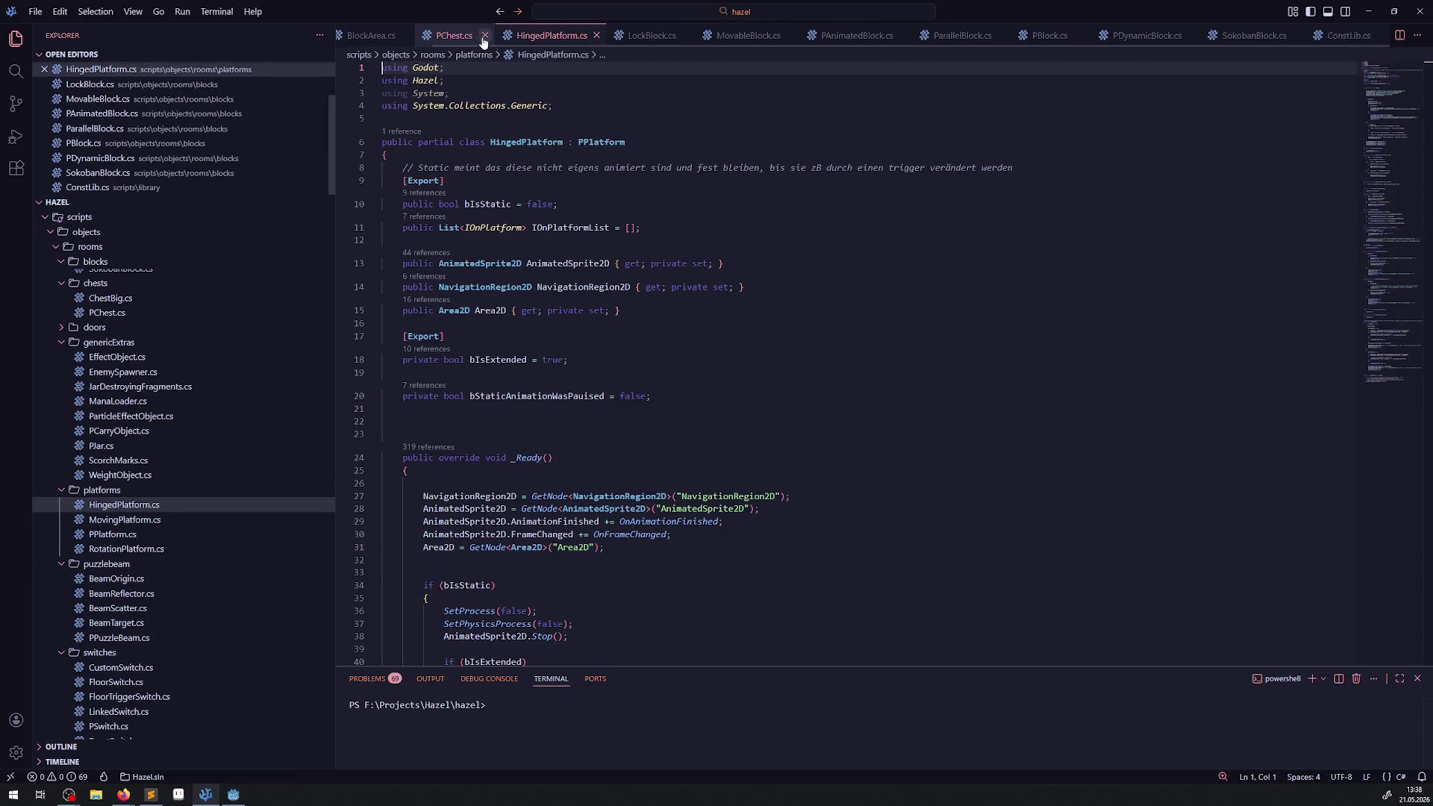
pyautogui.click(486, 36)
pyautogui.click(486, 36)
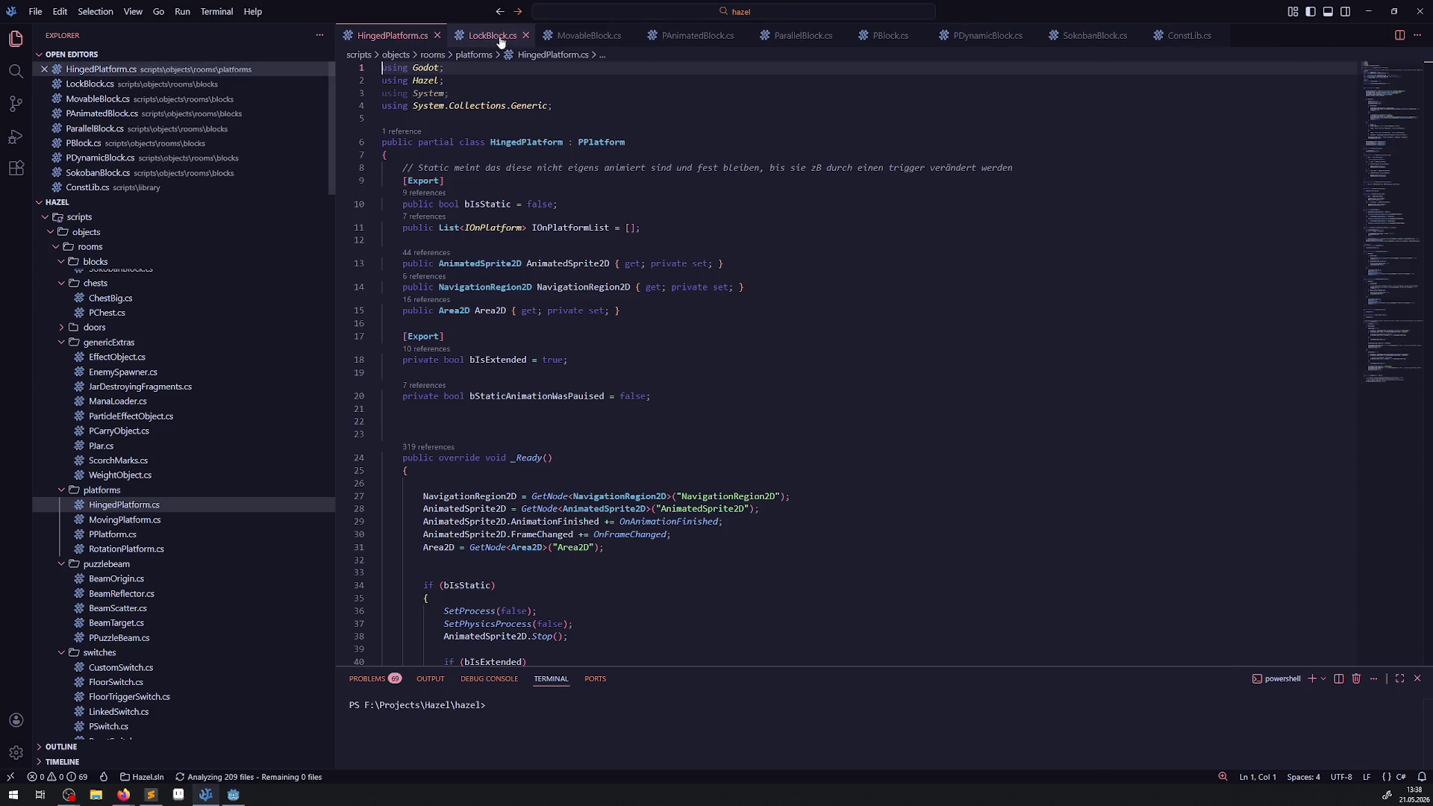
pyautogui.click(526, 36)
pyautogui.click(543, 35)
pyautogui.click(549, 36)
pyautogui.click(546, 36)
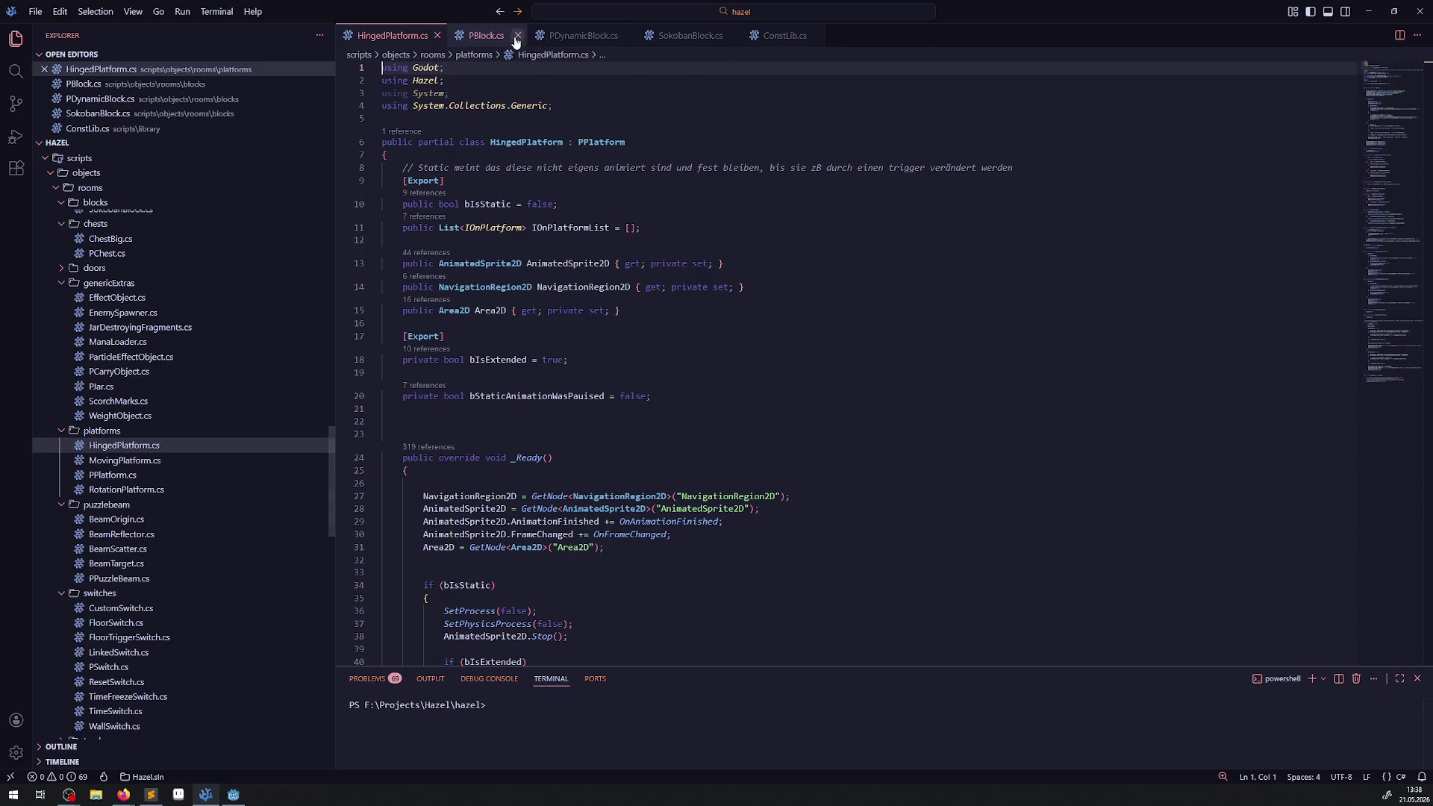
pyautogui.click(546, 36)
pyautogui.click(547, 36)
pyautogui.click(535, 36)
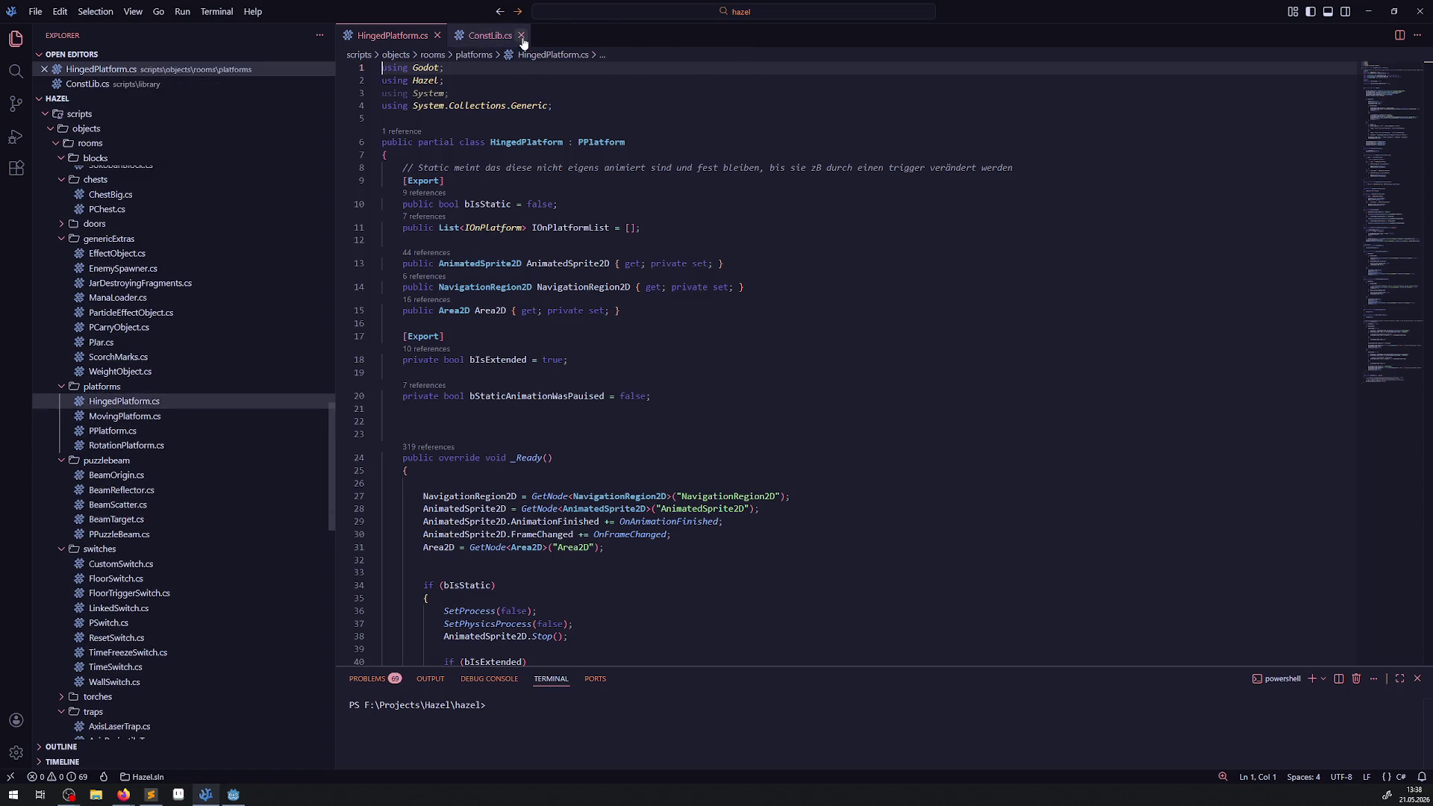
pyautogui.click(525, 36)
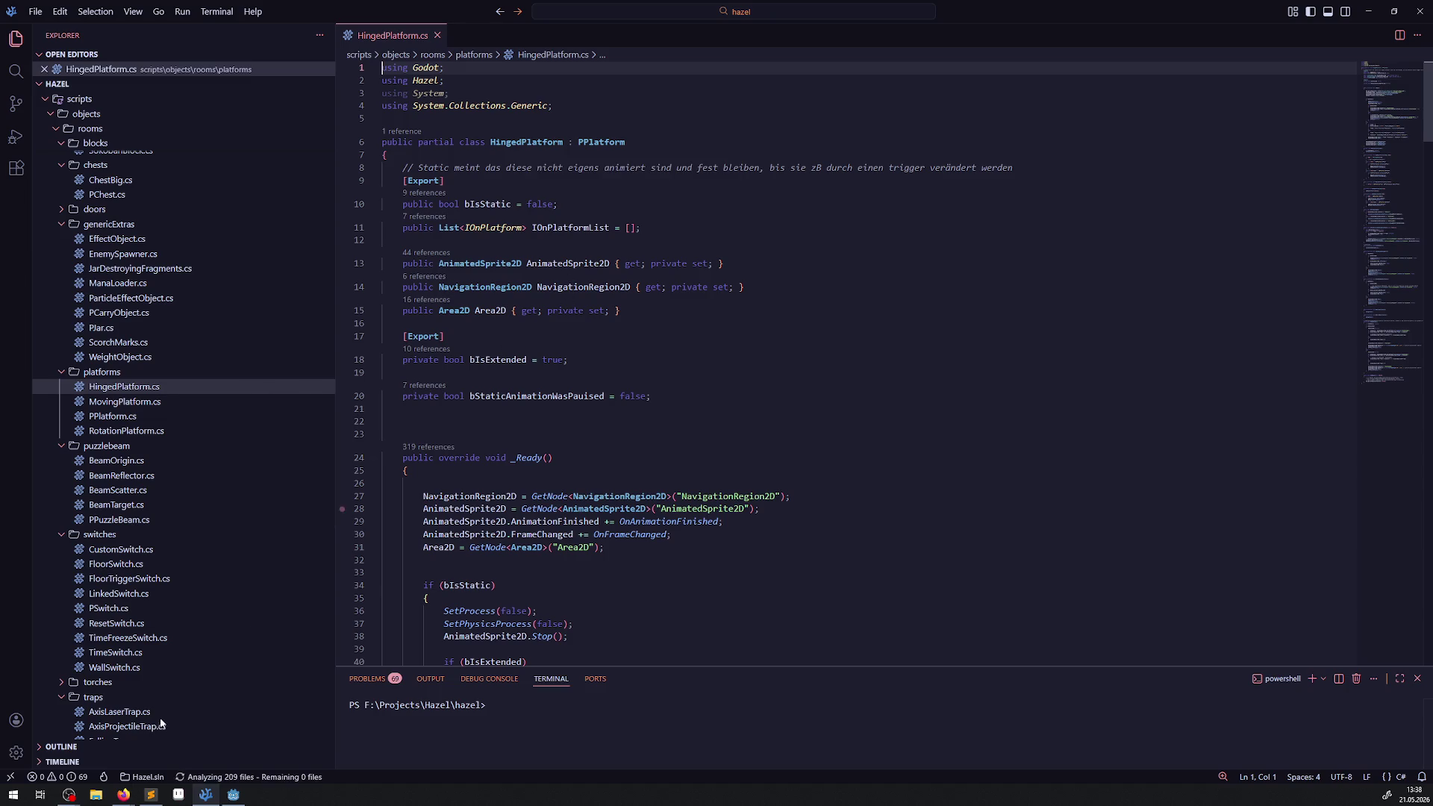
pyautogui.click(245, 800)
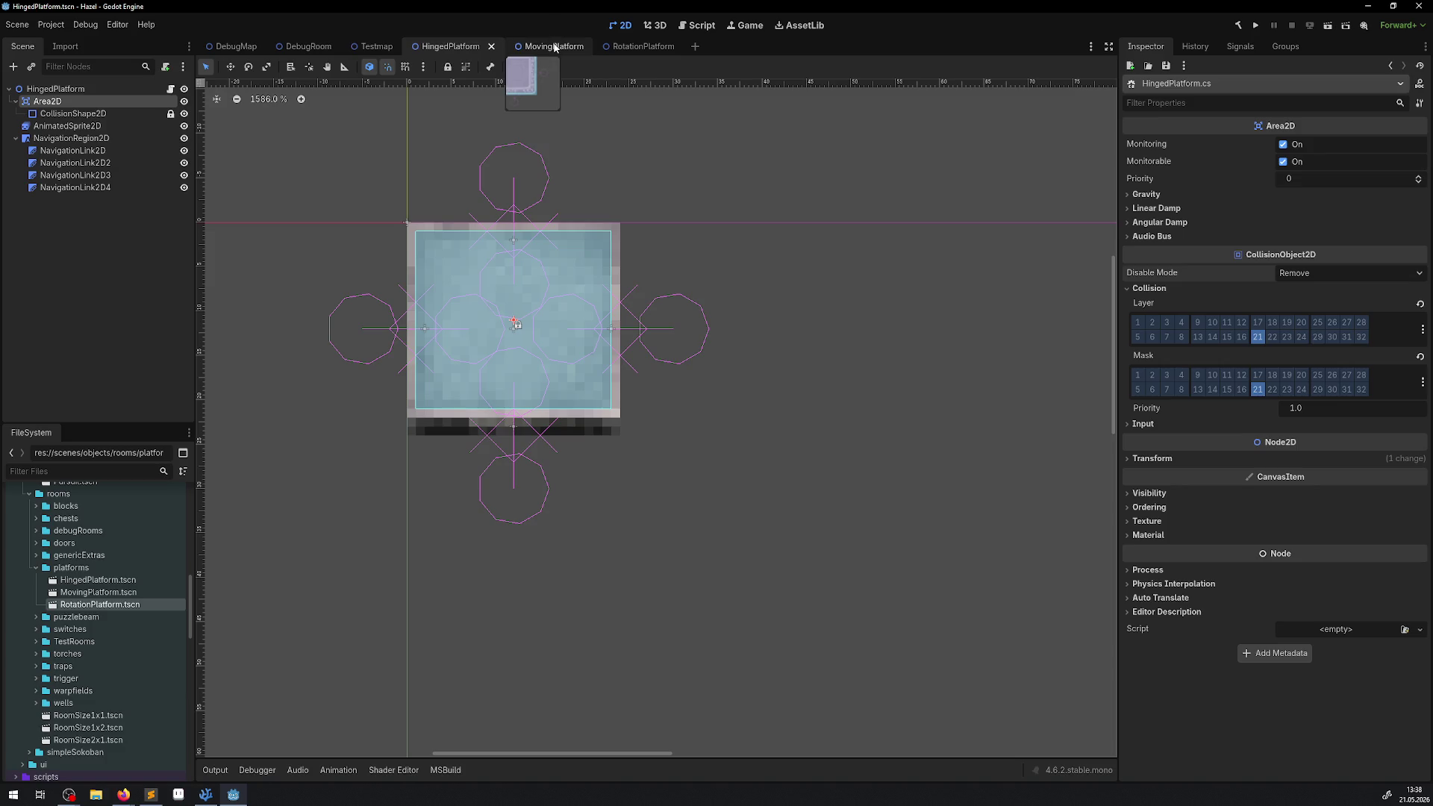
# - Compare the MovingPlatform and HingedPlatform scenes side by side, finishing on MovingPlatform
pyautogui.click(555, 50)
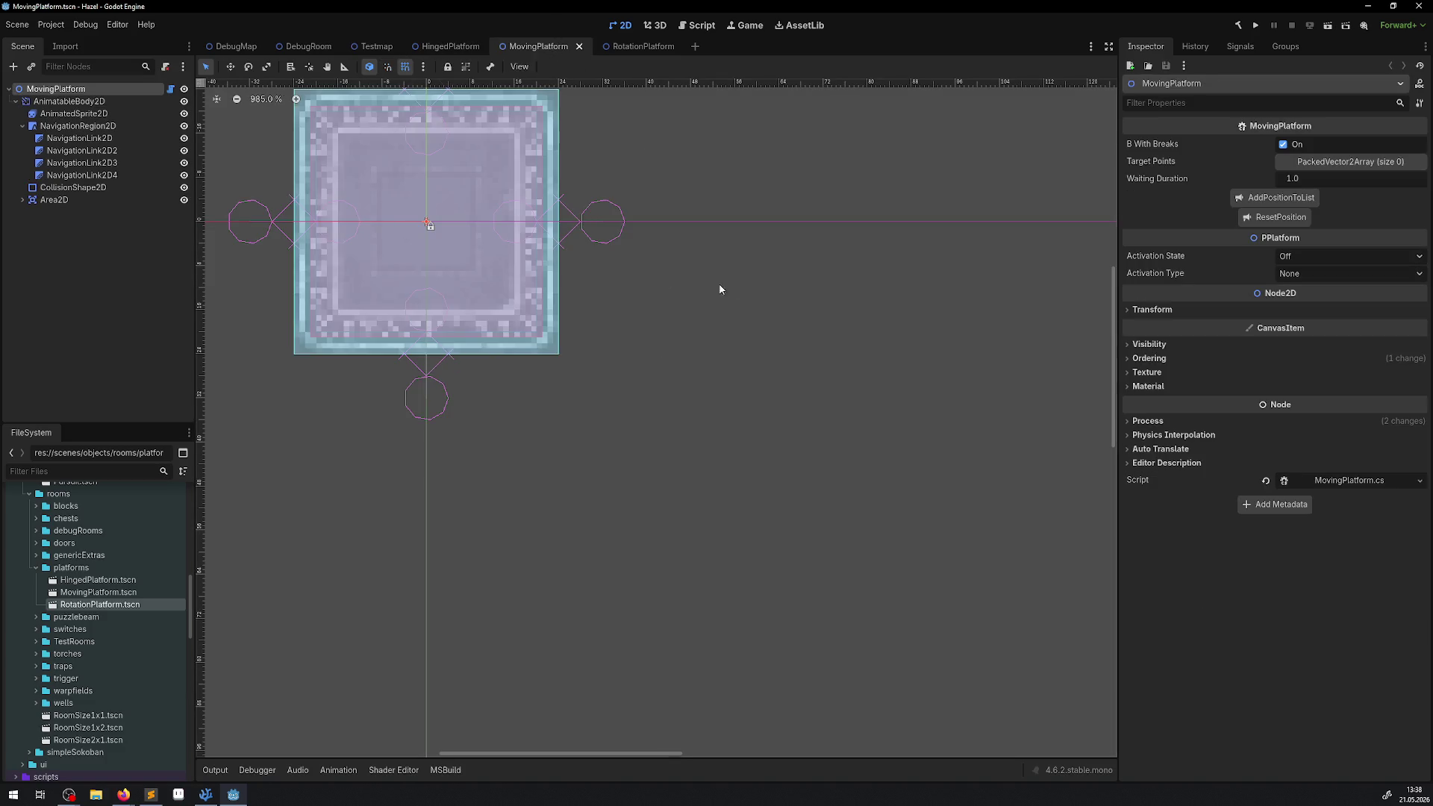
pyautogui.scroll(3, 598, 269)
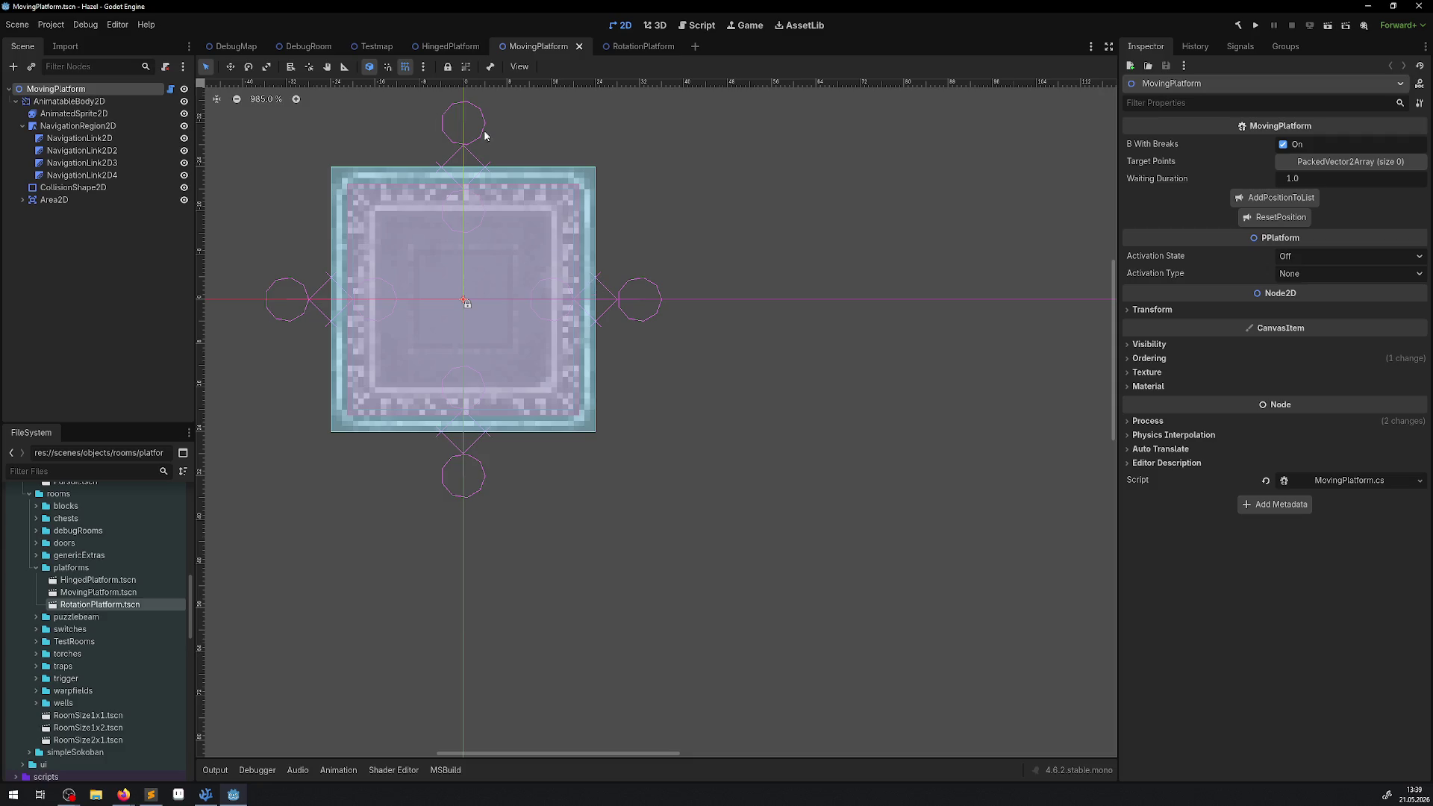
pyautogui.click(442, 47)
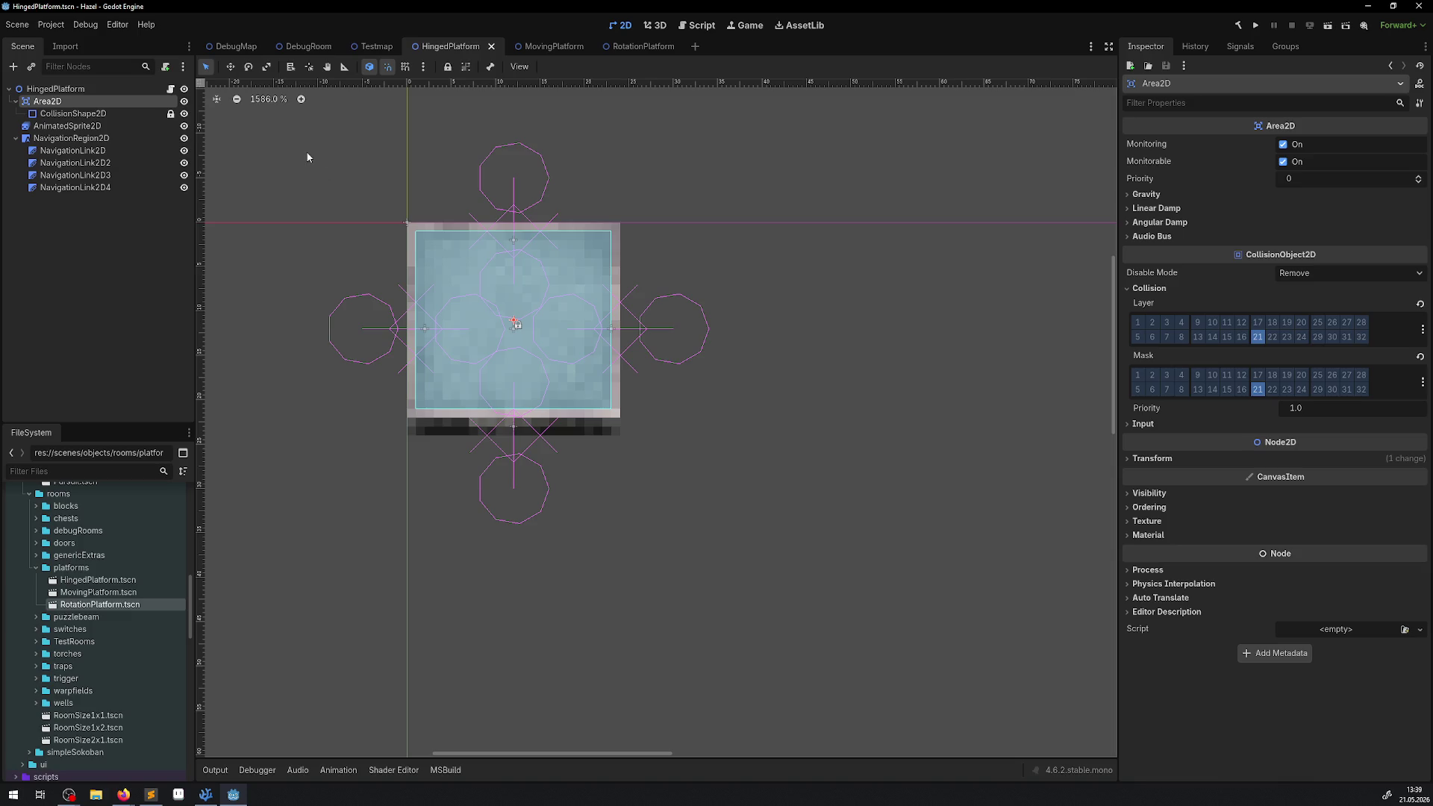
pyautogui.click(544, 47)
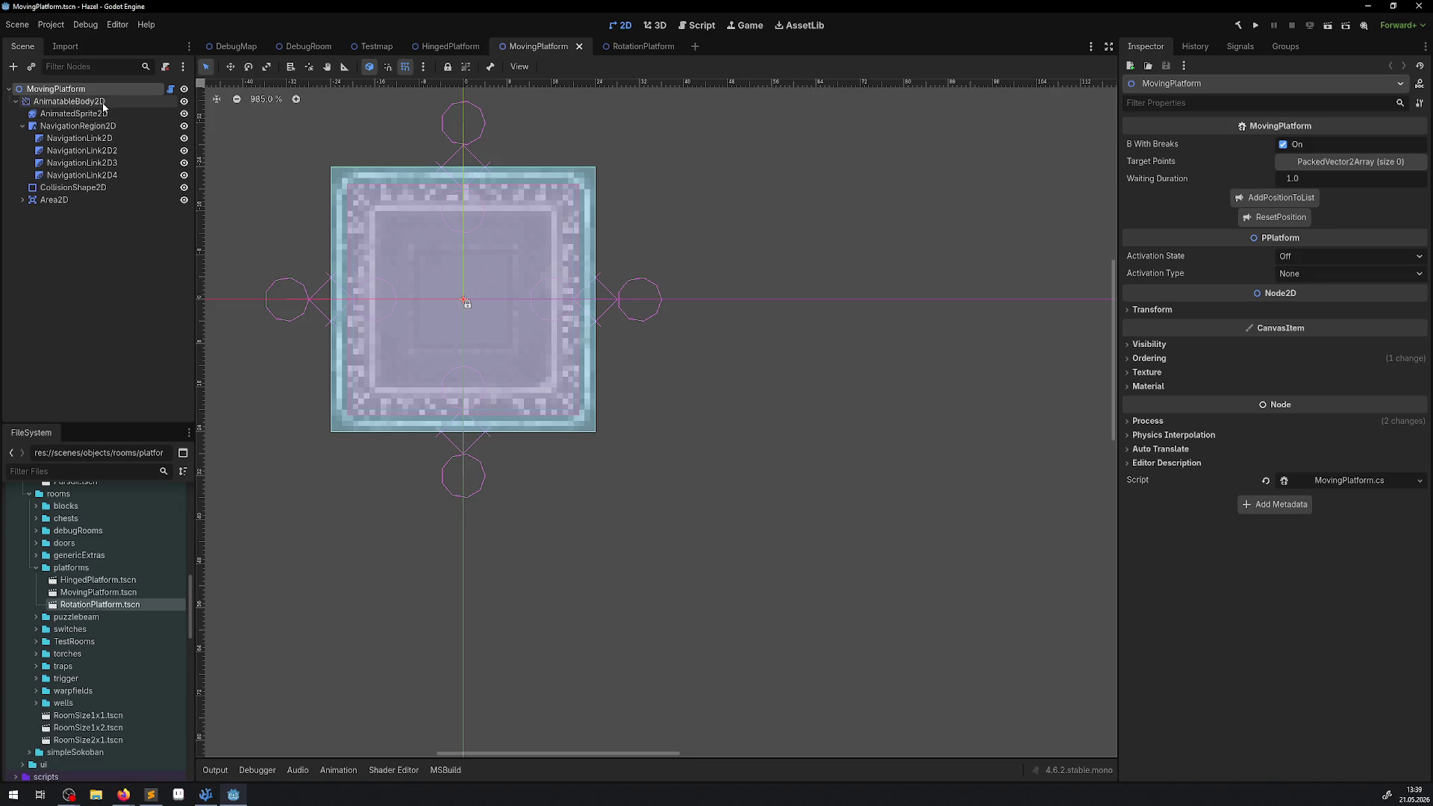
# - Inspect MovingPlatform's CollisionShape2D and the AnimatableBody2D's collision layer and mask
pyautogui.click(69, 186)
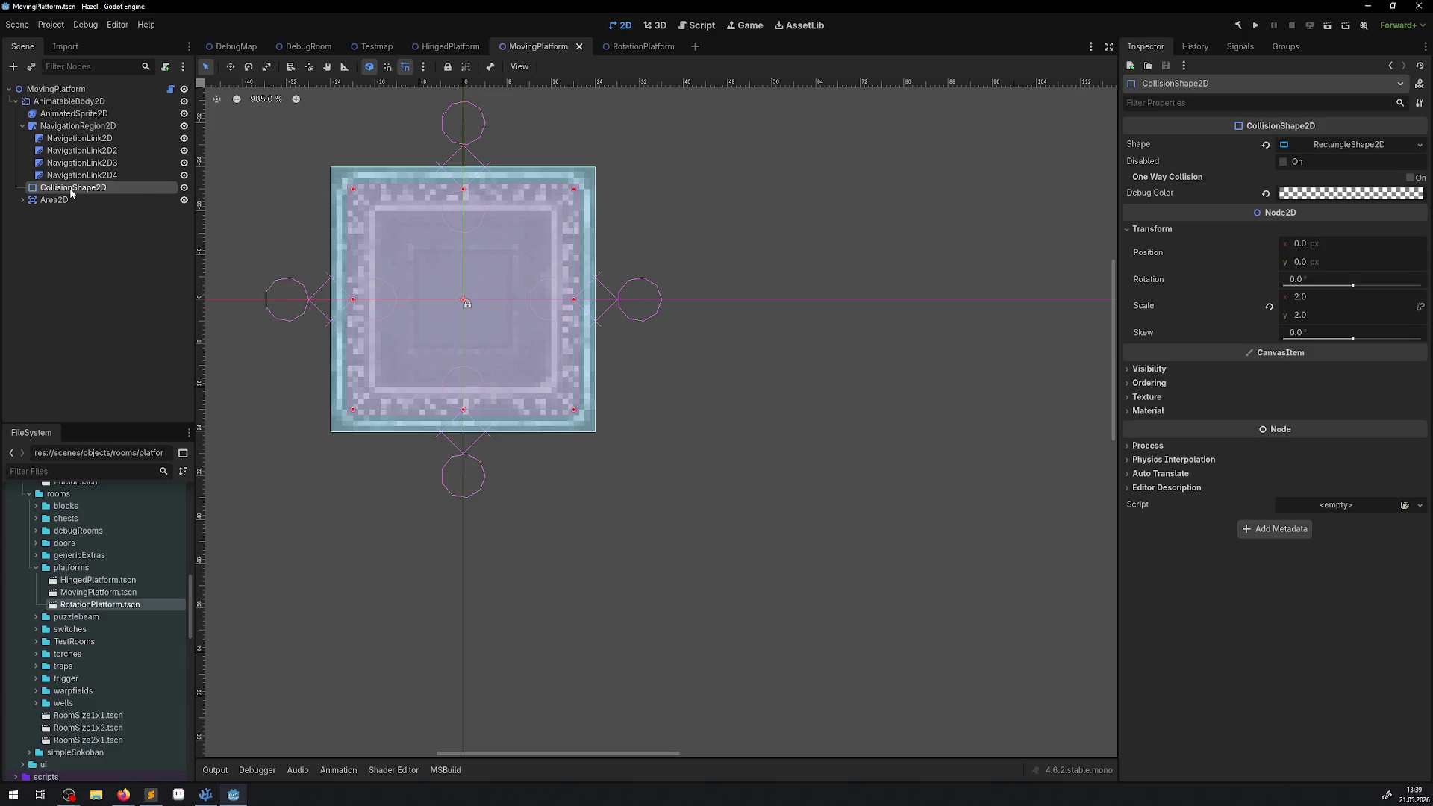
pyautogui.click(50, 102)
pyautogui.click(75, 187)
pyautogui.click(73, 91)
pyautogui.click(67, 101)
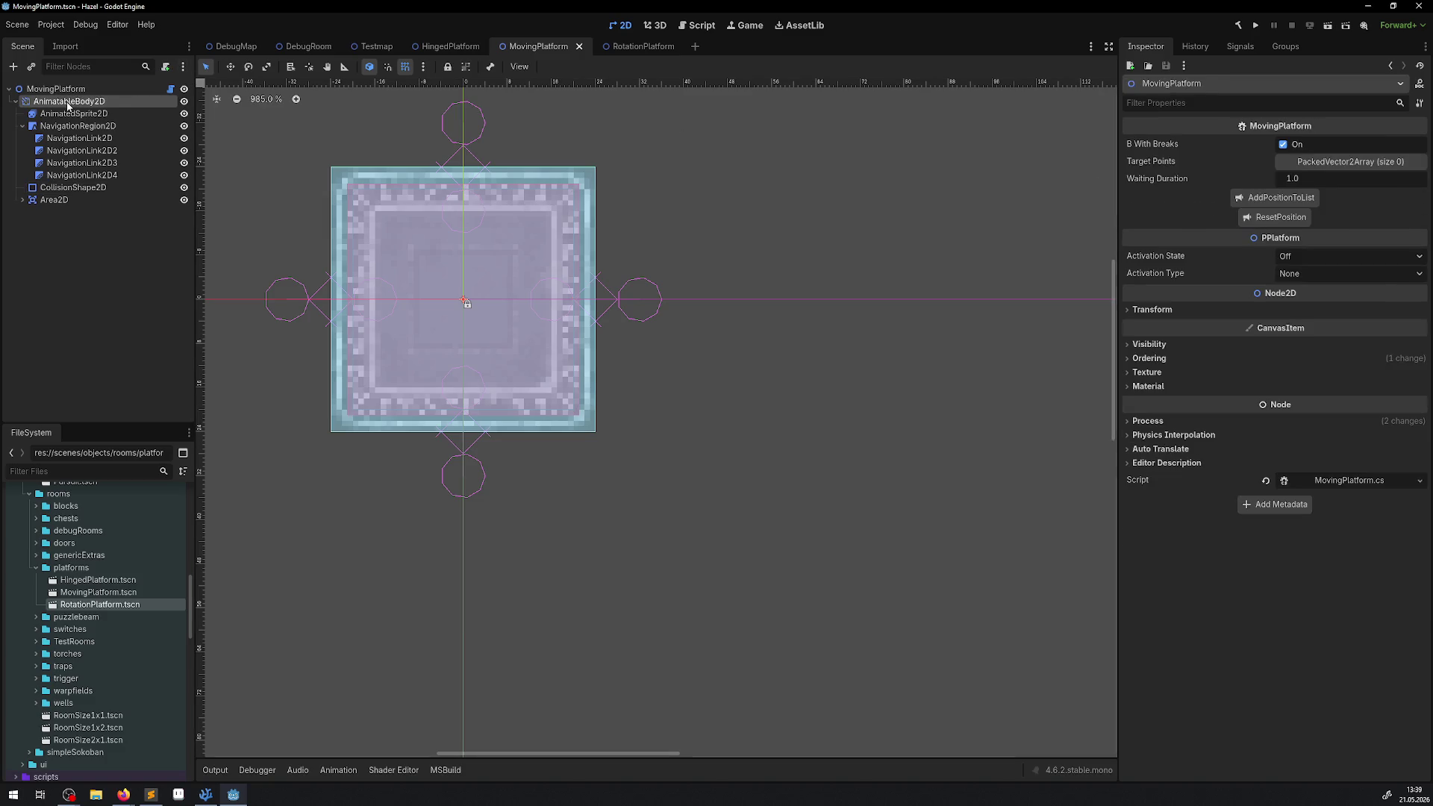
pyautogui.click(1168, 289)
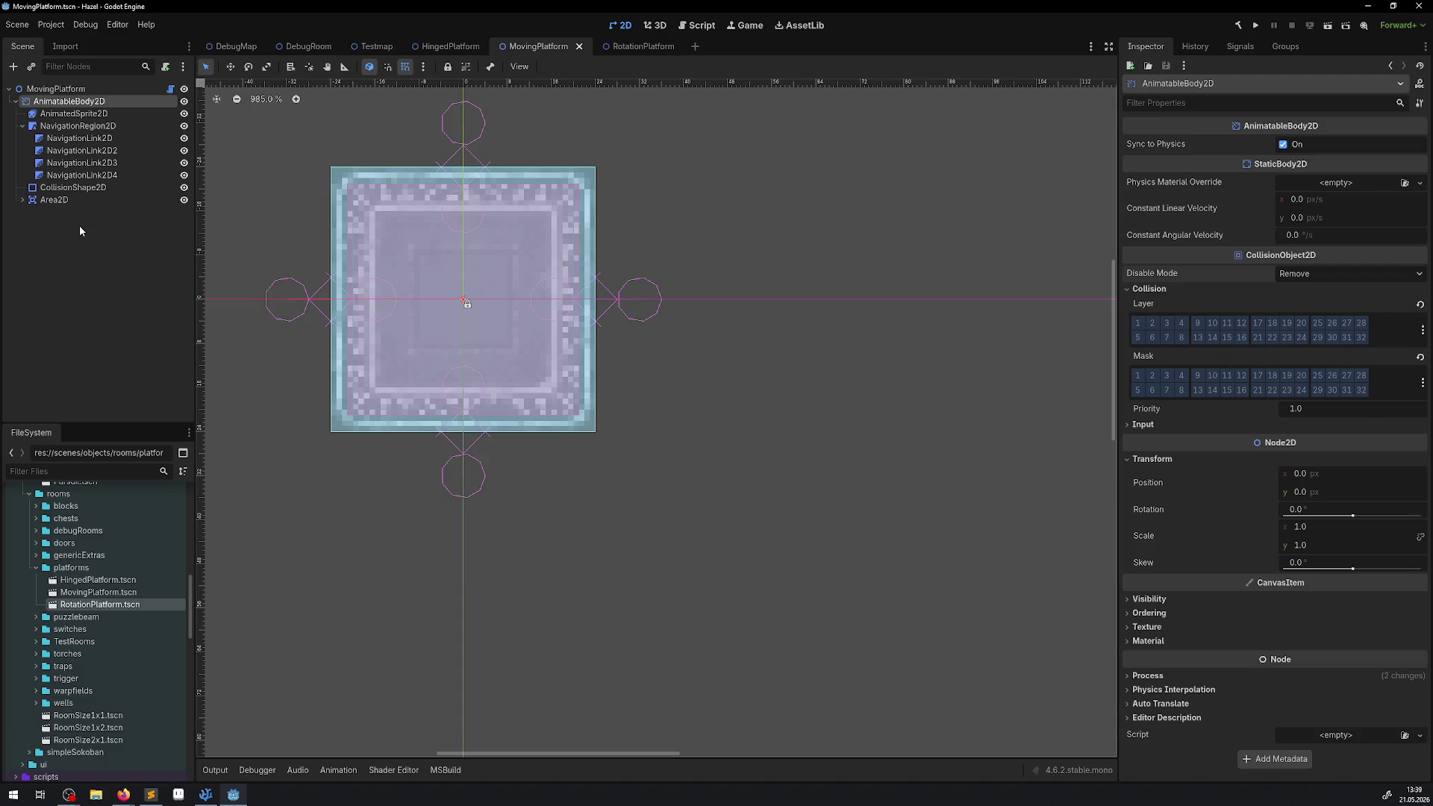
# - Check the Area2D's collision layer and mask, then open MovingPlatform.cs in VS Code
pyautogui.click(31, 200)
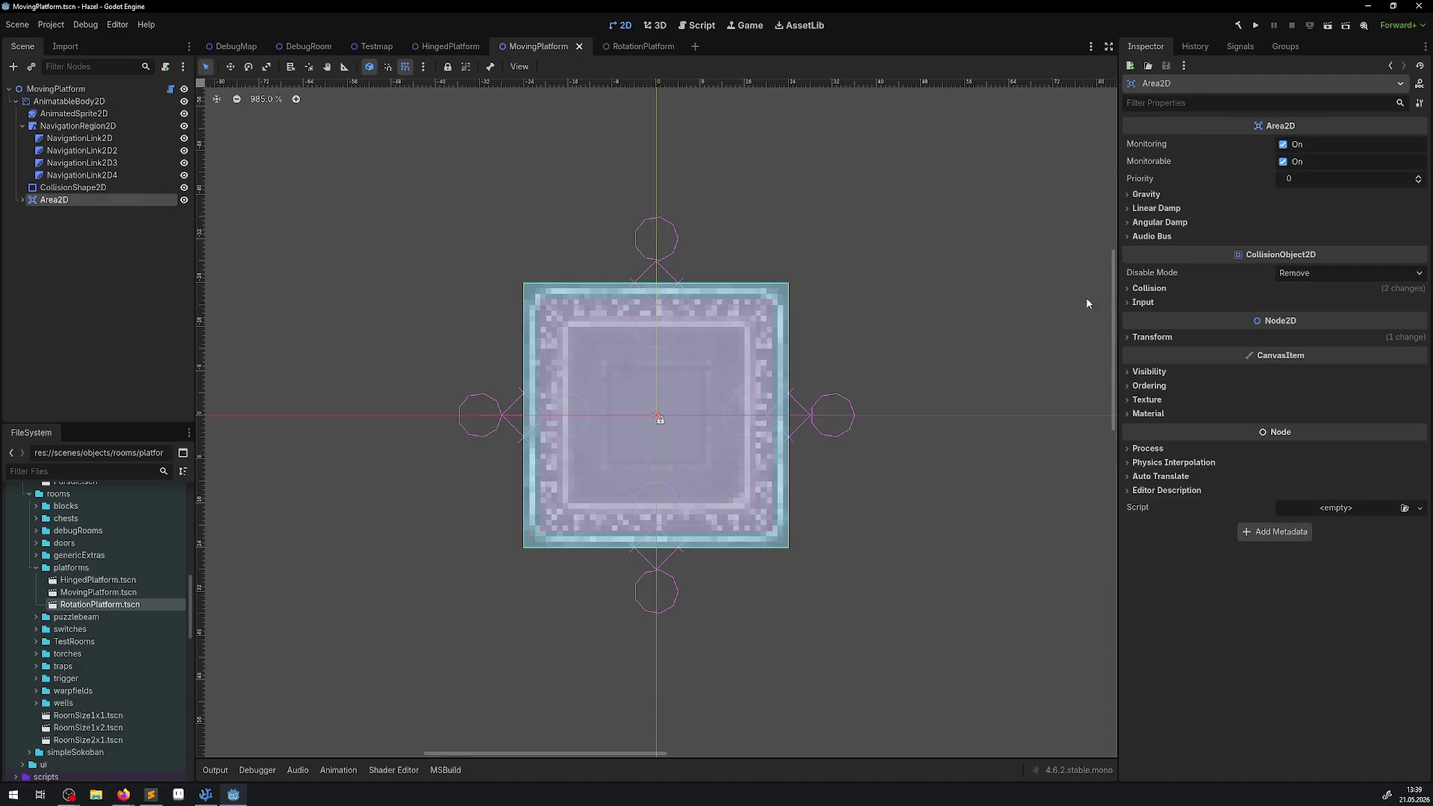
pyautogui.click(1166, 289)
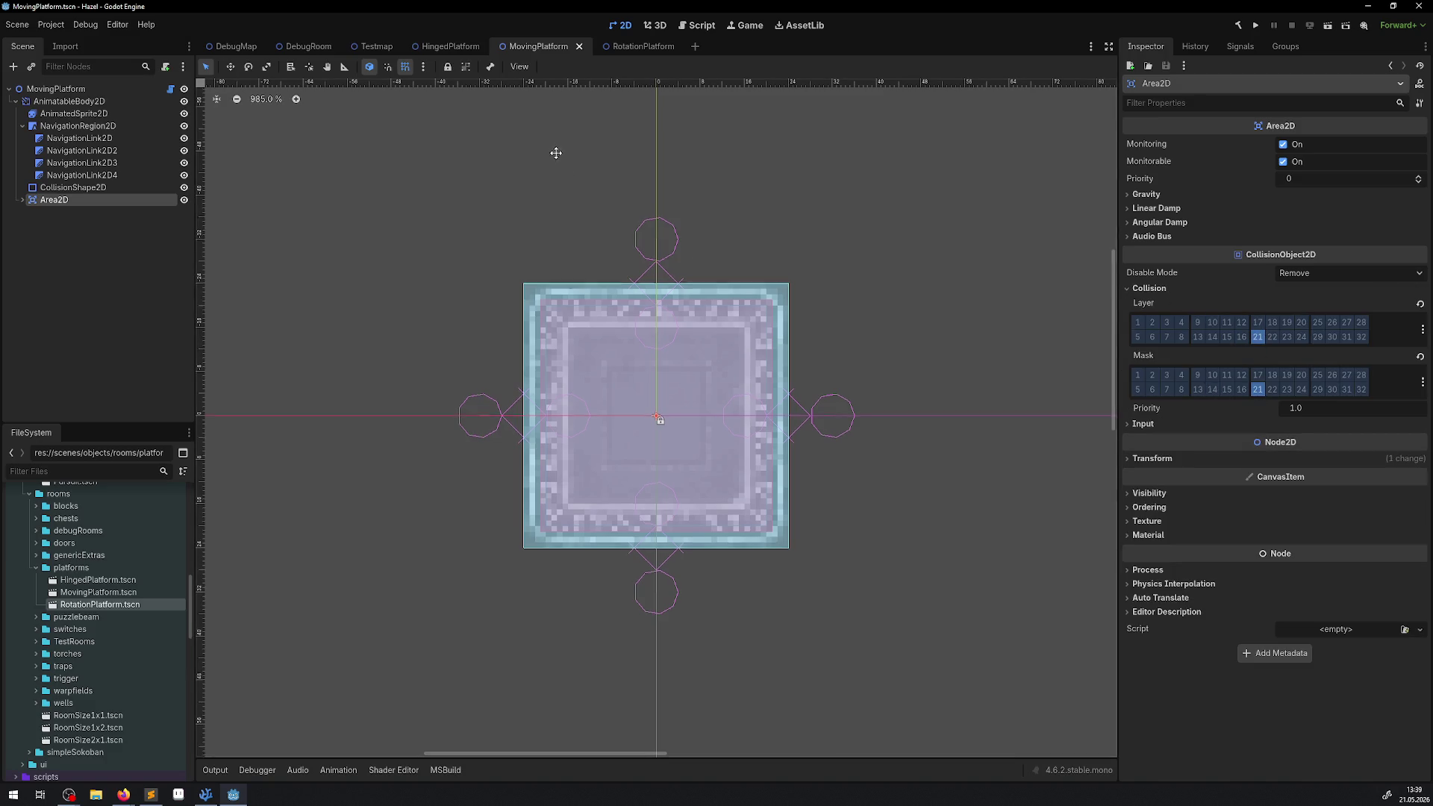
pyautogui.moveTo(553, 147); pyautogui.dragTo(588, 198)
pyautogui.click(170, 89)
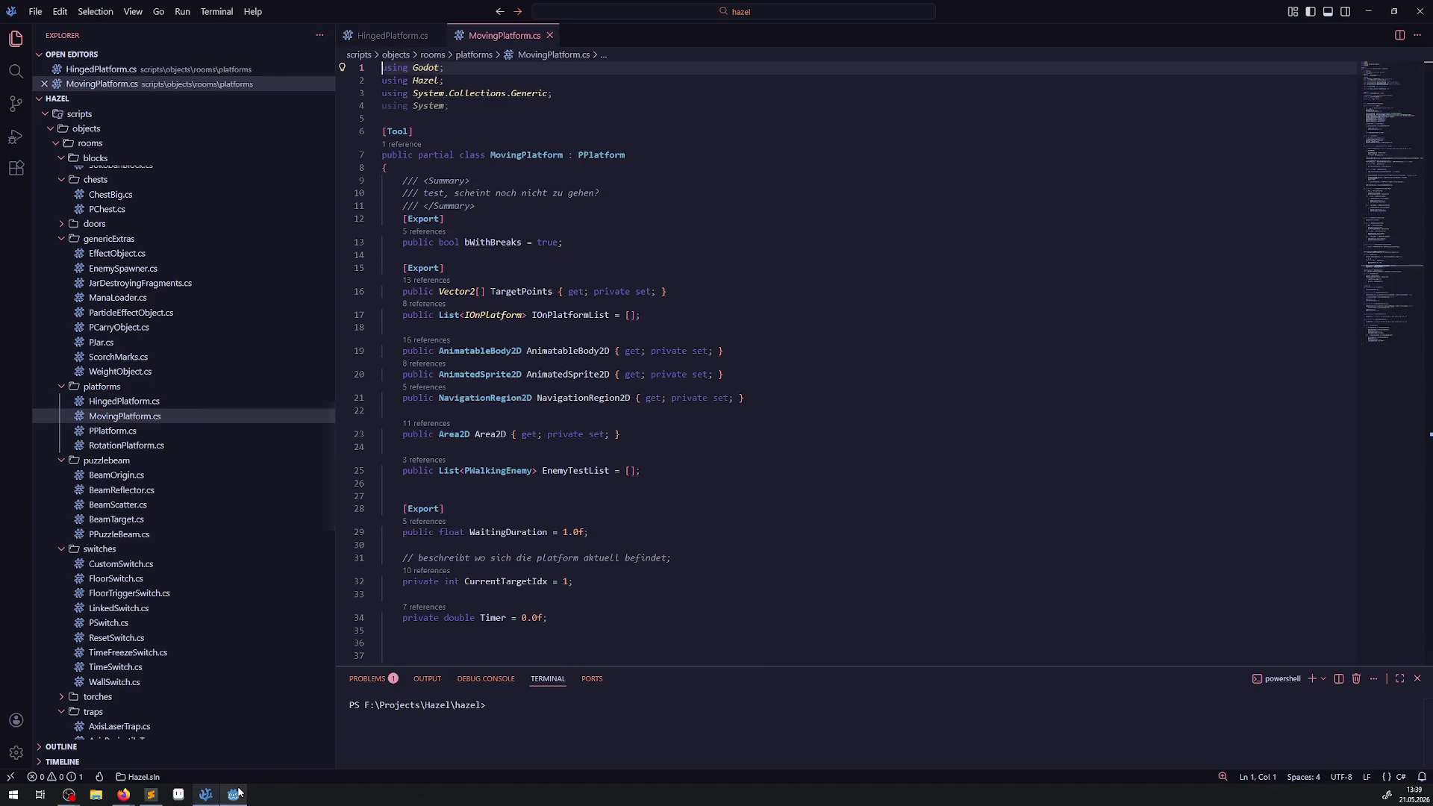
pyautogui.click(234, 795)
# - In the RotationPlatform scene, confirm the Area2D collision layer and mask are both 21
pyautogui.click(644, 47)
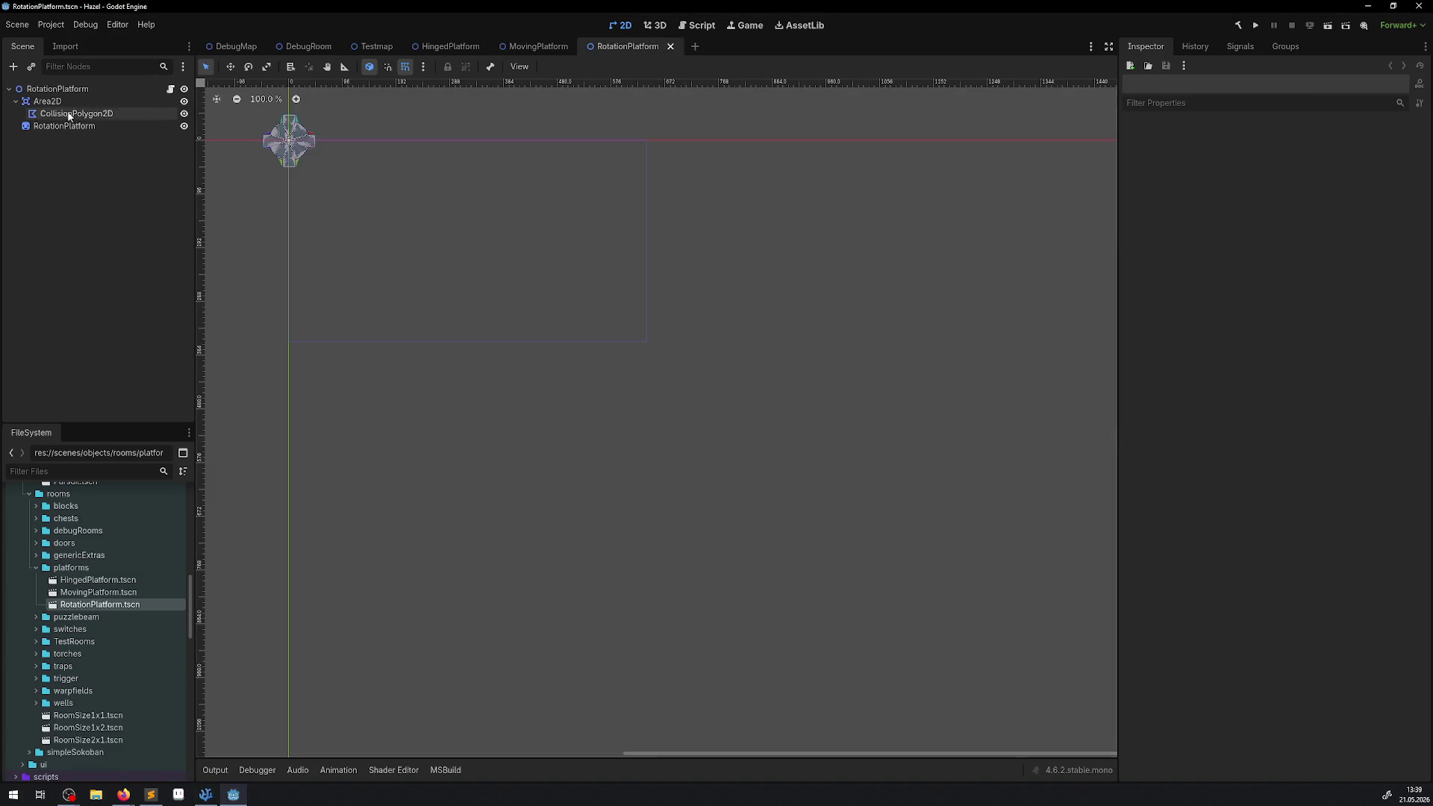
pyautogui.click(60, 100)
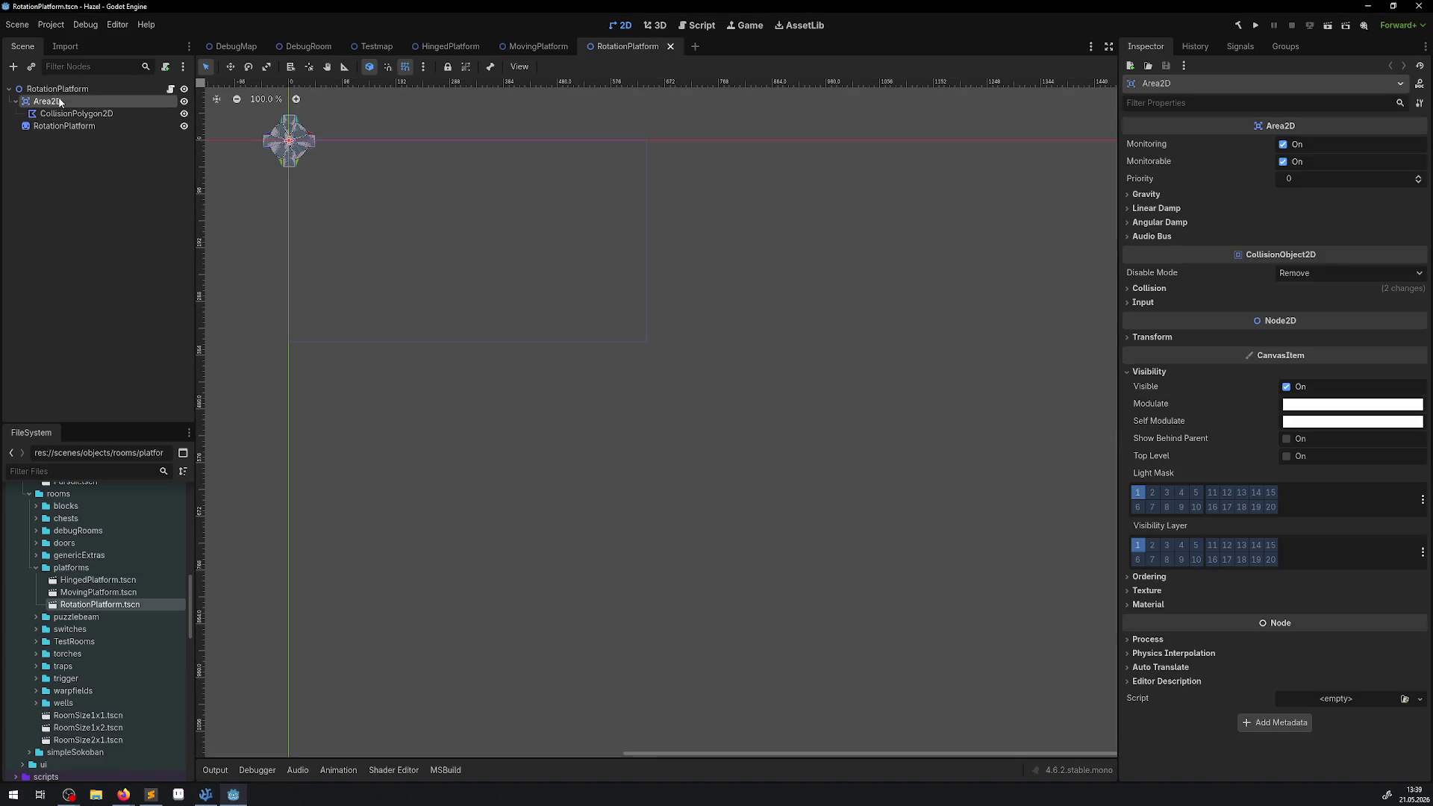
pyautogui.click(1147, 288)
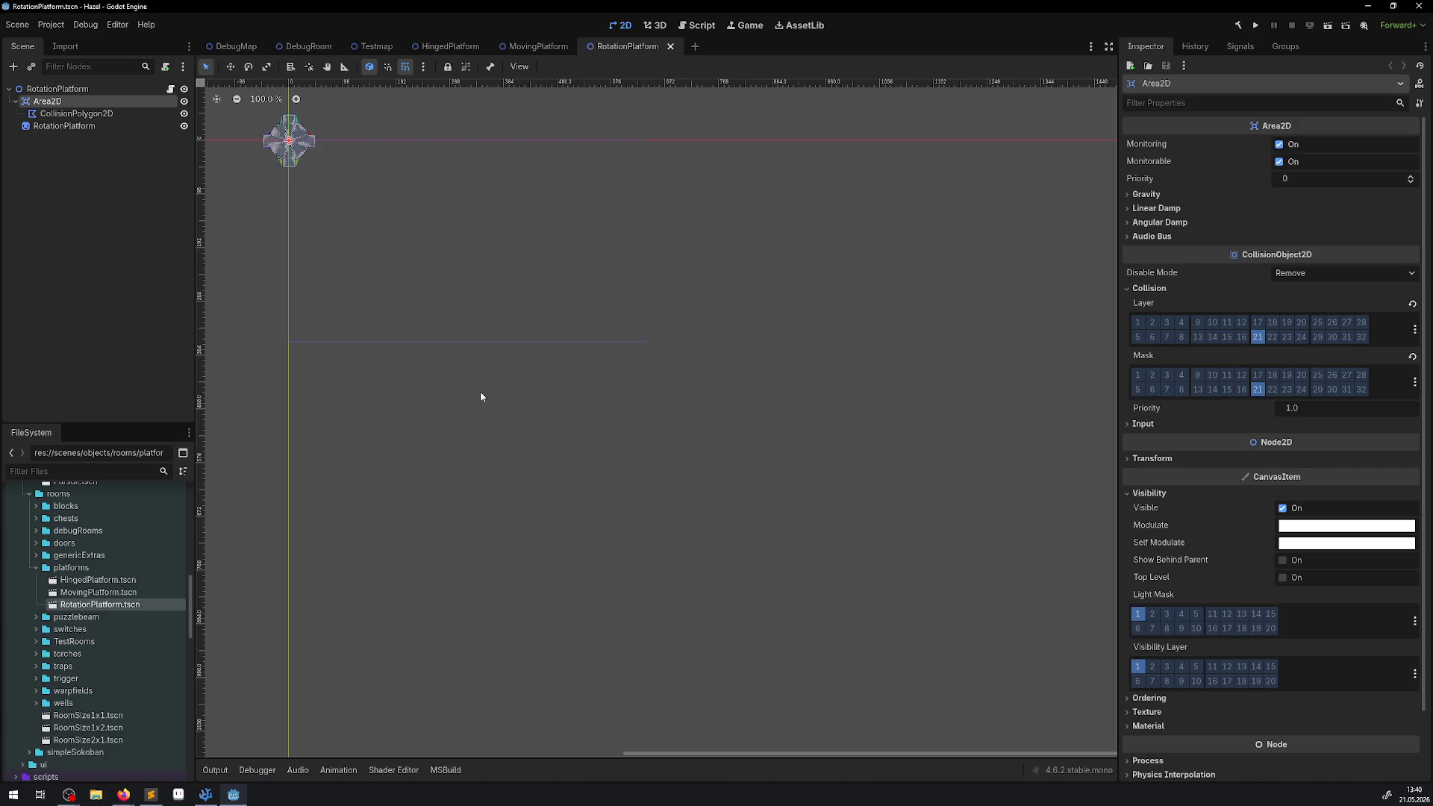
# - Open RotationPlatform.cs in VS Code from the Scene dock's script icon
pyautogui.scroll(3, 485, 366)
pyautogui.hscroll(-3, 485, 365)
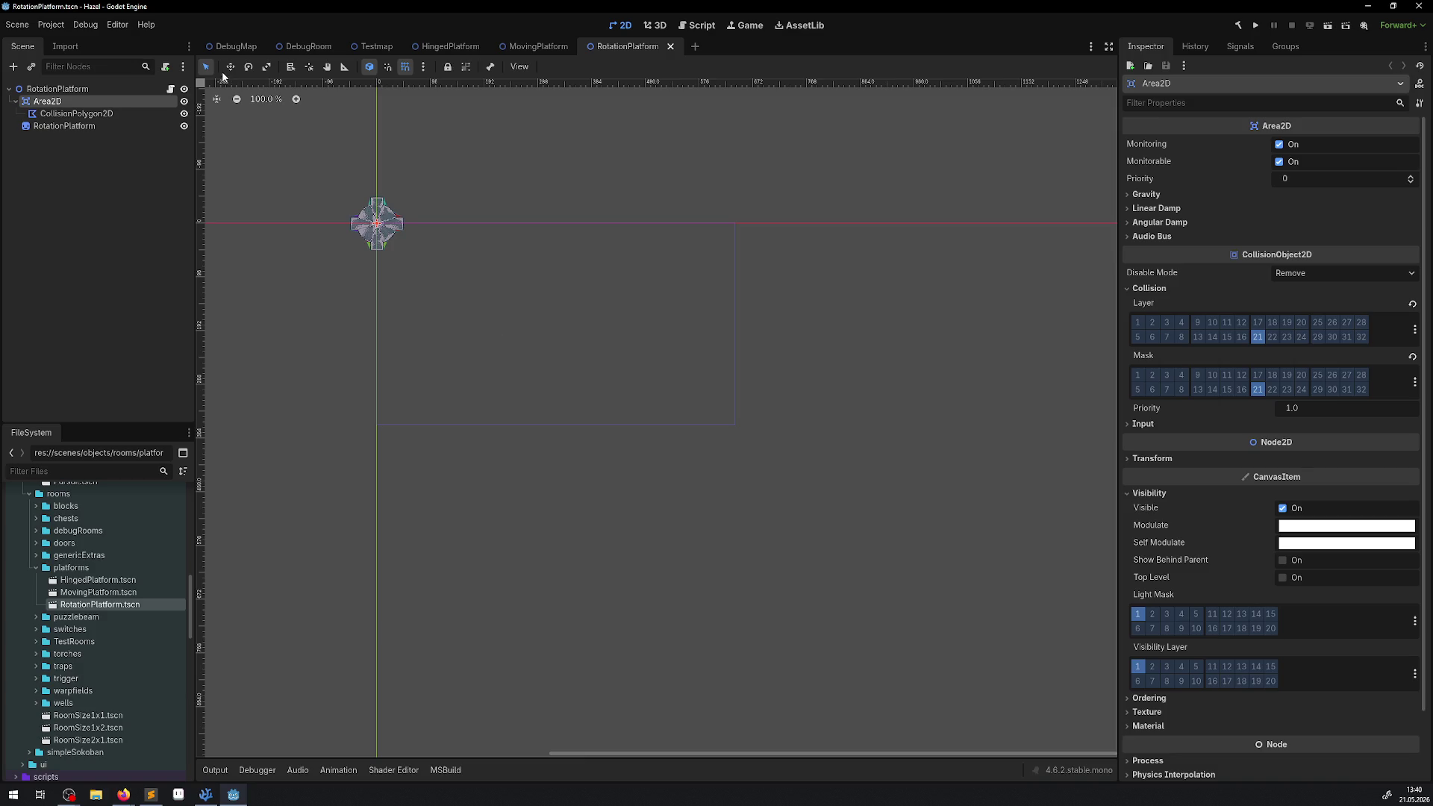
pyautogui.click(170, 89)
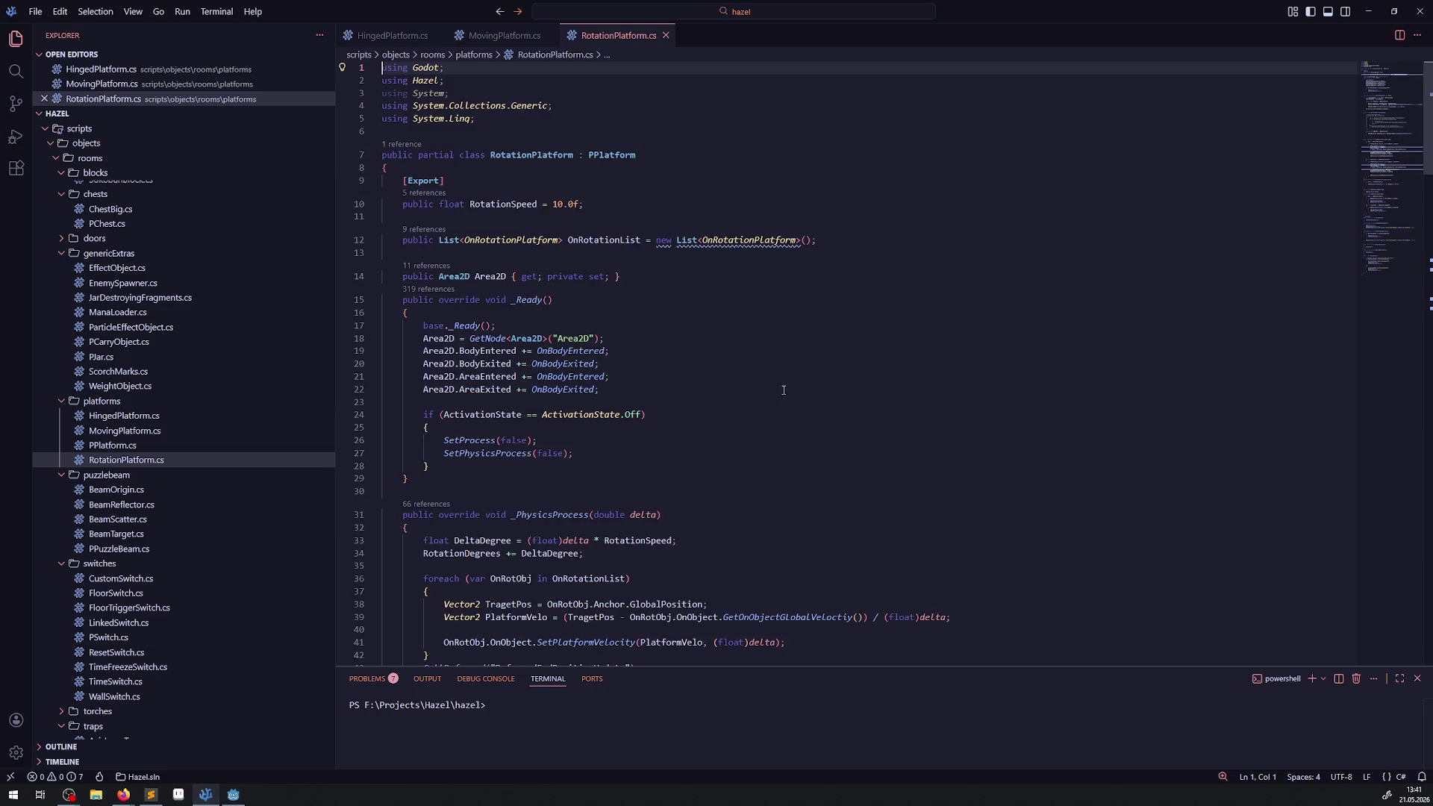
# - Read through RotationPlatform.cs, including its RotationSpeed export and physics code
pyautogui.scroll(-5, 784, 390)
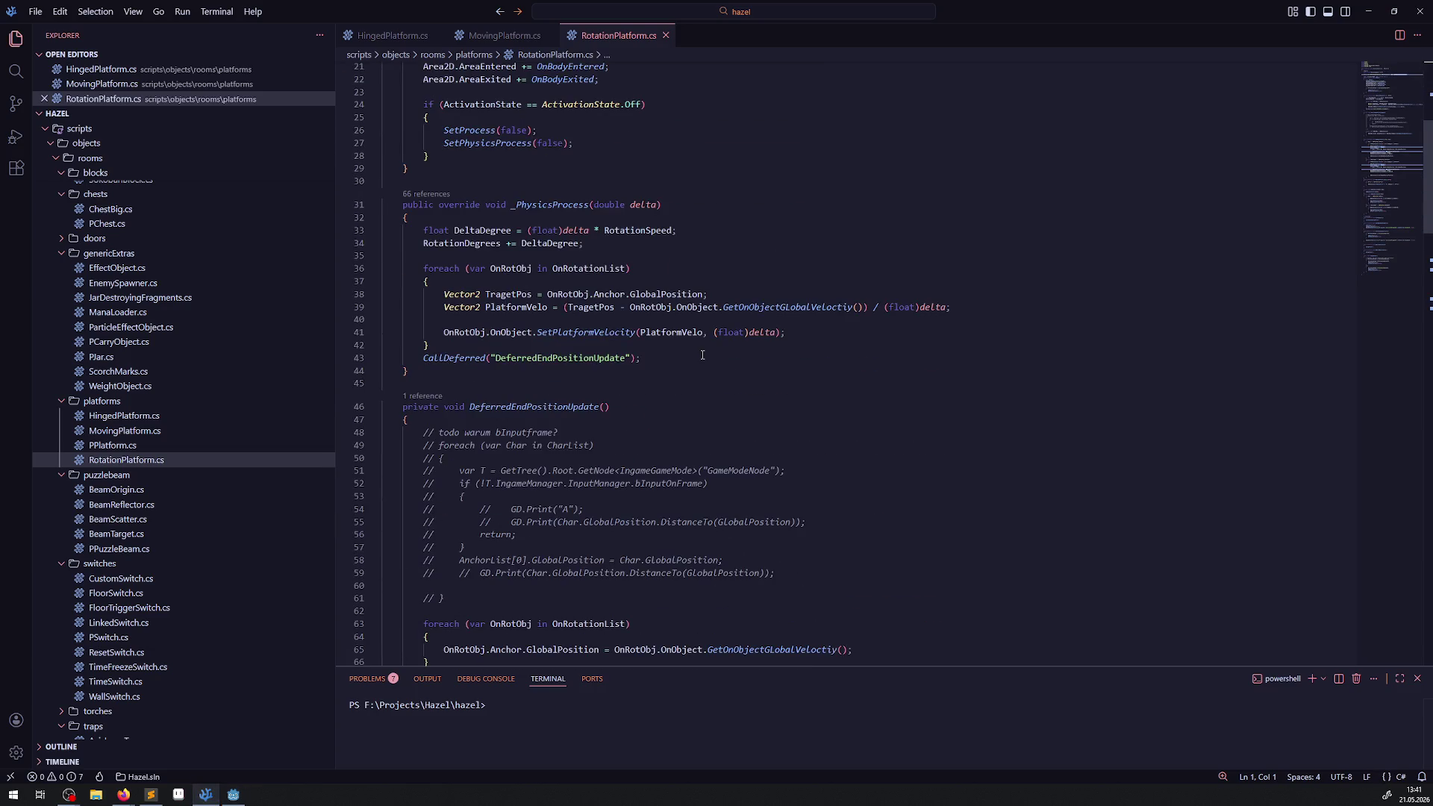
pyautogui.scroll(-5, 710, 349)
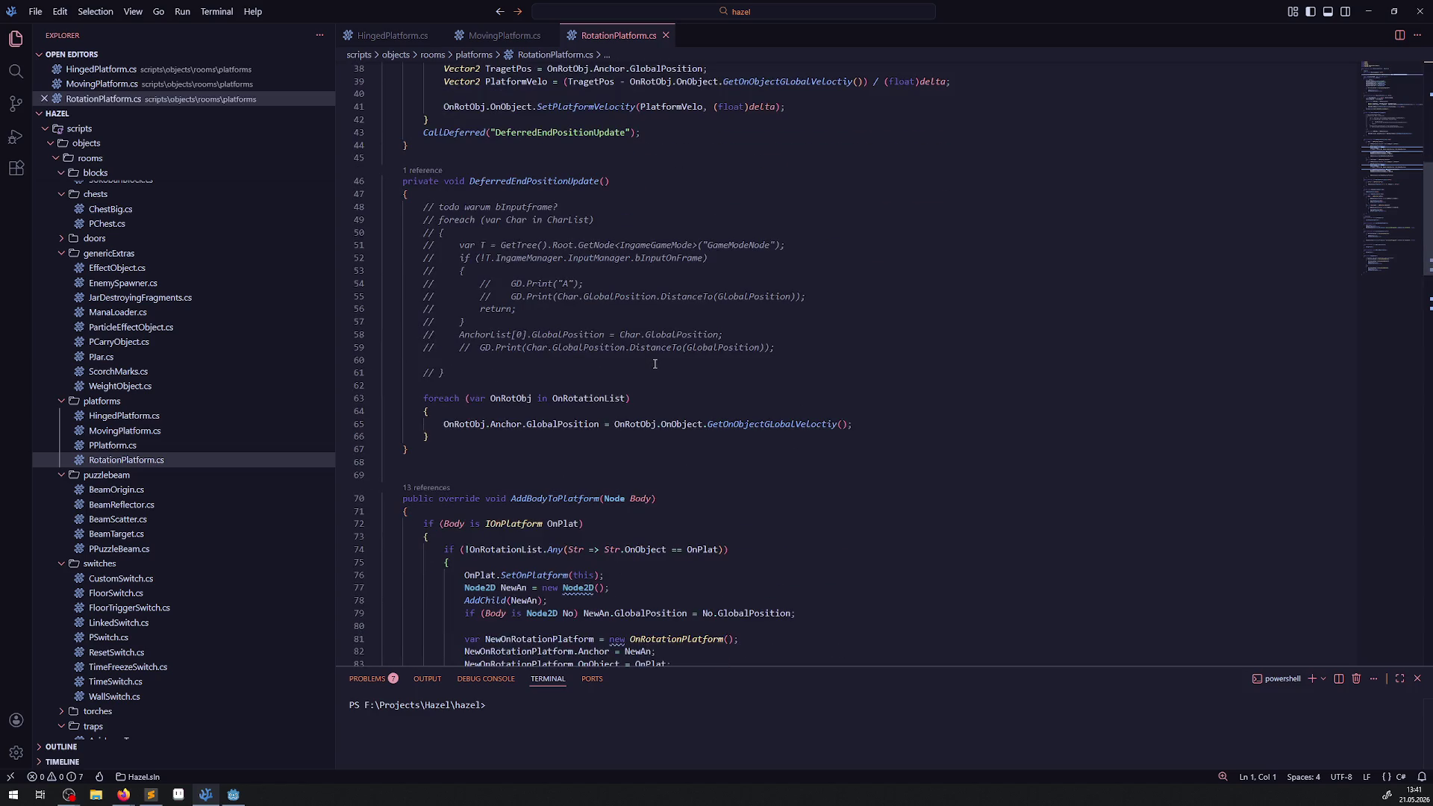
pyautogui.scroll(-20, 654, 364)
pyautogui.scroll(-15, 765, 379)
pyautogui.scroll(5, 760, 366)
# - Switch to MovingPlatform.cs and read through it to the bottom
pyautogui.hotkey('ctrl', 'Tab')
pyautogui.scroll(-9, 612, 361)
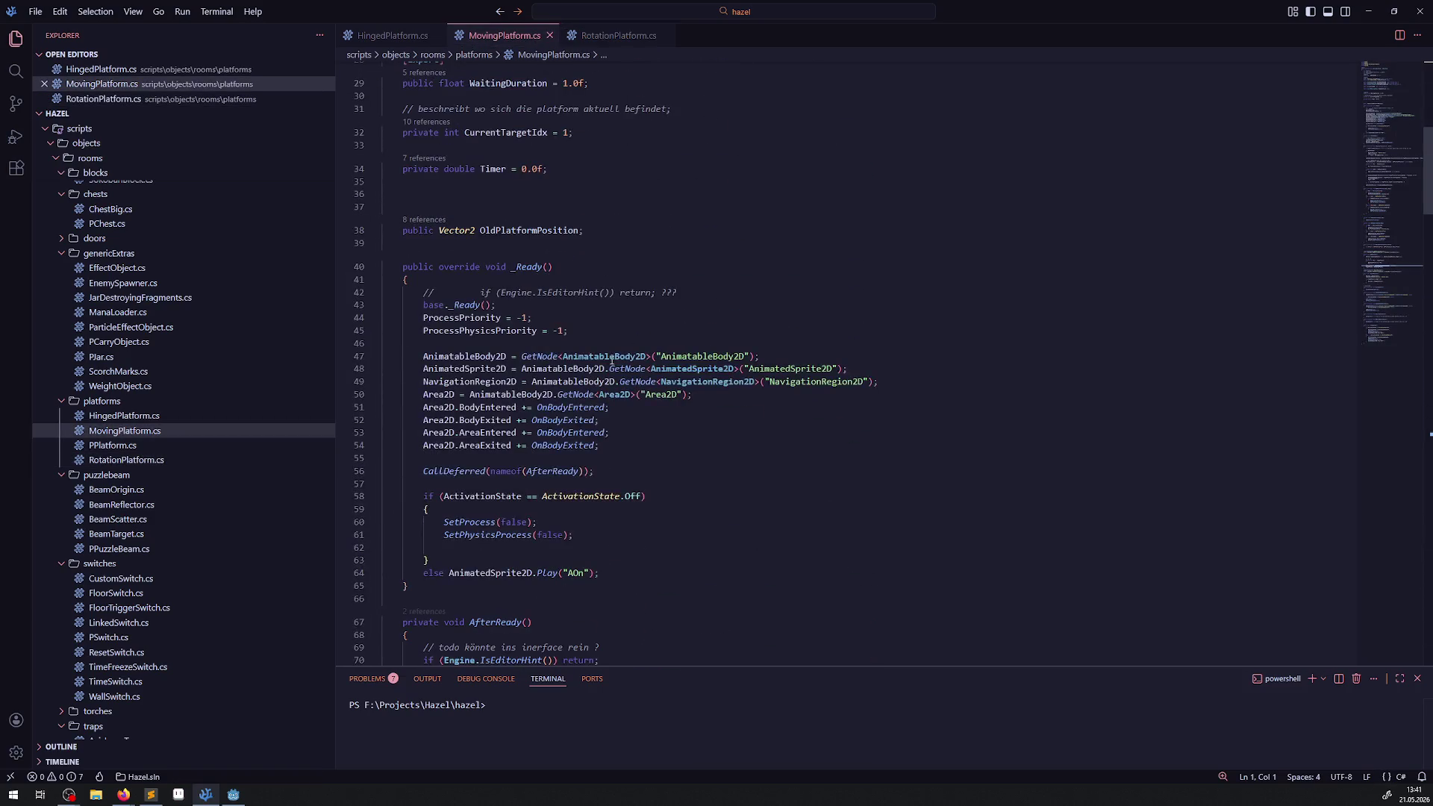
pyautogui.scroll(-14, 612, 362)
pyautogui.scroll(-13, 738, 355)
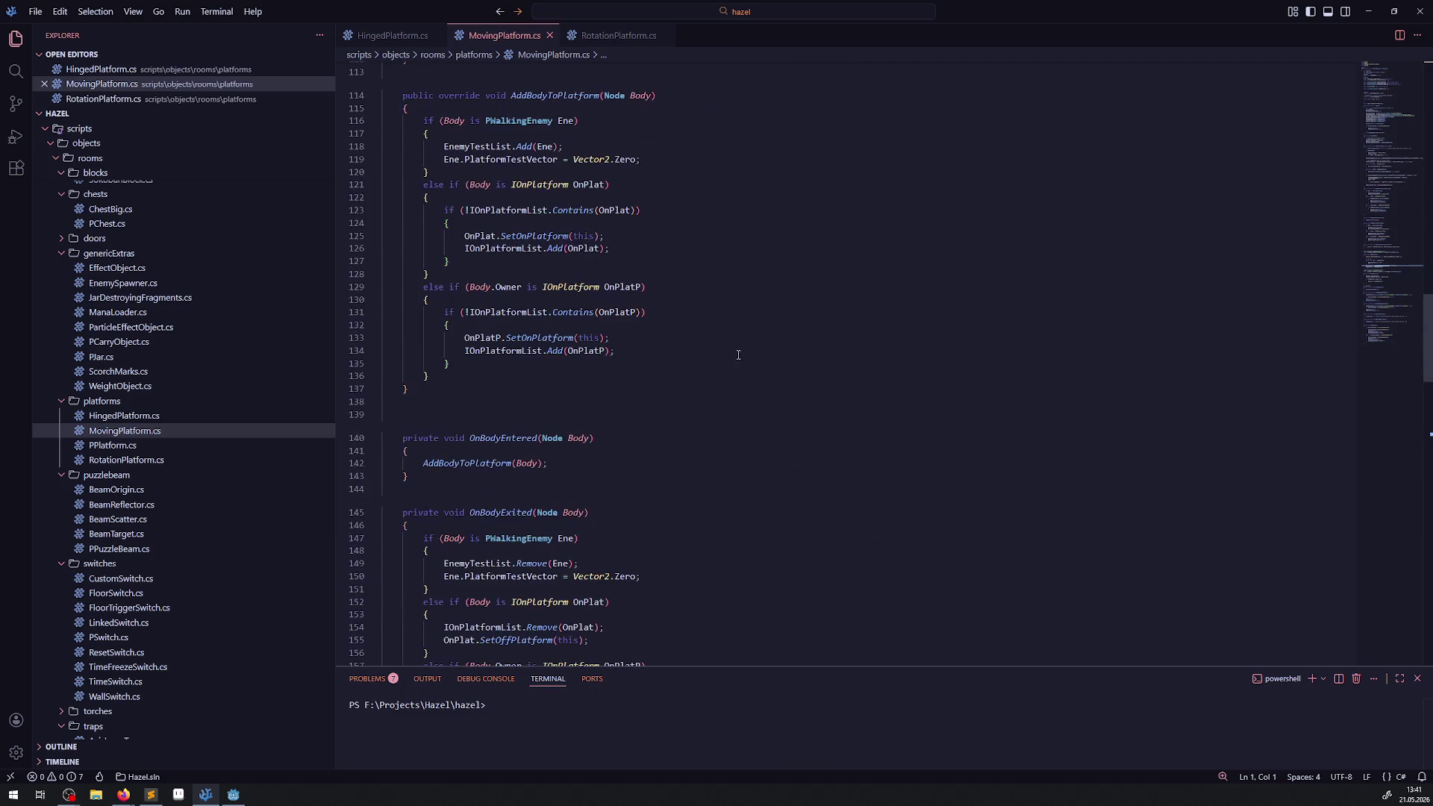
pyautogui.scroll(-8, 739, 340)
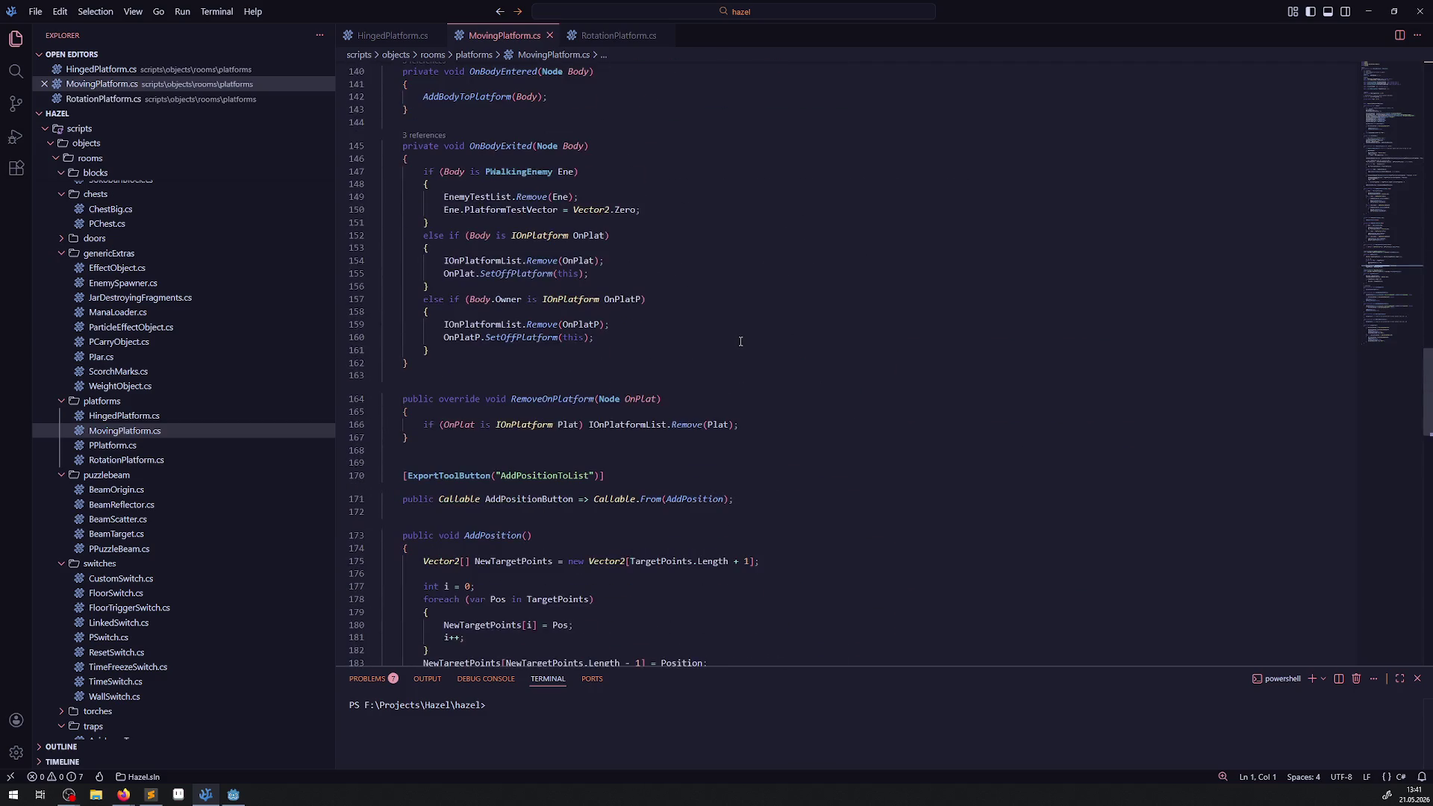
pyautogui.scroll(-2, 737, 342)
pyautogui.scroll(-2, 718, 347)
pyautogui.scroll(-7, 717, 347)
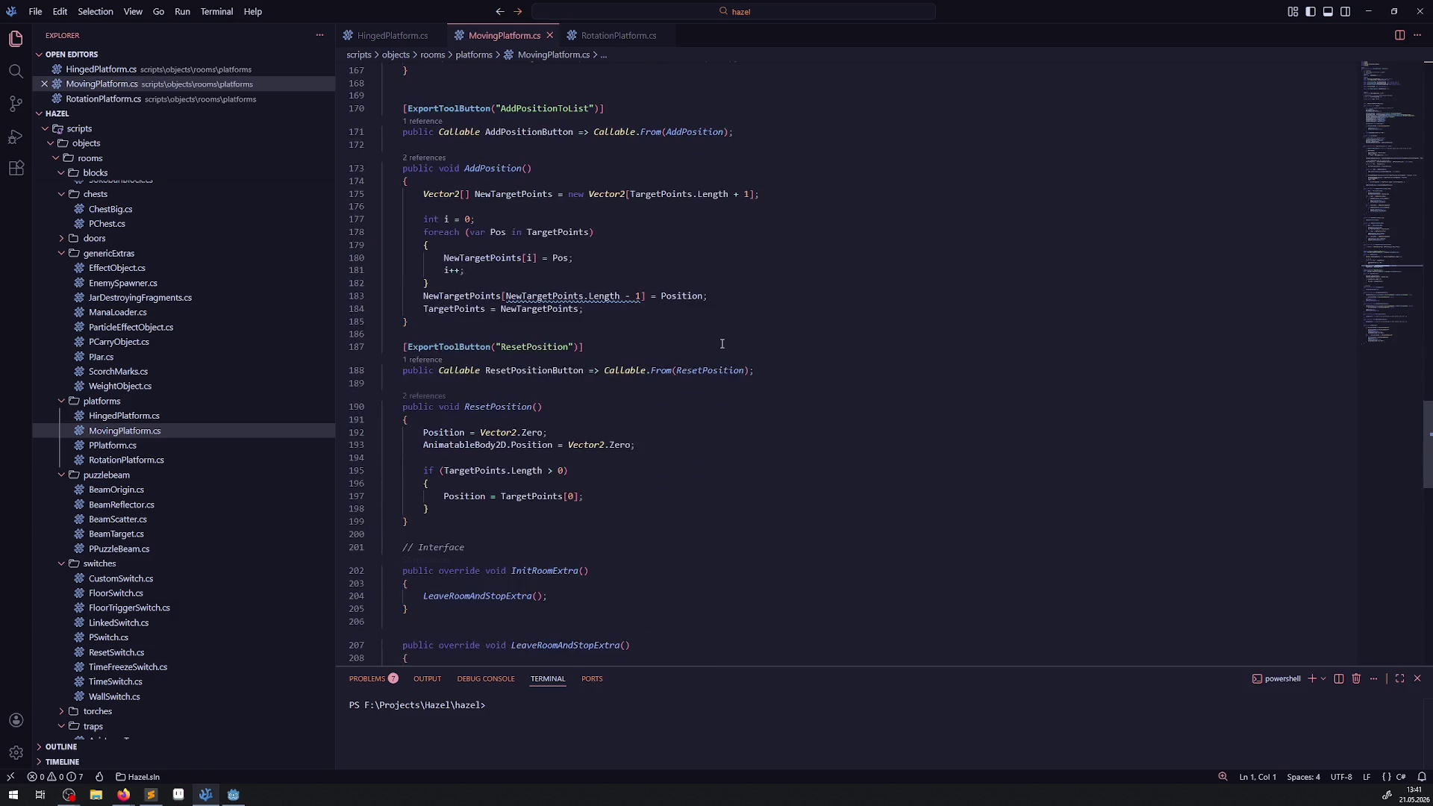
pyautogui.scroll(-16, 725, 346)
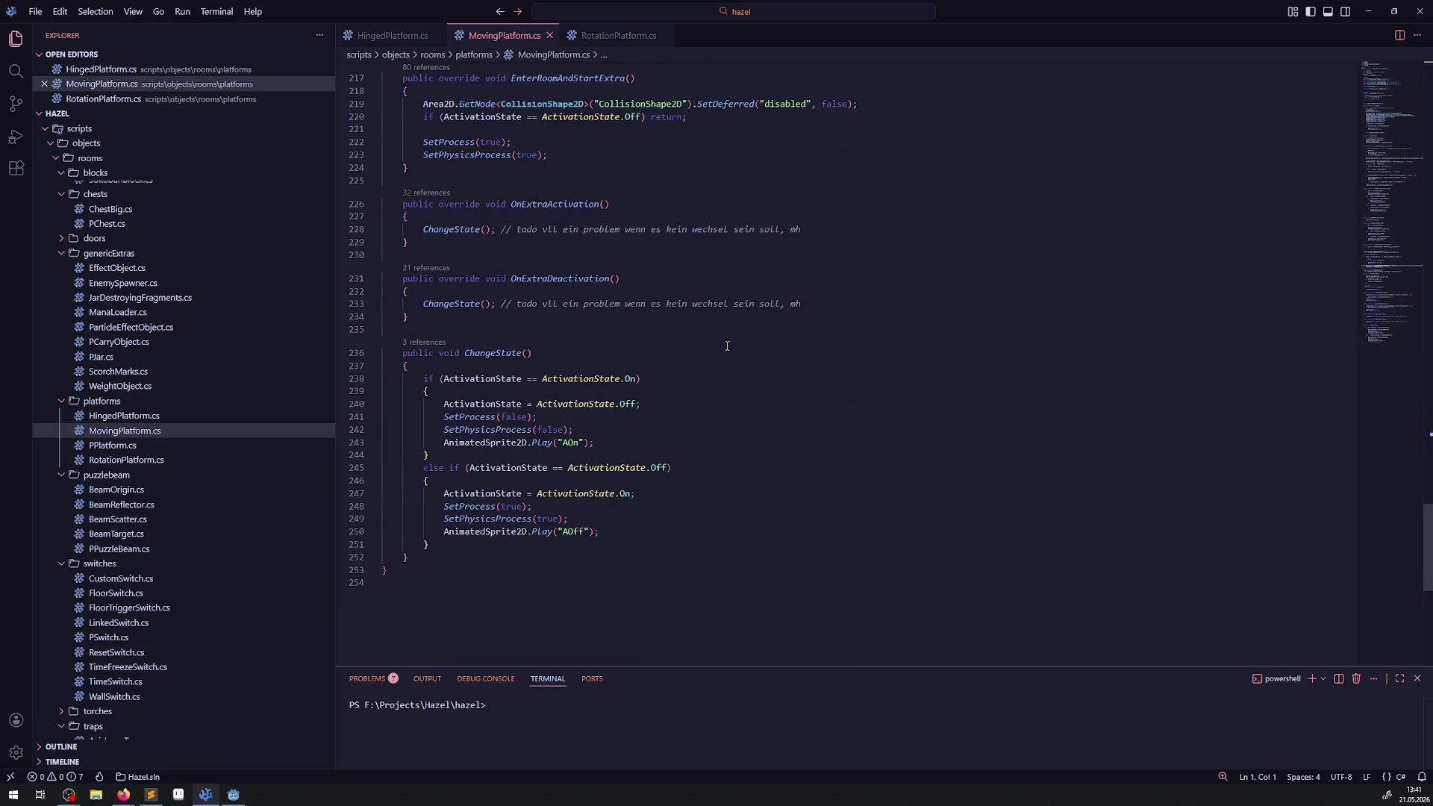
# - Read through HingedPlatform.cs, then open the PPlatform.cs base class from the Explorer
pyautogui.hotkey('ctrl', 'pageup')
pyautogui.scroll(-10, 627, 431)
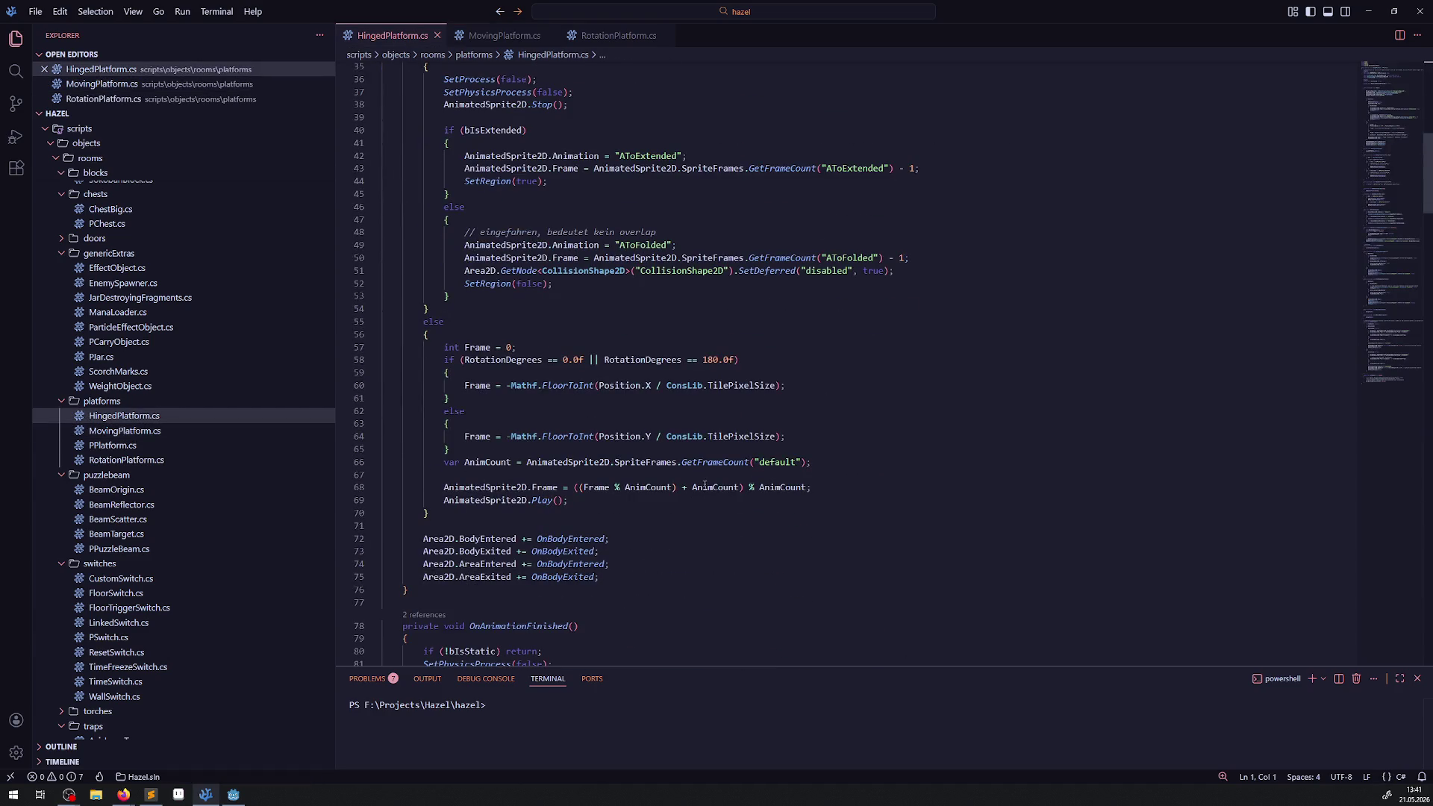
pyautogui.scroll(-17, 670, 465)
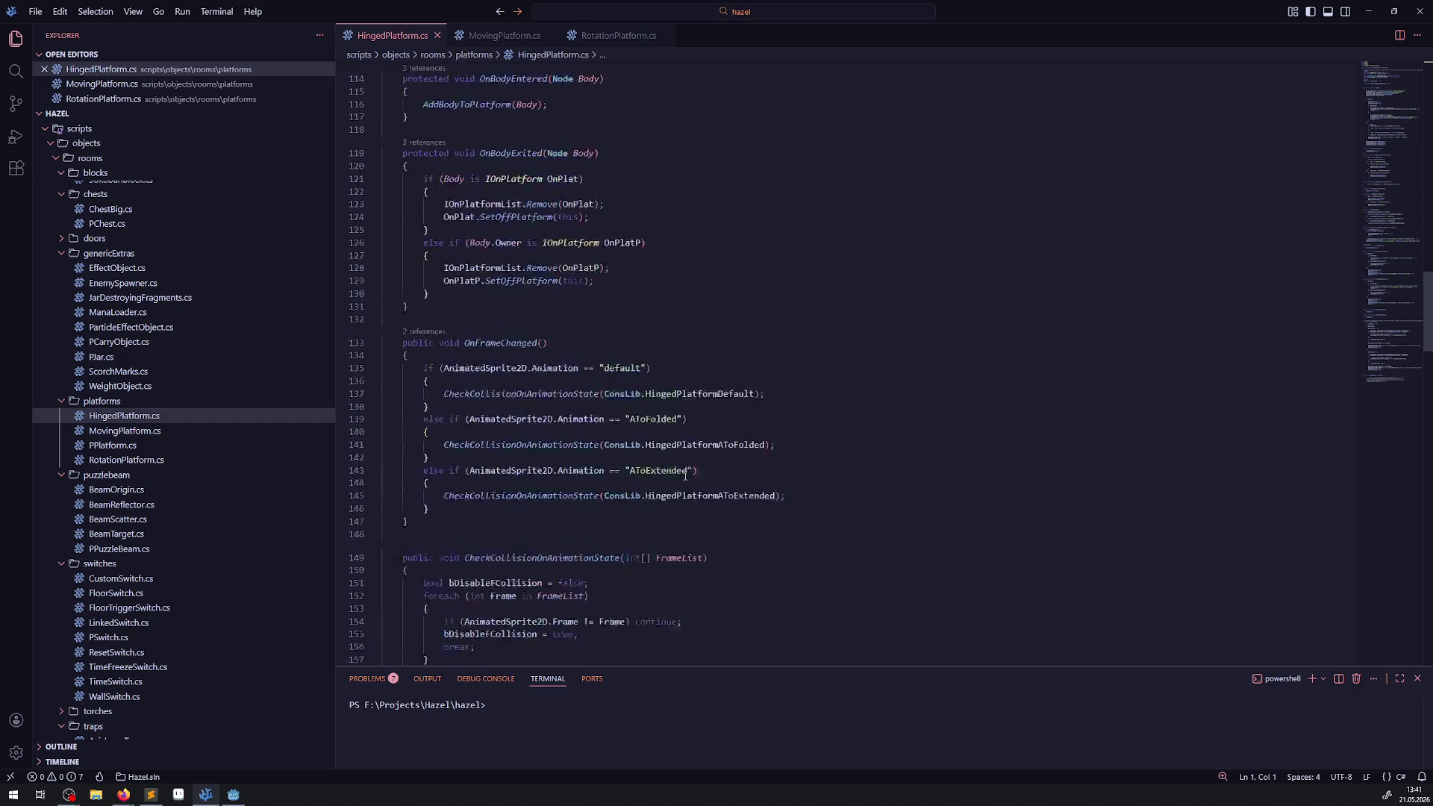
pyautogui.scroll(-10, 637, 476)
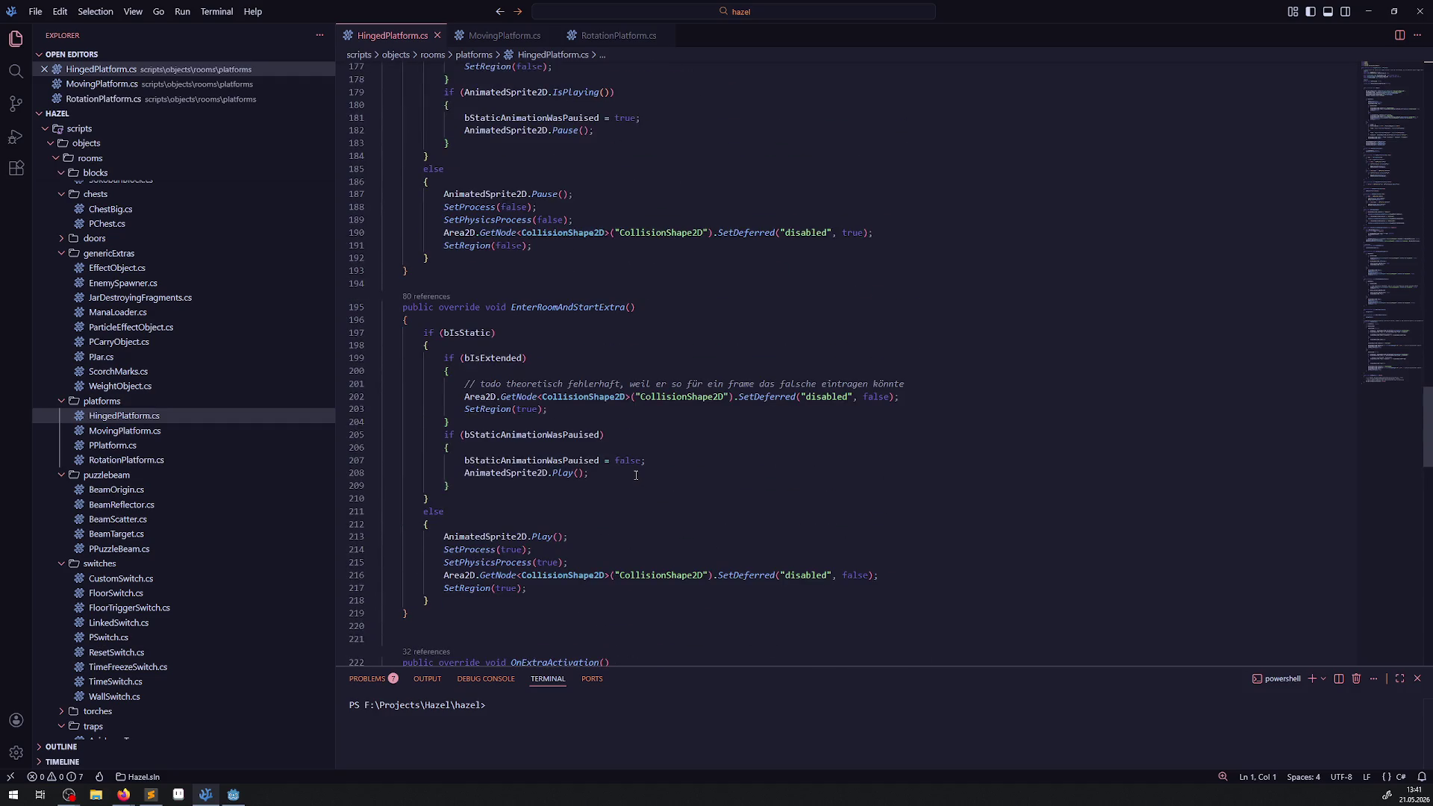
pyautogui.scroll(-7, 637, 475)
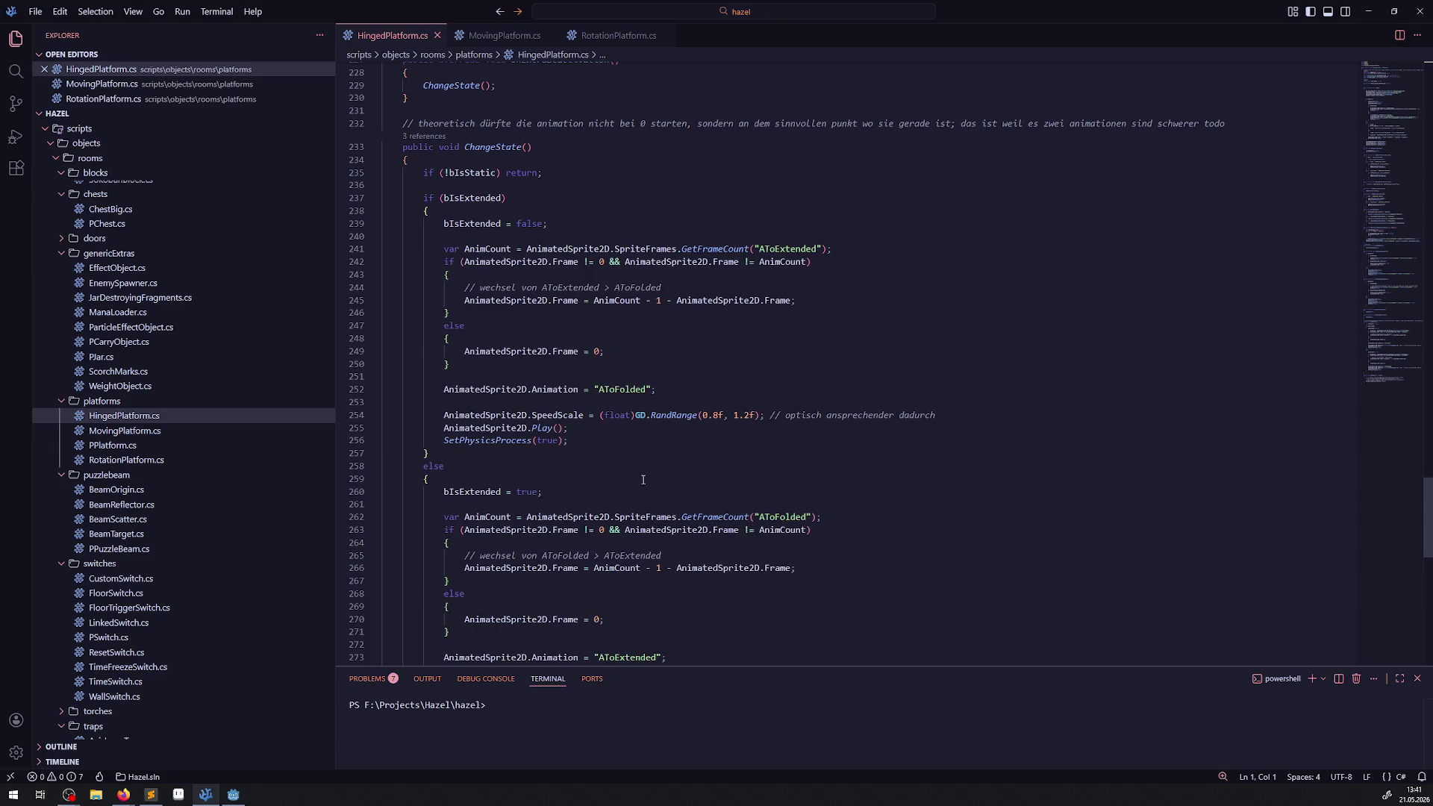
pyautogui.click(112, 444)
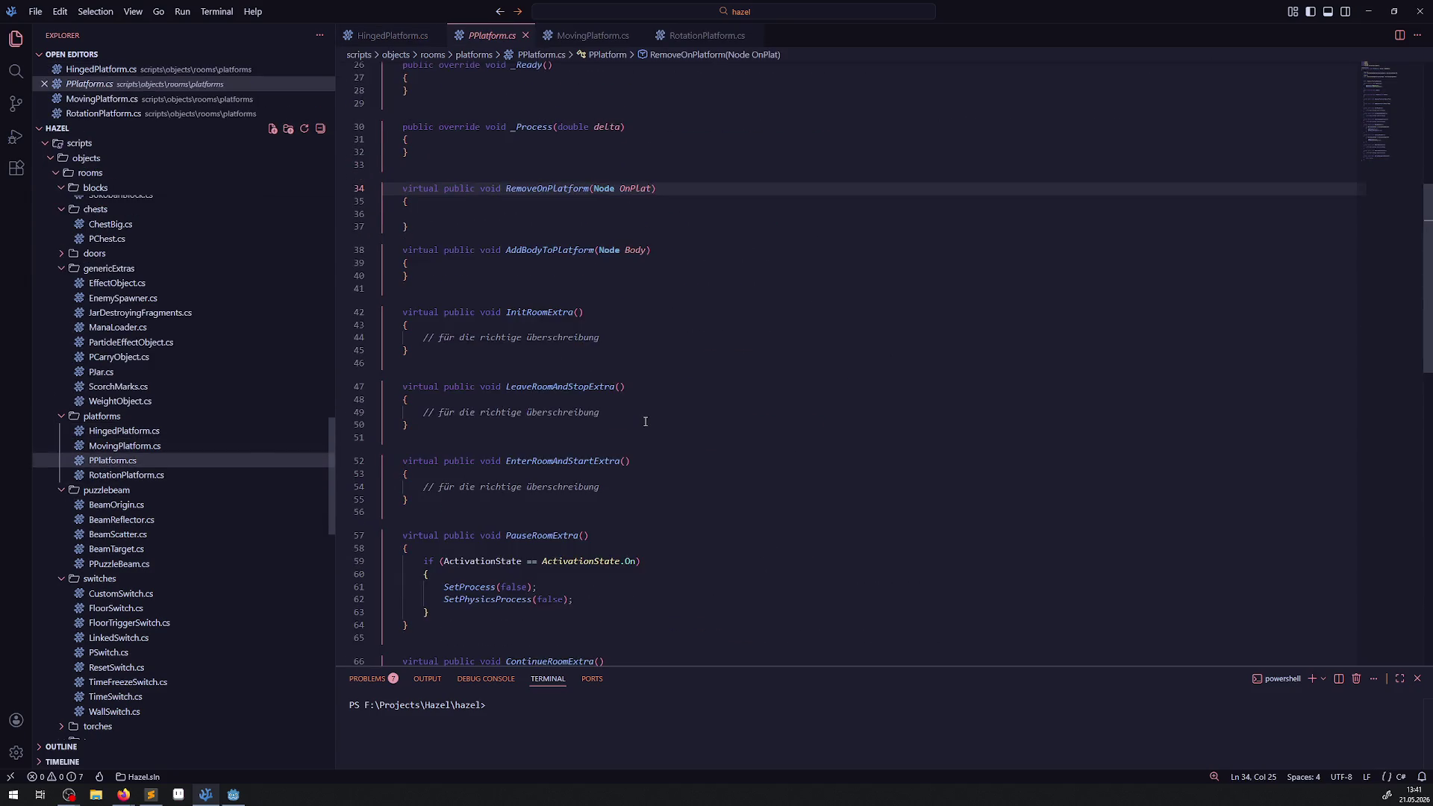
# - Review PPlatform.cs from the top and search it for "query"
pyautogui.scroll(8, 653, 424)
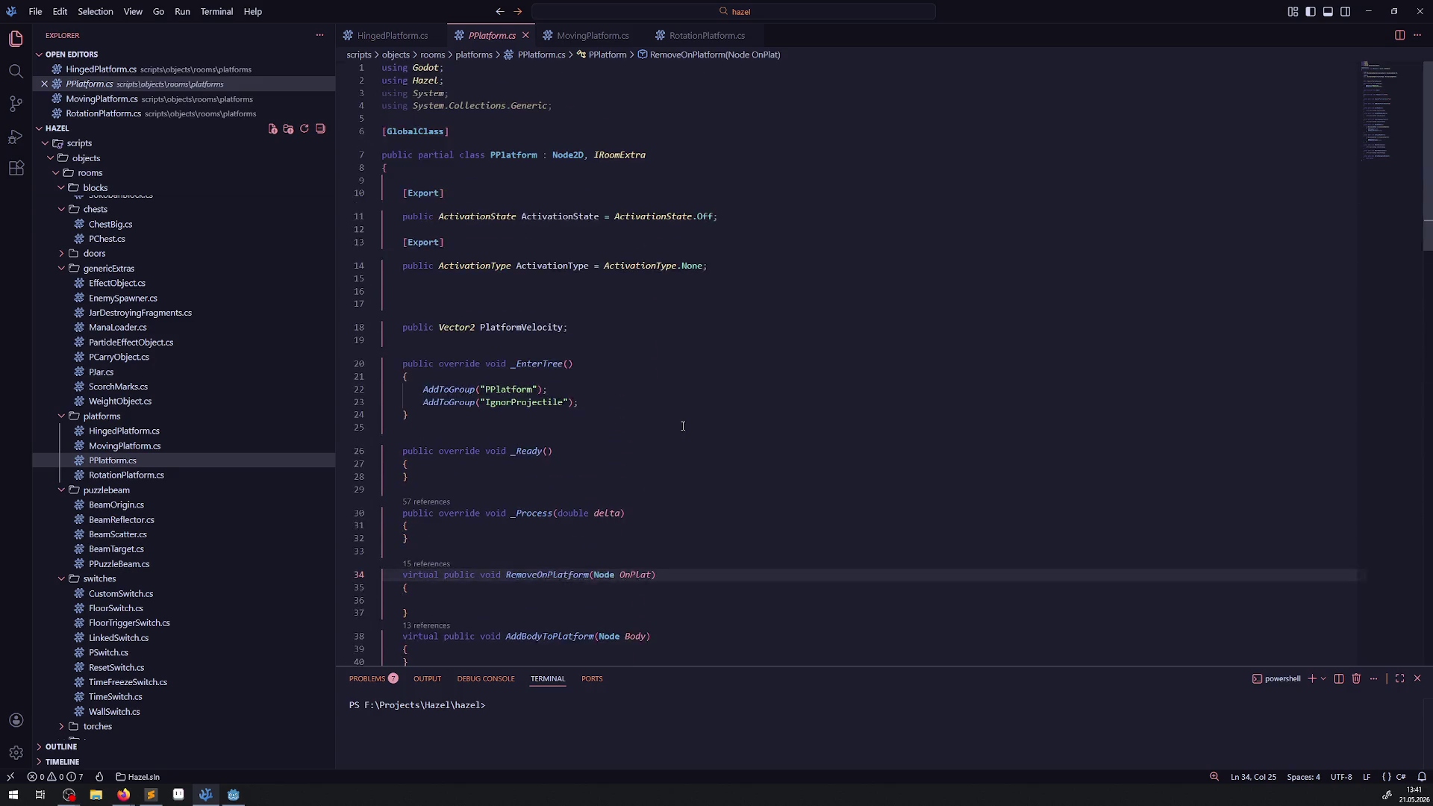
pyautogui.click(705, 390)
pyautogui.hotkey('ctrl', 'f')
pyautogui.write('query')
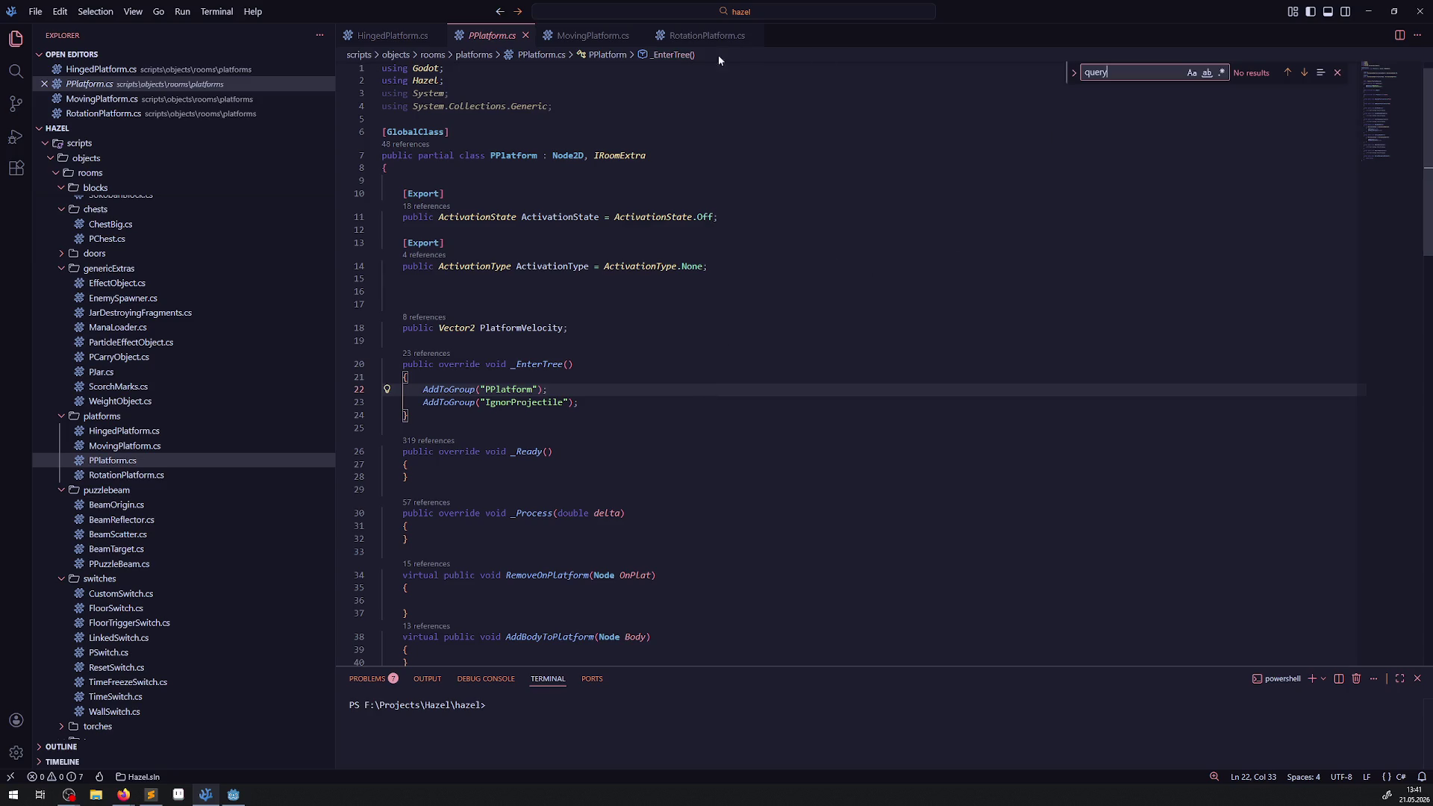
# - Cycle back through the MovingPlatform, RotationPlatform and HingedPlatform scripts
pyautogui.click(608, 41)
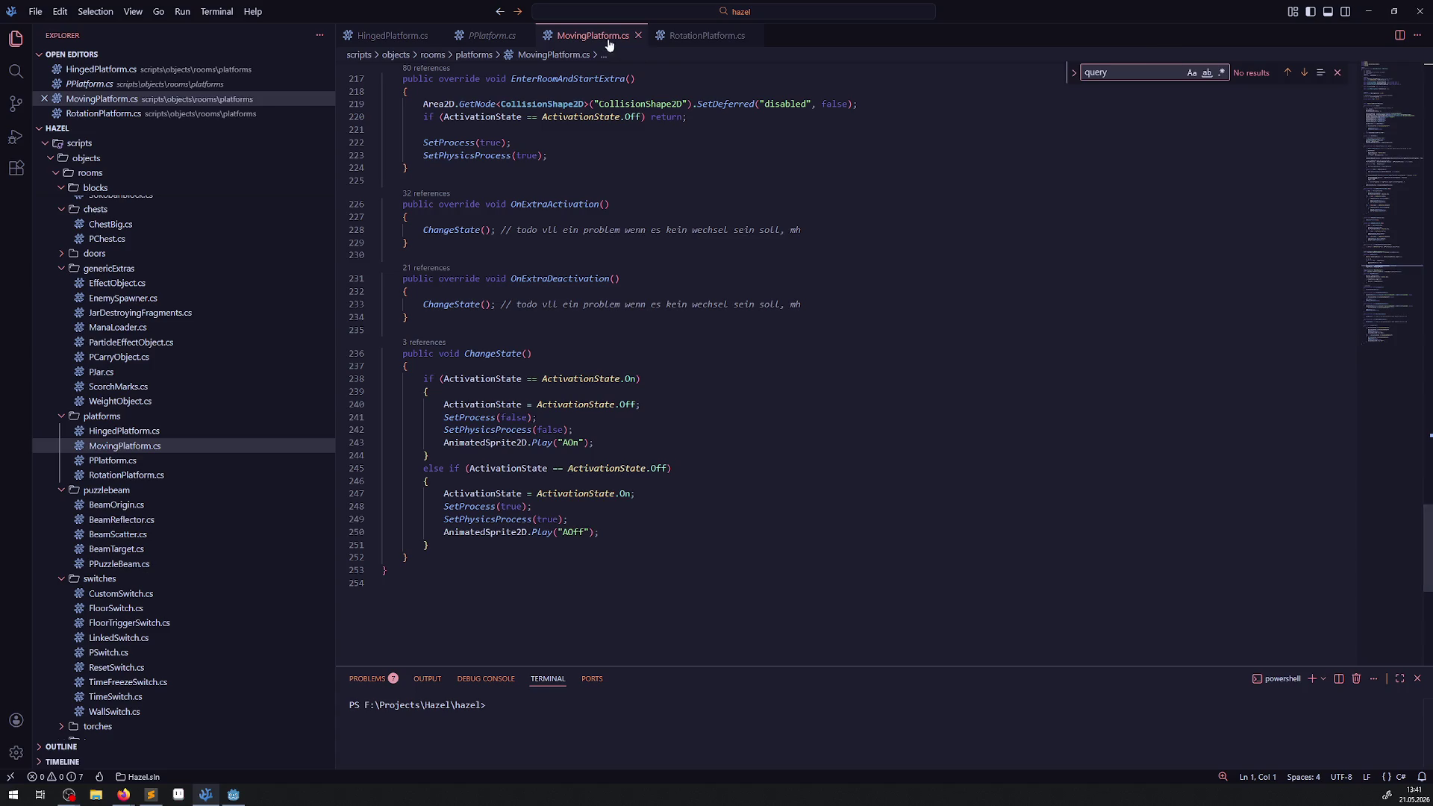
pyautogui.click(707, 35)
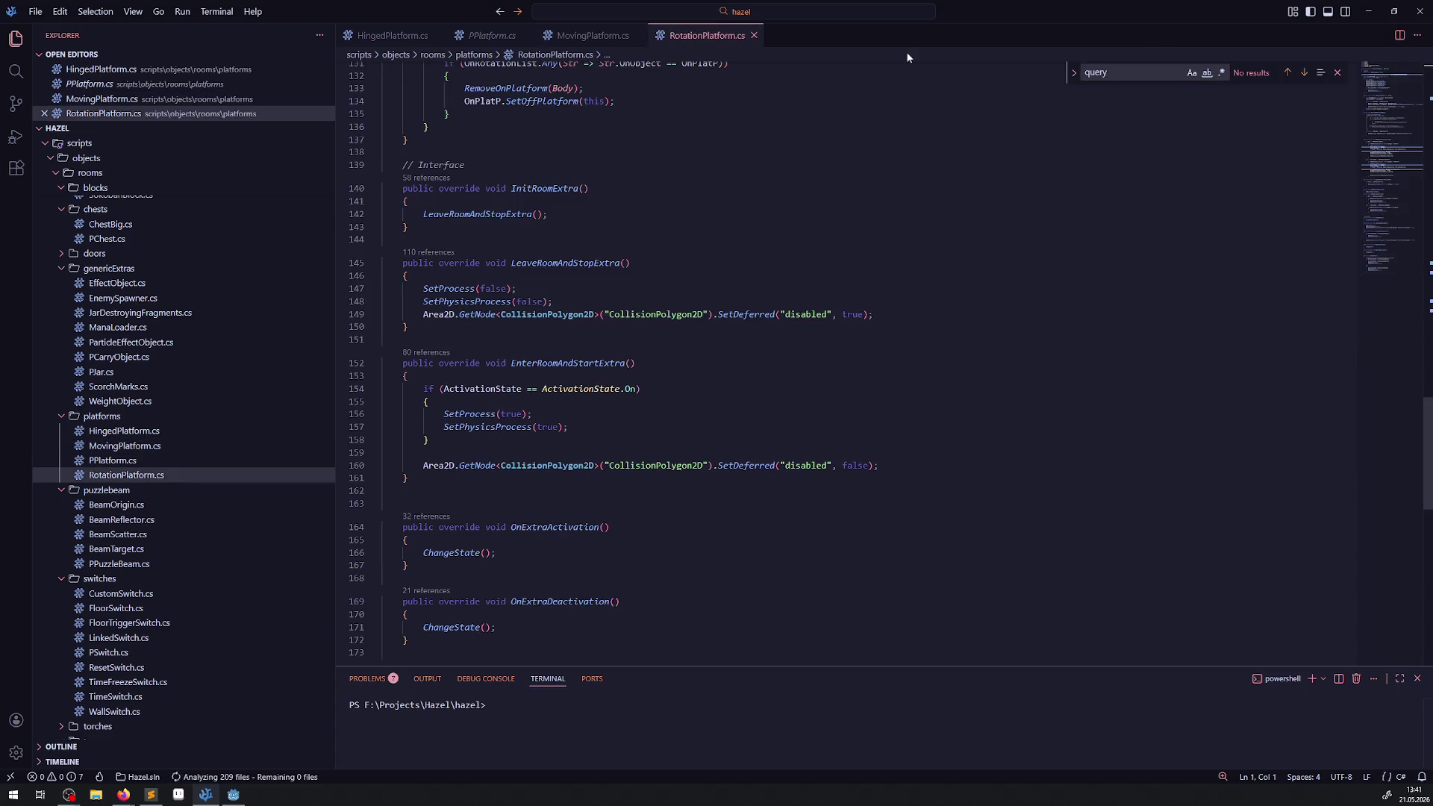
pyautogui.click(392, 38)
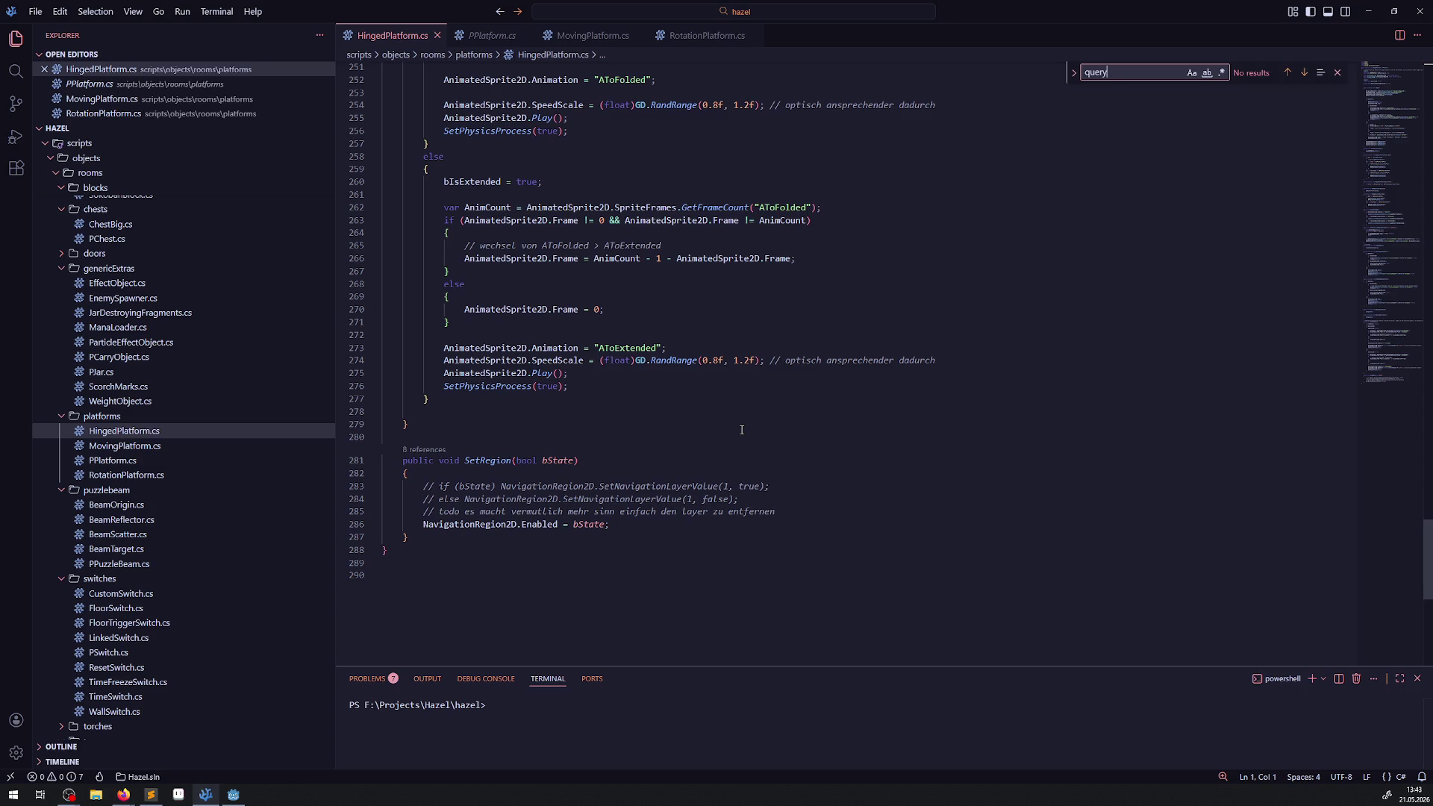
# - Delete empty line 278 in ChangeState, close the Find widget, and save HingedPlatform.cs
pyautogui.click(611, 428)
pyautogui.click(500, 415)
pyautogui.press('BackSpace')
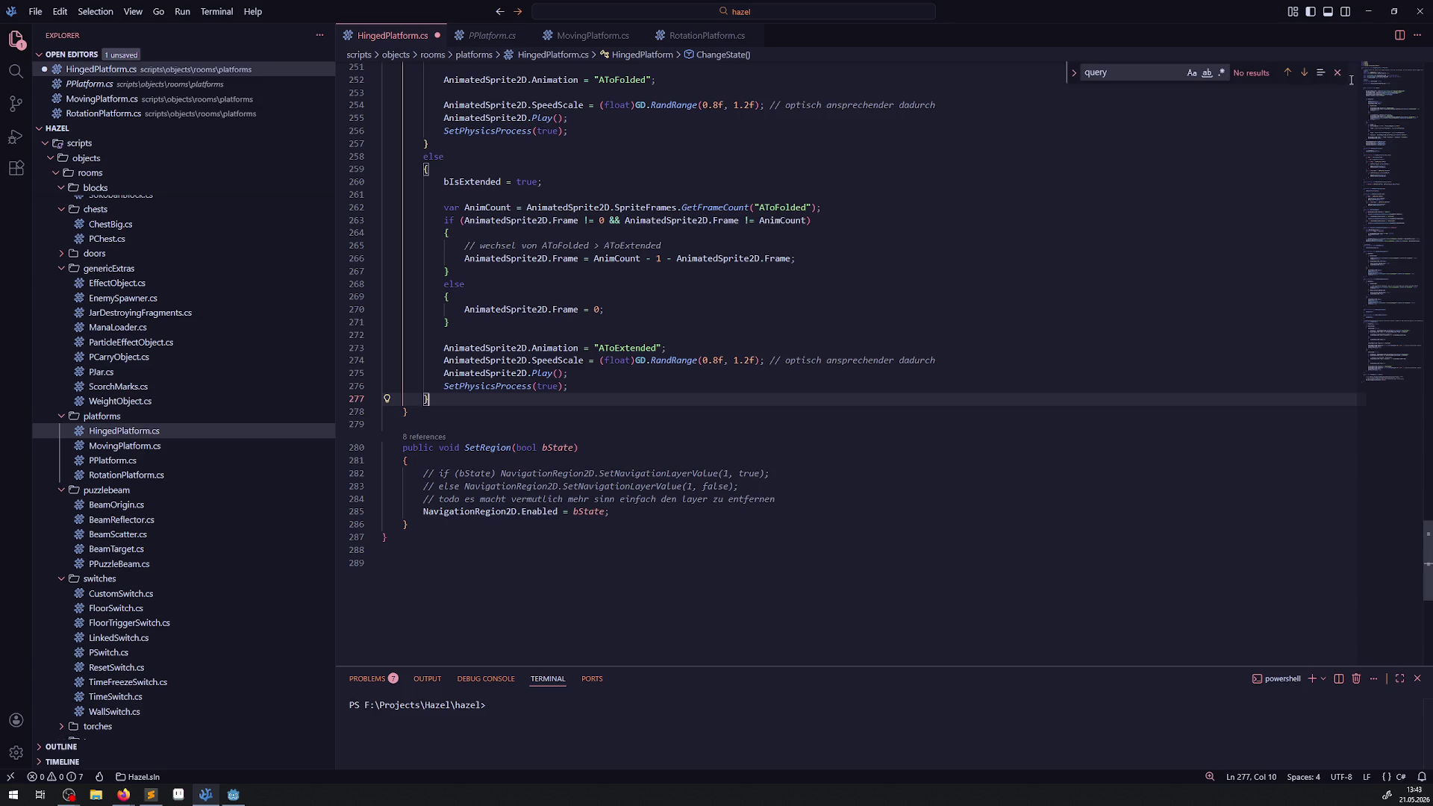
pyautogui.click(1337, 73)
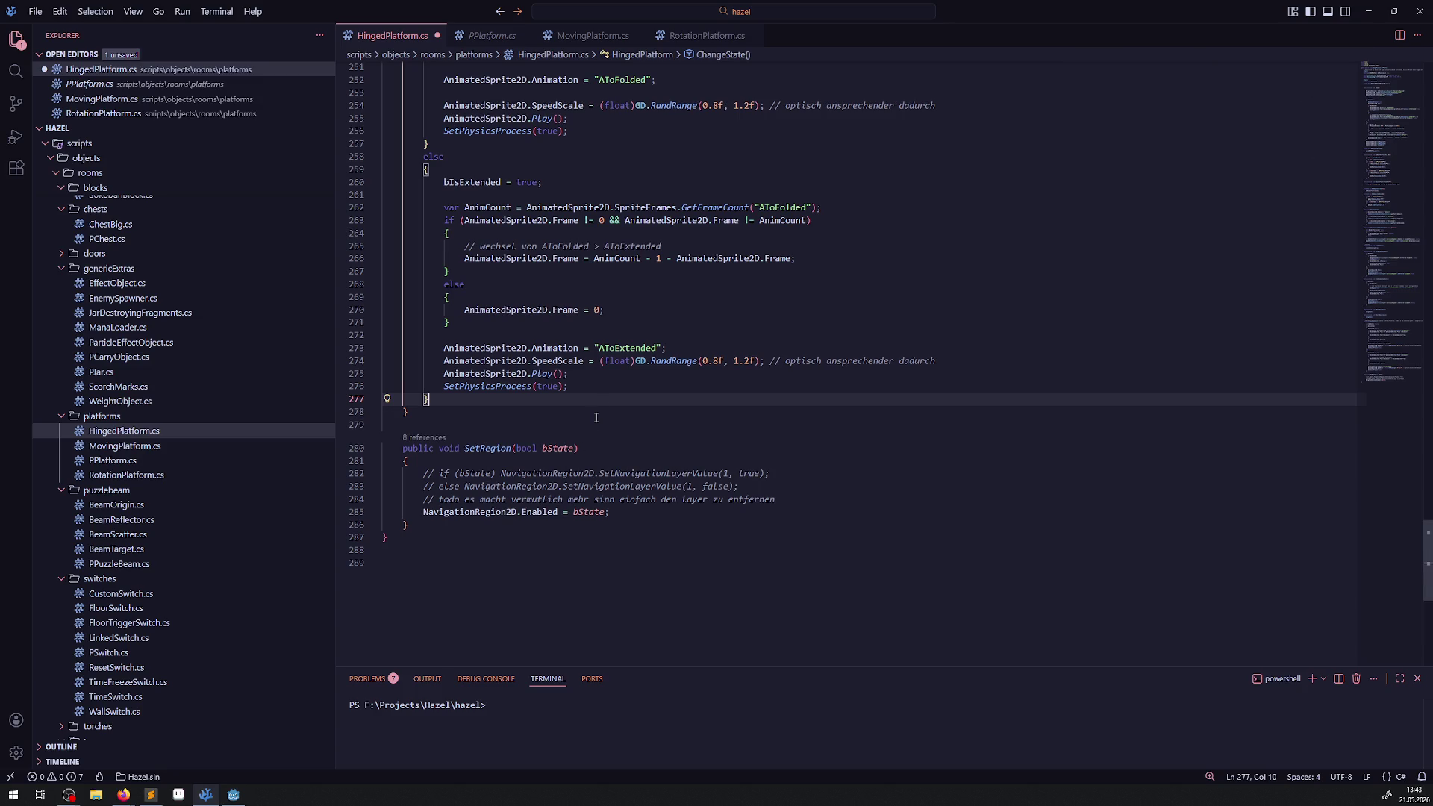
pyautogui.click(729, 458)
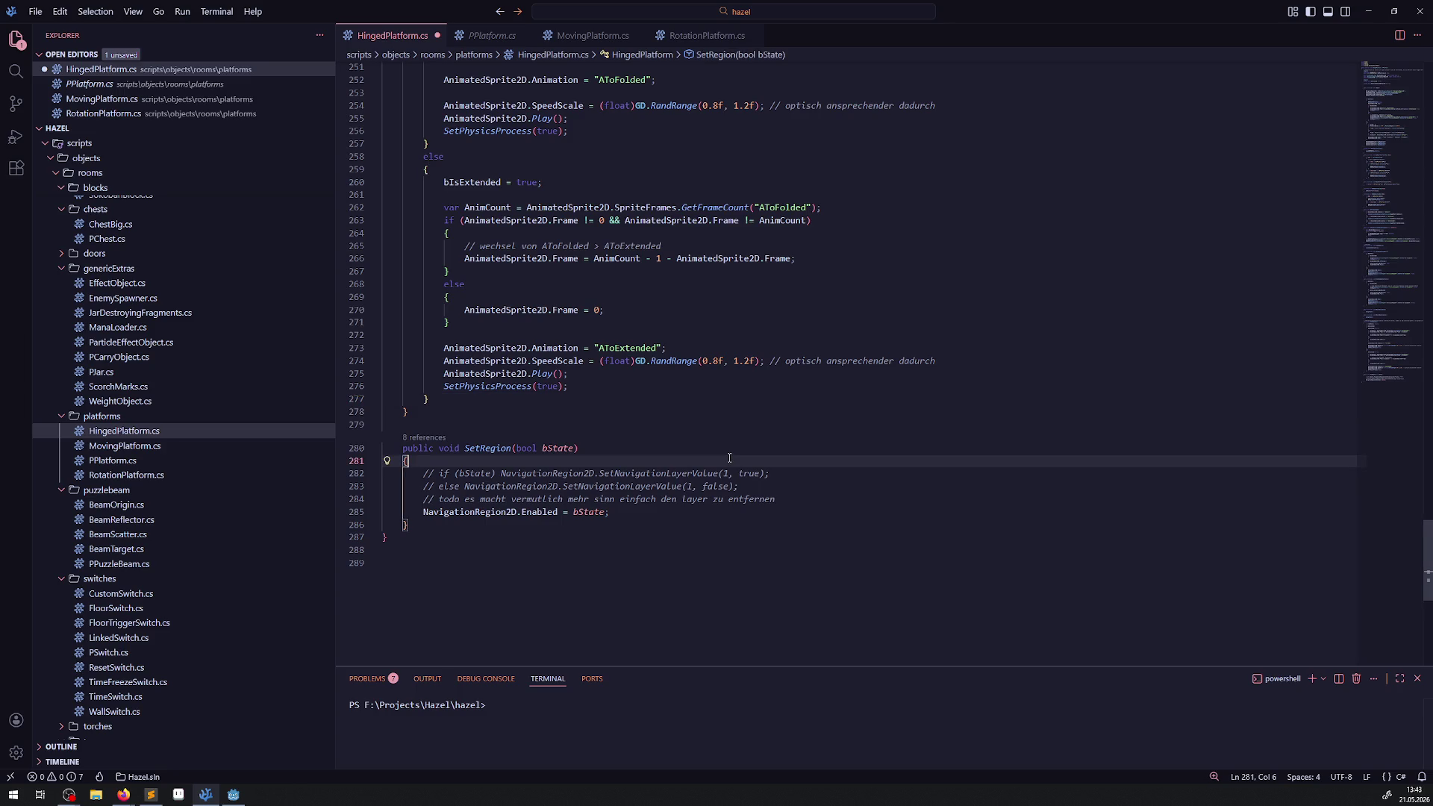
pyautogui.hotkey('ctrl', 's')
pyautogui.scroll(3, 671, 371)
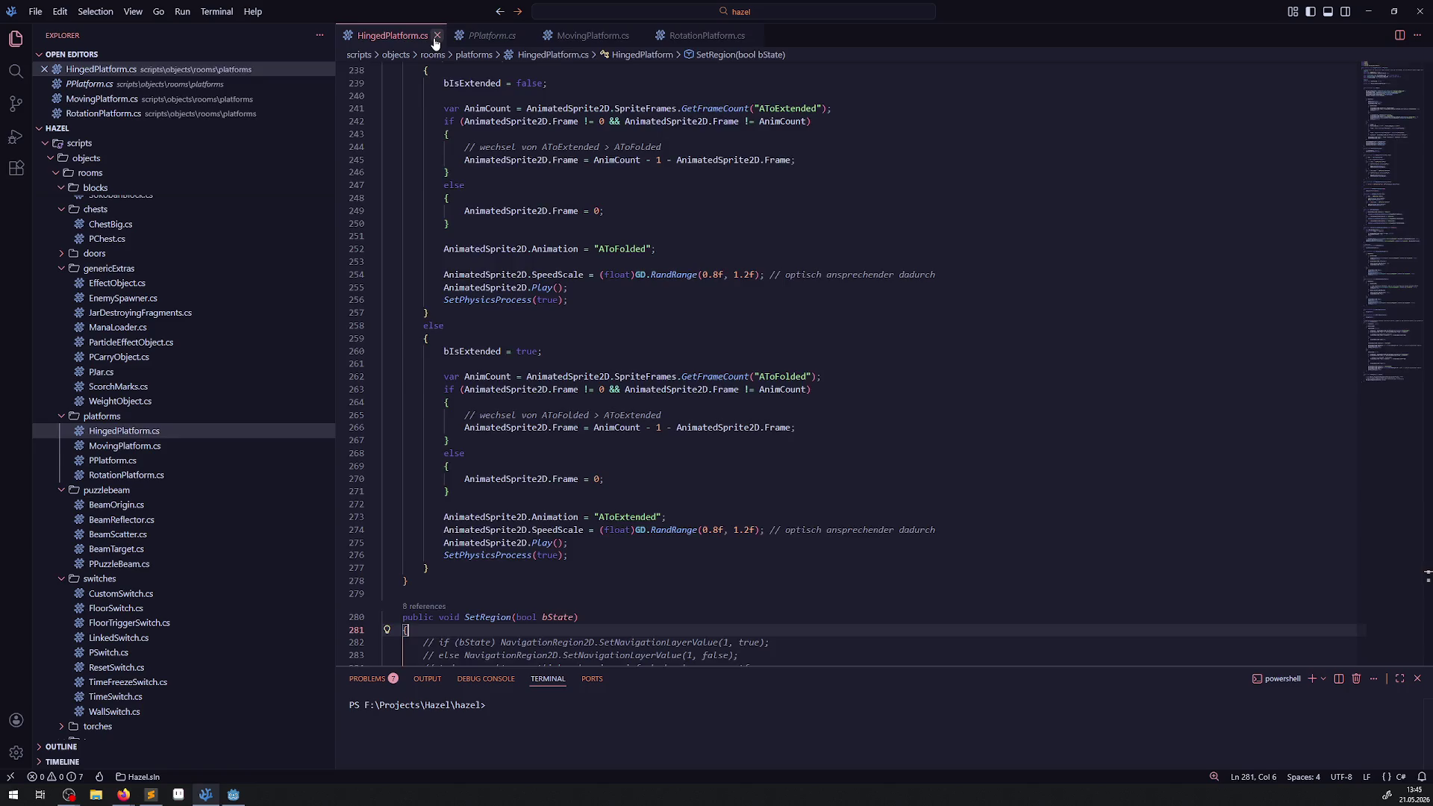
# - Close the HingedPlatform, PPlatform, MovingPlatform and RotationPlatform script tabs
pyautogui.middleClick(431, 43)
pyautogui.middleClick(431, 37)
pyautogui.middleClick(431, 37)
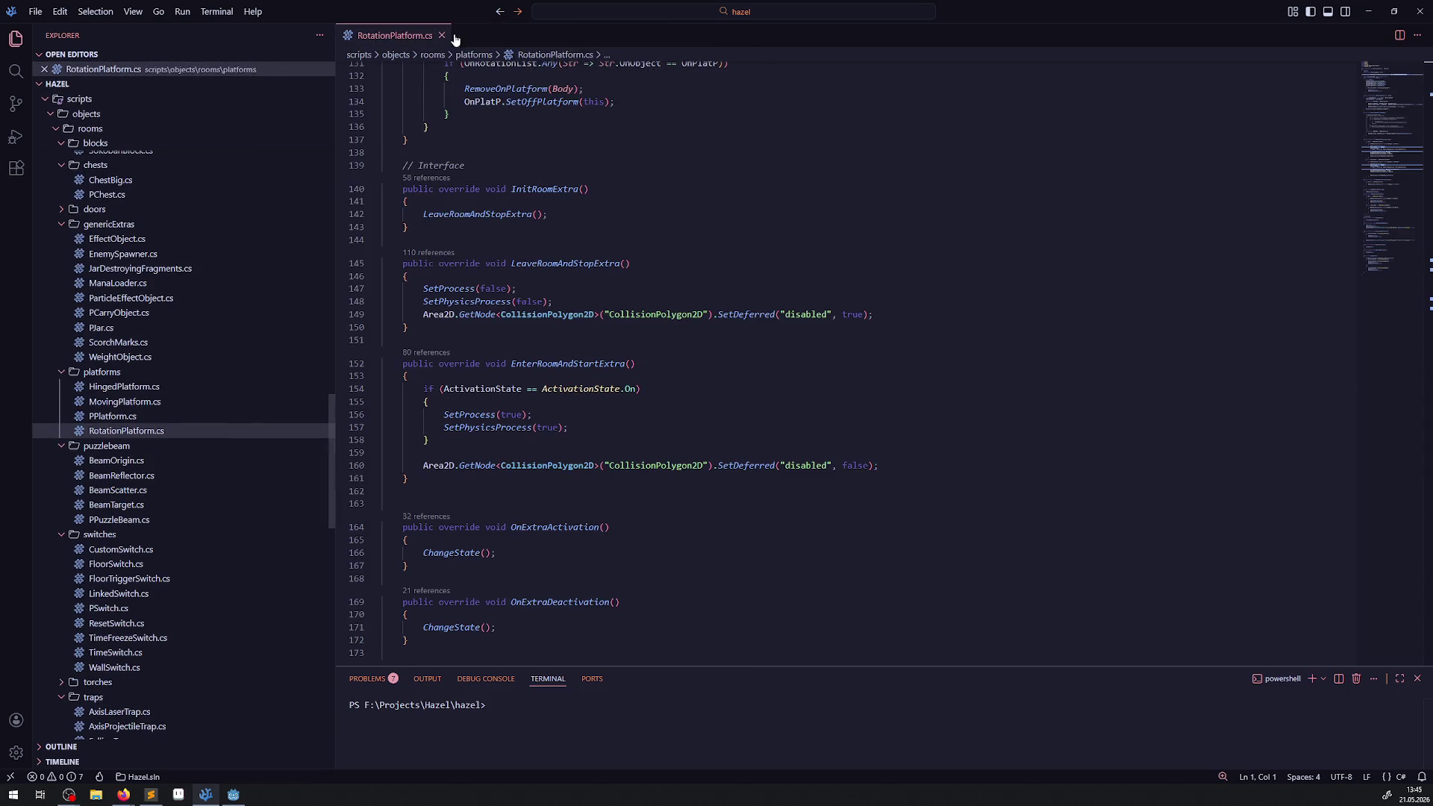
pyautogui.middleClick(431, 37)
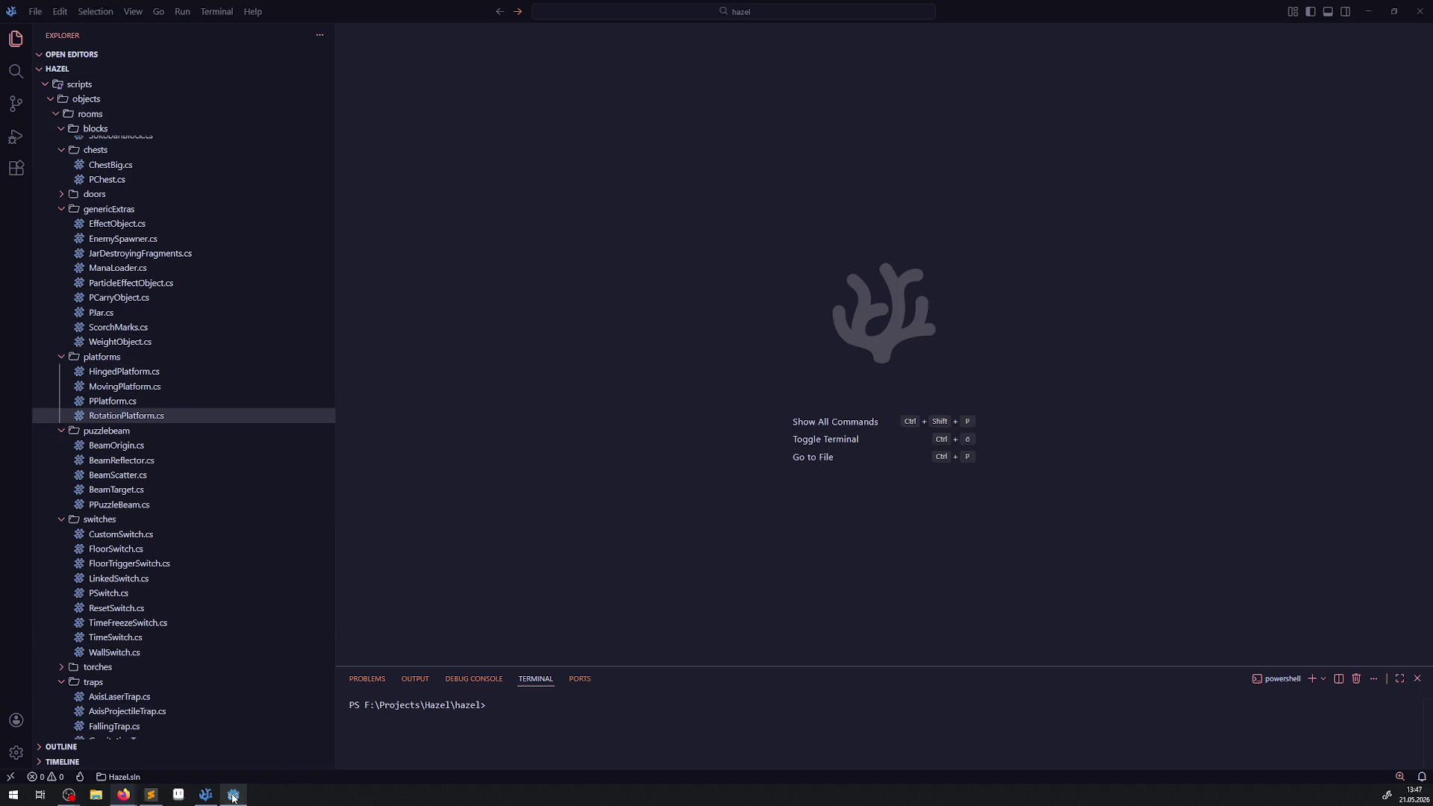
pyautogui.click(234, 794)
# - Switch to the DebugRoom scene tab in Godot's 2D editor
pyautogui.click(308, 46)
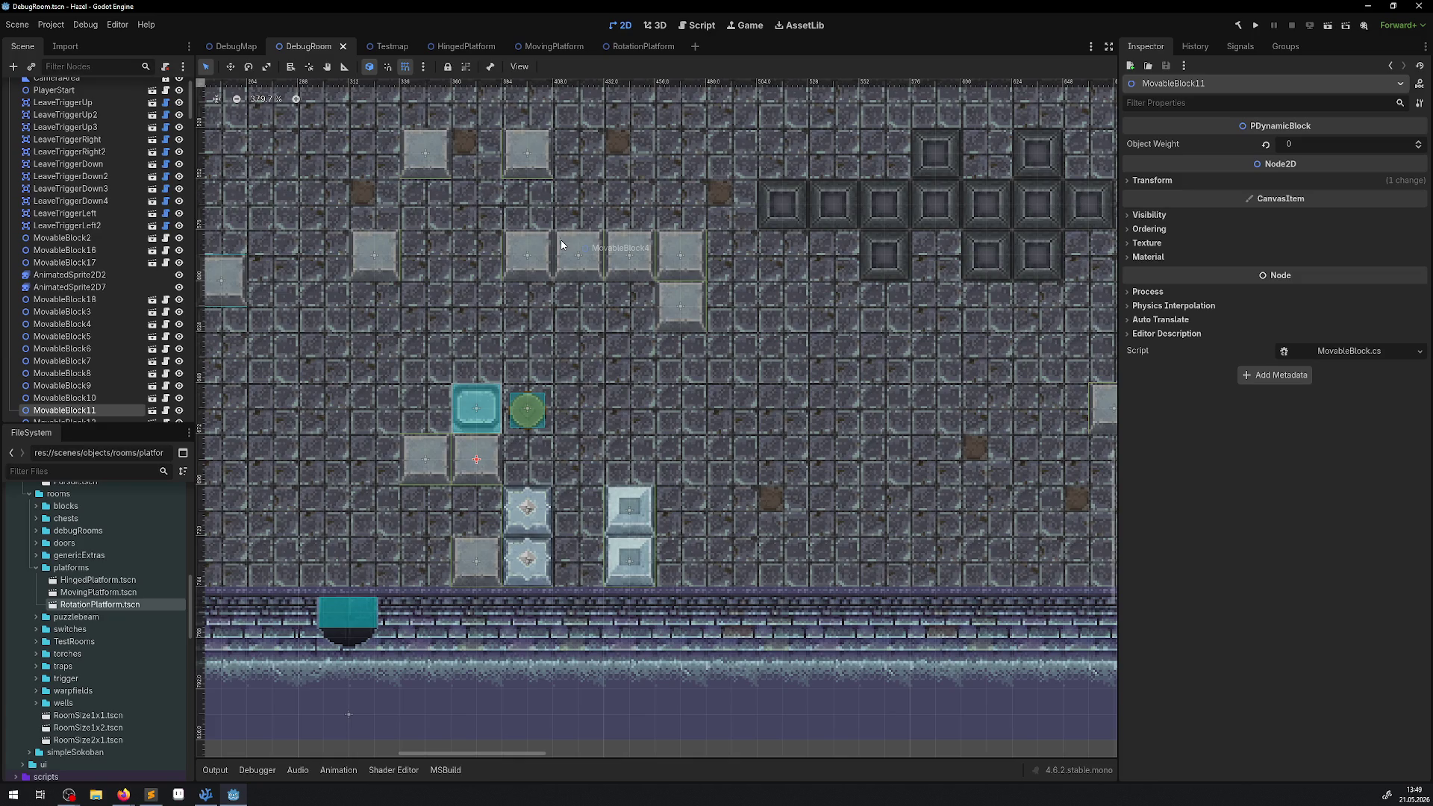
pyautogui.scroll(-2, 469, 361)
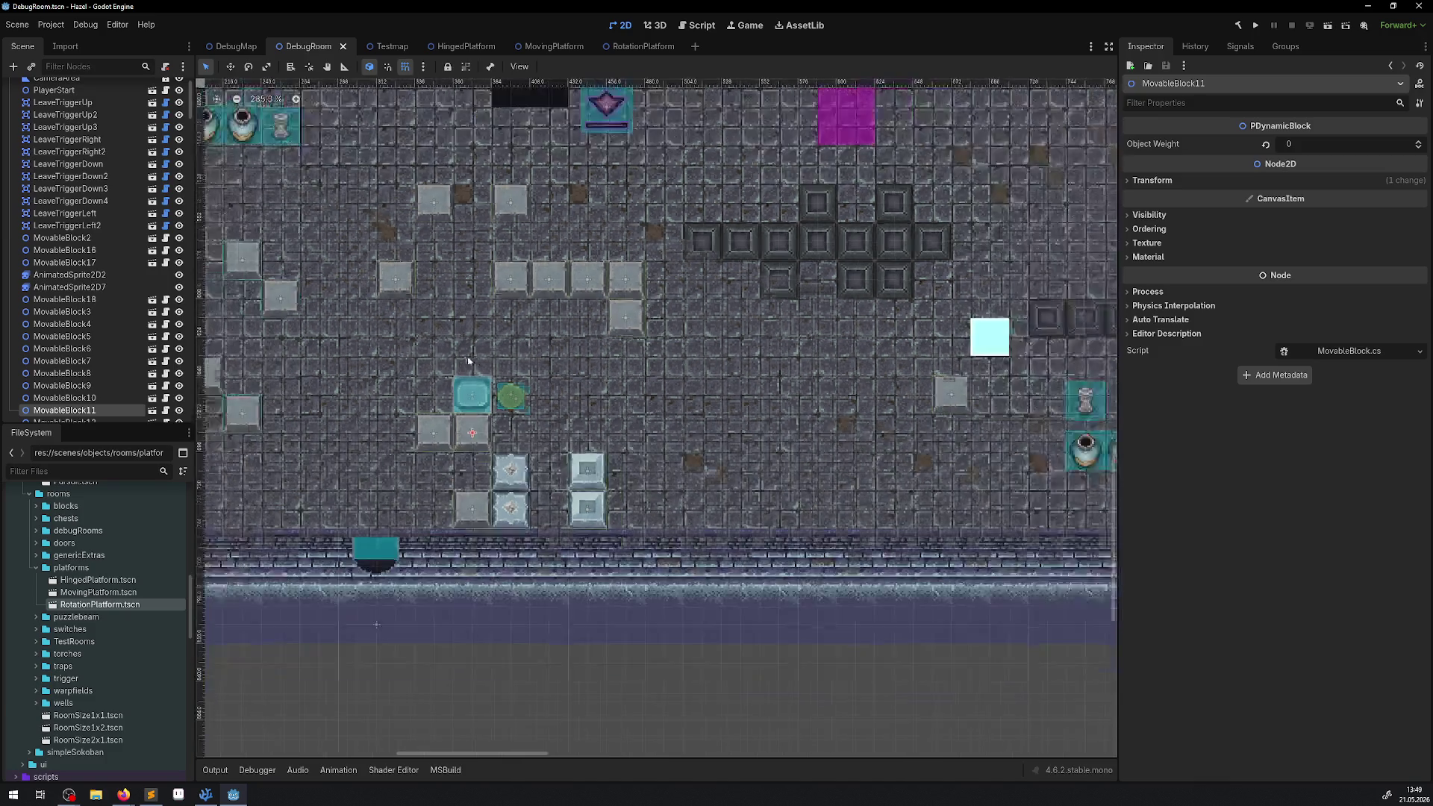
# - Zoom out and pan across the DebugRoom, then collapse the platforms folder in the FileSystem dock
pyautogui.scroll(-1, 469, 362)
pyautogui.moveTo(504, 313)
pyautogui.mouseDown()
pyautogui.moveTo(481, 385)
pyautogui.moveTo(423, 427)
pyautogui.moveTo(452, 431)
pyautogui.mouseUp()
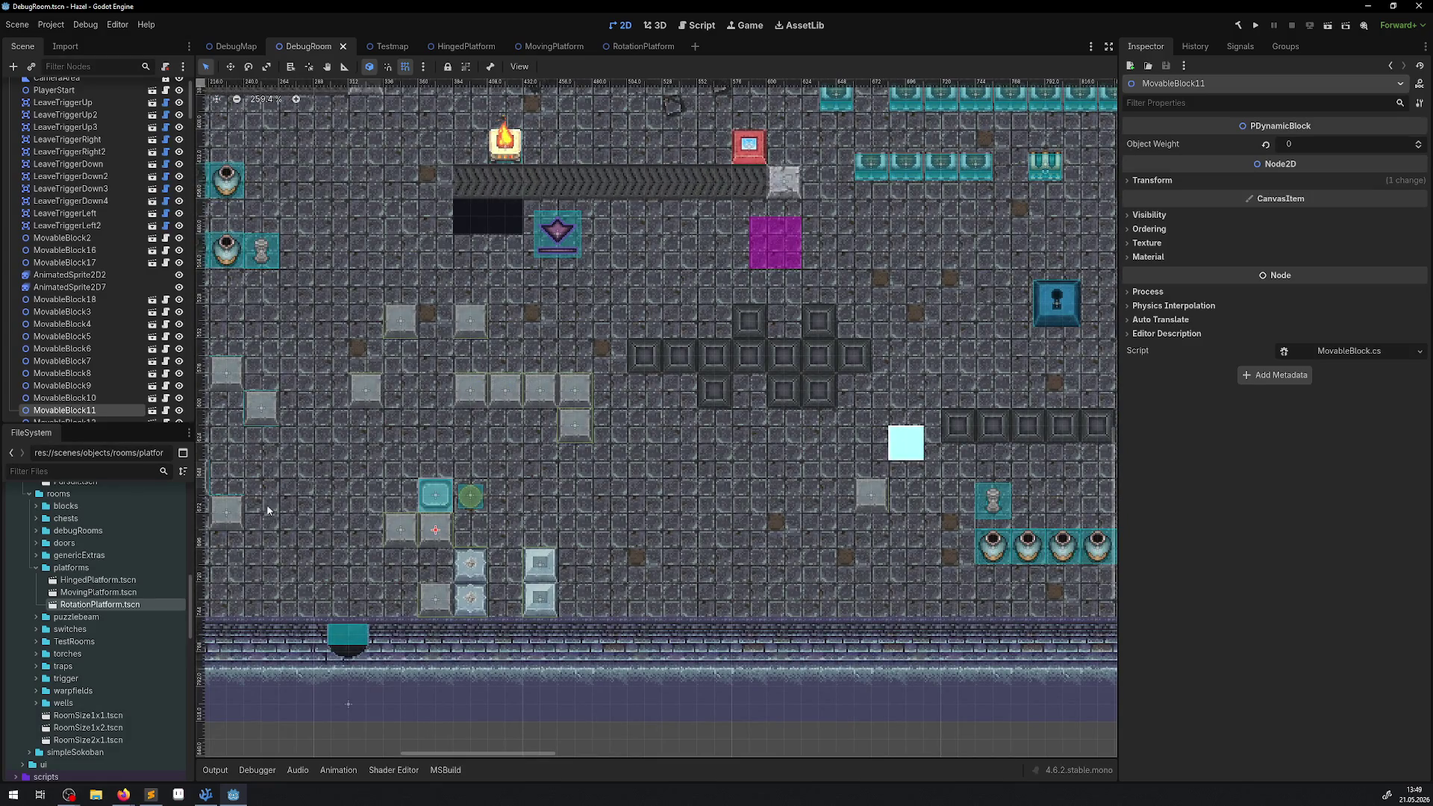
pyautogui.click(41, 568)
pyautogui.click(37, 569)
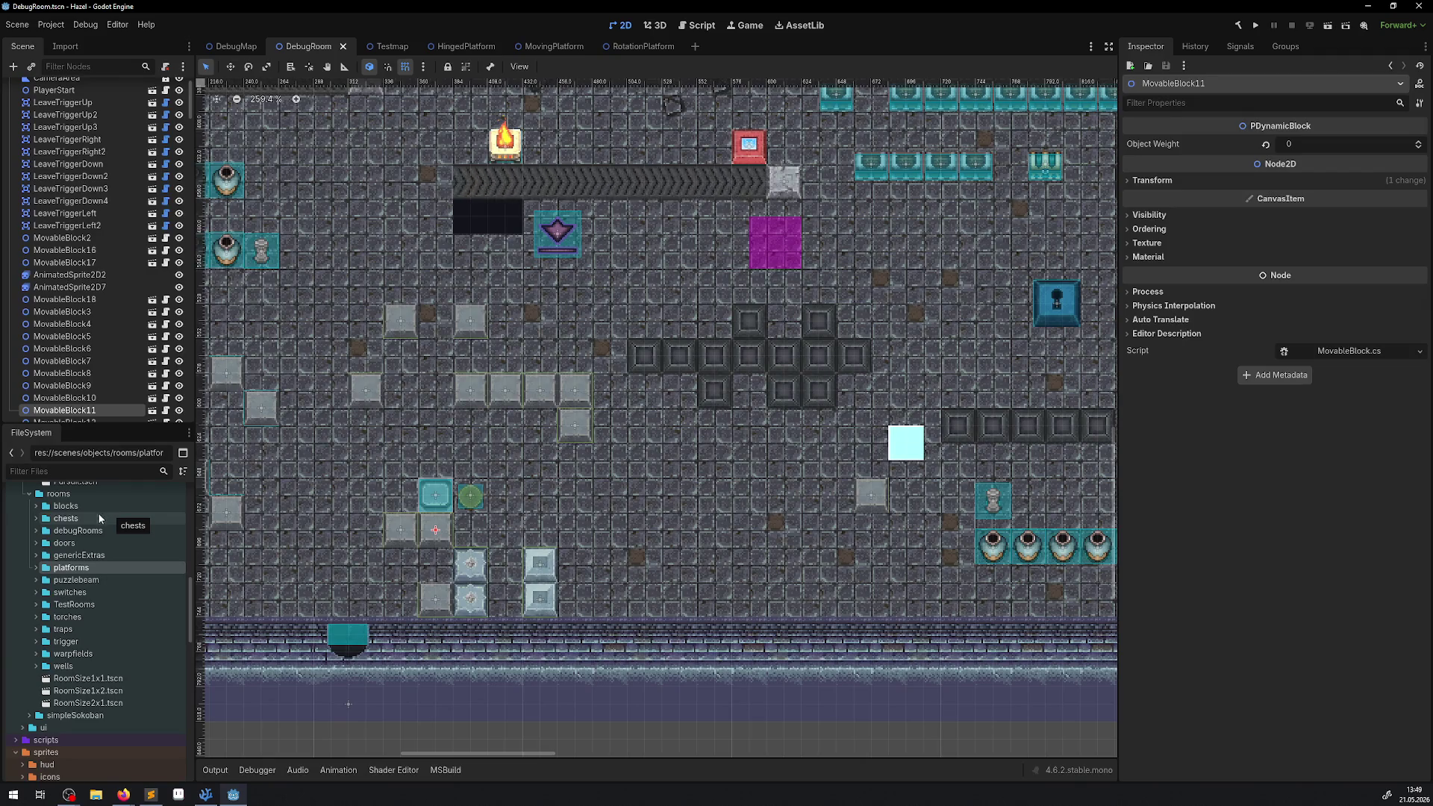
# - Expand the puzzlebeam folder and close the RotationPlatform, MovingPlatform and HingedPlatform scene tabs
pyautogui.click(33, 580)
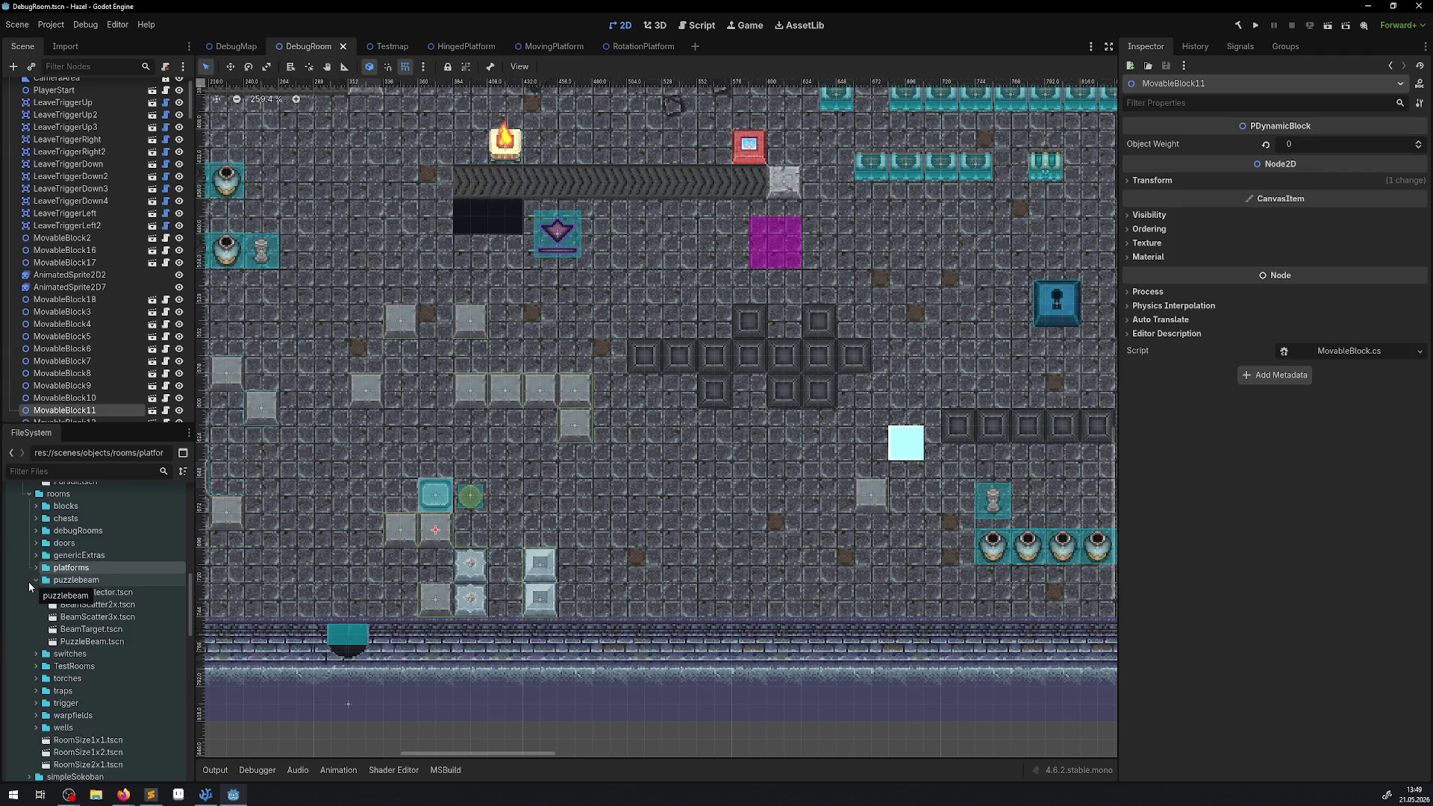
pyautogui.click(674, 48)
pyautogui.click(669, 48)
pyautogui.click(580, 46)
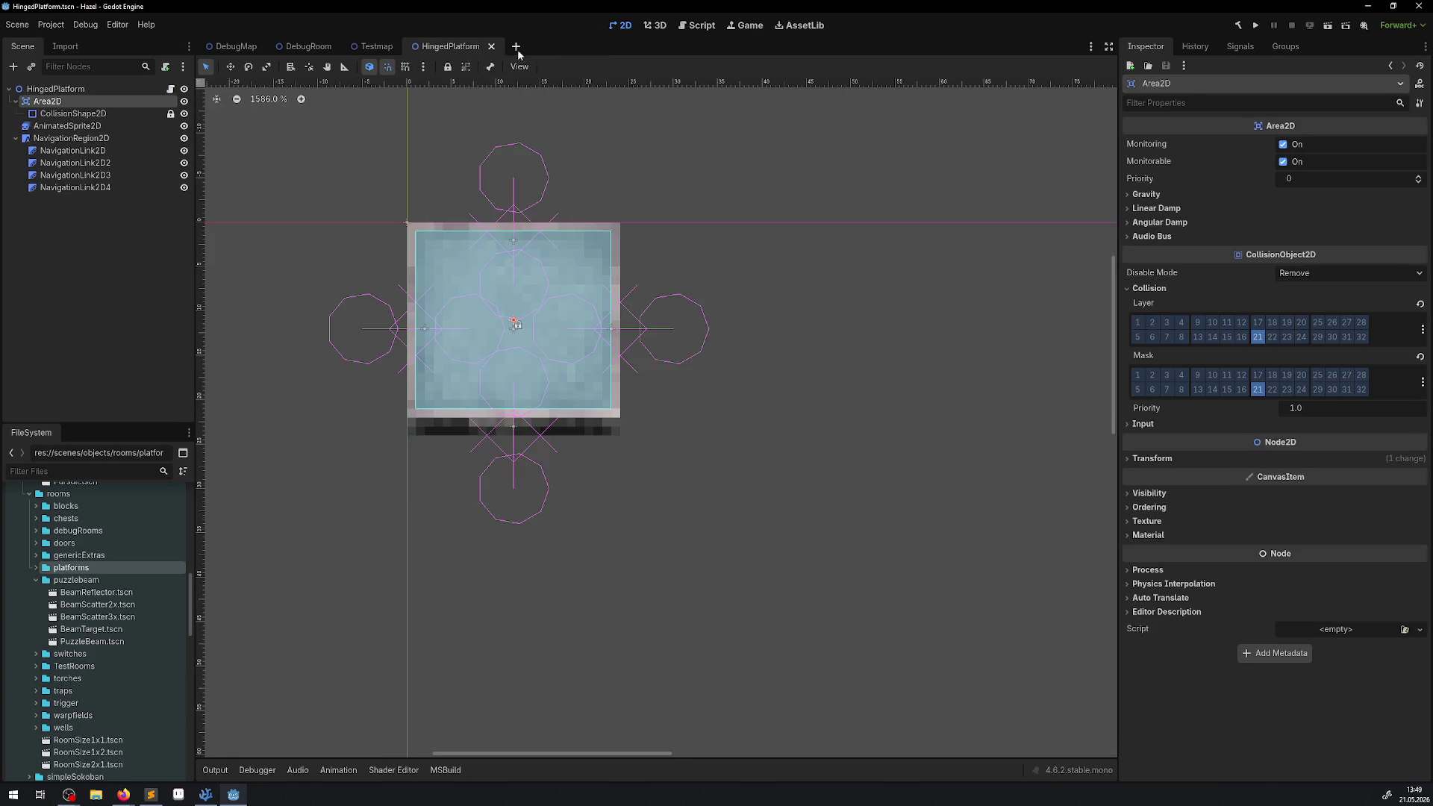
pyautogui.click(491, 47)
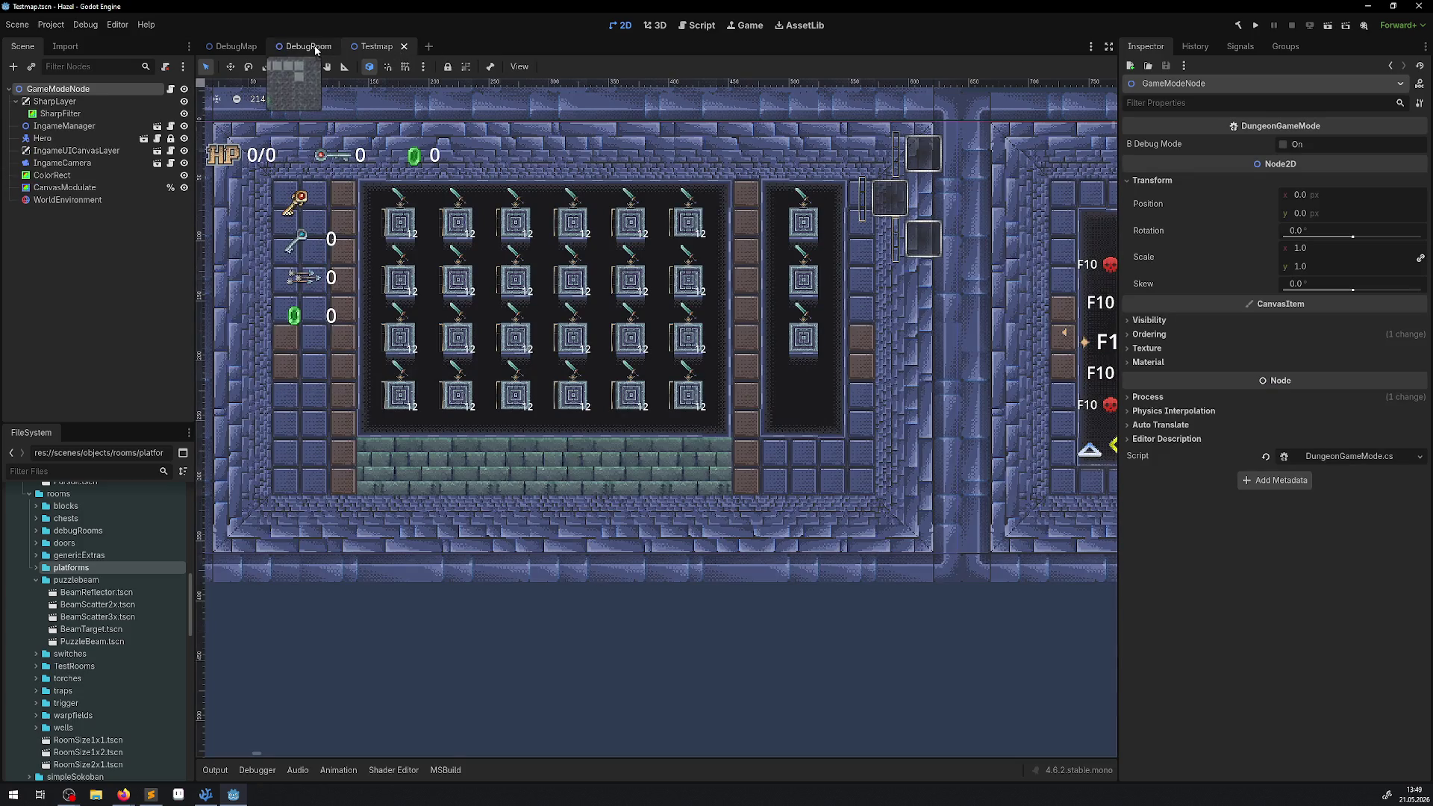
pyautogui.click(309, 47)
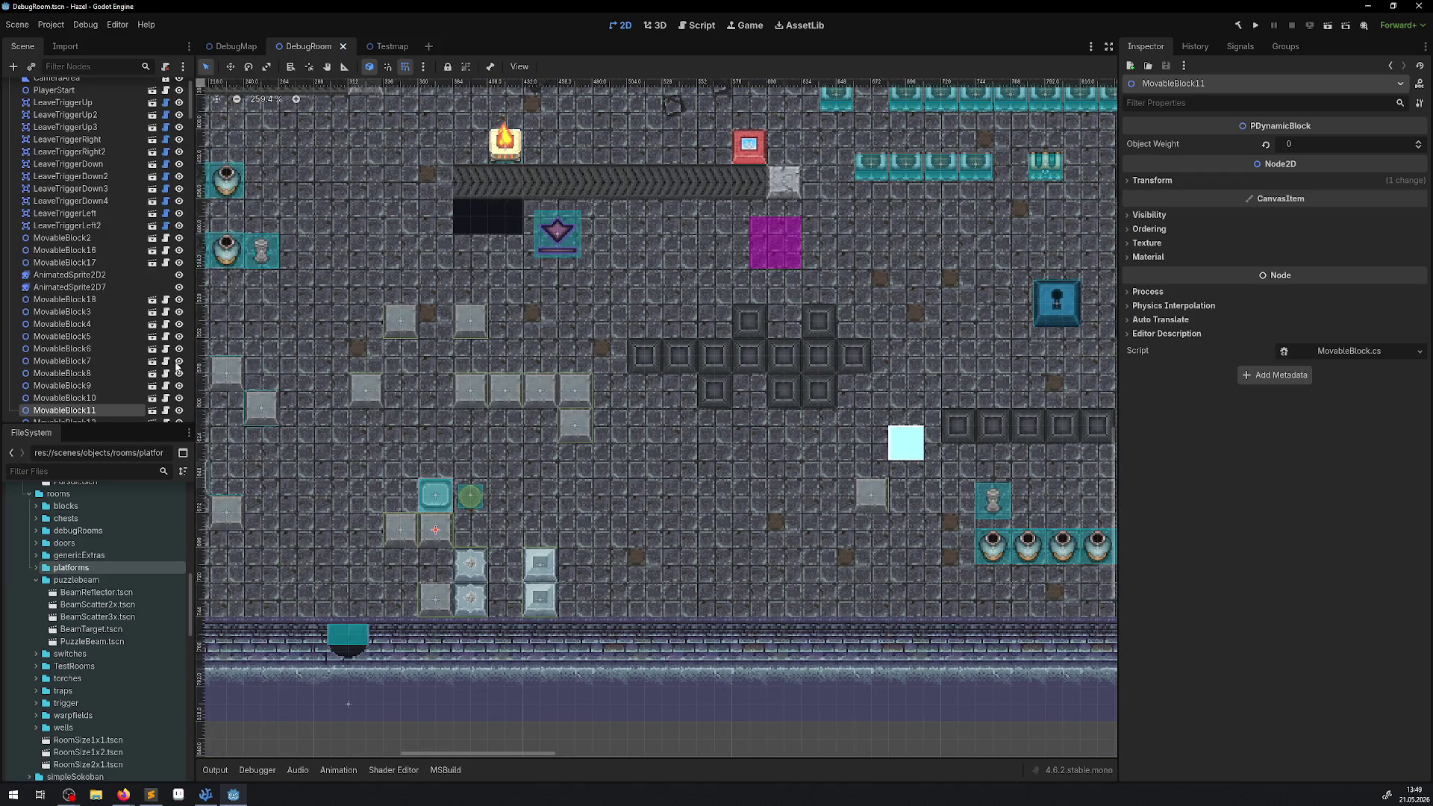
# - Open the BeamReflector, BeamScatter2x, BeamScatter3x, BeamTarget and PuzzleBeam scenes
pyautogui.doubleClick(93, 592)
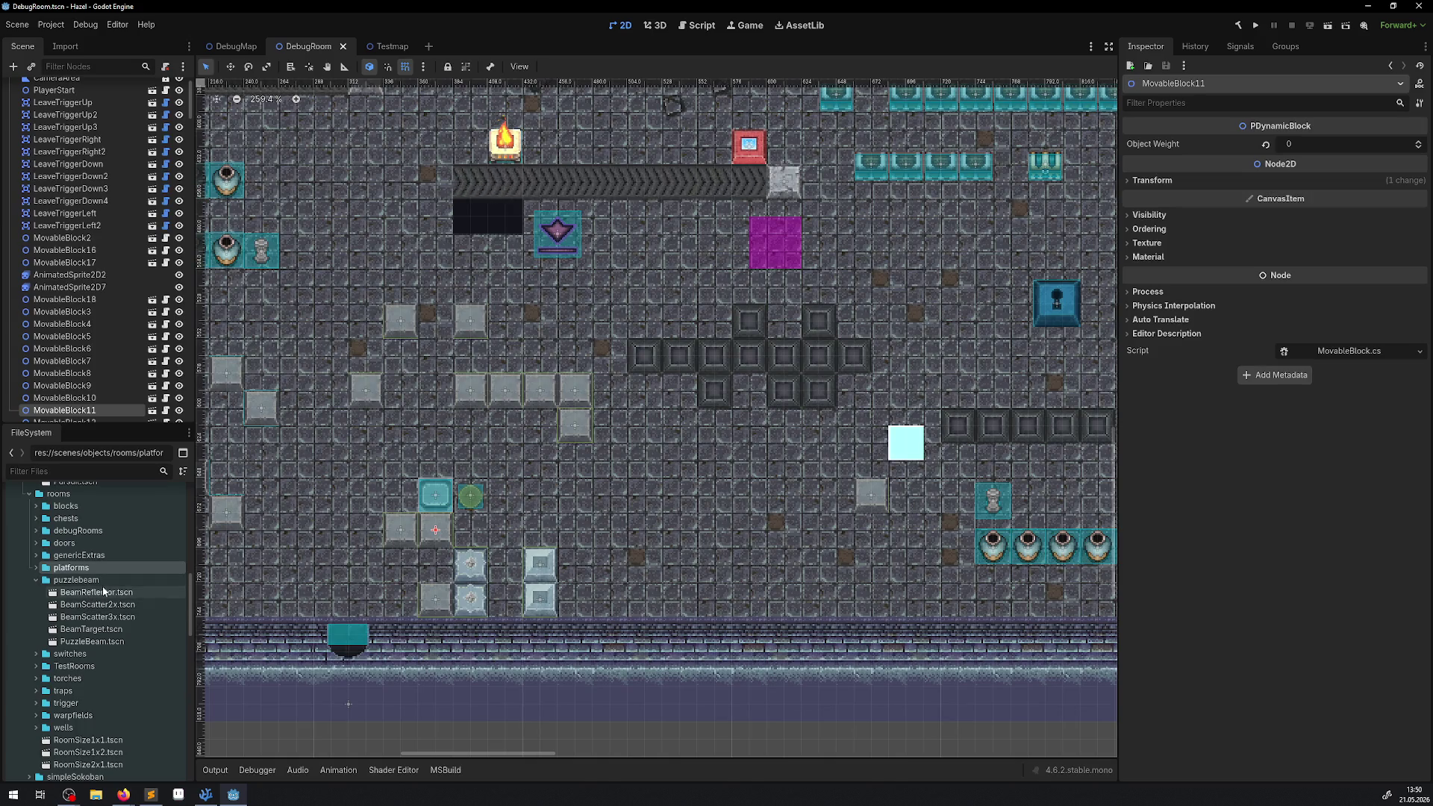
pyautogui.doubleClick(100, 606)
pyautogui.doubleClick(97, 617)
pyautogui.doubleClick(93, 629)
pyautogui.click(90, 642)
pyautogui.doubleClick(90, 642)
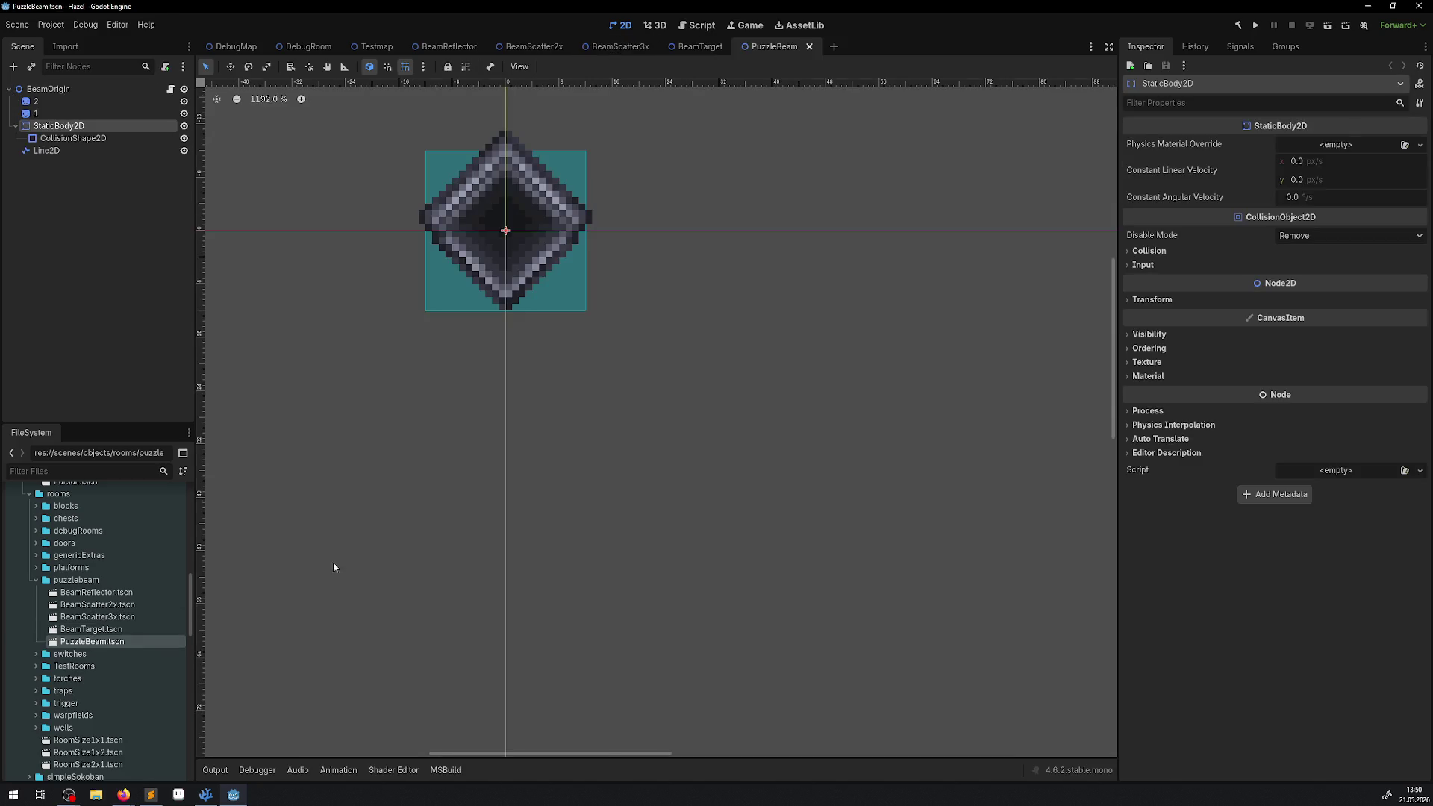
pyautogui.moveTo(408, 394); pyautogui.dragTo(441, 457)
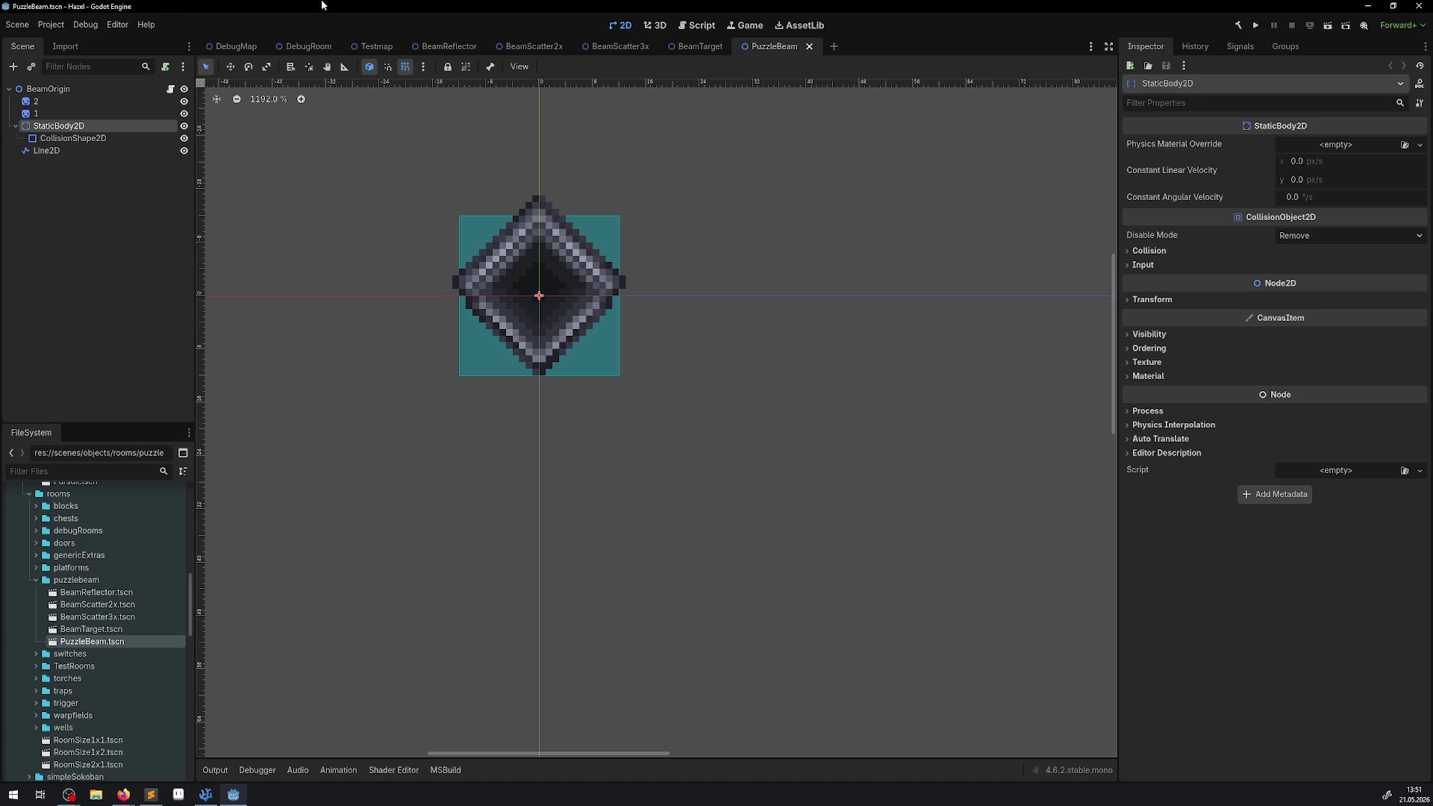
pyautogui.hotkey('alt', 'Tab')
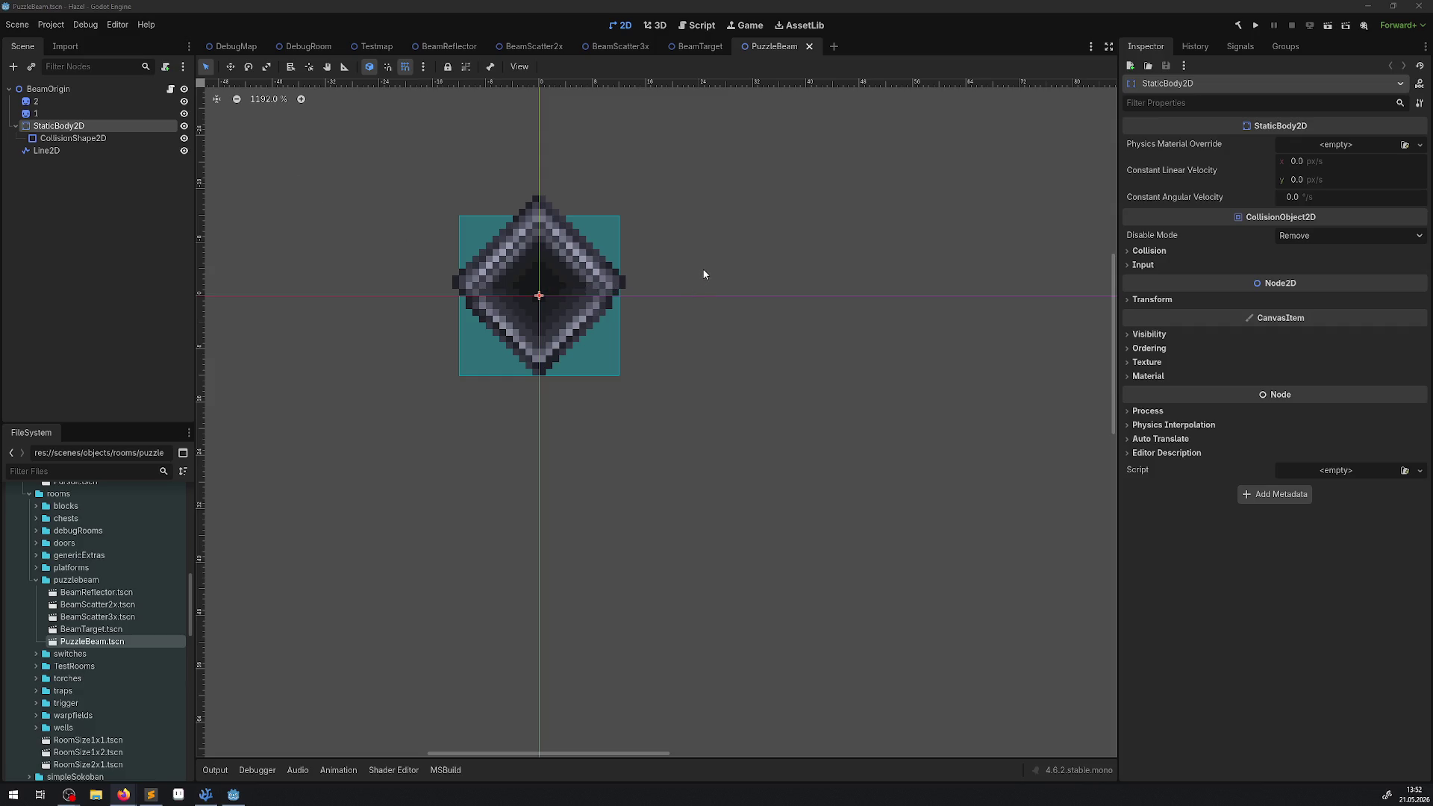
# - Inspect the StaticBody2D collision layer and mask of BeamReflector, BeamScatter2x and BeamScatter3x
pyautogui.click(447, 47)
pyautogui.scroll(5, 436, 168)
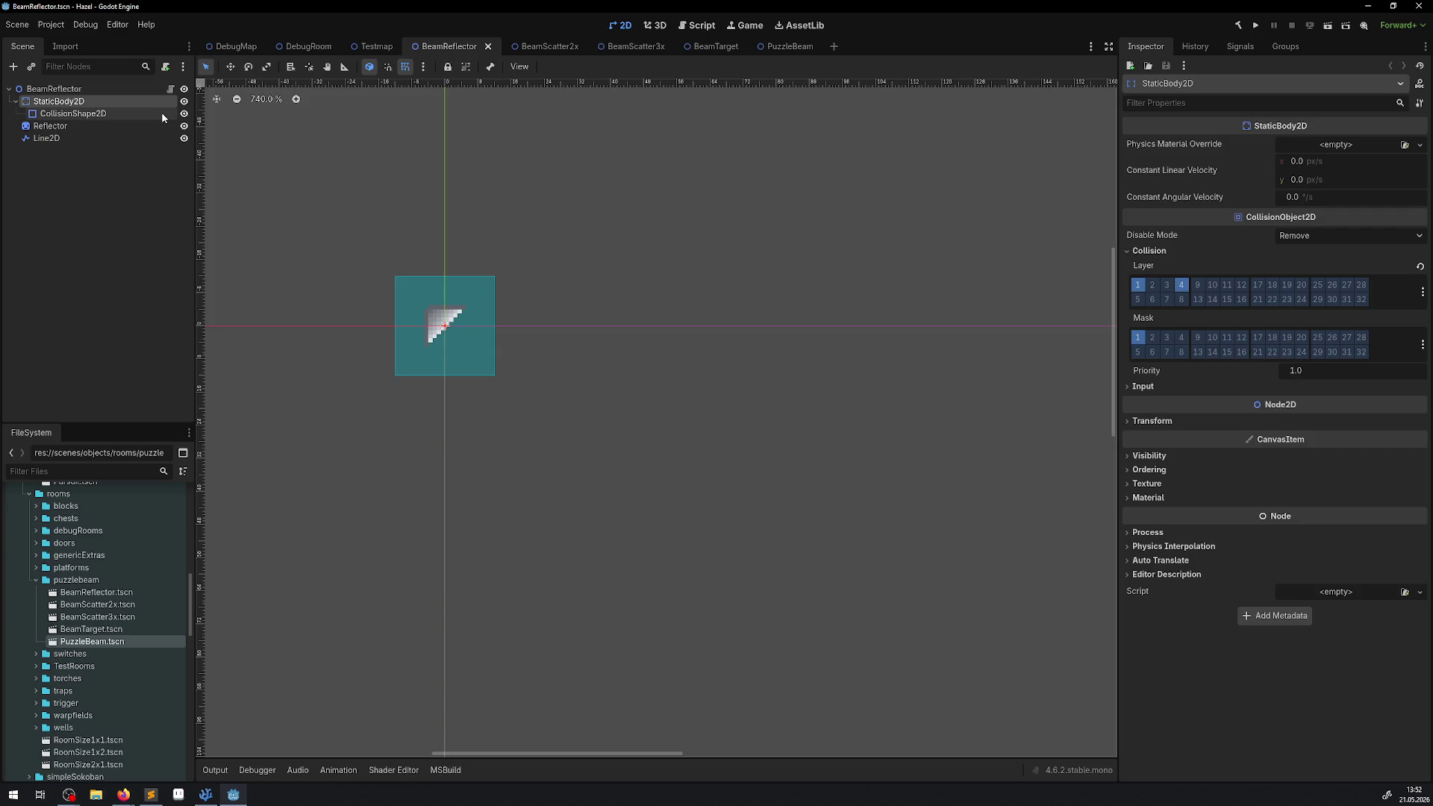
pyautogui.click(538, 48)
pyautogui.press('Down')
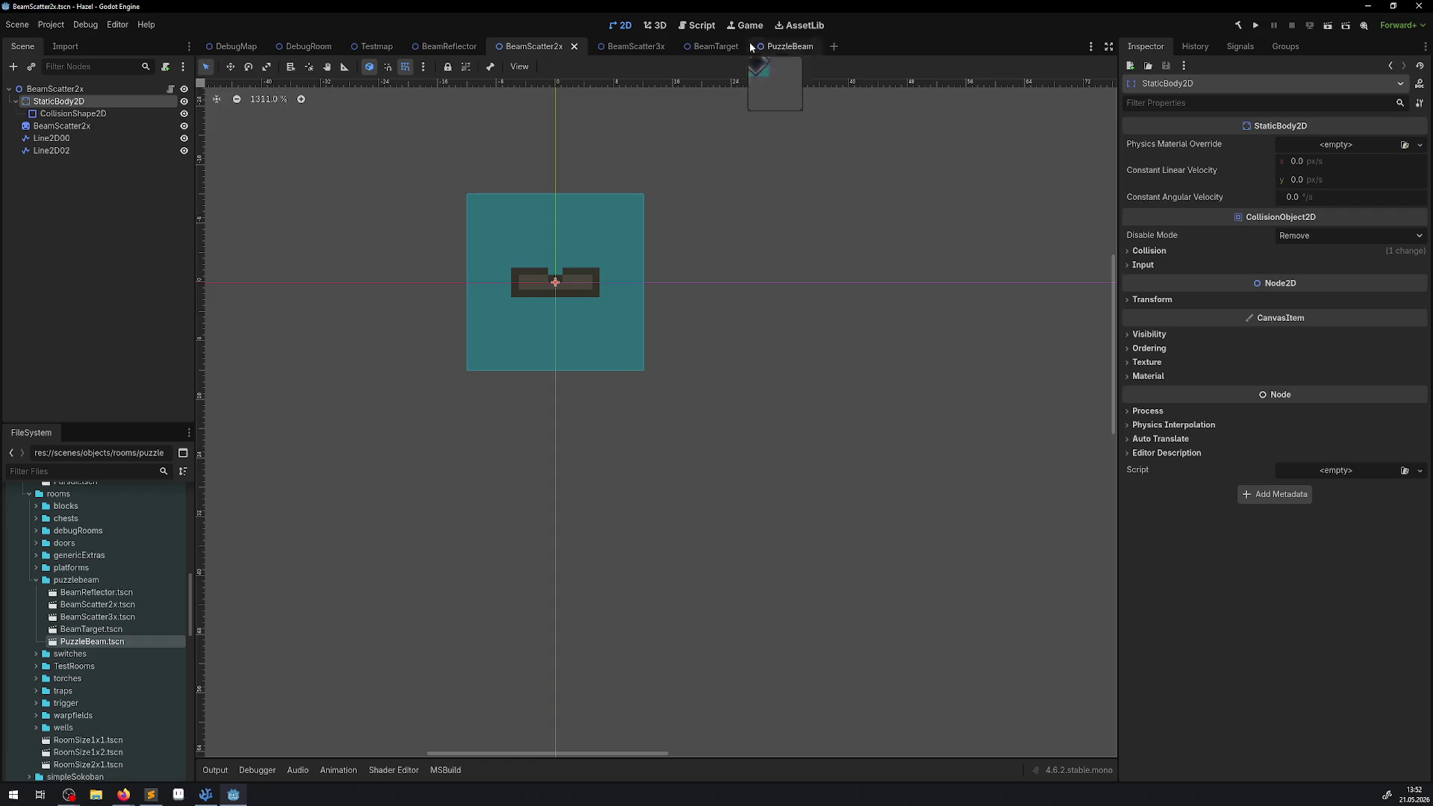
pyautogui.click(1136, 251)
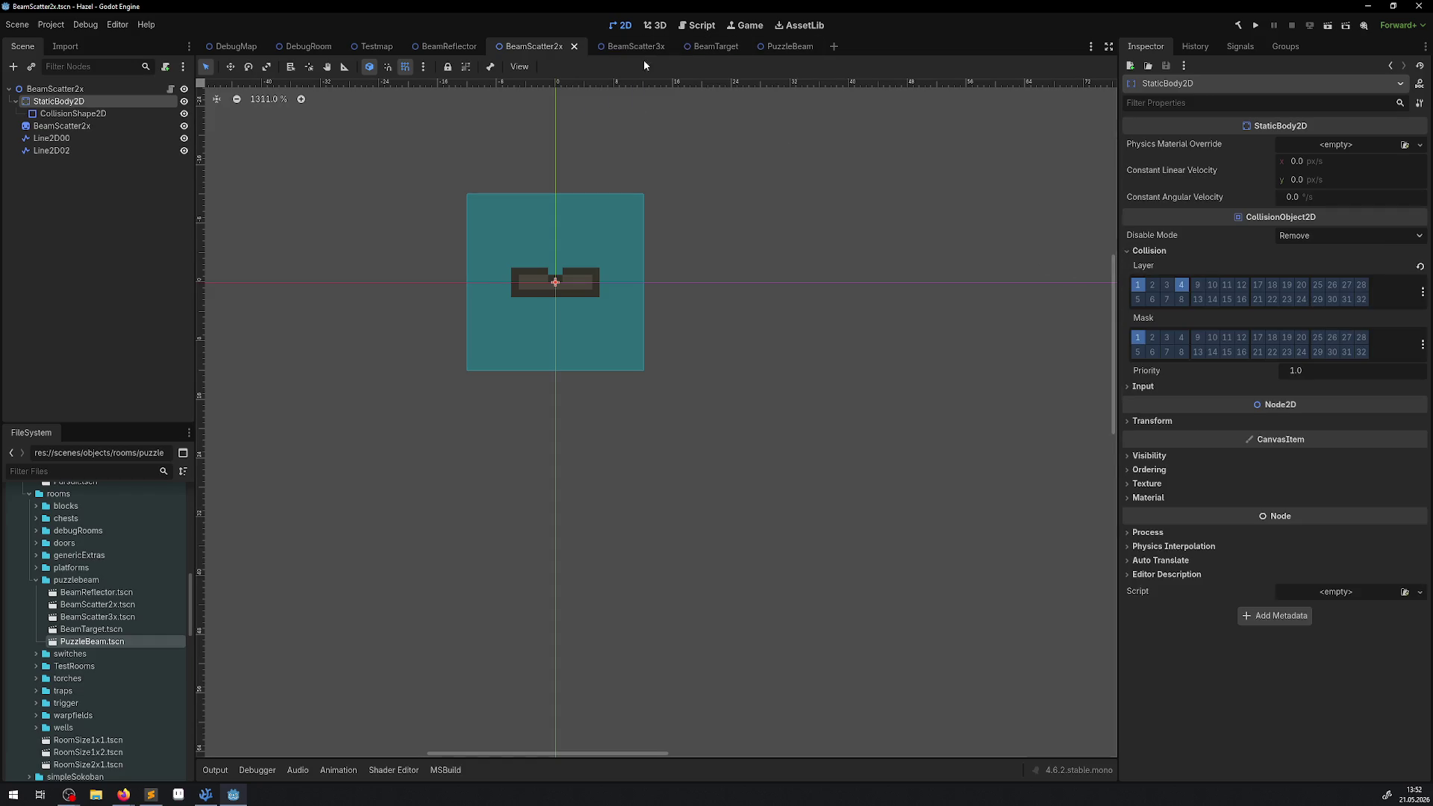
pyautogui.click(635, 46)
pyautogui.click(66, 101)
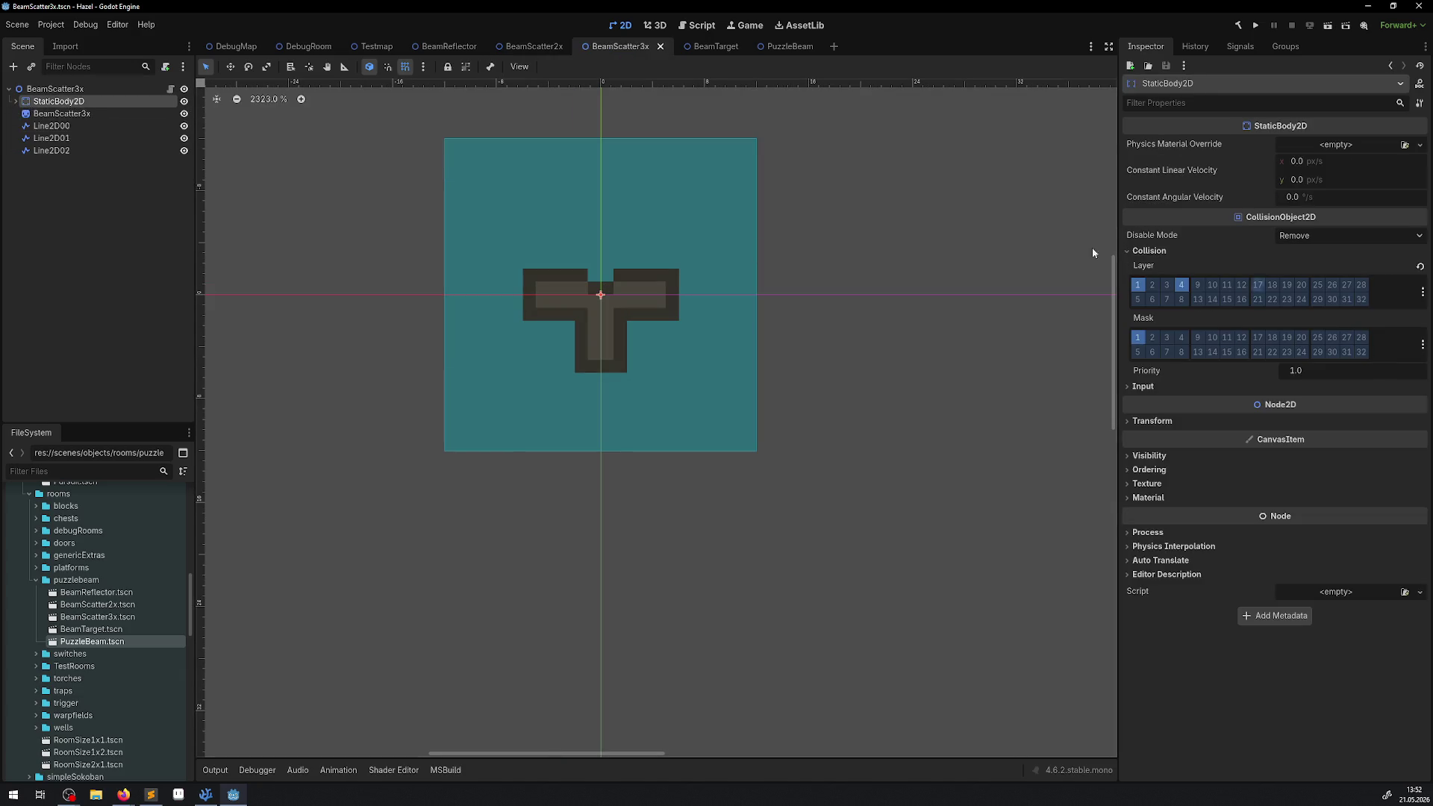
# - Check BeamTarget's body collision, then enable collision mask bit 2 on PuzzleBeam's StaticBody2D
pyautogui.click(706, 47)
pyautogui.click(70, 104)
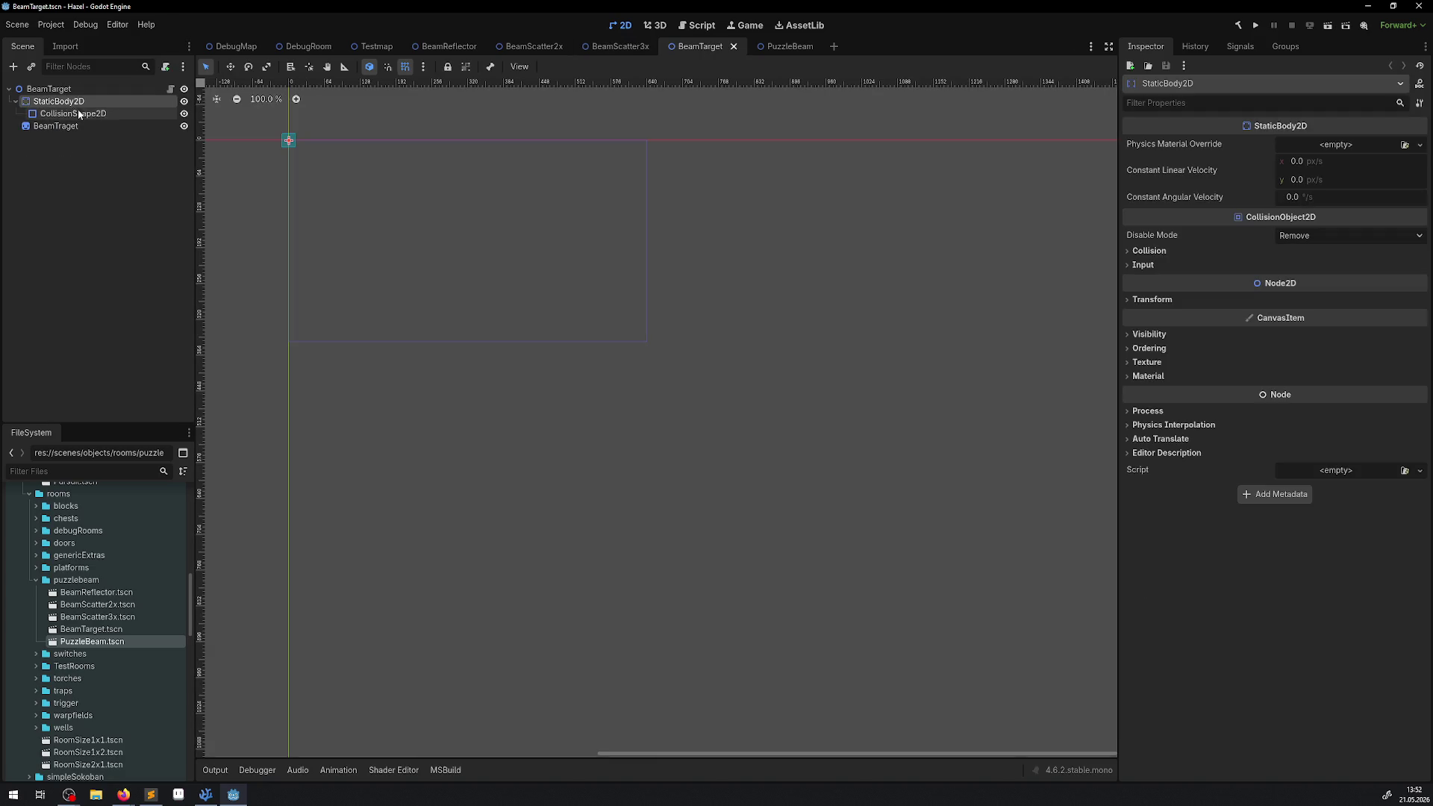
pyautogui.click(784, 47)
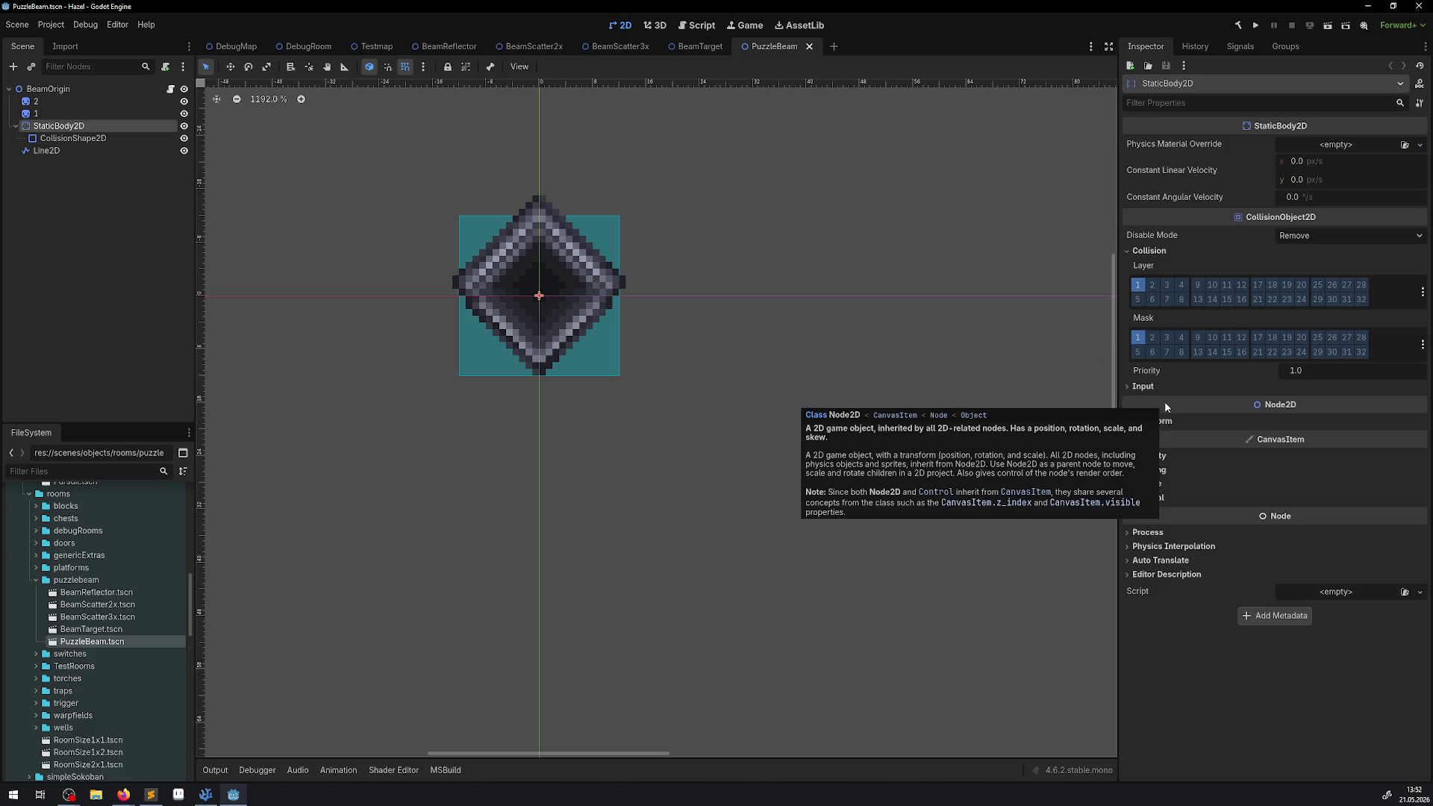
pyautogui.click(1154, 340)
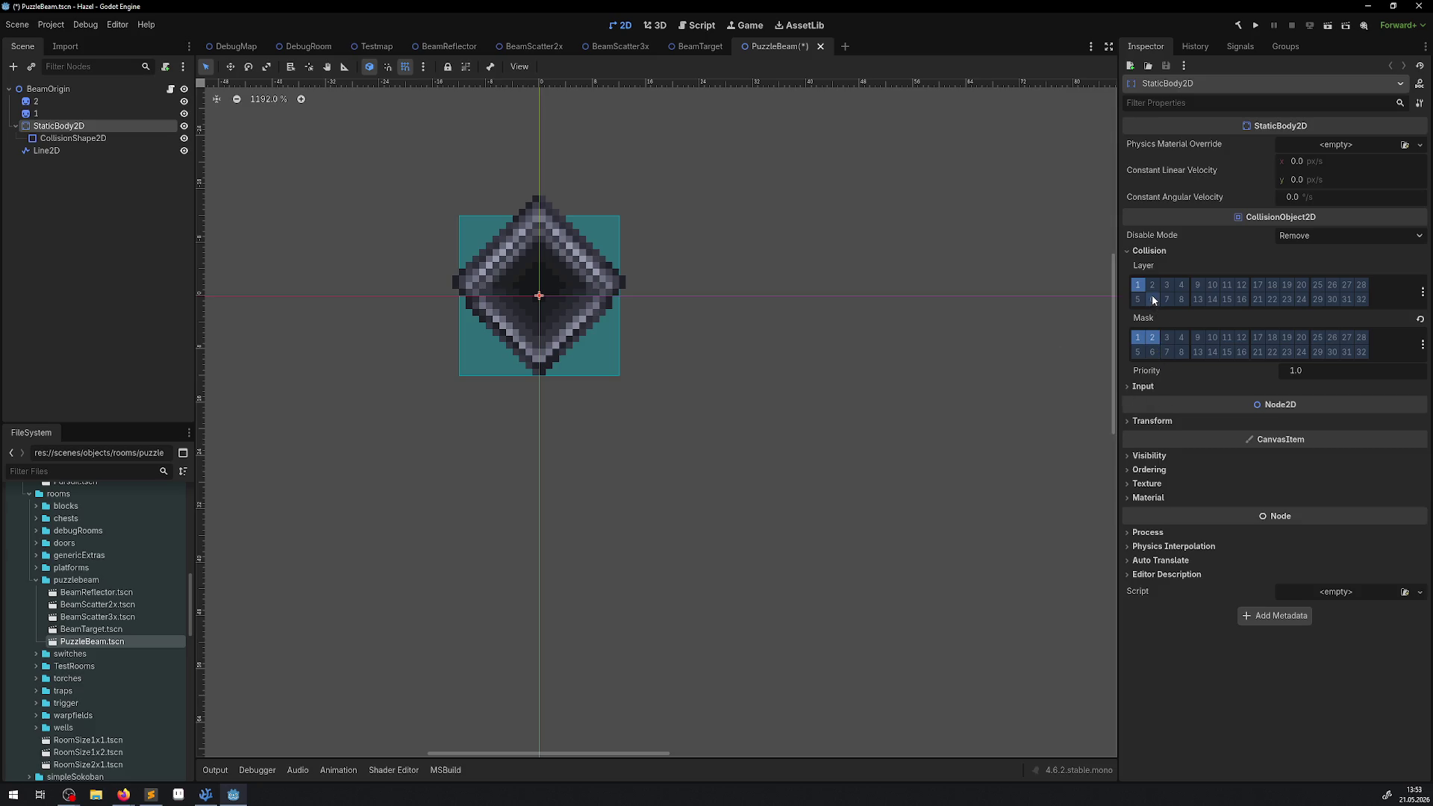
# - Switch PuzzleBeam's StaticBody2D collision from bit 1 to bit 2 and save the scene
pyautogui.click(1153, 290)
pyautogui.click(1135, 338)
pyautogui.click(1139, 287)
pyautogui.hotkey('ctrl', 's')
# - Move BeamTarget's body to collision layer 2 and mask 2, dropping bit 1, and save
pyautogui.click(694, 46)
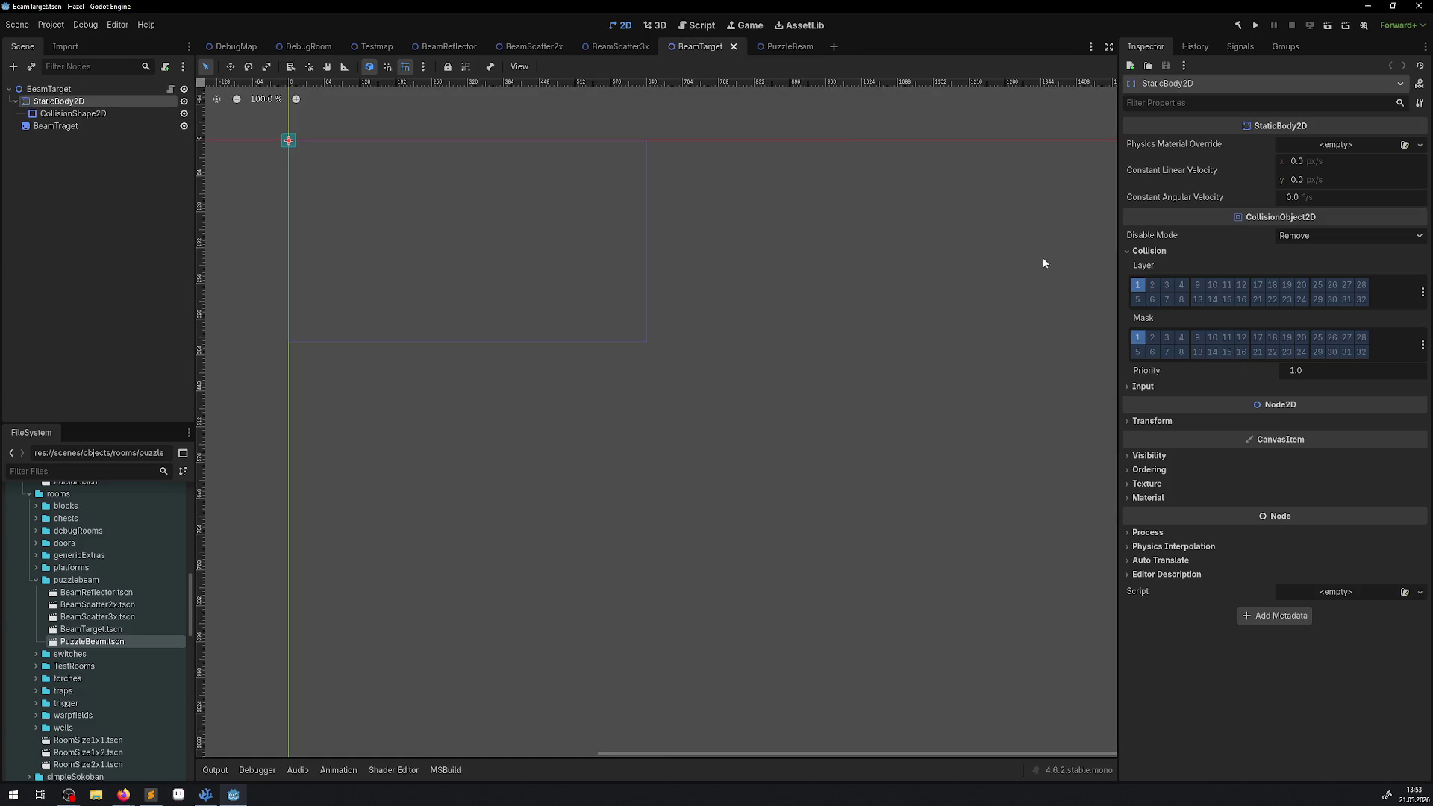
pyautogui.click(1153, 337)
pyautogui.click(1151, 286)
pyautogui.click(1141, 287)
pyautogui.click(1138, 337)
pyautogui.hotkey('ctrl', 's')
# - Put BeamScatter3x's body on collision layer 2 with an empty mask and save
pyautogui.click(604, 51)
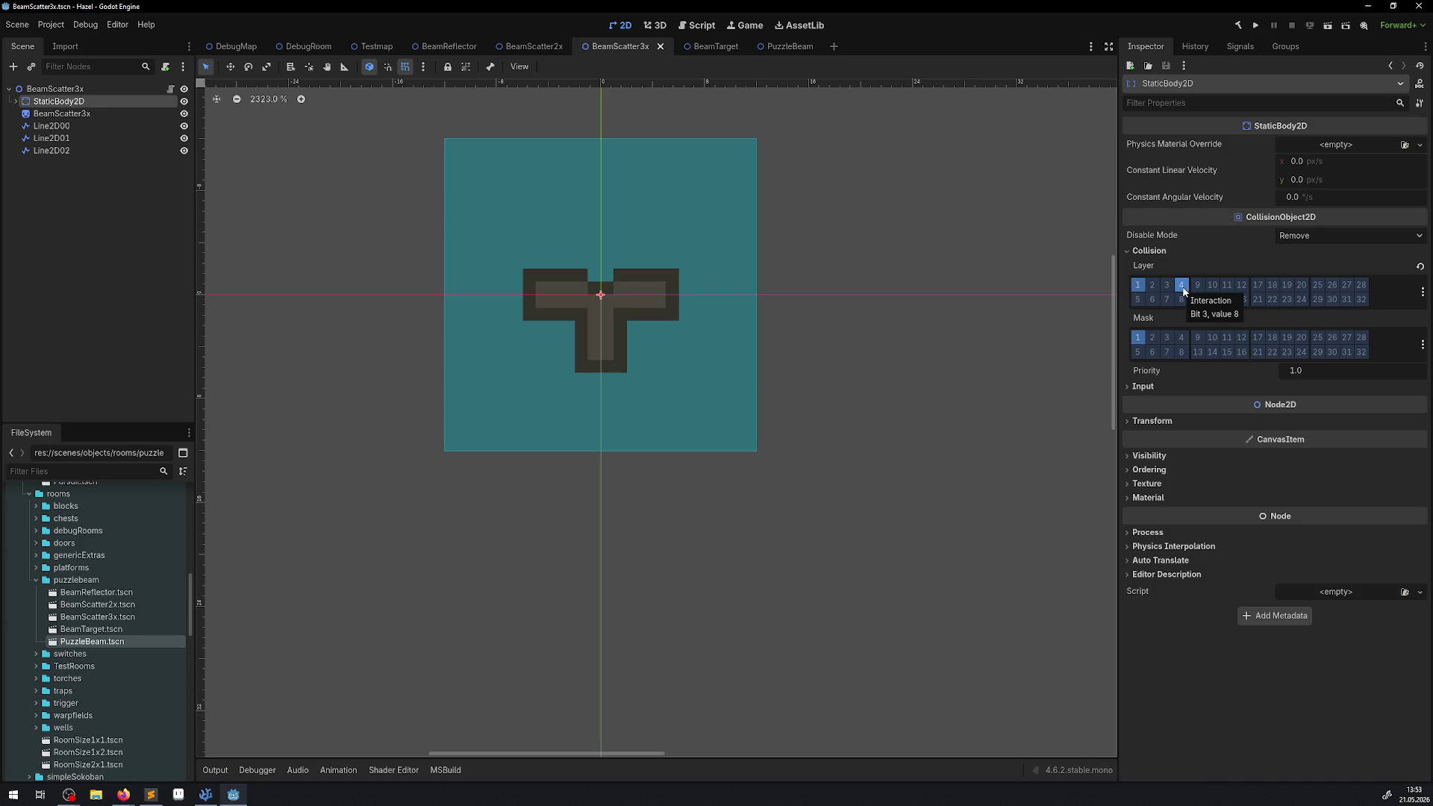
pyautogui.click(1153, 339)
pyautogui.click(1138, 338)
pyautogui.click(1139, 288)
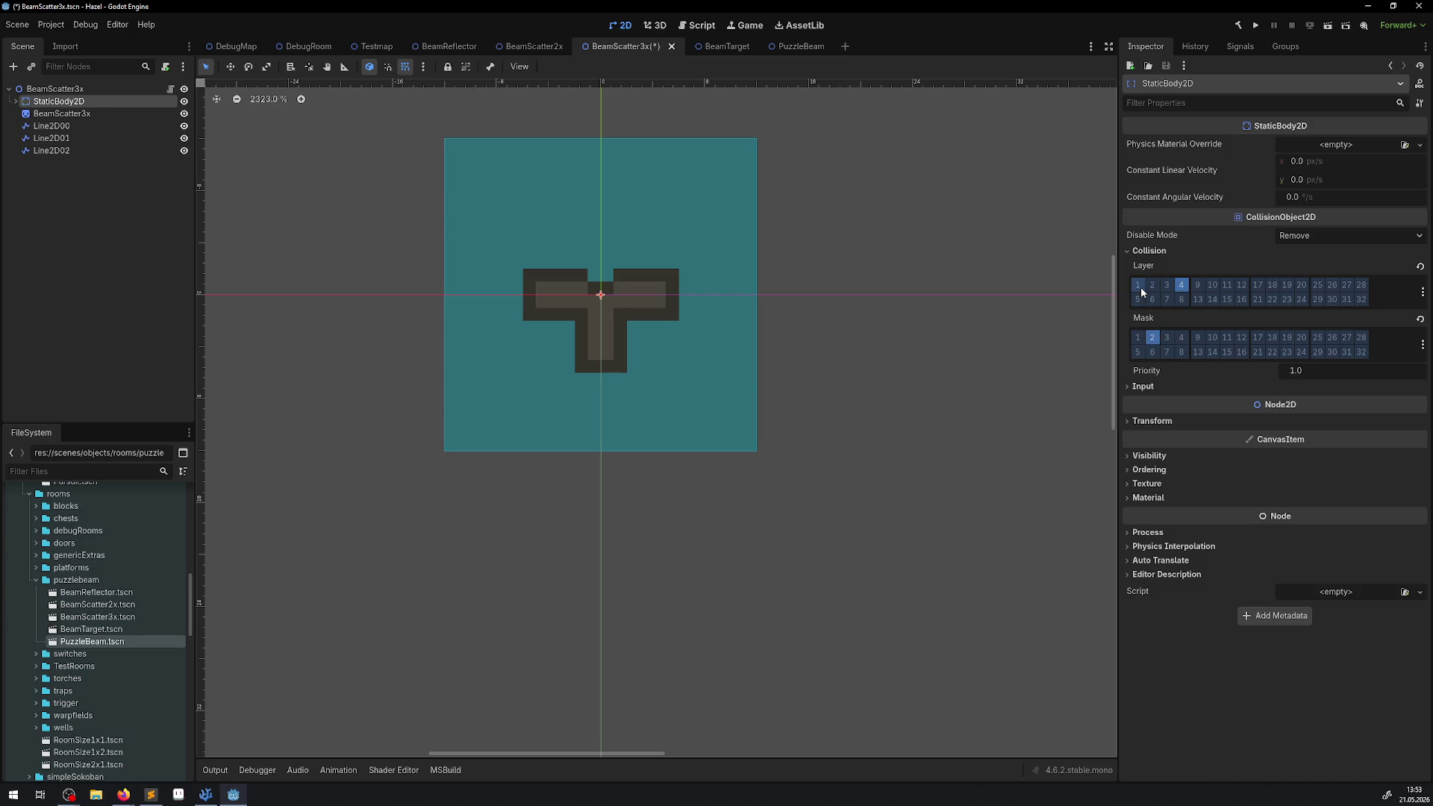
pyautogui.click(1154, 342)
pyautogui.hotkey('ctrl', 's')
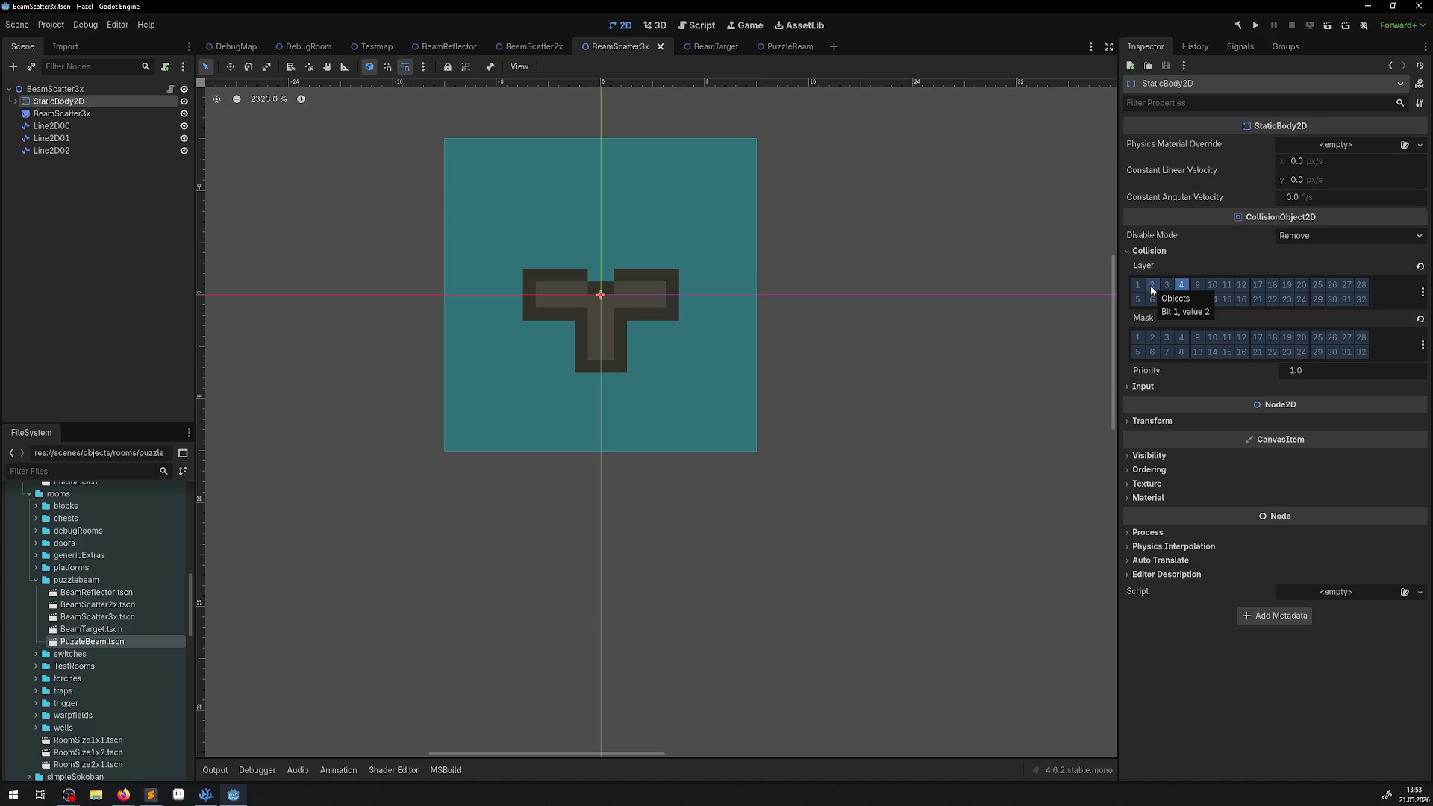
pyautogui.click(1151, 286)
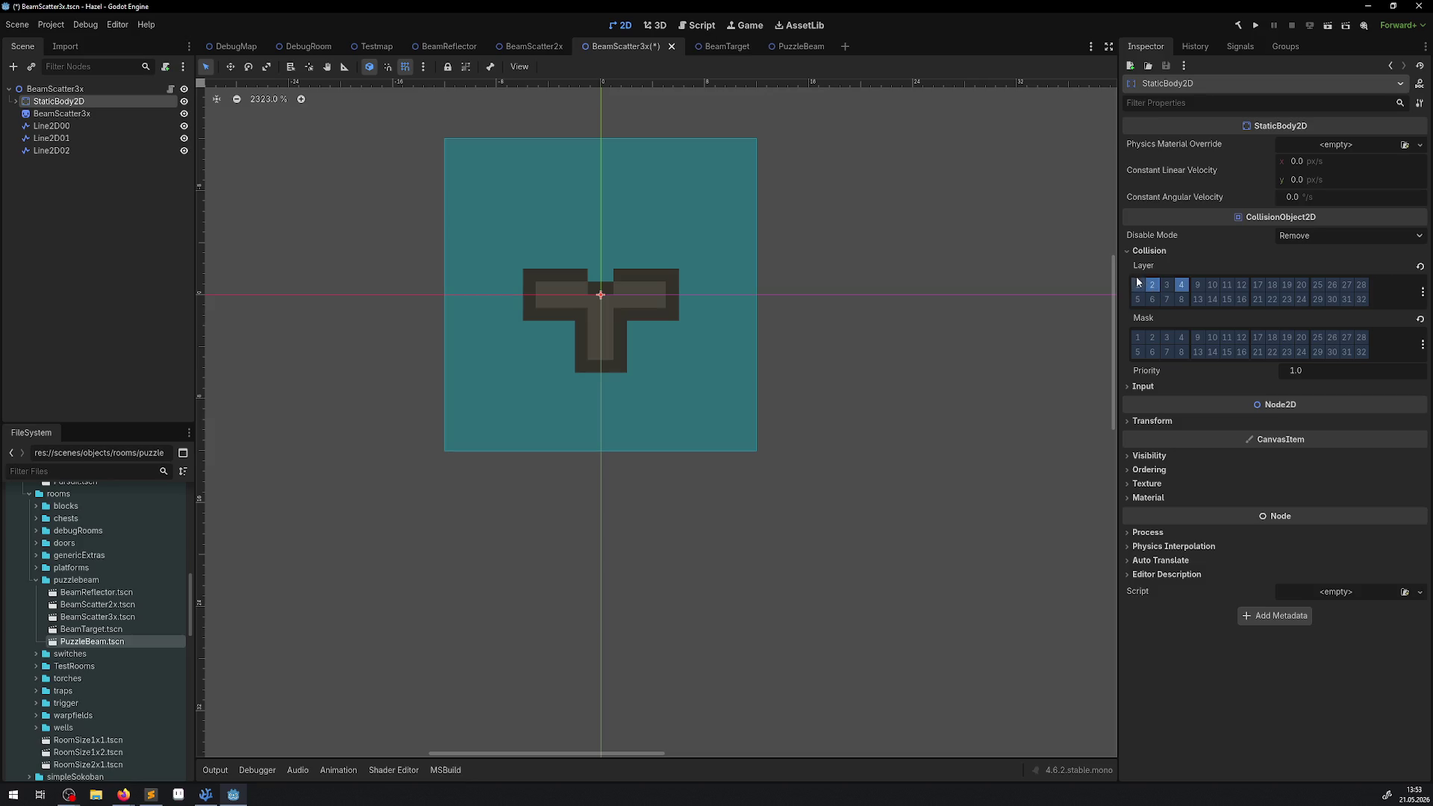
pyautogui.hotkey('ctrl', 's')
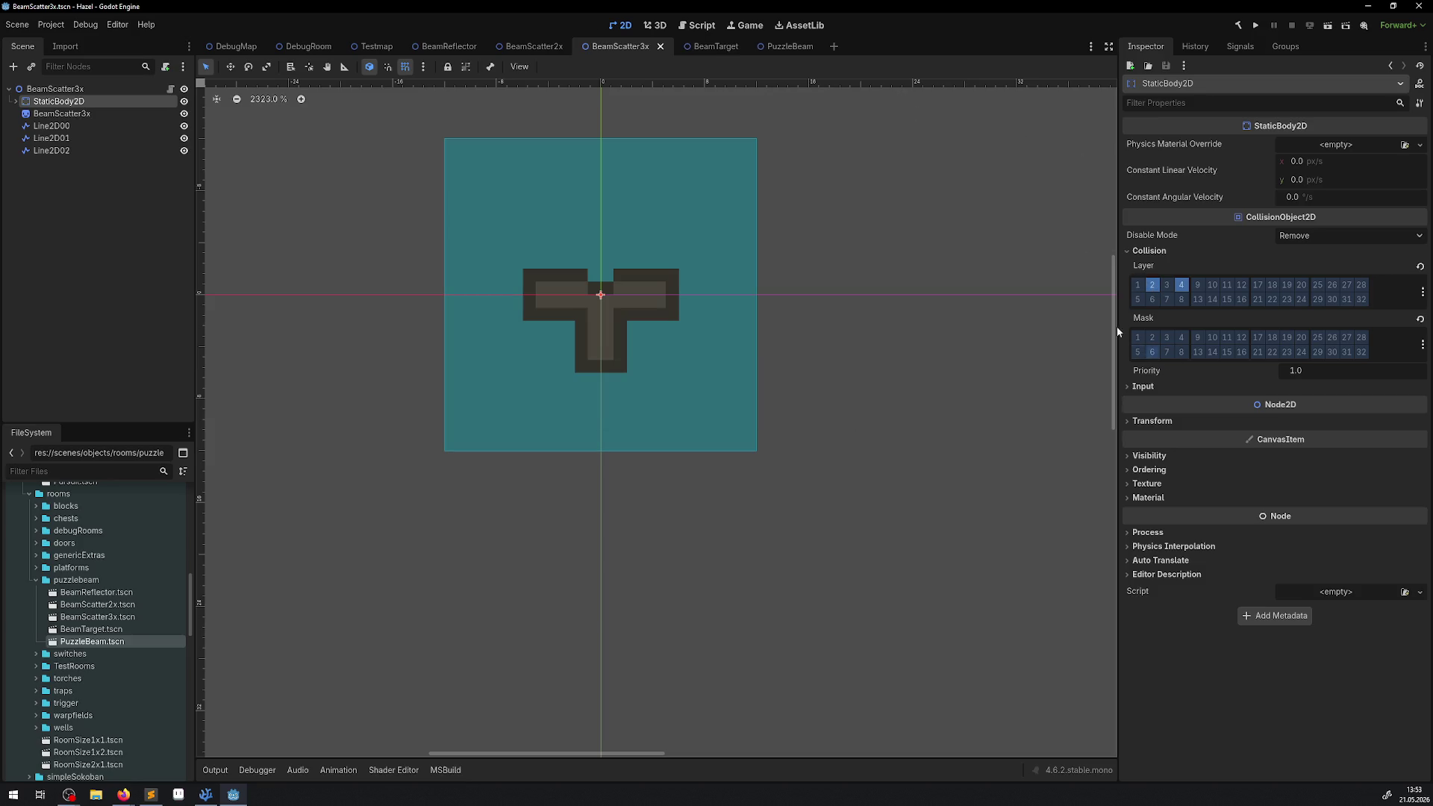
# - Recheck PuzzleBeam and re-save the BeamTarget scene
pyautogui.click(780, 46)
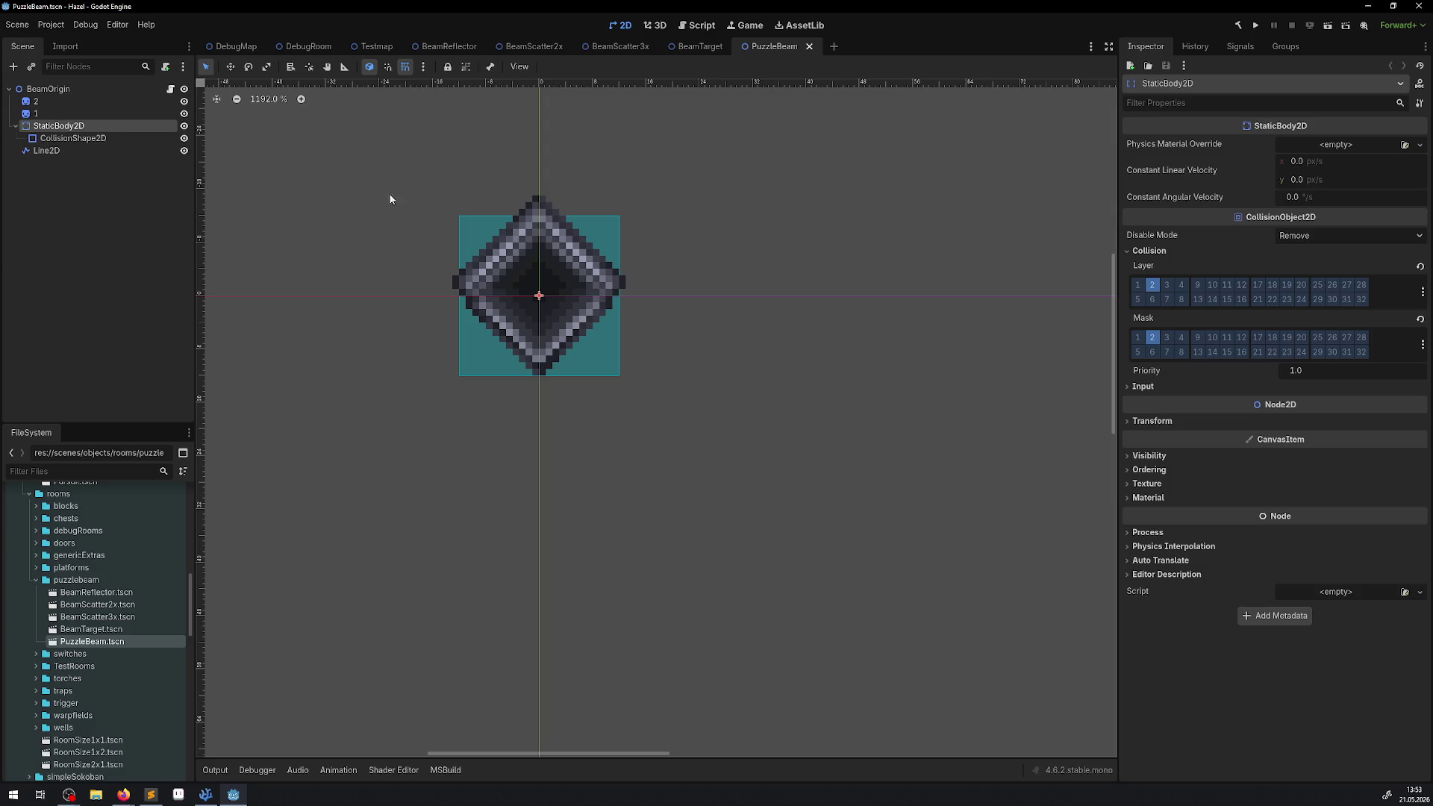
pyautogui.click(696, 48)
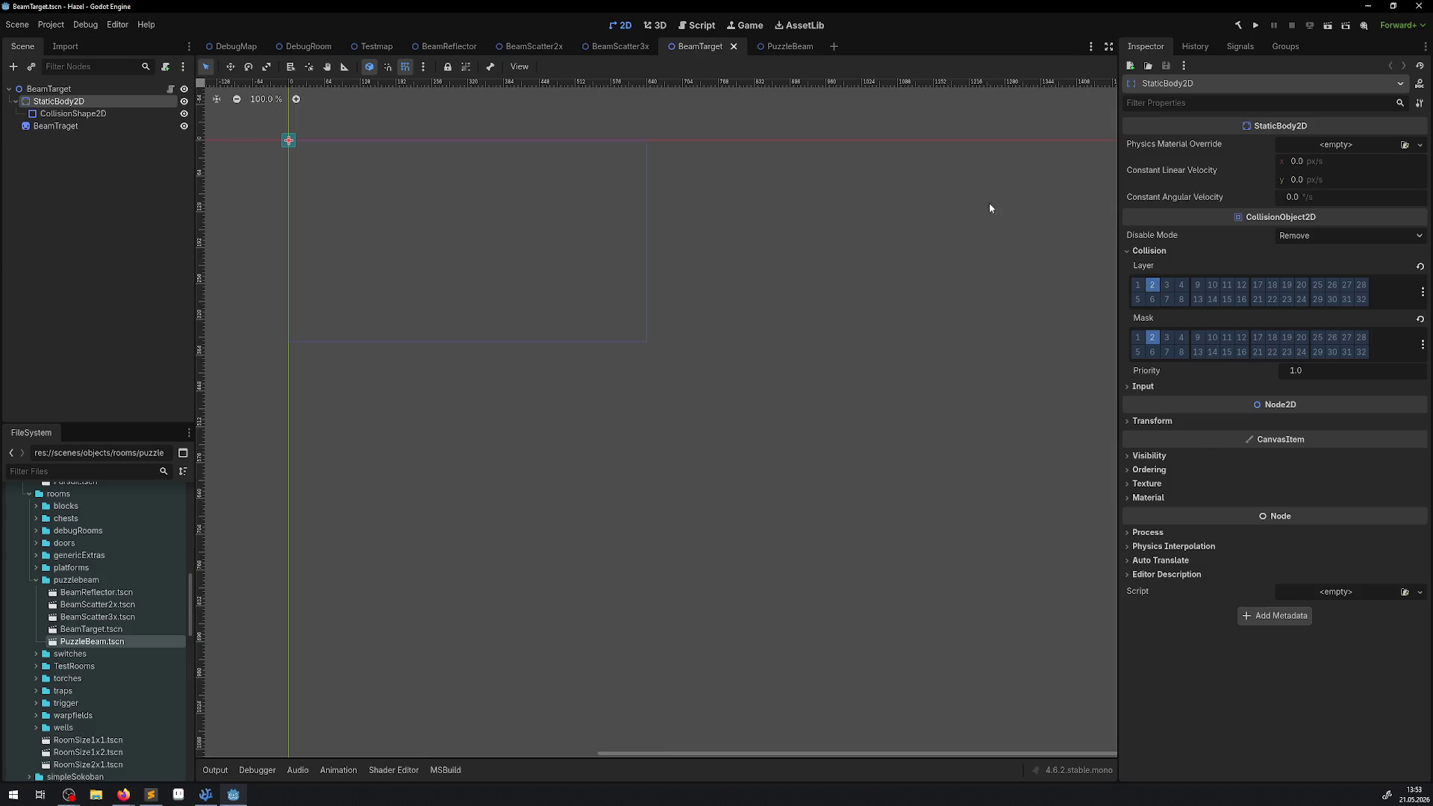
pyautogui.scroll(10, 438, 294)
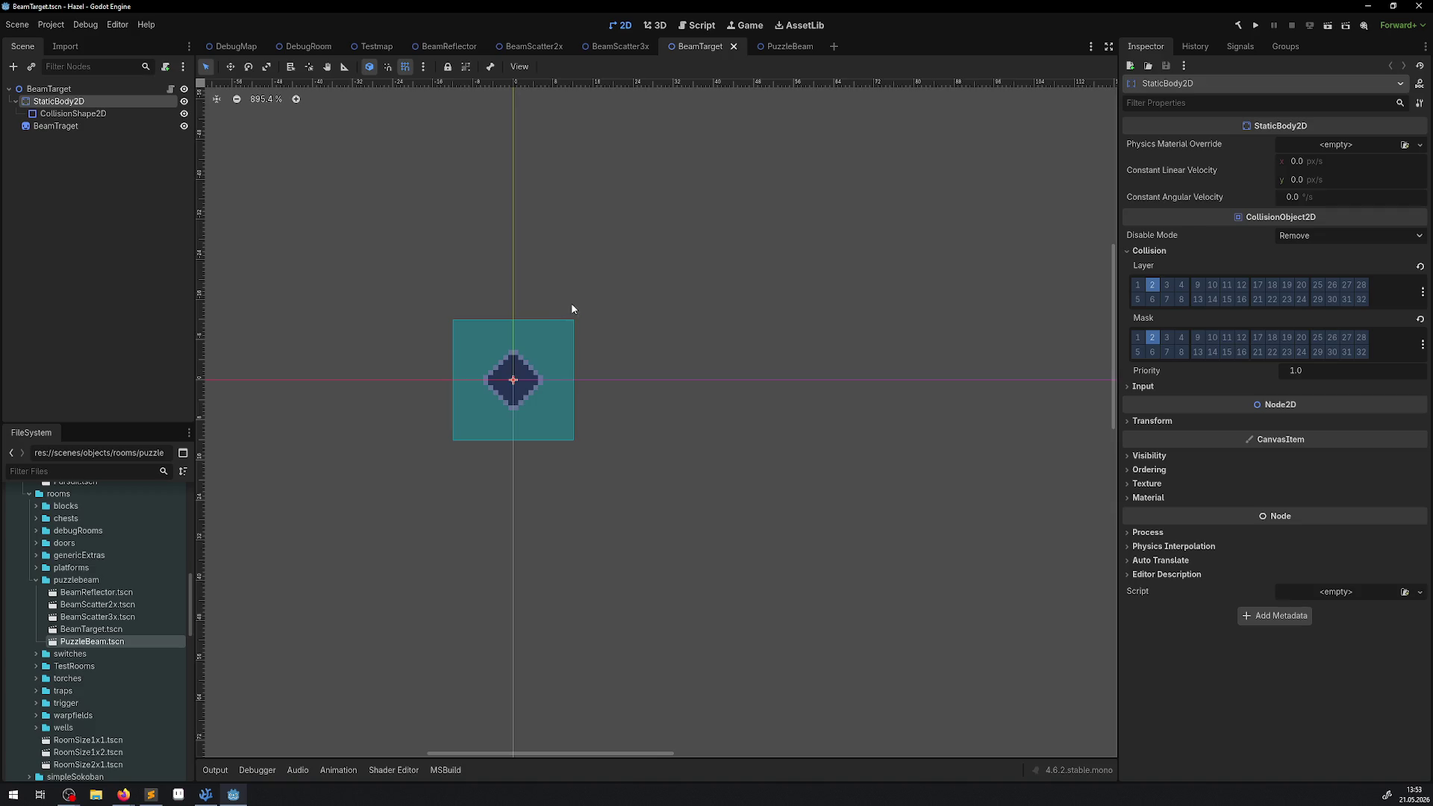
pyautogui.hotkey('ctrl', 's')
# - Put BeamScatter2x's body on collision layer 2, clearing layer 1 and mask 1, and save
pyautogui.click(616, 47)
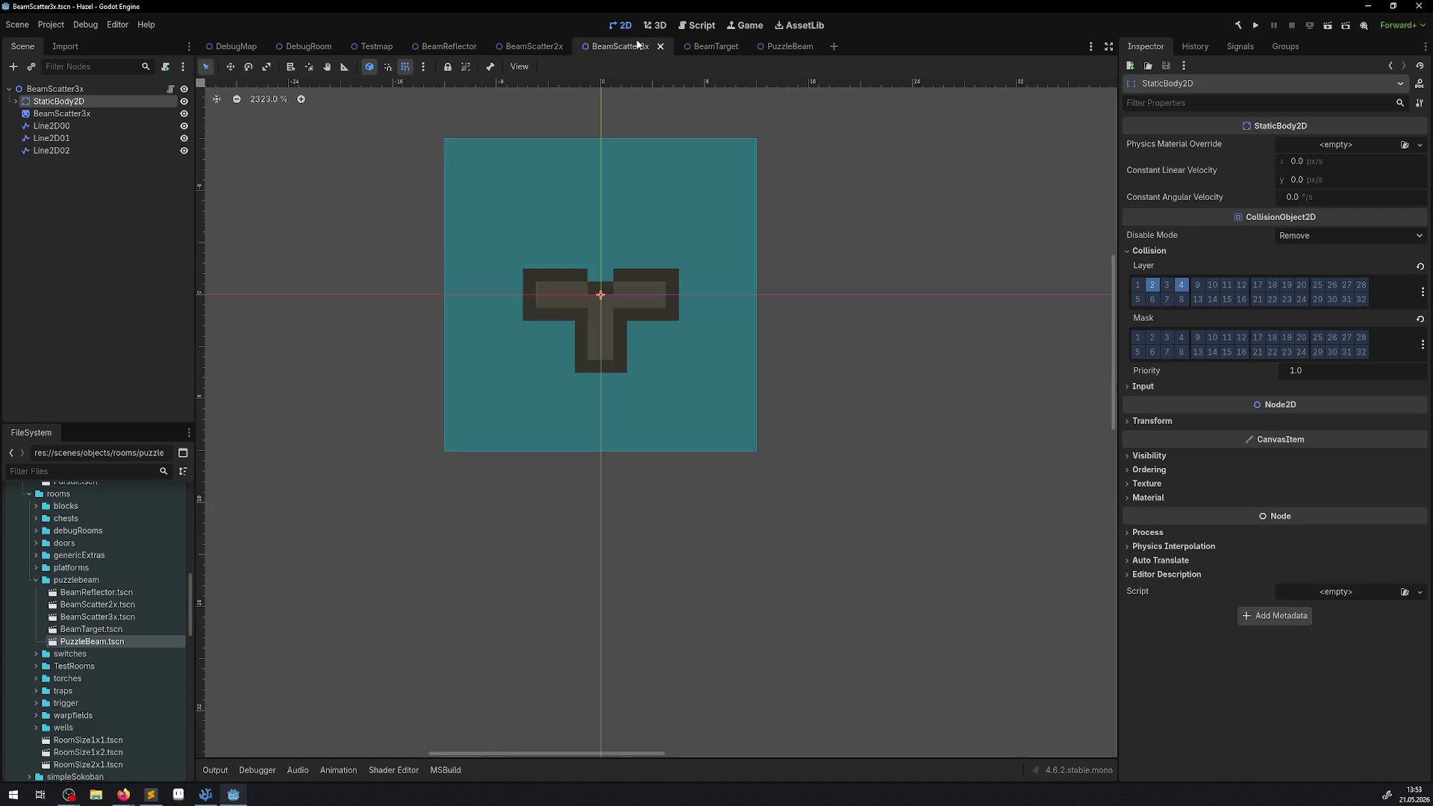
pyautogui.click(527, 46)
pyautogui.click(1153, 284)
pyautogui.click(1138, 284)
pyautogui.click(1138, 338)
pyautogui.hotkey('ctrl', 's')
# - Give BeamReflector's body collision layer 2 with no mask, save, and open its script
pyautogui.click(437, 48)
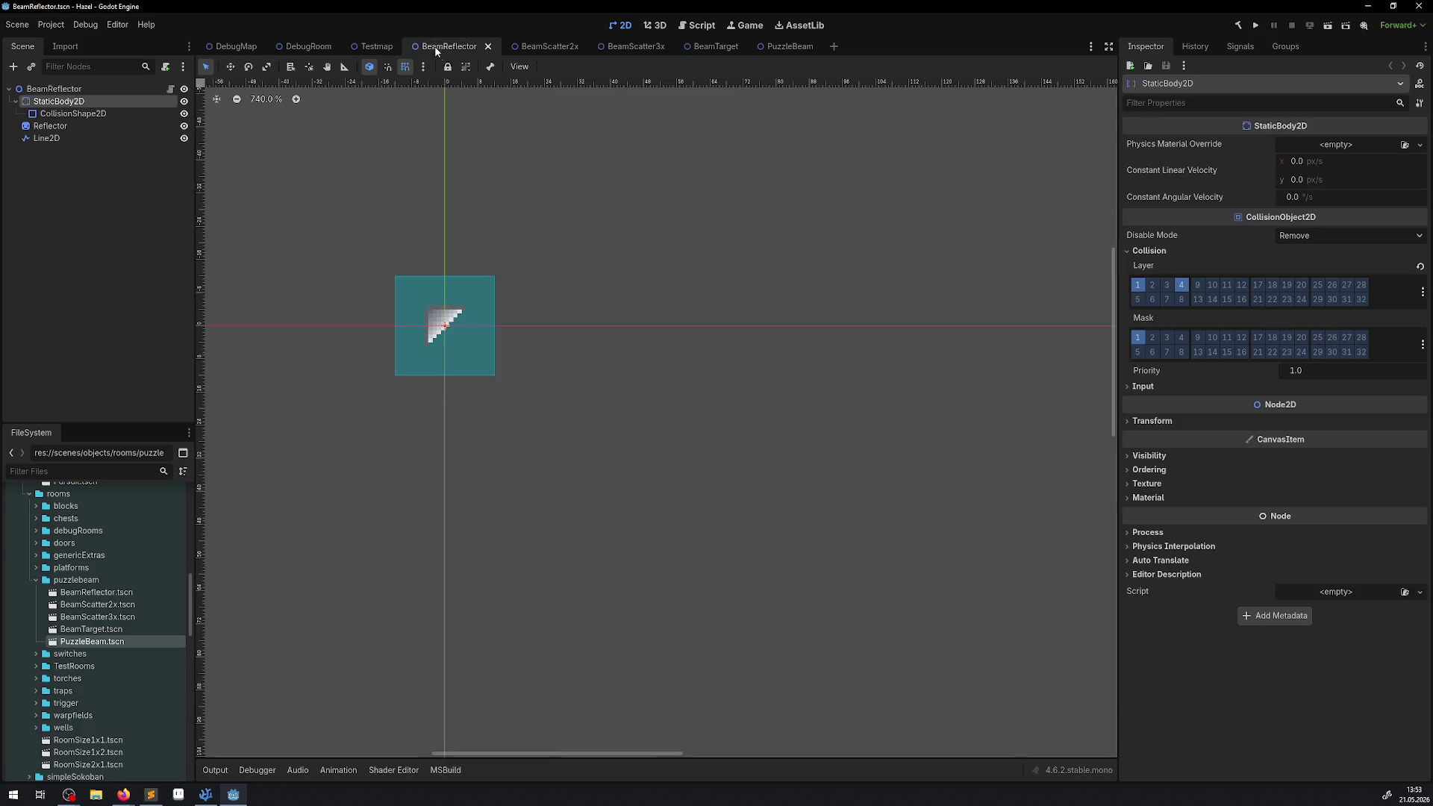
pyautogui.click(1152, 284)
pyautogui.click(1137, 284)
pyautogui.click(1138, 338)
pyautogui.hotkey('ctrl', 's')
pyautogui.click(169, 89)
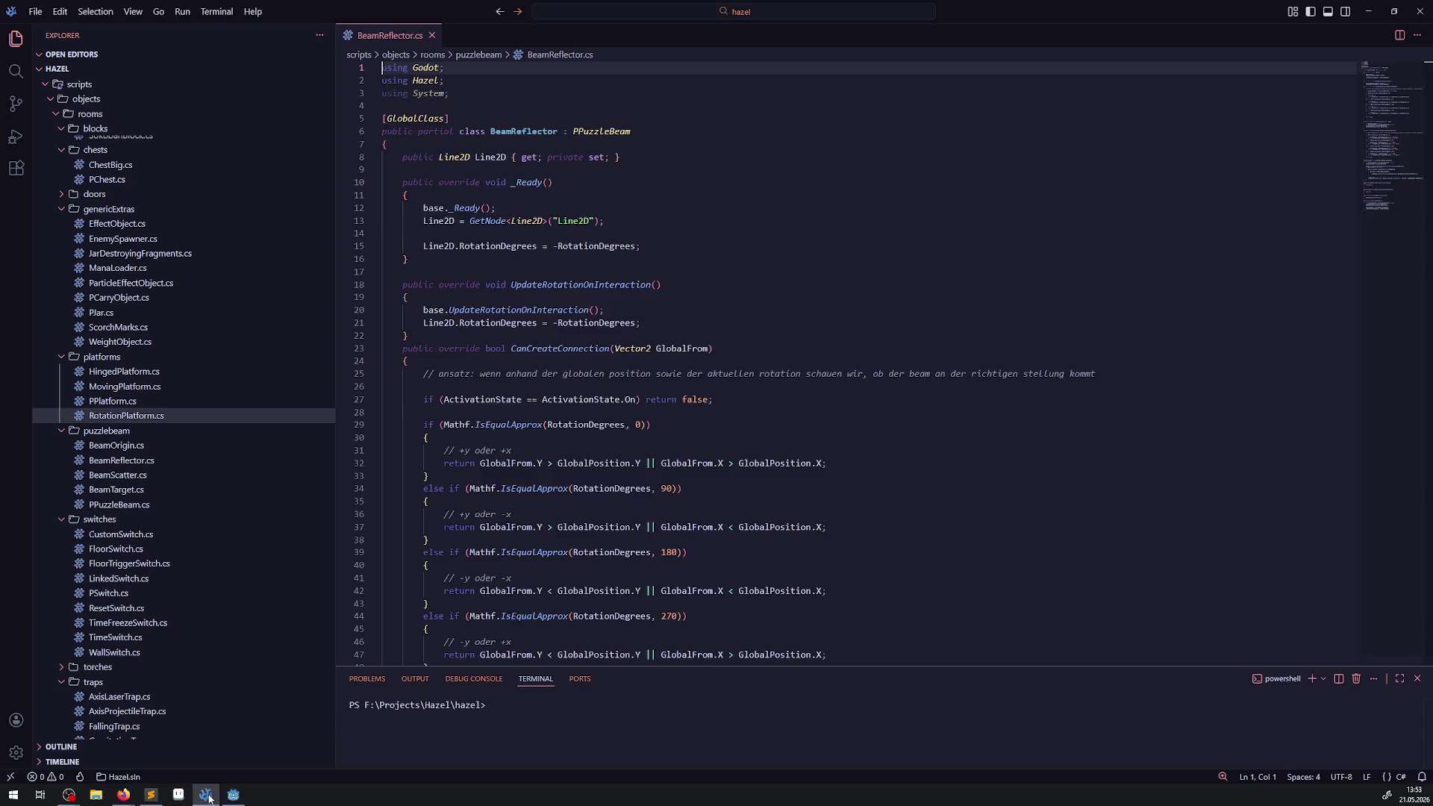
# - Open BeamOrigin, BeamReflector, BeamScatter, BeamTarget and PPuzzleBeam scripts as tabs
pyautogui.click(116, 461)
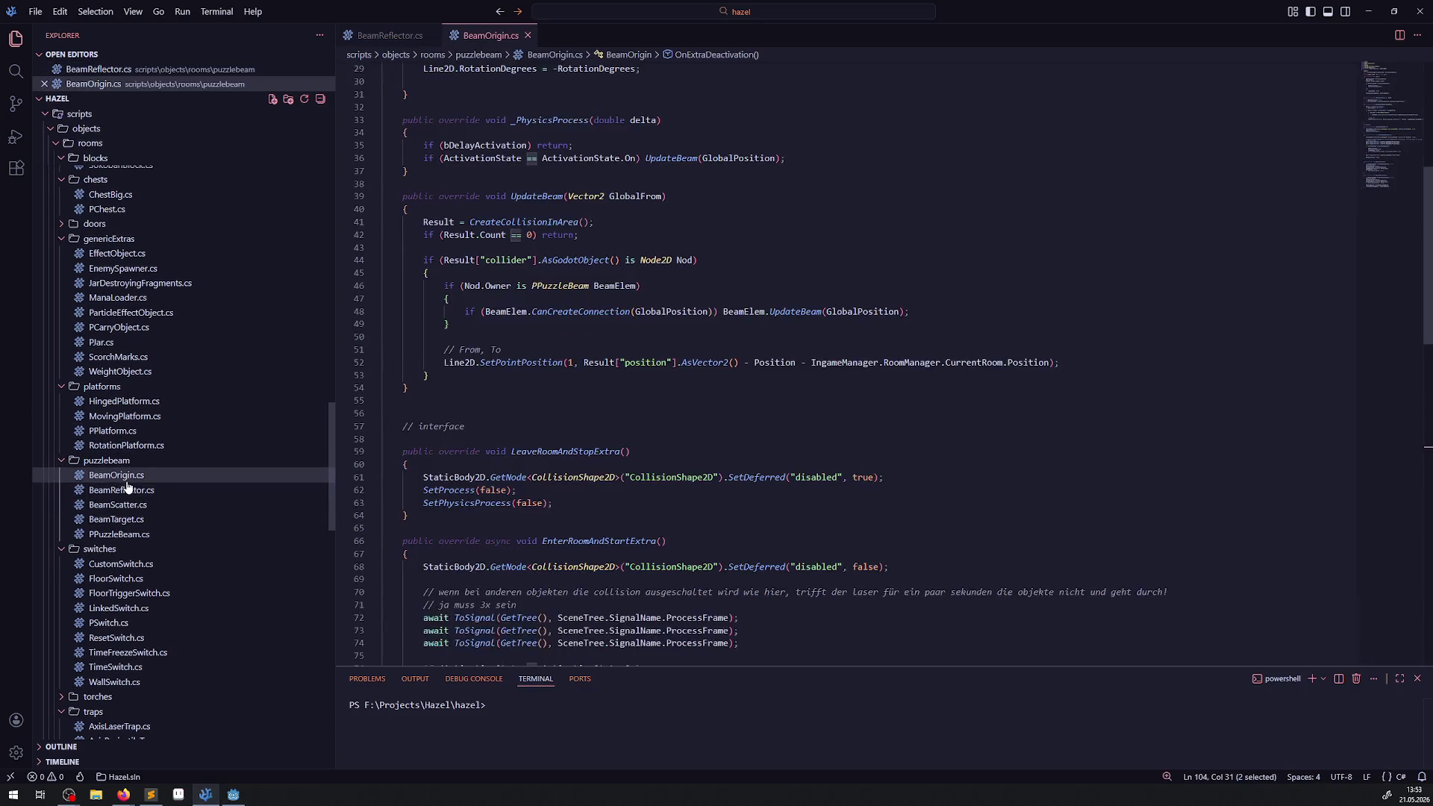
pyautogui.click(129, 495)
pyautogui.doubleClick(118, 504)
pyautogui.click(127, 539)
pyautogui.doubleClick(127, 539)
pyautogui.doubleClick(127, 565)
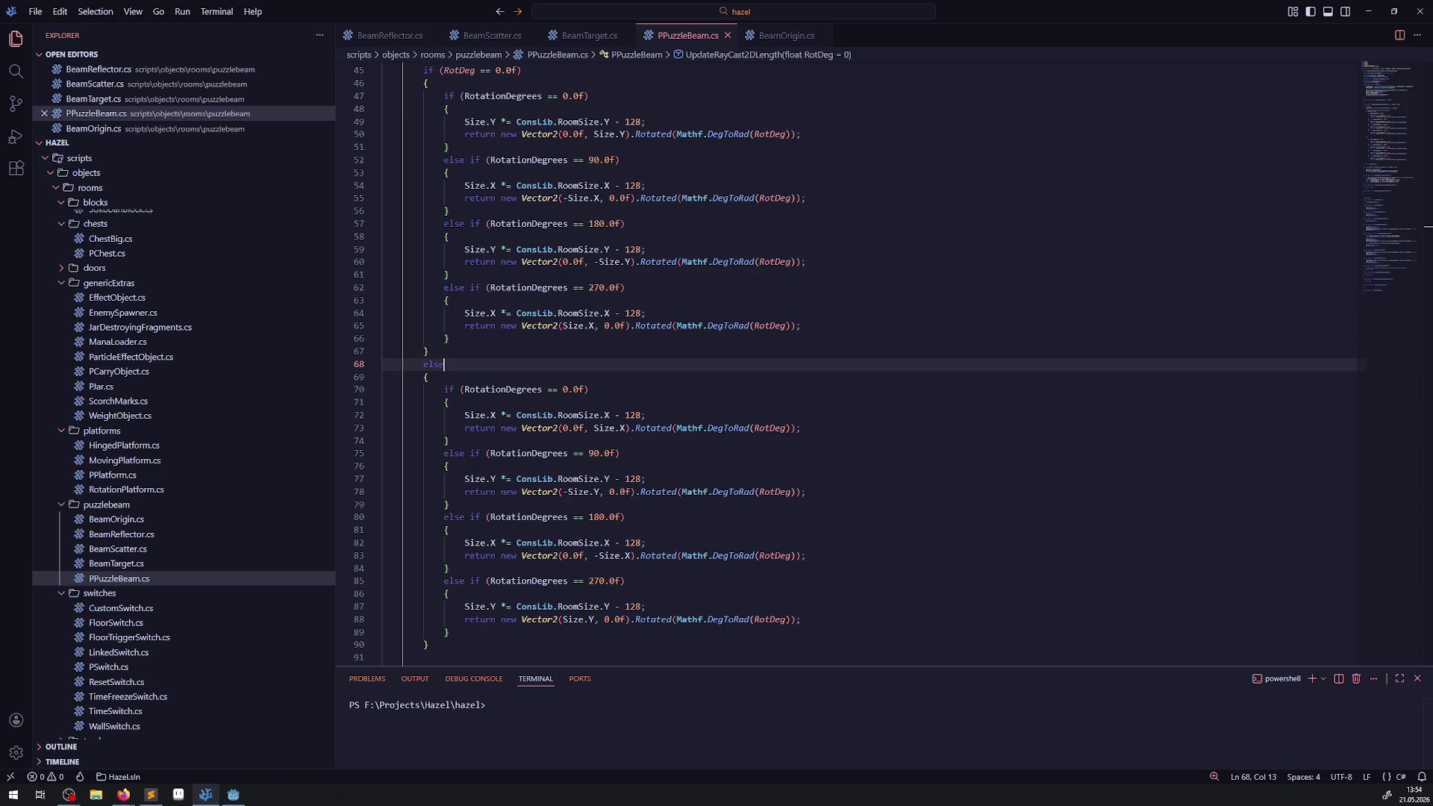
# - Inspect PPuzzleBeam's raycast query exclusion on line 27 and move its tab to the end
pyautogui.scroll(10, 751, 387)
pyautogui.scroll(-15, 740, 391)
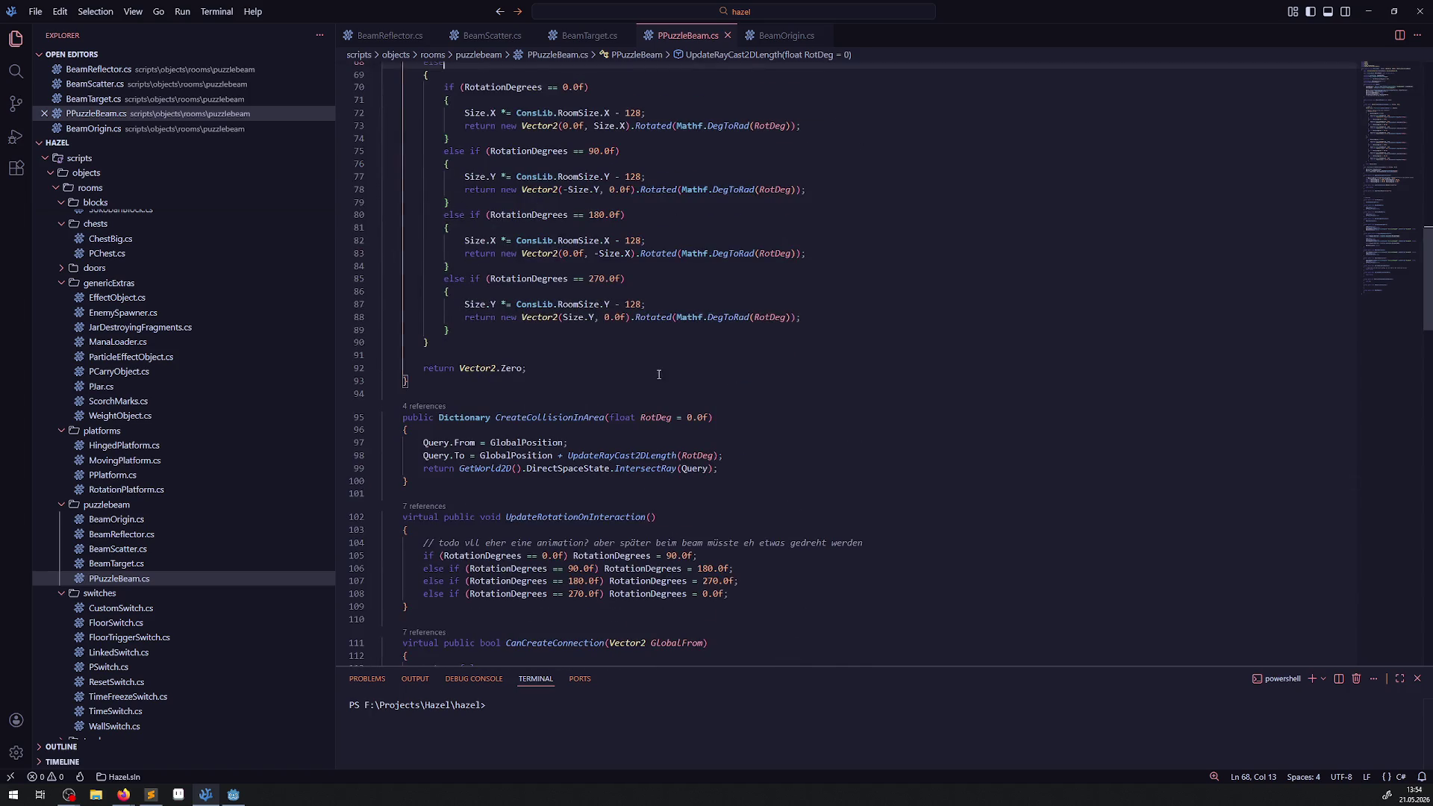
pyautogui.scroll(15, 659, 374)
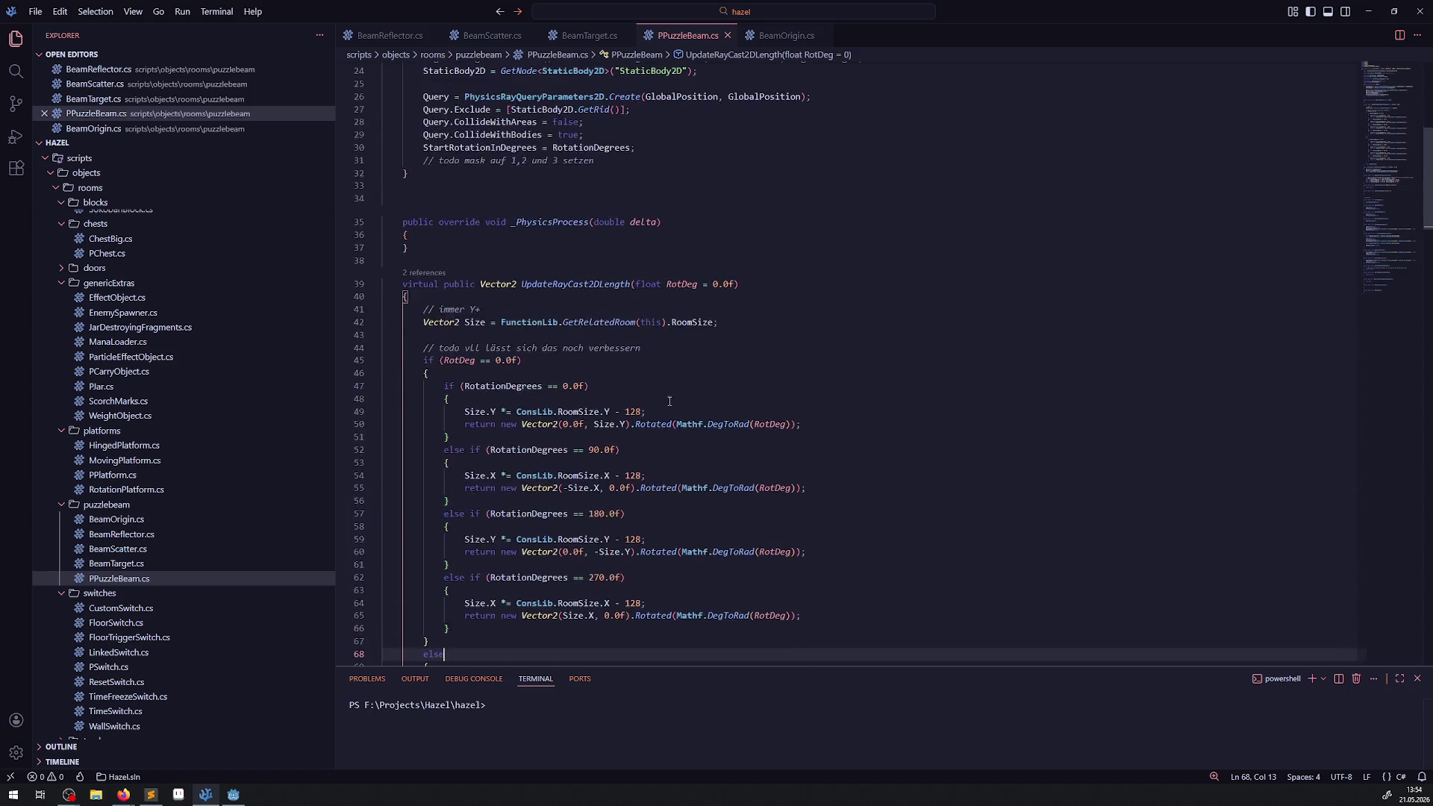
pyautogui.scroll(2, 670, 401)
pyautogui.doubleClick(507, 194)
pyautogui.moveTo(691, 43); pyautogui.dragTo(819, 45)
# - Scroll through BeamReflector.cs
pyautogui.click(370, 34)
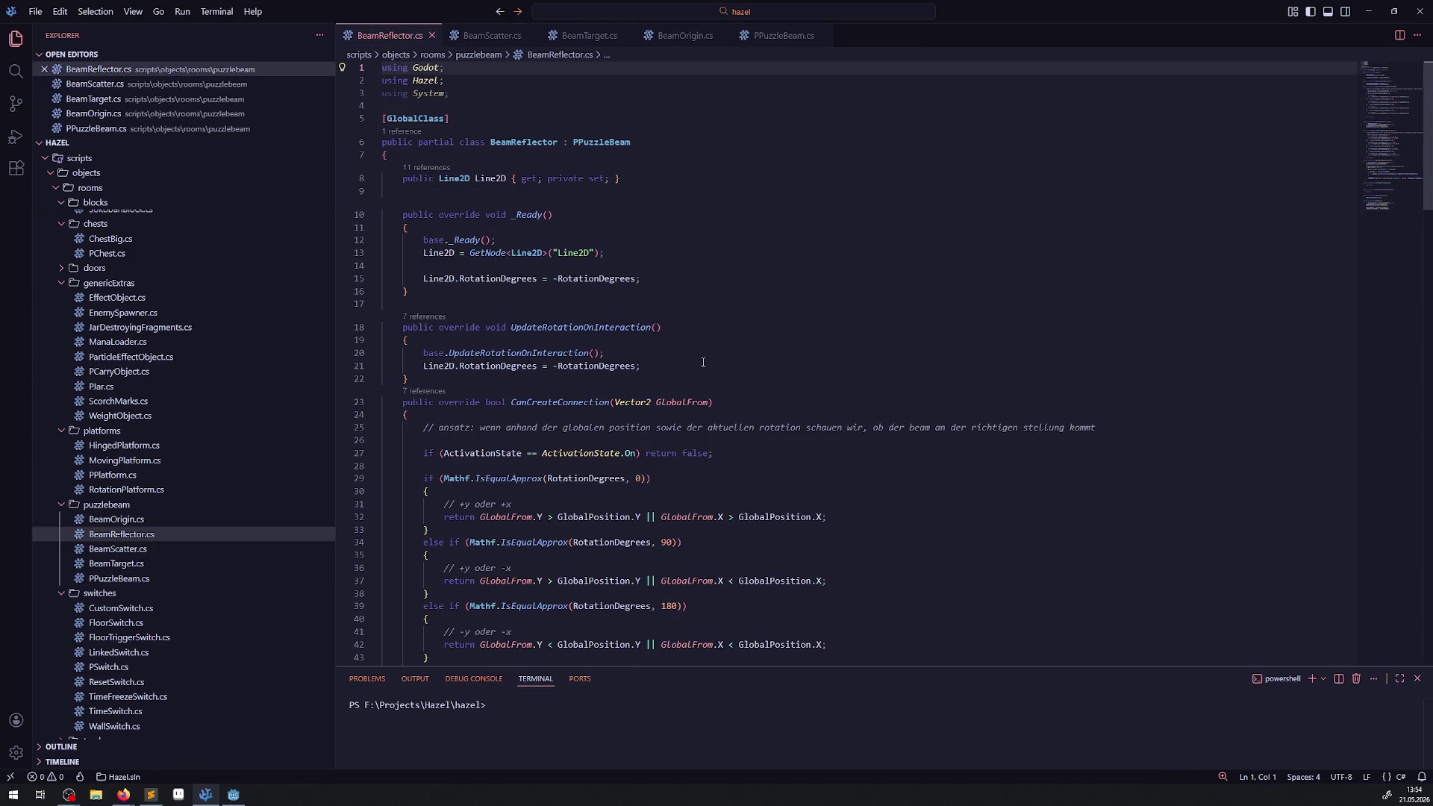
pyautogui.scroll(-20, 703, 362)
pyautogui.scroll(-20, 741, 383)
pyautogui.scroll(8, 664, 351)
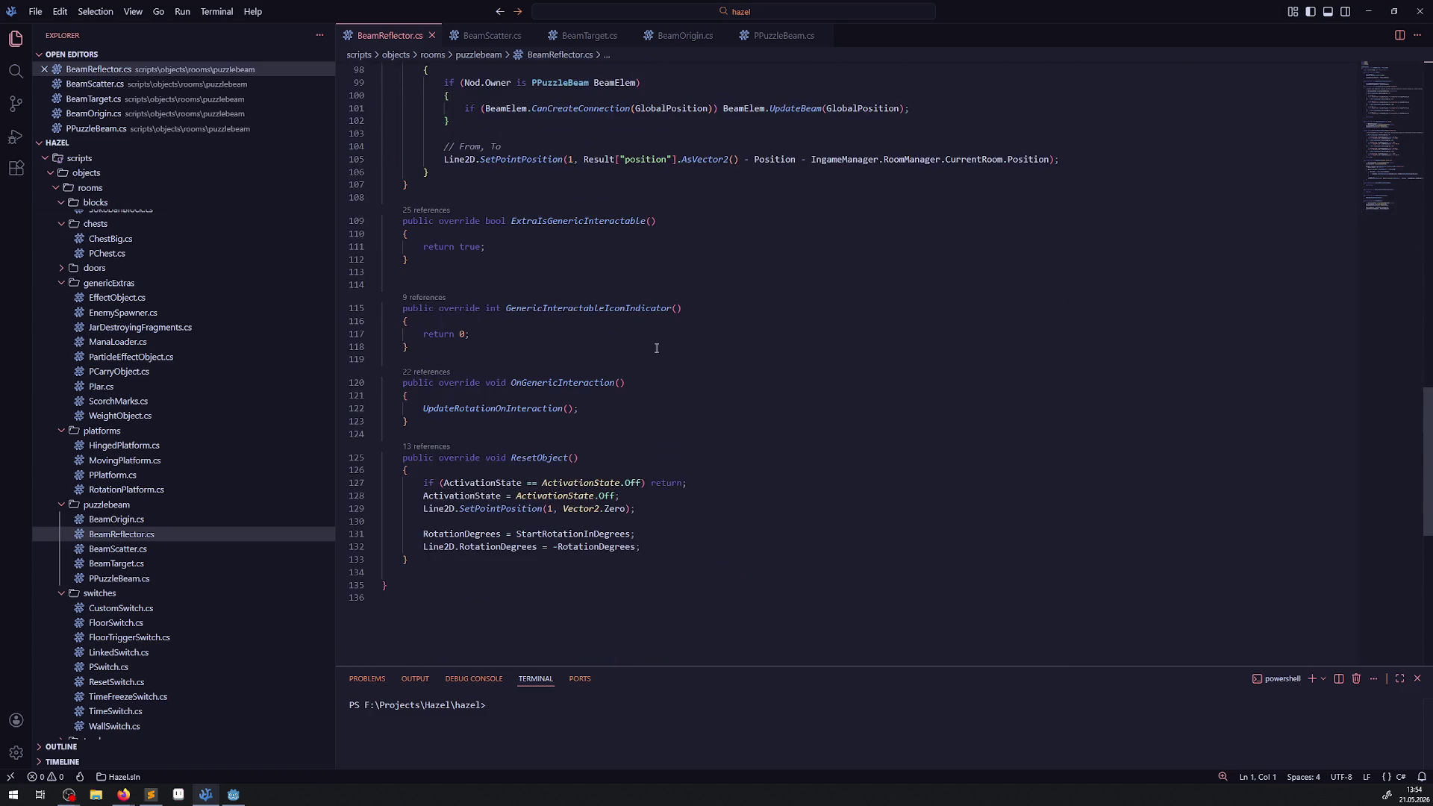
# - Review BeamScatter.cs, selecting the rotation-reset lines at the end of ResetObject
pyautogui.click(481, 35)
pyautogui.click(874, 423)
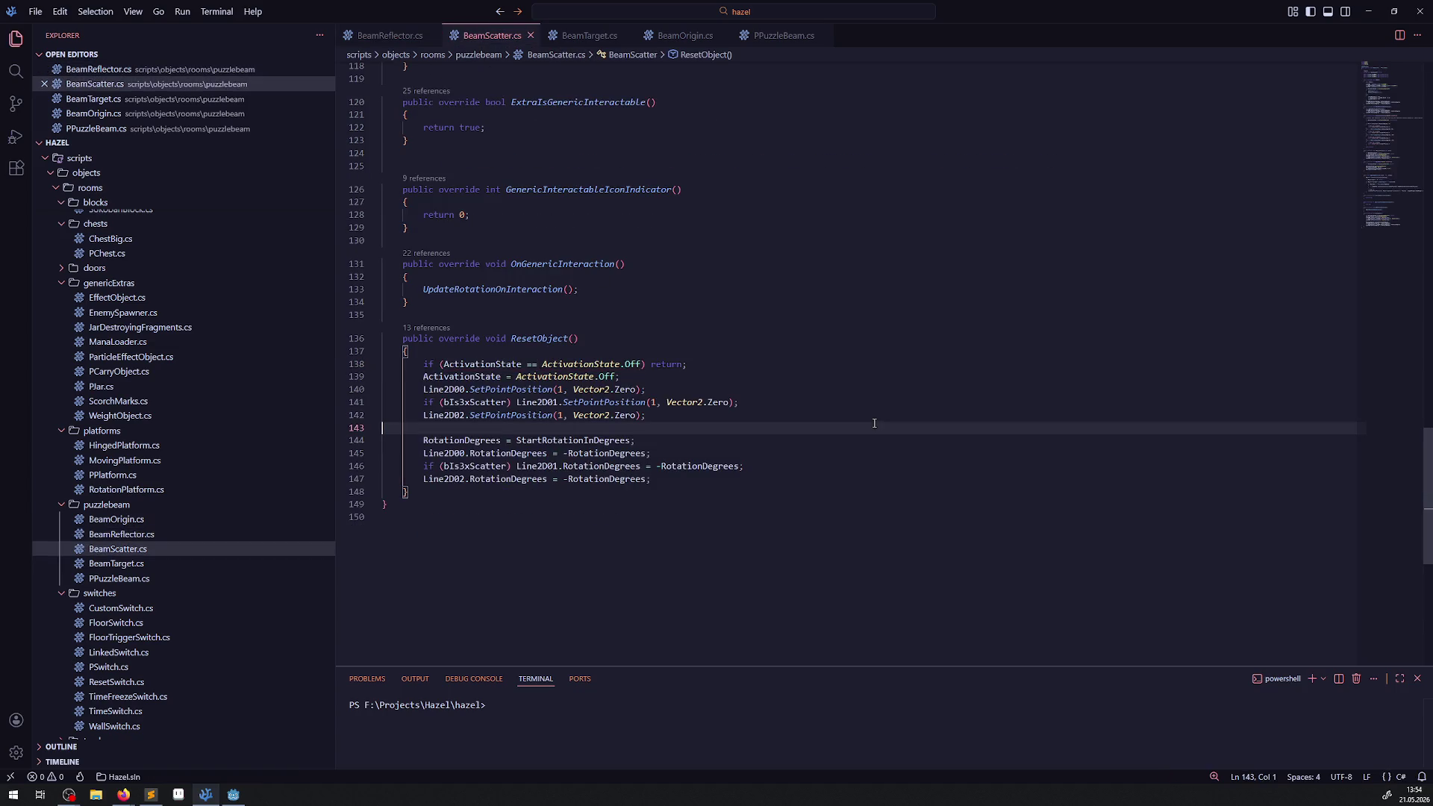
pyautogui.scroll(5, 730, 449)
pyautogui.scroll(-9, 702, 403)
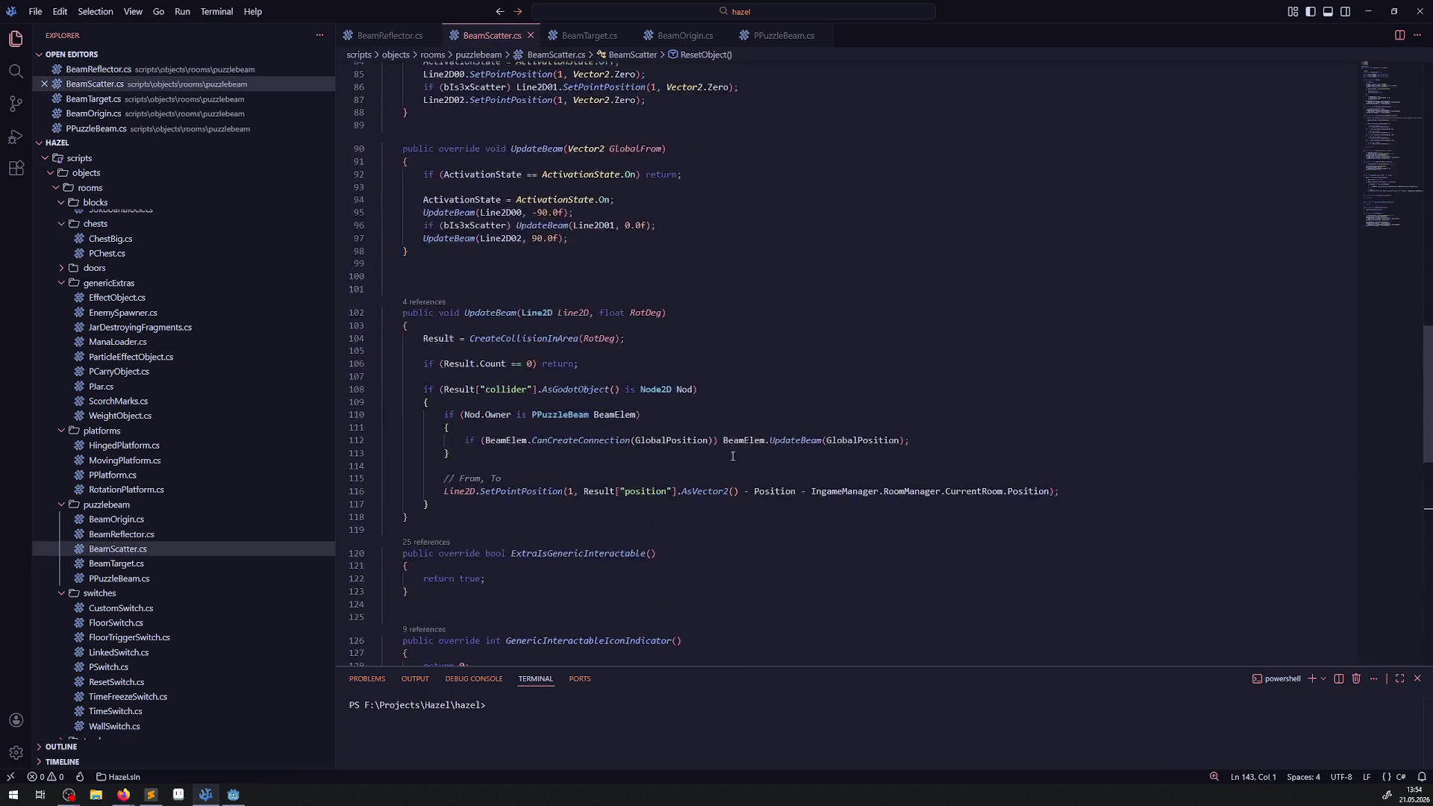
pyautogui.moveTo(445, 236); pyautogui.dragTo(773, 295)
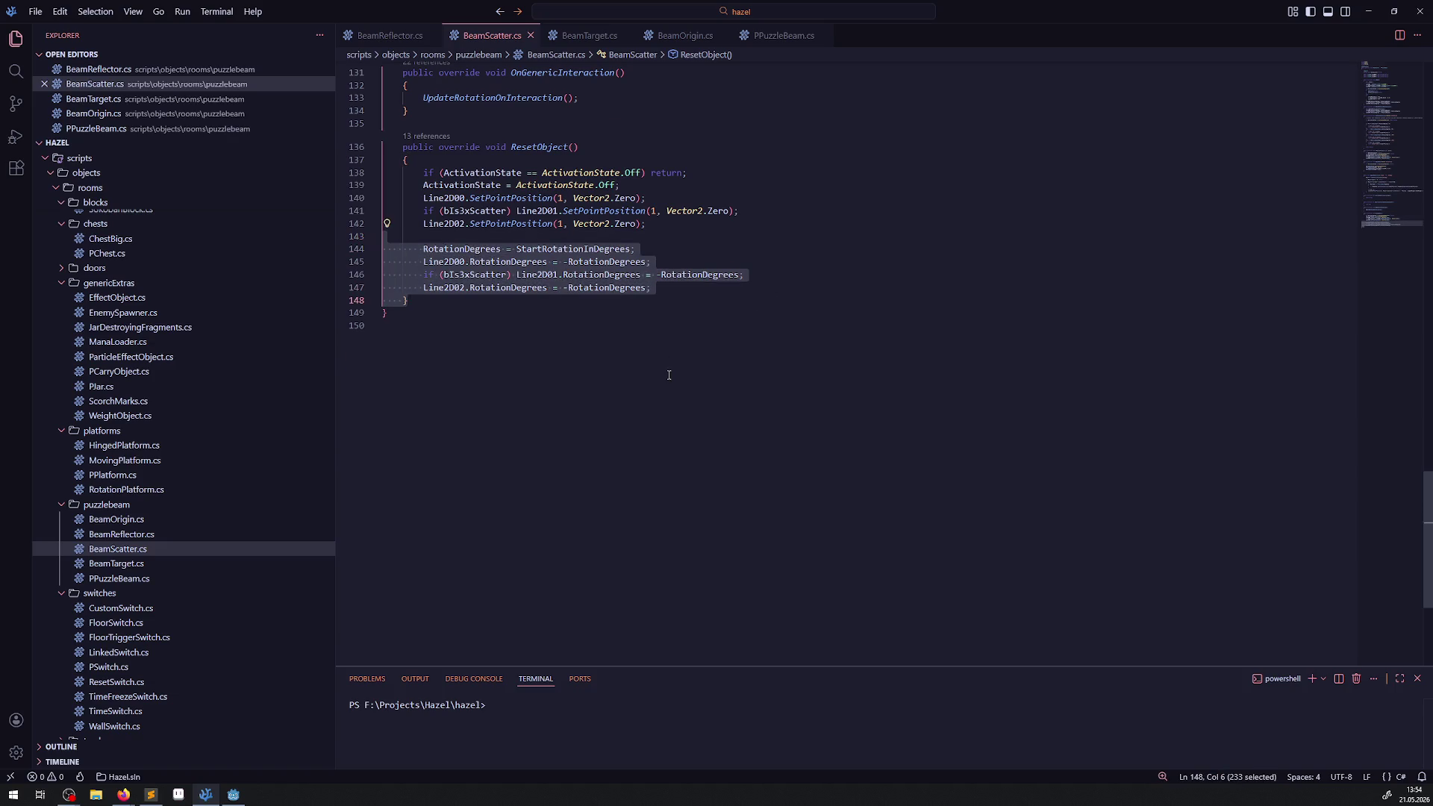
pyautogui.scroll(8, 669, 376)
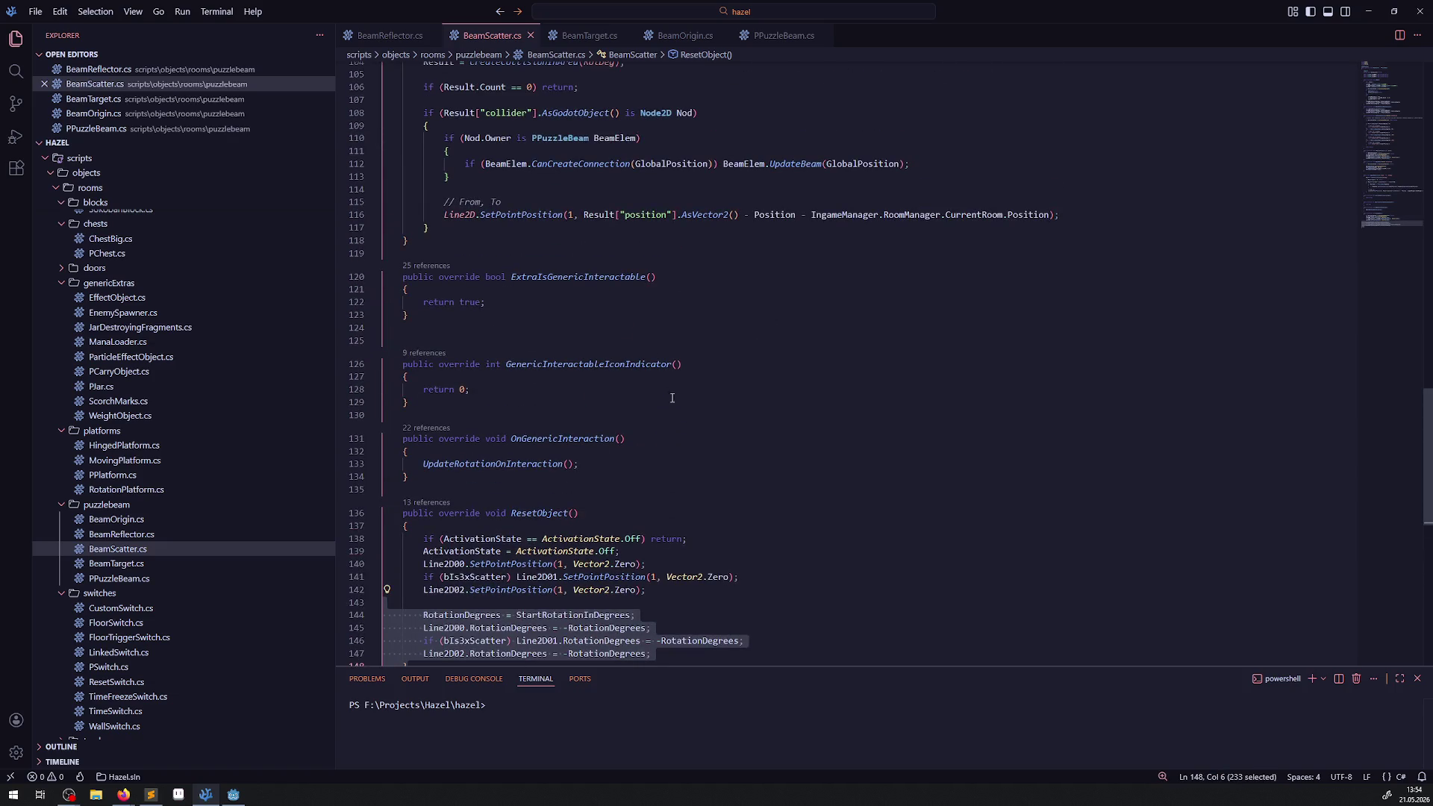
pyautogui.scroll(10, 651, 430)
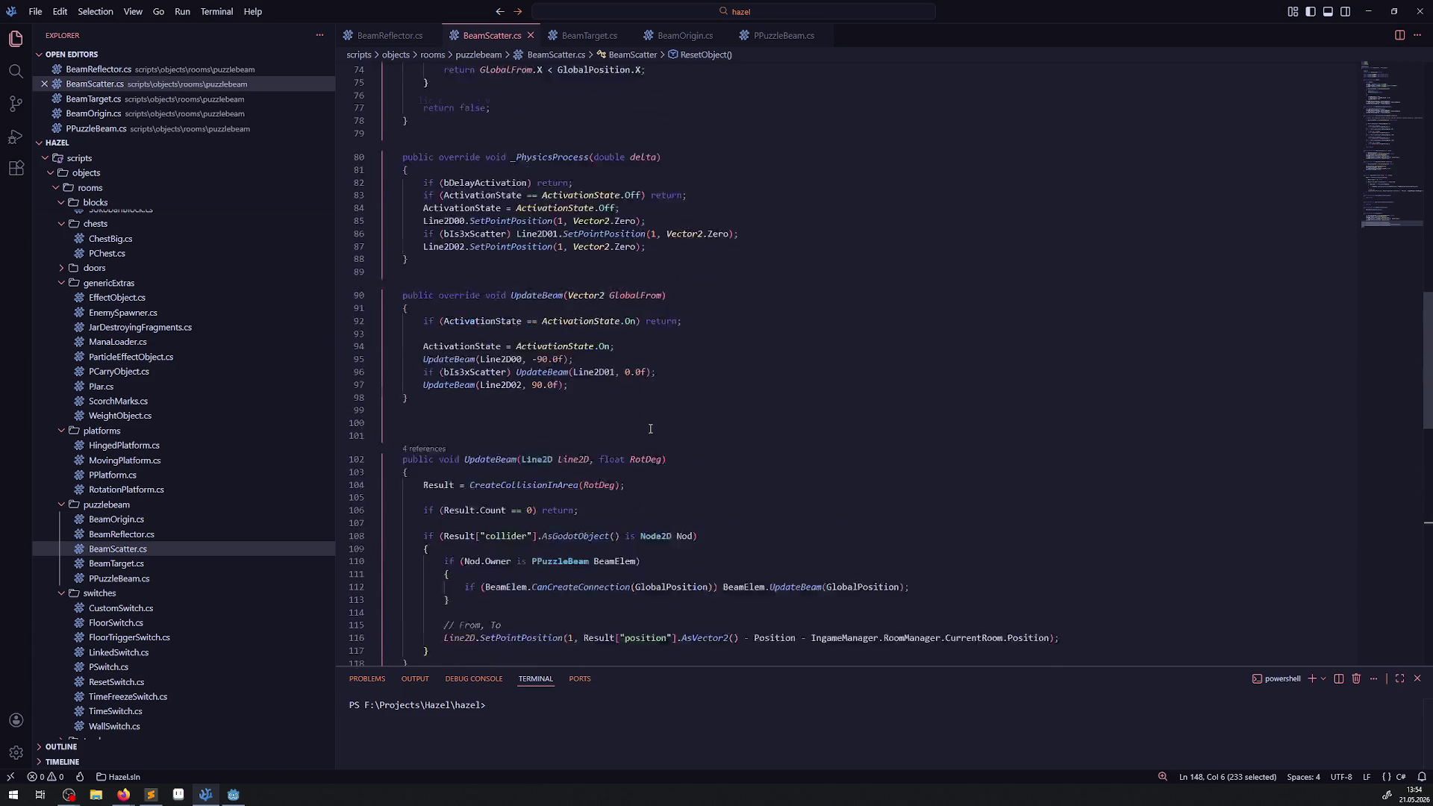
pyautogui.scroll(-2, 650, 429)
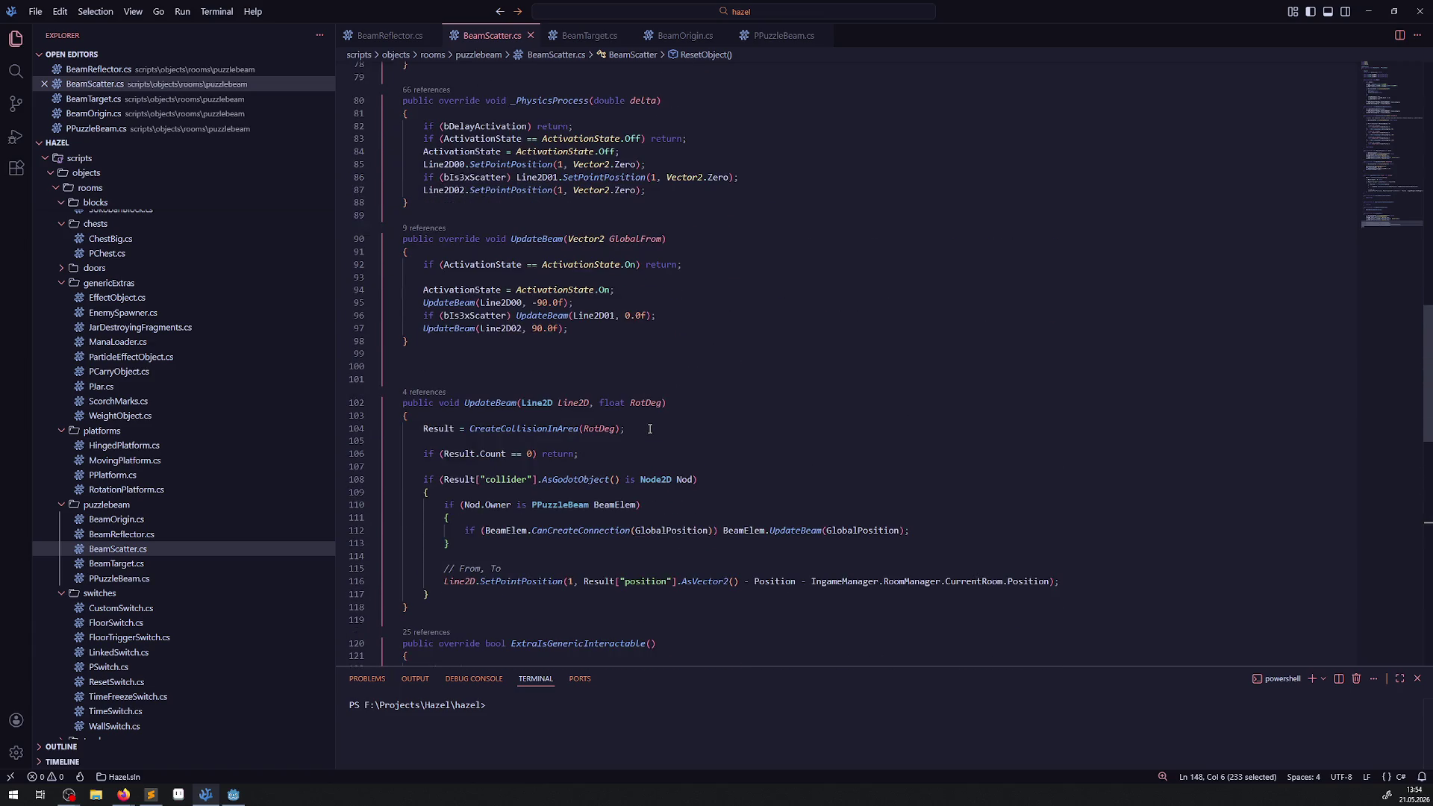
pyautogui.moveTo(422, 479); pyautogui.dragTo(431, 492)
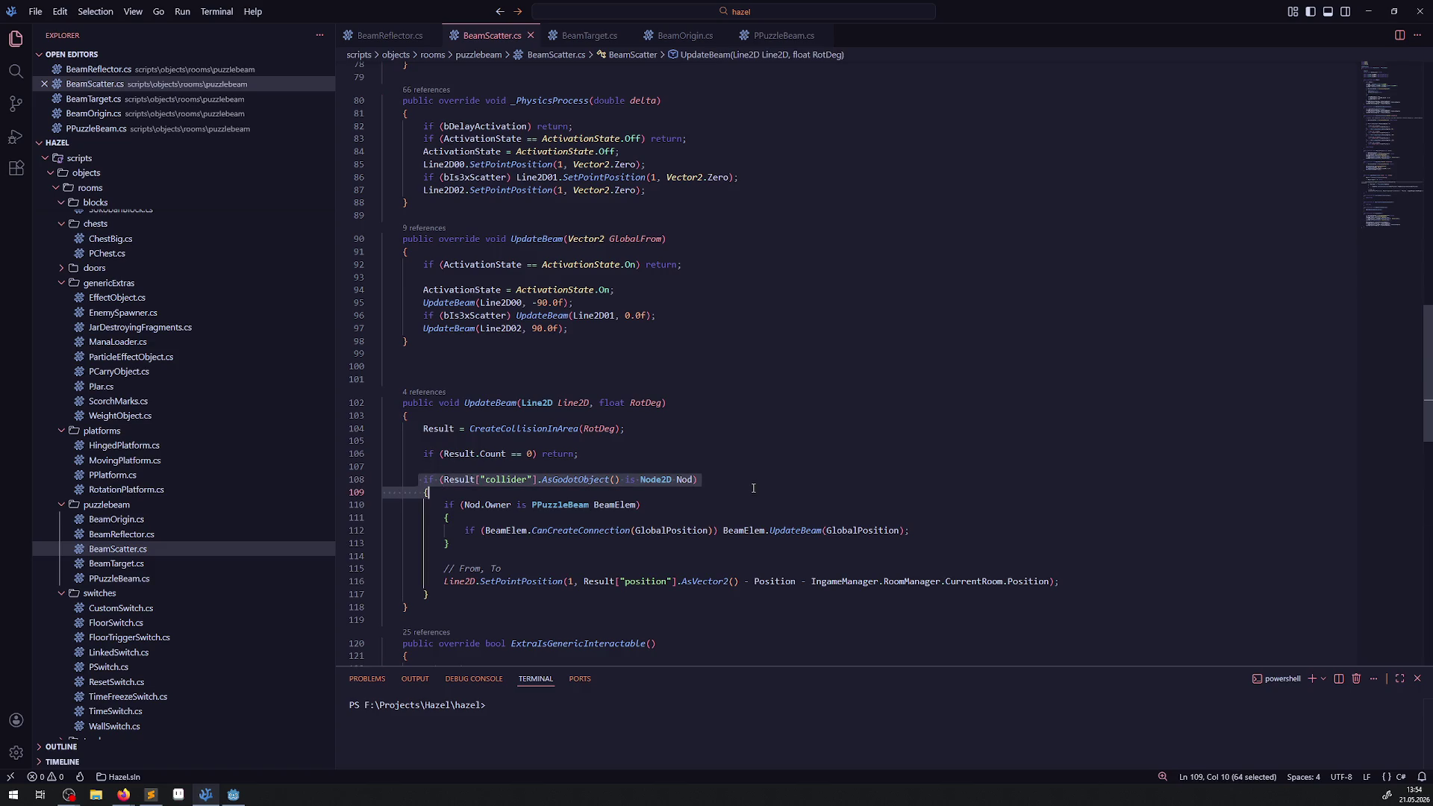
pyautogui.scroll(3, 716, 480)
pyautogui.scroll(19, 715, 481)
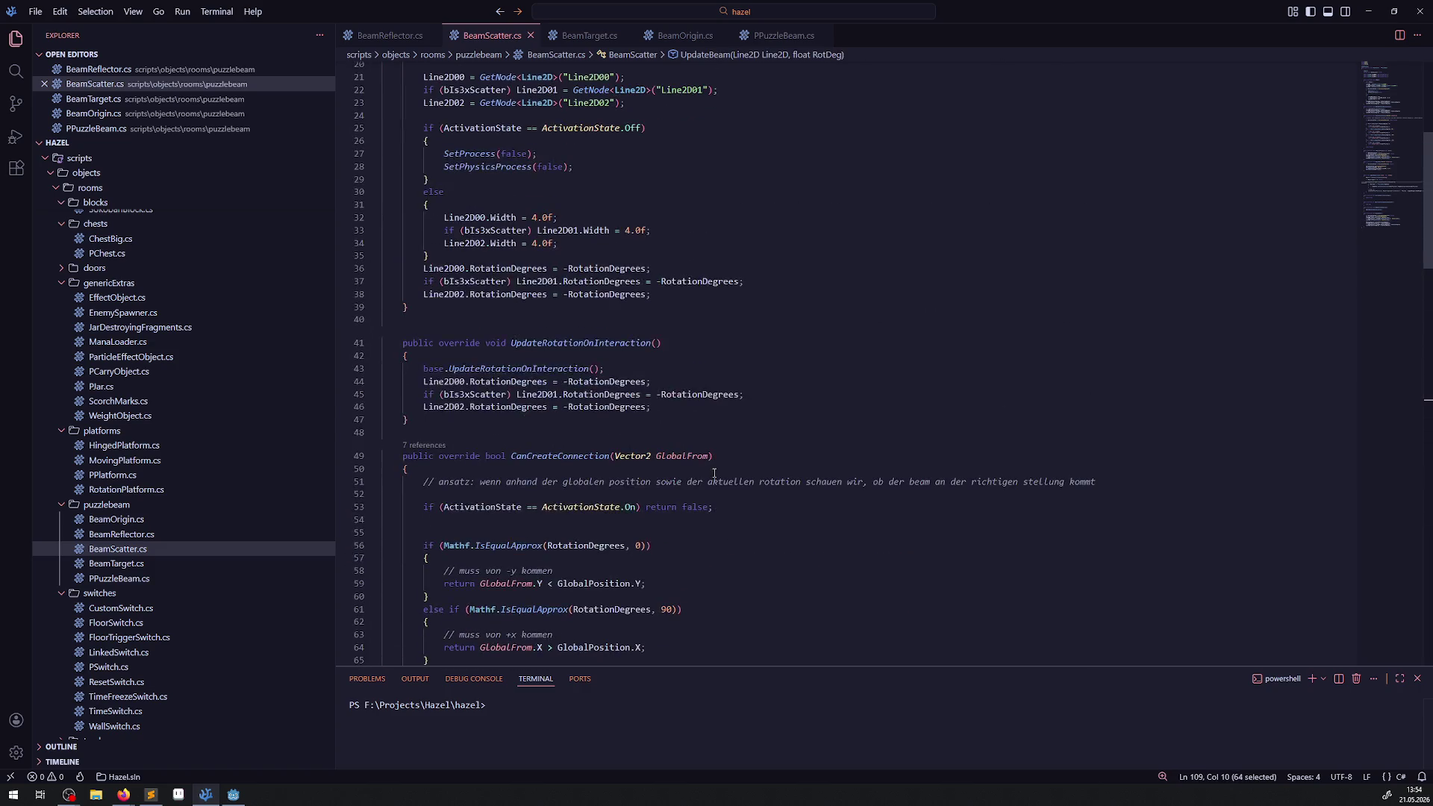
pyautogui.scroll(3, 718, 470)
pyautogui.click(671, 313)
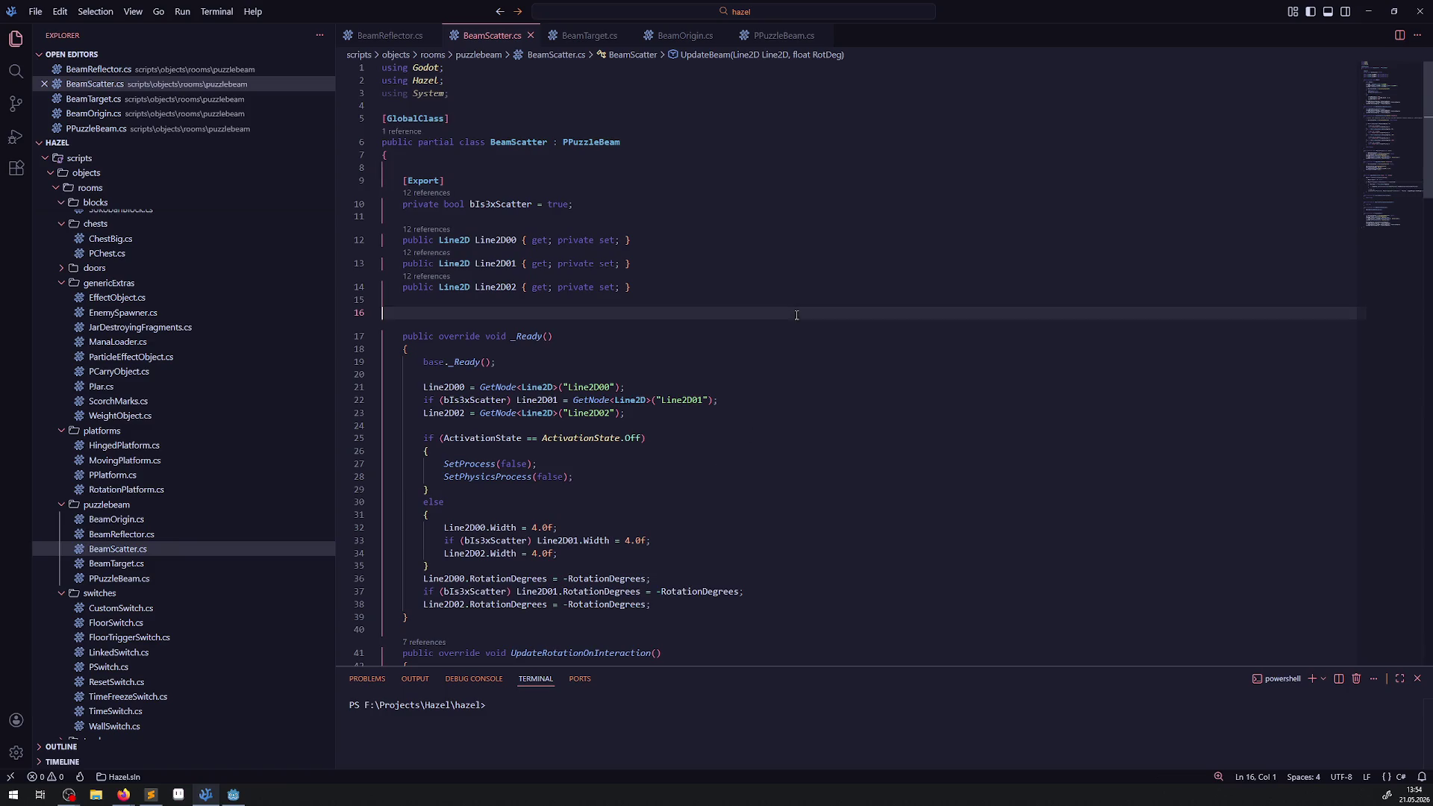
# - Read the UpdateBeam code in BeamTarget.cs around line 28
pyautogui.click(589, 35)
pyautogui.click(702, 465)
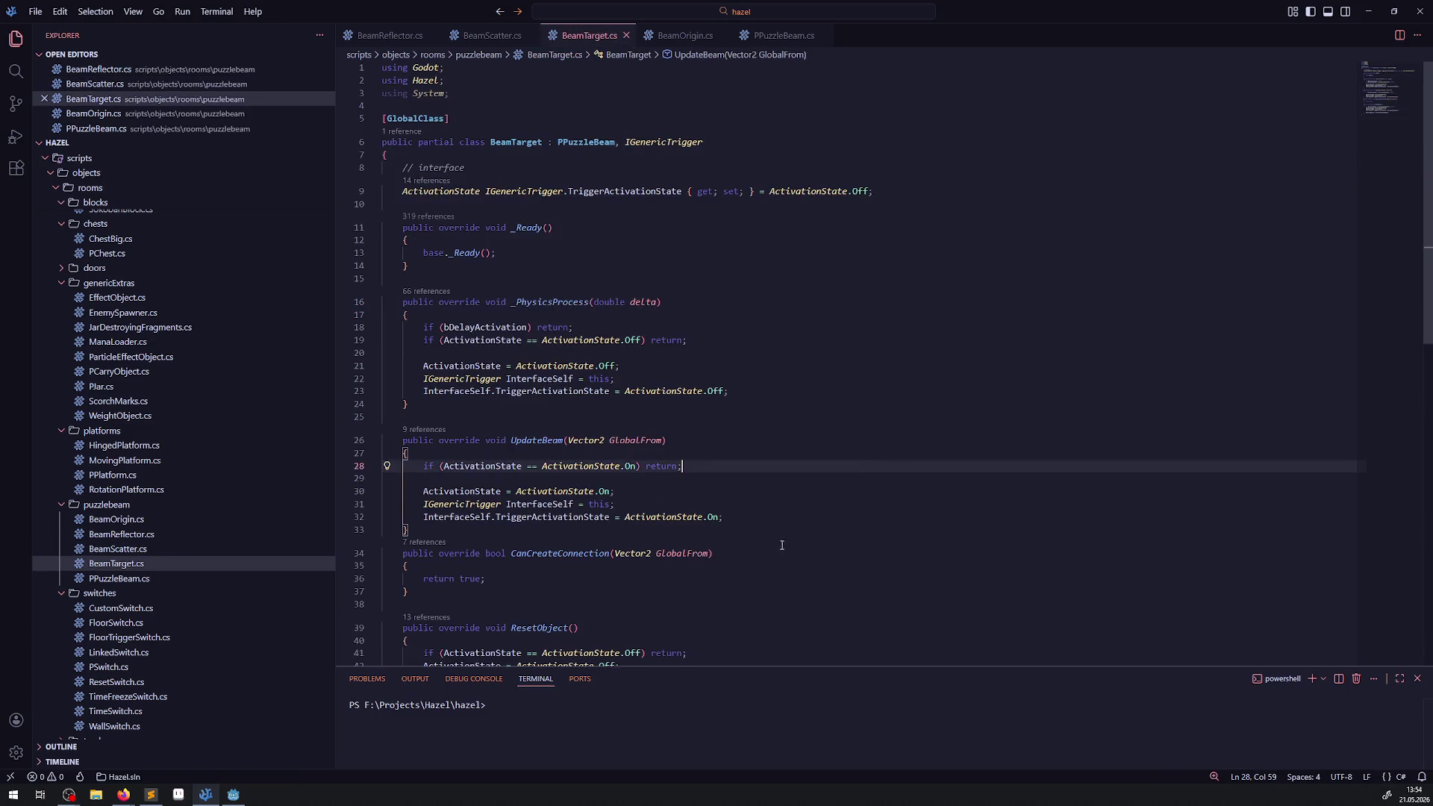
pyautogui.scroll(-10, 739, 498)
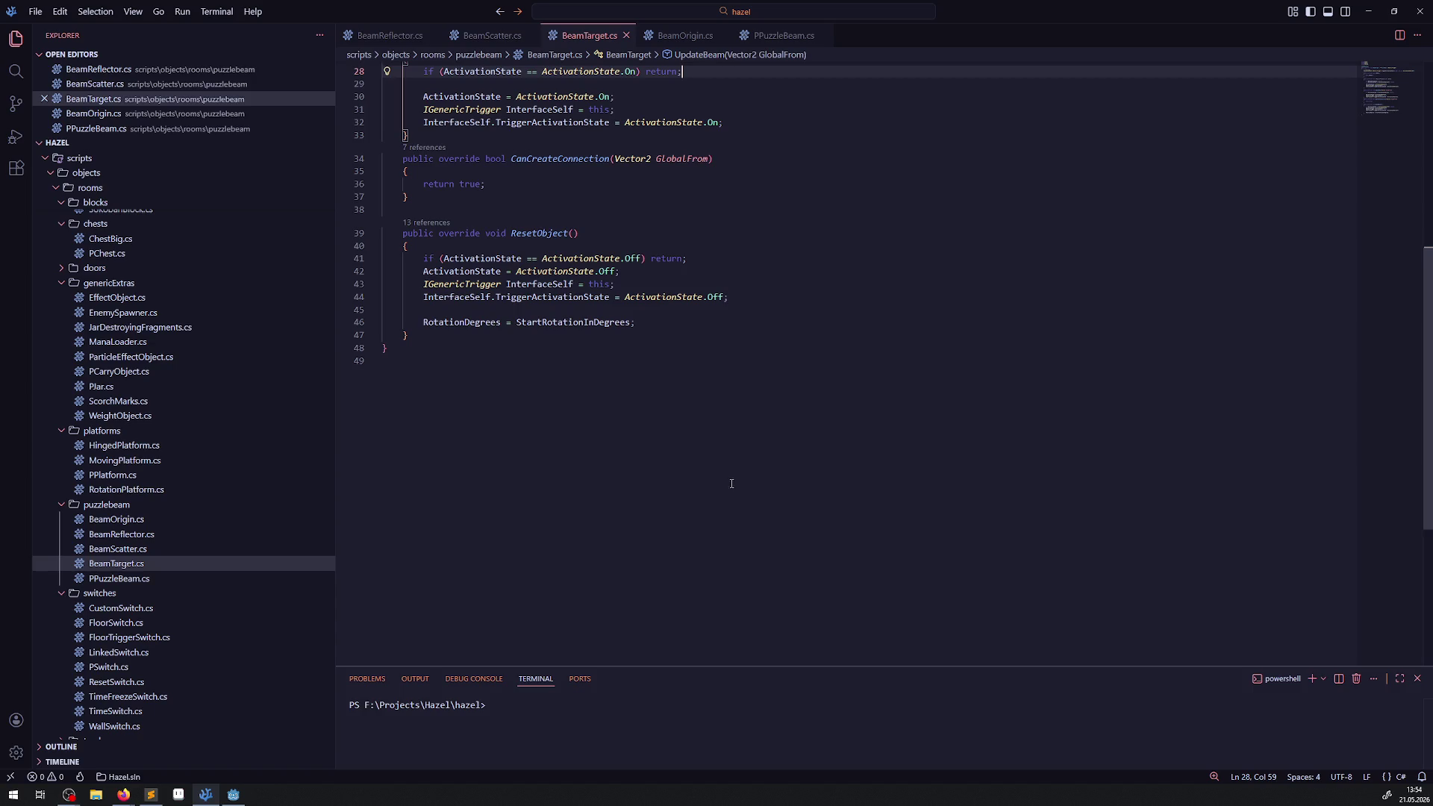
pyautogui.scroll(10, 788, 440)
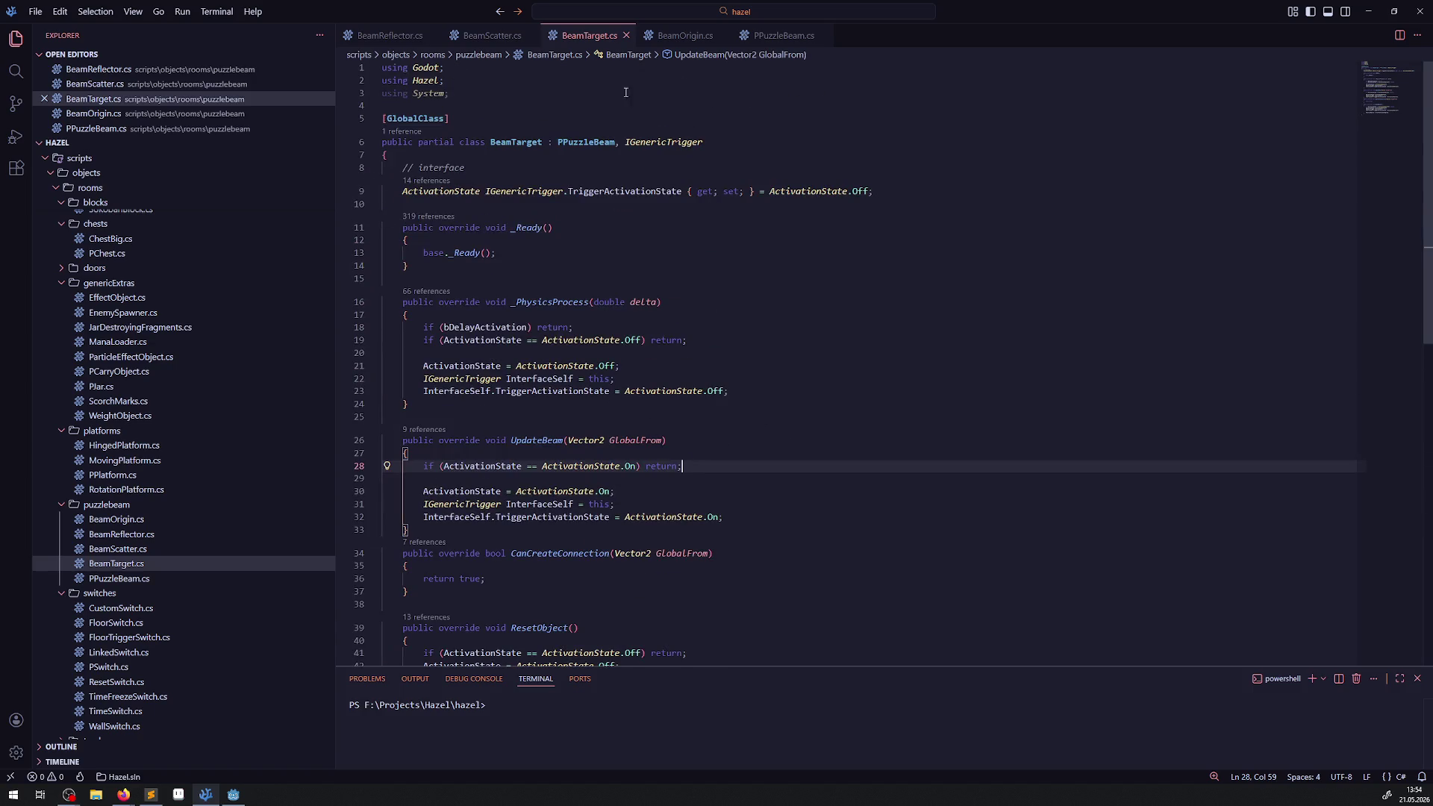
# - Scroll BeamOrigin.cs down to its OnExtraActivation and OnExtraDeactivation methods
pyautogui.click(686, 35)
pyautogui.scroll(15, 681, 361)
pyautogui.scroll(-5, 681, 361)
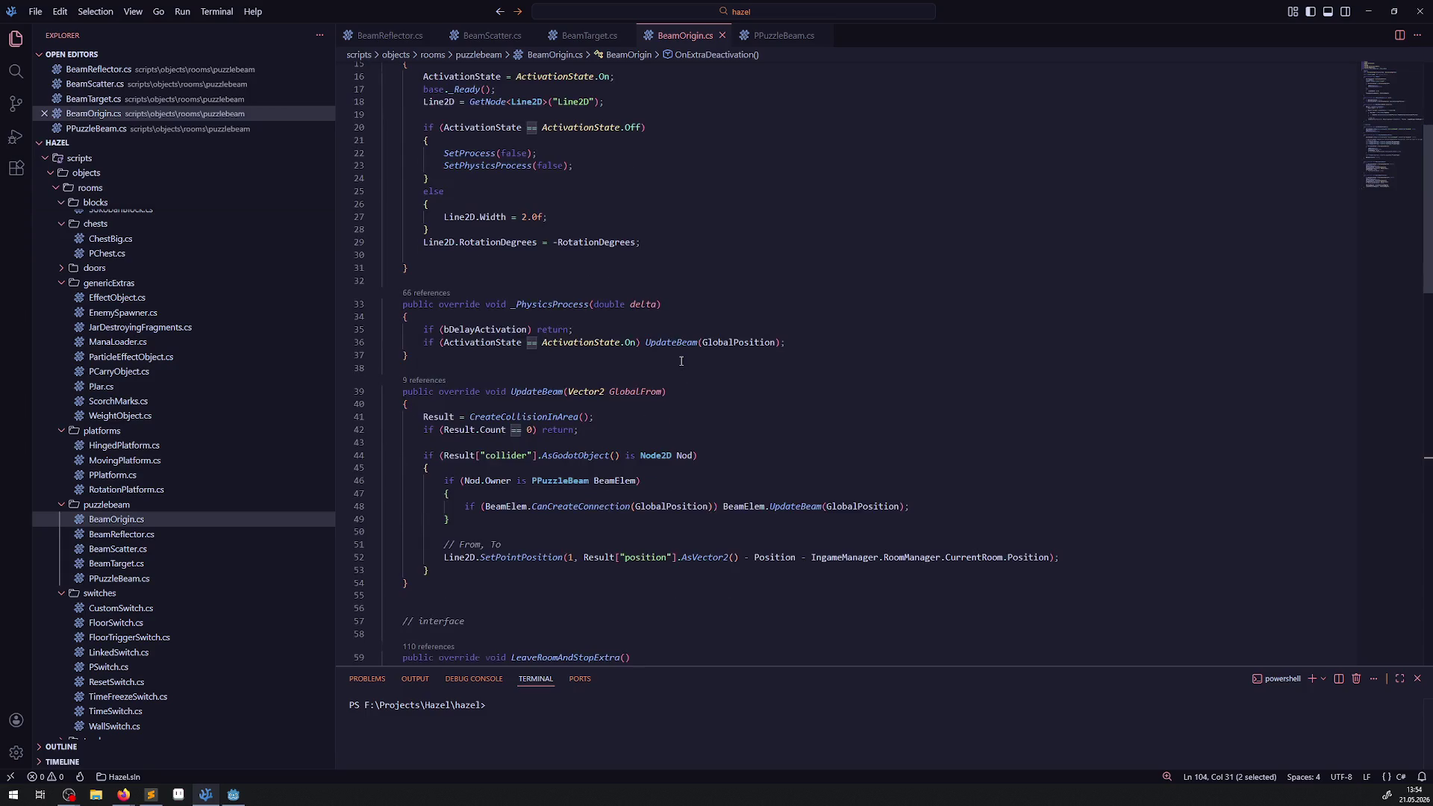
pyautogui.scroll(-16, 681, 361)
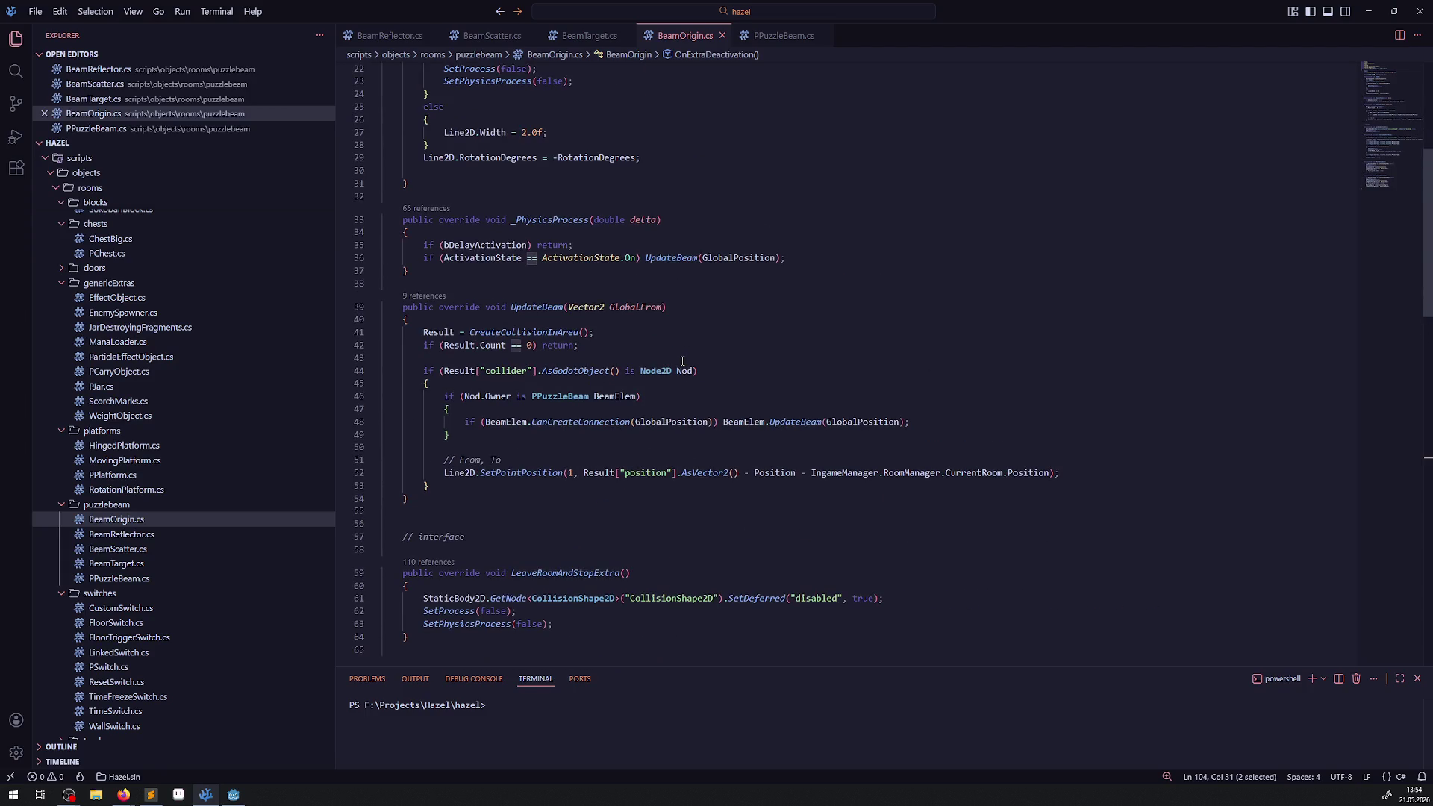
pyautogui.scroll(-7, 682, 361)
pyautogui.click(702, 400)
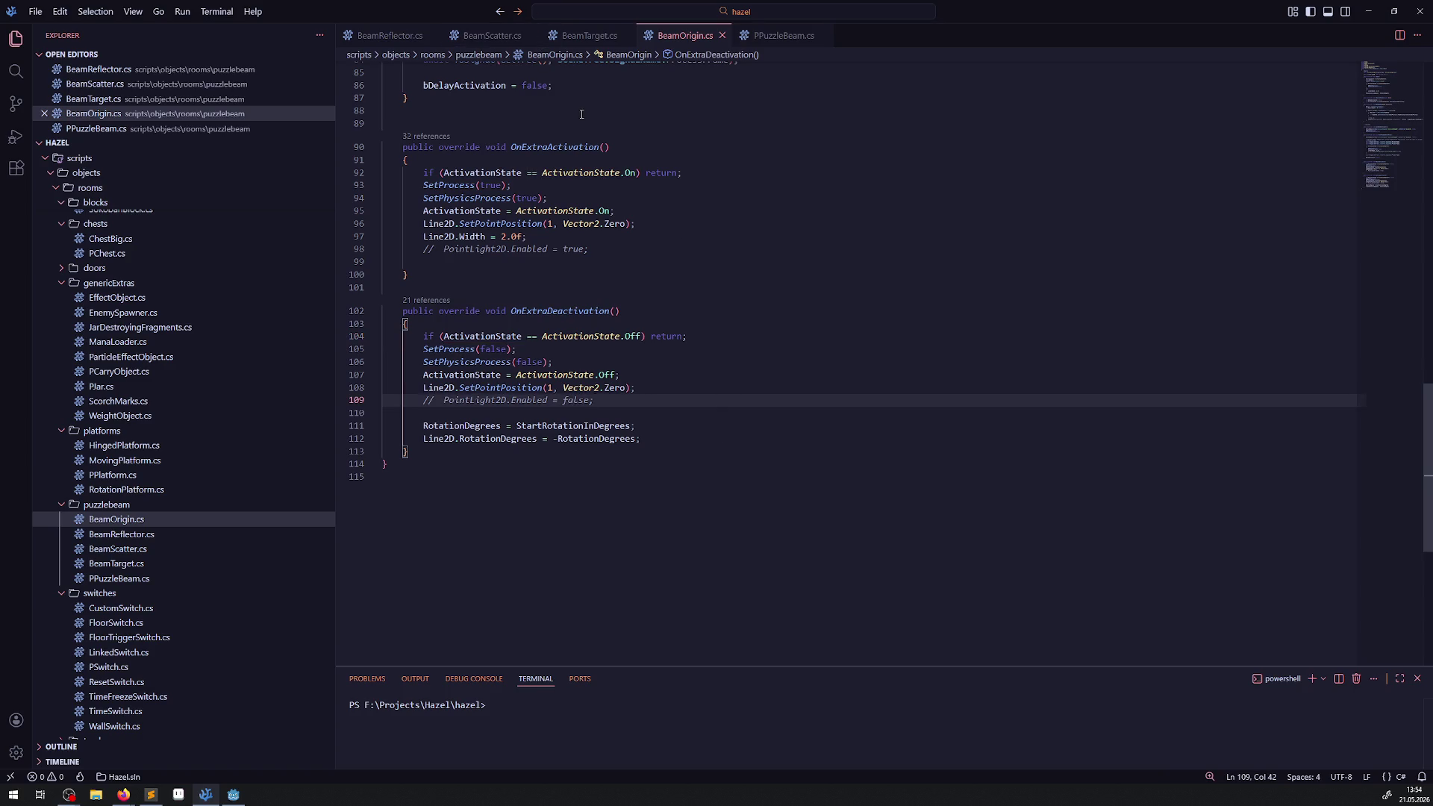
# - Highlight the Query uses in PPuzzleBeam's _Ready and select the mask todo comment on line 31
pyautogui.click(784, 36)
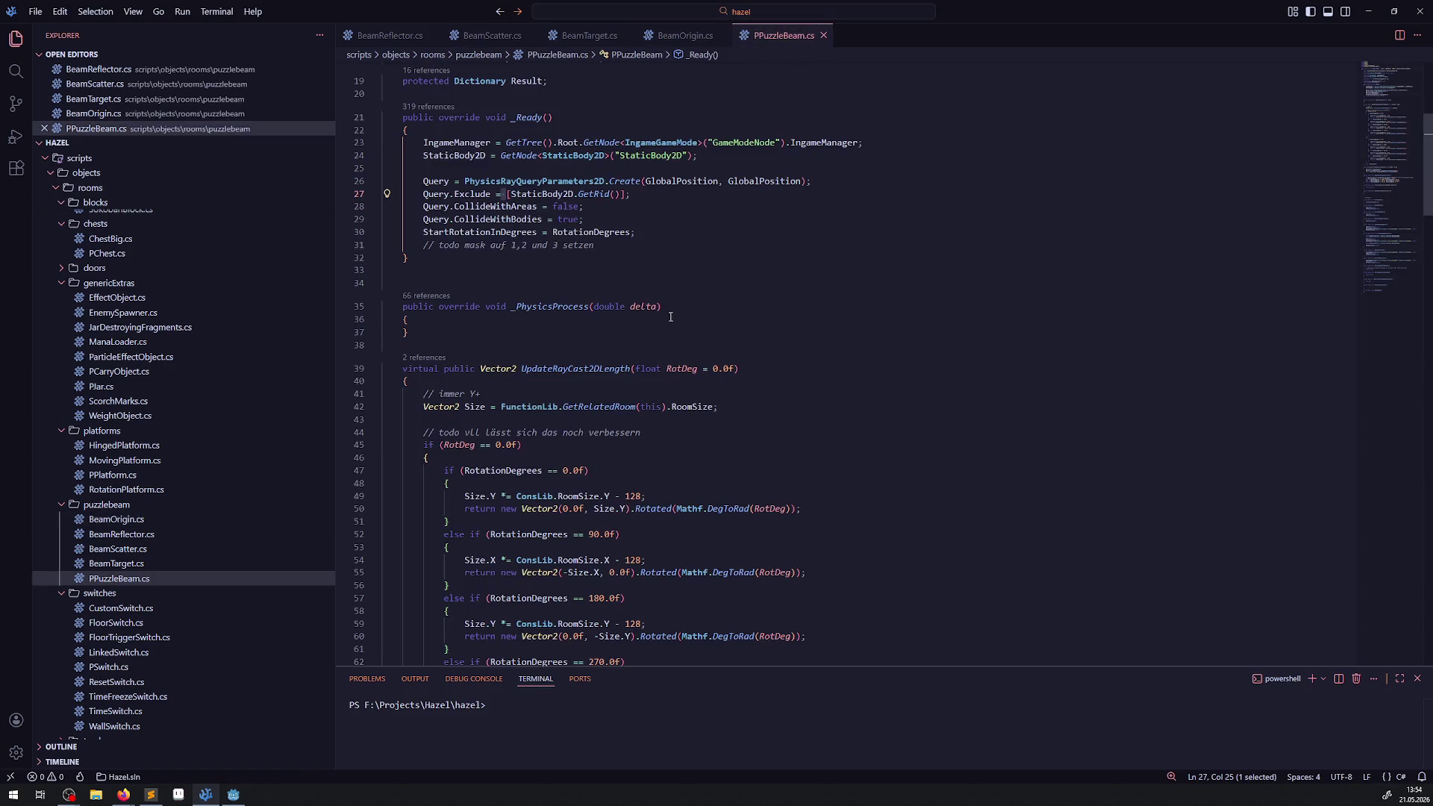
pyautogui.click(661, 232)
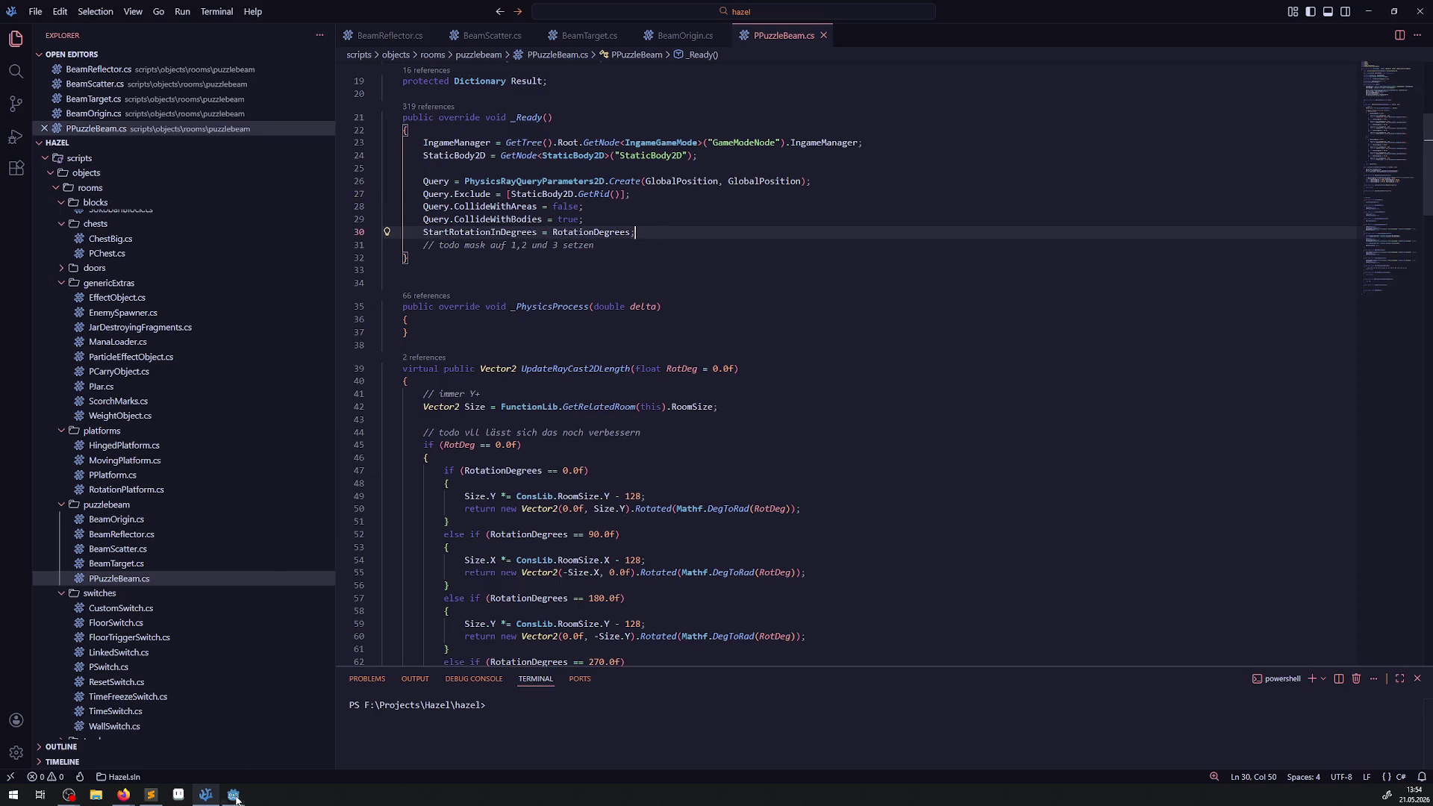
pyautogui.moveTo(236, 797)
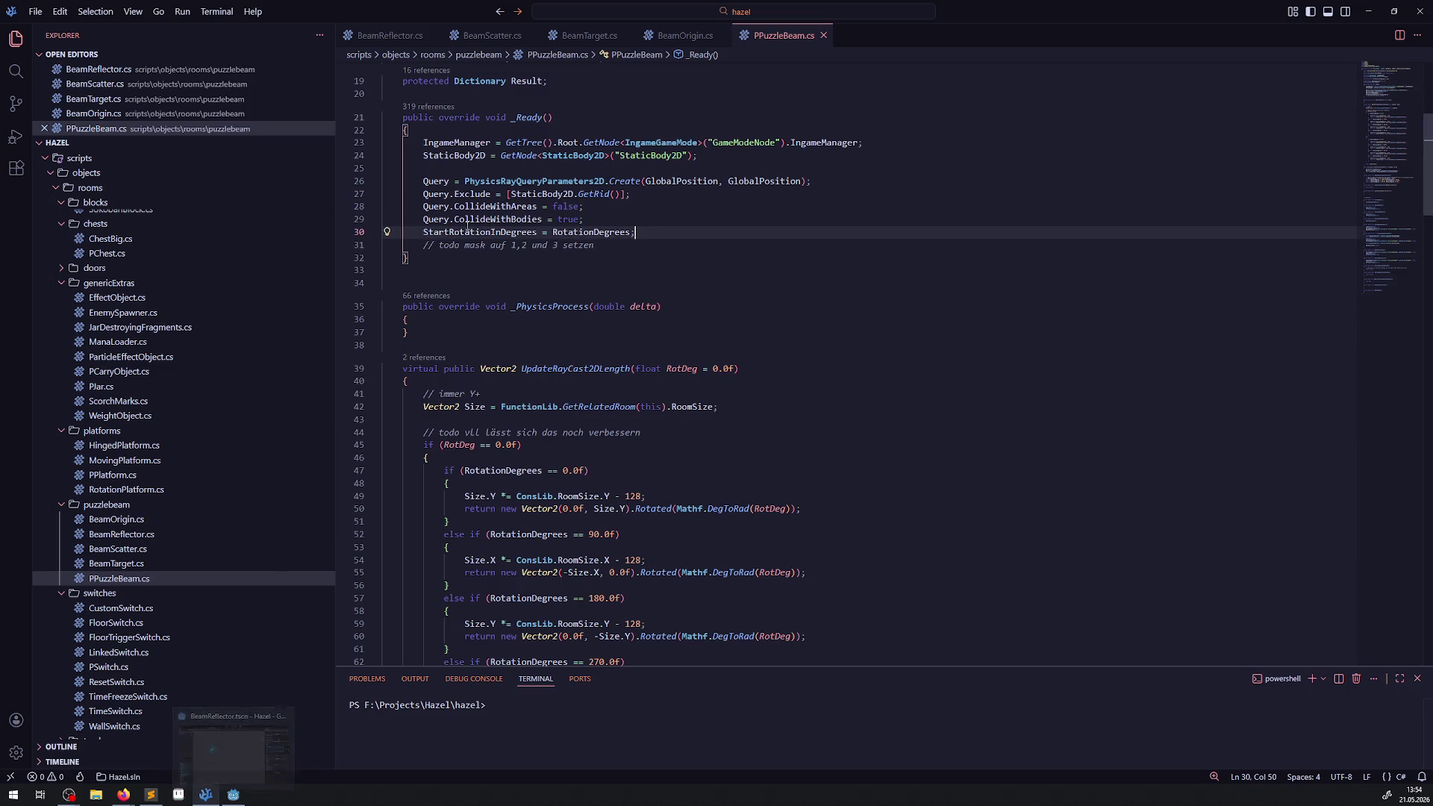
pyautogui.doubleClick(436, 207)
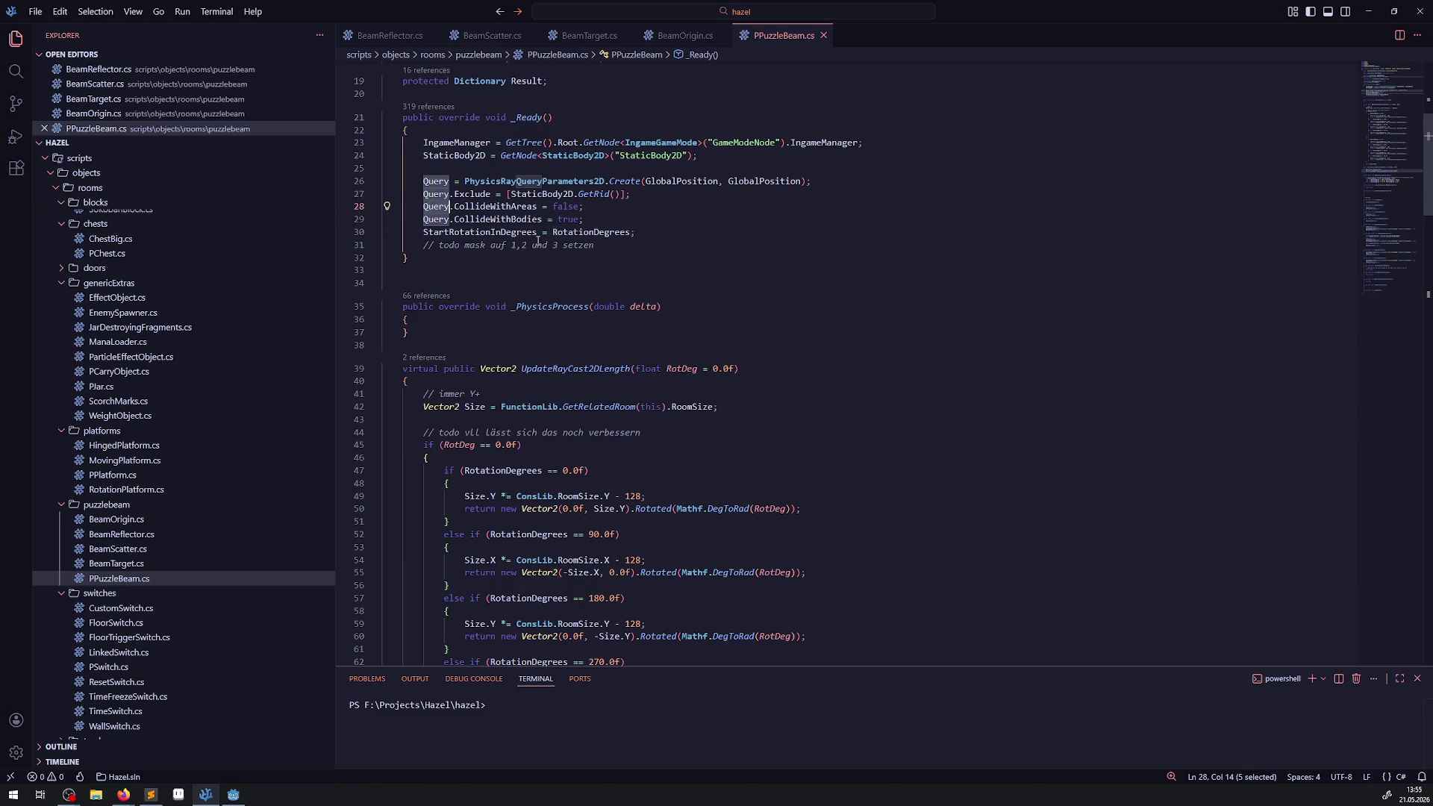
pyautogui.click(465, 219)
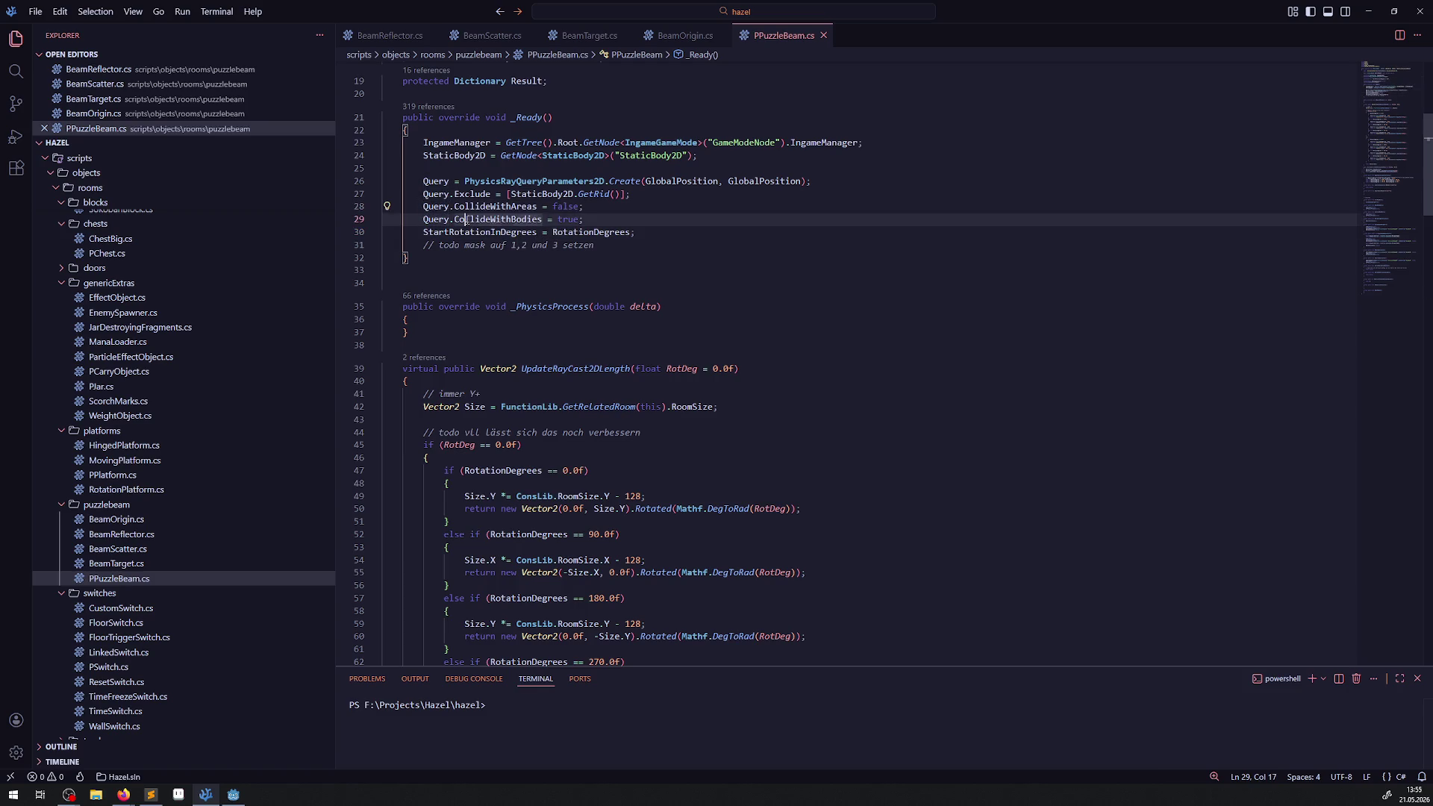
pyautogui.moveTo(491, 247); pyautogui.dragTo(627, 248)
pyautogui.click(616, 253)
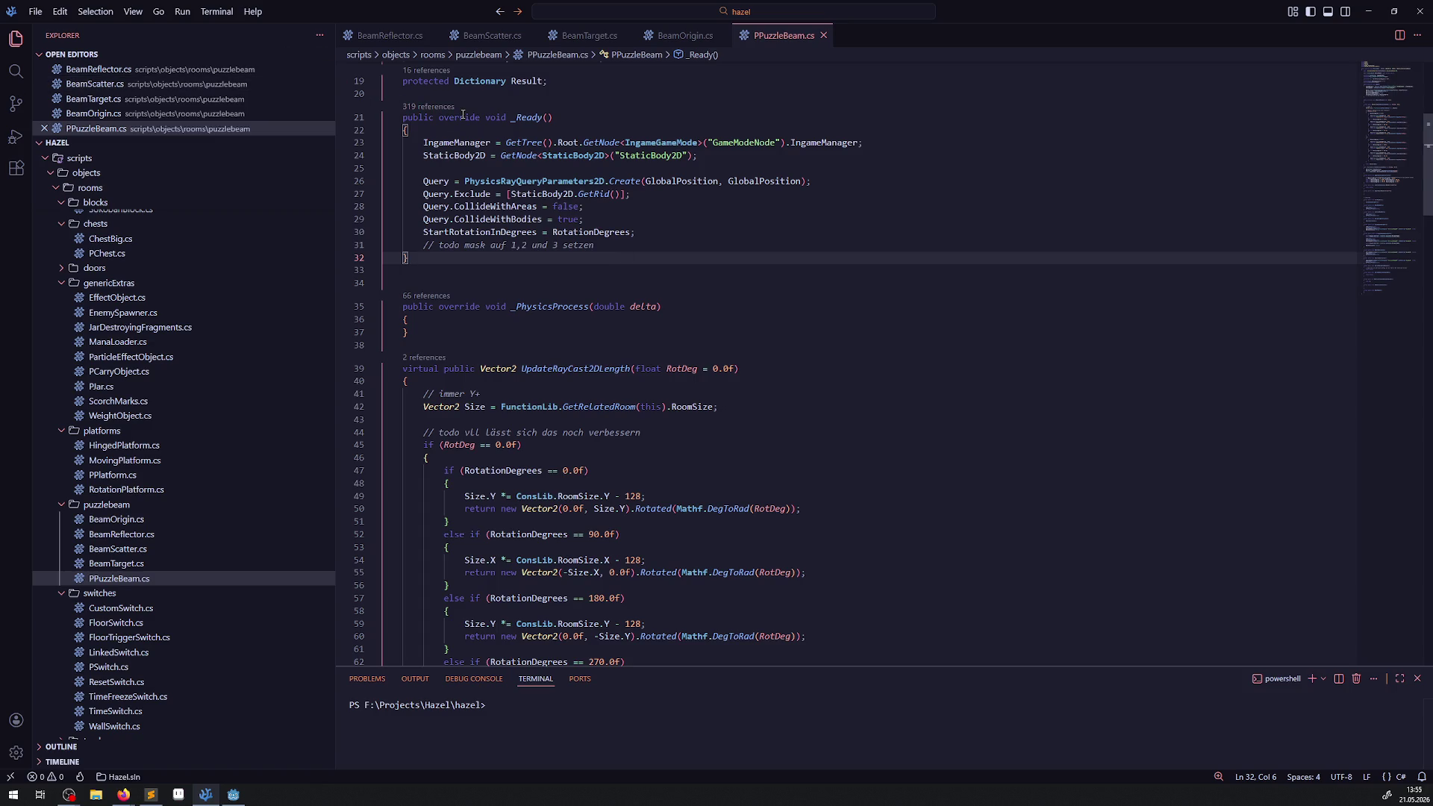
pyautogui.click(388, 306)
pyautogui.moveTo(420, 247); pyautogui.dragTo(608, 253)
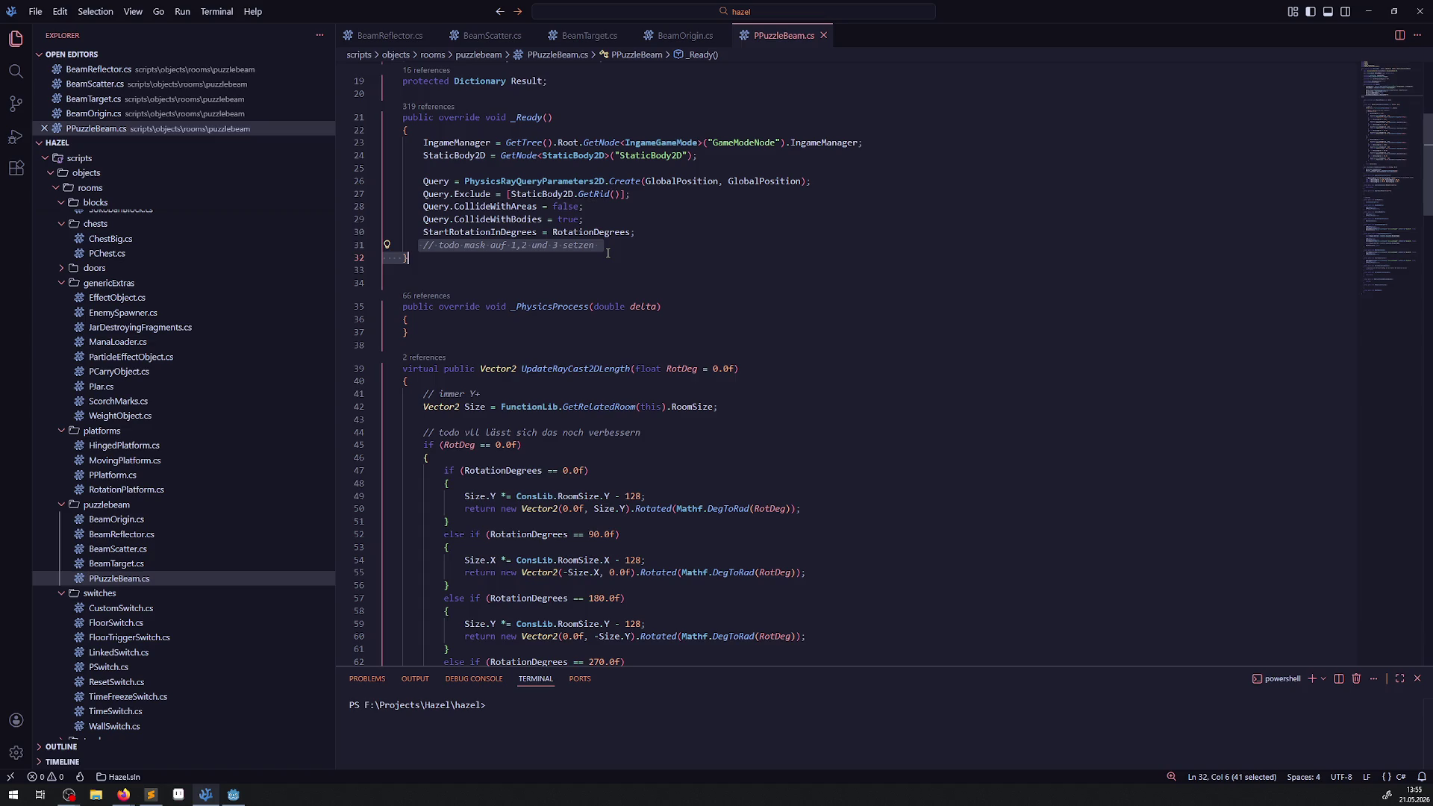
pyautogui.click(232, 794)
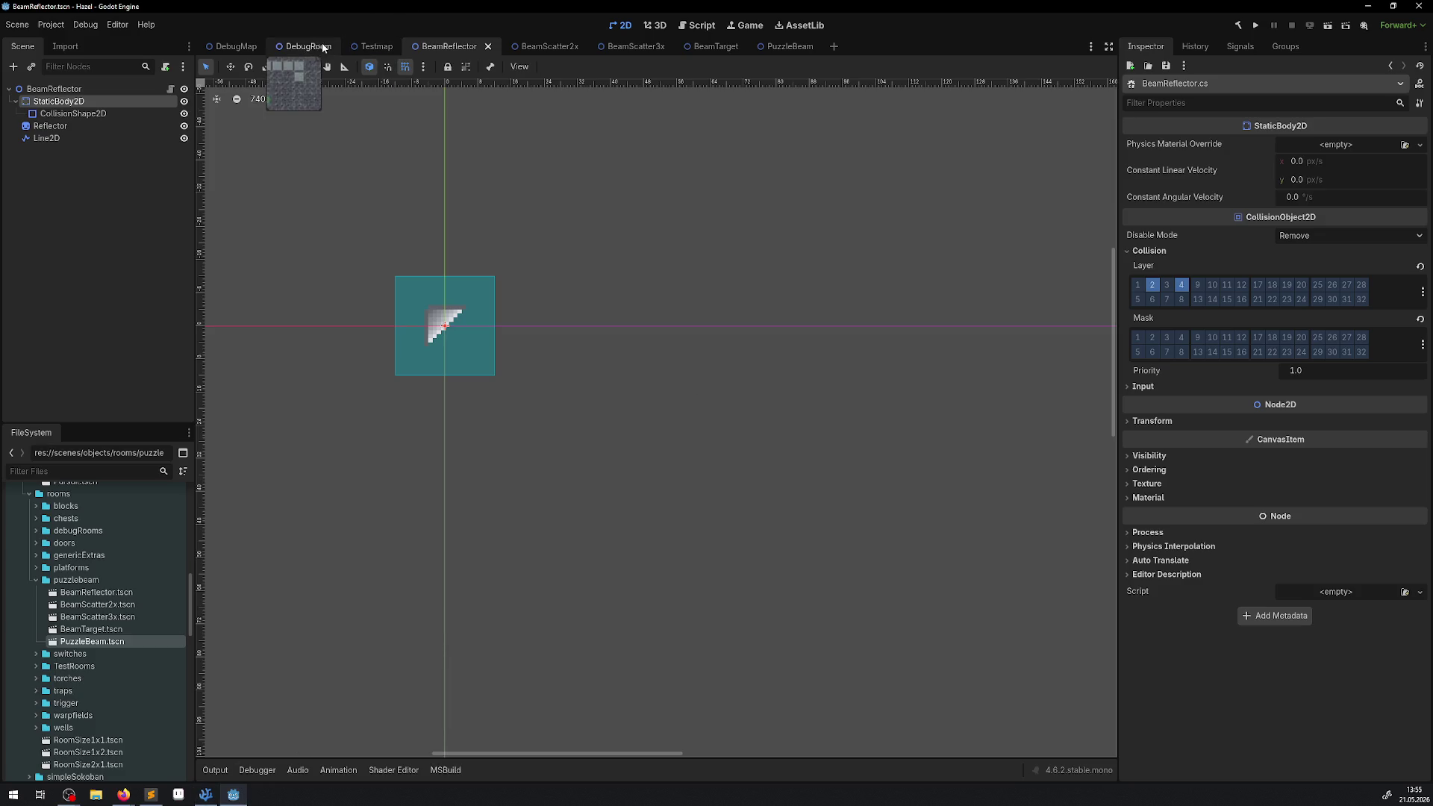
# - Go from Testmap to DebugRoom, then zoom and pan to the beam blocks and U-shaped object
pyautogui.click(370, 47)
pyautogui.click(310, 50)
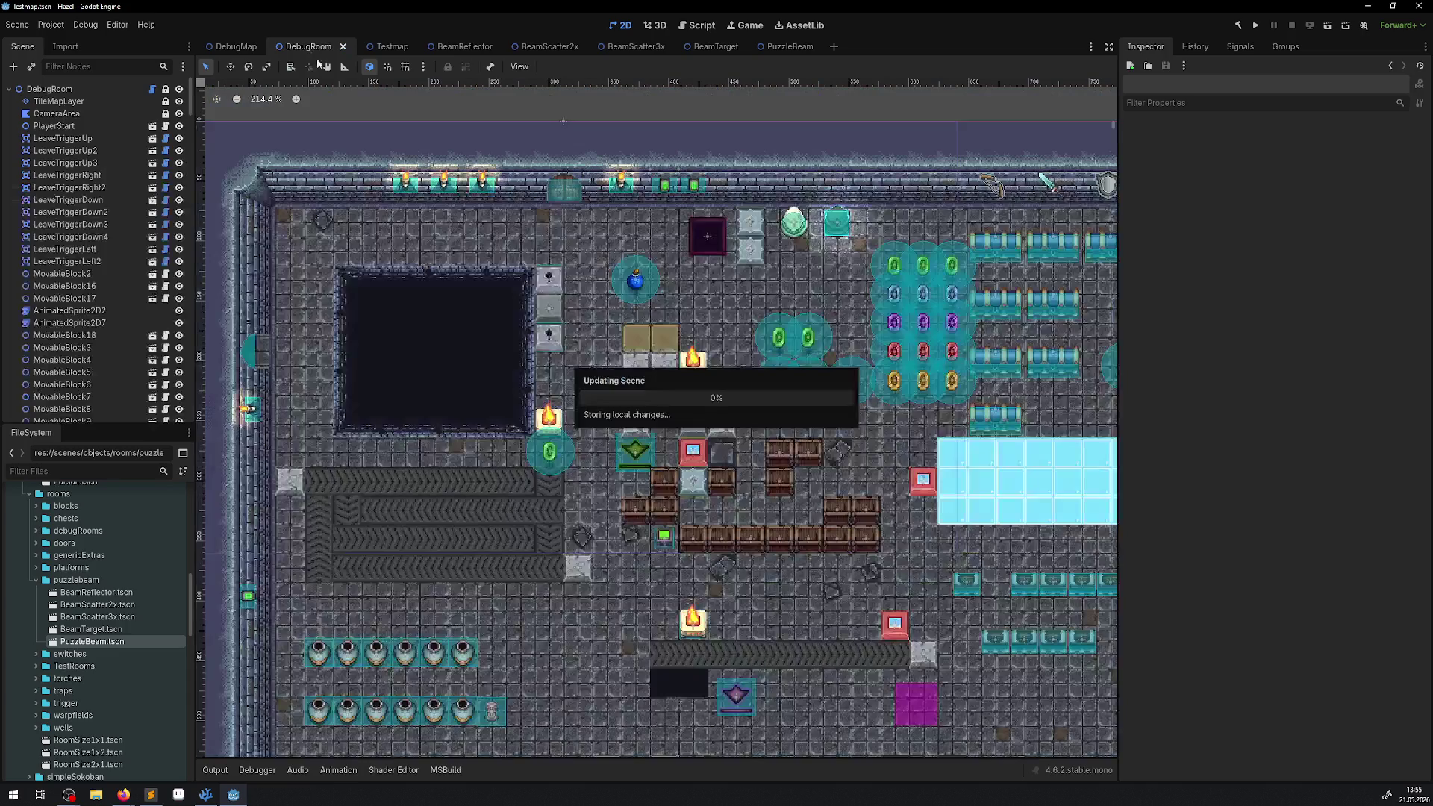
pyautogui.scroll(5, 946, 360)
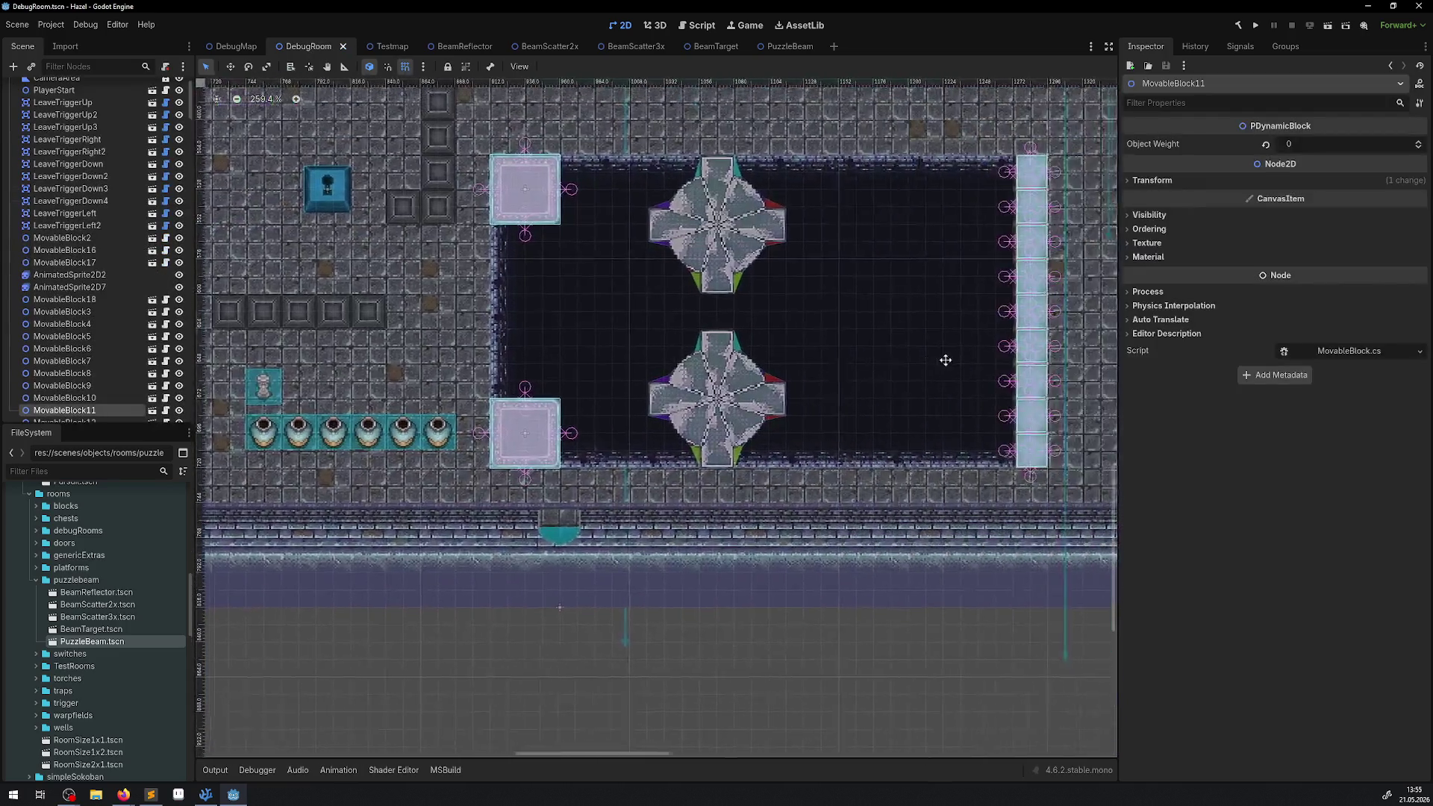
pyautogui.moveTo(945, 361); pyautogui.dragTo(369, 431)
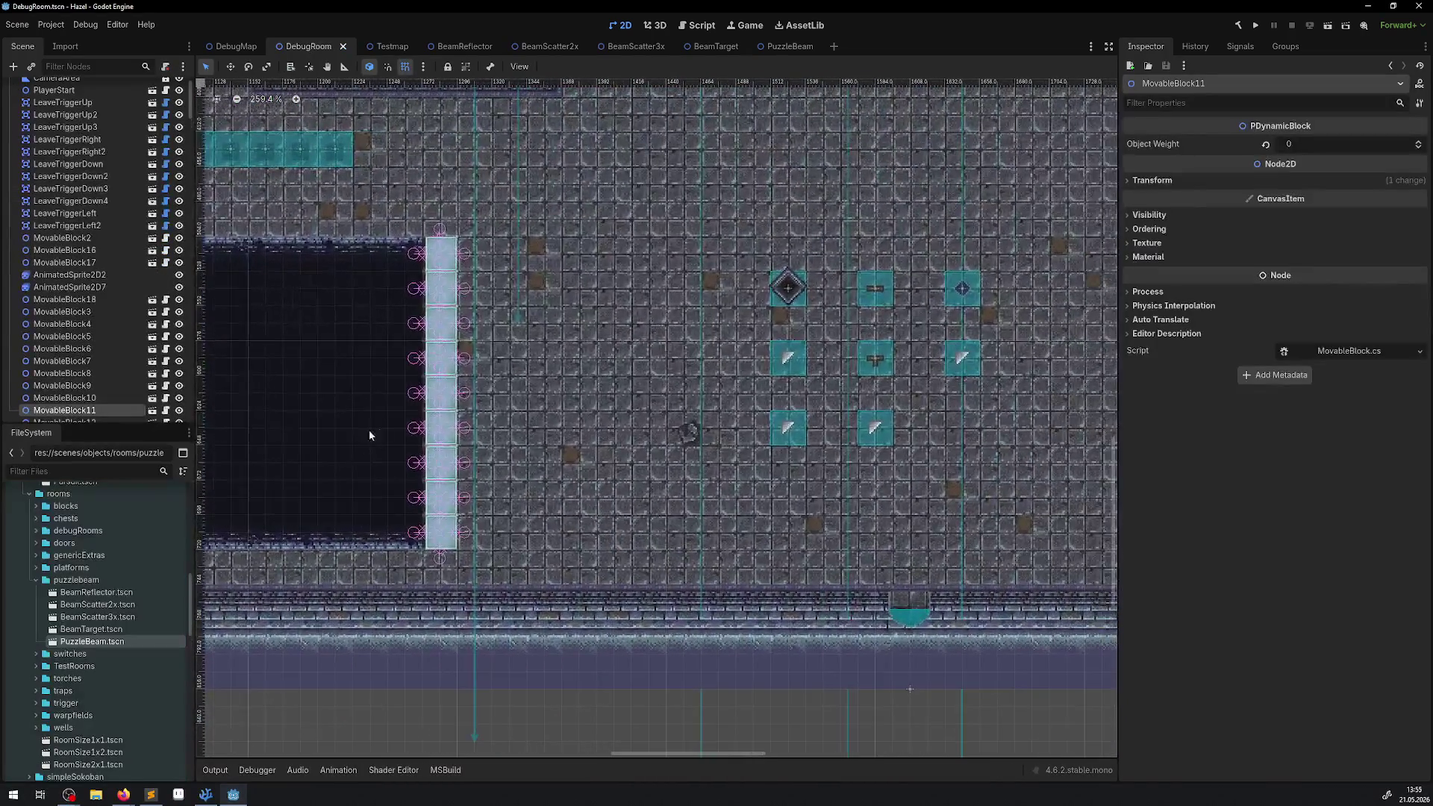
pyautogui.moveTo(742, 422); pyautogui.dragTo(522, 402)
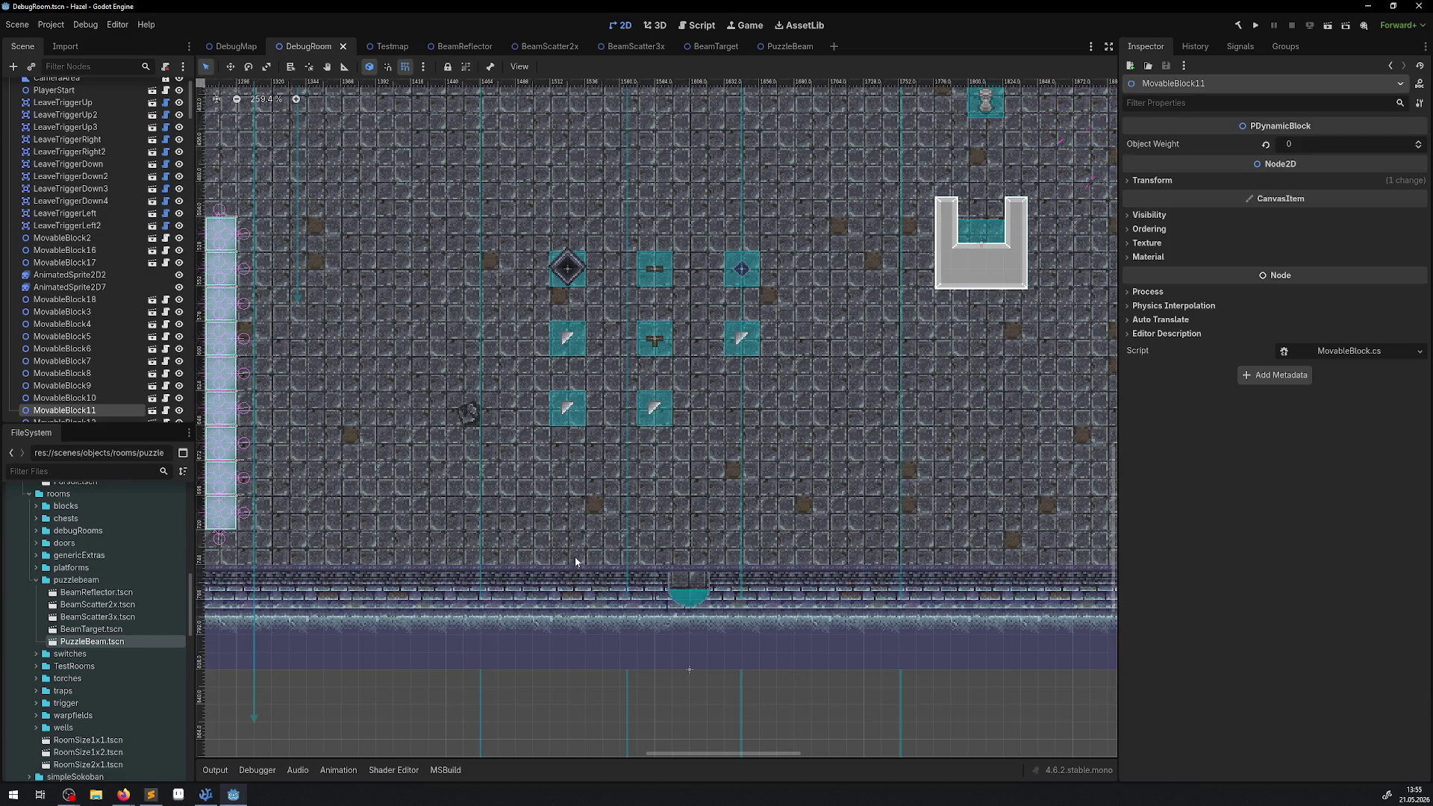
pyautogui.click(207, 800)
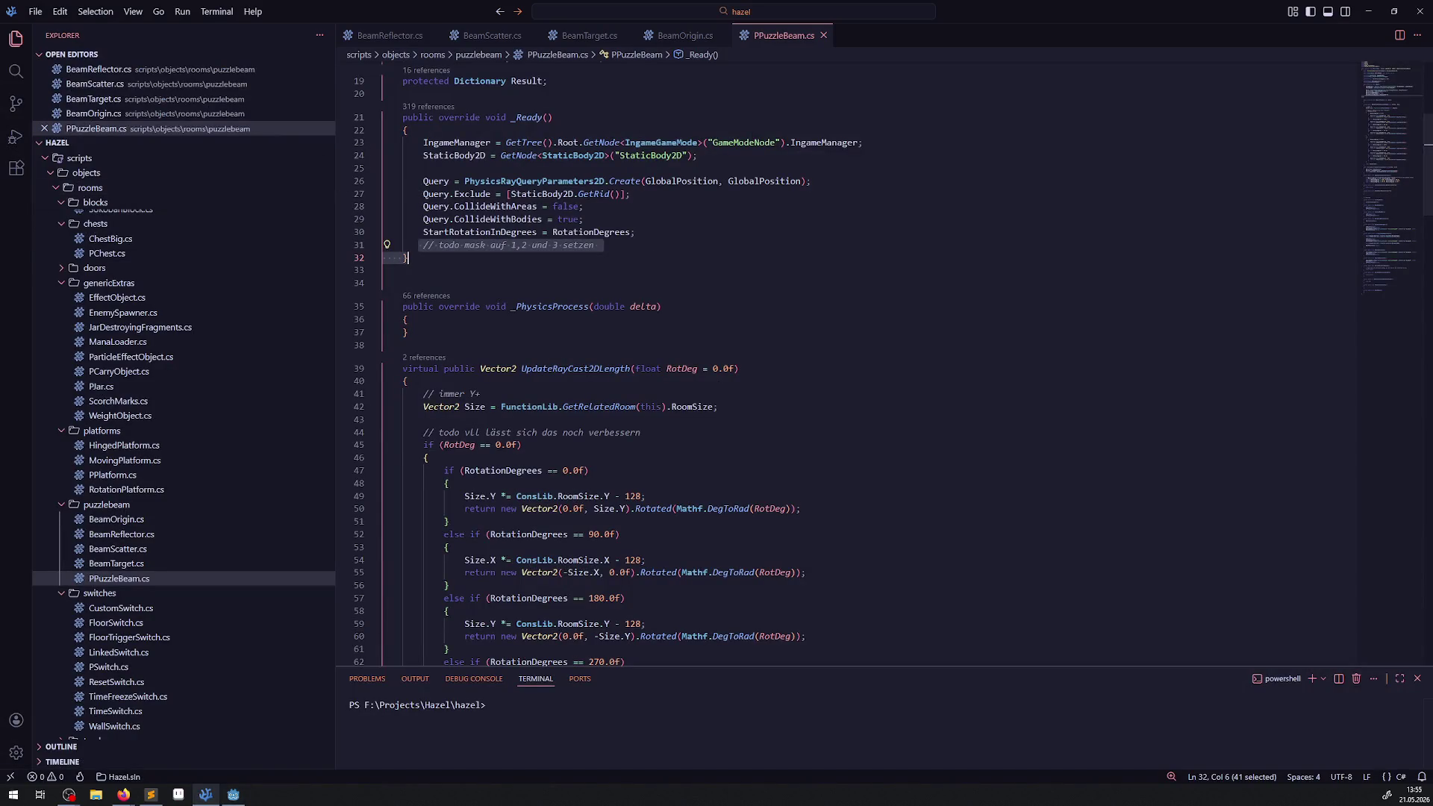
# - List all references to SetCollisionMask in FunctionLib.cs and preview the PDynamicBlock.cs call at line 72
pyautogui.hotkey('alt', 'Tab')
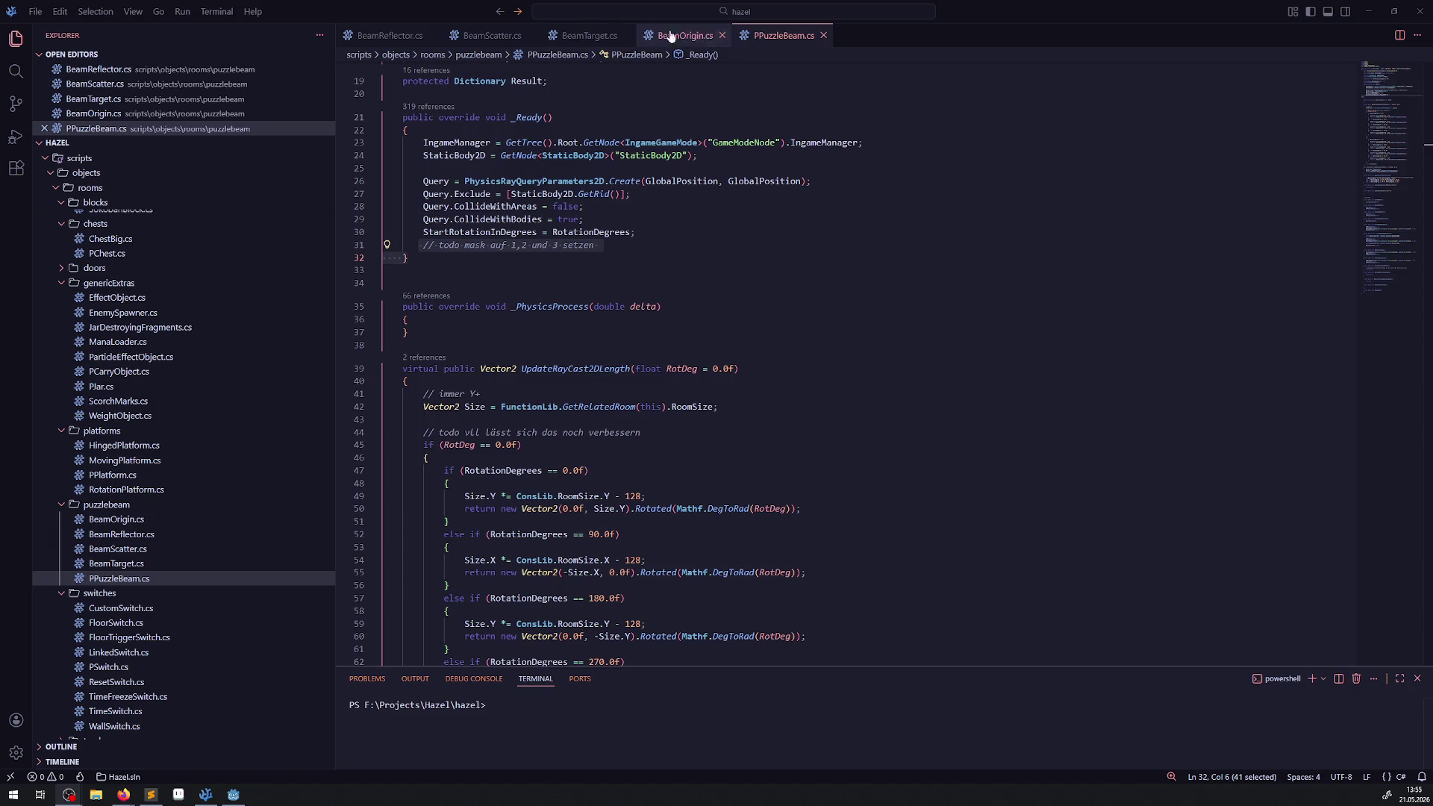
pyautogui.scroll(15, 247, 451)
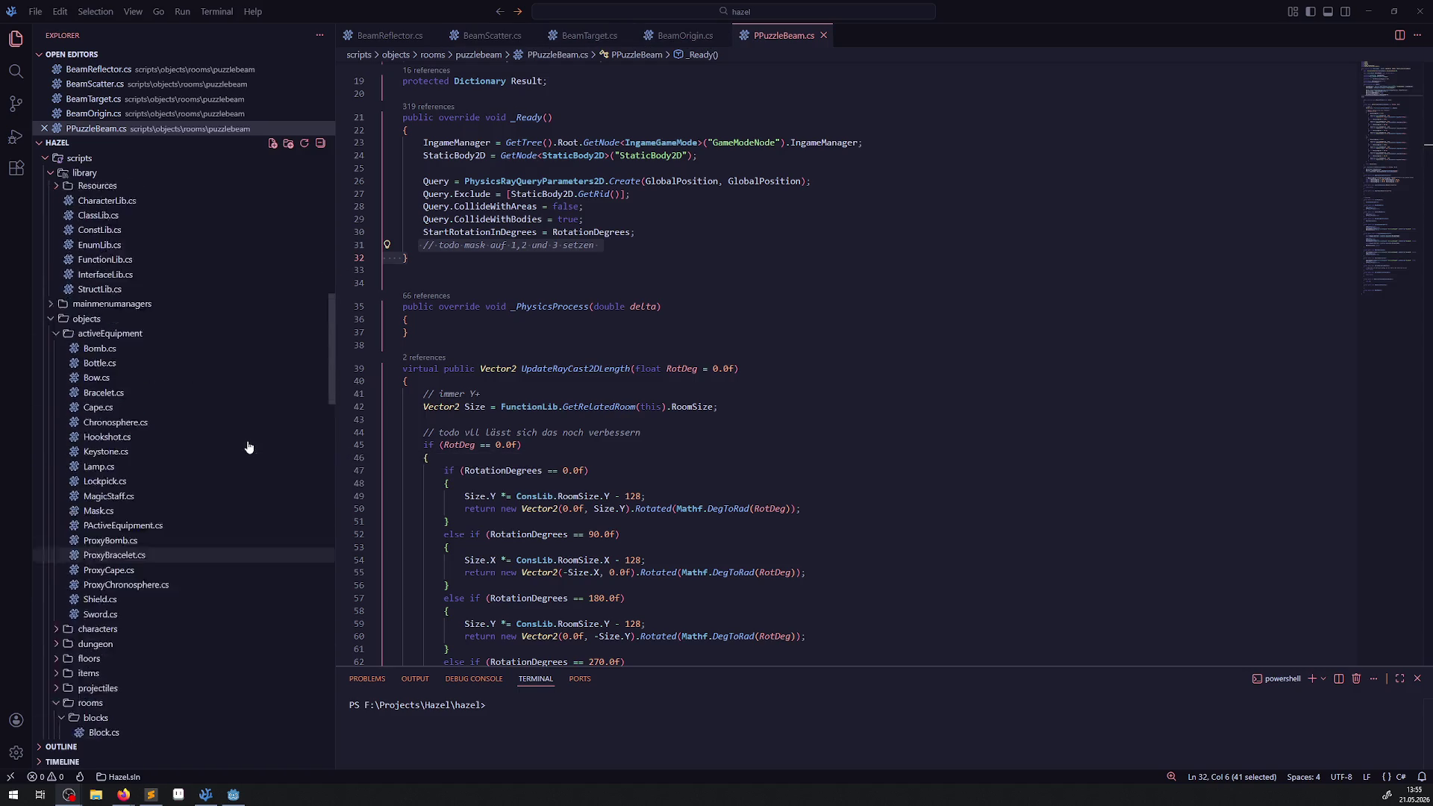
pyautogui.scroll(2, 112, 538)
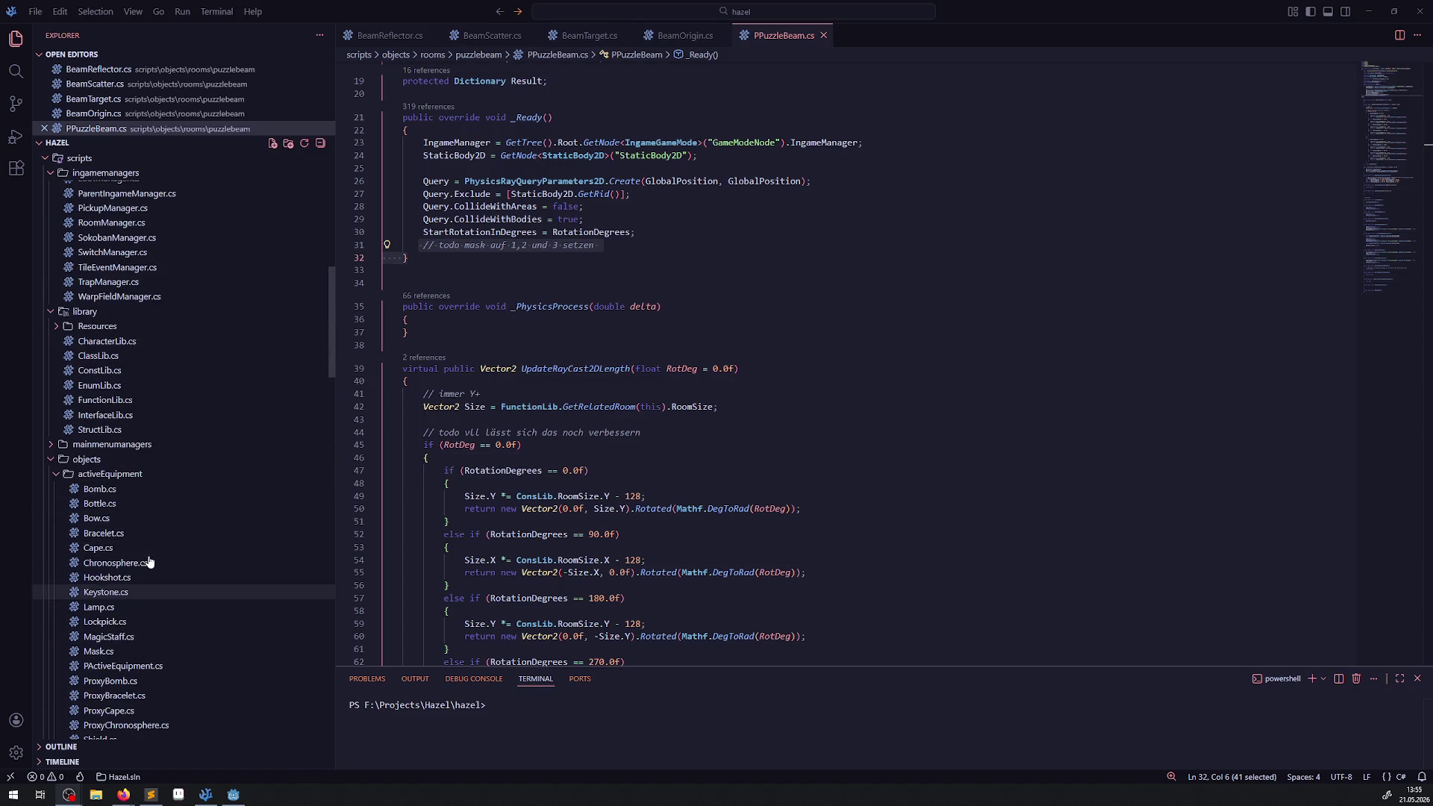
pyautogui.click(105, 401)
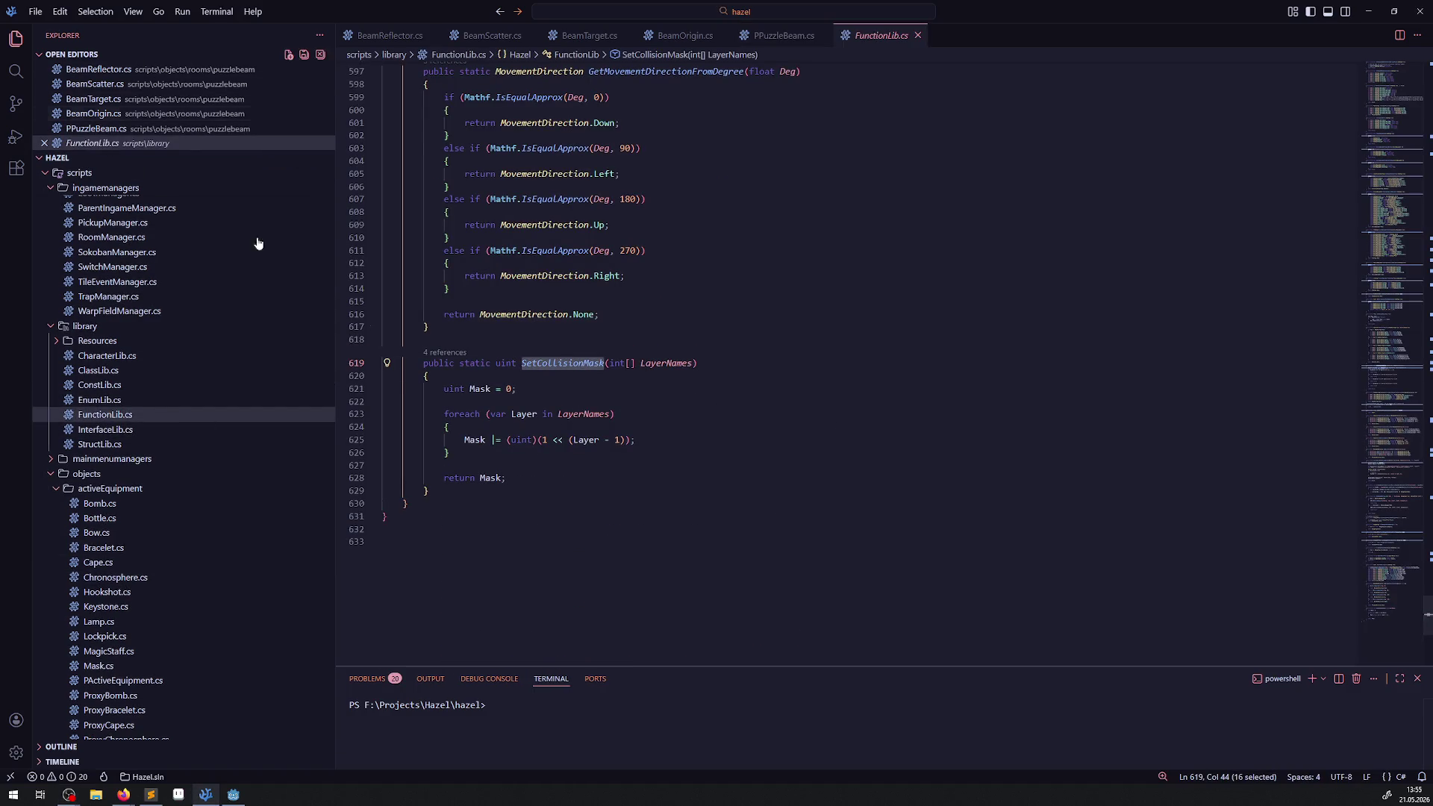
pyautogui.click(445, 352)
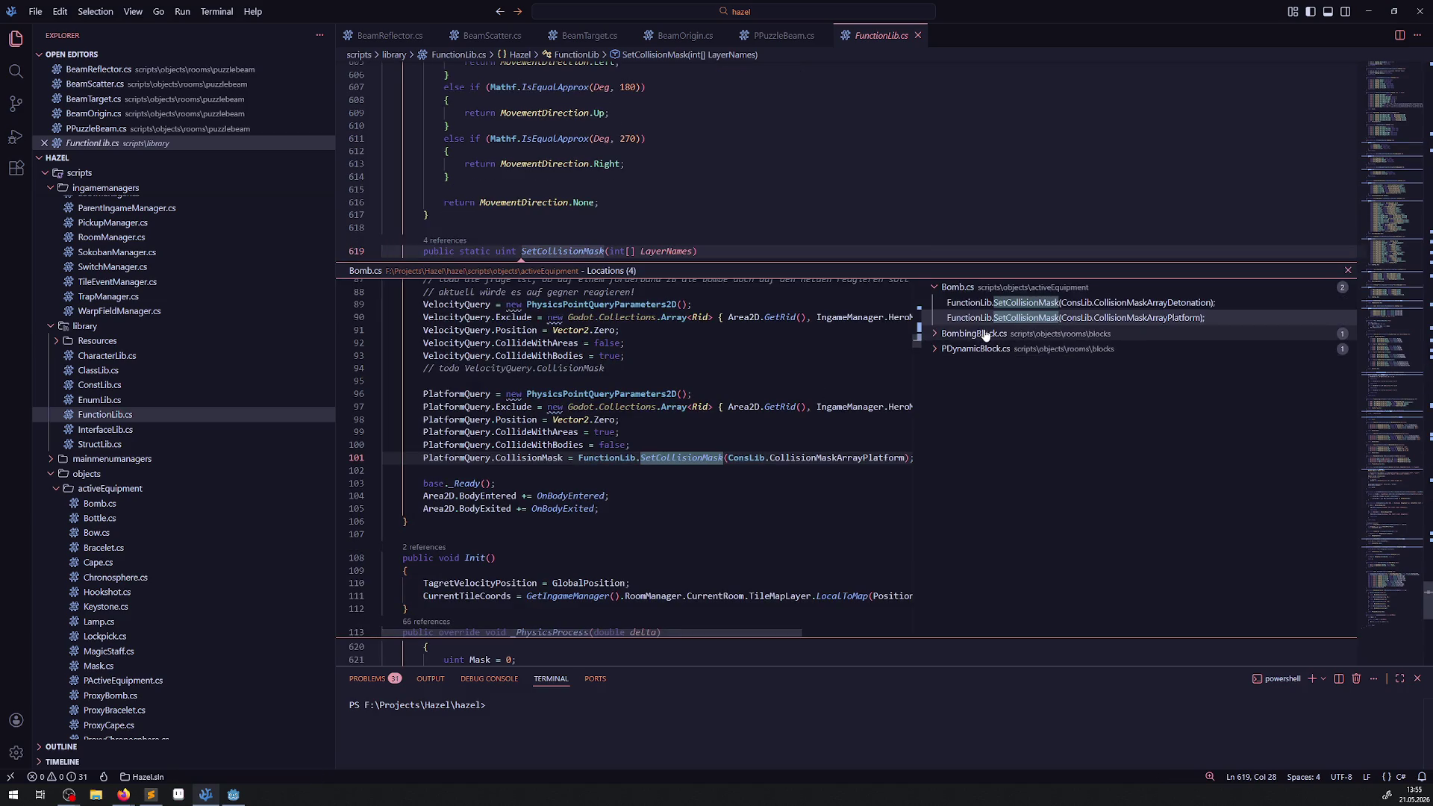
pyautogui.click(943, 352)
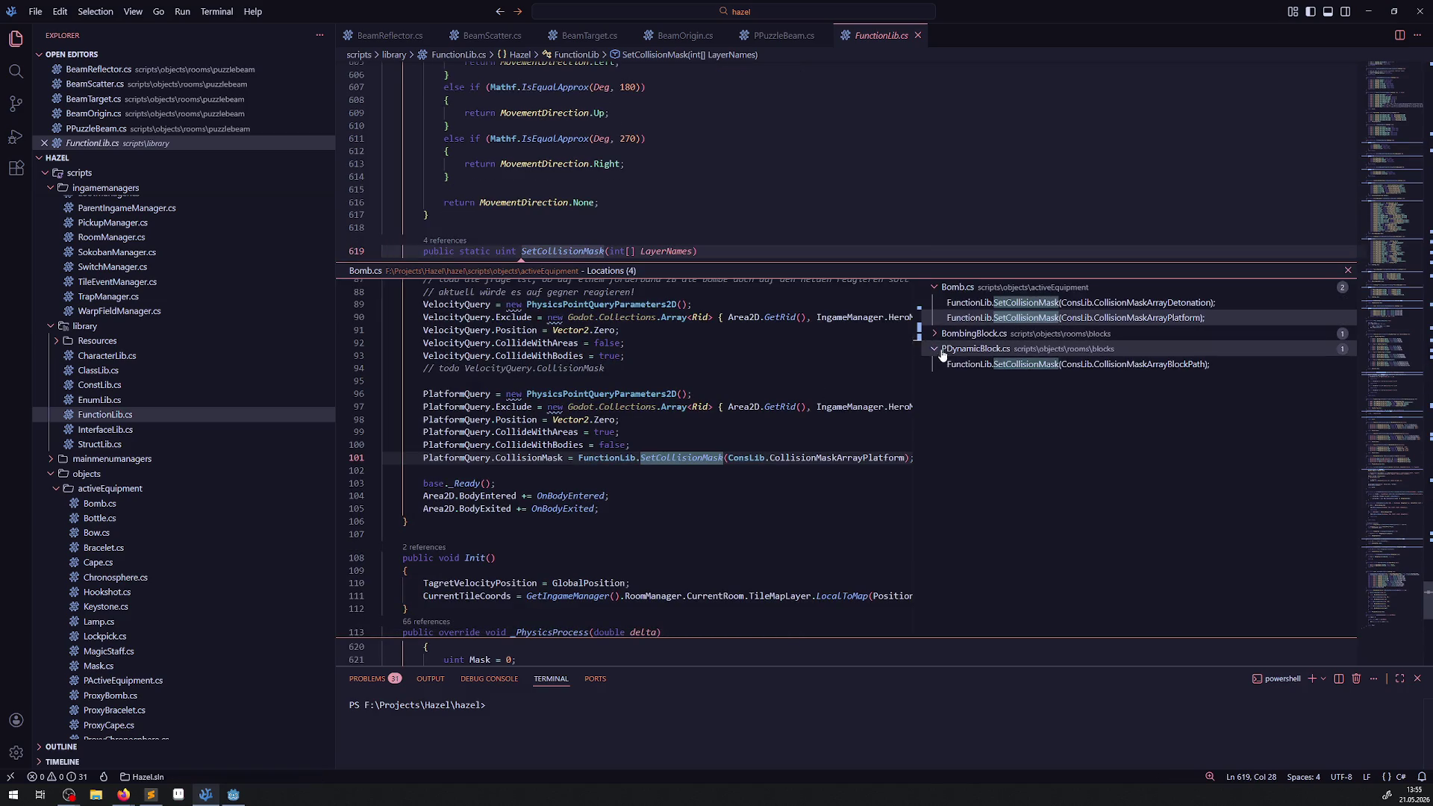
pyautogui.click(1045, 364)
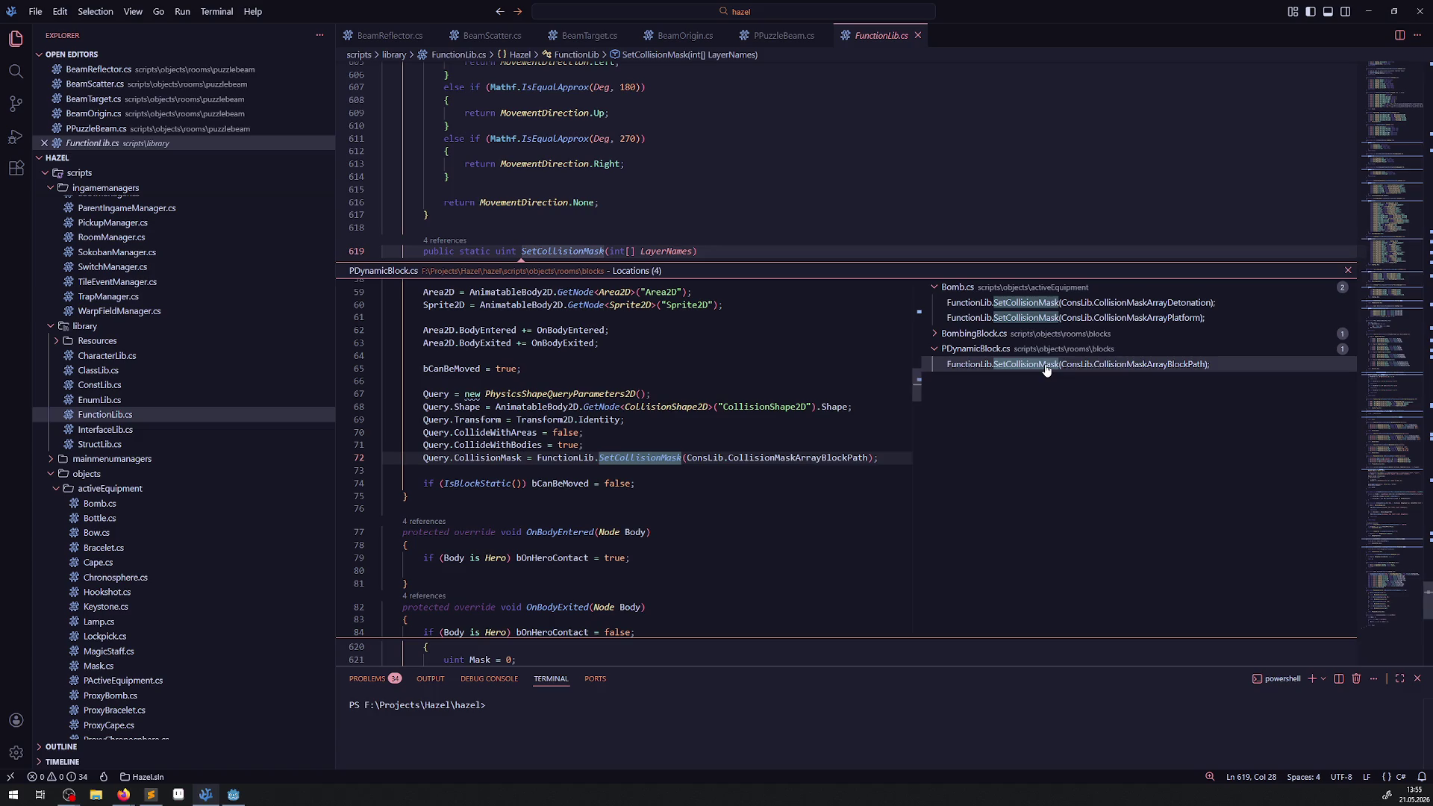
# - Go to the CollisionMaskArrayBlockPath definition, review its layers, and duplicate line 35
pyautogui.rightClick(830, 461)
pyautogui.click(860, 470)
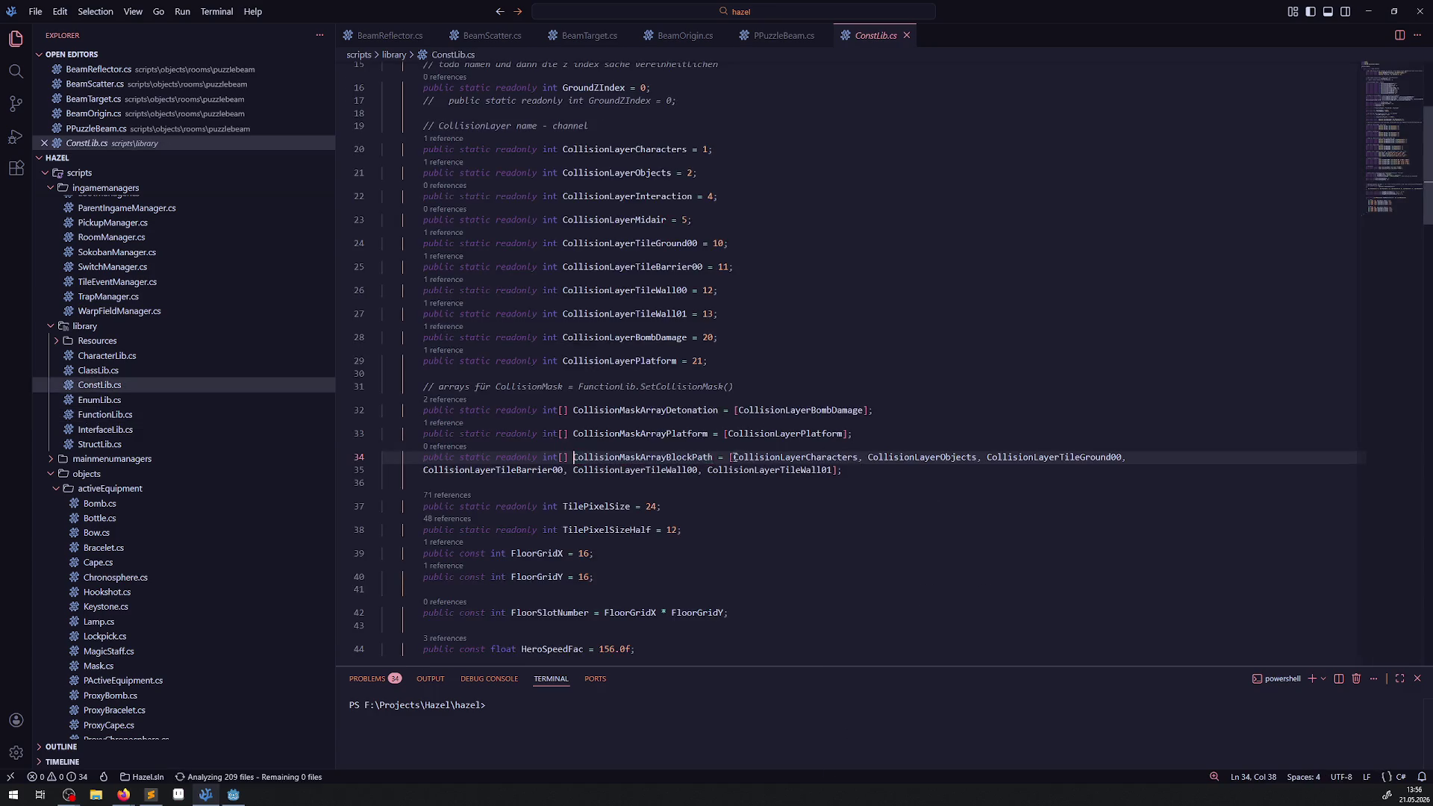
pyautogui.doubleClick(795, 457)
pyautogui.doubleClick(956, 457)
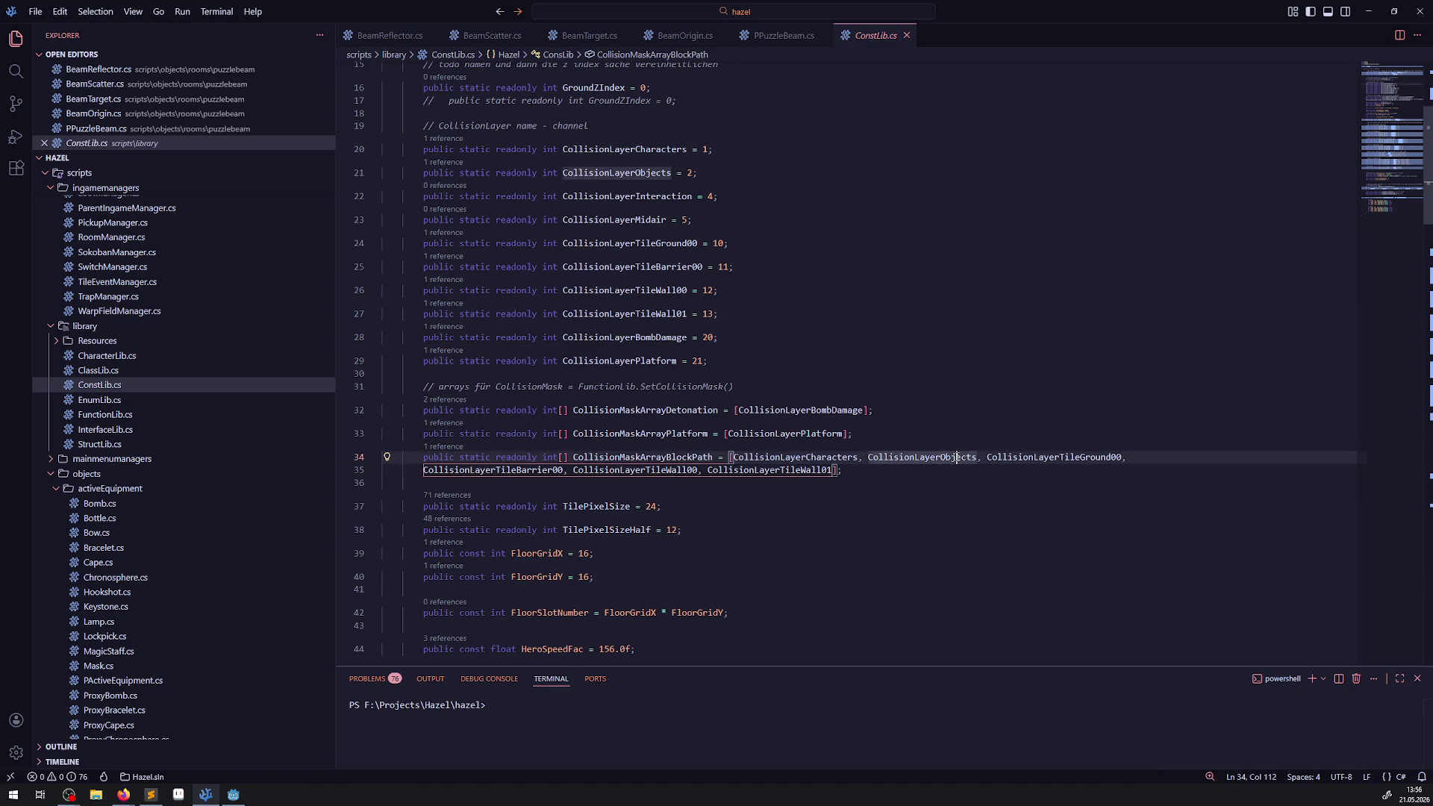
pyautogui.doubleClick(1026, 457)
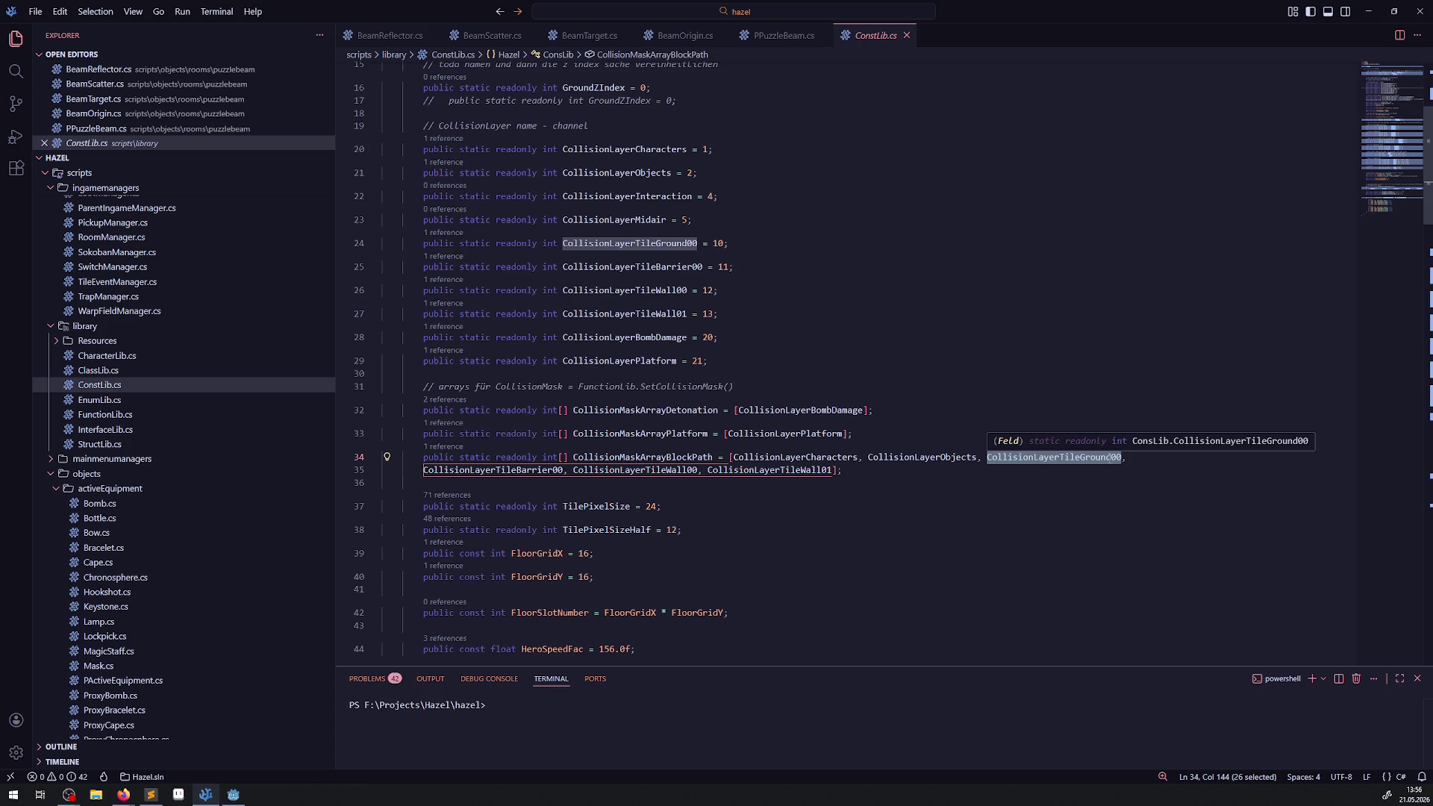
pyautogui.click(898, 473)
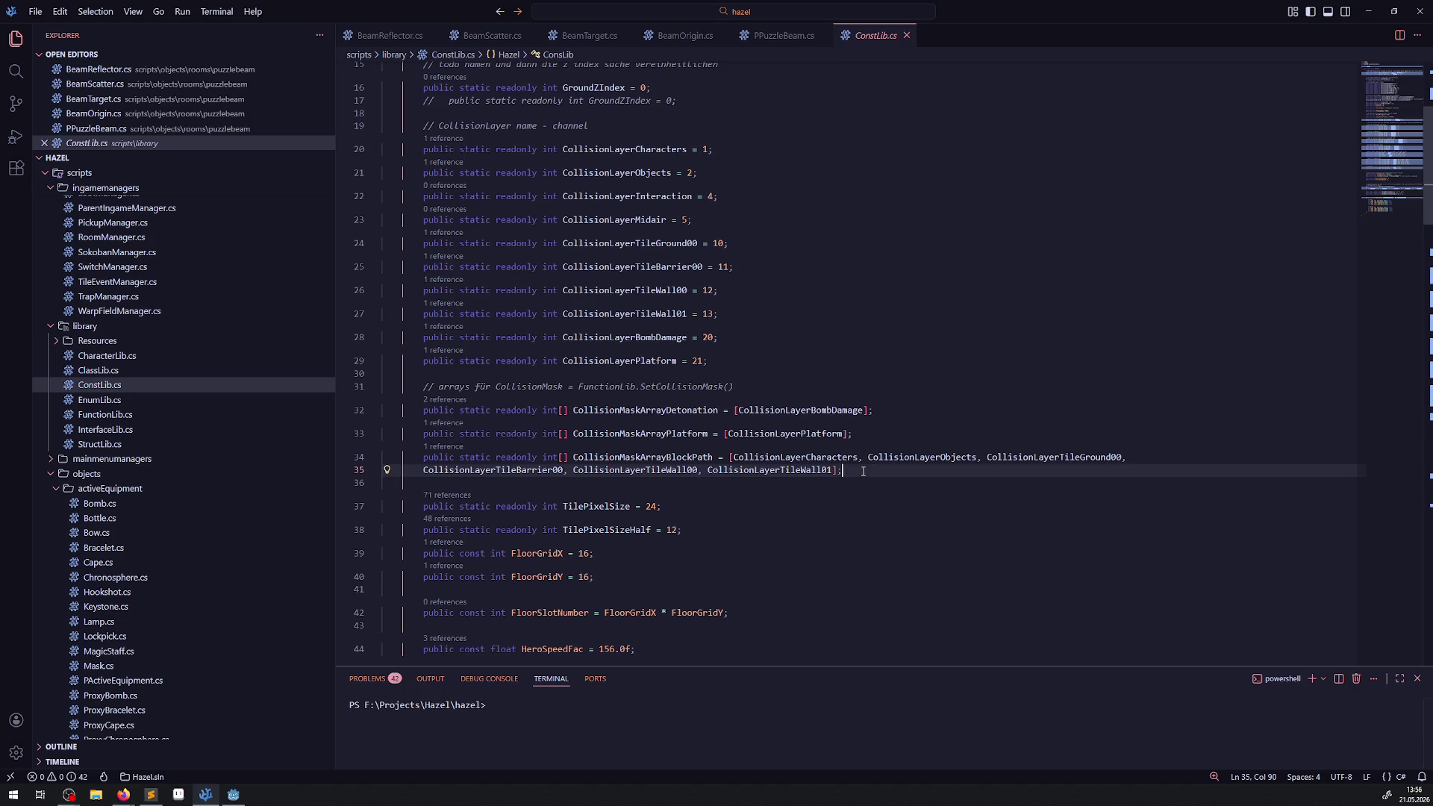
pyautogui.hotkey('shift', 'alt', 'Down')
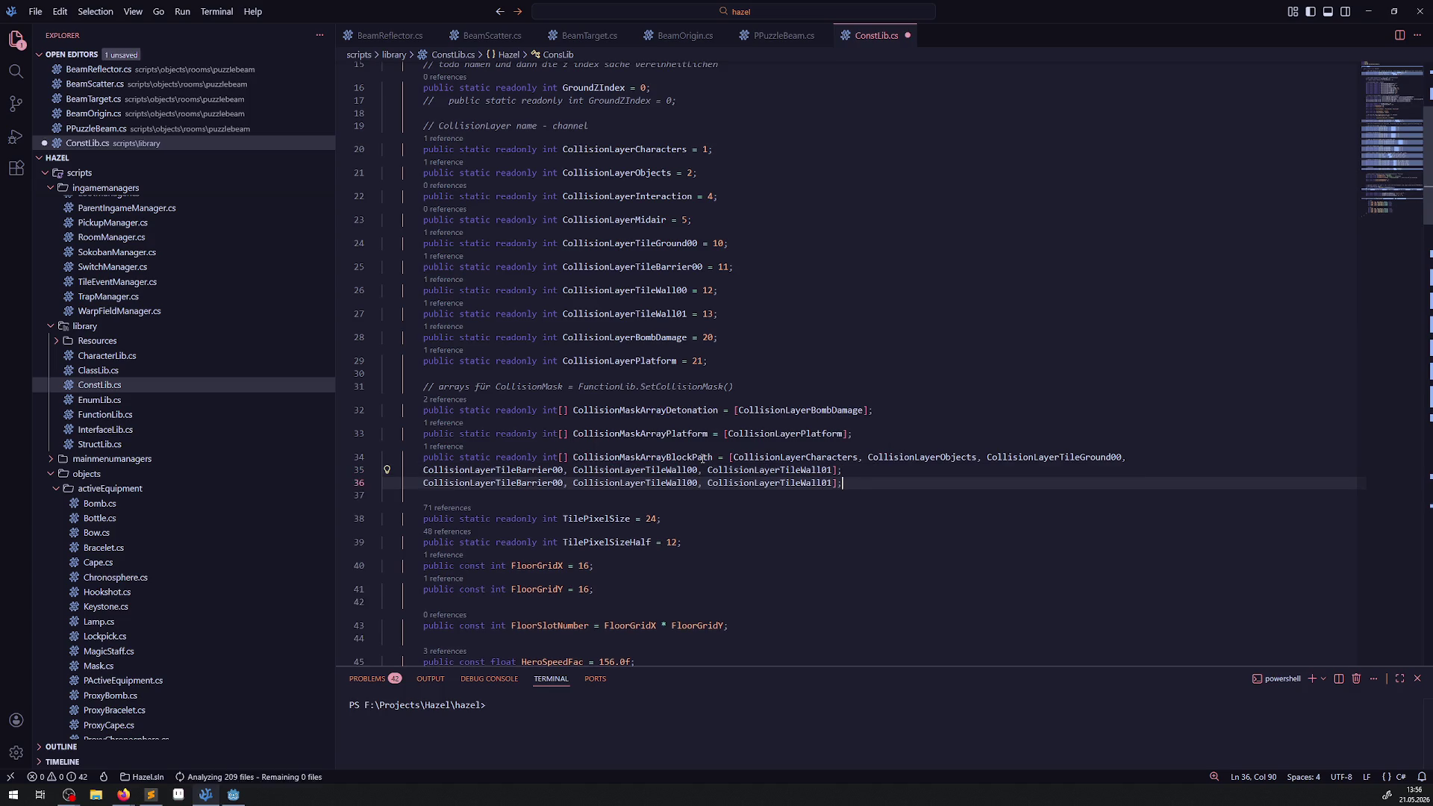
# - Undo the duplicate line, paste a copy of the declaration below, rename it CollisionMaskArrayBeamPath, and save
pyautogui.hotkey('ctrl', 'z')
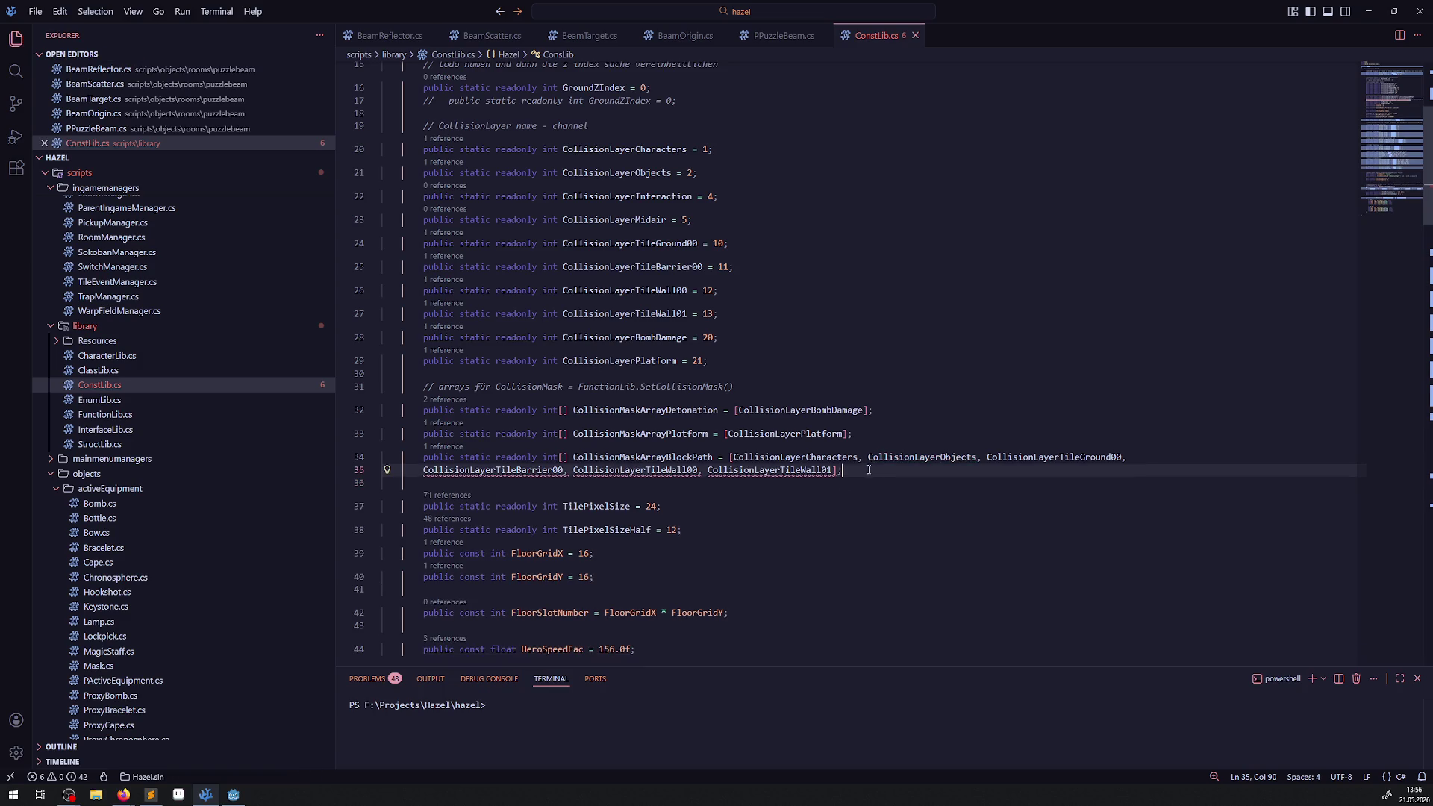
pyautogui.moveTo(877, 470); pyautogui.dragTo(384, 451)
pyautogui.hotkey('ctrl', 'c')
pyautogui.click(870, 469)
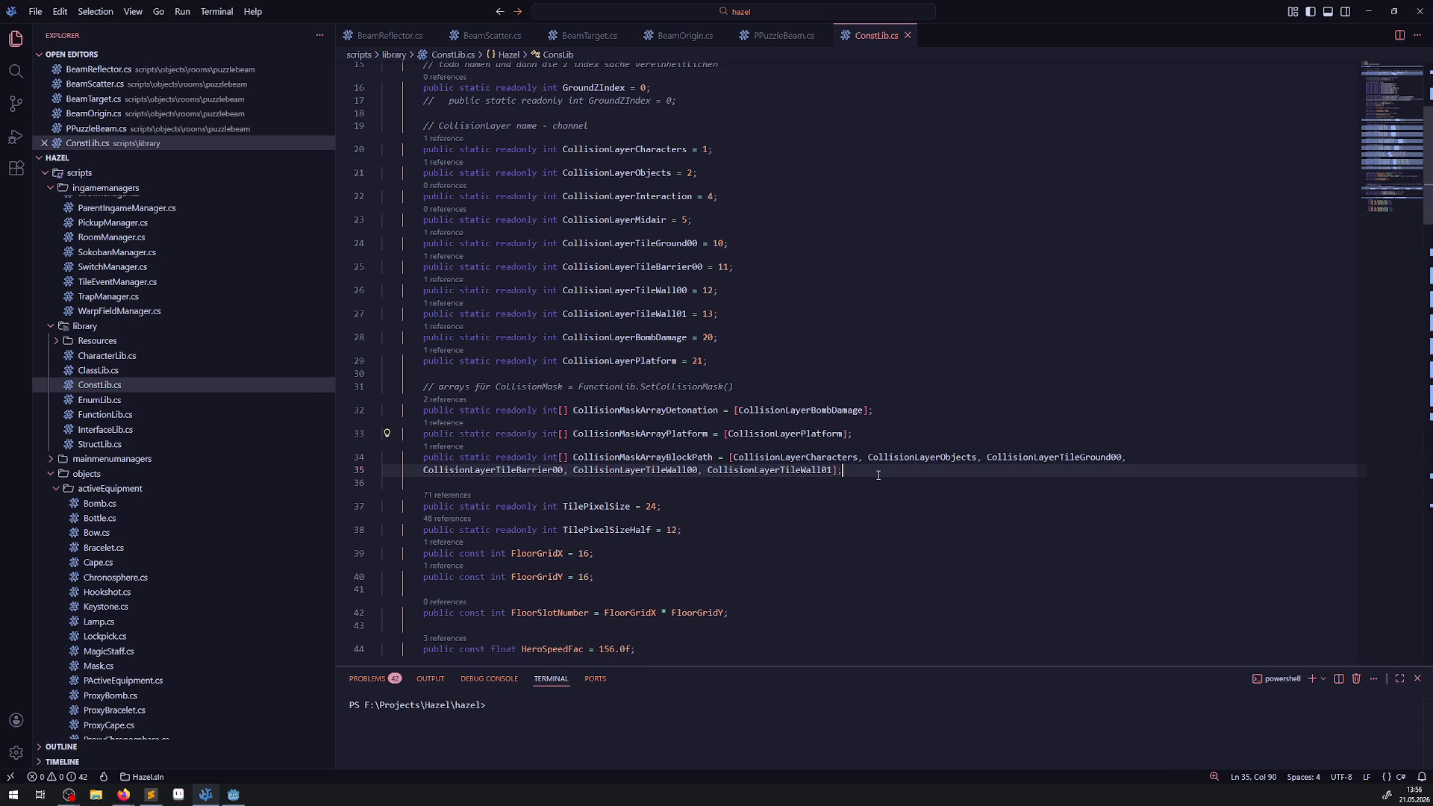
pyautogui.press('Return')
pyautogui.press('Return')
pyautogui.hotkey('ctrl', 'v')
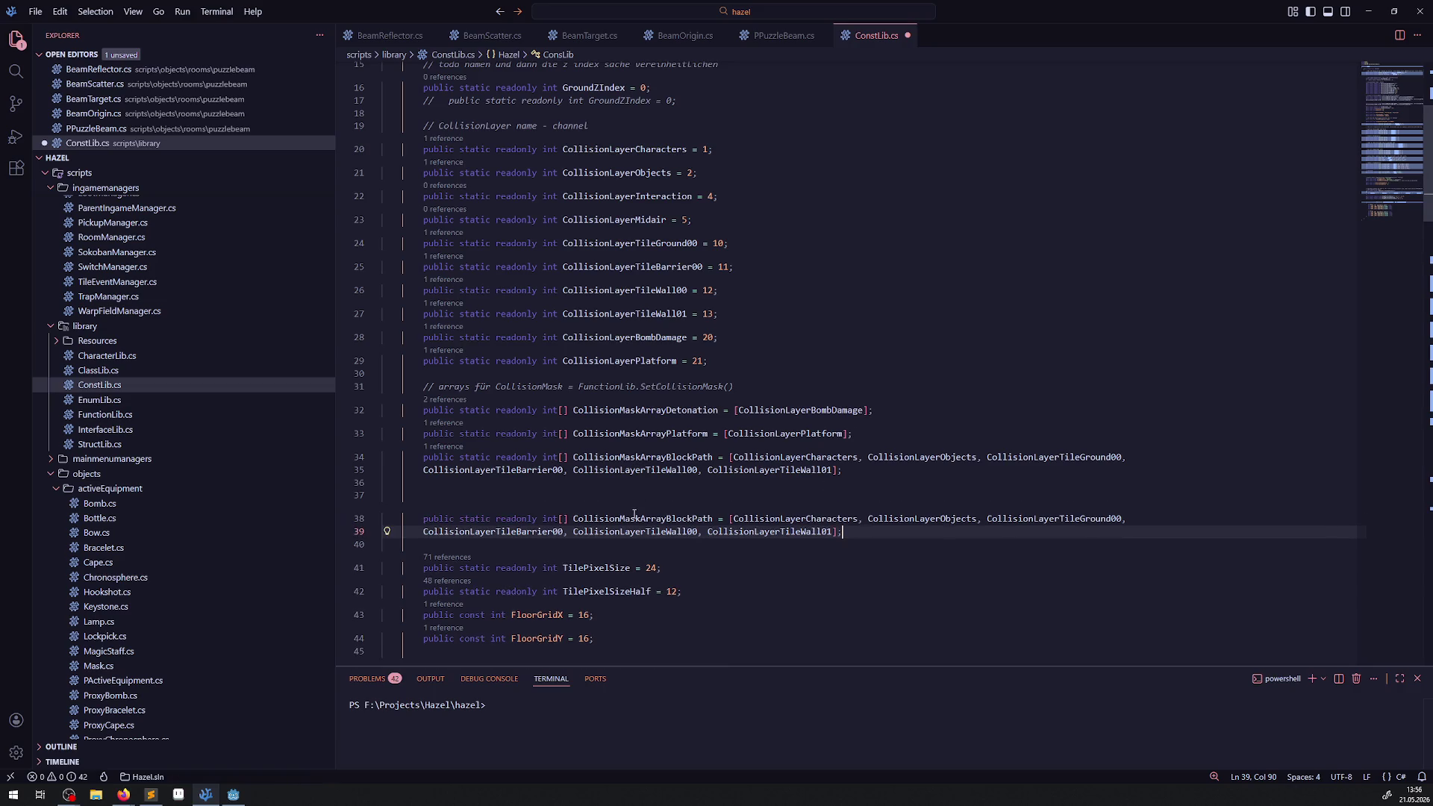
pyautogui.moveTo(666, 519); pyautogui.dragTo(714, 520)
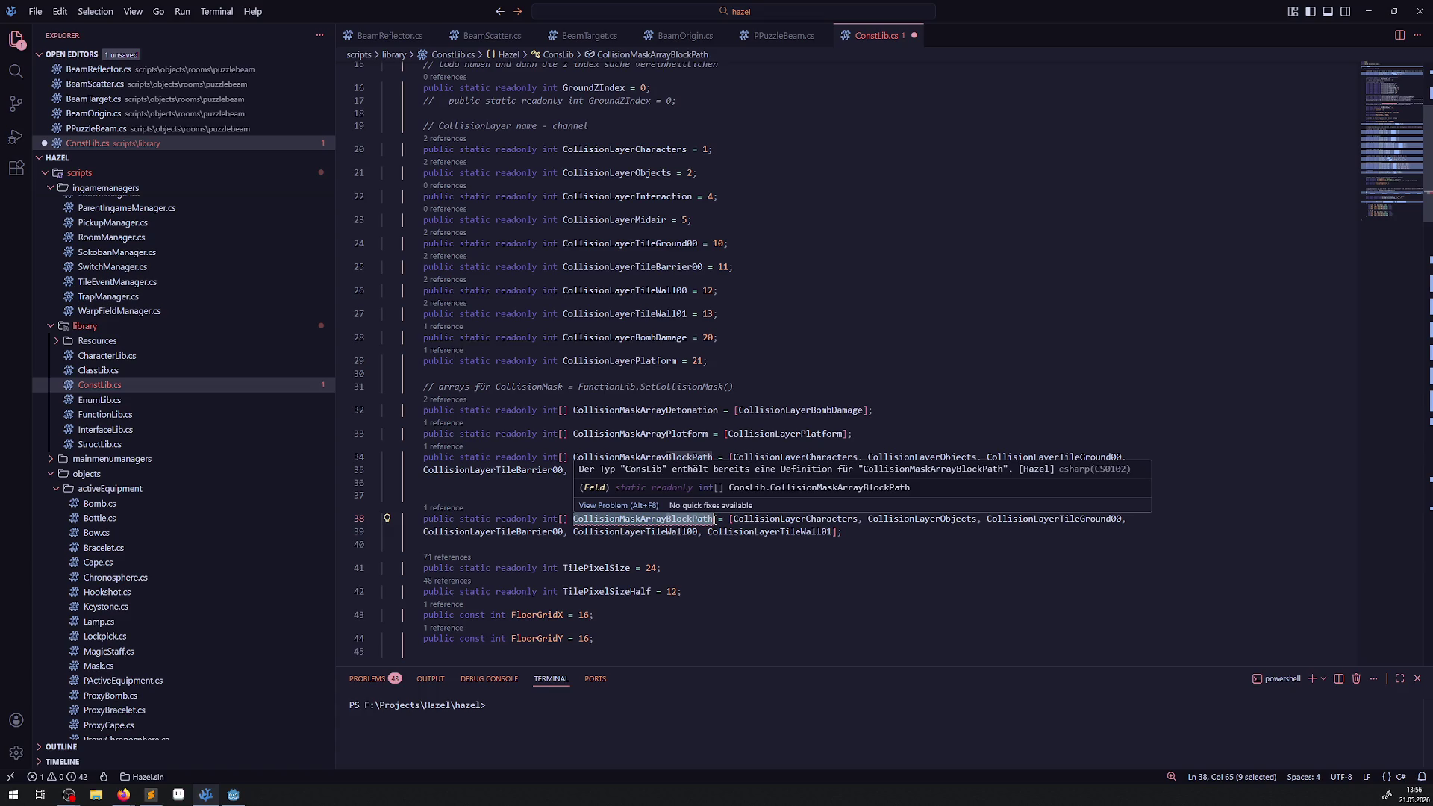
pyautogui.press('Escape')
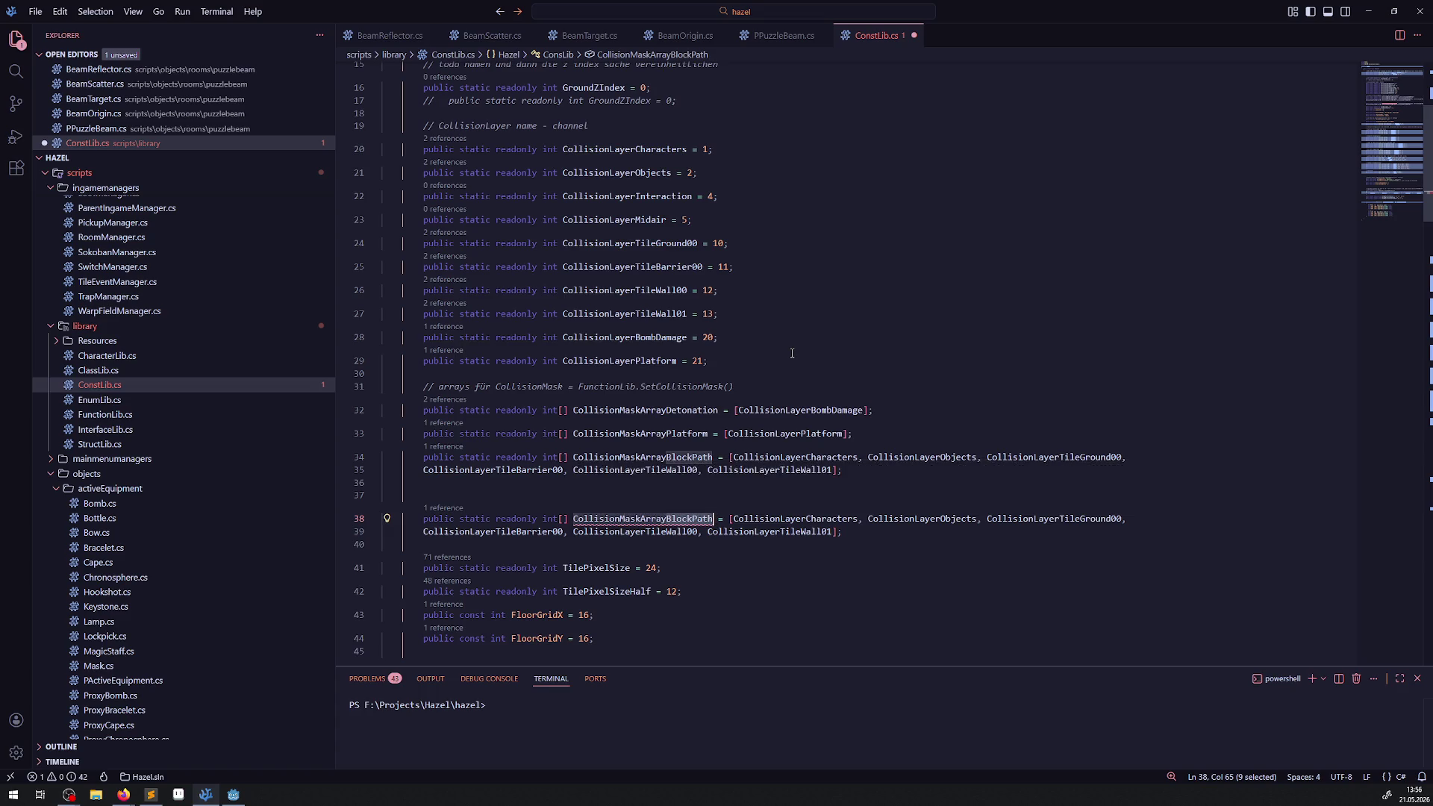
pyautogui.write('Beam')
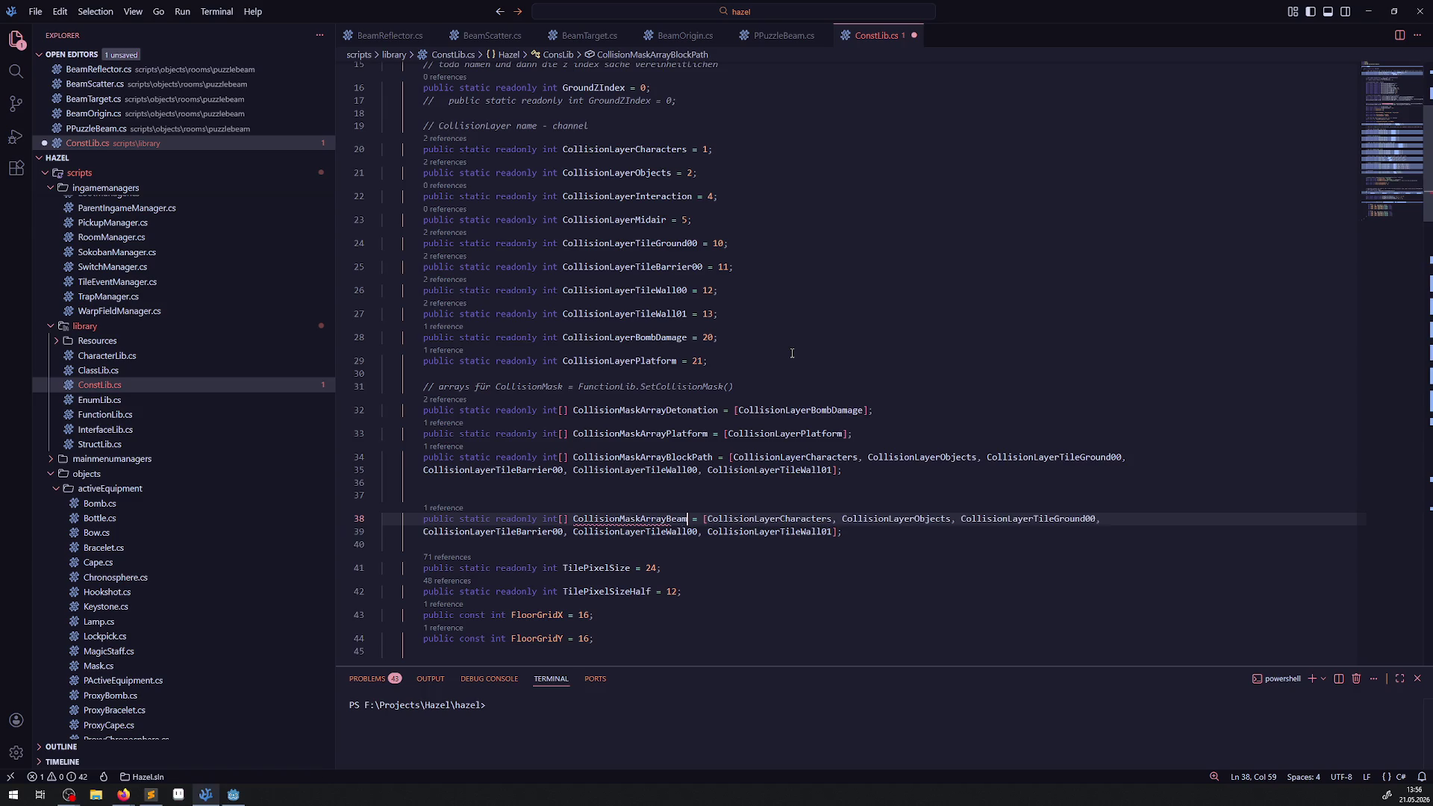
pyautogui.write('Path')
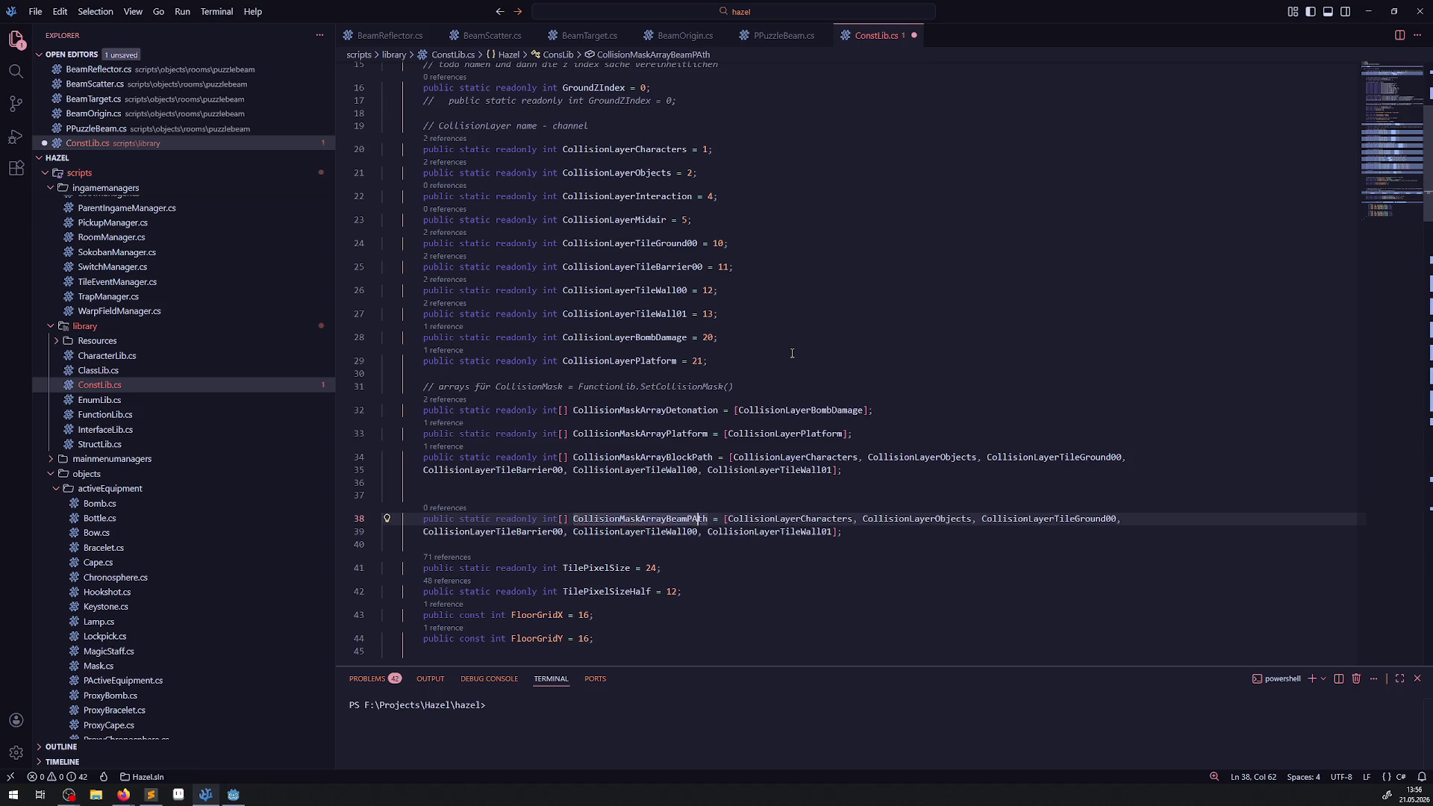
pyautogui.hotkey('ctrl', 's')
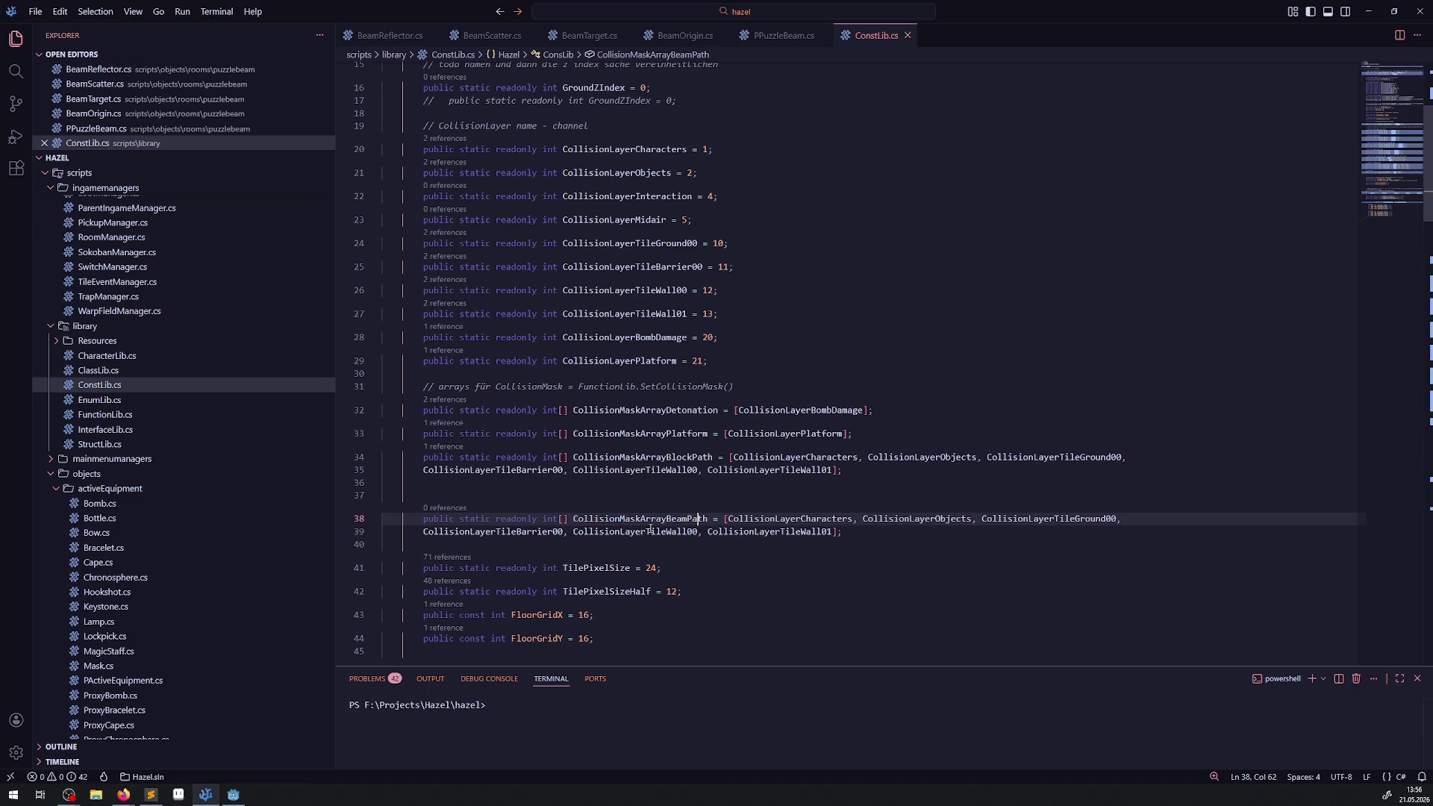
# - Remove CollisionLayerTileGround00 from the beam array, save, and select the new array name
pyautogui.doubleClick(1060, 518)
pyautogui.press('BackSpace')
pyautogui.press('Delete')
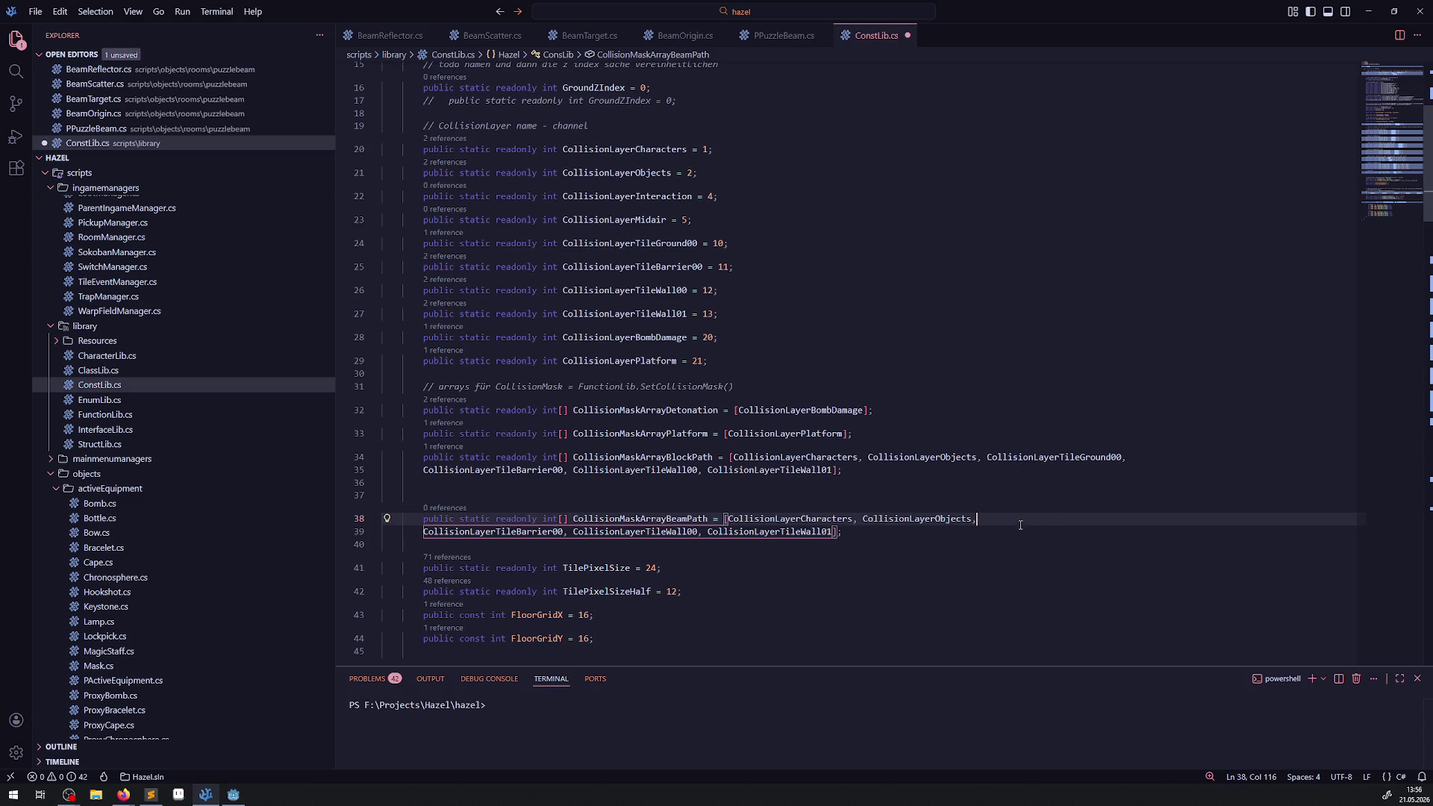
pyautogui.hotkey('ctrl', 's')
pyautogui.doubleClick(657, 519)
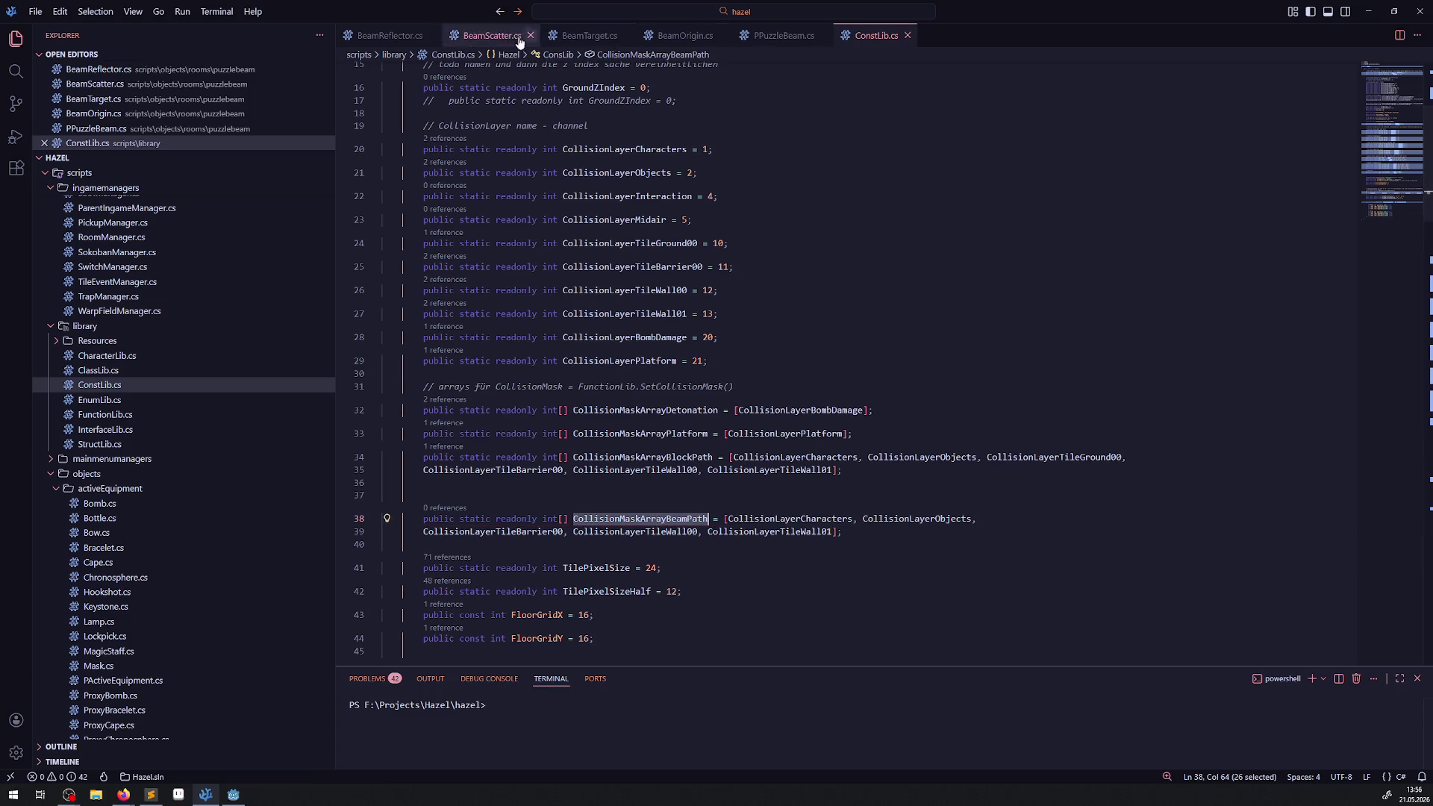
# - Paste the array name into PPuzzleBeam.cs, then copy PDynamicBlock.cs's collision mask assignment line
pyautogui.click(783, 35)
pyautogui.click(617, 273)
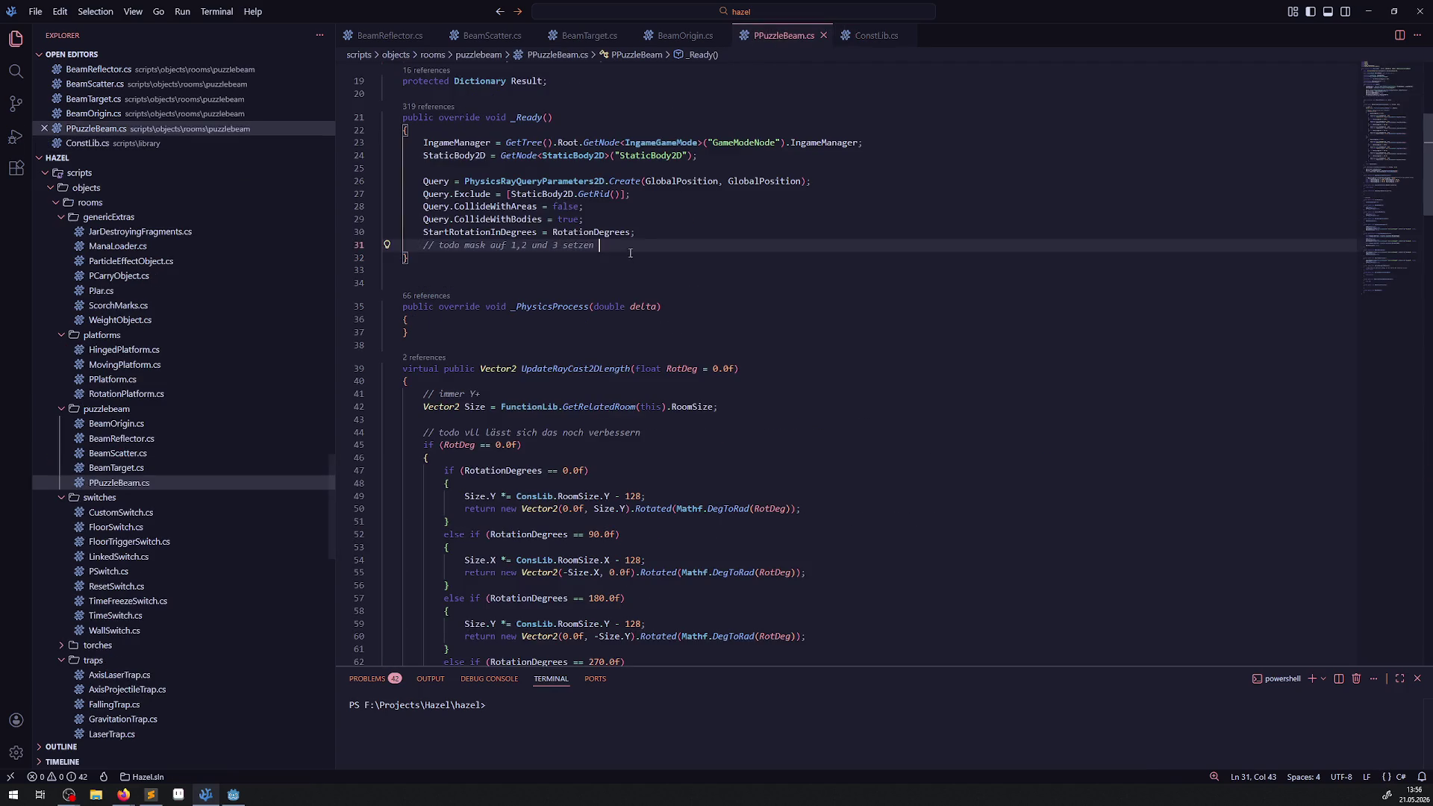
pyautogui.write('CollisionMaskArrayBeamPath')
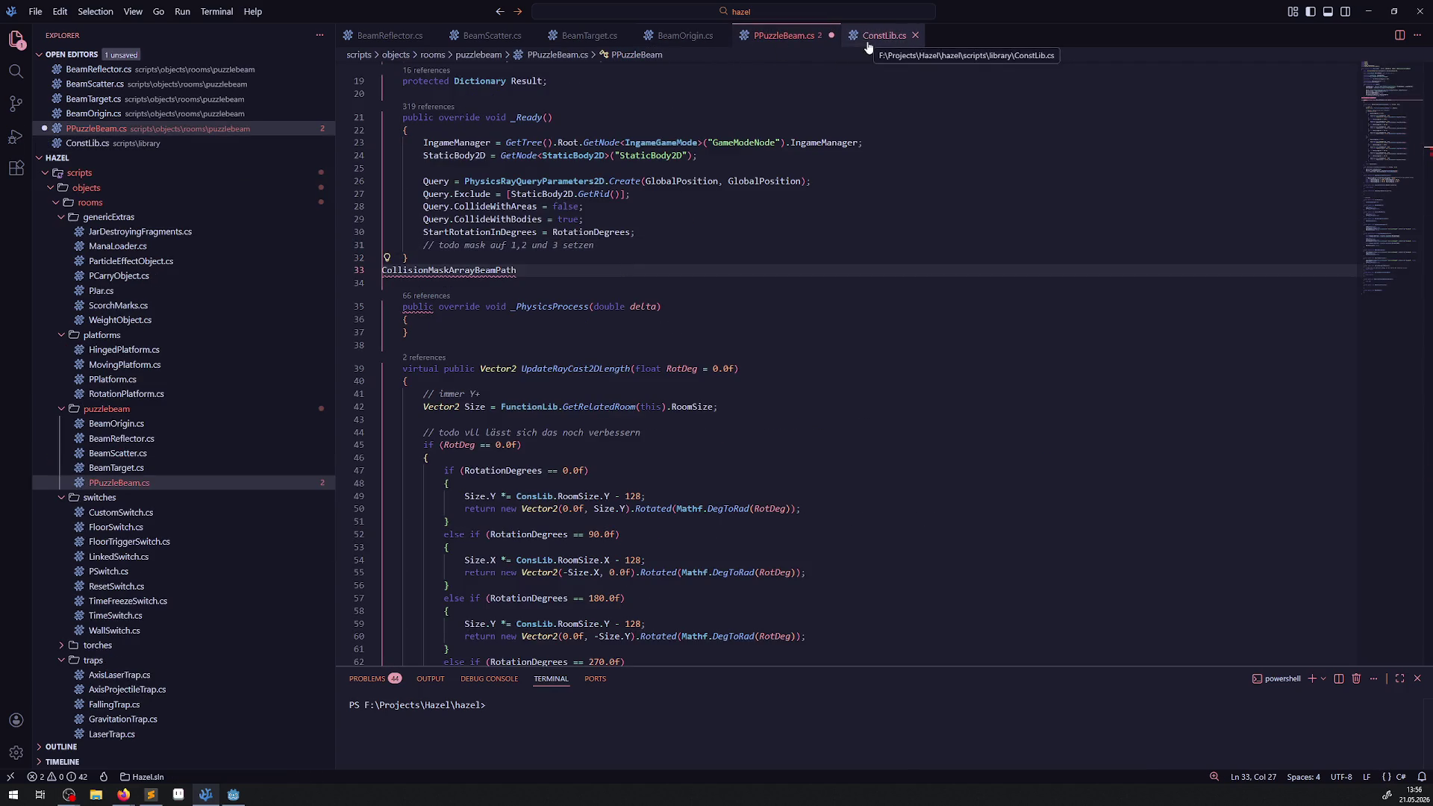
pyautogui.click(868, 42)
pyautogui.click(452, 447)
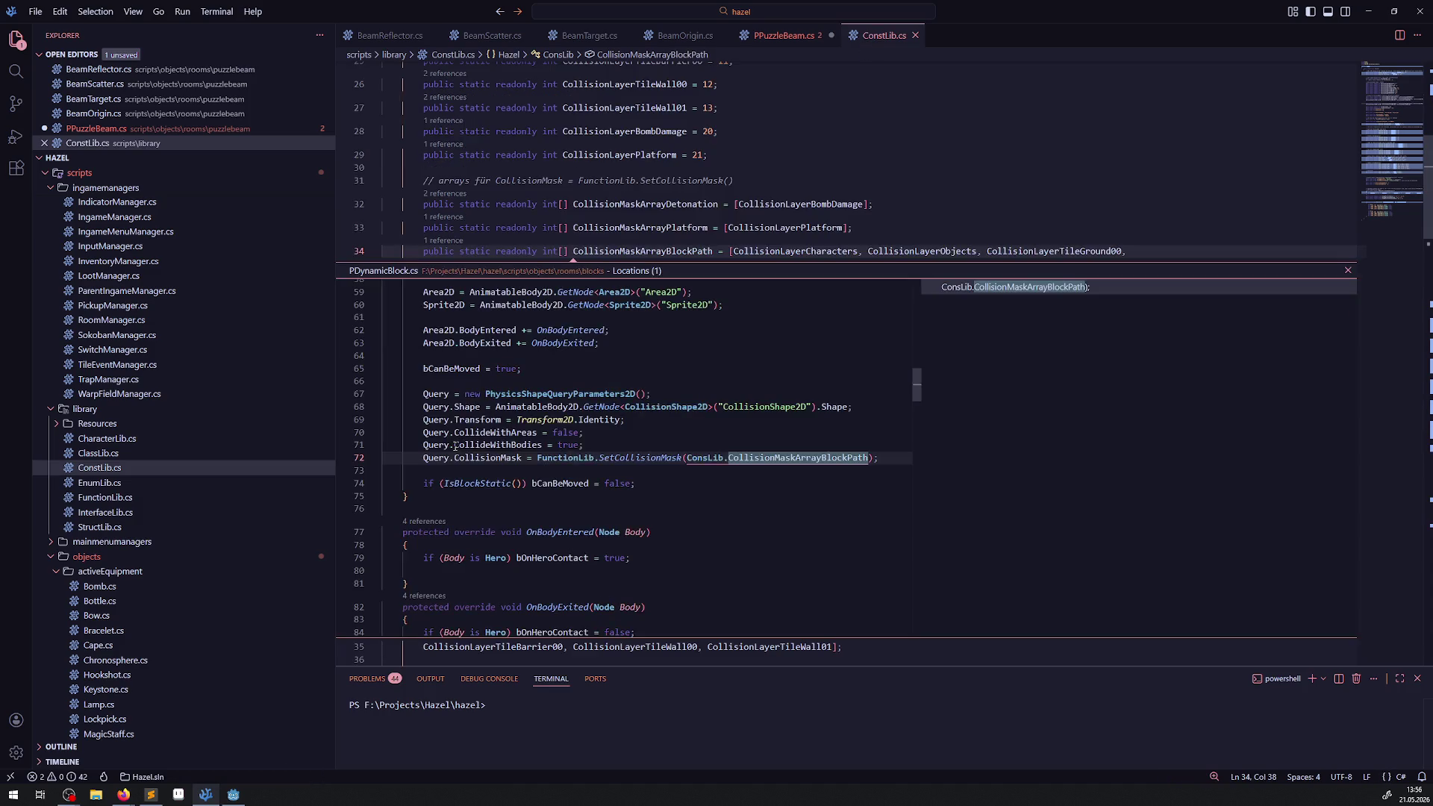
pyautogui.tripleClick(408, 463)
pyautogui.hotkey('ctrl', 'c')
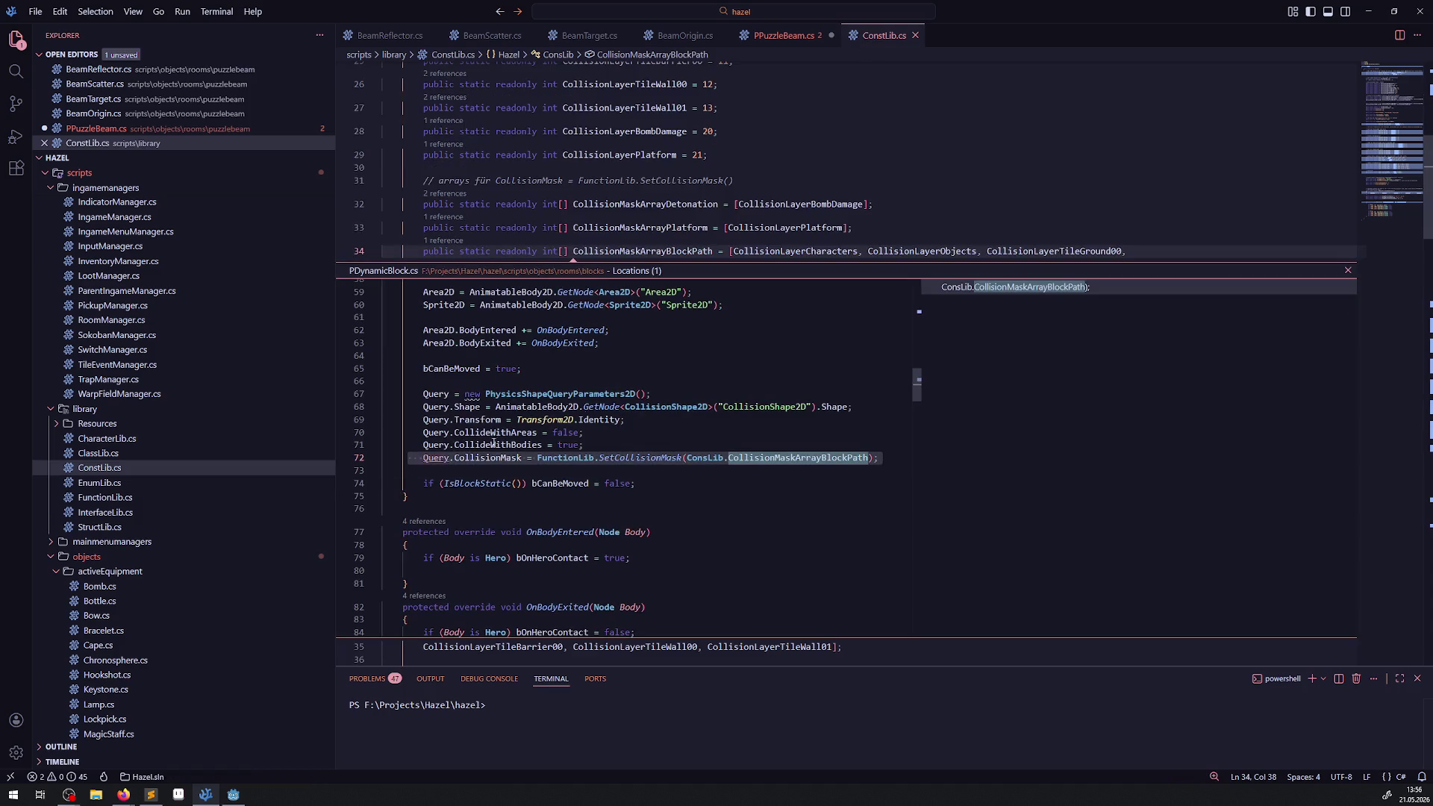
pyautogui.click(1348, 270)
# - Add the collision mask assignment after CollideWithBodies in _Ready, switched to CollisionMaskArrayBeamPath, and save
pyautogui.click(777, 35)
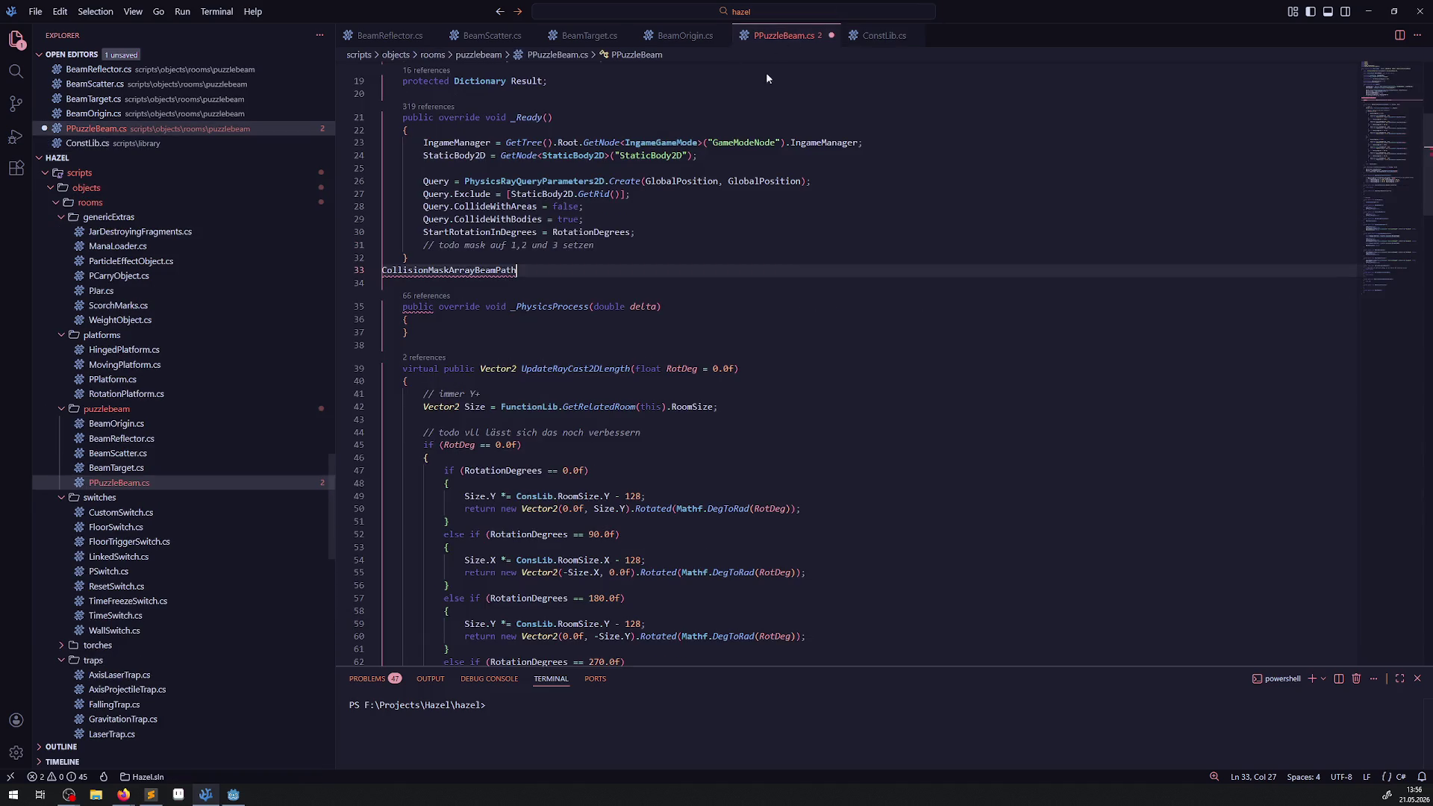
pyautogui.click(624, 219)
pyautogui.press('Return')
pyautogui.hotkey('ctrl', 'v')
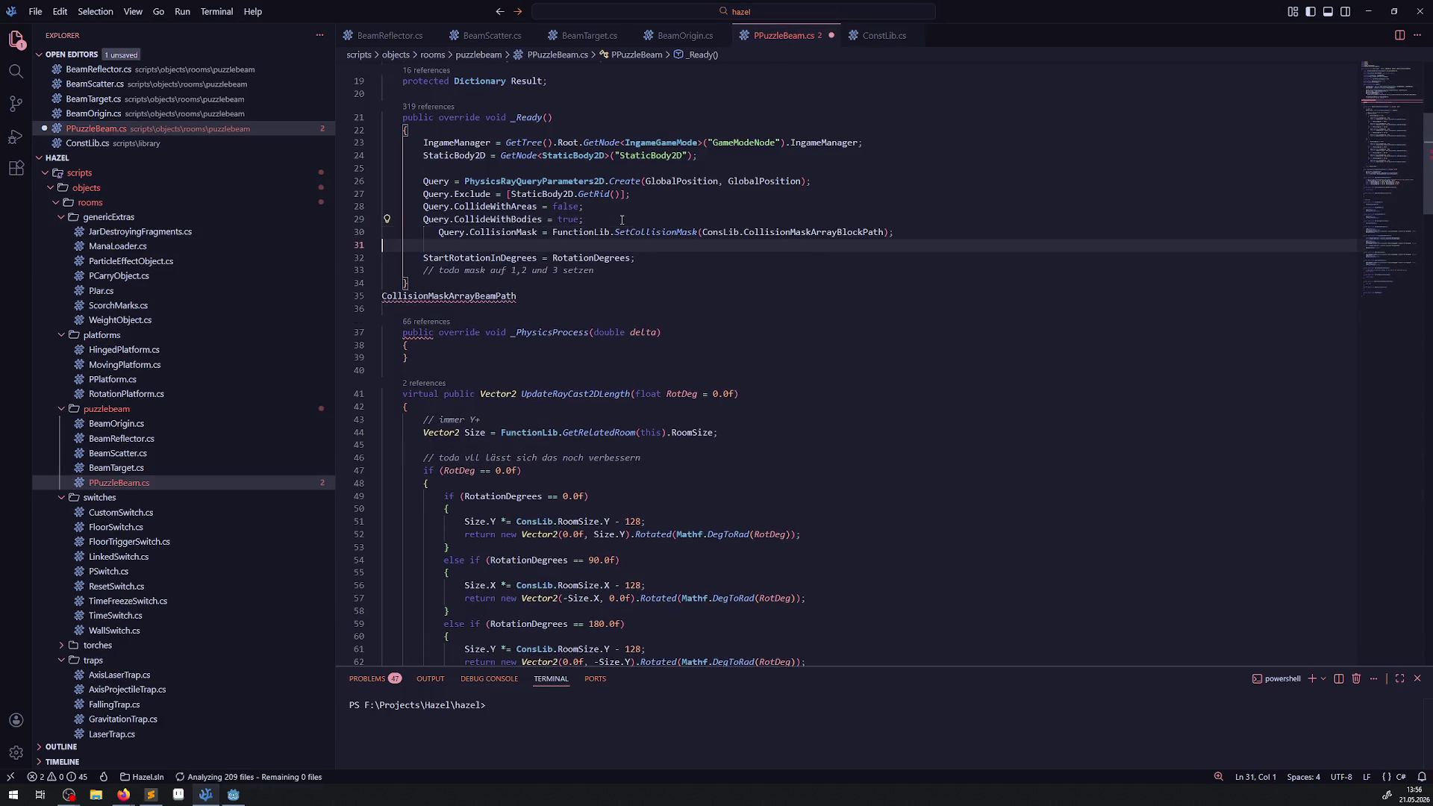
pyautogui.hotkey('ctrl', 's')
pyautogui.doubleClick(513, 295)
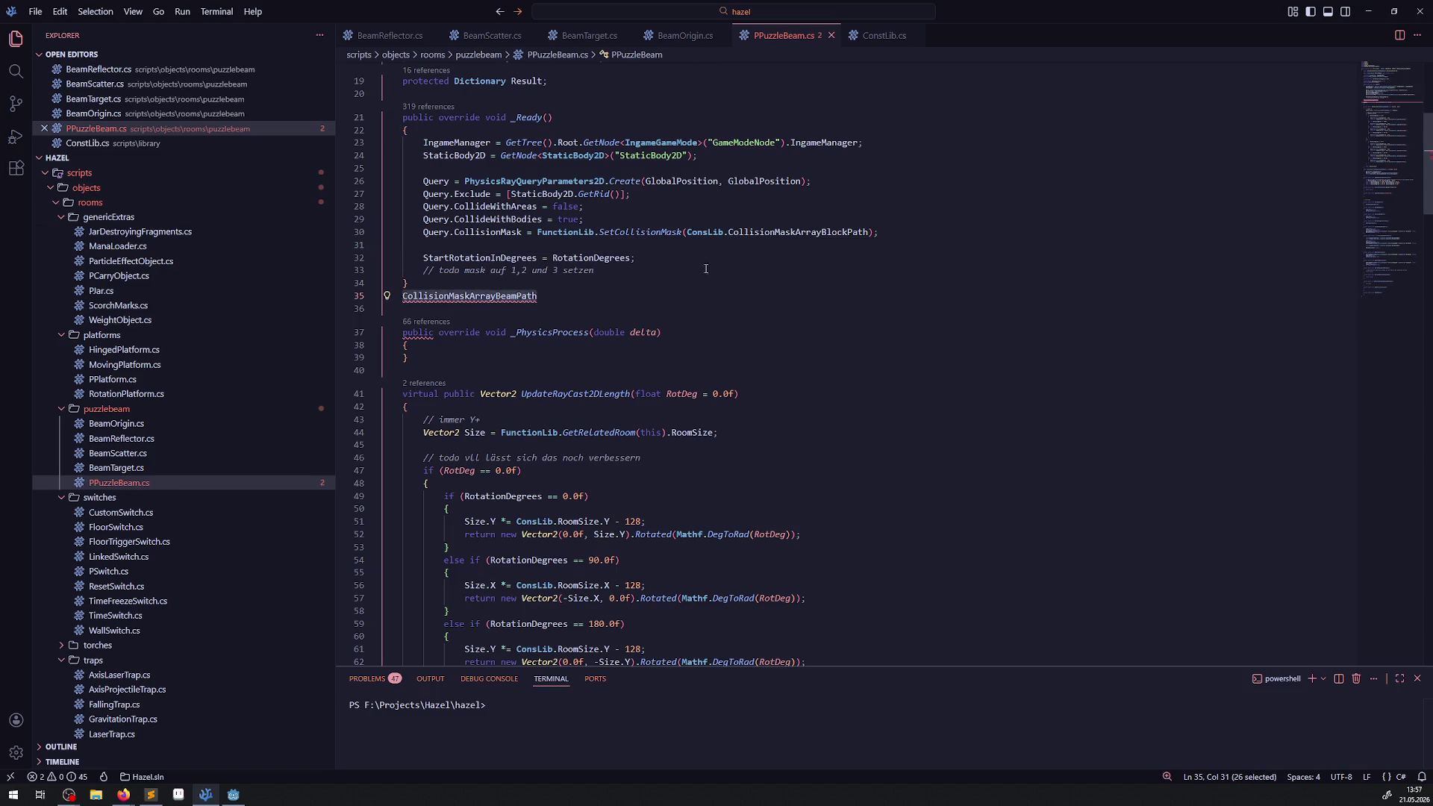
pyautogui.hotkey('ctrl', 'x')
pyautogui.doubleClick(803, 232)
pyautogui.hotkey('ctrl', 'v')
pyautogui.click(664, 257)
pyautogui.hotkey('ctrl', 's')
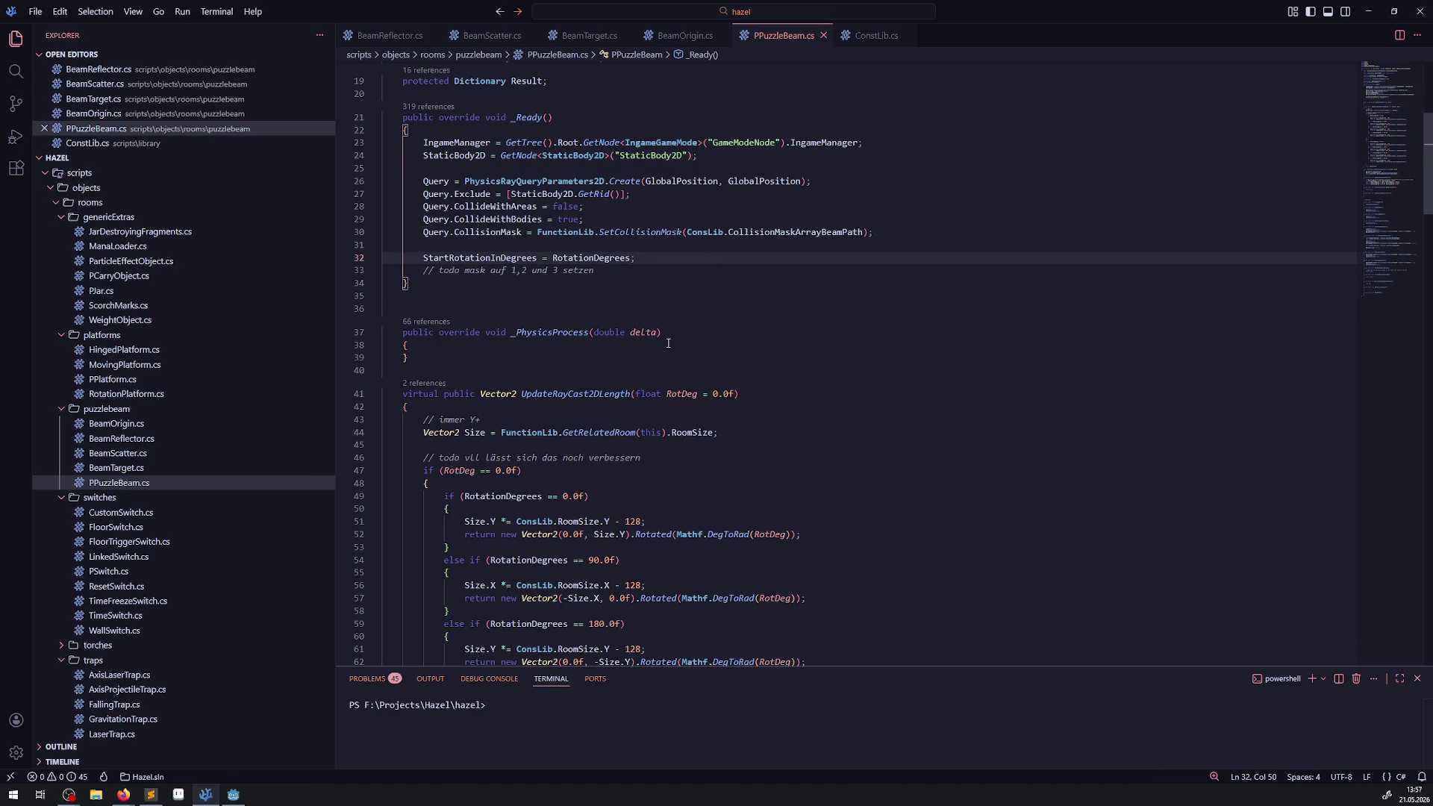
# - Remove the leftover empty line and inspect the CollideWithBodies setting before returning to Godot
pyautogui.click(618, 298)
pyautogui.press('BackSpace')
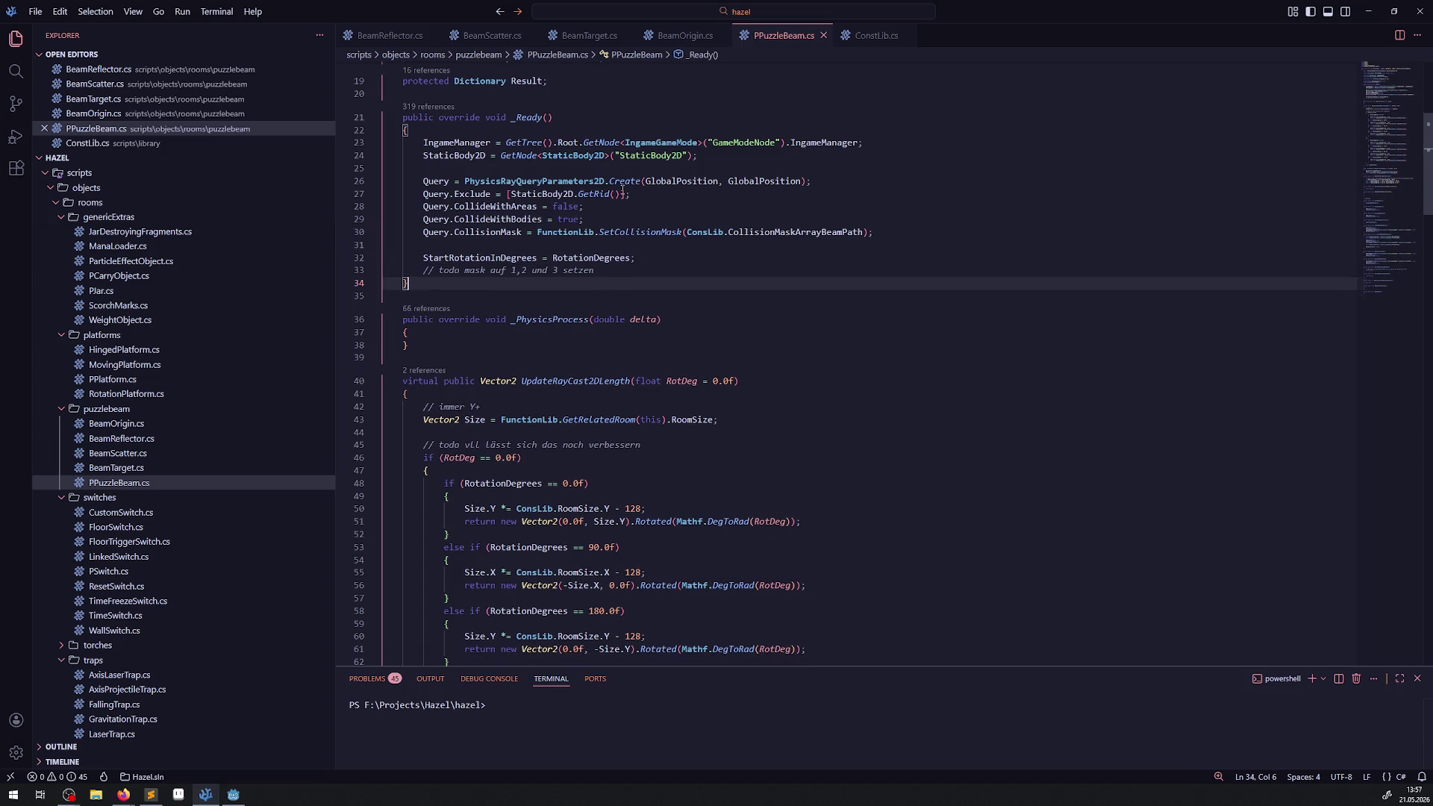
pyautogui.moveTo(631, 187)
pyautogui.moveTo(556, 206)
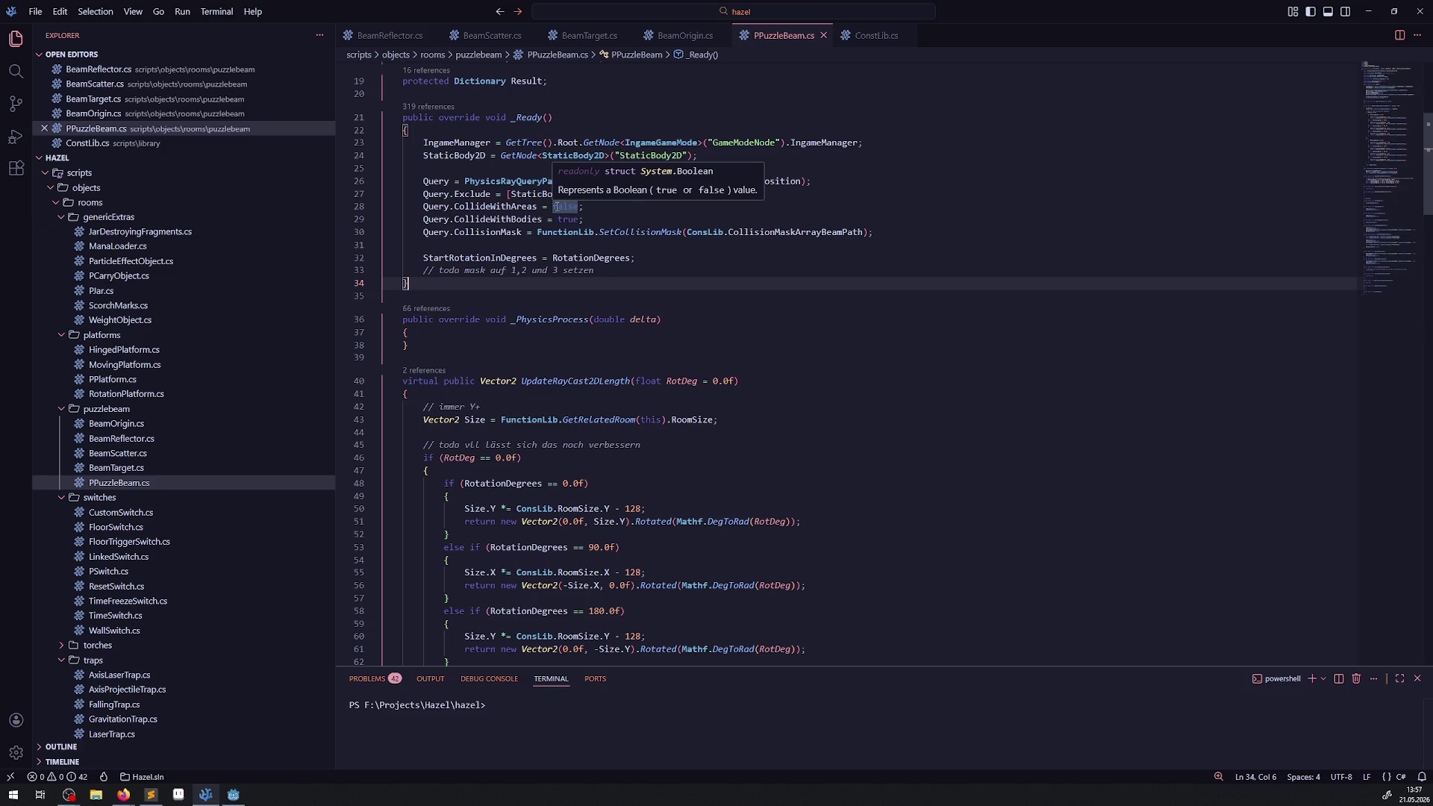
pyautogui.doubleClick(510, 219)
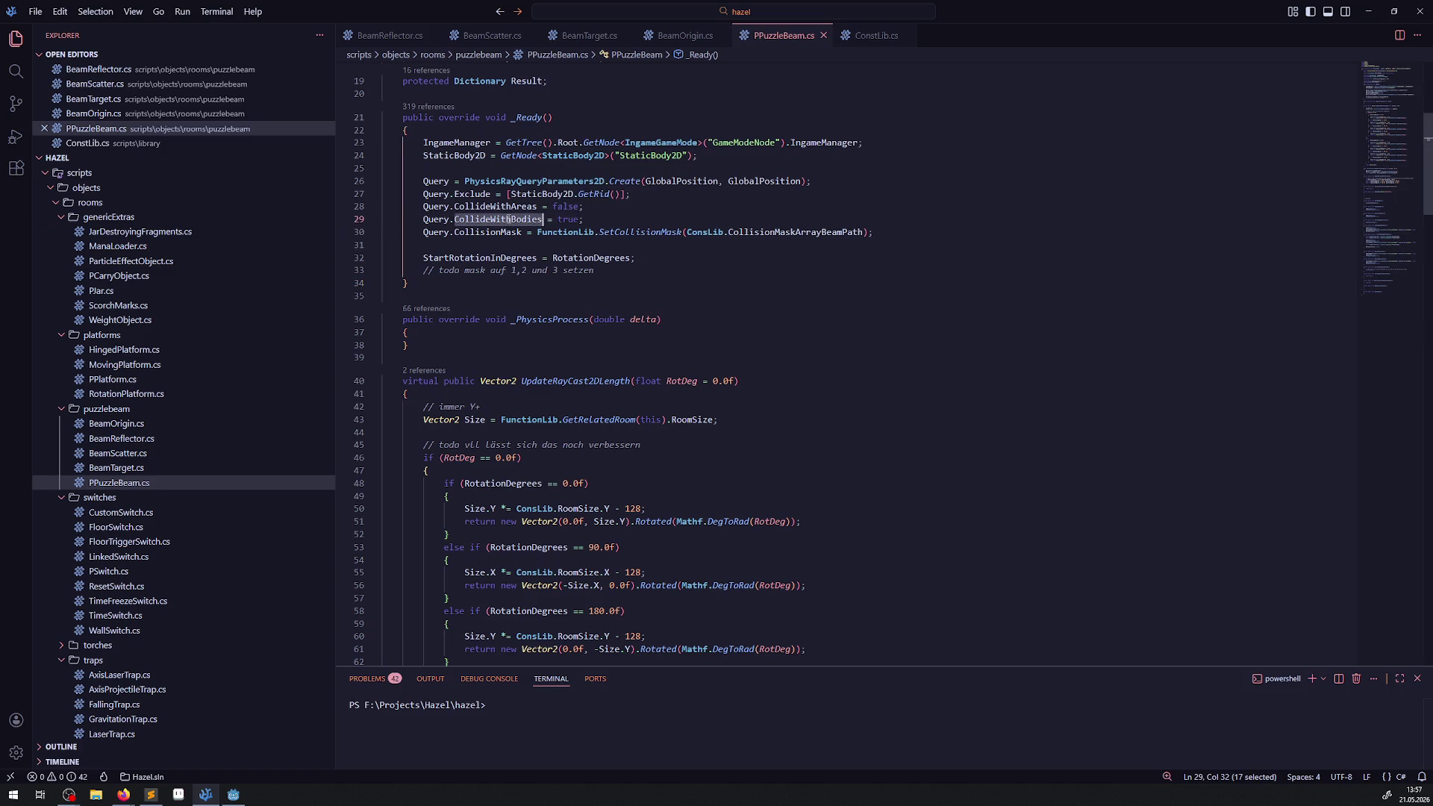
pyautogui.moveTo(510, 219)
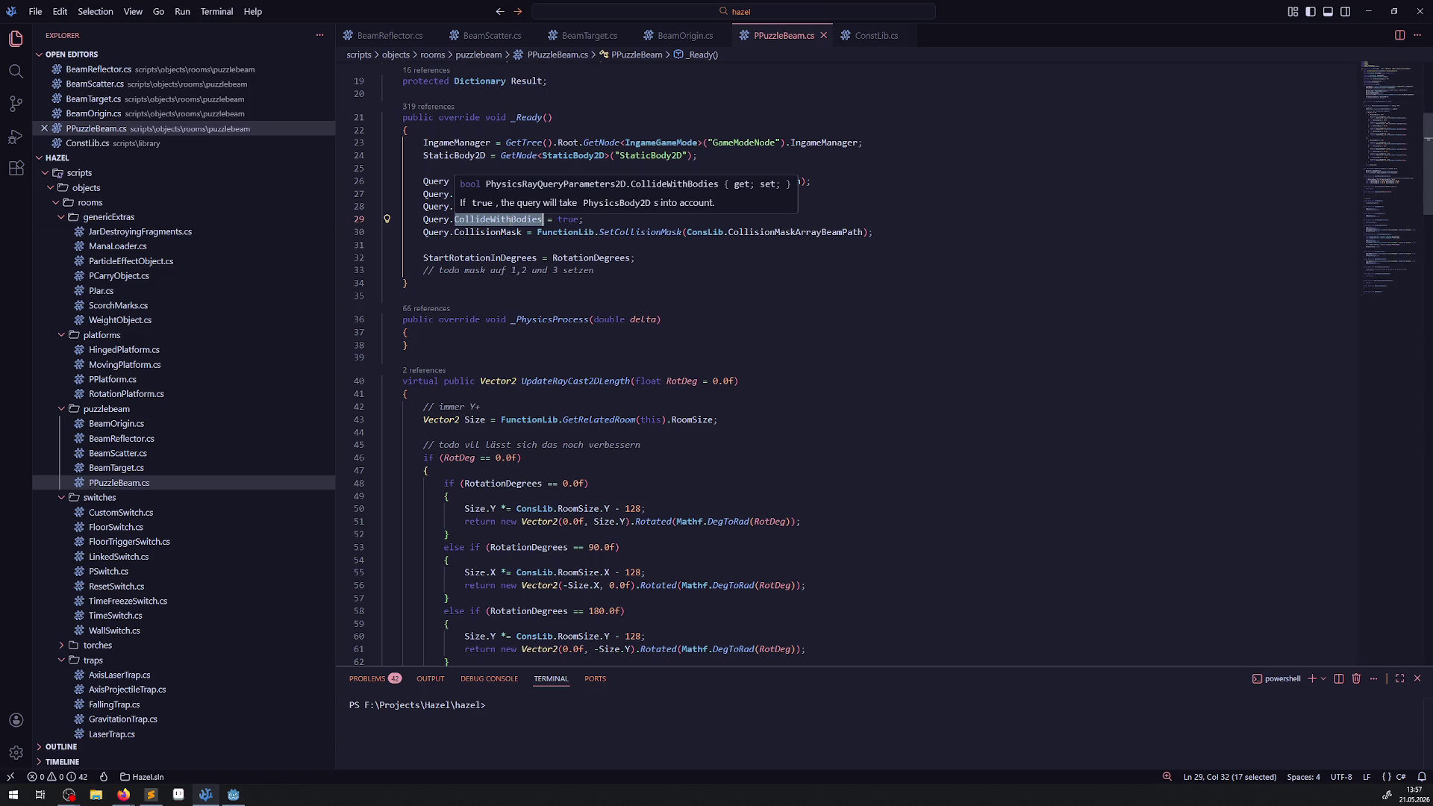
pyautogui.click(233, 796)
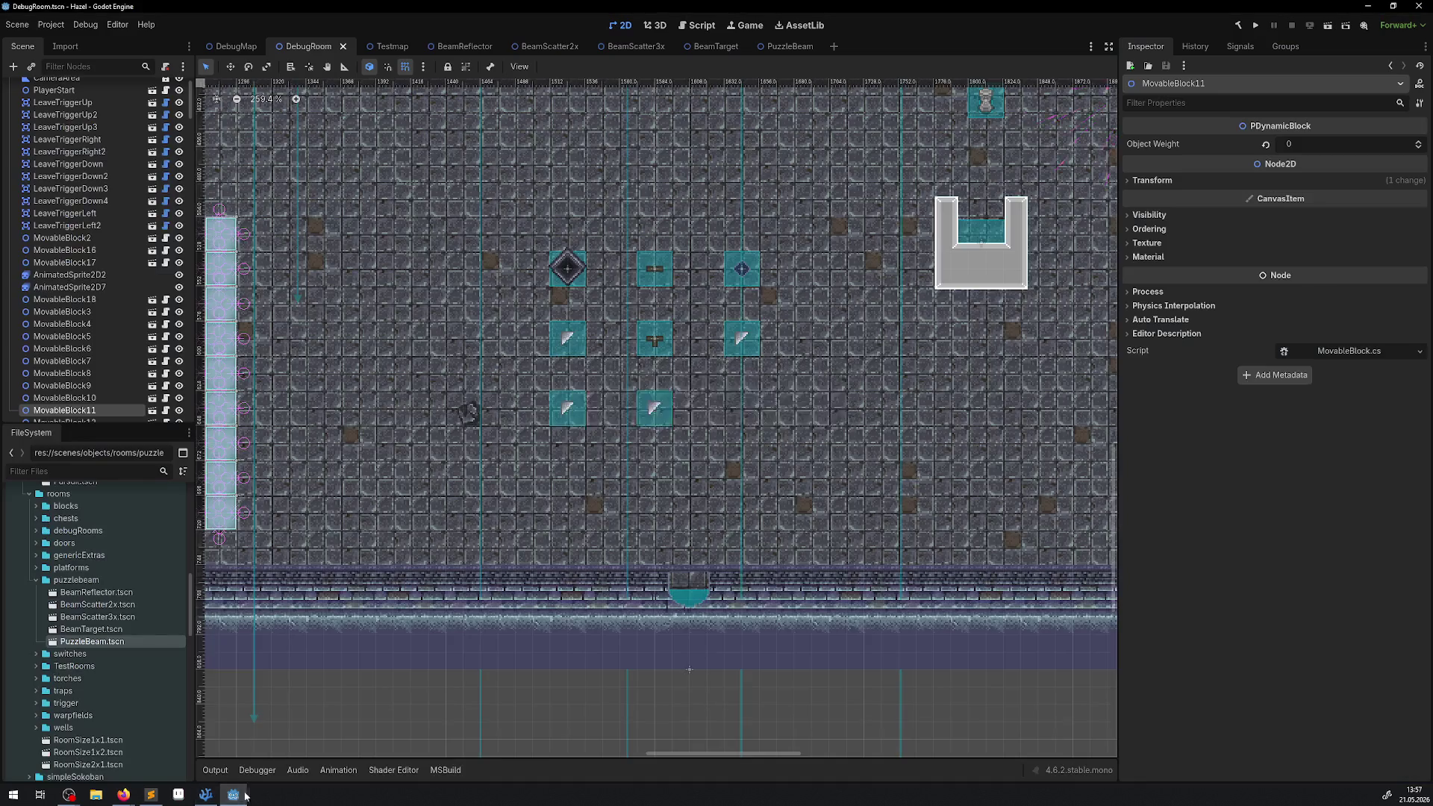
# - Rebuild the C# project with the Build button, then return to Visual Studio Code
pyautogui.click(1237, 29)
pyautogui.click(208, 796)
# - Delete the barrier and wall00 layers from CollisionMaskArrayBeamPath, leaving Characters, Objects and TileWall01
pyautogui.keyDown('ctrl'); pyautogui.click(498, 220); pyautogui.keyUp('ctrl')
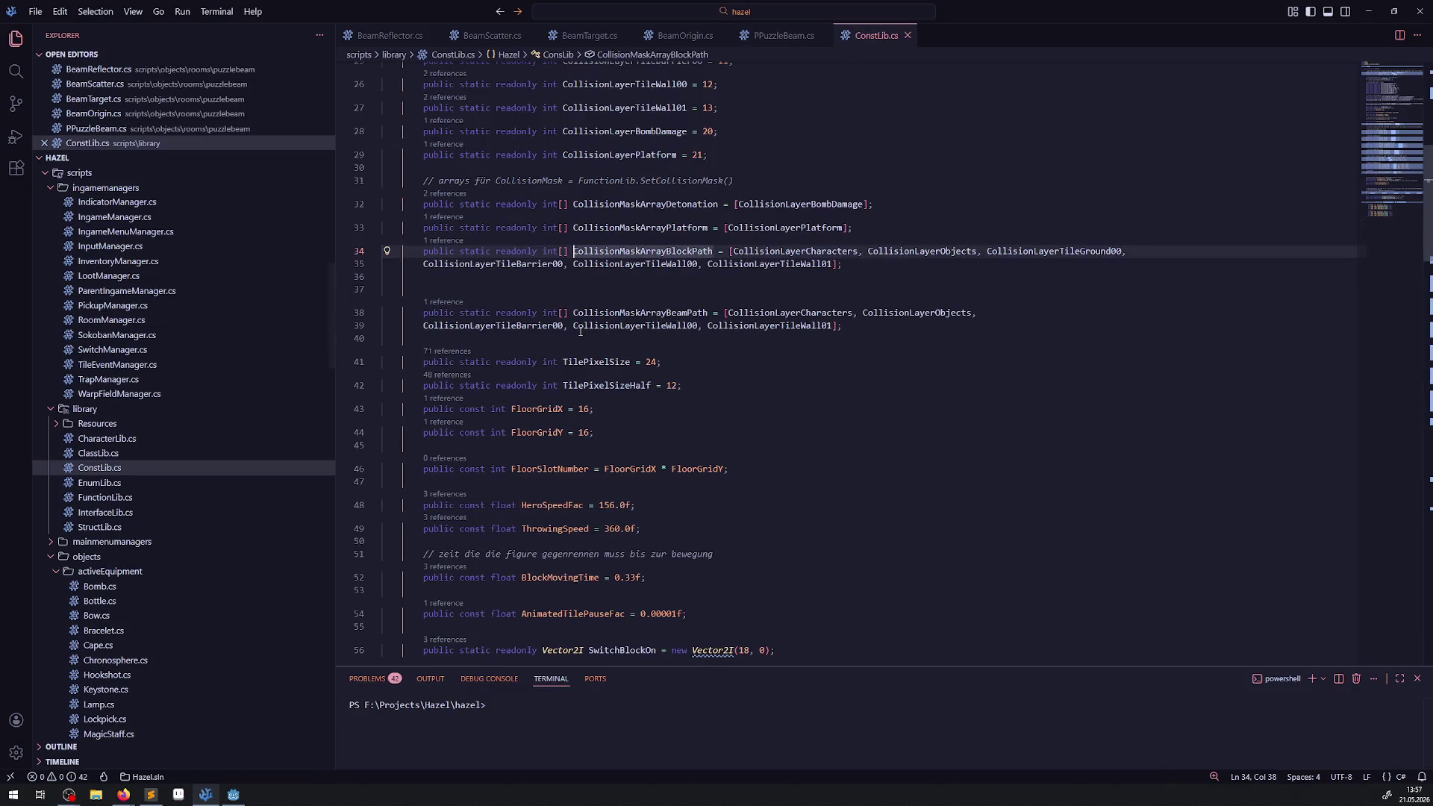
pyautogui.moveTo(522, 329); pyautogui.dragTo(424, 303)
pyautogui.click(475, 335)
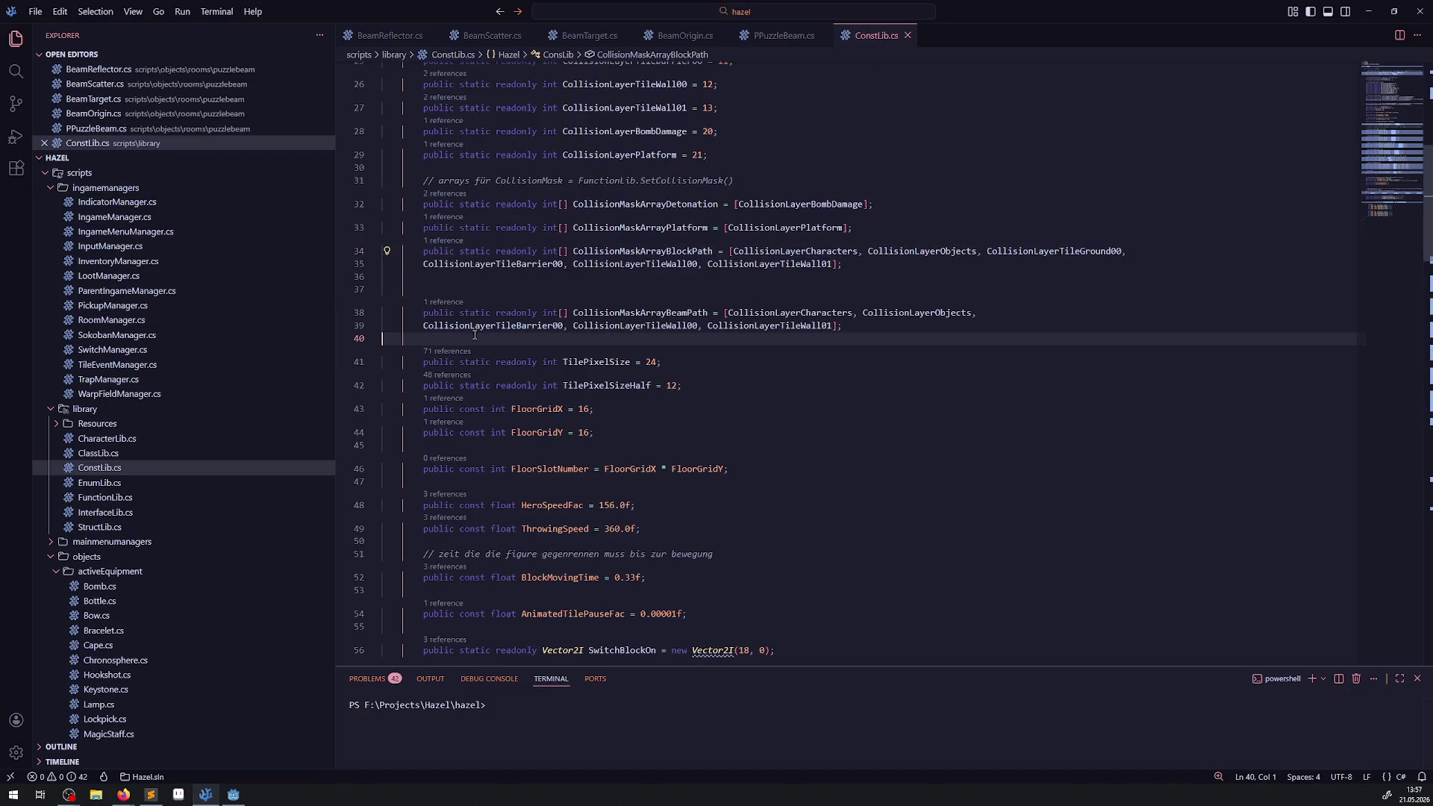
pyautogui.doubleClick(917, 312)
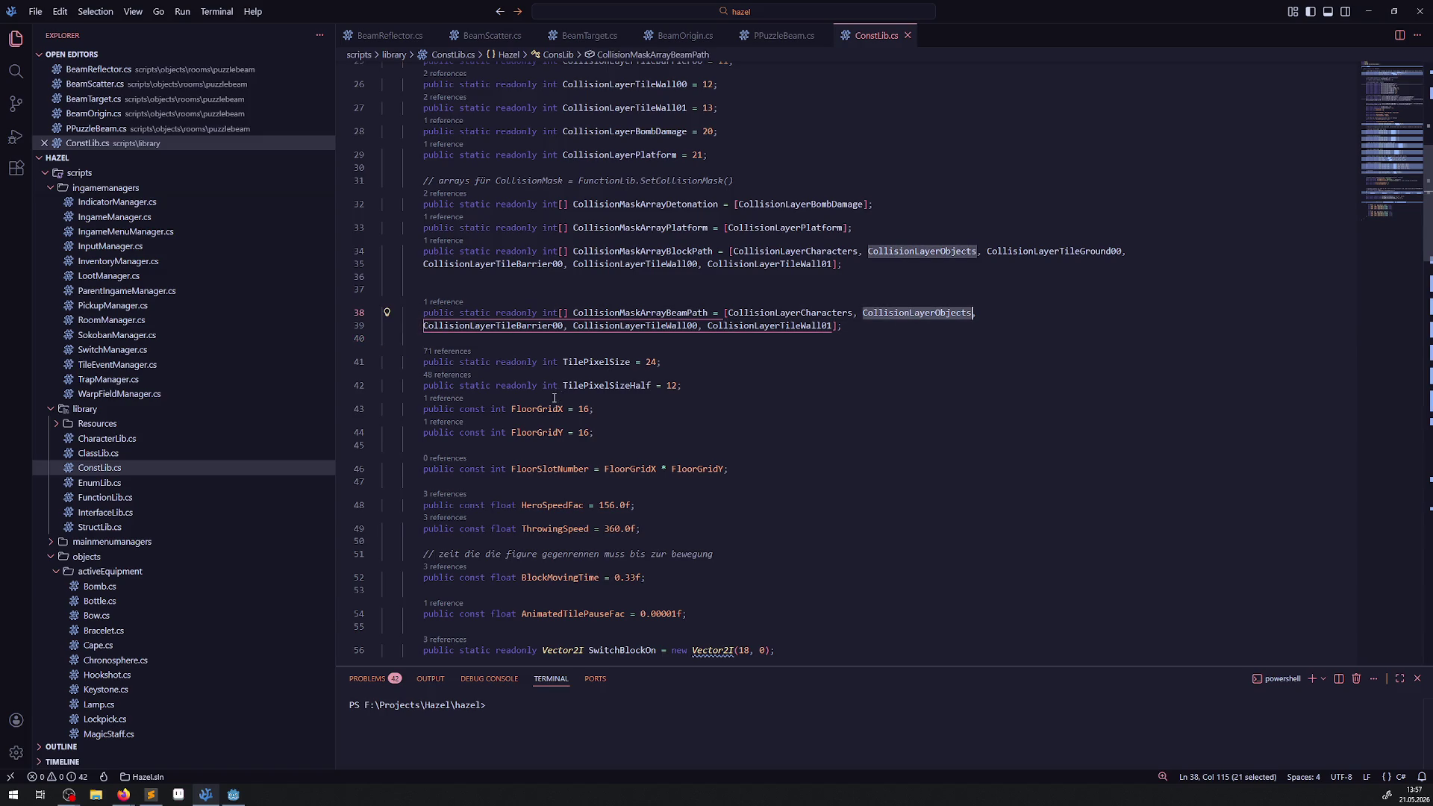
pyautogui.scroll(1, 554, 398)
pyautogui.moveTo(490, 355)
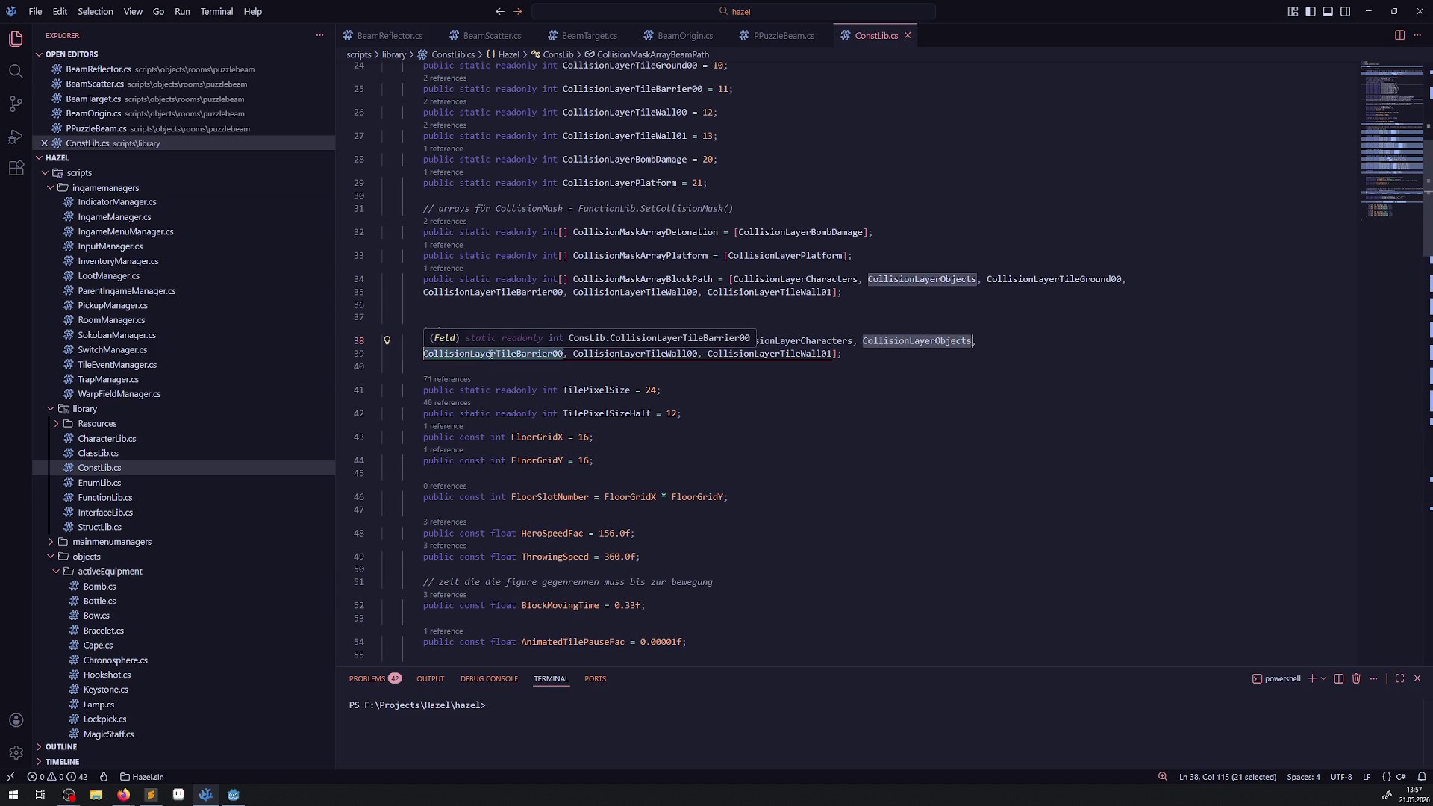
pyautogui.click(433, 365)
pyautogui.moveTo(420, 355)
pyautogui.mouseDown()
pyautogui.moveTo(843, 355)
pyautogui.moveTo(707, 357)
pyautogui.mouseUp()
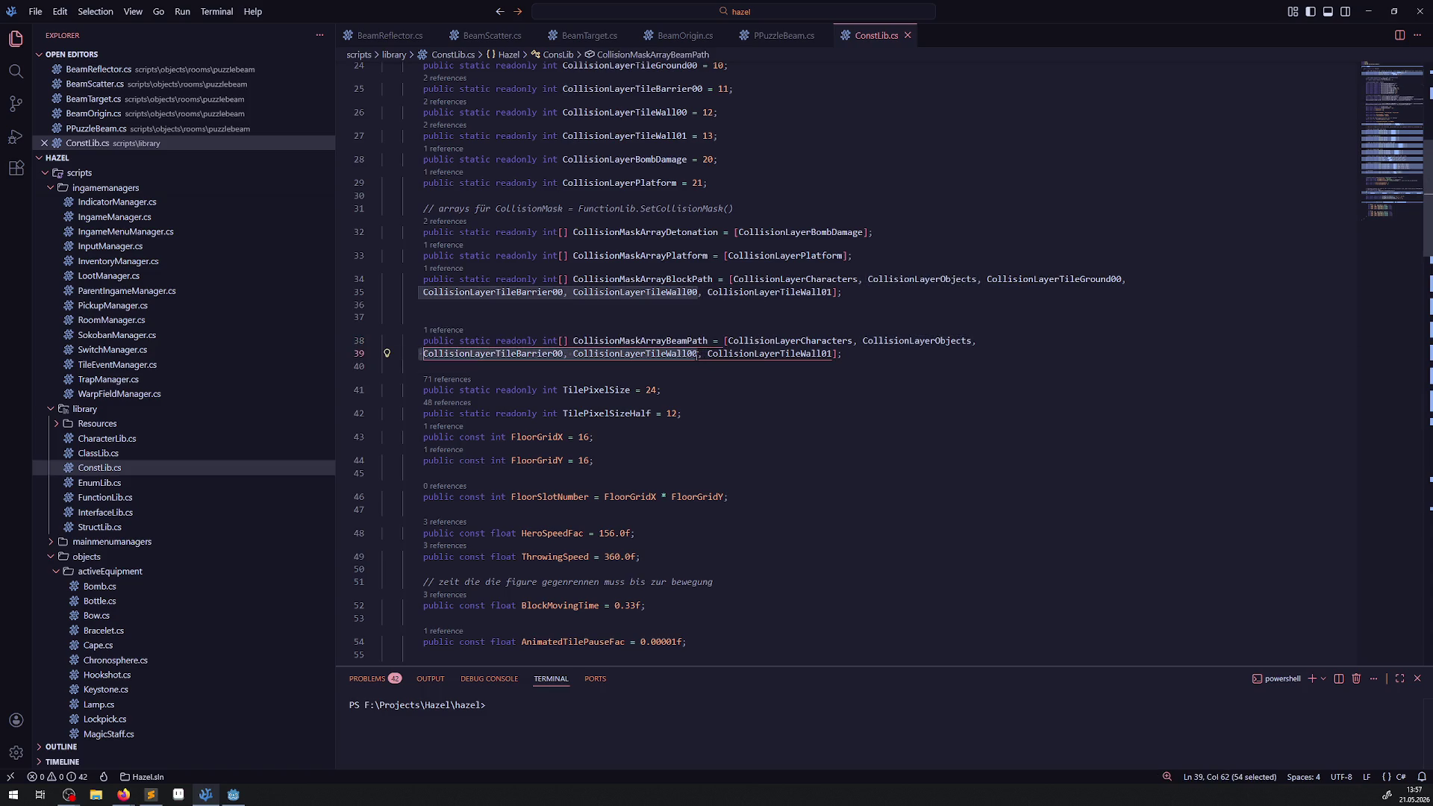
pyautogui.press('Delete')
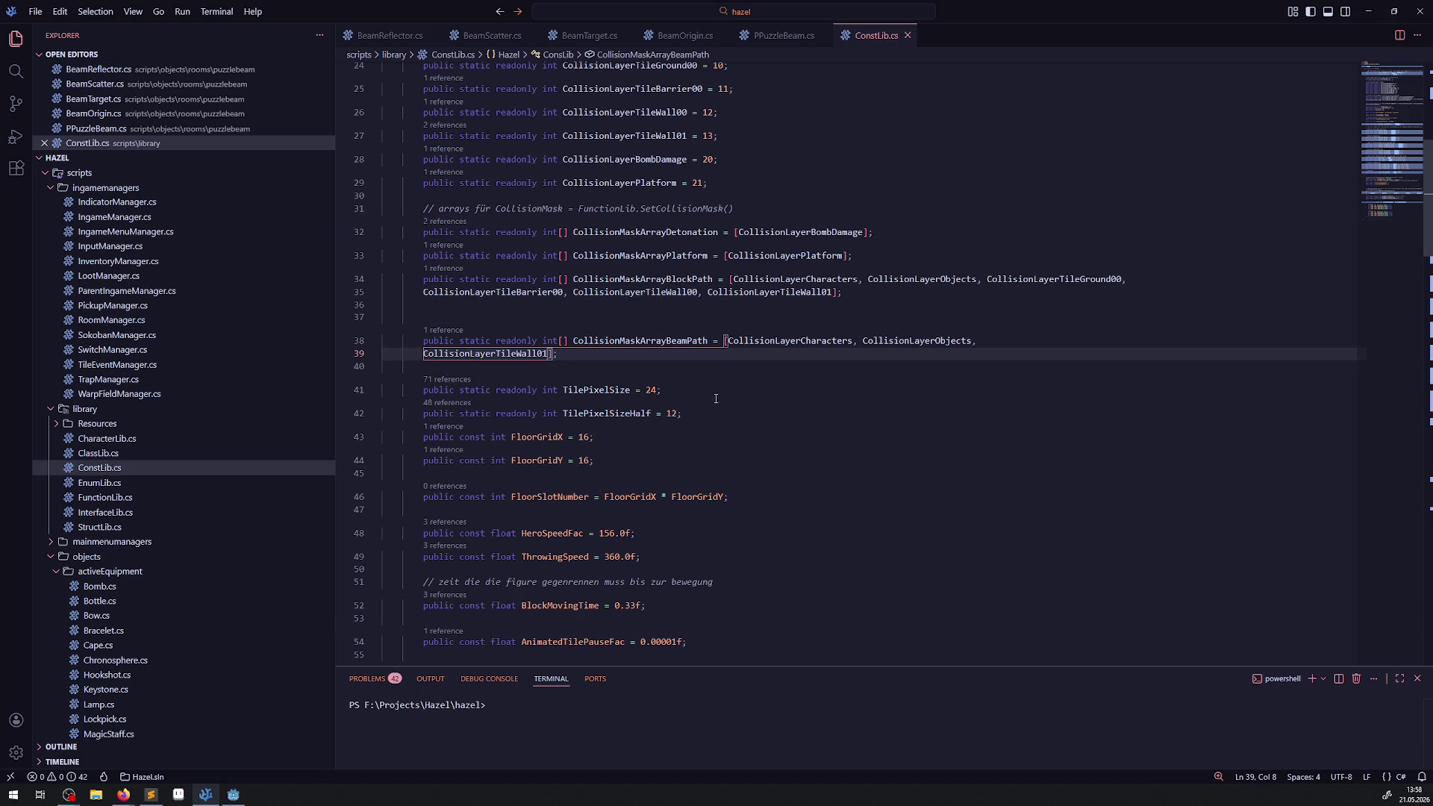
pyautogui.click(233, 794)
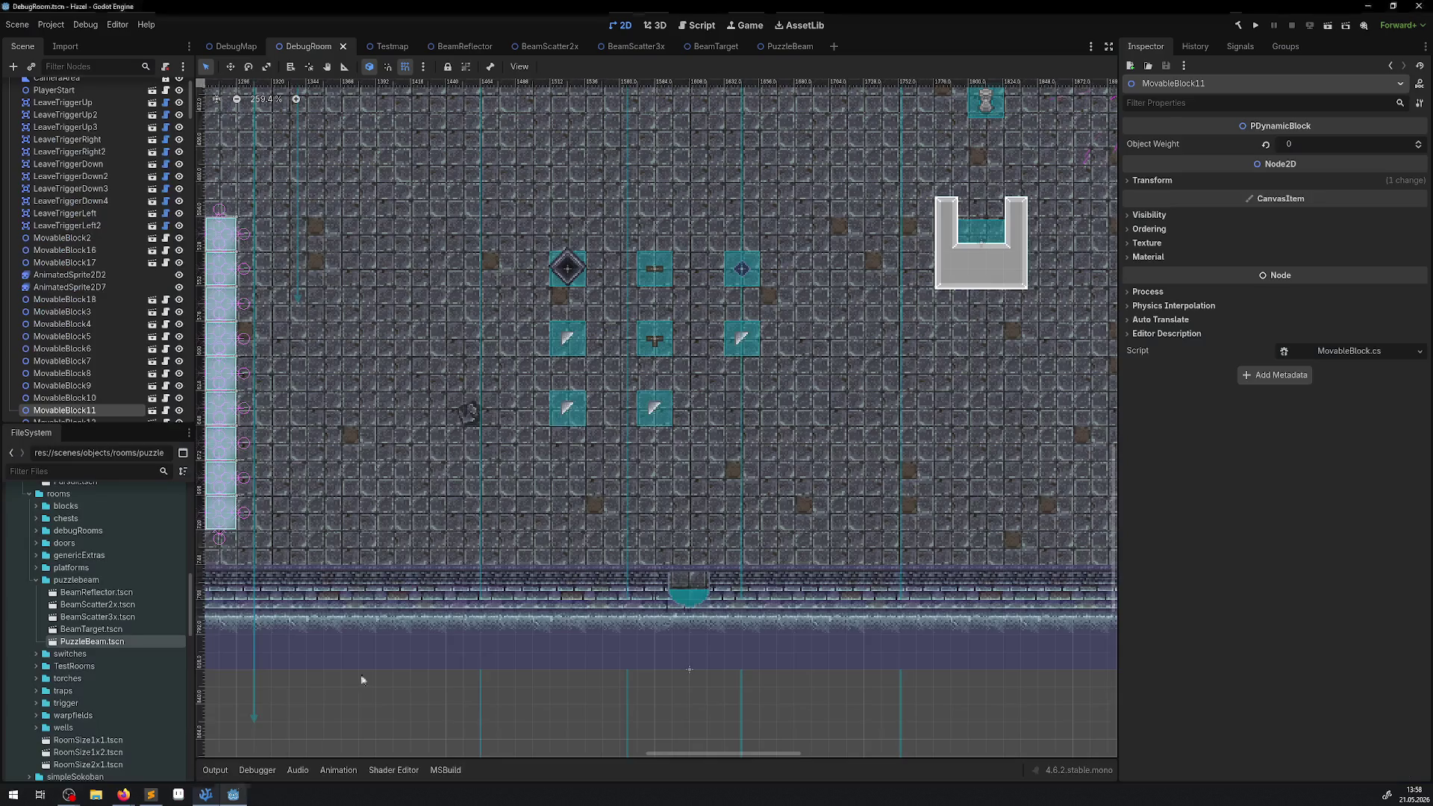
# - Run the project and walk the player down-right toward the ice floor
pyautogui.click(1260, 26)
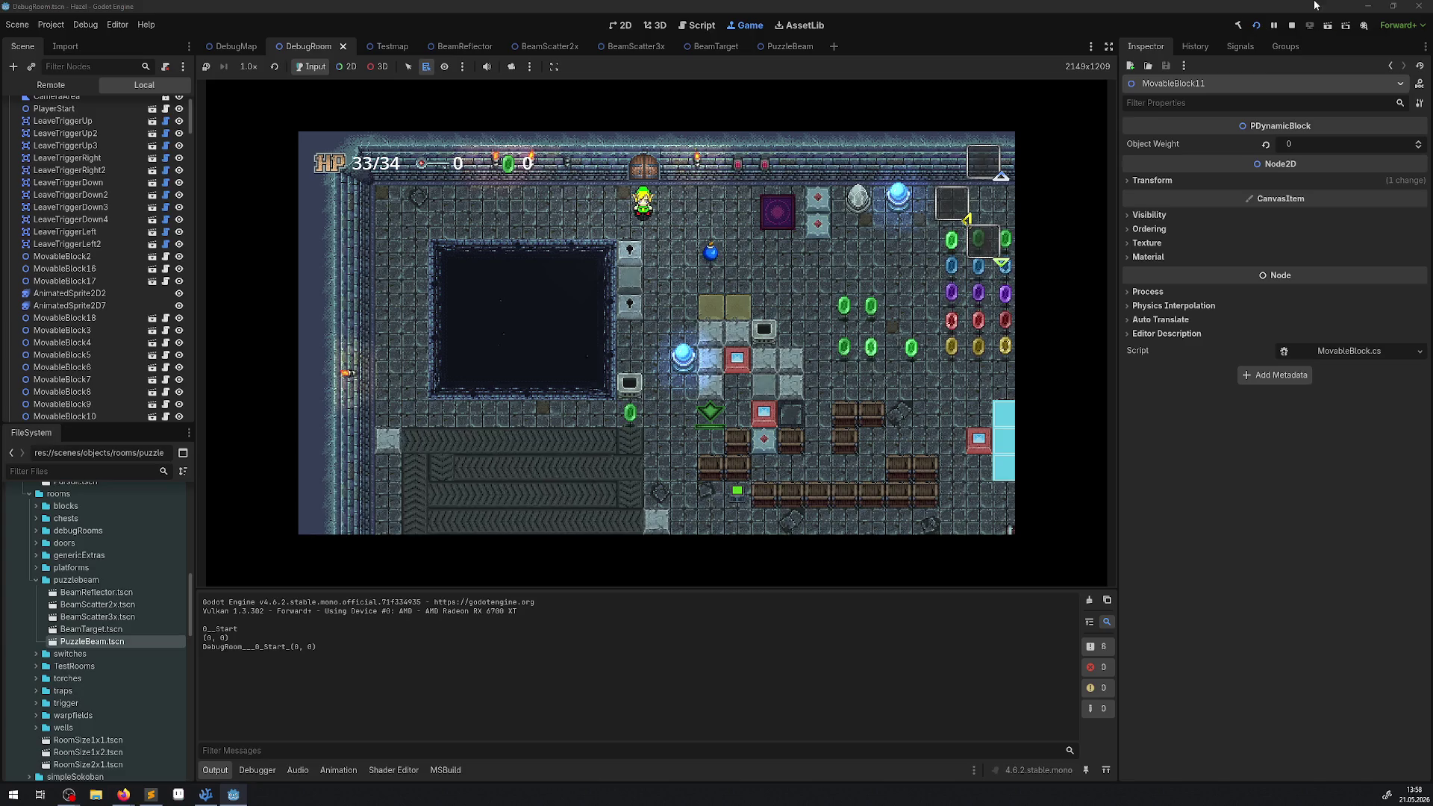
pyautogui.press('Down')
pyautogui.press('Right')
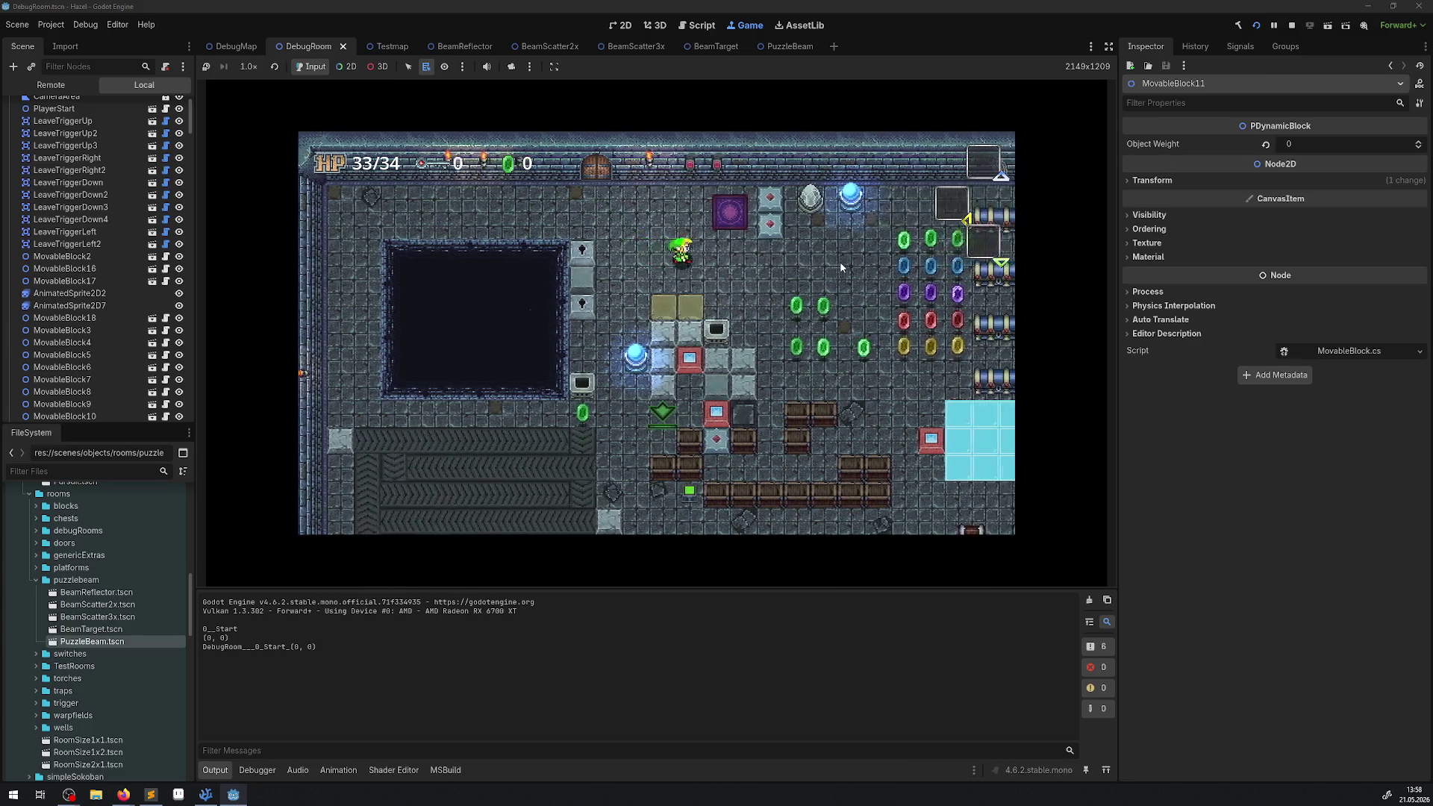
pyautogui.press('Down')
pyautogui.press('Right')
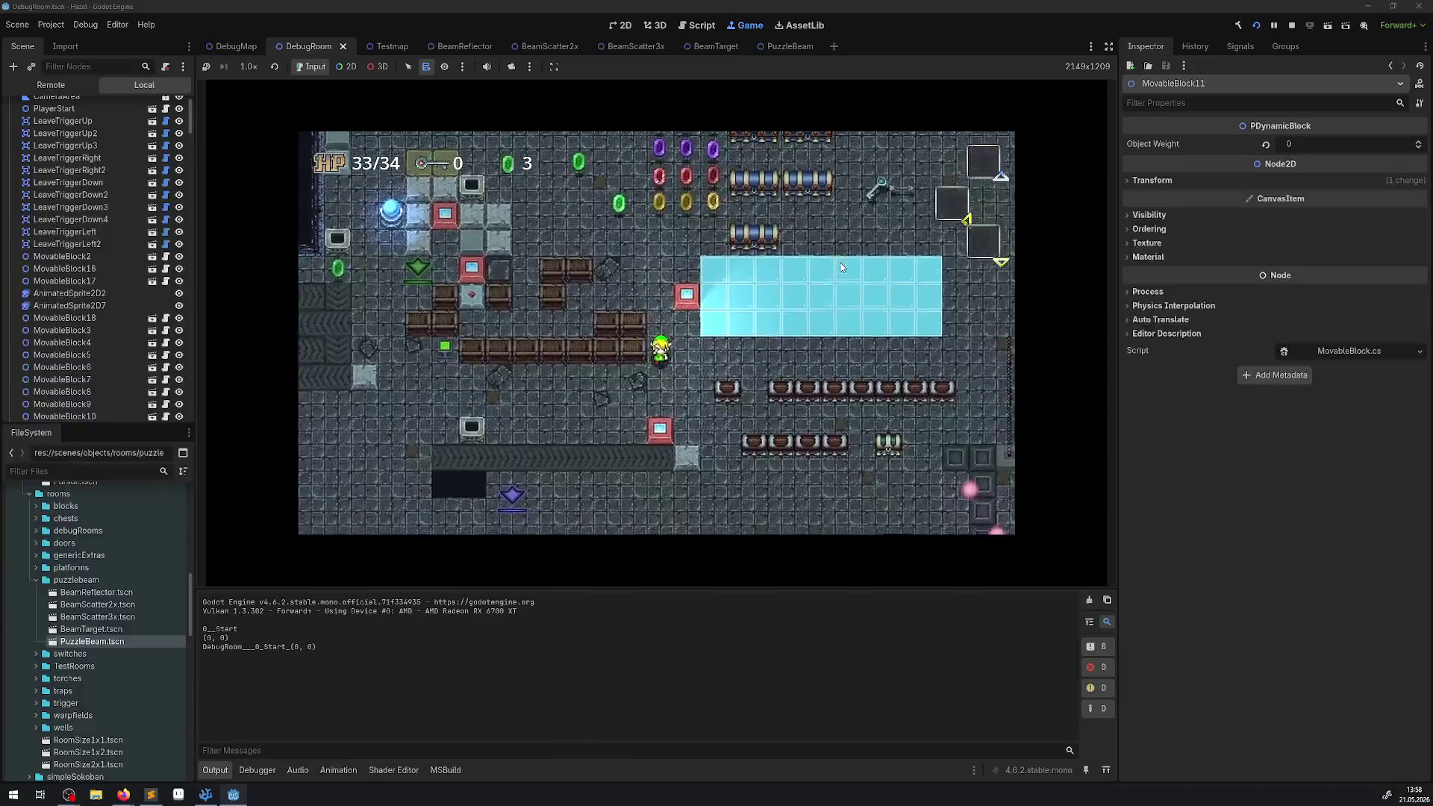
pyautogui.press('Right')
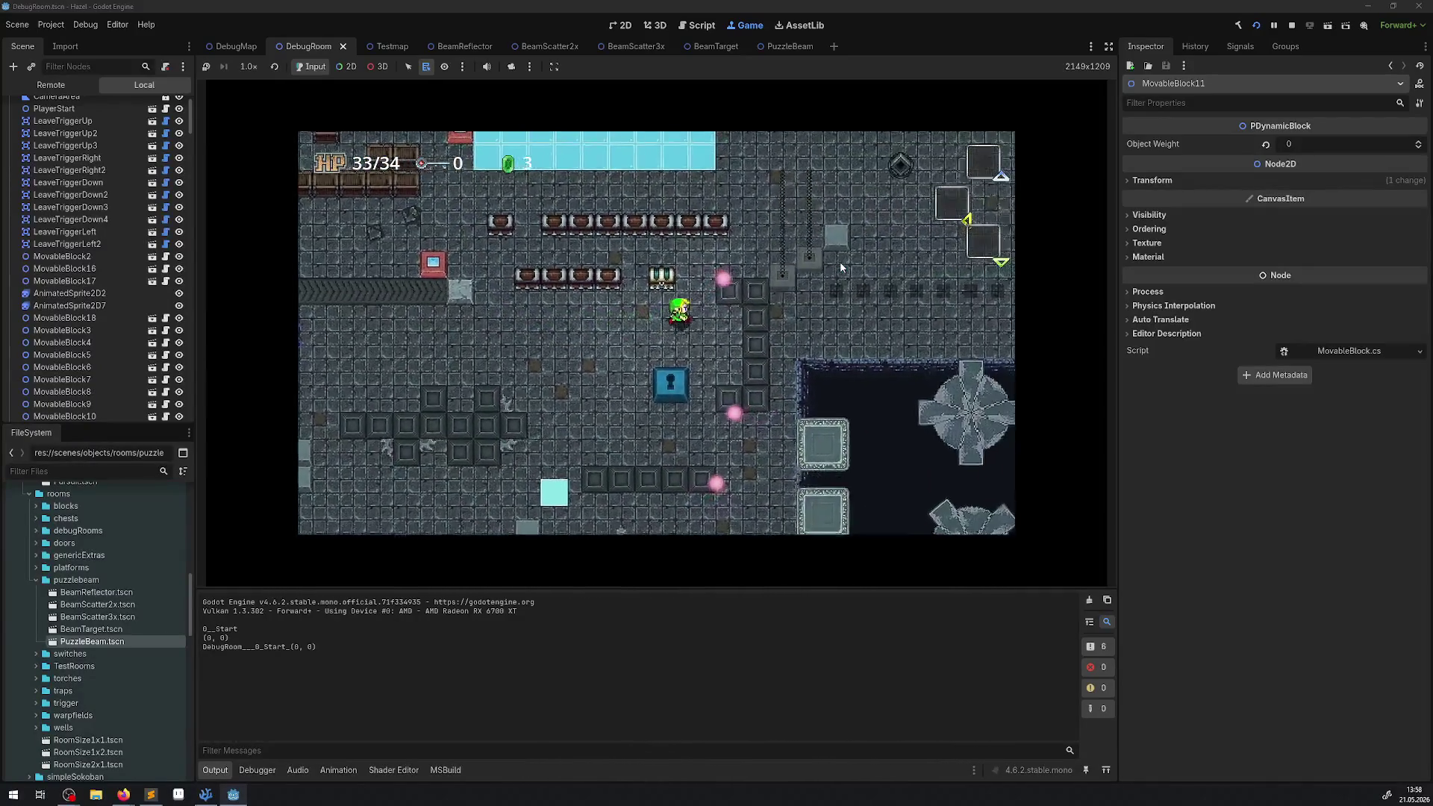
# - Walk the player past the ice floor and chest, then hide the docks and Output panel
pyautogui.press('Right')
pyautogui.press('Down')
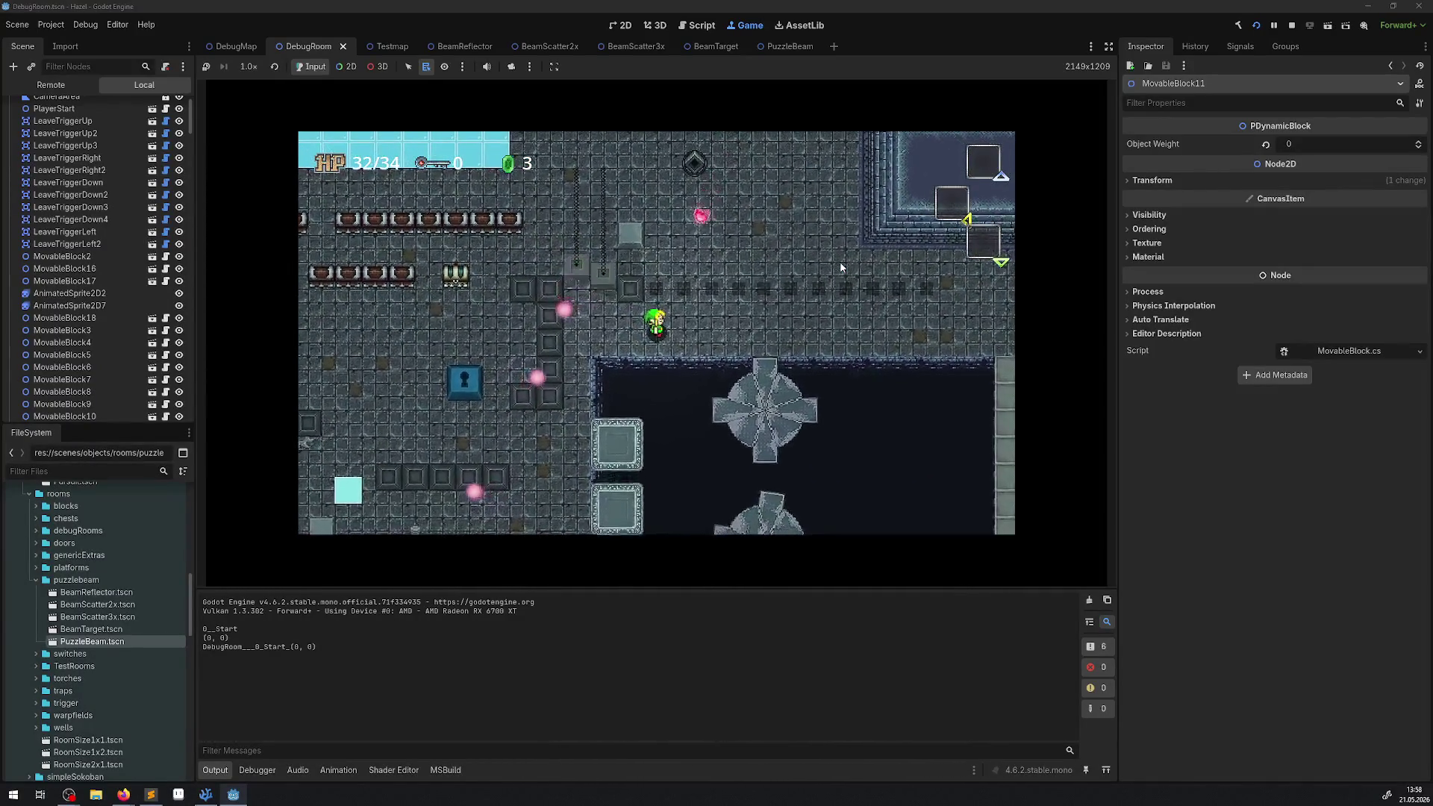
pyautogui.press('Down')
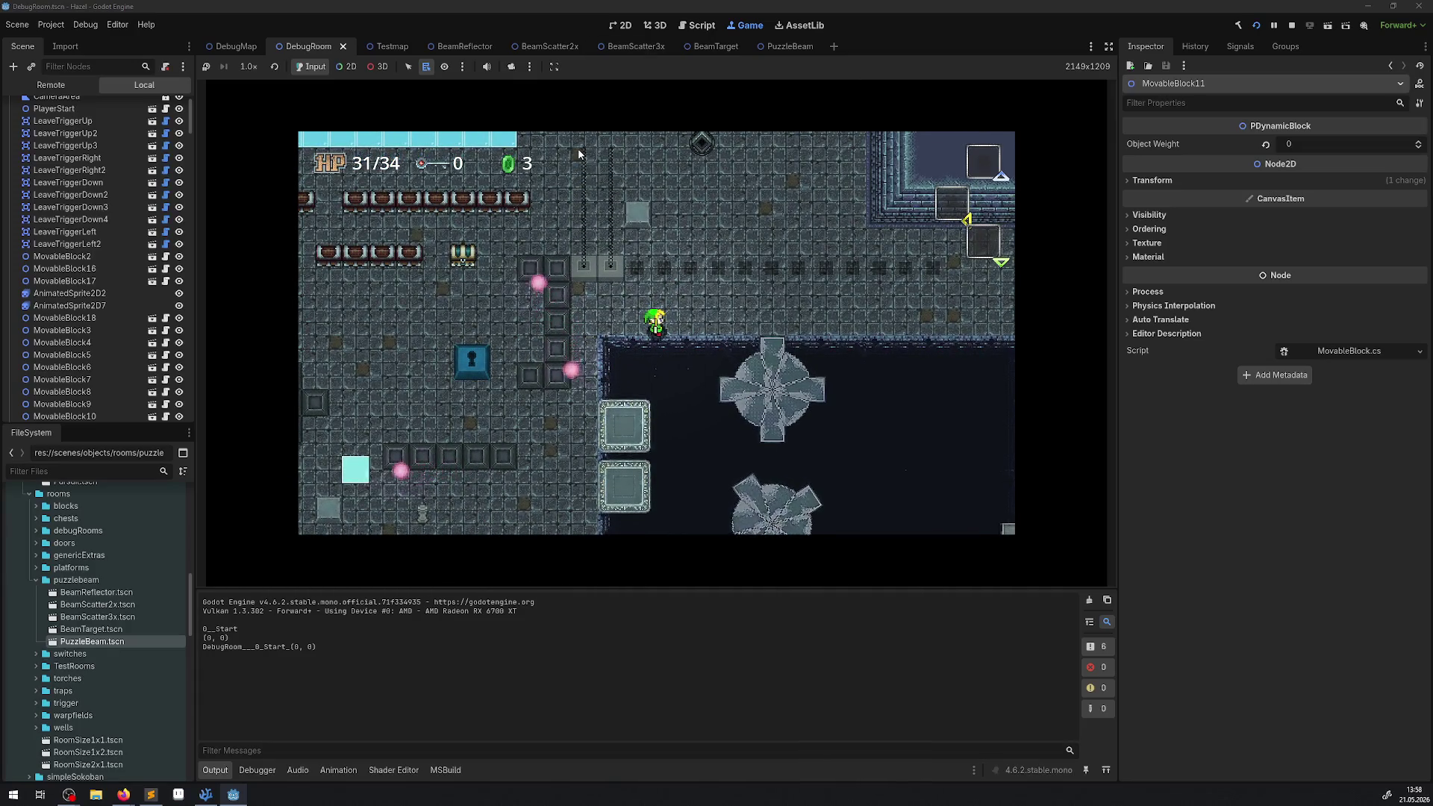
pyautogui.press('Left')
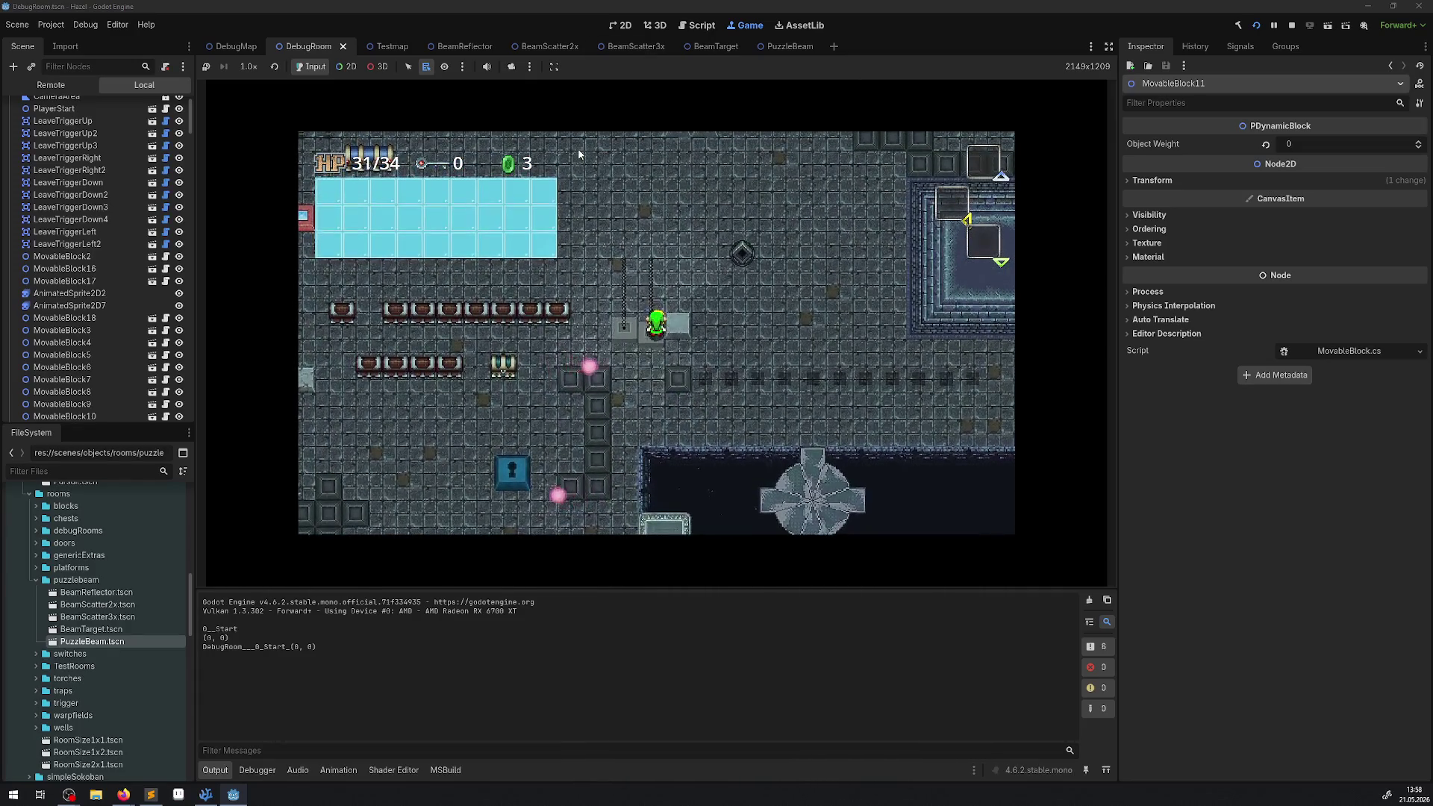
pyautogui.press('Left')
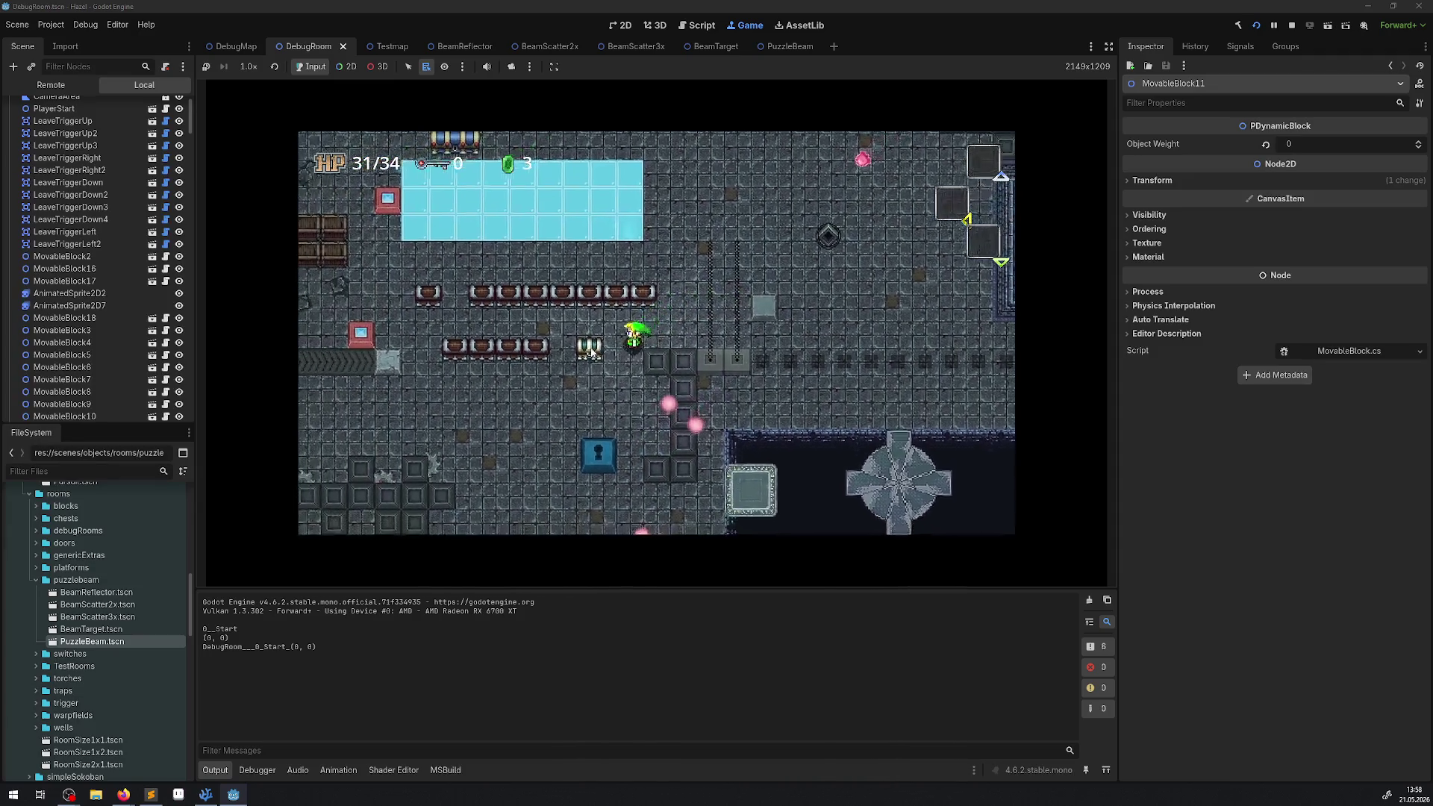
pyautogui.press('Down')
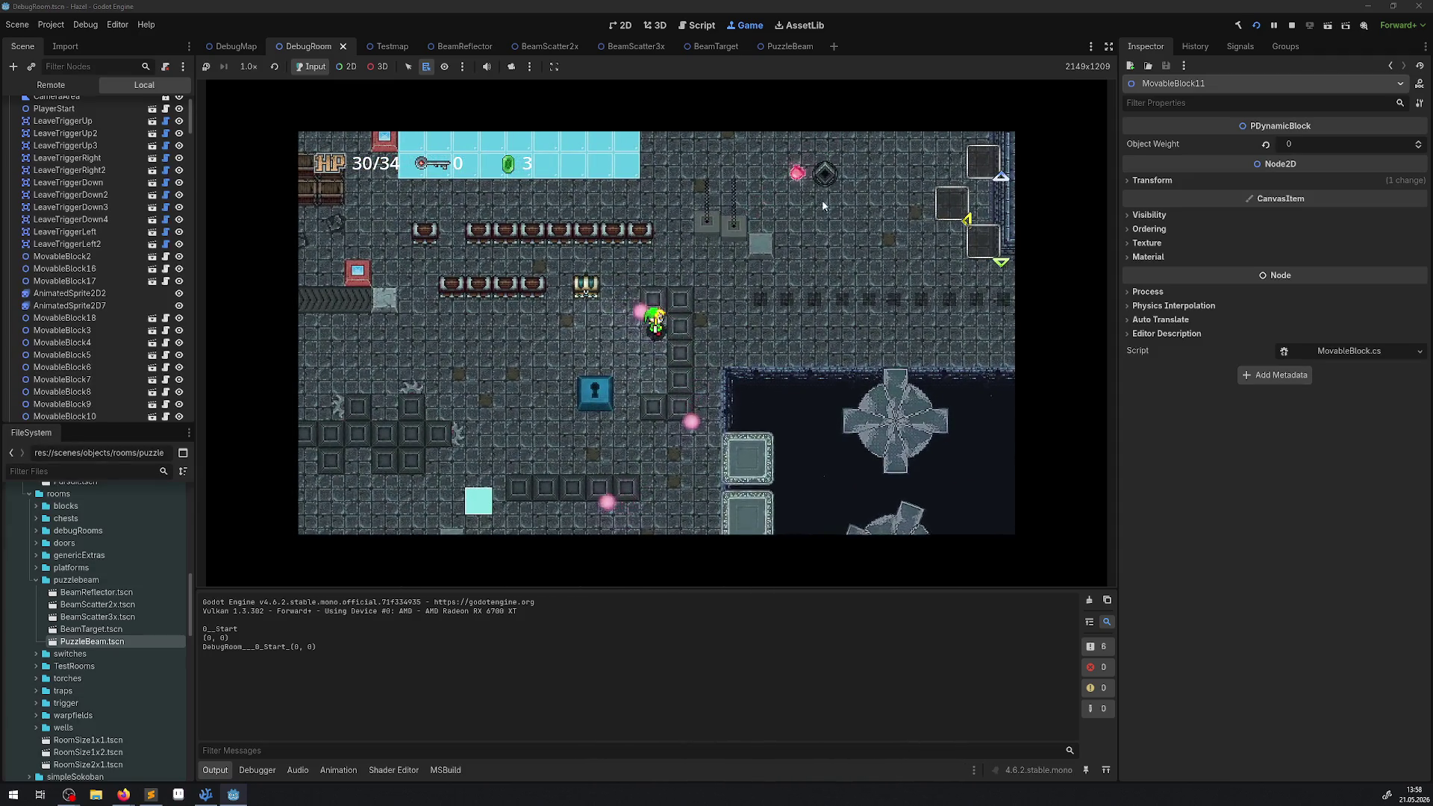
pyautogui.click(1109, 46)
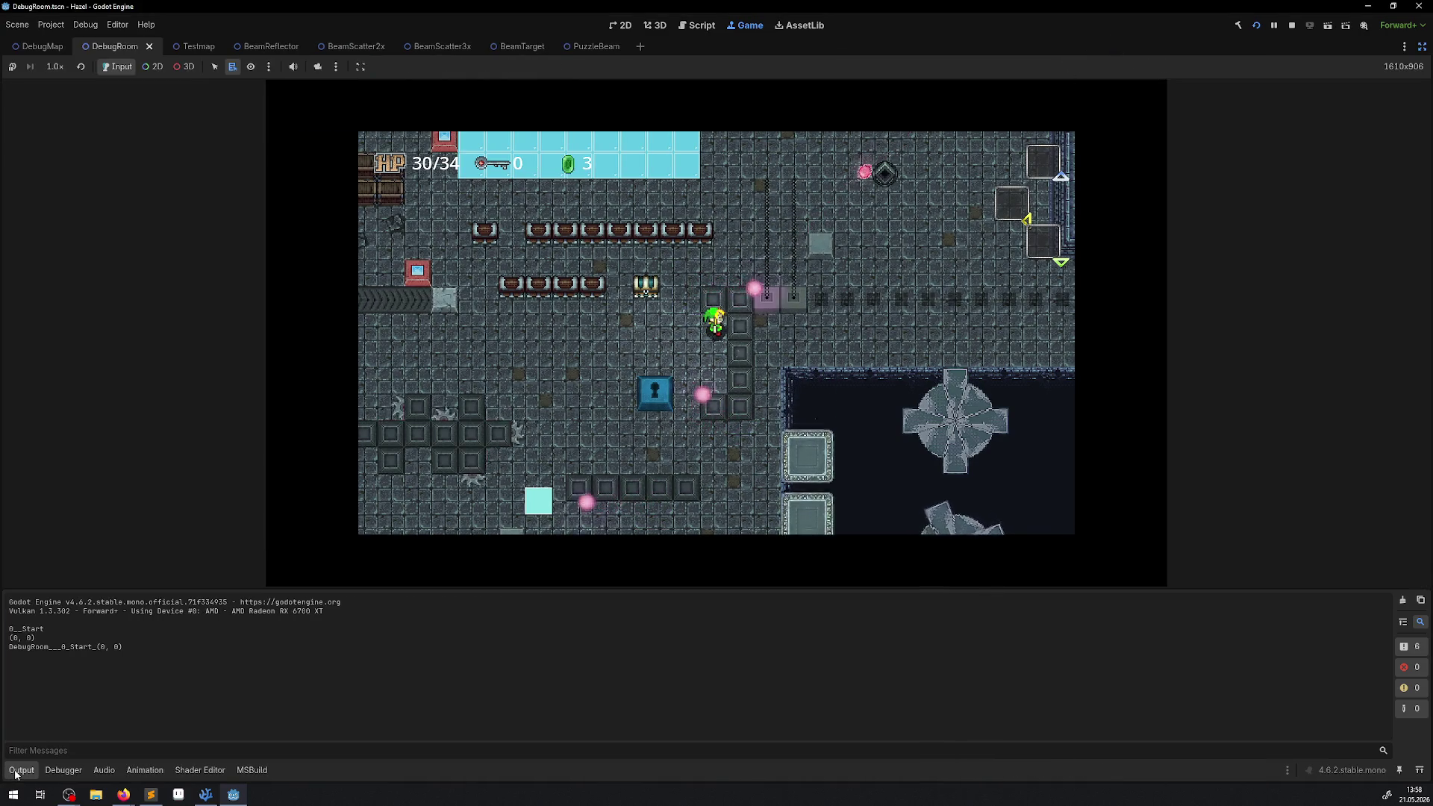
pyautogui.click(16, 774)
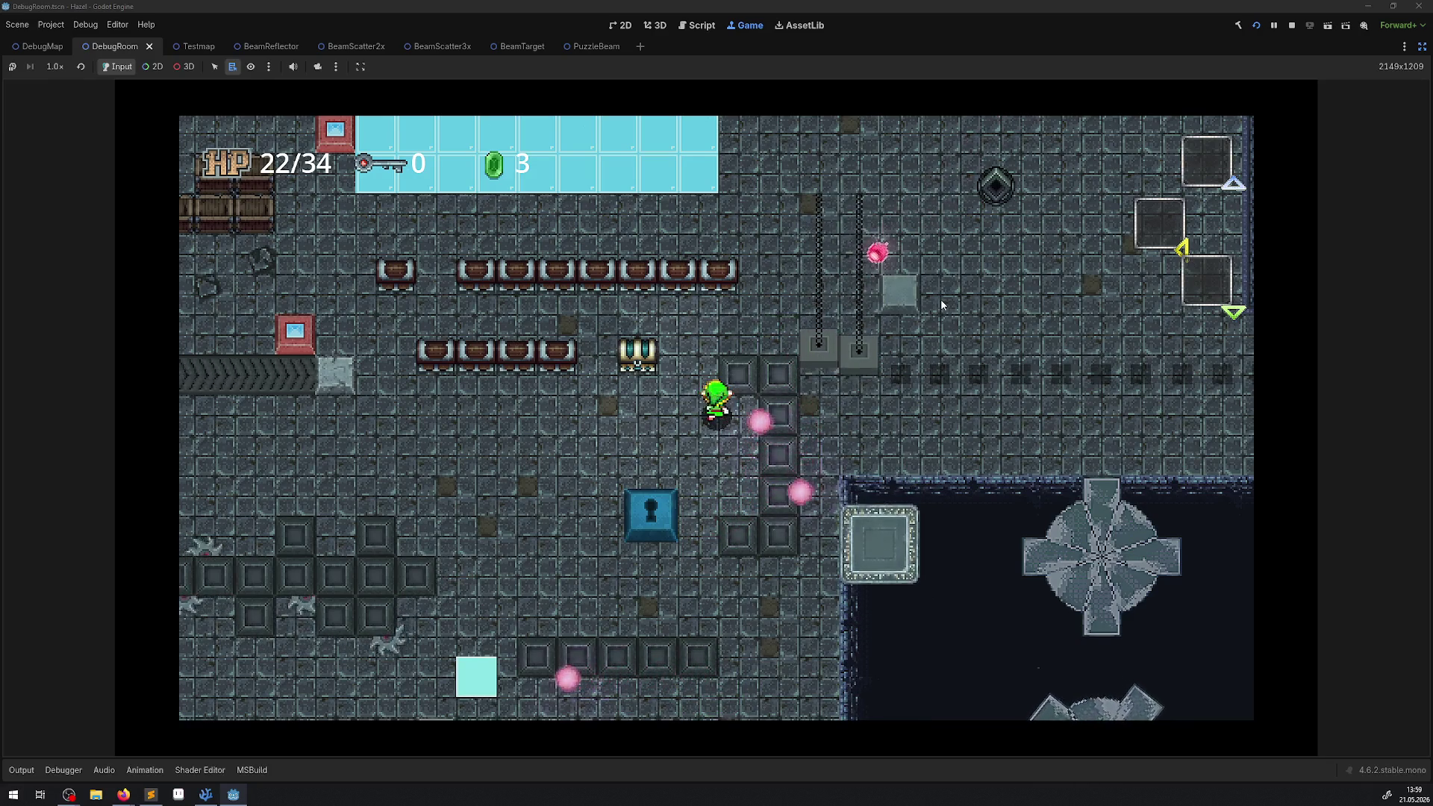
# - Walk the player down-left through the dungeon and right past the blade pit
pyautogui.press('Right')
pyautogui.press('Down')
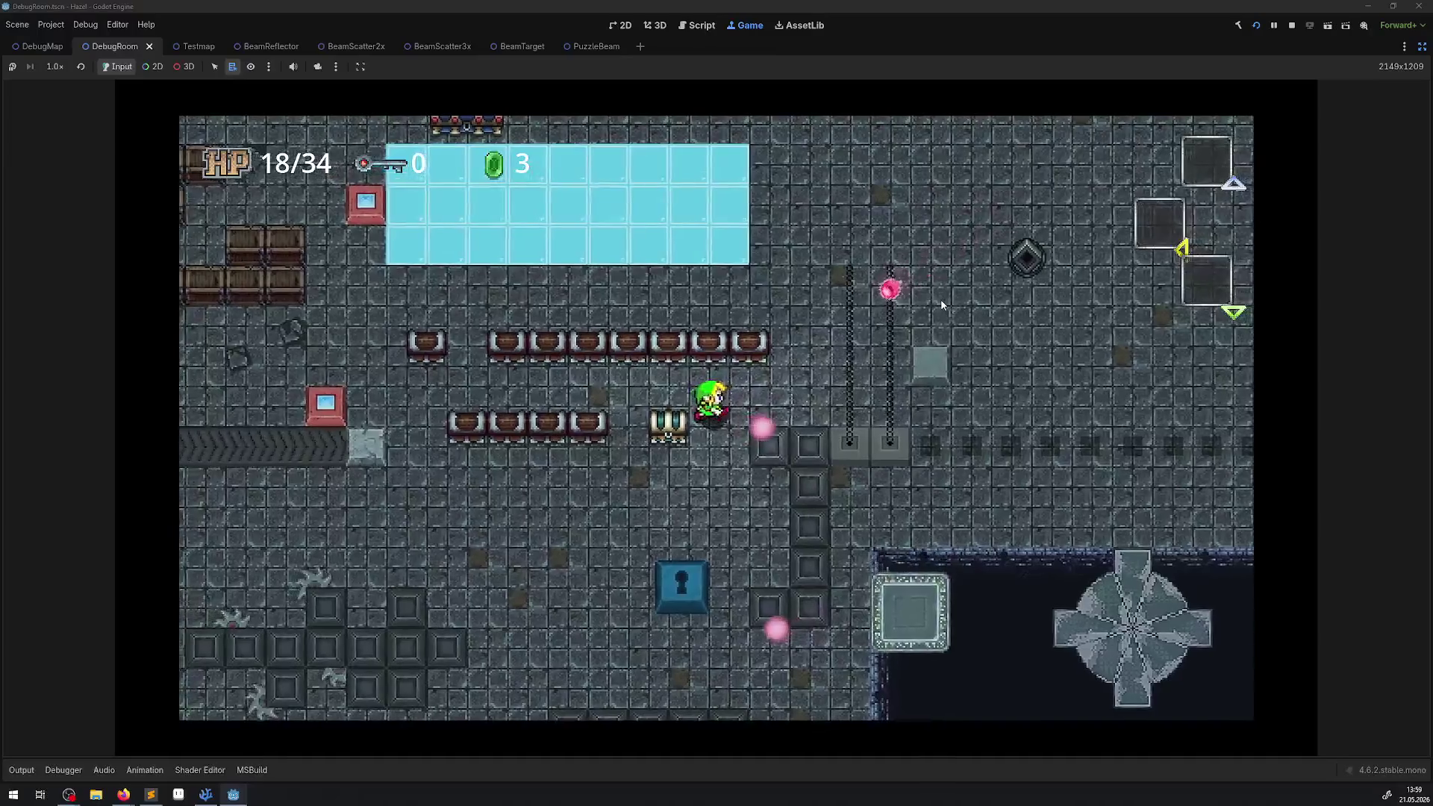
pyautogui.press('Down')
pyautogui.press('Left')
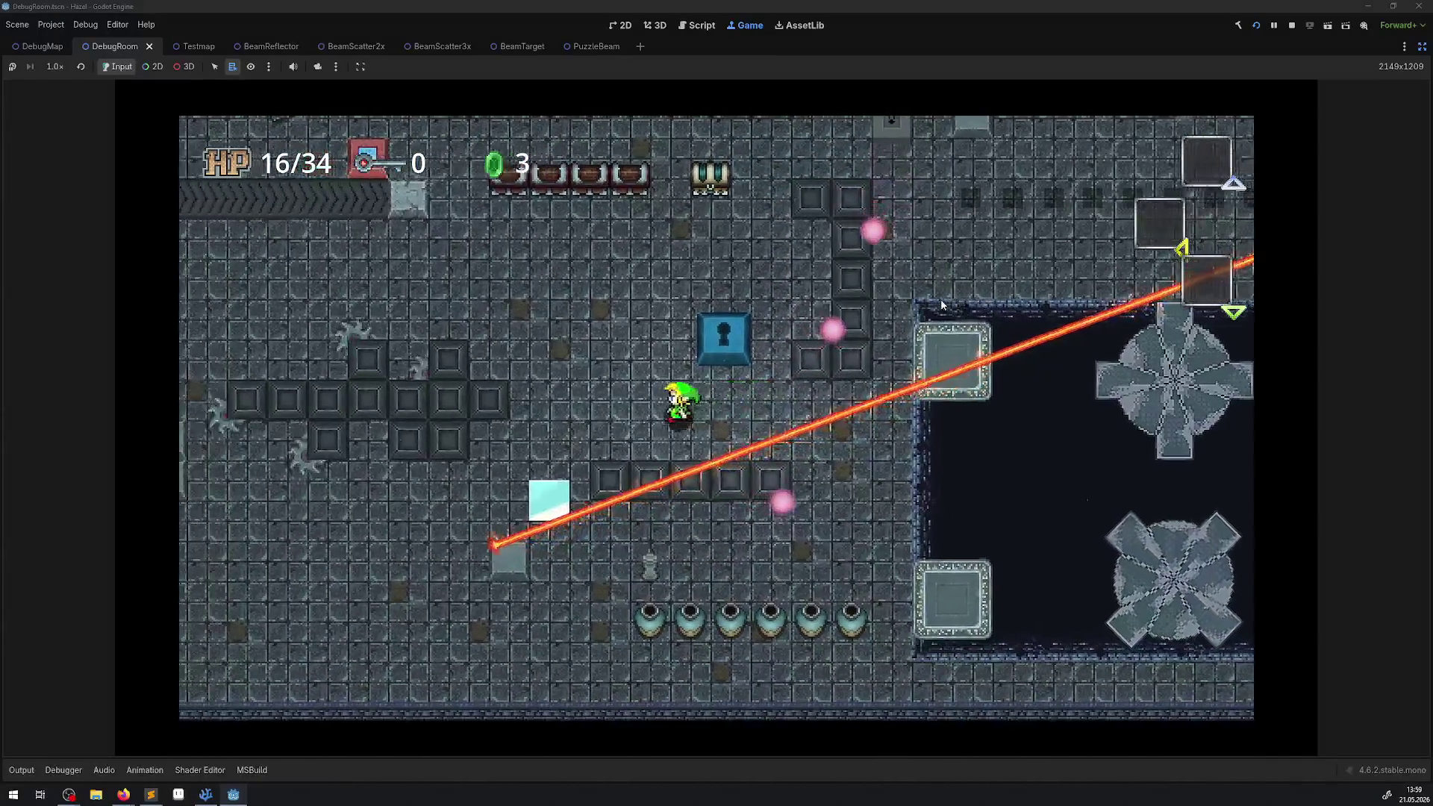
pyautogui.press('Left')
pyautogui.press('Down')
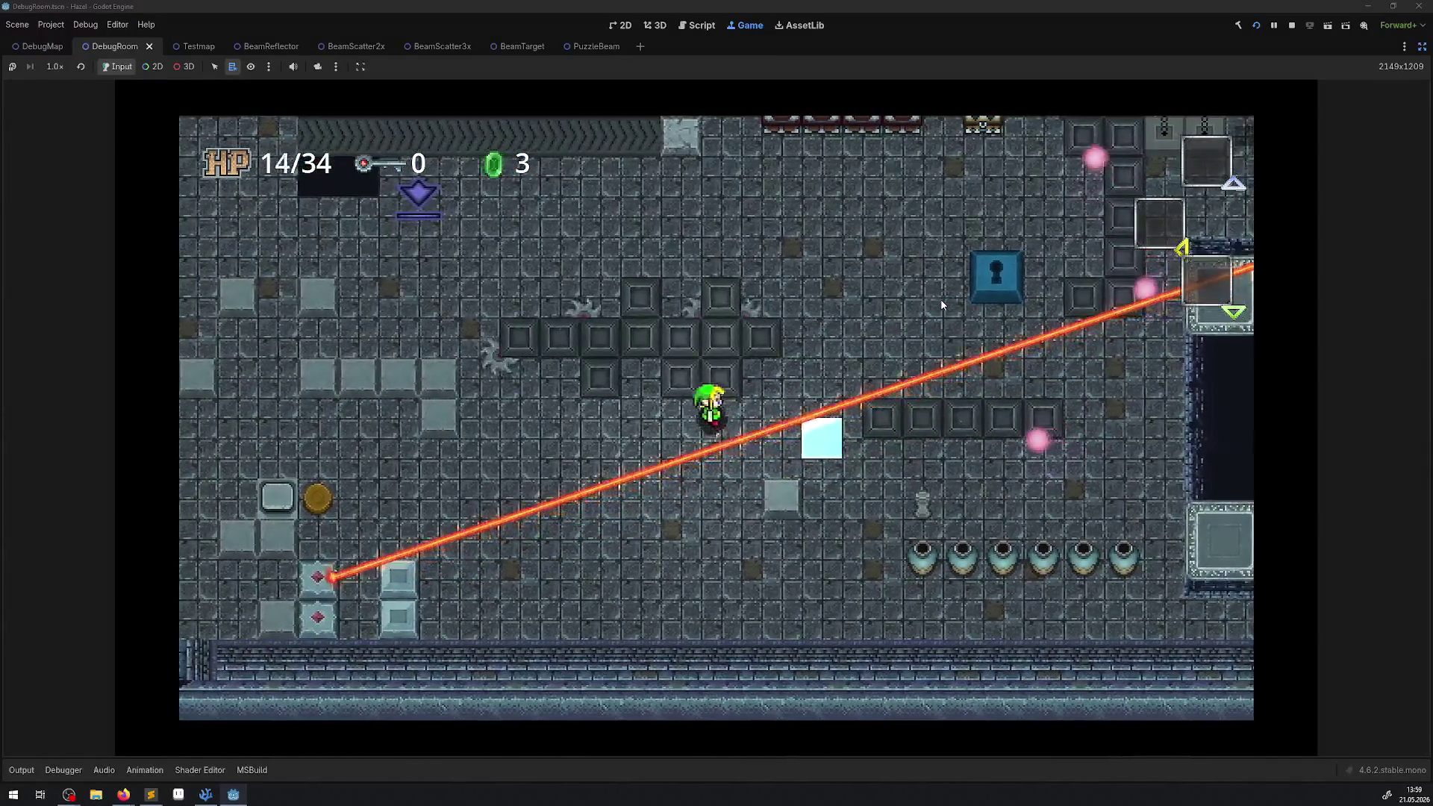
pyautogui.press('Left')
pyautogui.press('Down')
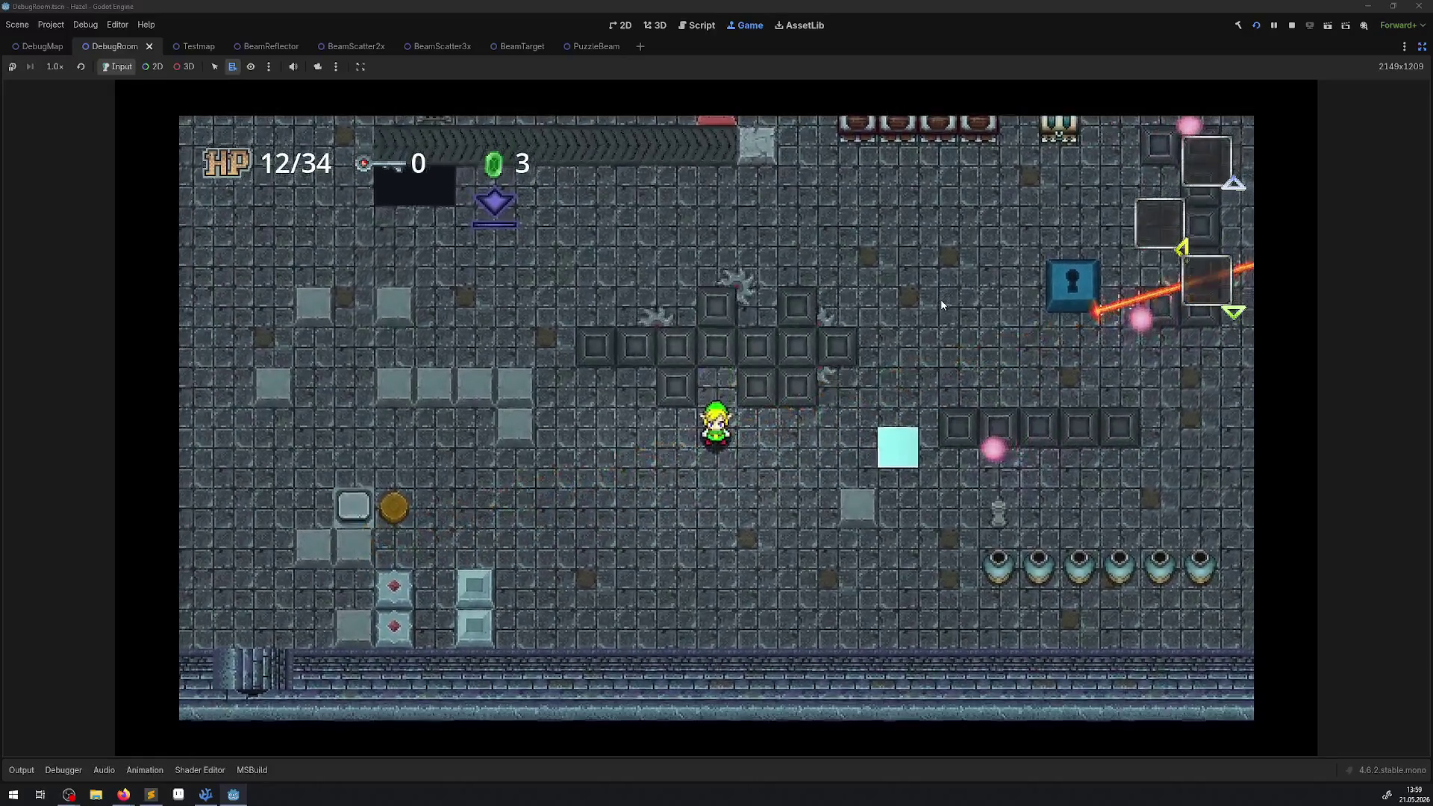
pyautogui.press('Right')
pyautogui.press('Down')
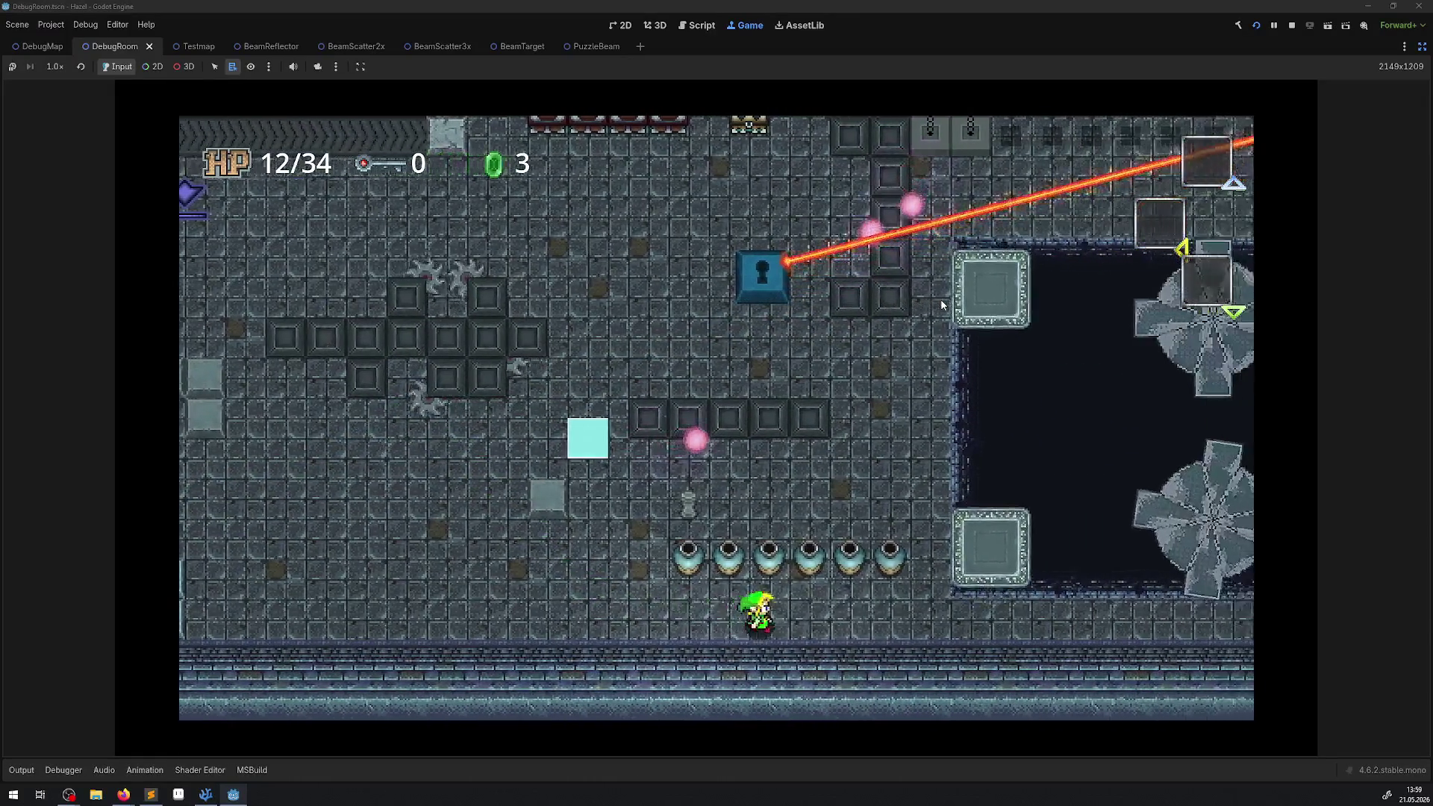
pyautogui.press('Right')
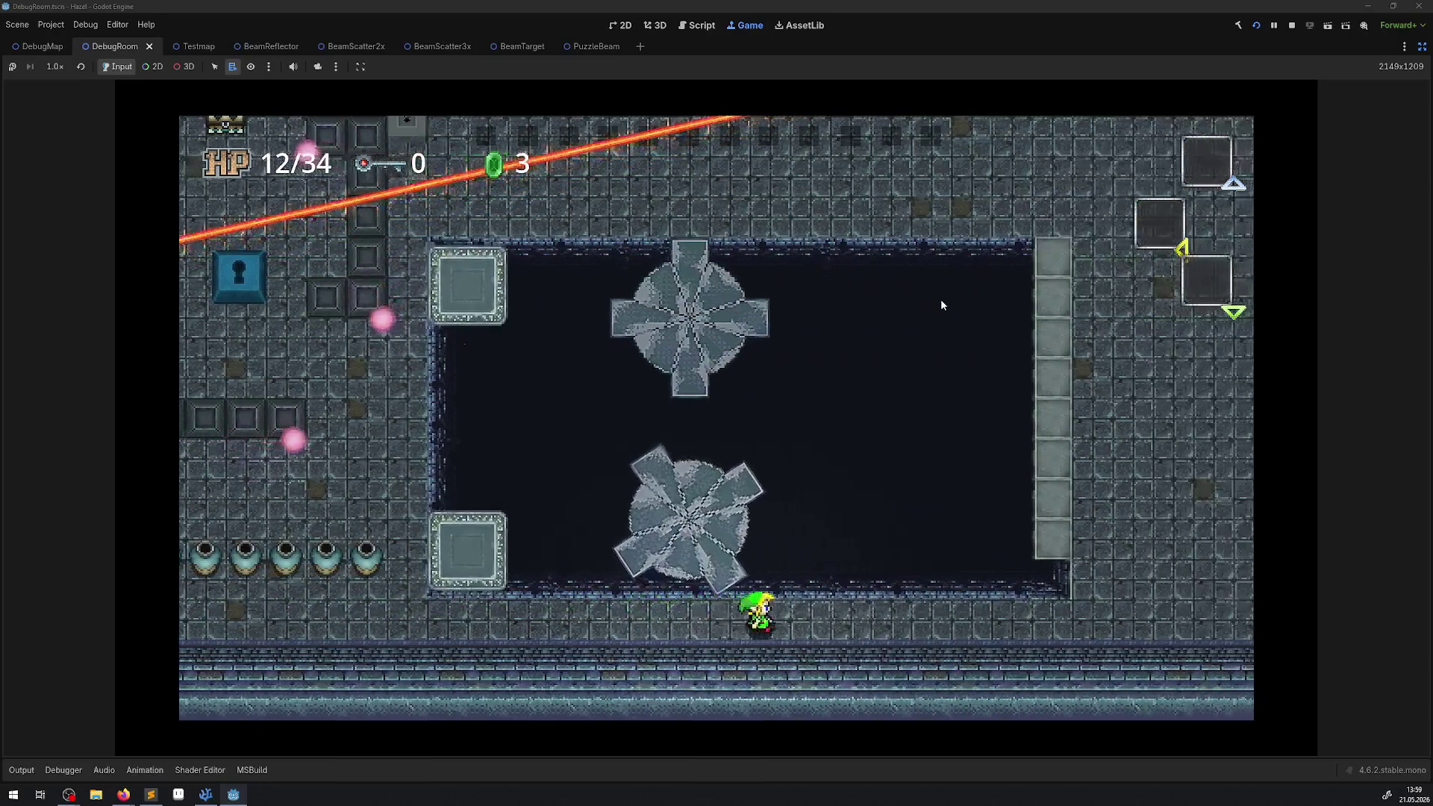
pyautogui.press('Right')
# - Trigger the beam emitter, then walk back down and left to check the green beam
pyautogui.press('Up')
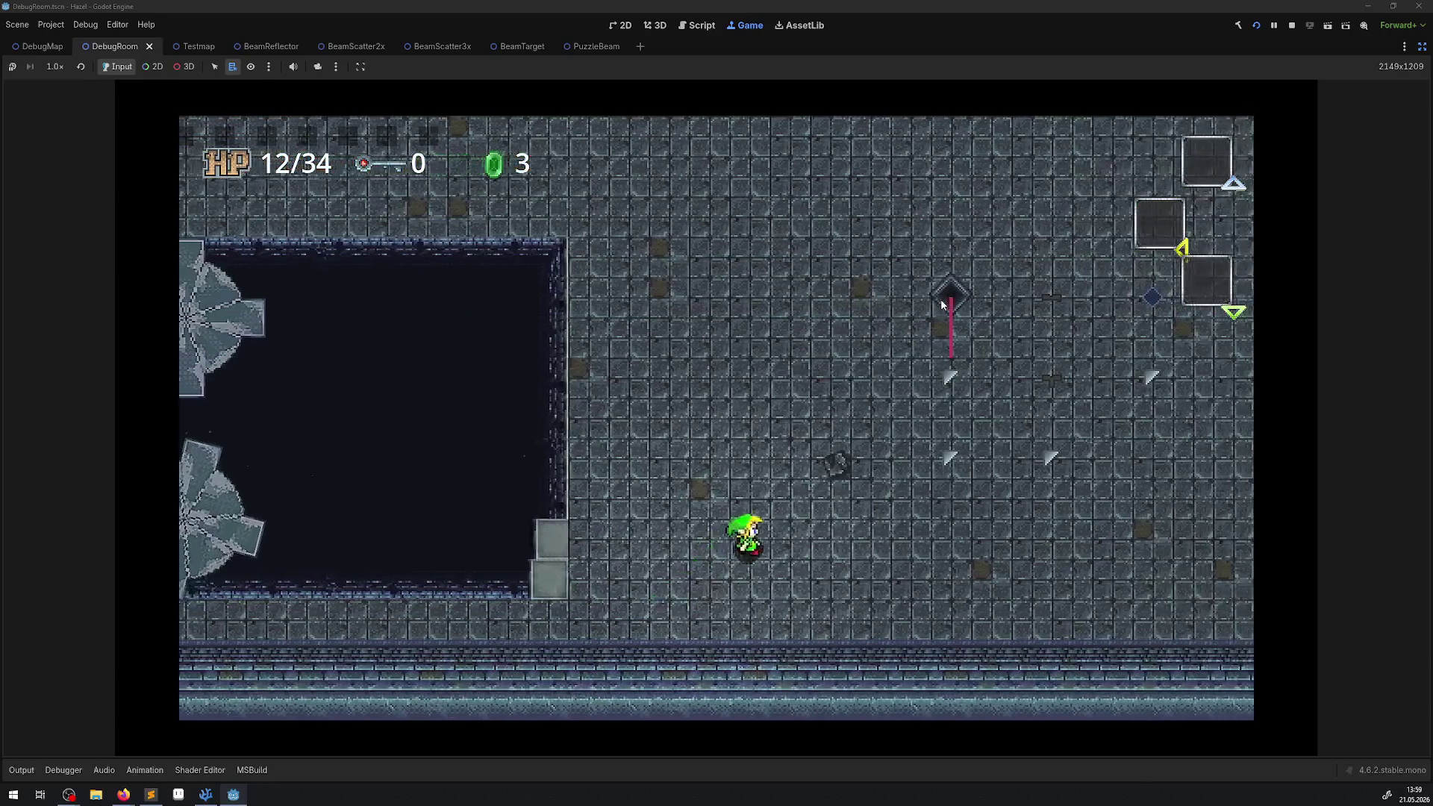
pyautogui.press('Up')
pyautogui.press('Right')
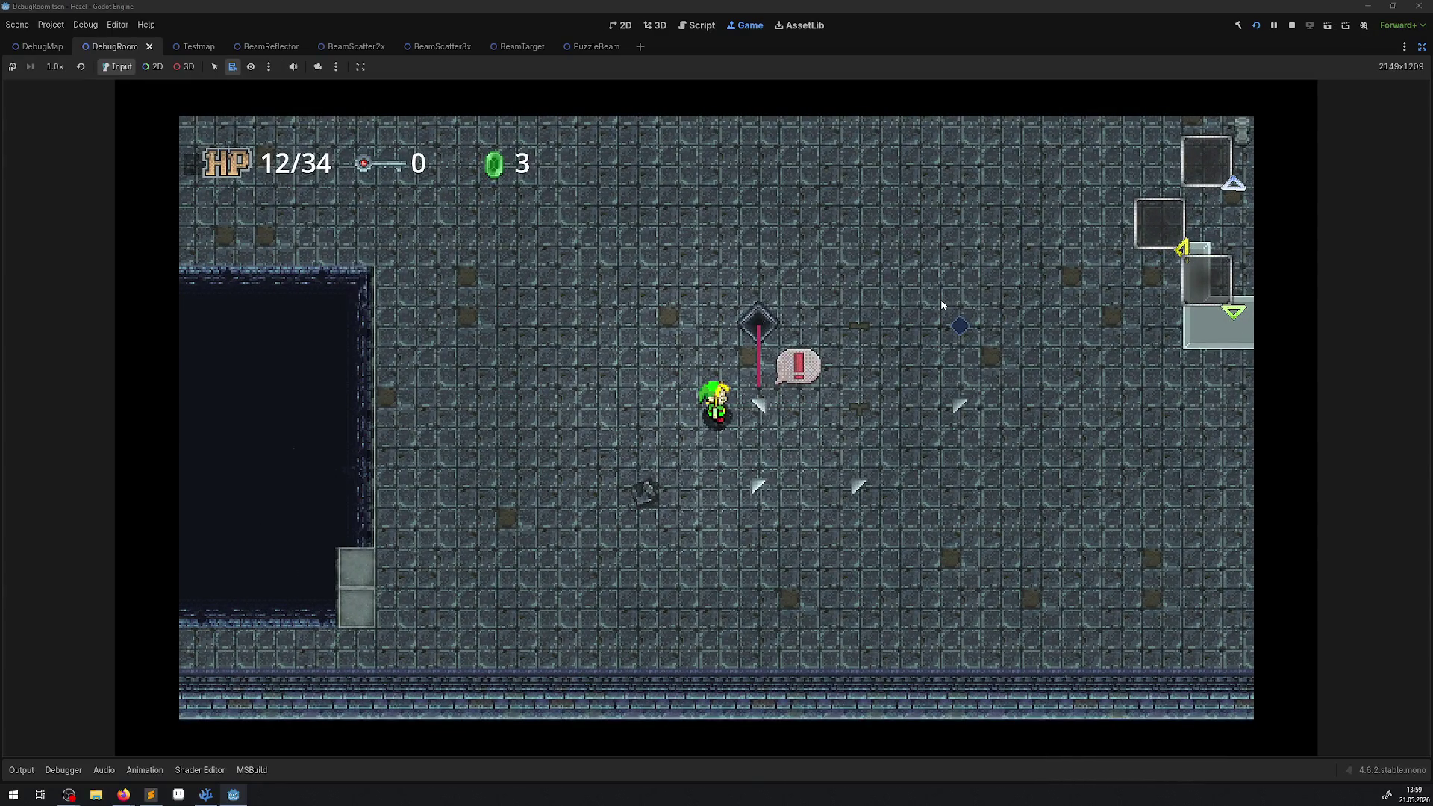
pyautogui.press('Down')
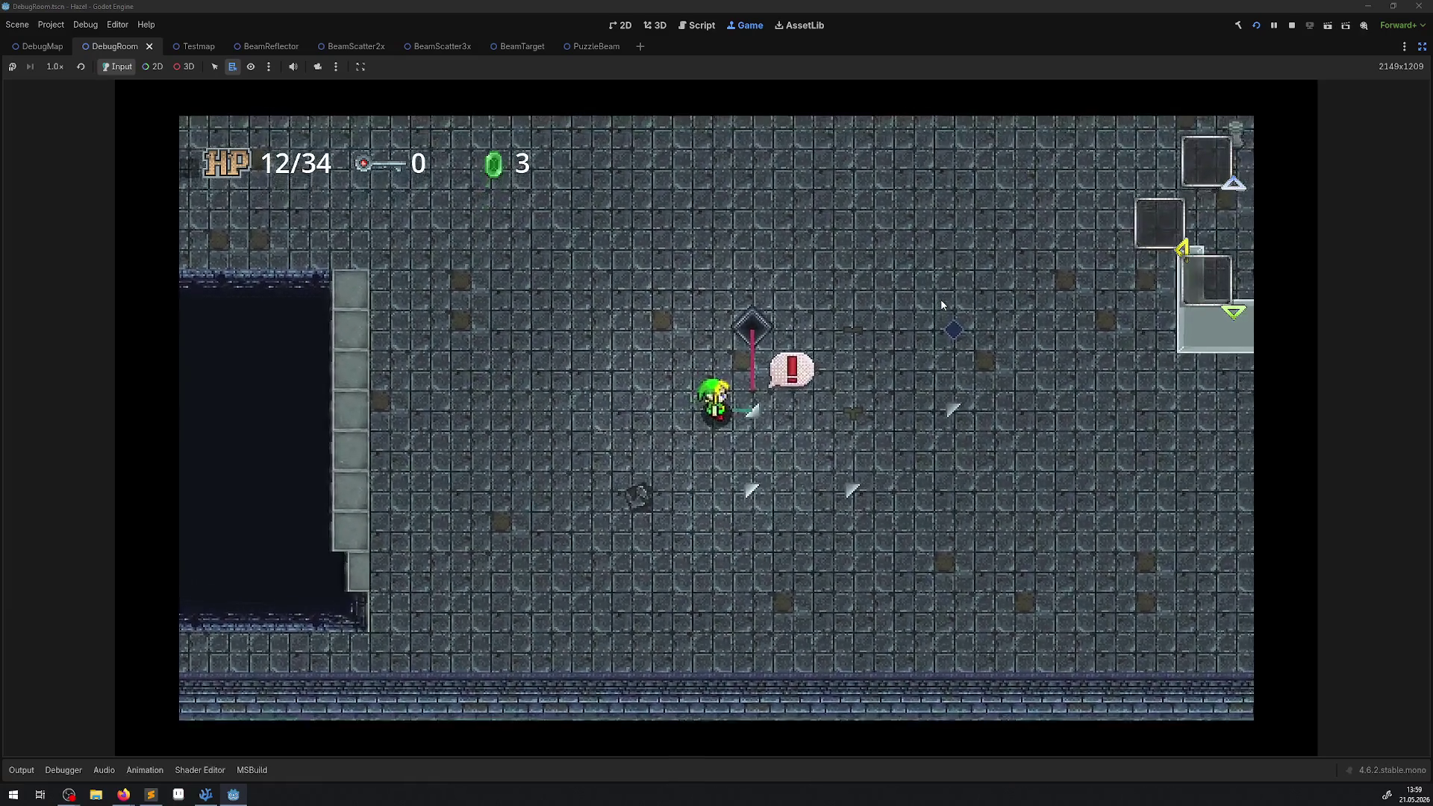
pyautogui.press('Left')
pyautogui.press('Down')
pyautogui.press('Left')
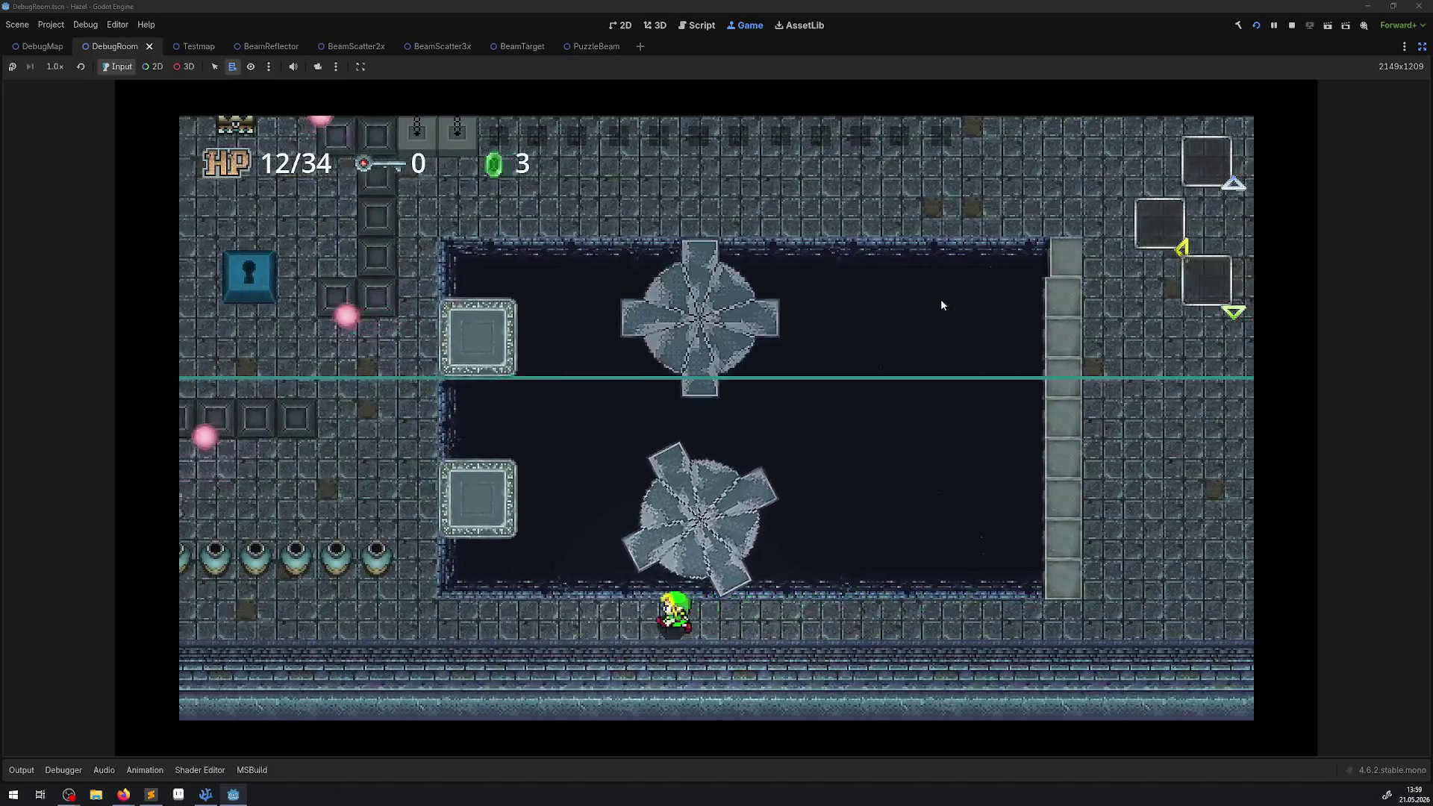
pyautogui.press('Left')
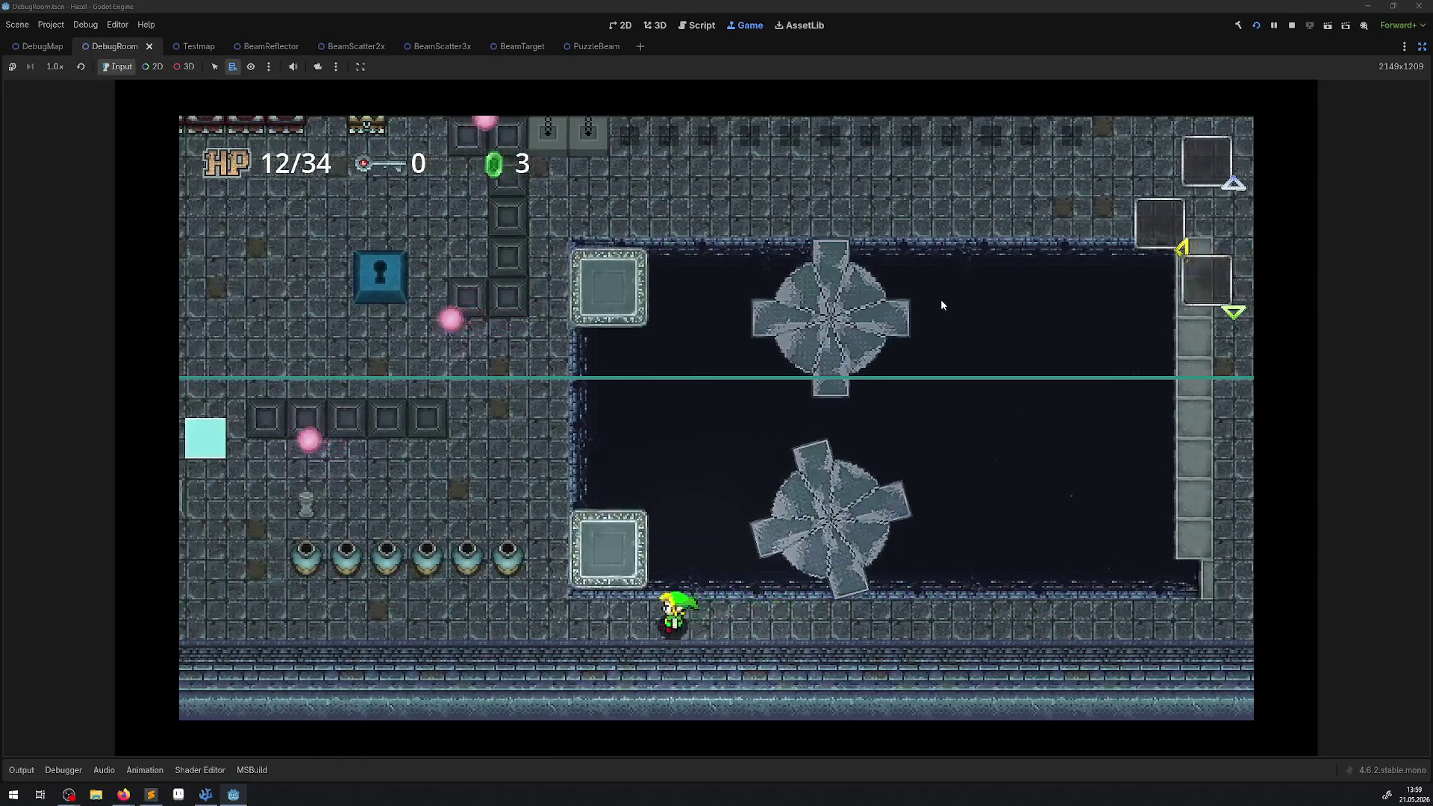
# - Activate the reflector, watch the beam reach the scatter reflector below, and stop the game
pyautogui.press('Right')
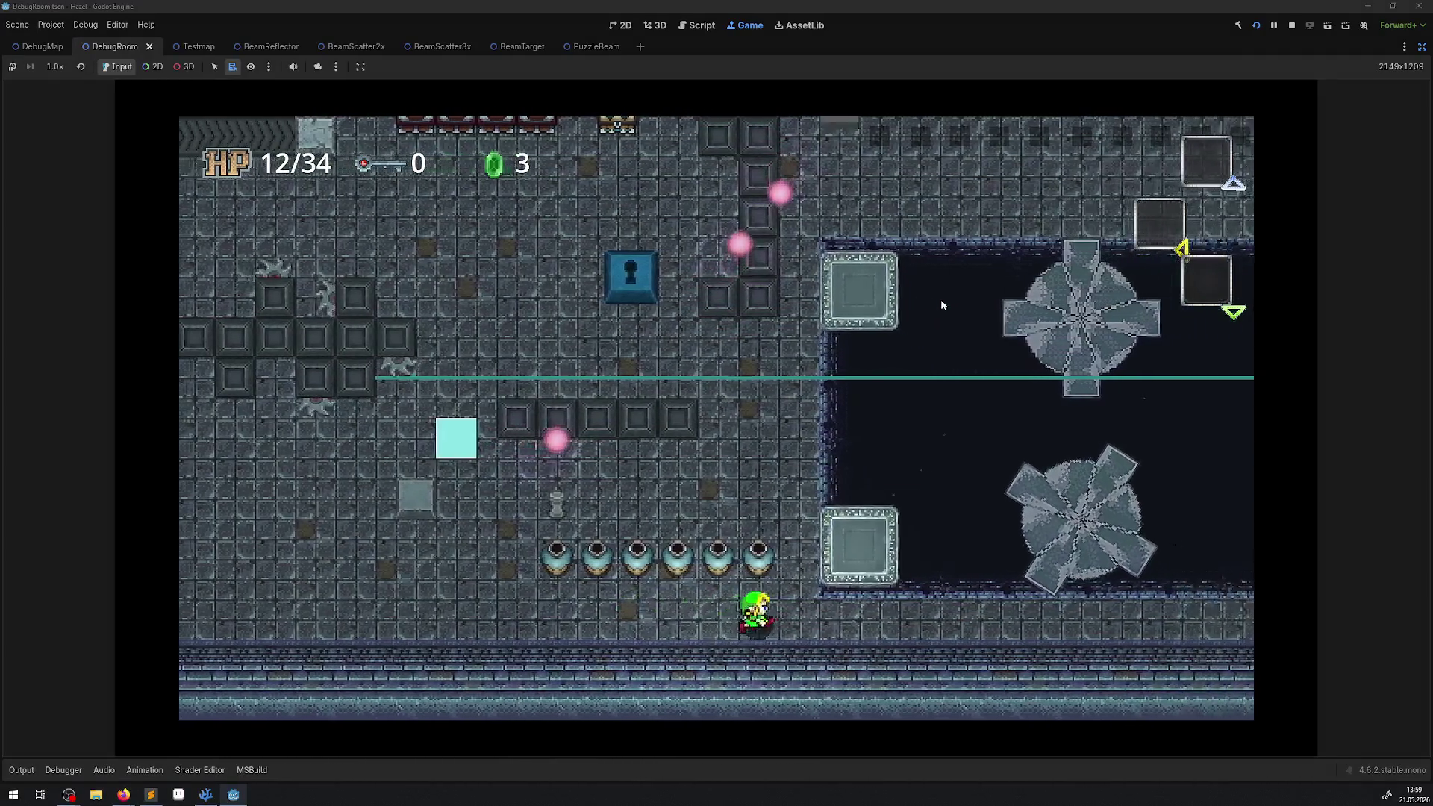
pyautogui.press('Right')
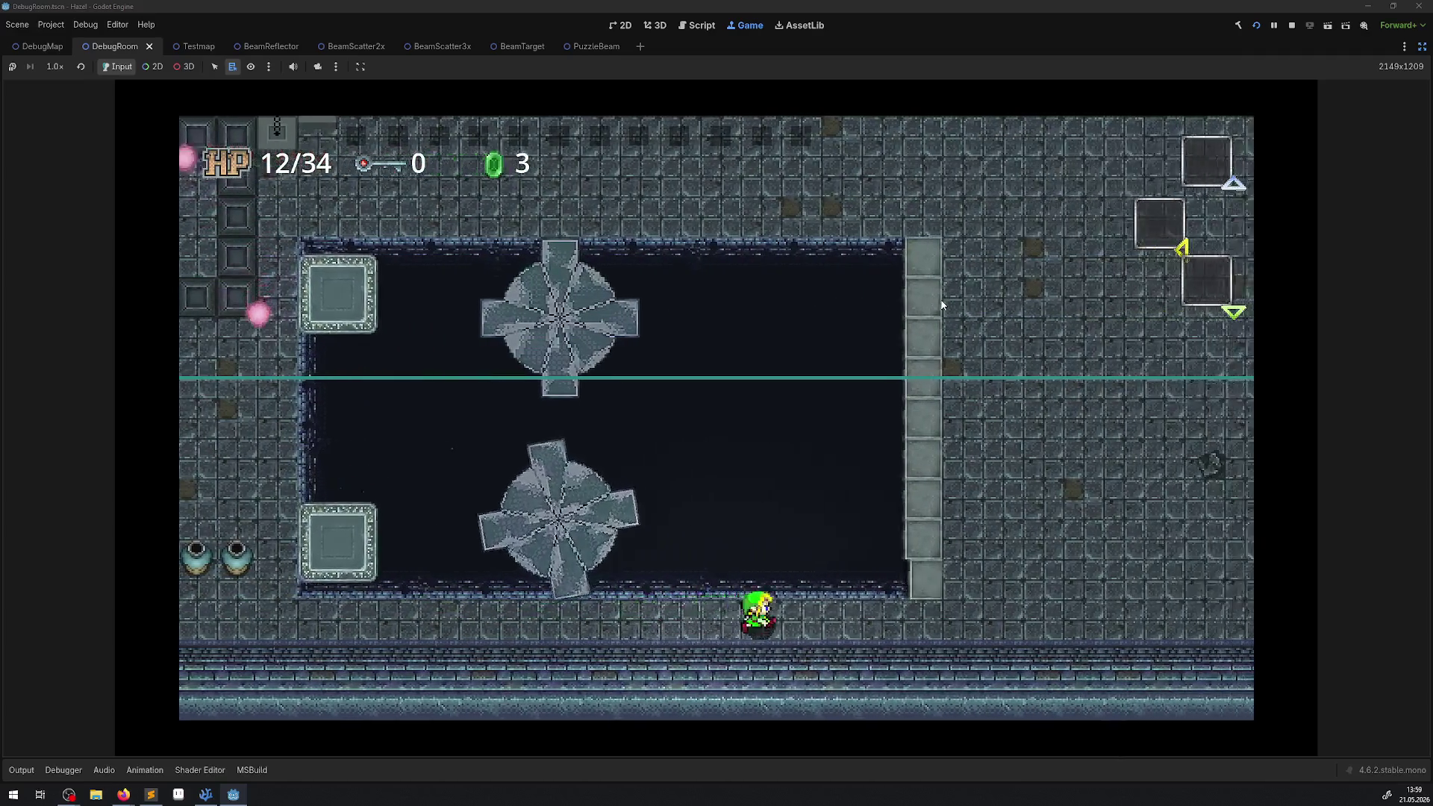
pyautogui.press('Up')
pyautogui.press('Up')
pyautogui.press('Right')
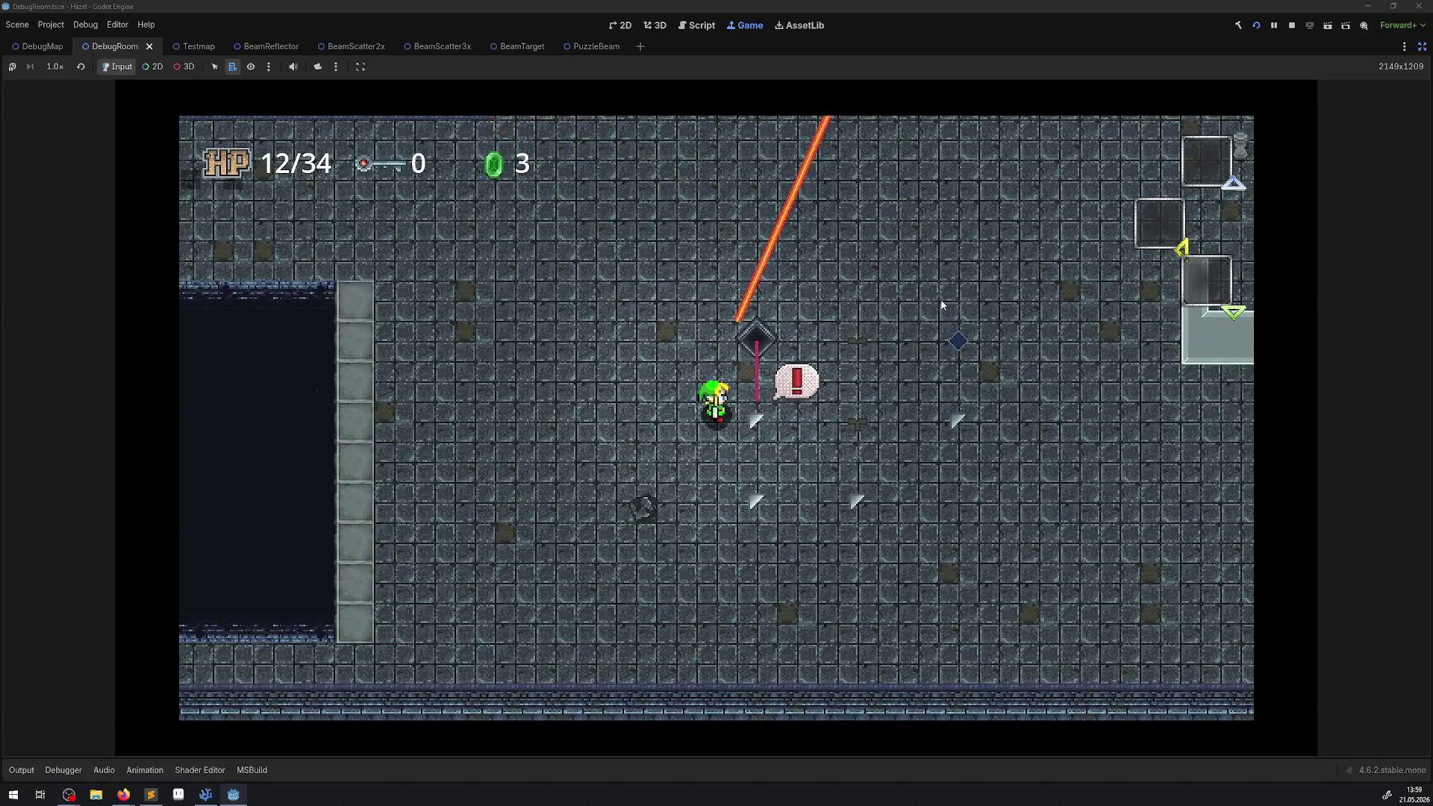
pyautogui.press('Down')
pyautogui.press('Right')
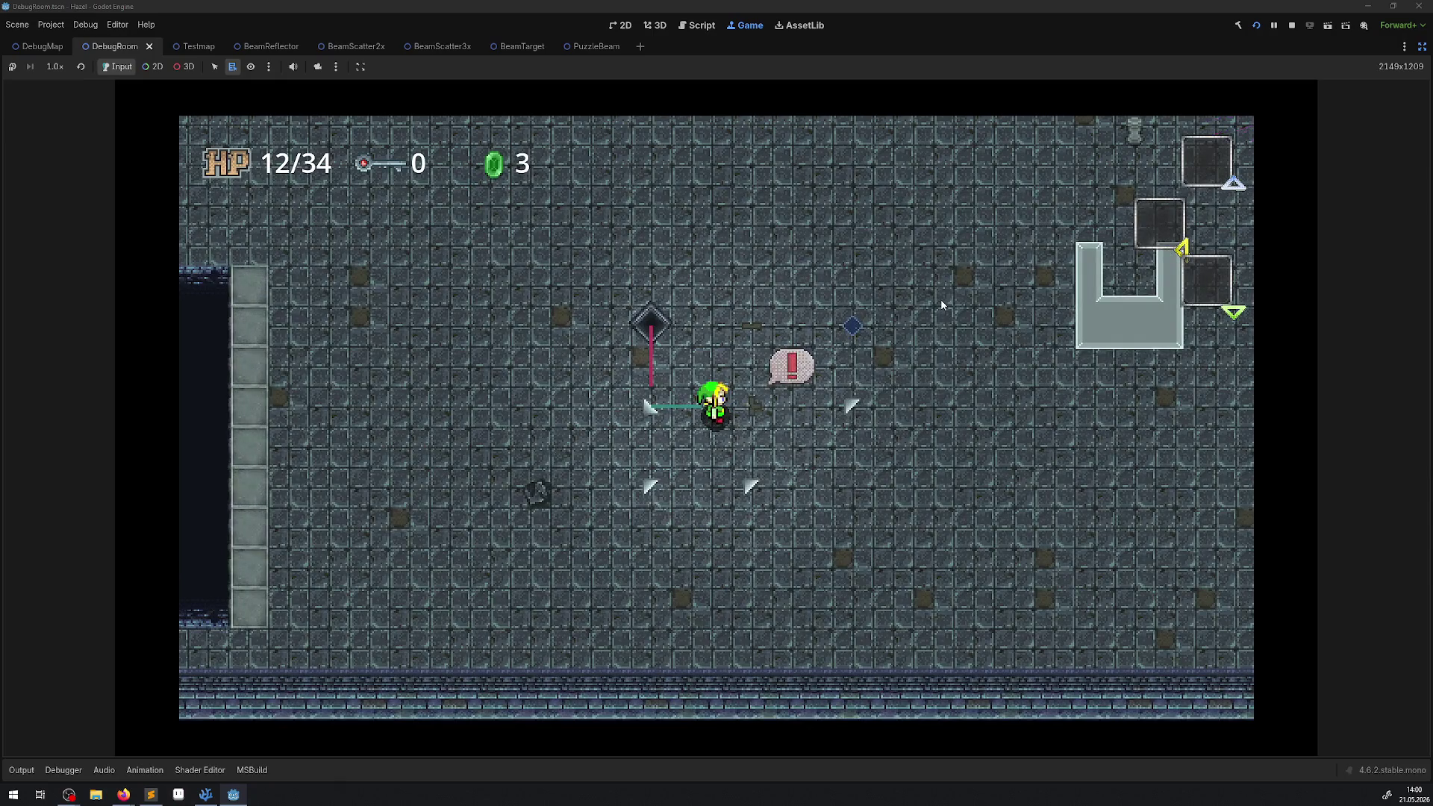
pyautogui.press('Down')
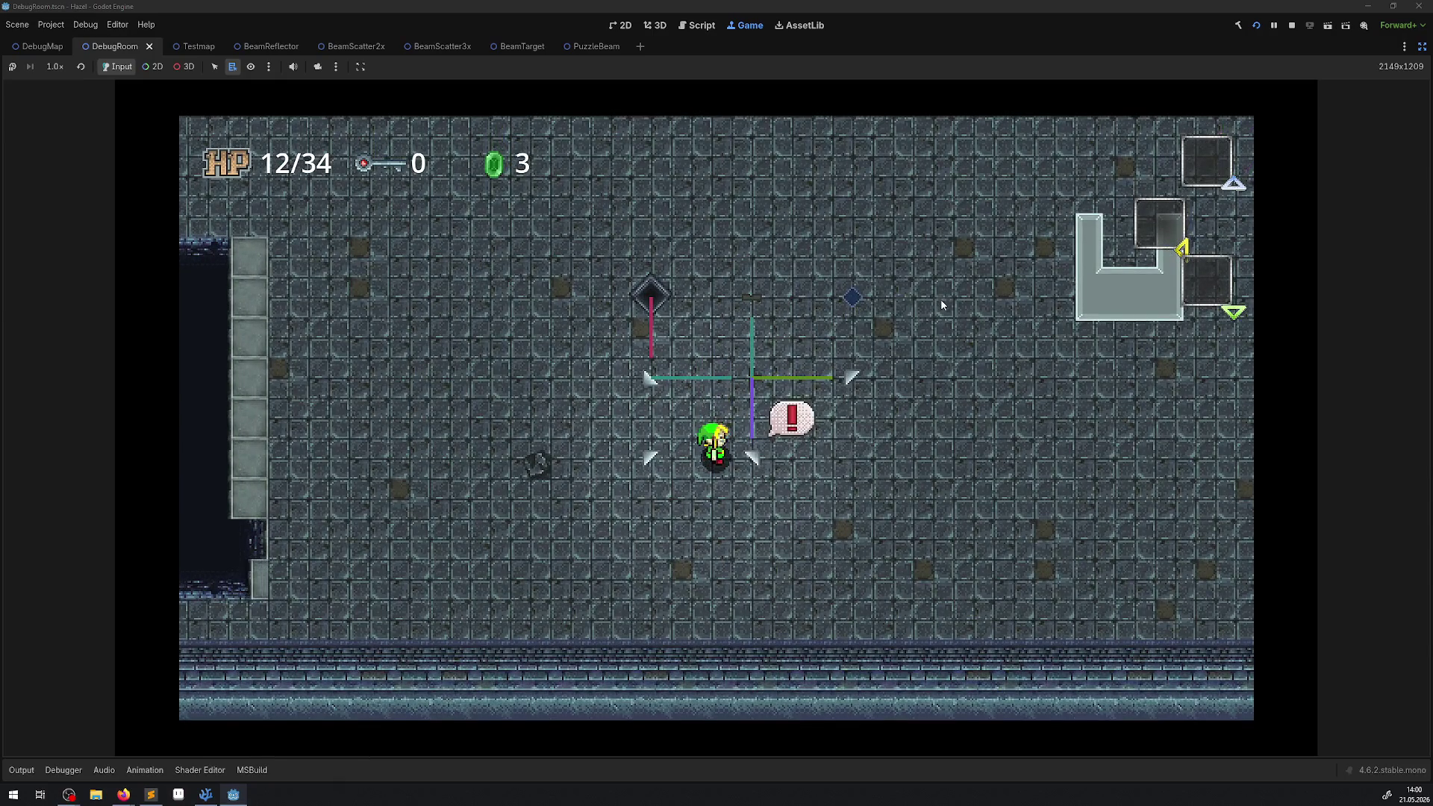
pyautogui.press('Down')
pyautogui.press('Left')
pyautogui.press('Left')
pyautogui.press('Down')
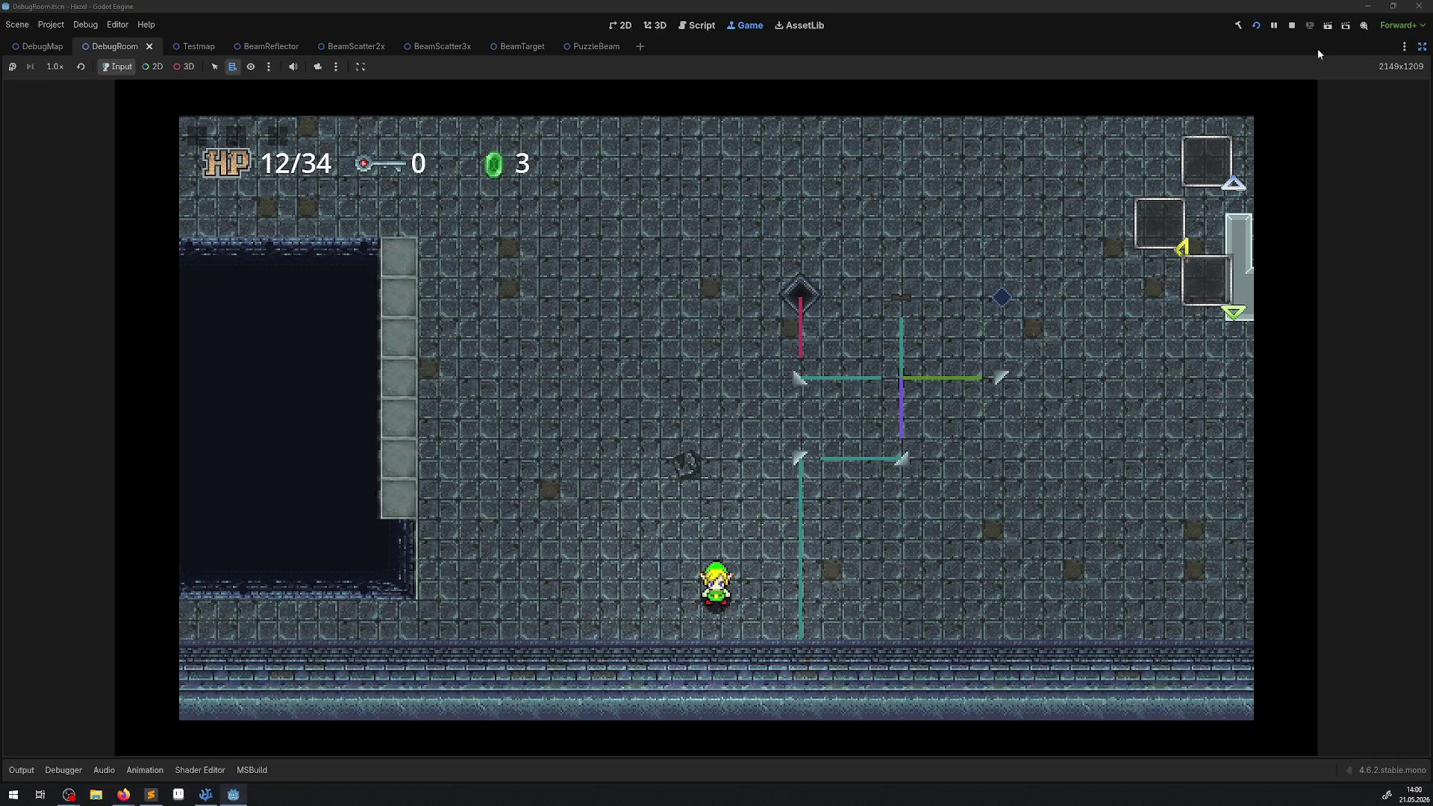
pyautogui.click(1292, 25)
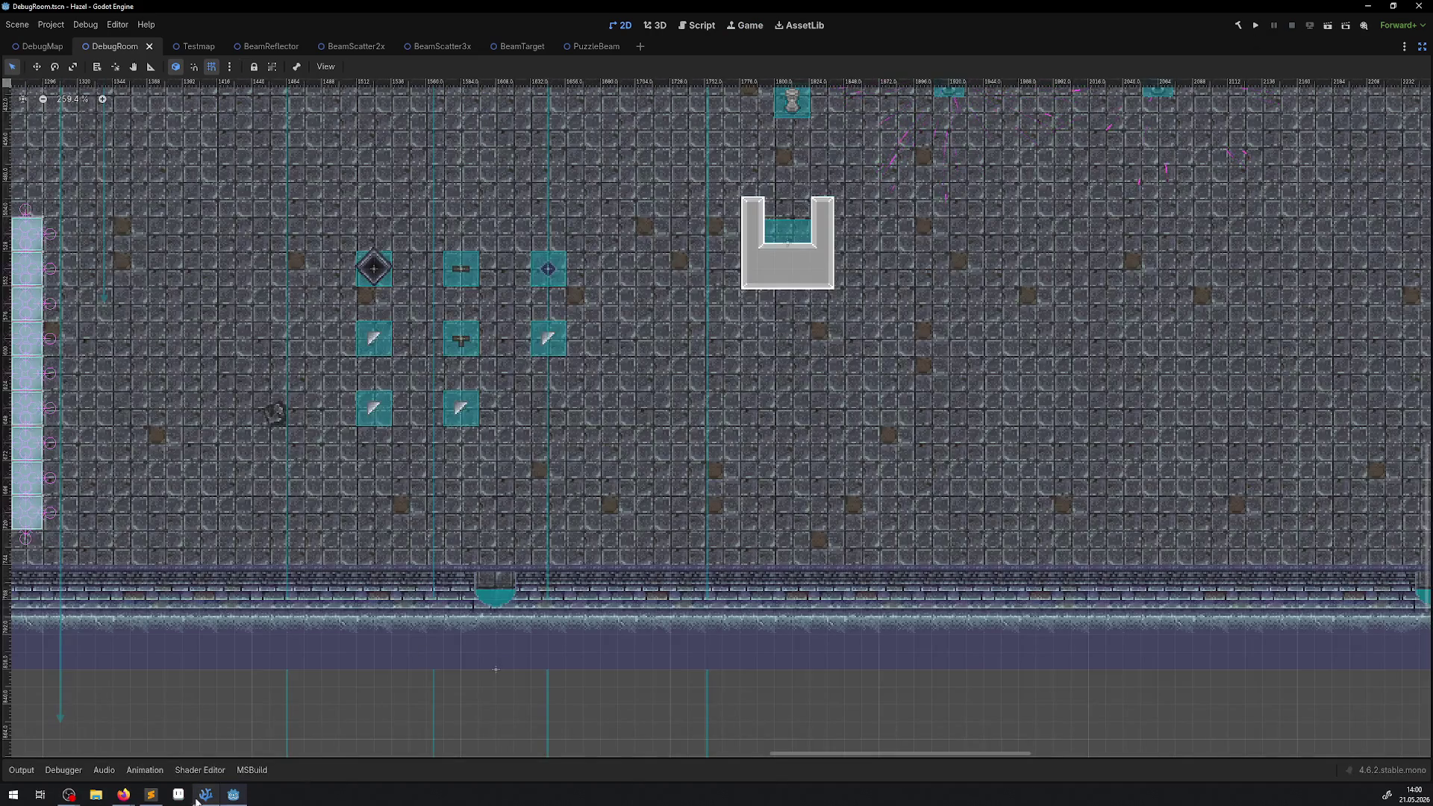
pyautogui.click(199, 797)
pyautogui.moveTo(540, 353)
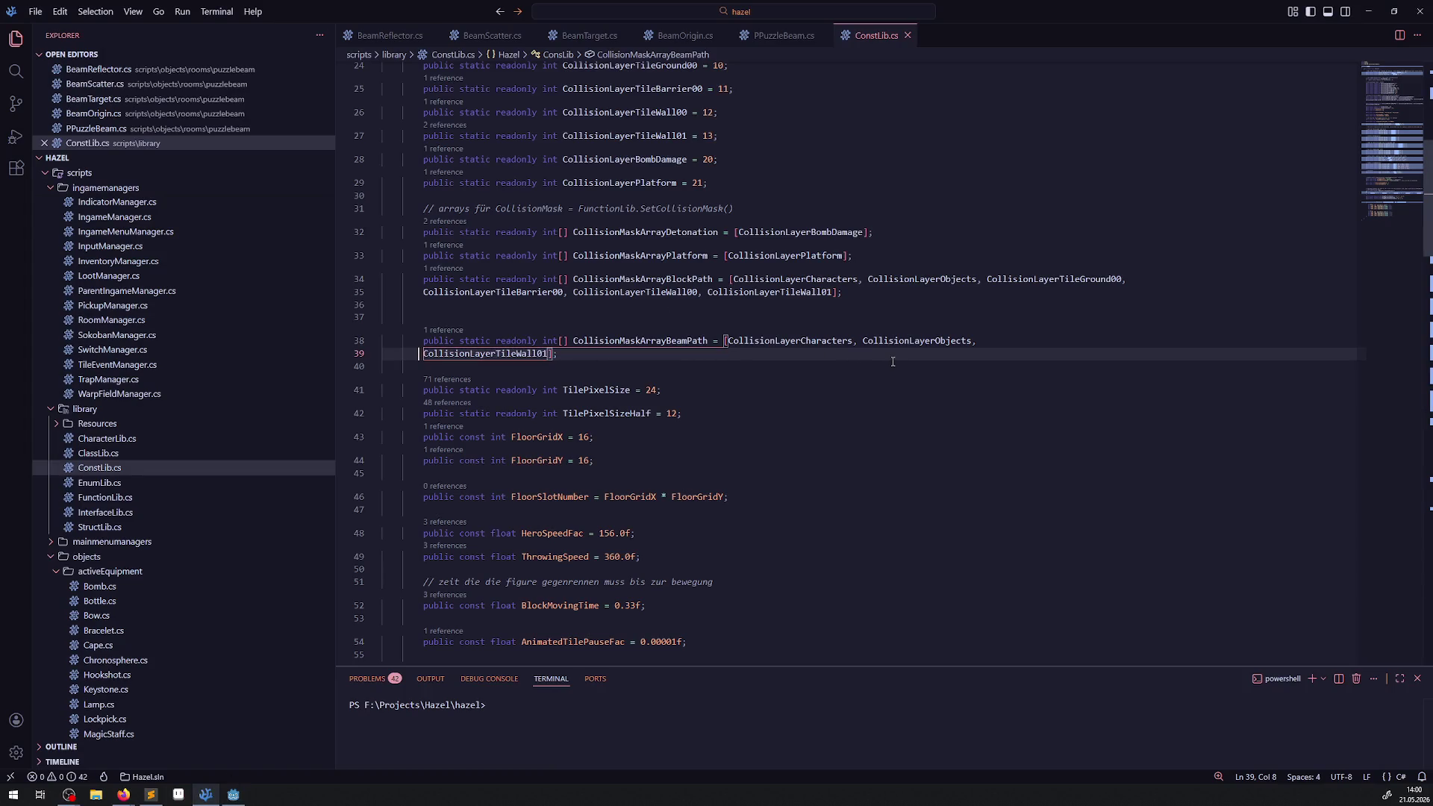
pyautogui.doubleClick(909, 341)
pyautogui.scroll(3, 882, 538)
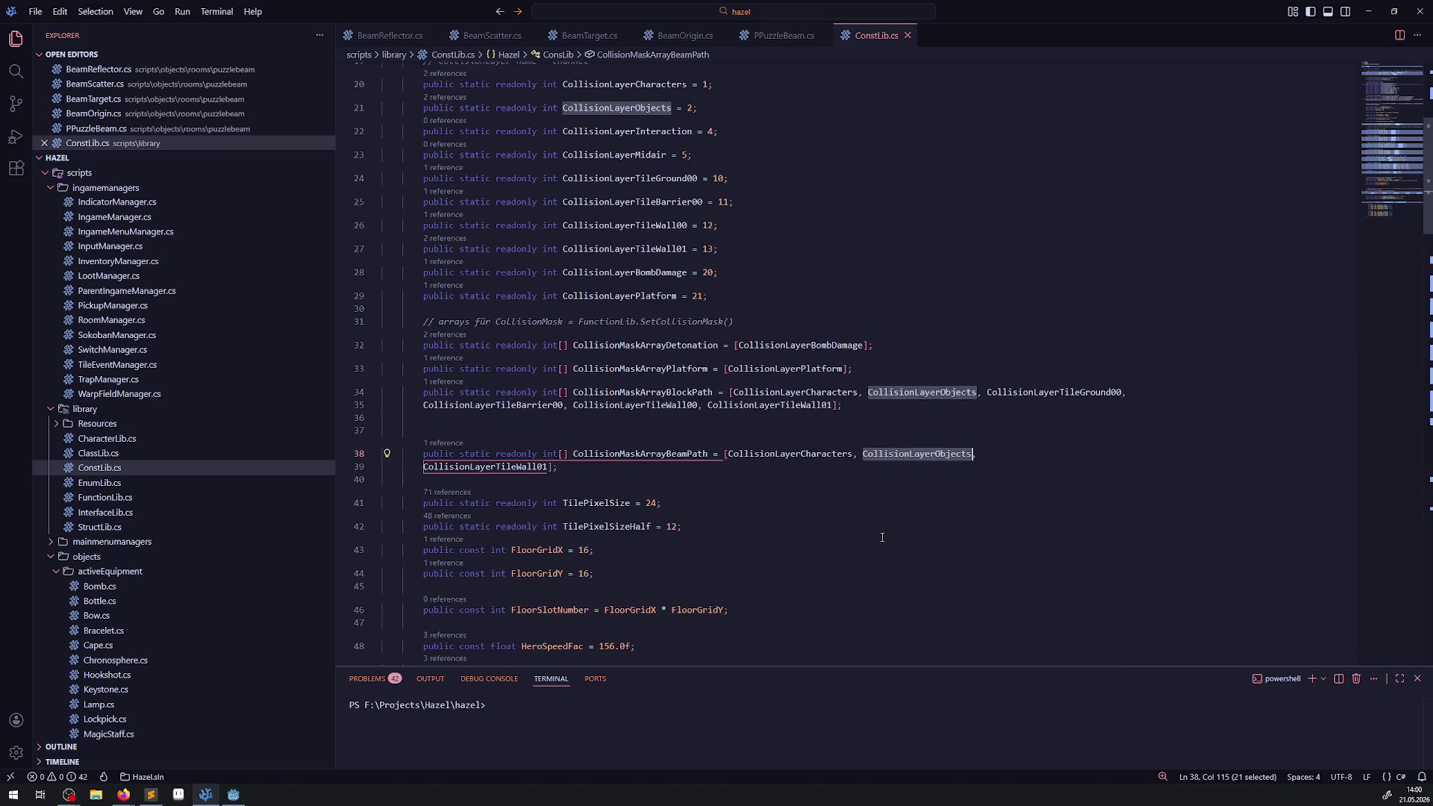
pyautogui.click(233, 794)
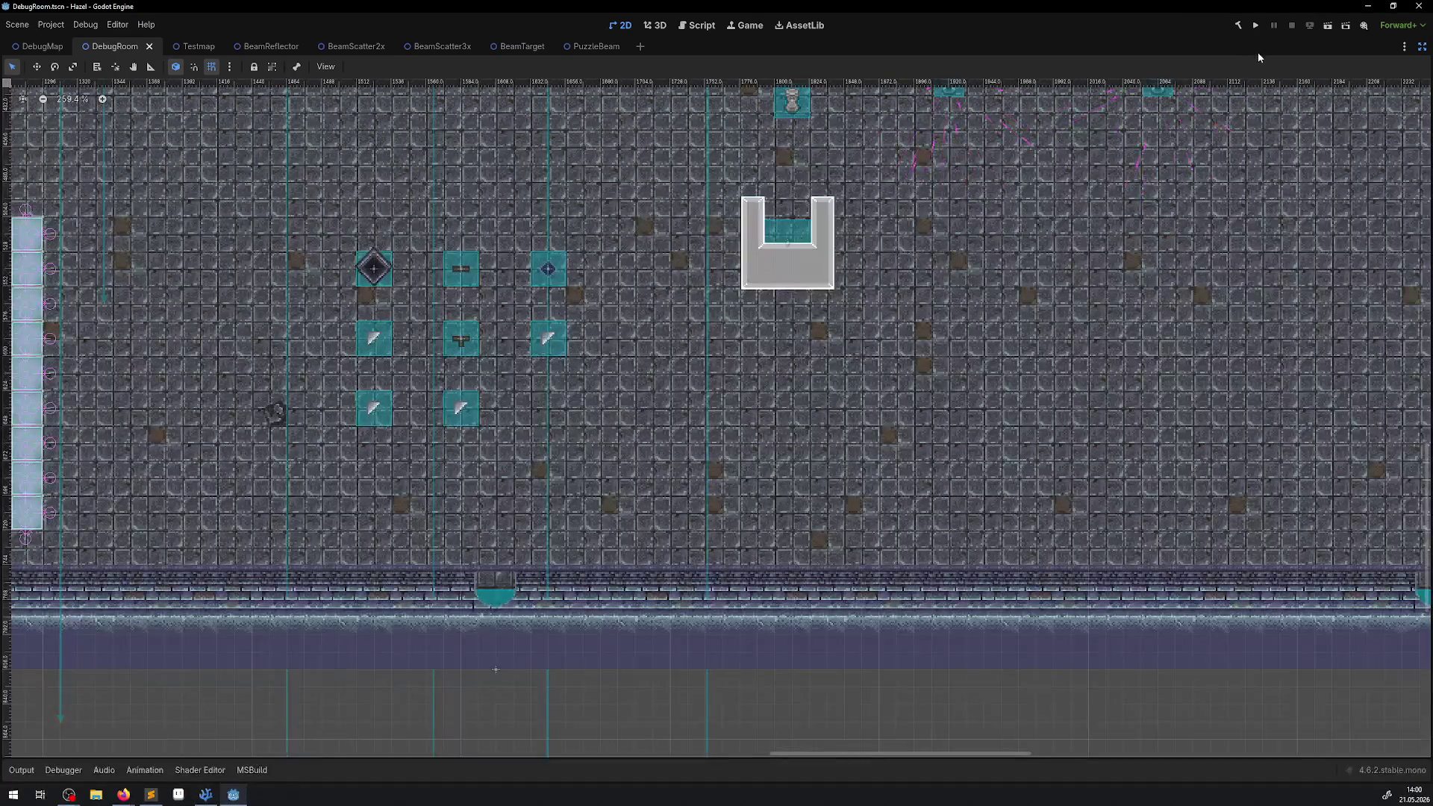
pyautogui.click(218, 795)
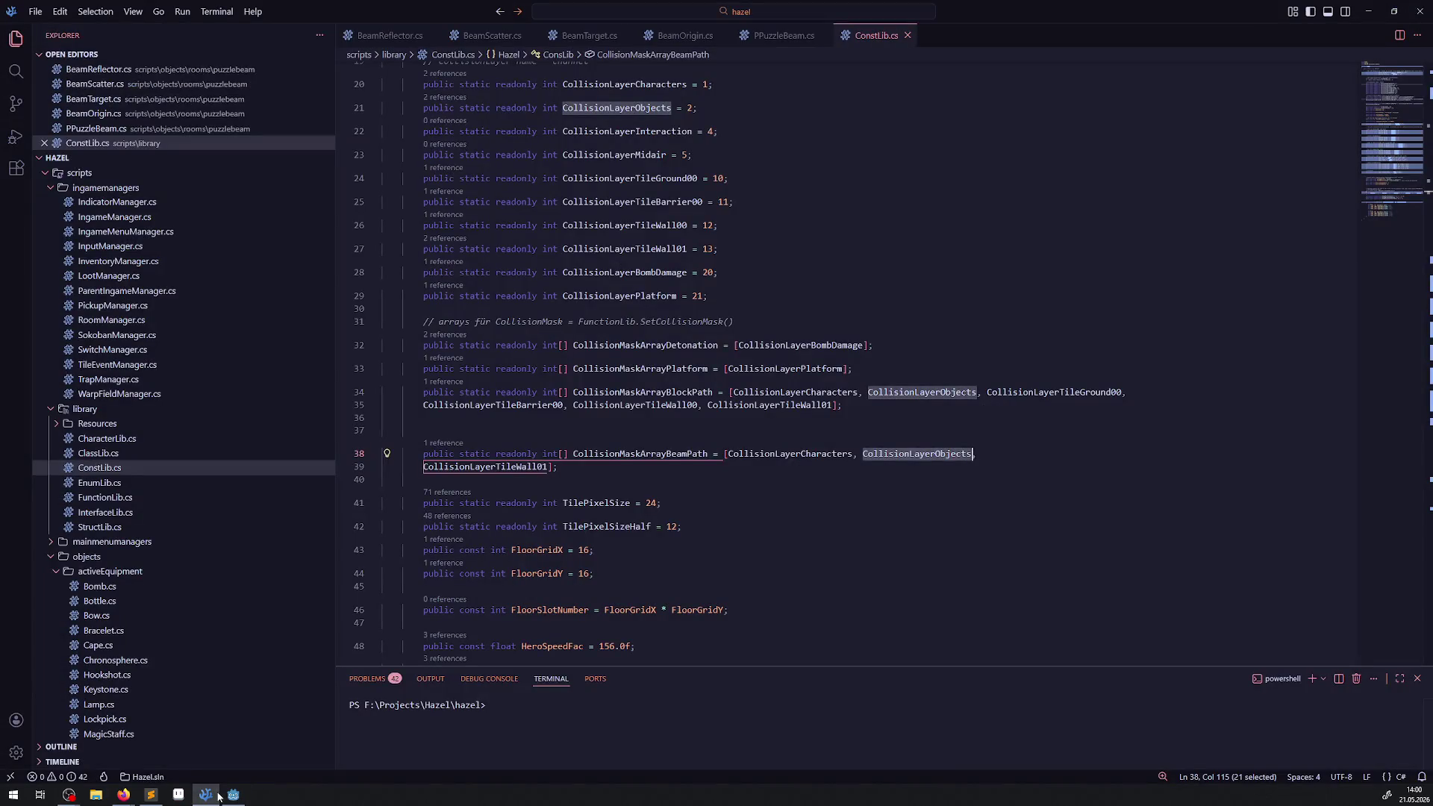
pyautogui.click(233, 794)
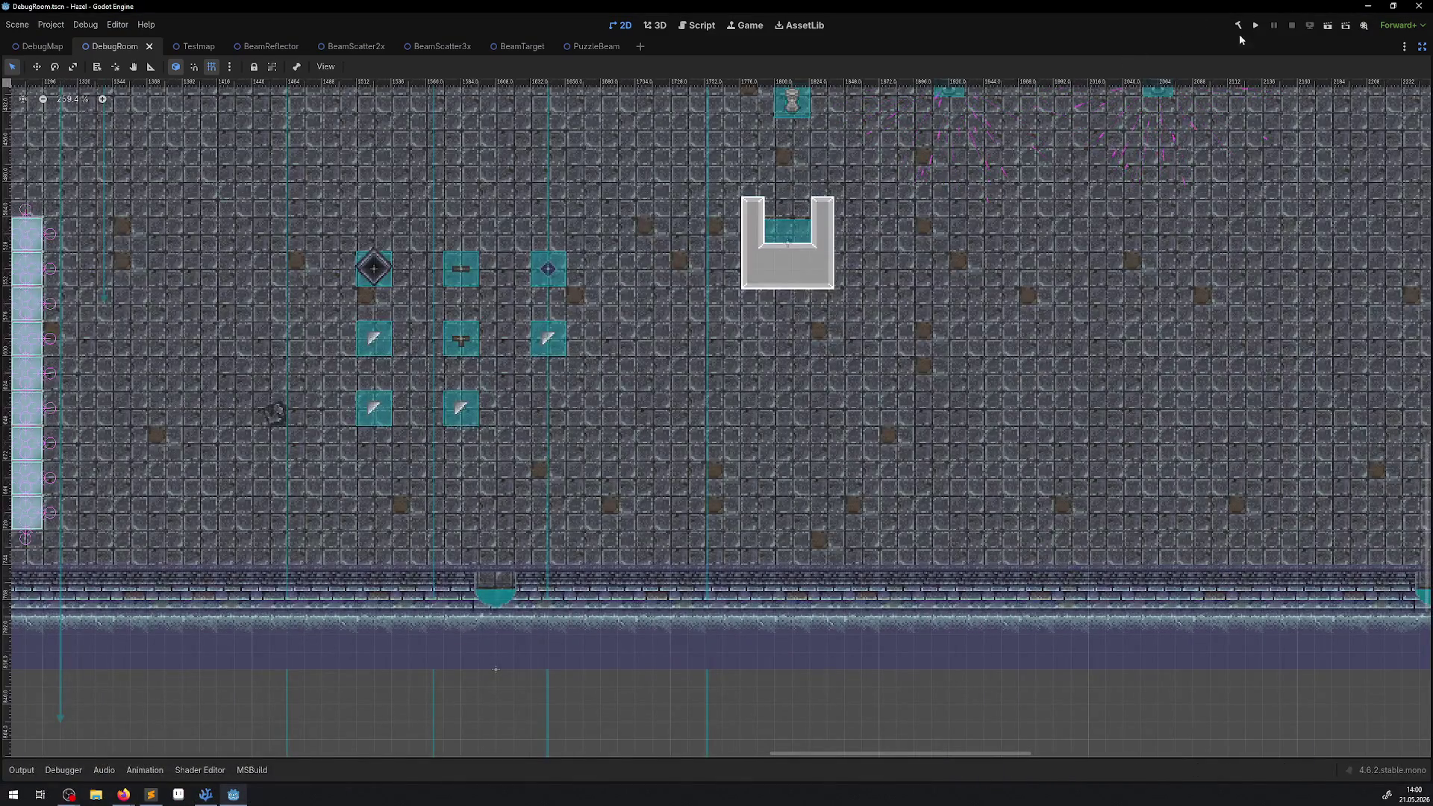
pyautogui.click(205, 795)
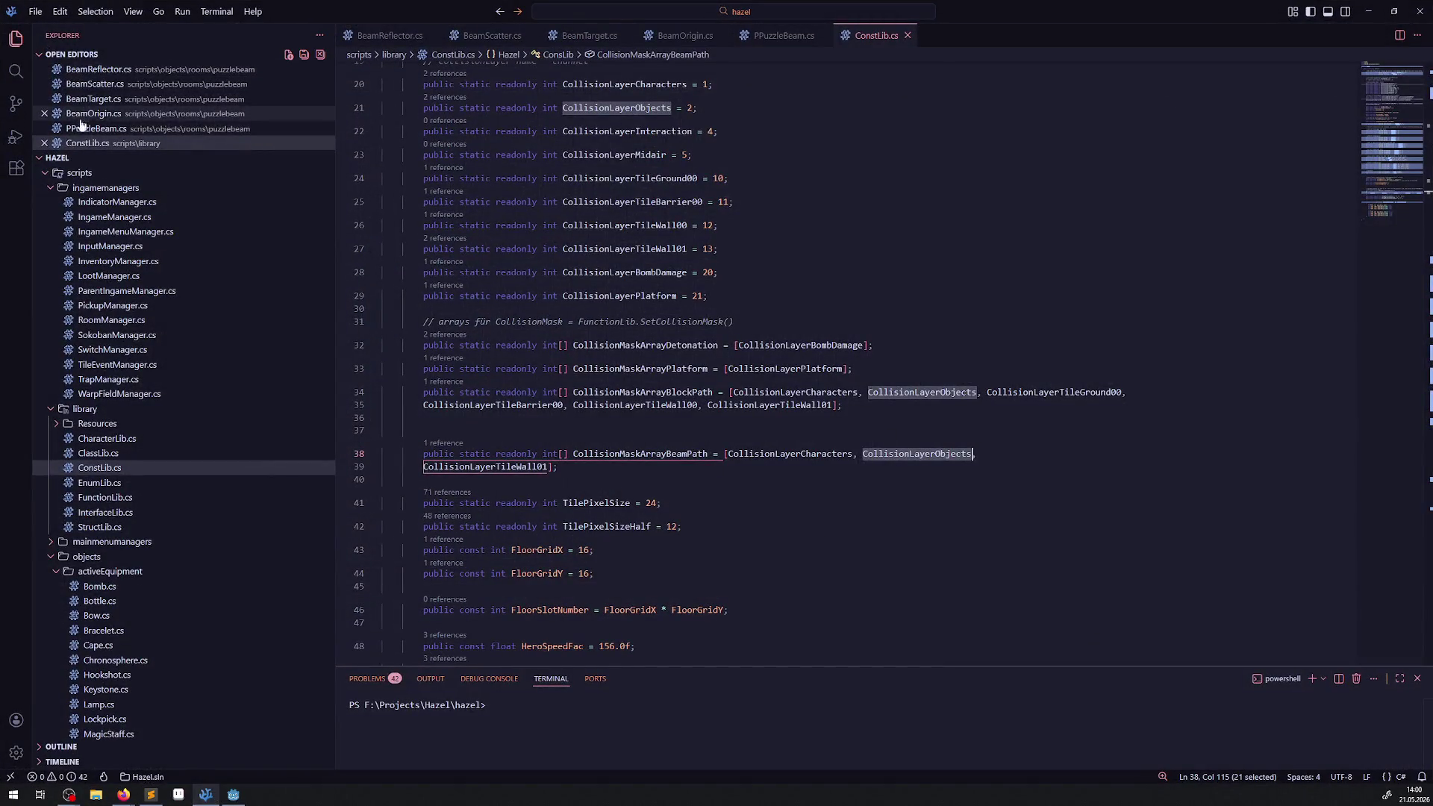
pyautogui.click(232, 795)
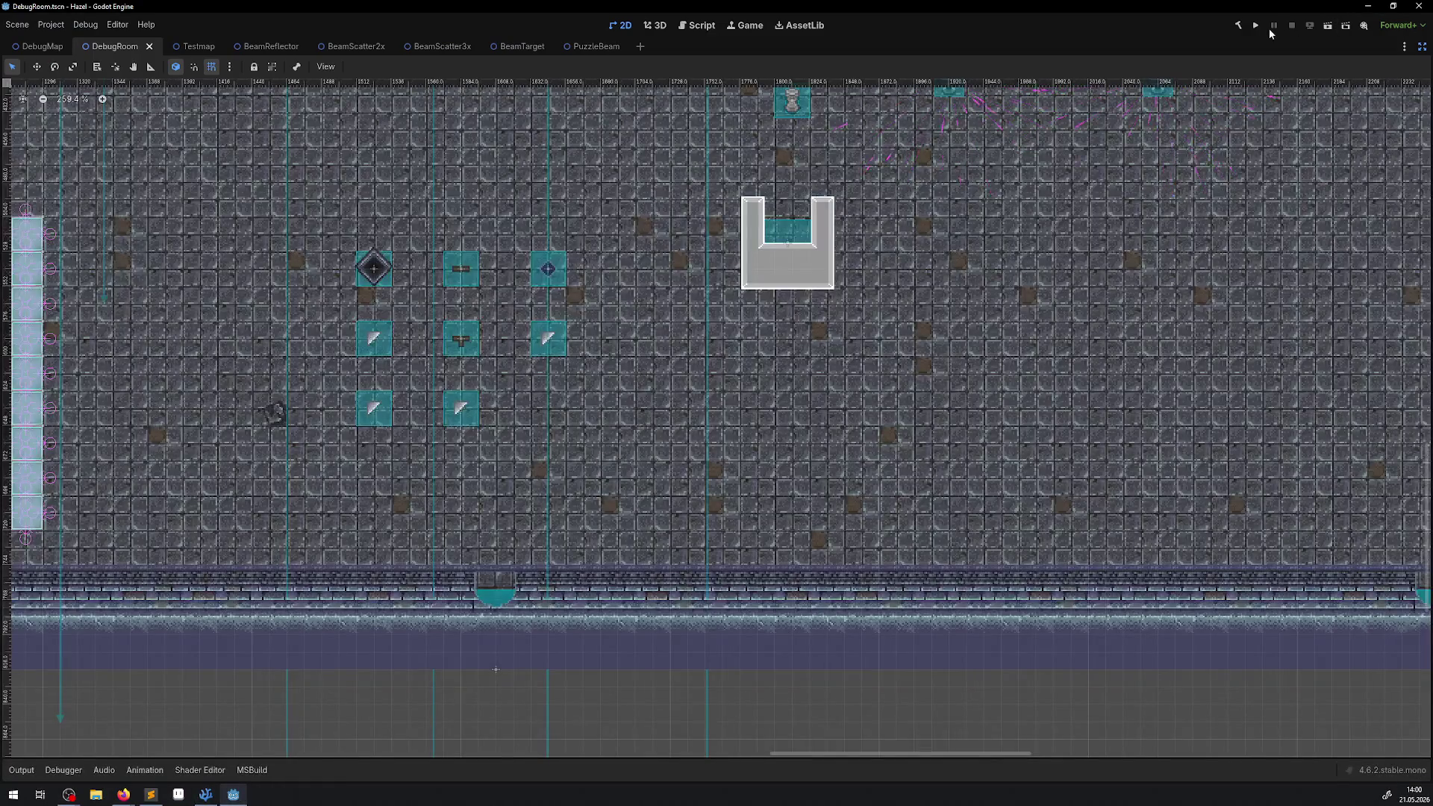
pyautogui.click(1241, 29)
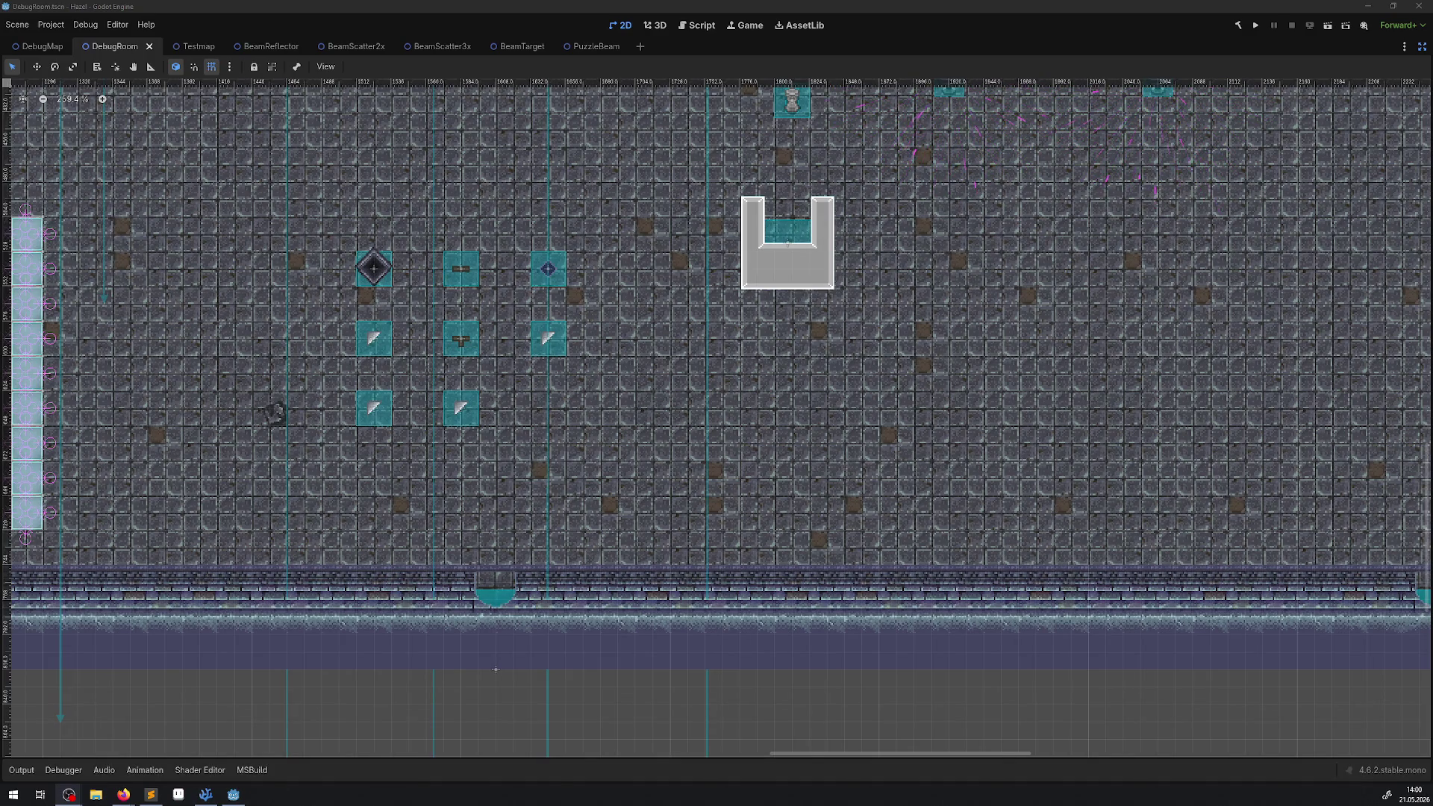
# - Launch the DebugRoom game with the Play button after the fresh build
pyautogui.click(1256, 25)
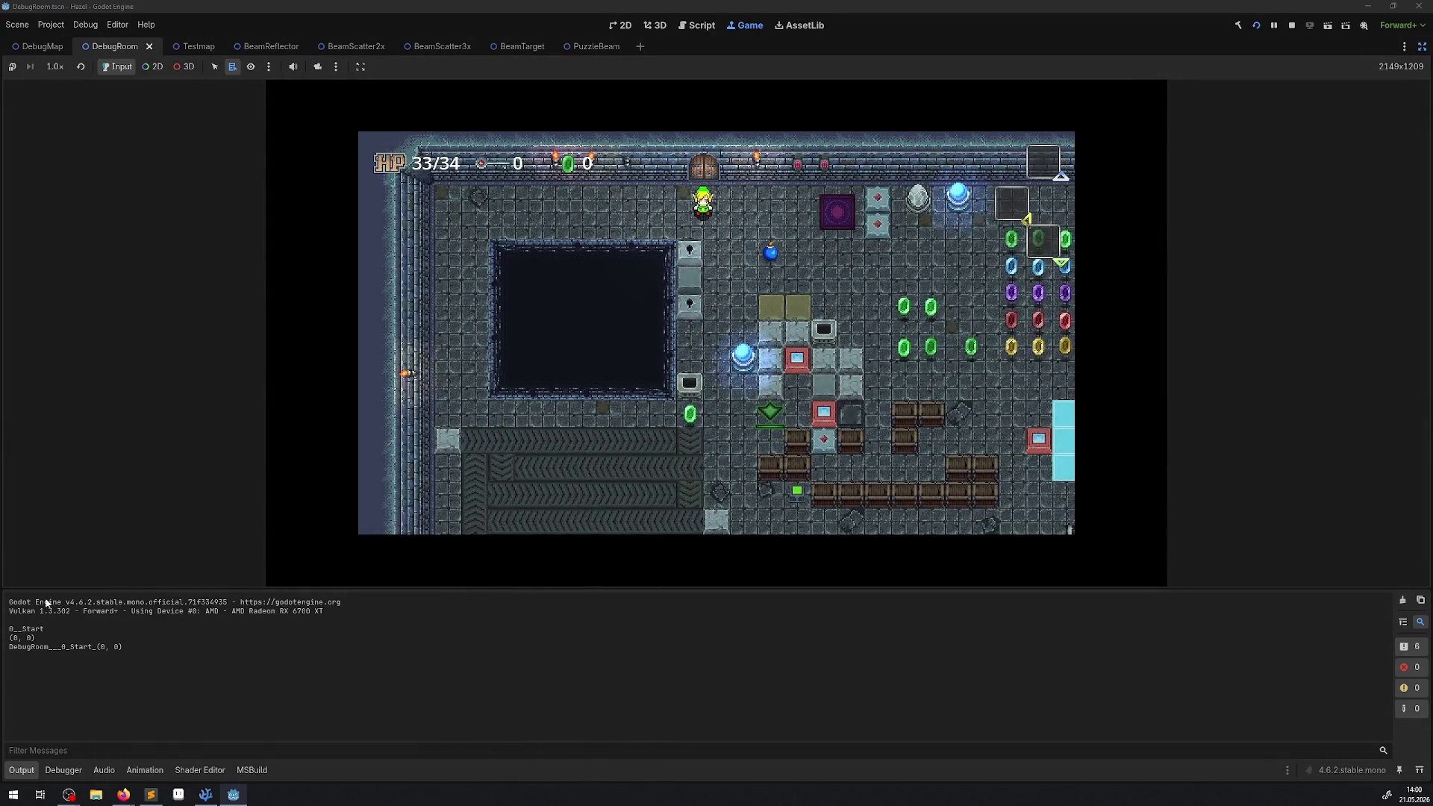
# - Collapse the Output panel and walk right and down, collecting gems past the laser
pyautogui.click(22, 771)
pyautogui.press('Right')
pyautogui.press('Down')
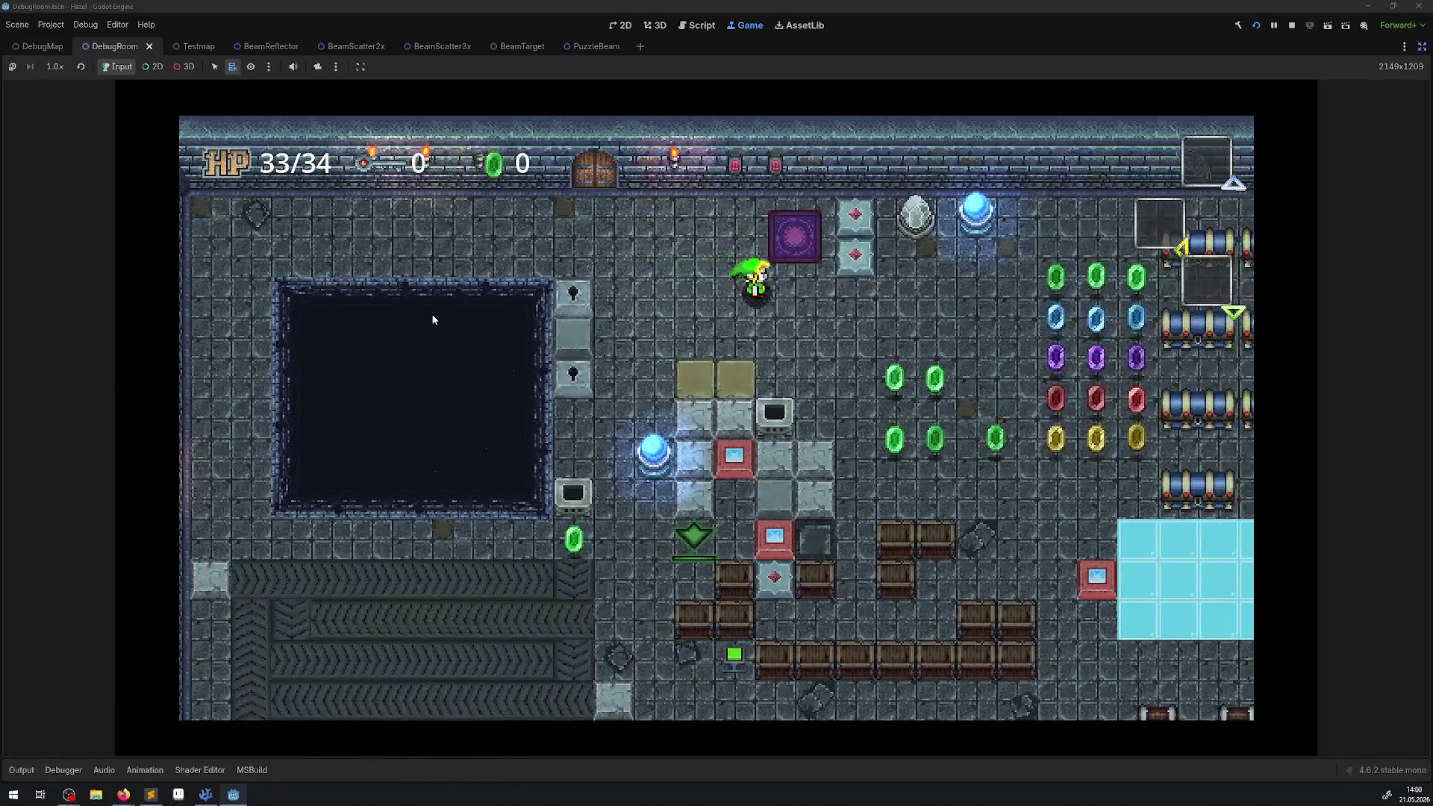
pyautogui.press('Right')
pyautogui.press('Down')
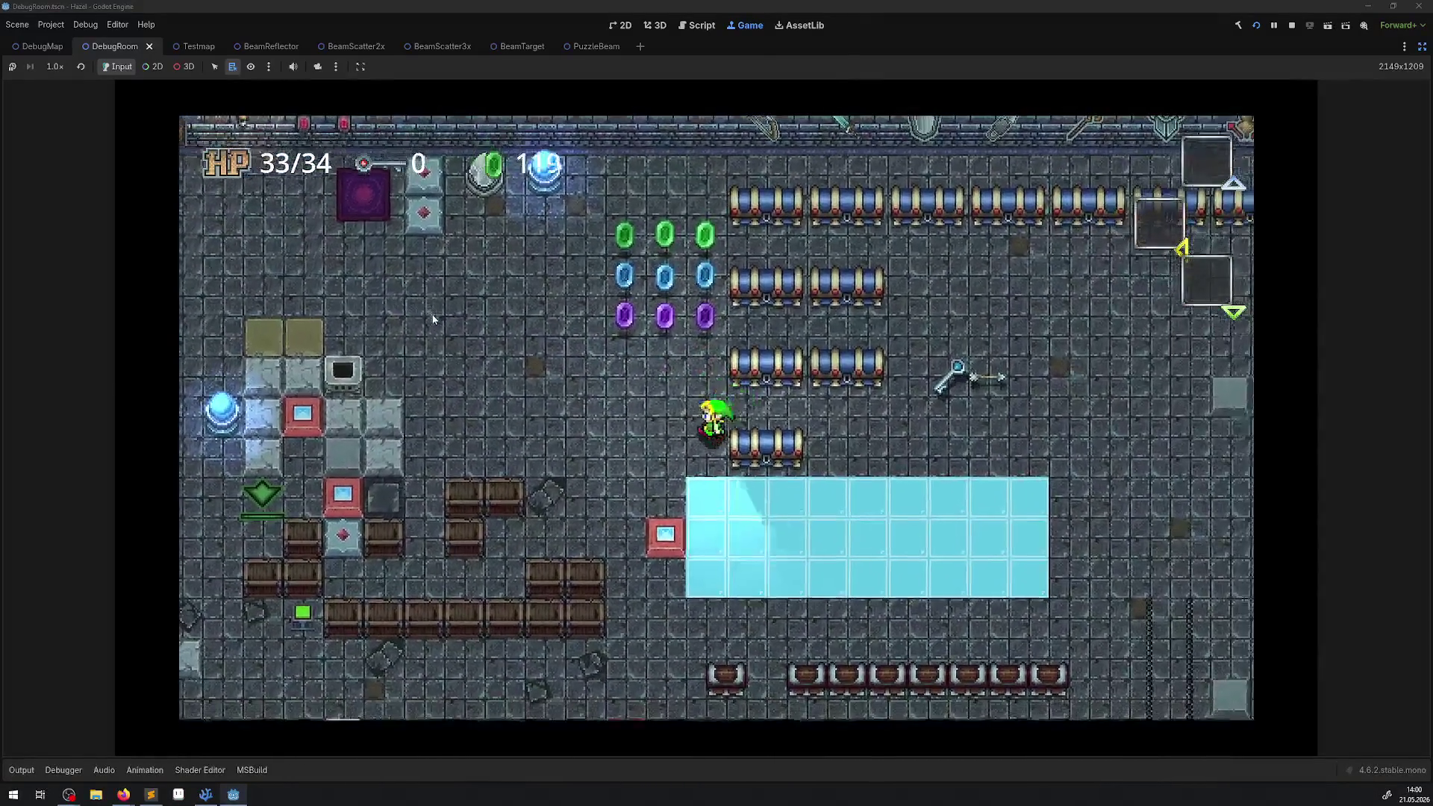
pyautogui.press('Down')
pyautogui.press('Right')
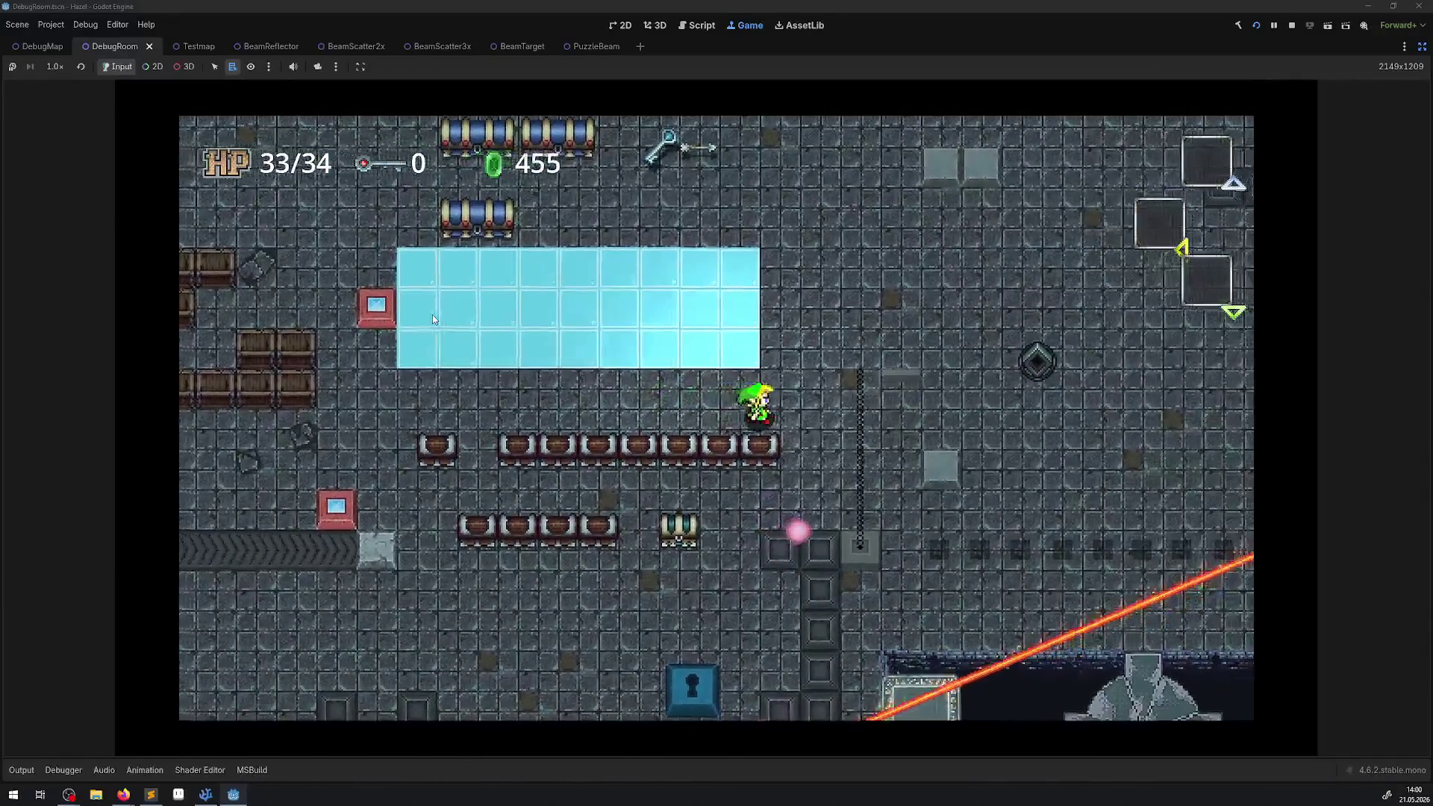
pyautogui.press('Right')
pyautogui.press('Down')
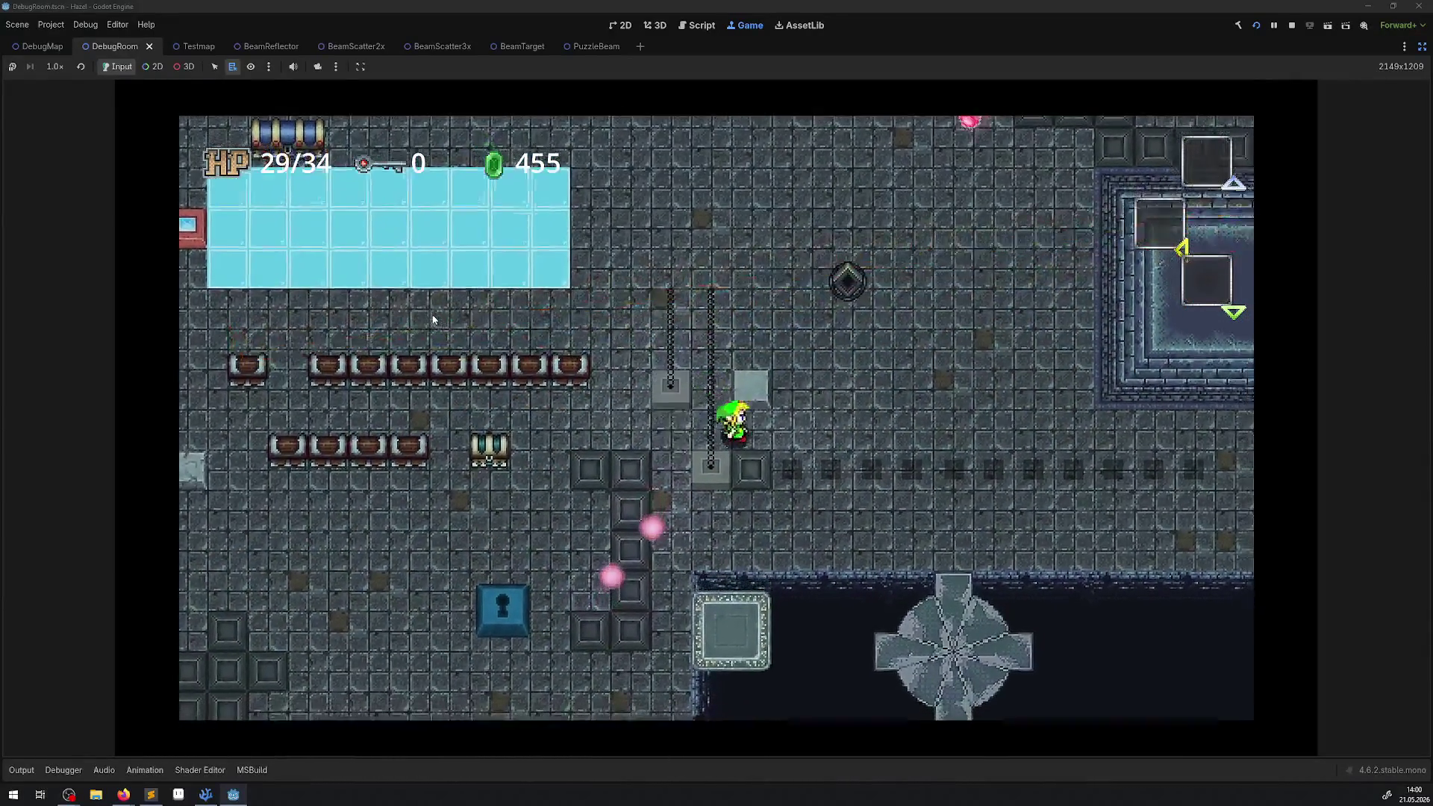
pyautogui.press('Right')
pyautogui.press('Down')
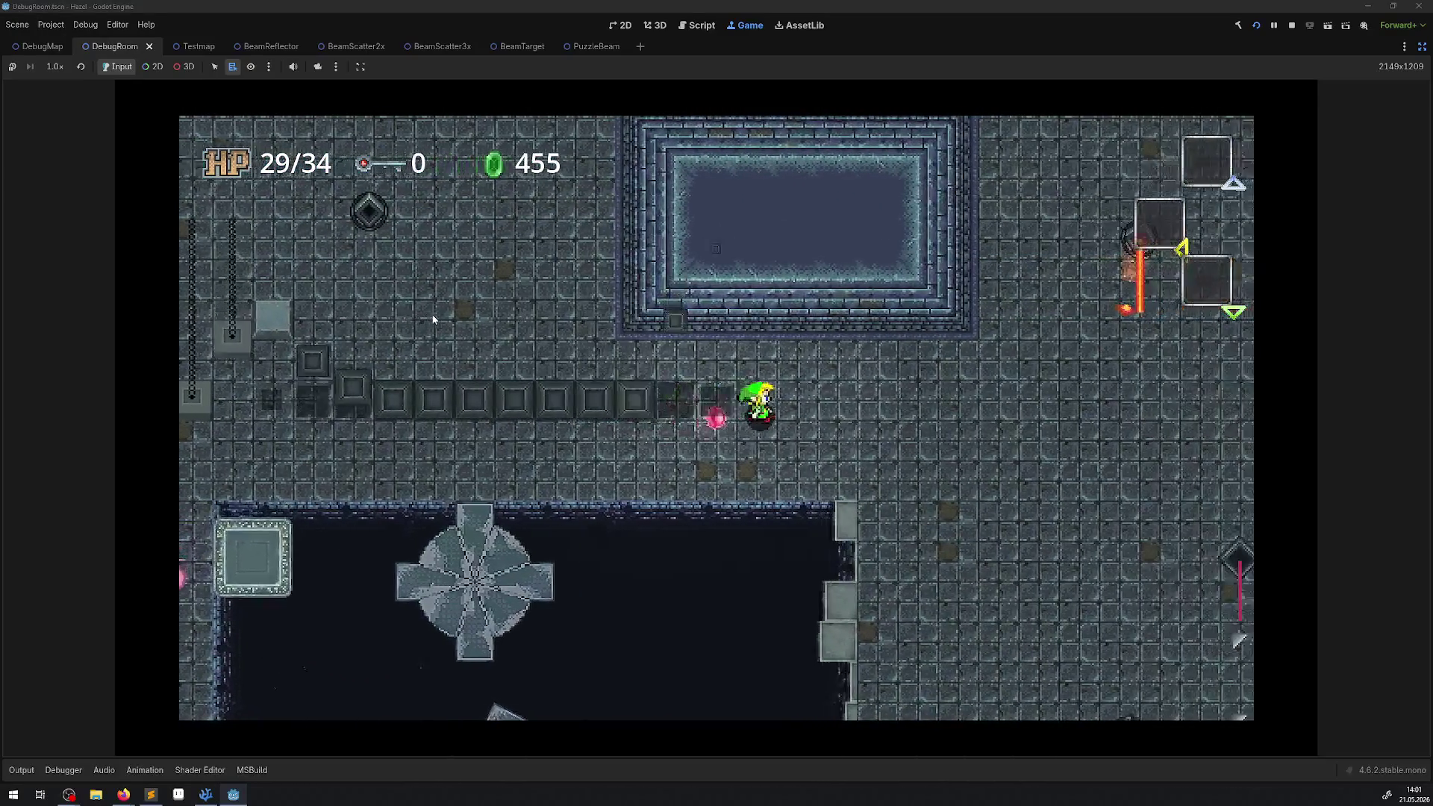
# - Trigger the beam emitter and walk below the reflectors to watch the beams reflect
pyautogui.press('Right')
pyautogui.press('Down')
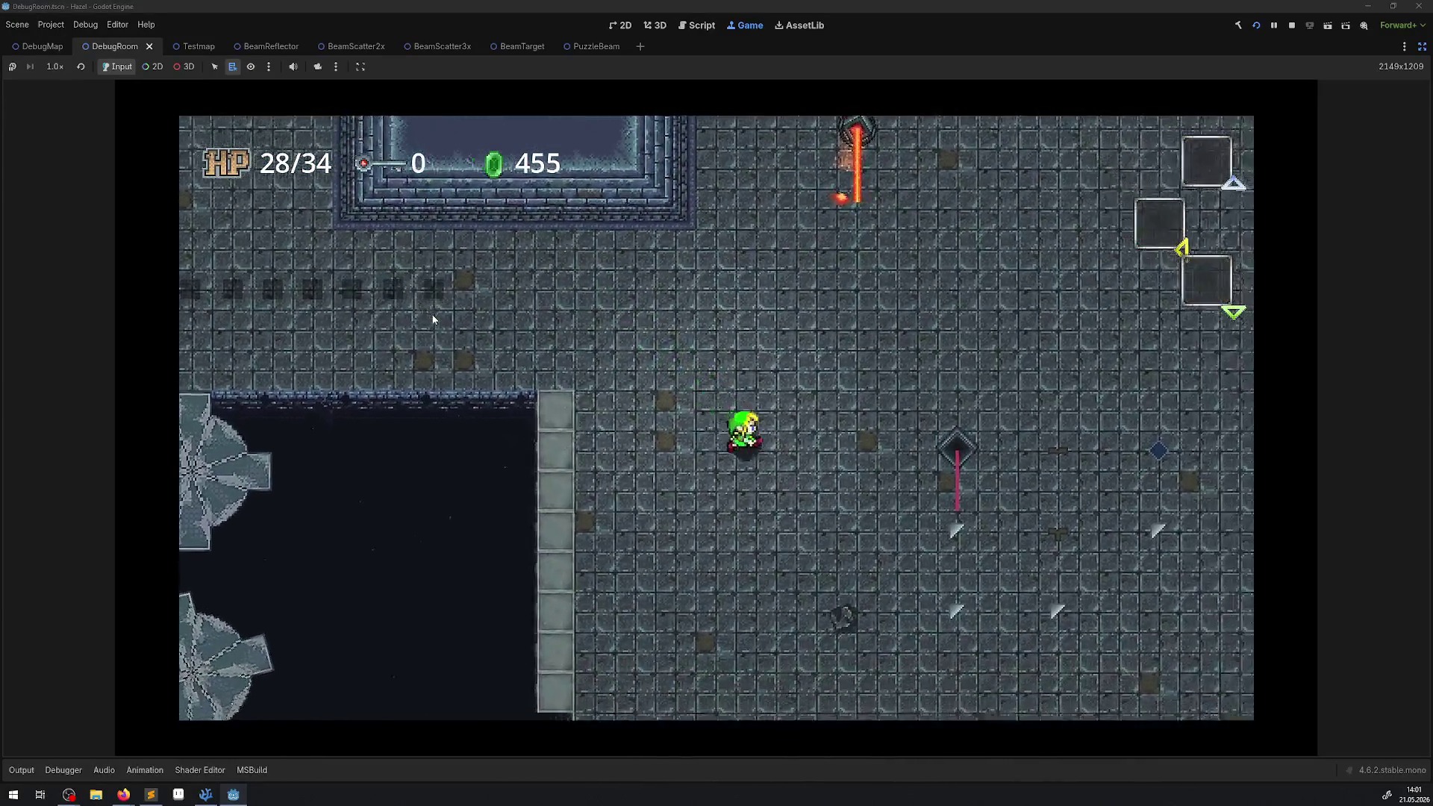
pyautogui.press('Right')
pyautogui.press('Down')
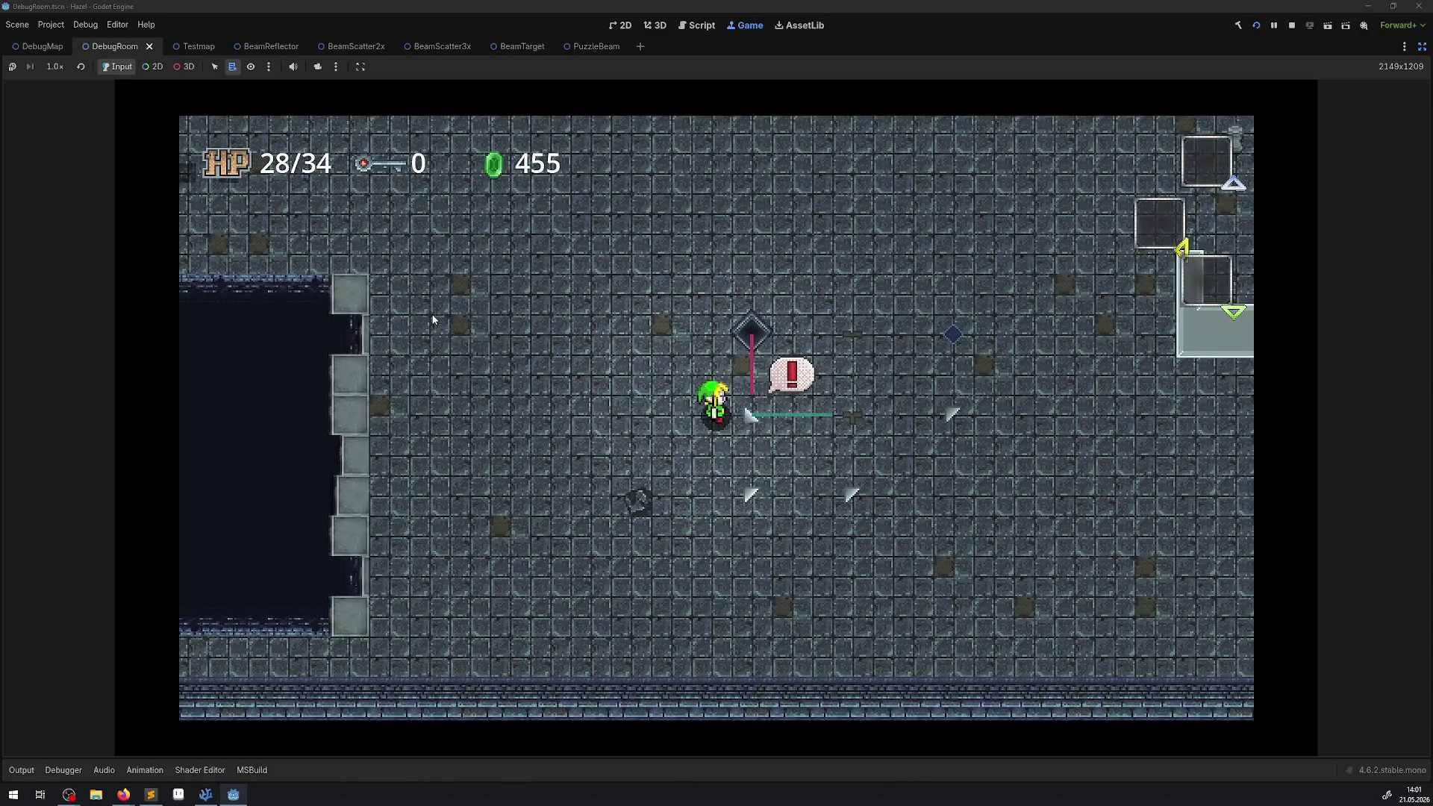
pyautogui.press('Right')
pyautogui.press('Down')
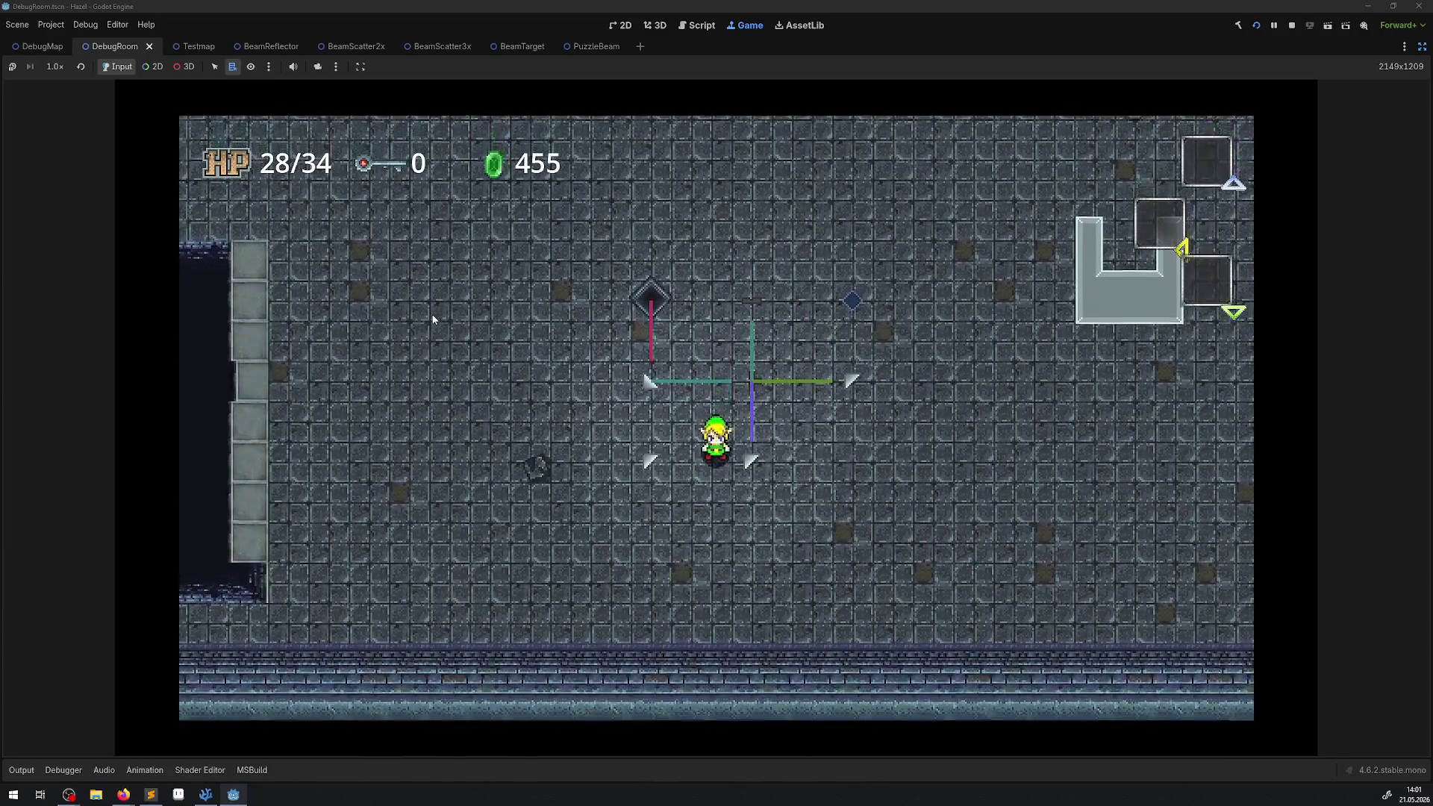
pyautogui.press('Right')
pyautogui.press('Down')
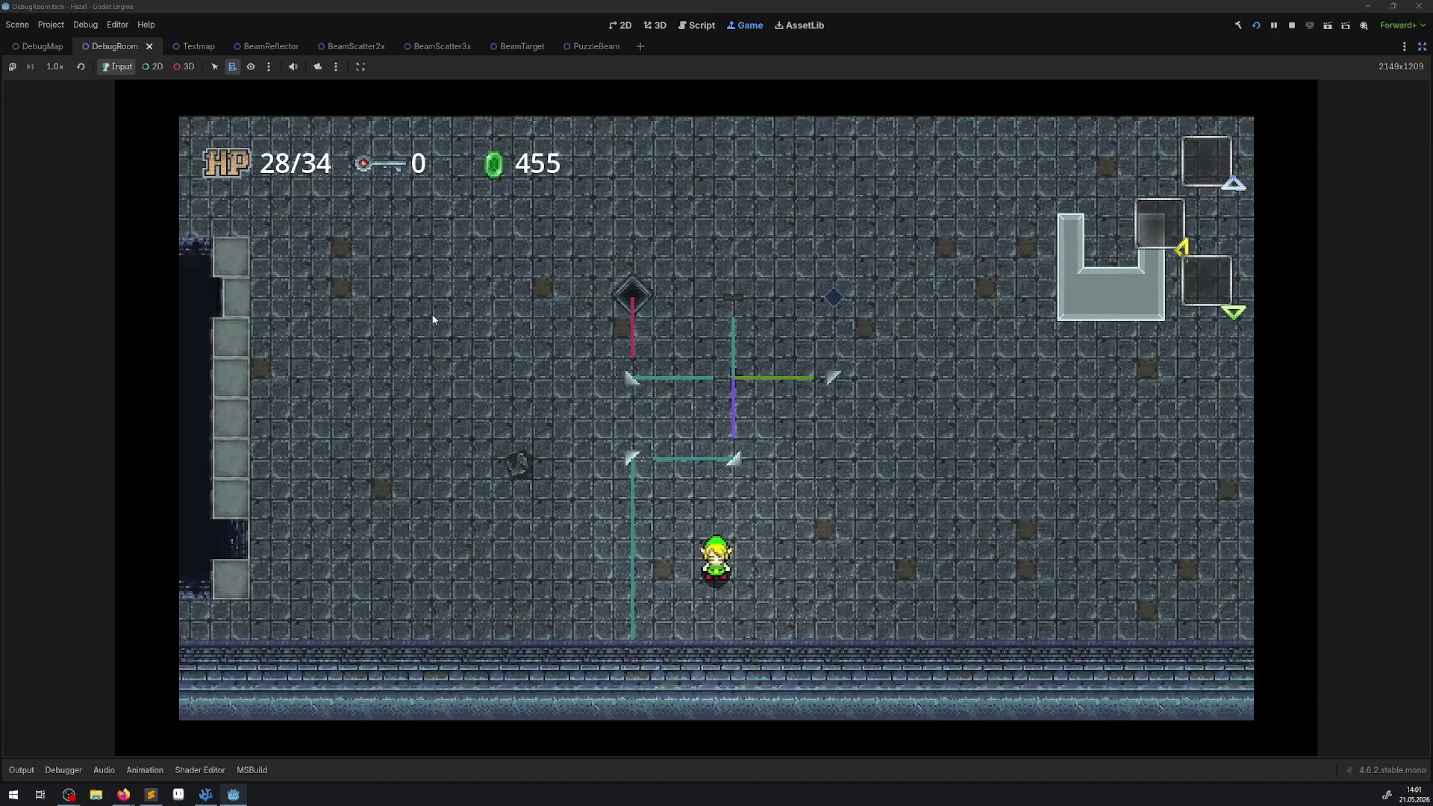
pyautogui.press('Left')
pyautogui.press('Down')
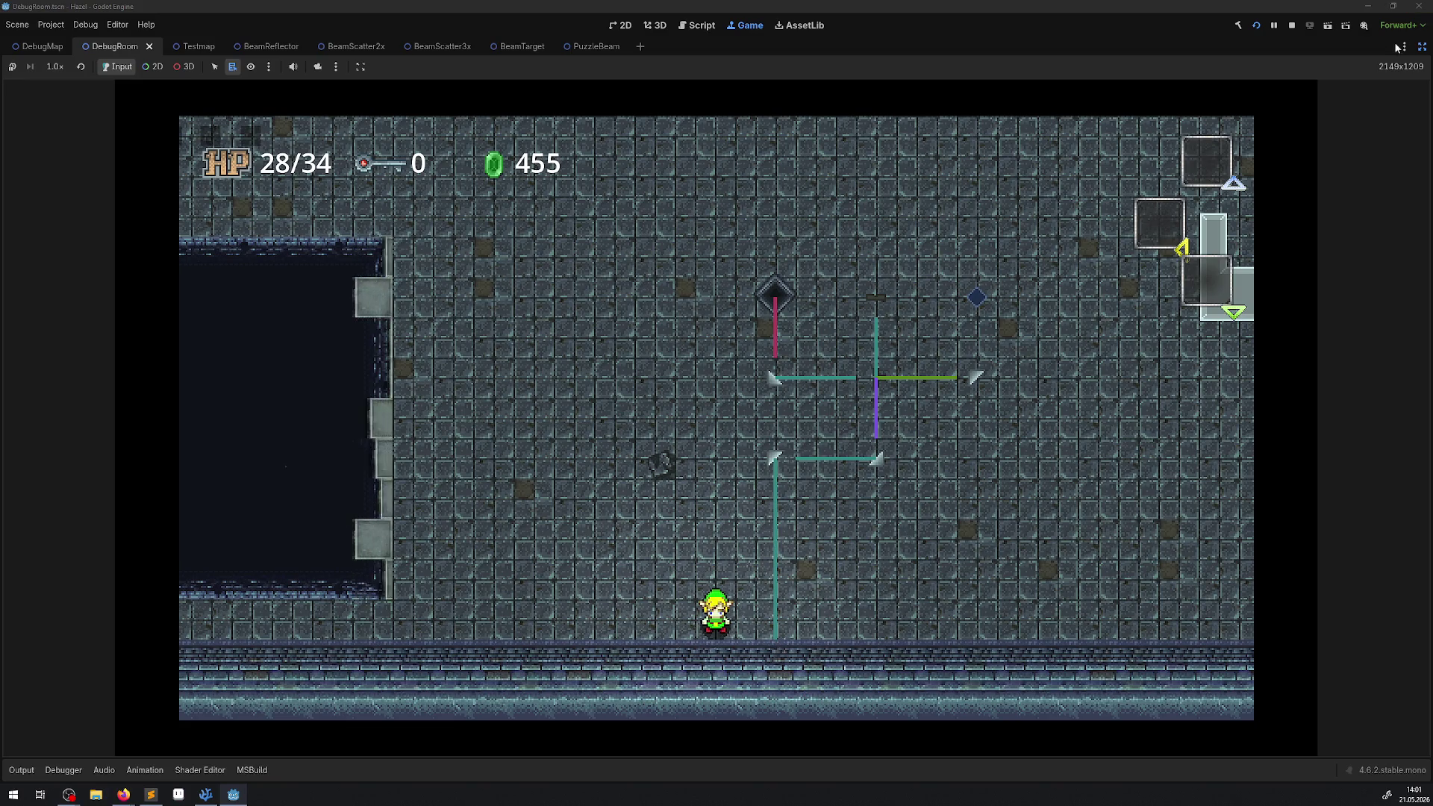
# - Stop the game and bring Visual Studio Code with ConstLib.cs to the front
pyautogui.click(1293, 25)
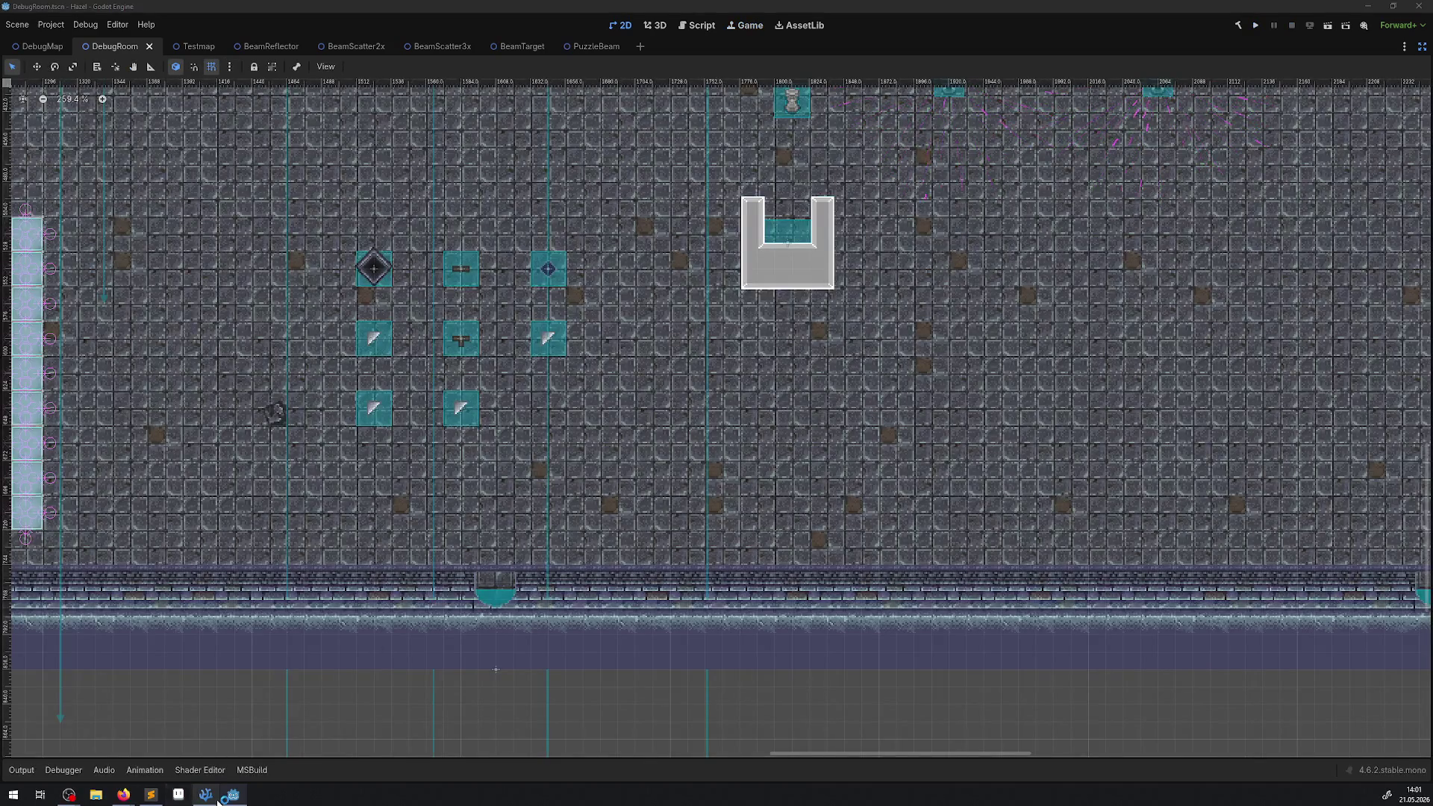
pyautogui.click(206, 795)
pyautogui.click(206, 794)
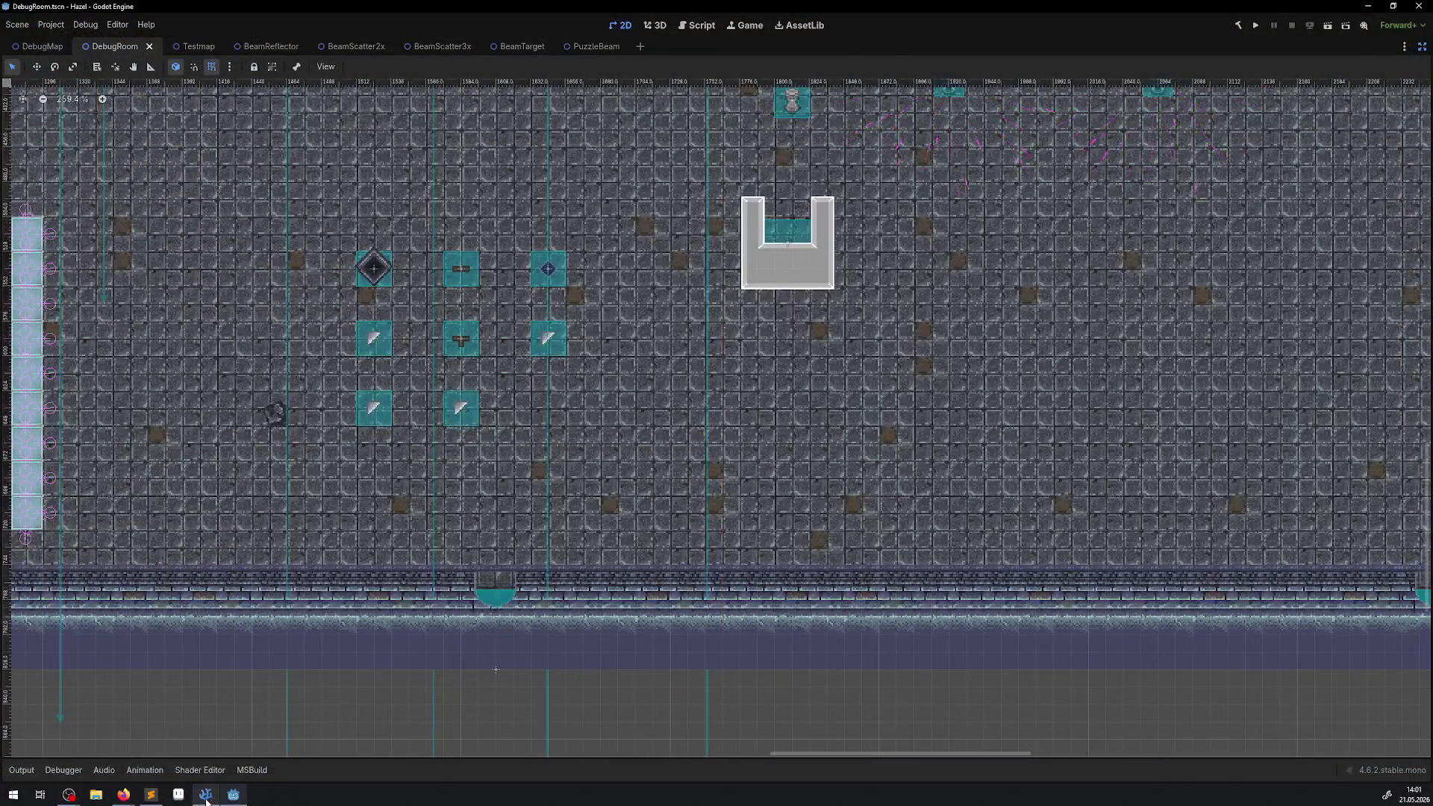
pyautogui.click(206, 794)
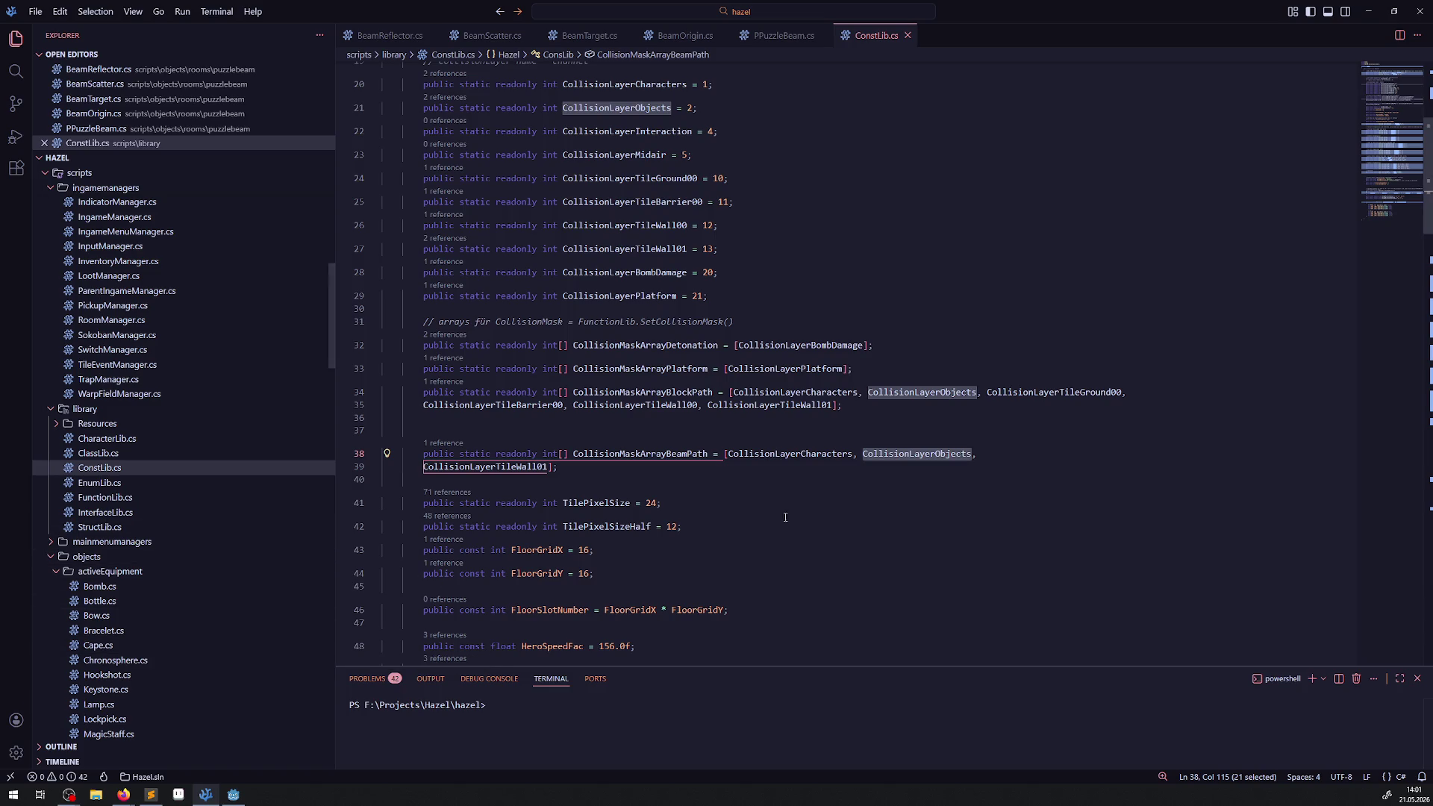
# - Inspect CollisionLayerCharacters on line 38 and scroll through ConstLib.cs's collision layer constants
pyautogui.moveTo(773, 455)
pyautogui.scroll(-3, 753, 456)
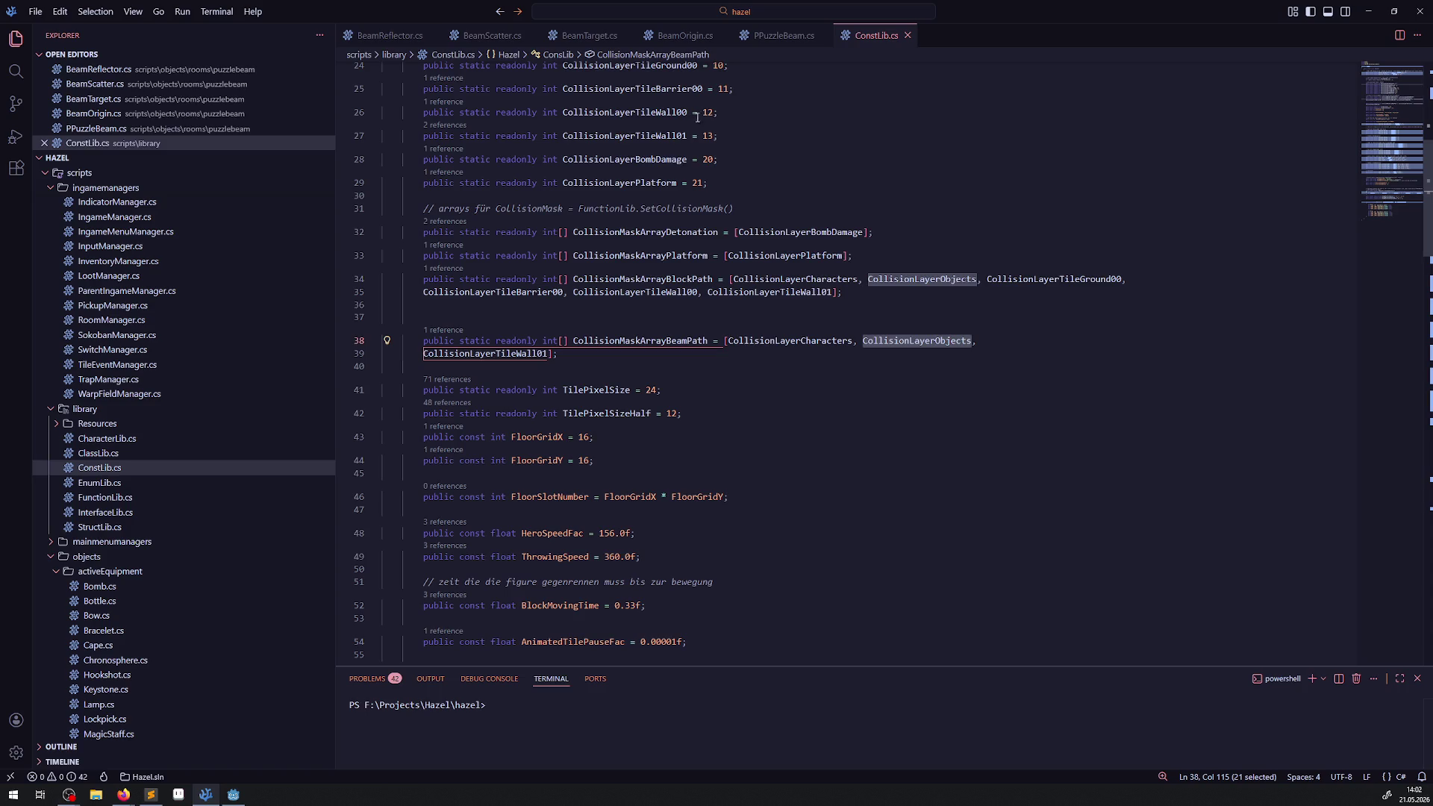
# - Review the line-30 collision mask in PPuzzleBeam.cs and jump to CollisionMaskArrayBeamPath's definition in ConstLib.cs
pyautogui.click(776, 36)
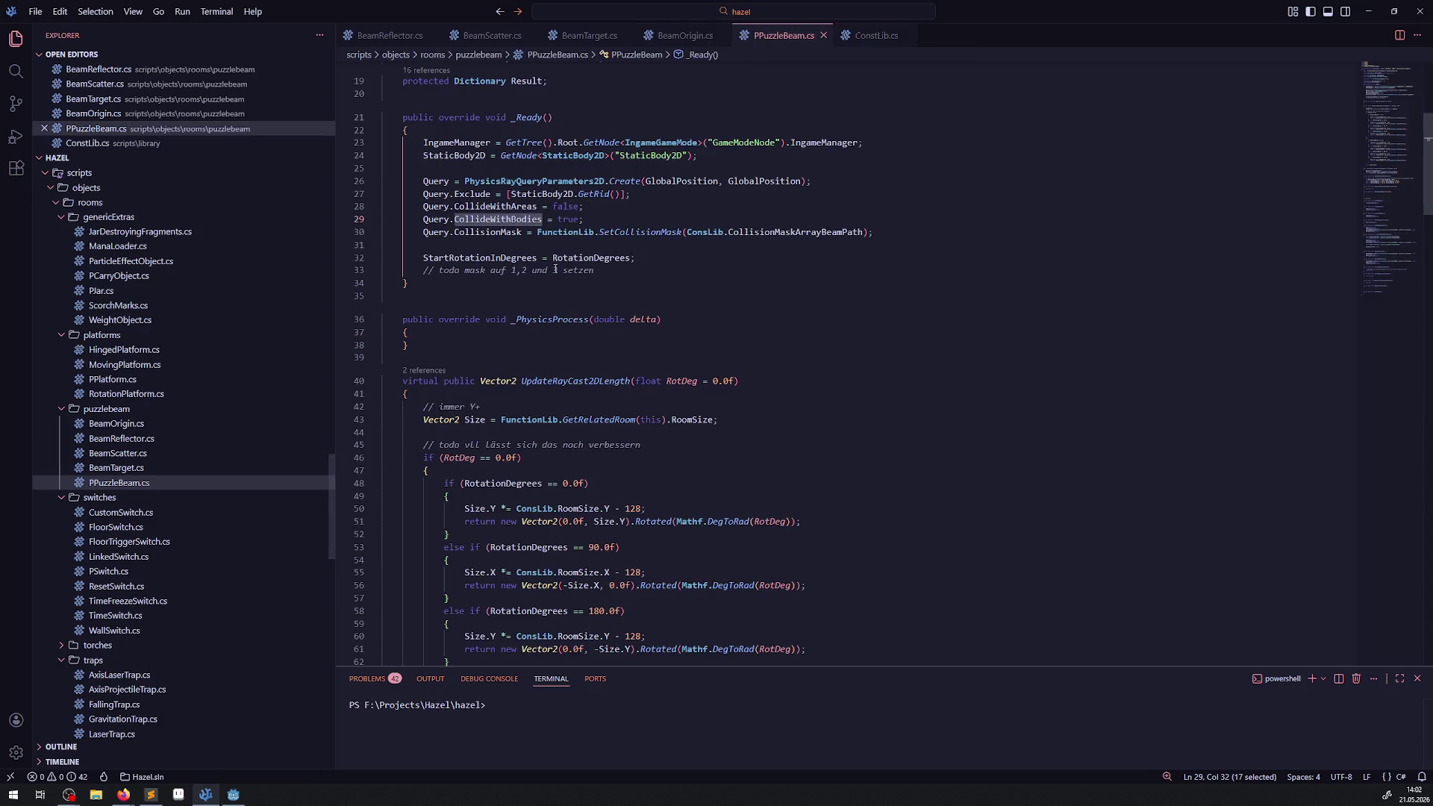
pyautogui.click(485, 234)
pyautogui.doubleClick(485, 233)
pyautogui.scroll(-20, 584, 266)
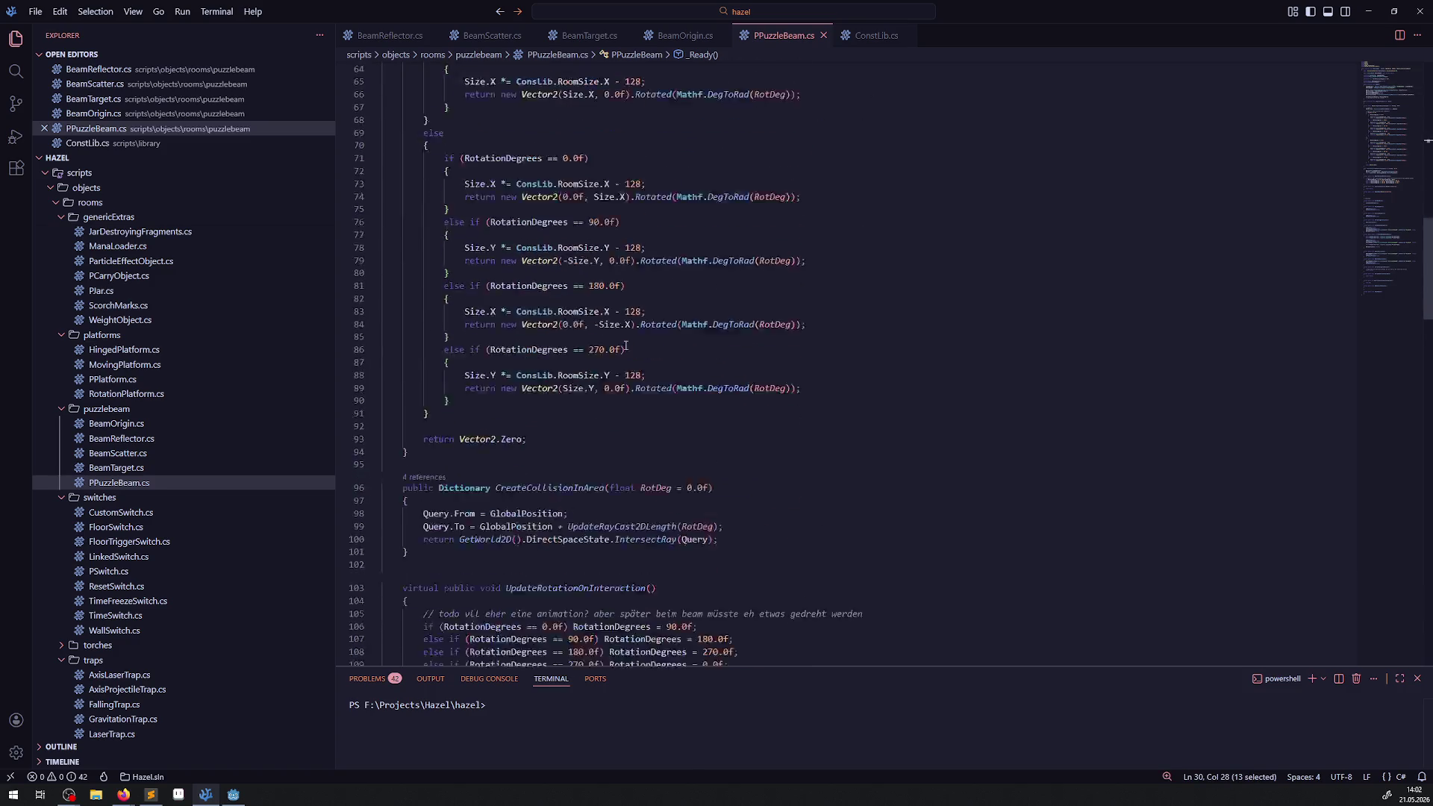
pyautogui.scroll(2, 627, 347)
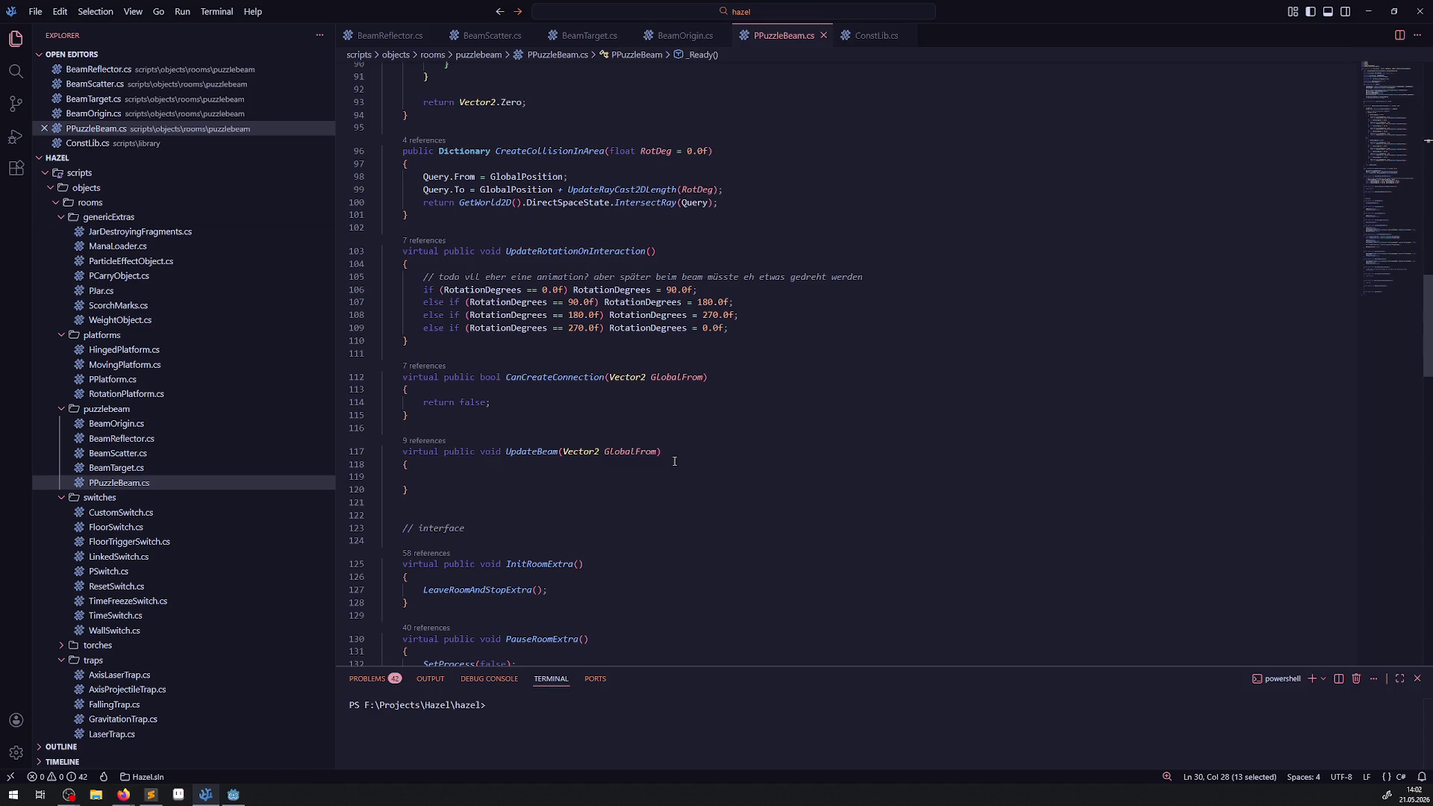
pyautogui.scroll(-20, 674, 461)
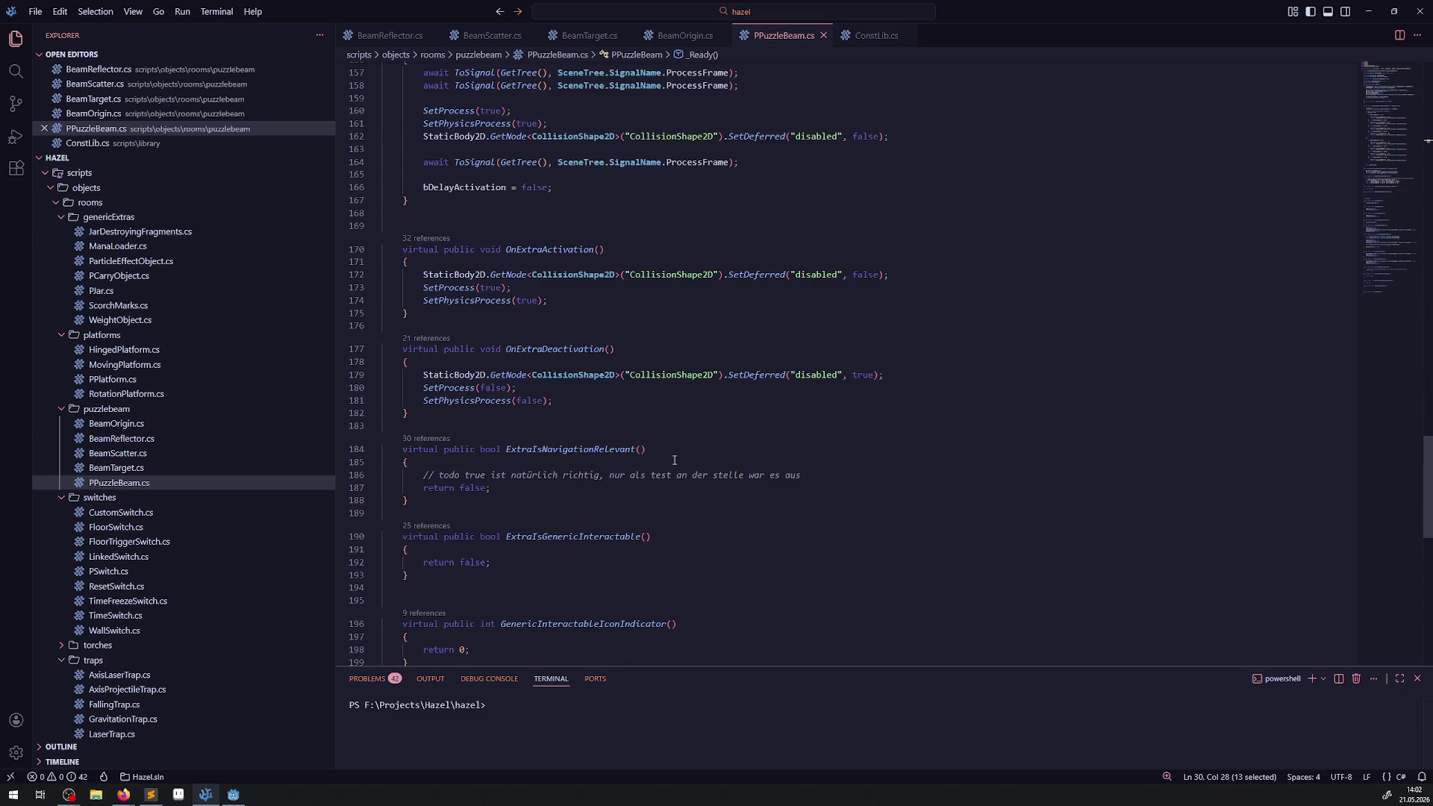
pyautogui.scroll(20, 674, 461)
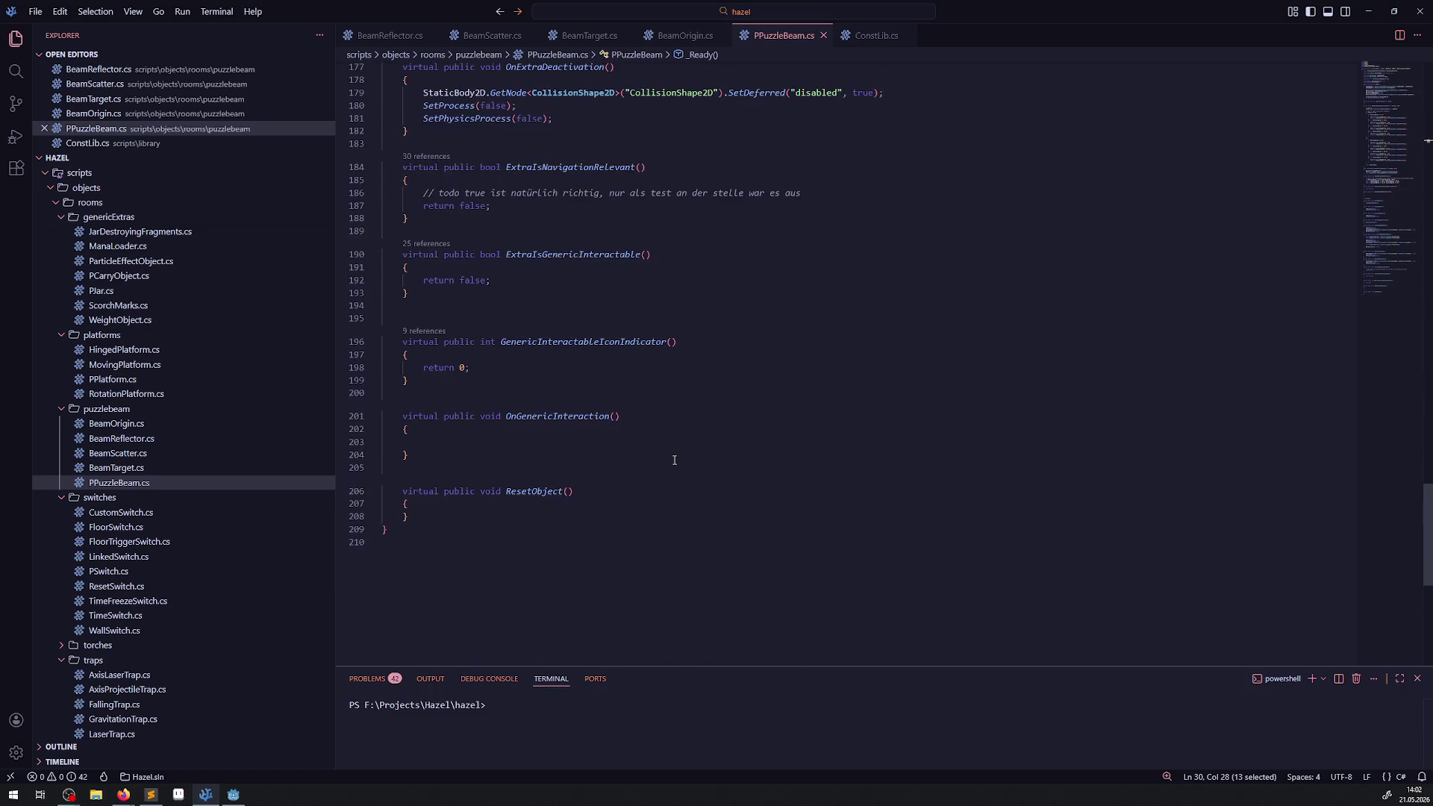
pyautogui.scroll(20, 672, 453)
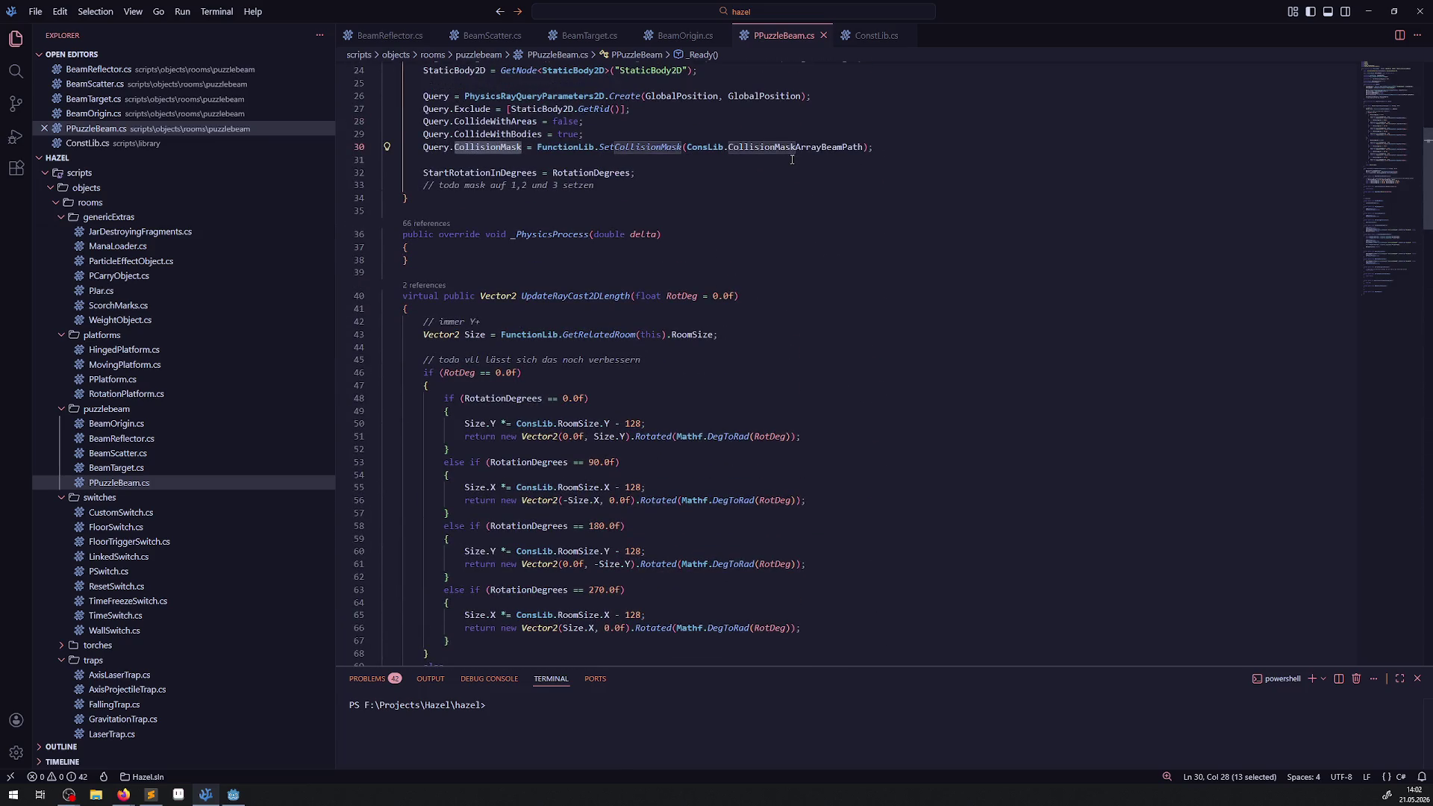
pyautogui.click(792, 149)
pyautogui.rightClick(792, 149)
pyautogui.click(819, 165)
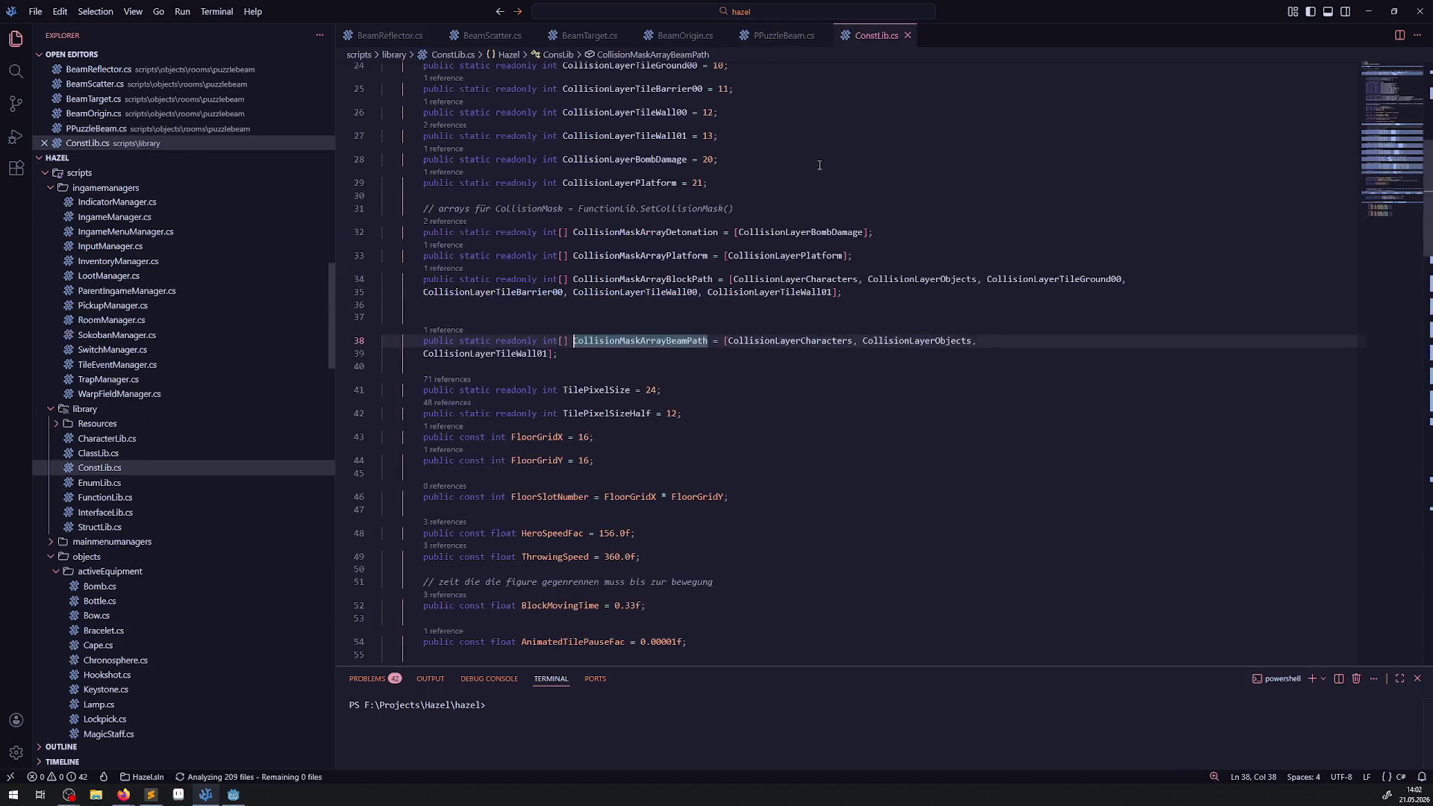
# - Check the CollisionLayerCharacters, CollisionLayerObjects and CollisionLayerTileWall01 values, then return to Godot's DebugRoom
pyautogui.doubleClick(784, 341)
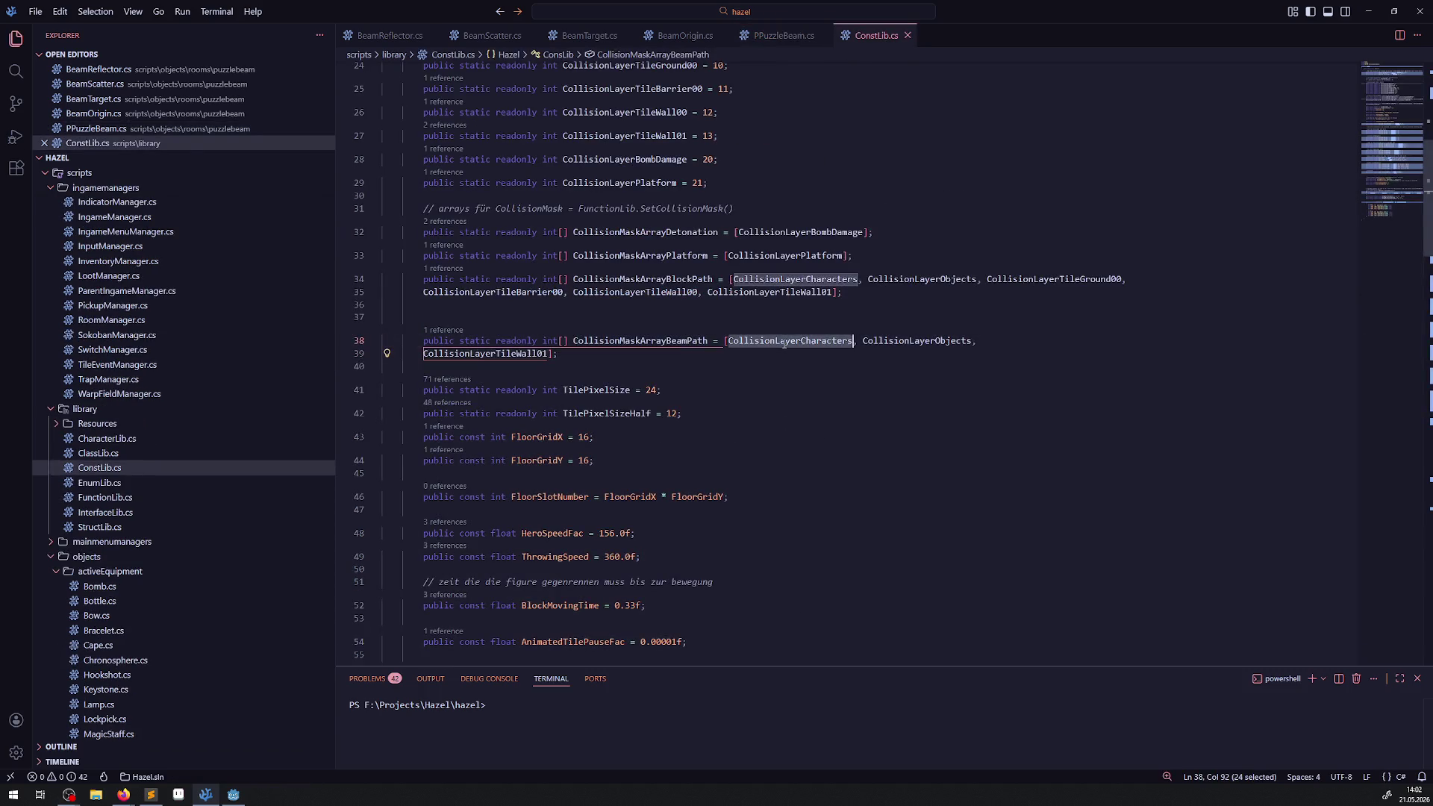
pyautogui.scroll(2, 817, 475)
pyautogui.scroll(1, 813, 448)
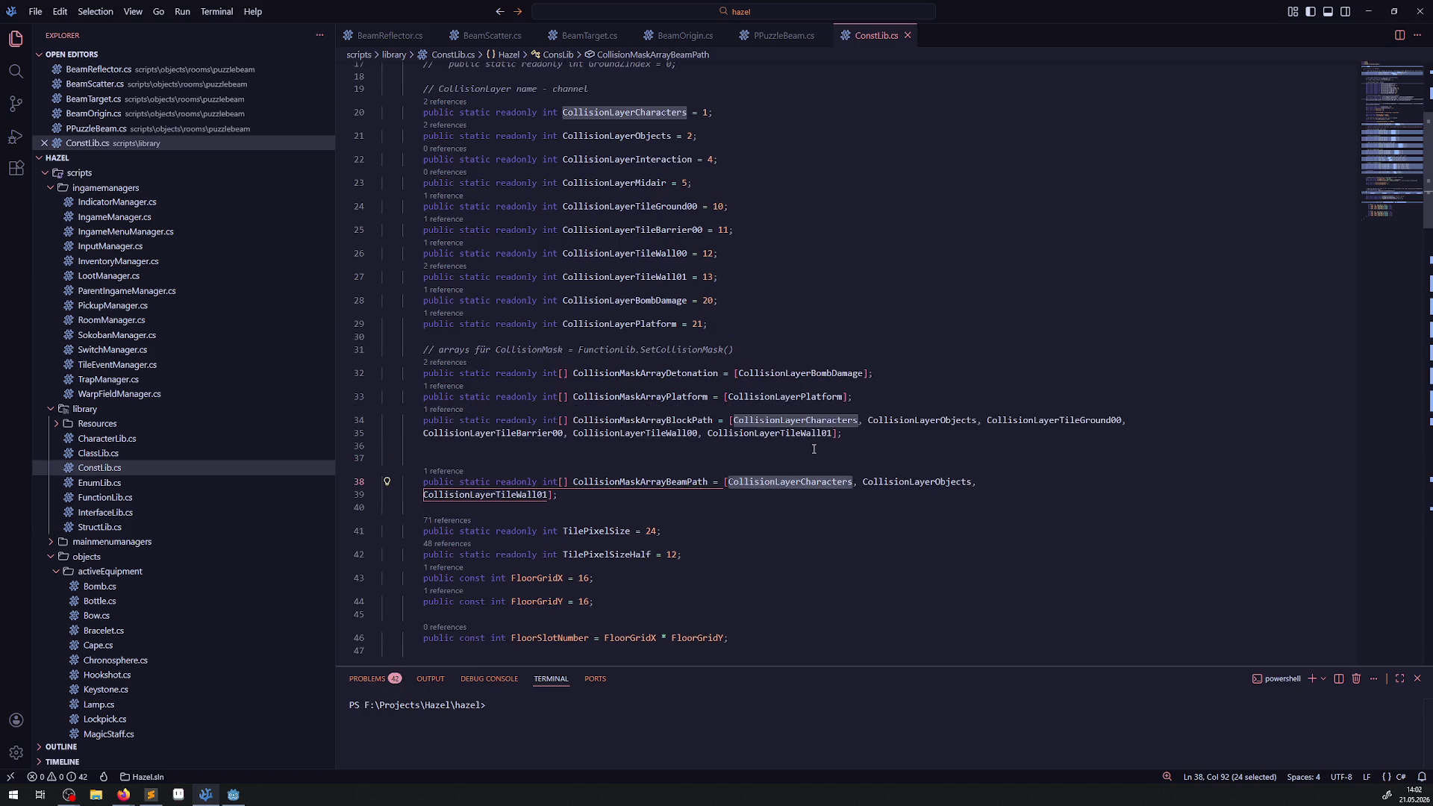
pyautogui.doubleClick(889, 482)
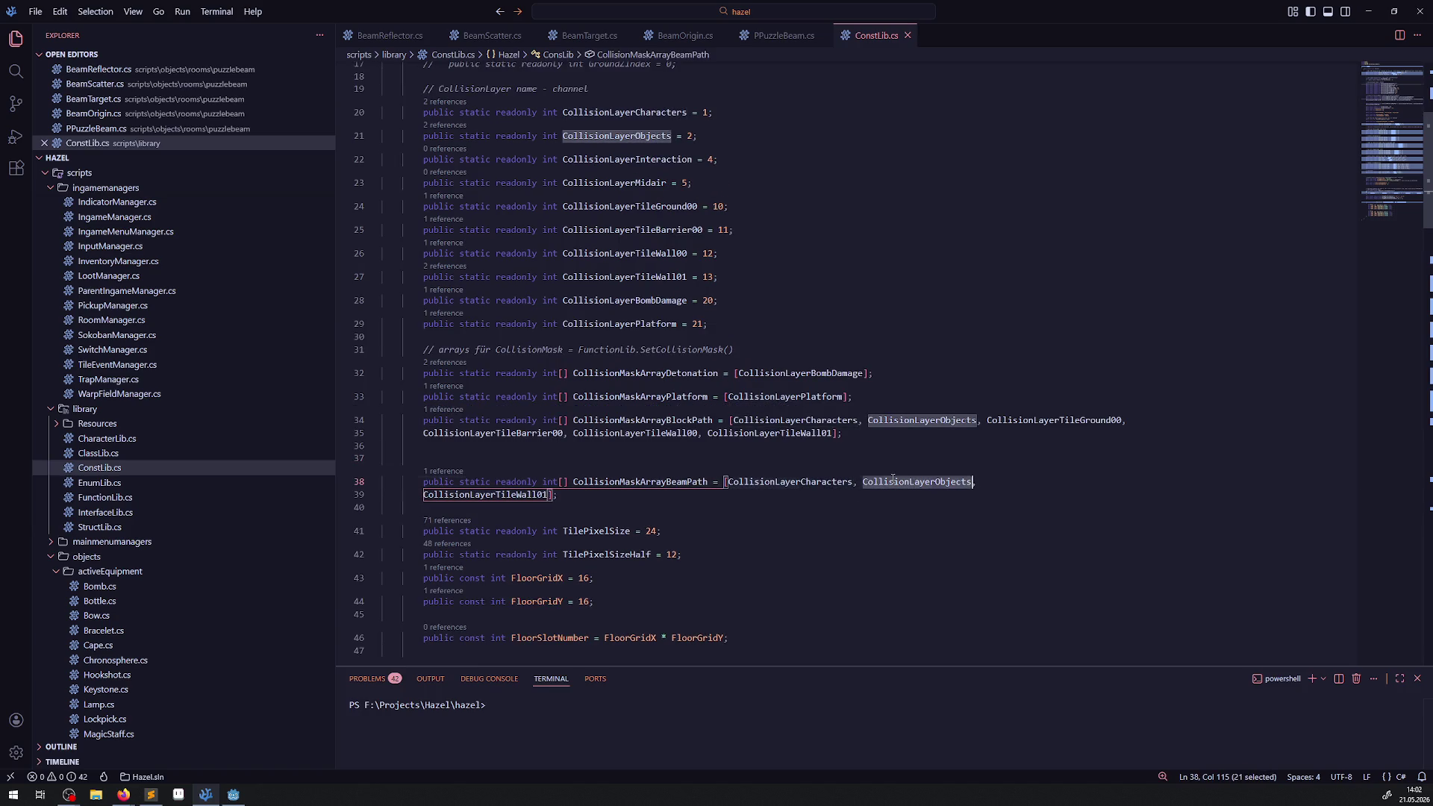
pyautogui.doubleClick(505, 494)
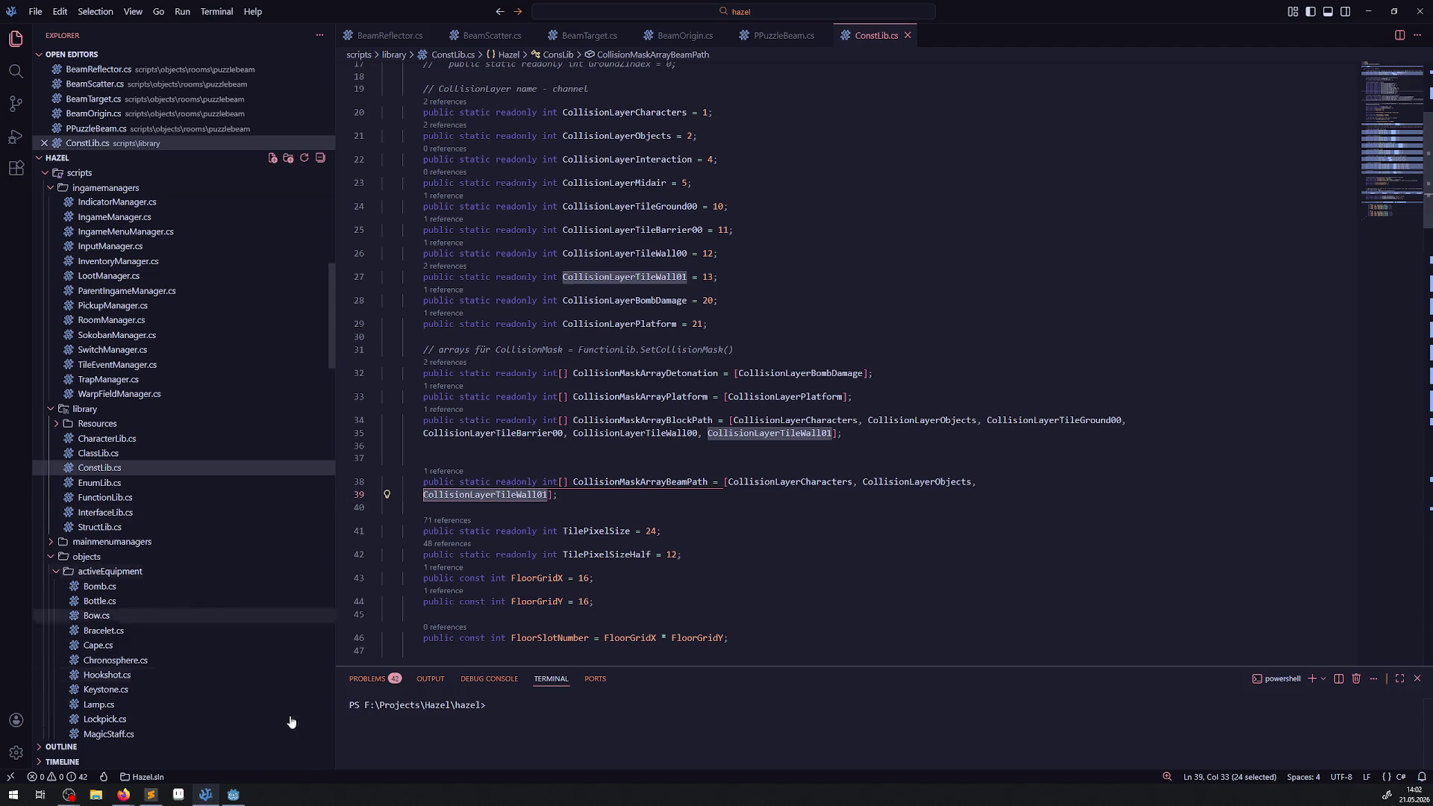
pyautogui.hotkey('alt', 'Tab')
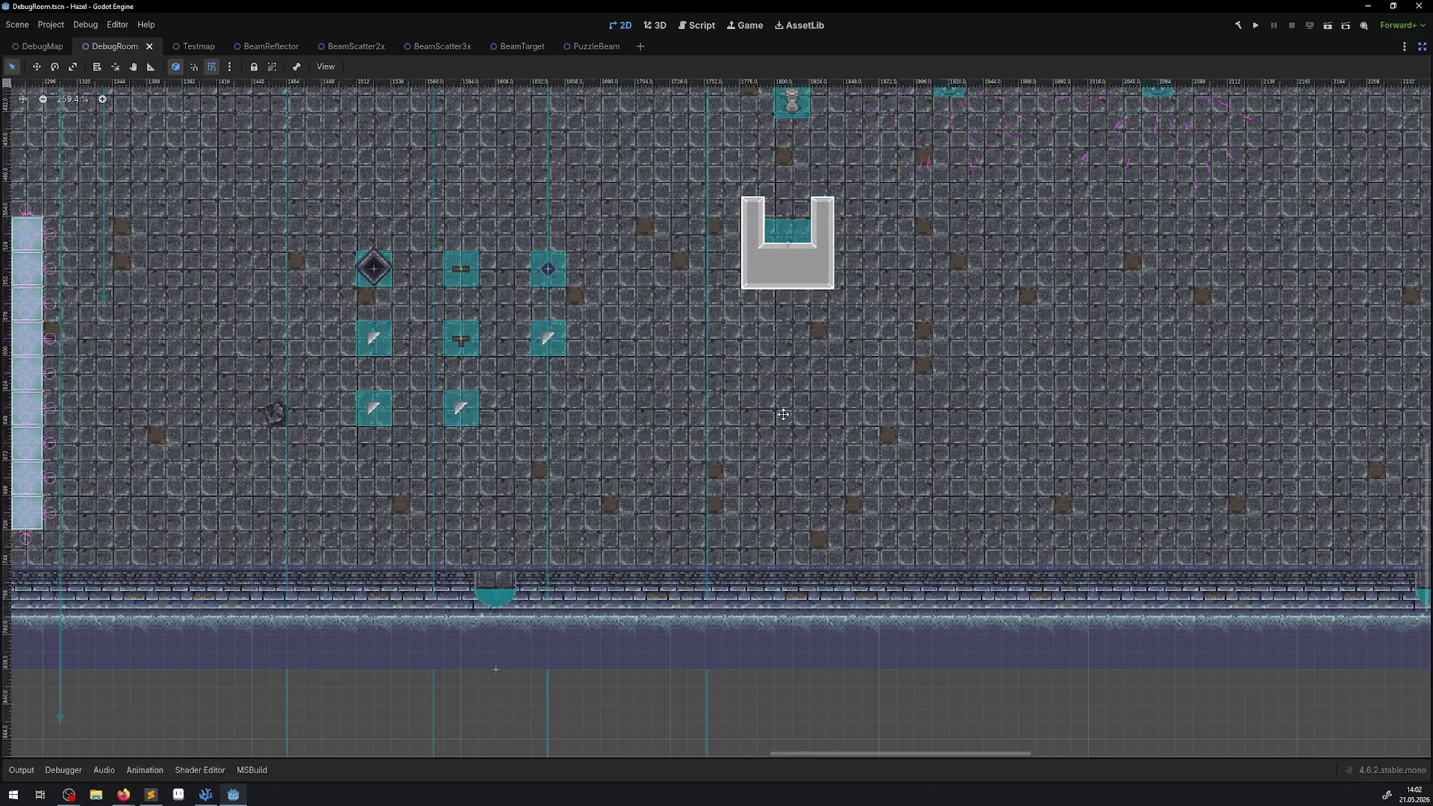
# - Exit distraction-free mode to restore the editor docks and select the TileMapLayer node
pyautogui.scroll(-5, 783, 414)
pyautogui.hscroll(-4, 783, 414)
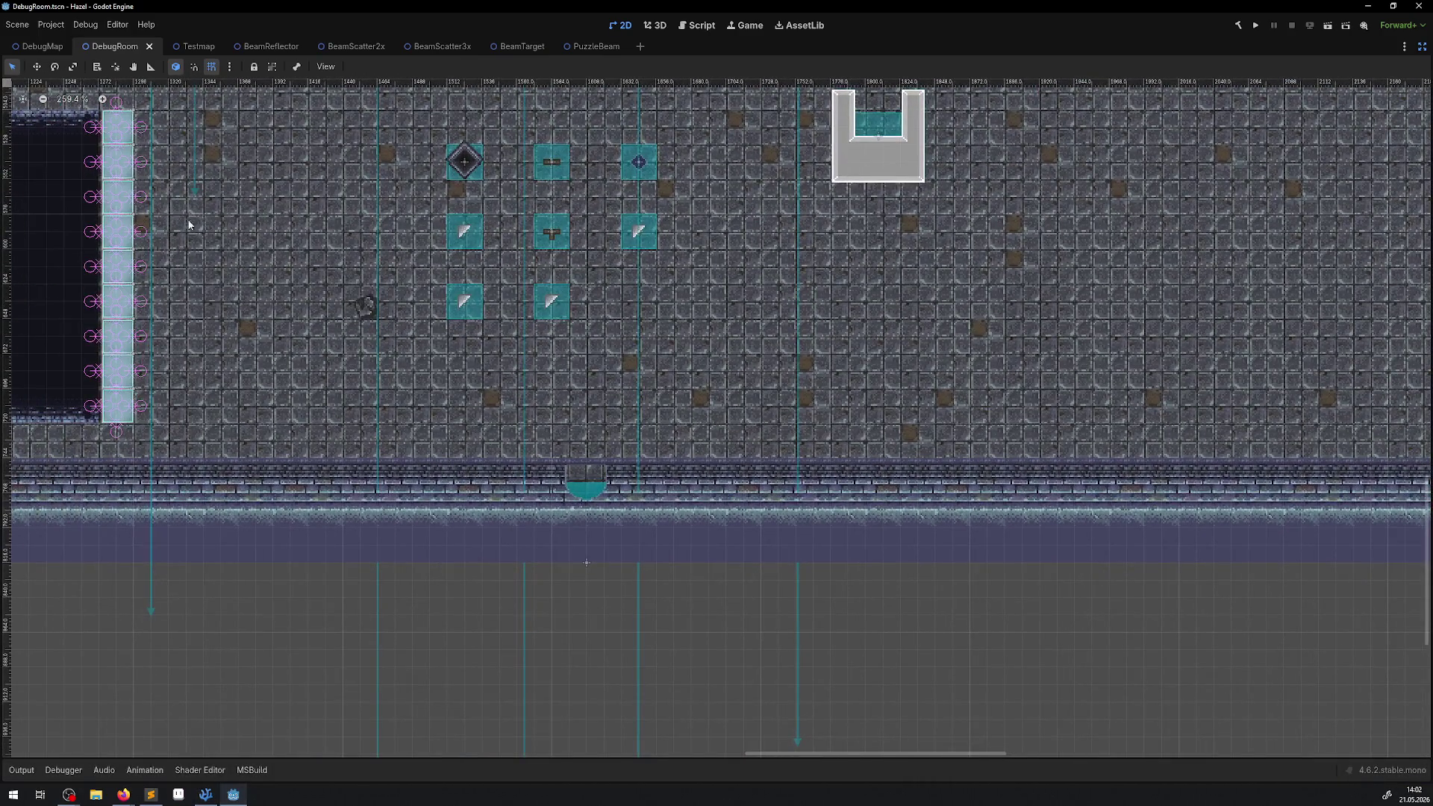
pyautogui.click(1422, 47)
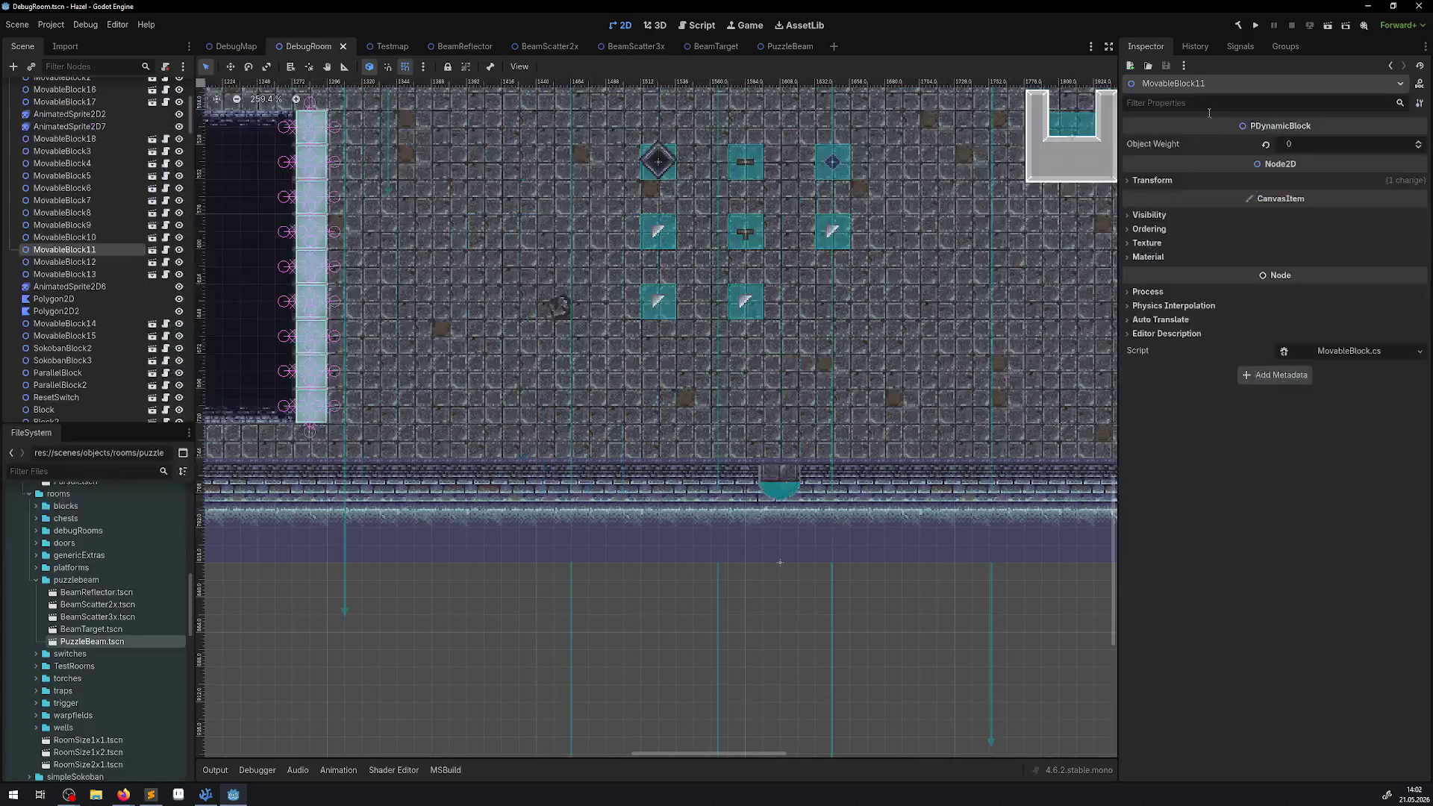
pyautogui.scroll(5, 100, 198)
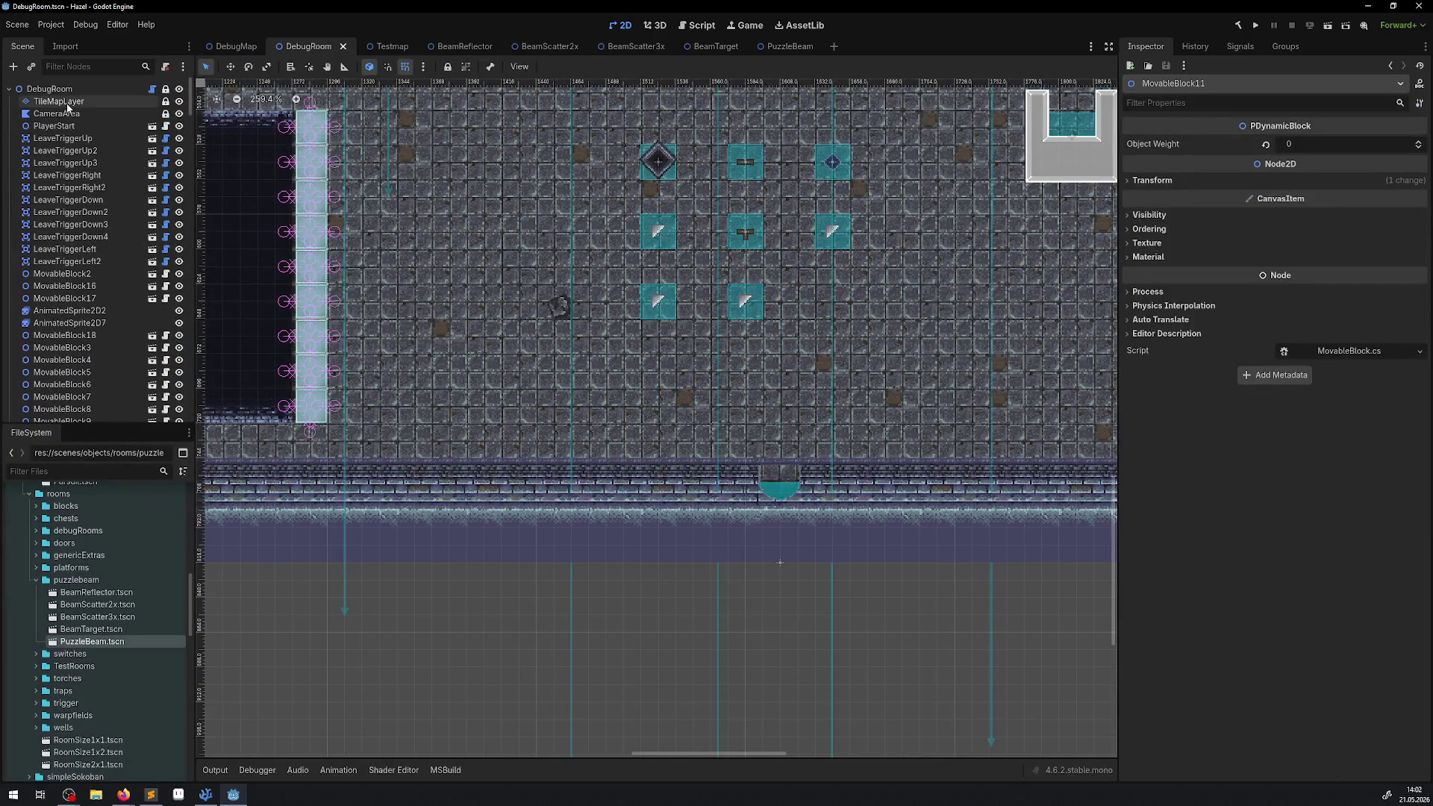
pyautogui.click(59, 100)
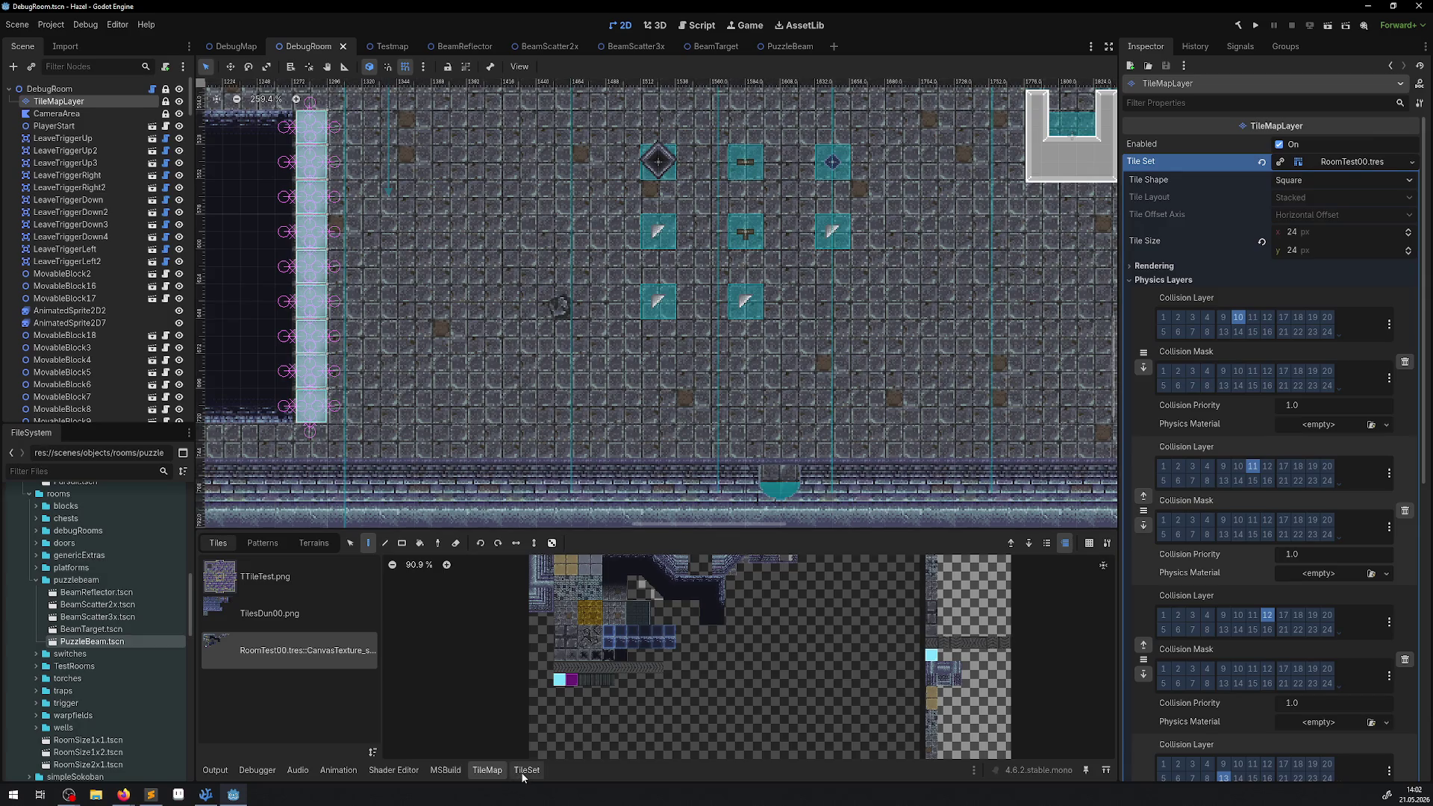
# - Open the TileSet panel and expand a tile's Physics Layer 2 collision settings
pyautogui.click(525, 769)
pyautogui.scroll(-3, 552, 336)
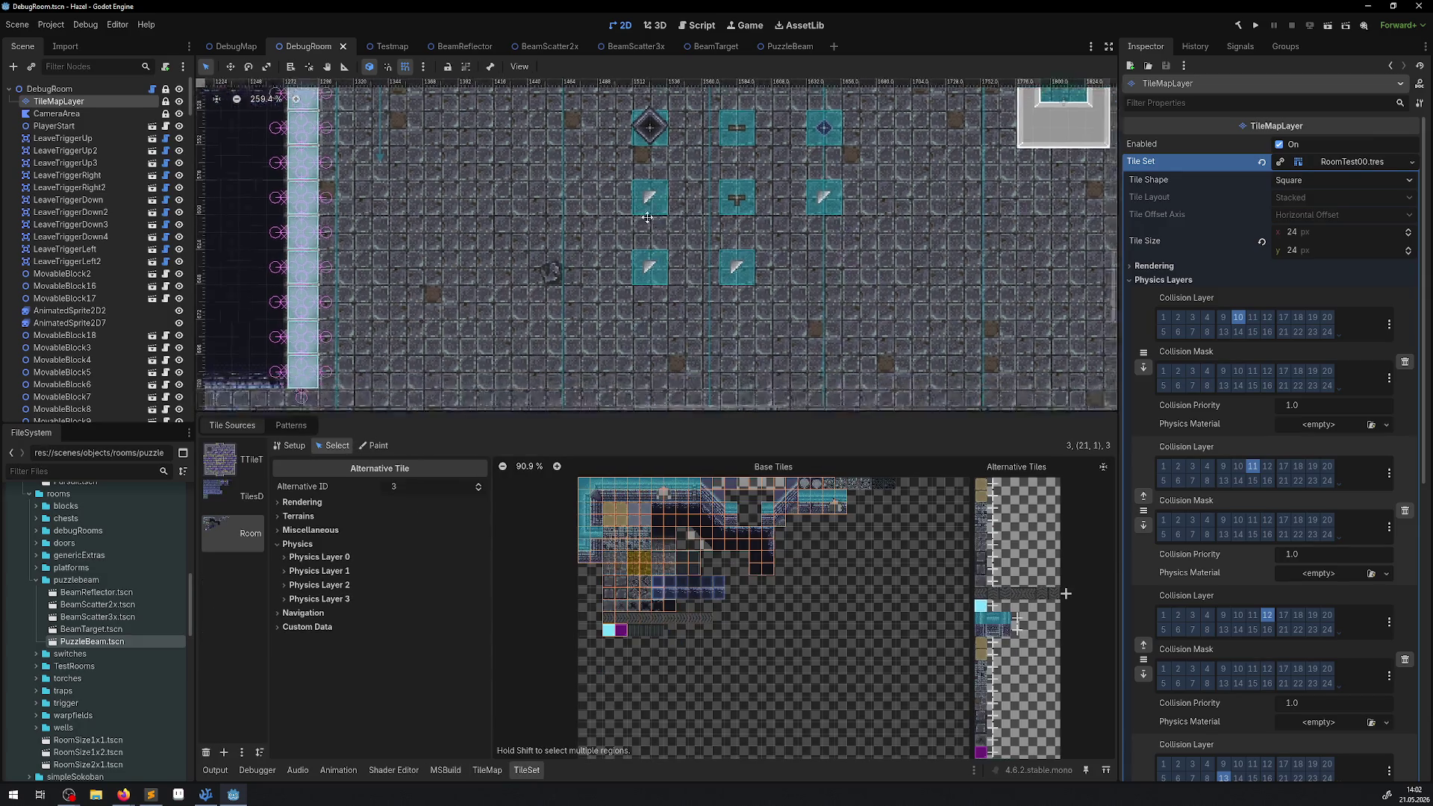
pyautogui.click(284, 587)
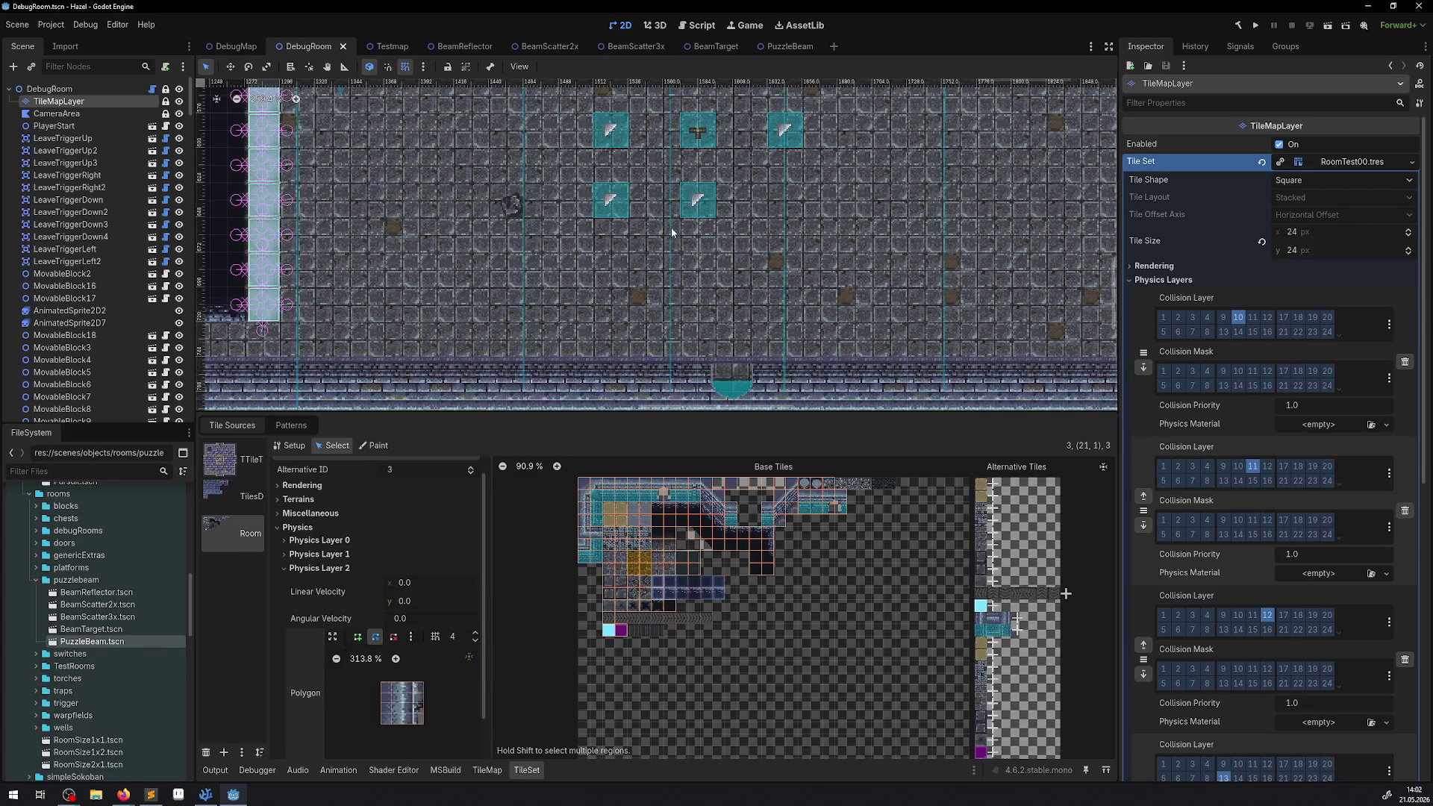
pyautogui.scroll(5, 660, 267)
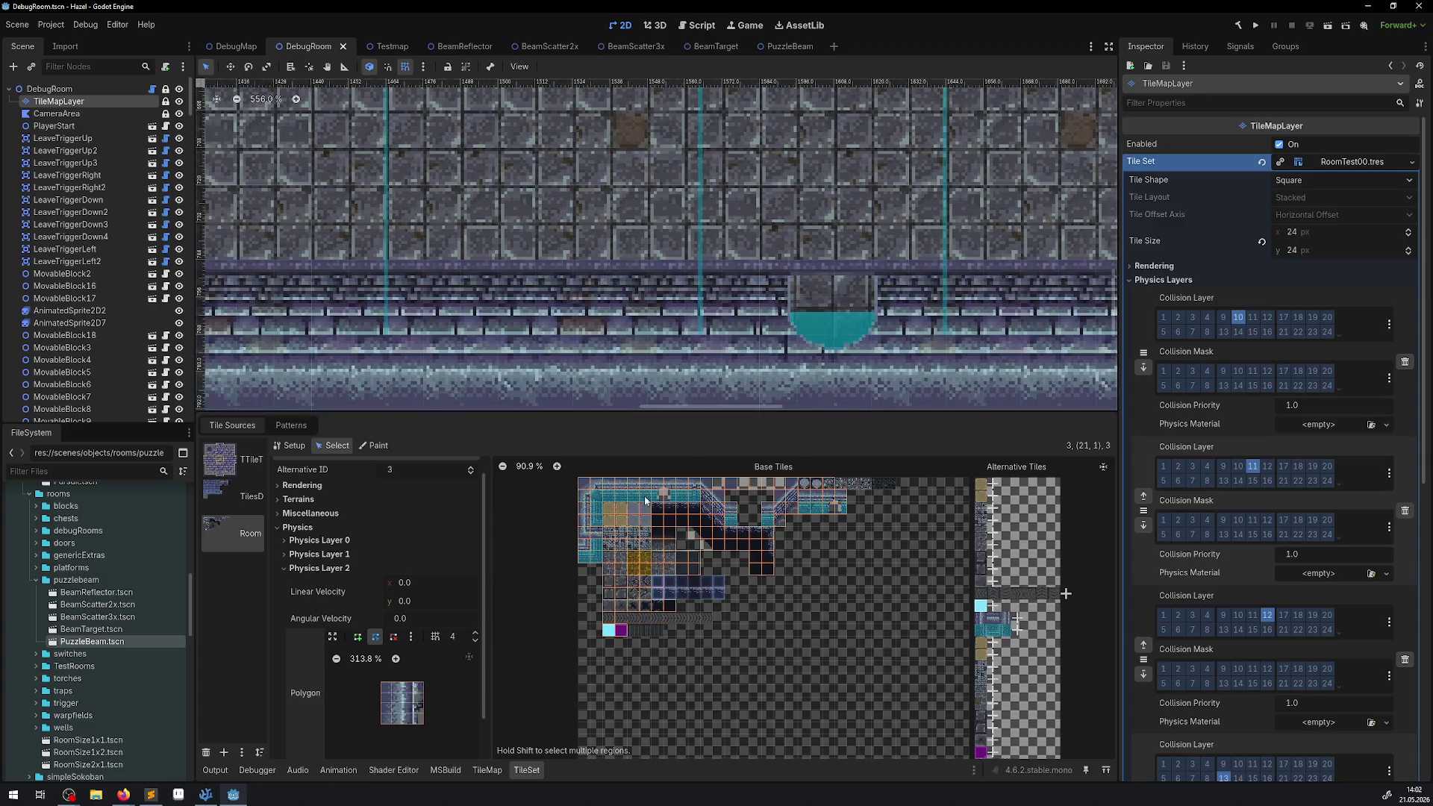
pyautogui.scroll(1, 647, 508)
pyautogui.scroll(4, 647, 508)
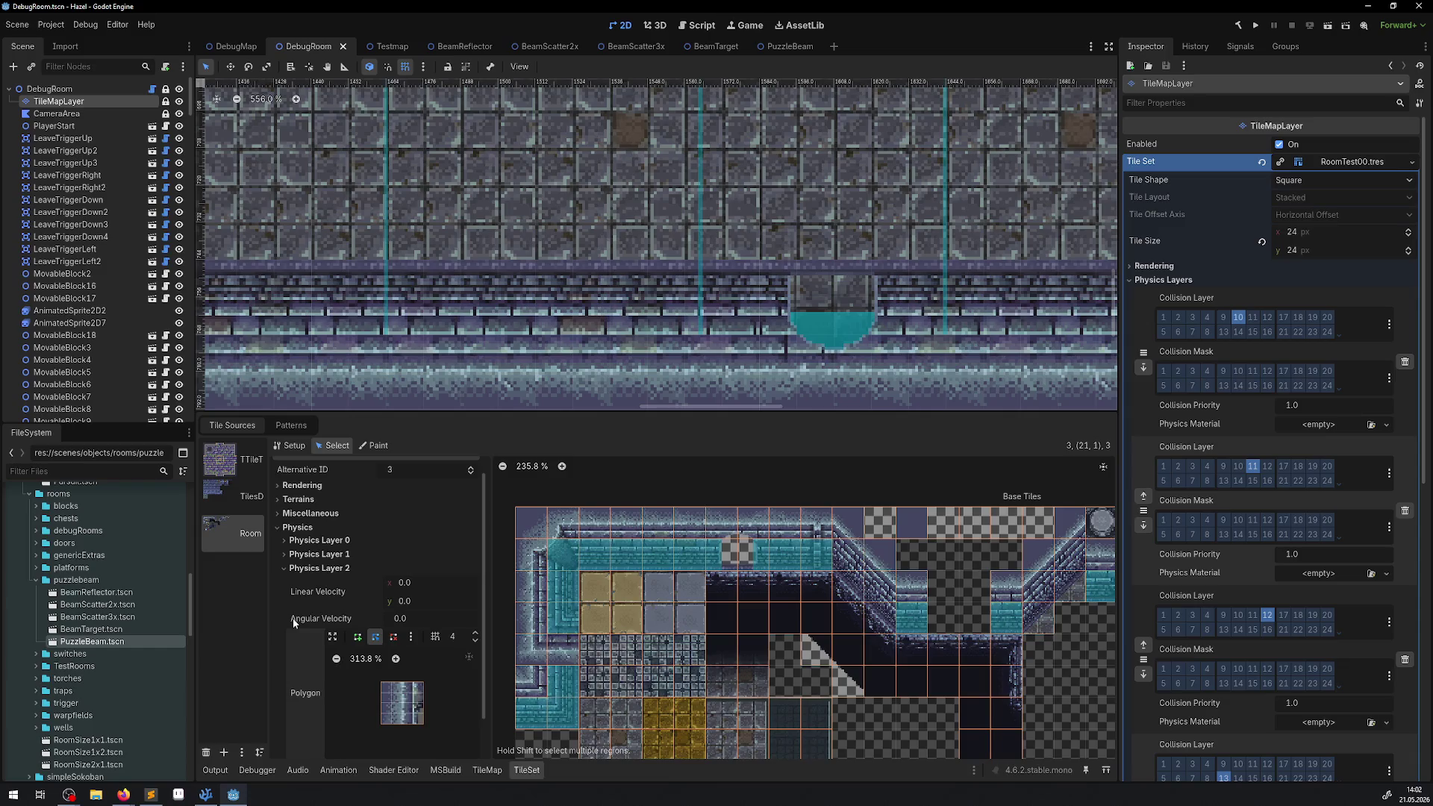
pyautogui.scroll(-1, 359, 642)
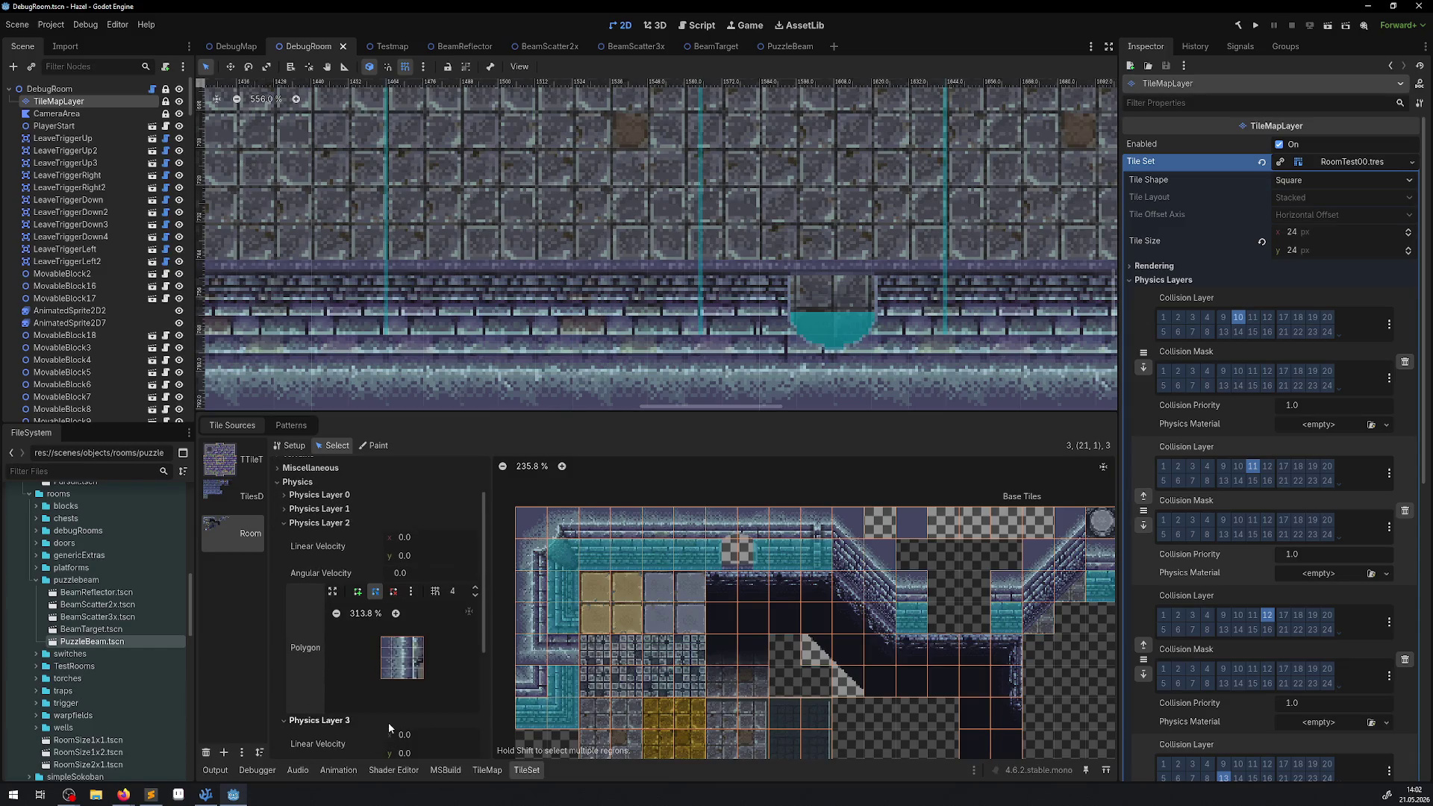
# - Inspect the tile's Physics Layer 3 polygon and the Inspector physics layers, then return to VS Code
pyautogui.click(310, 720)
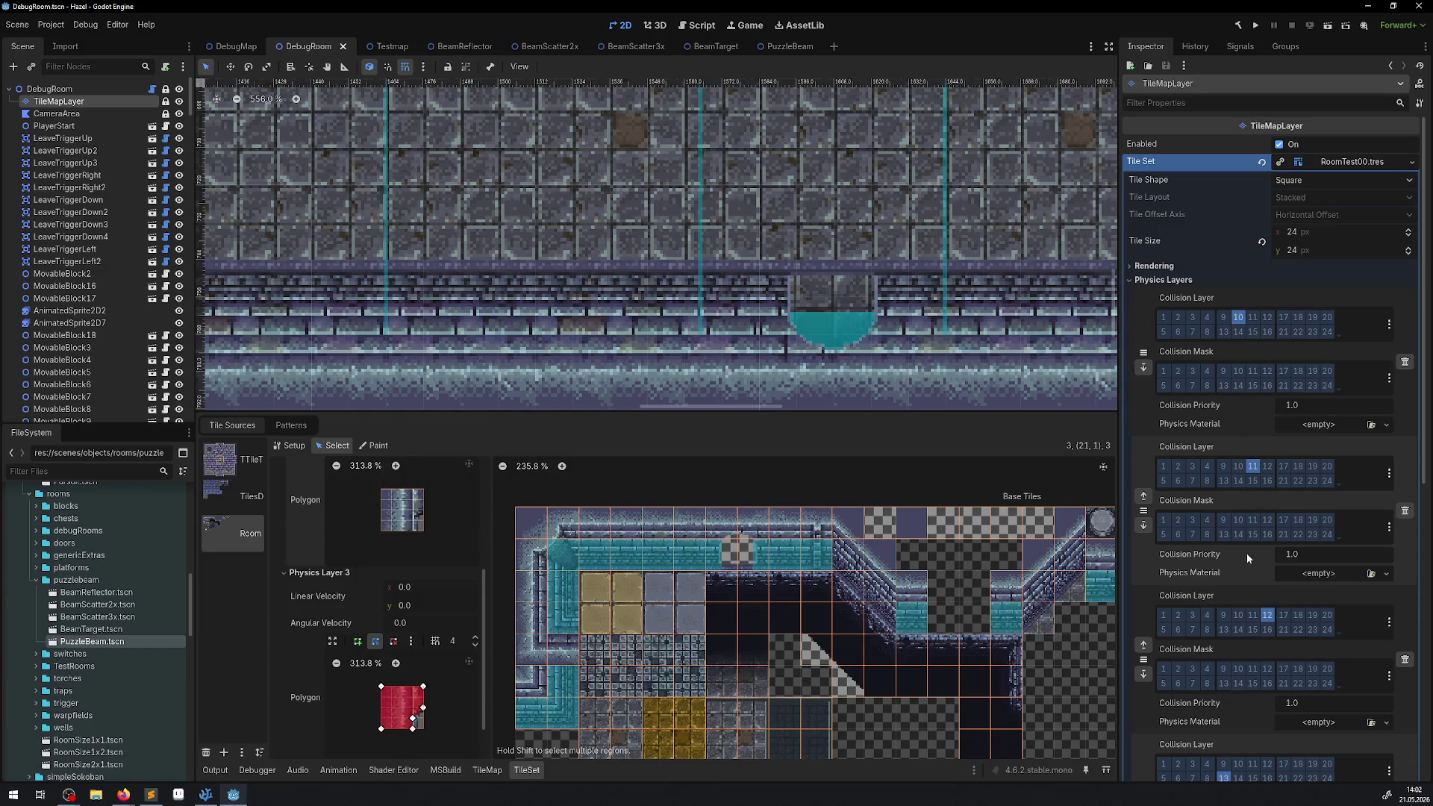
pyautogui.scroll(-3, 1262, 579)
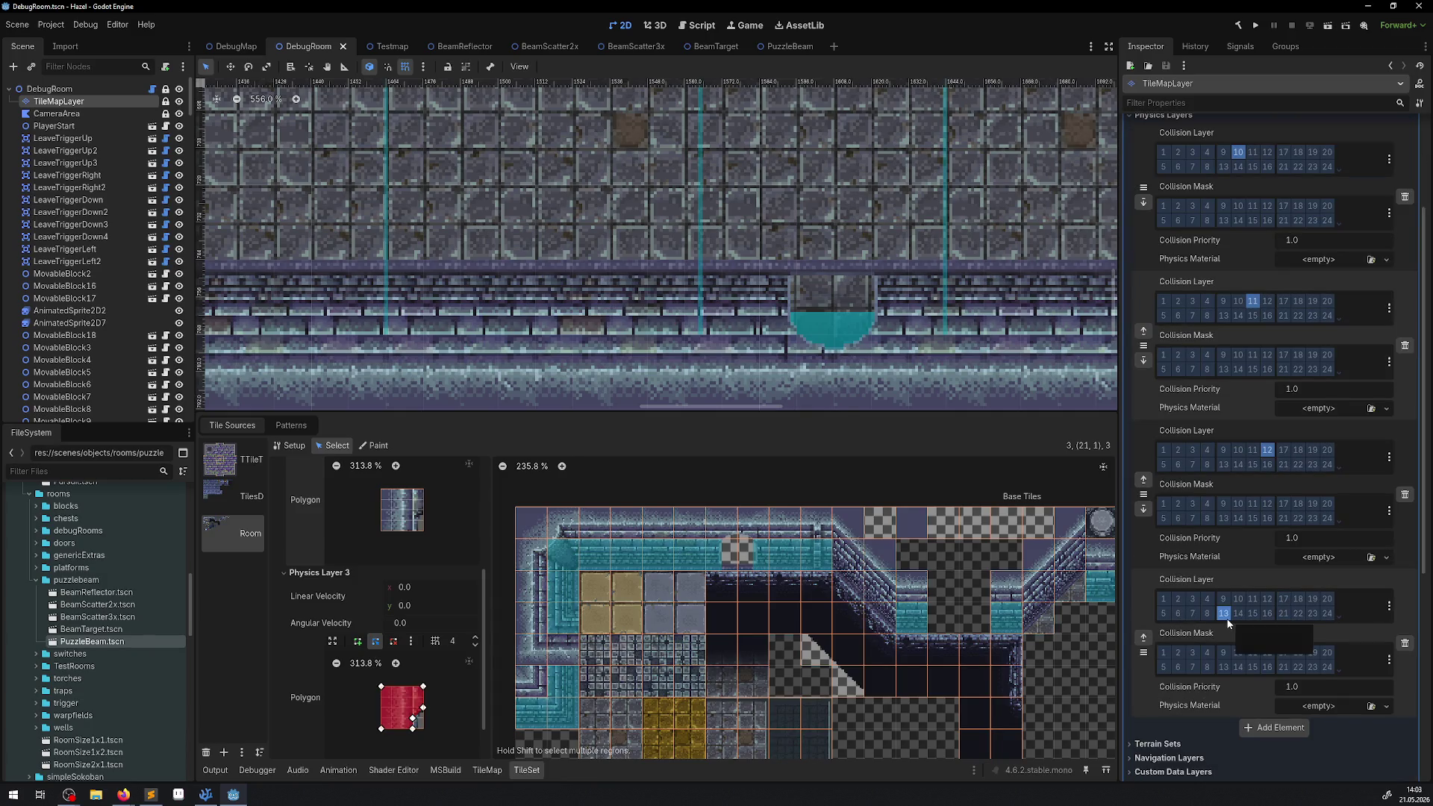
pyautogui.scroll(3, 1228, 621)
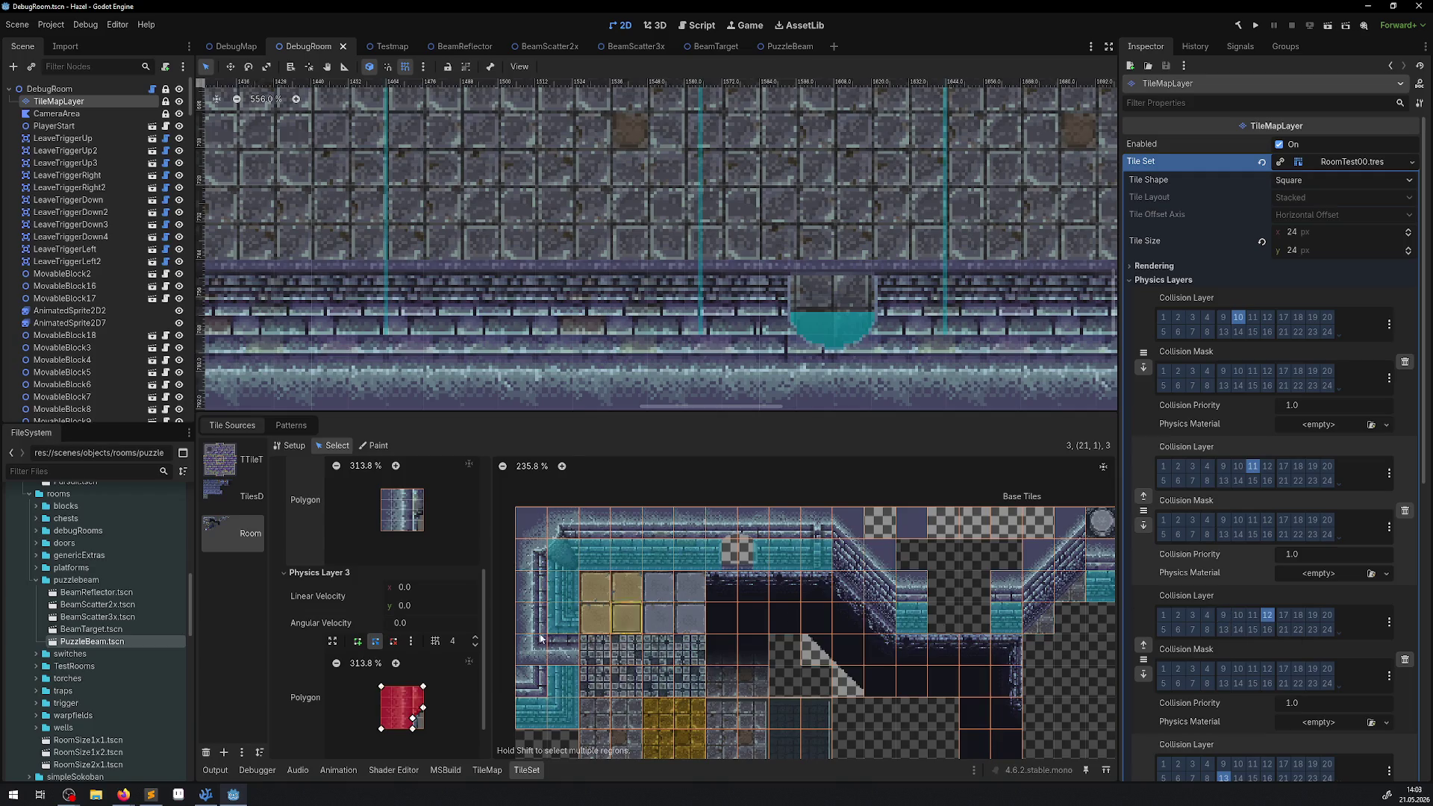
pyautogui.click(391, 703)
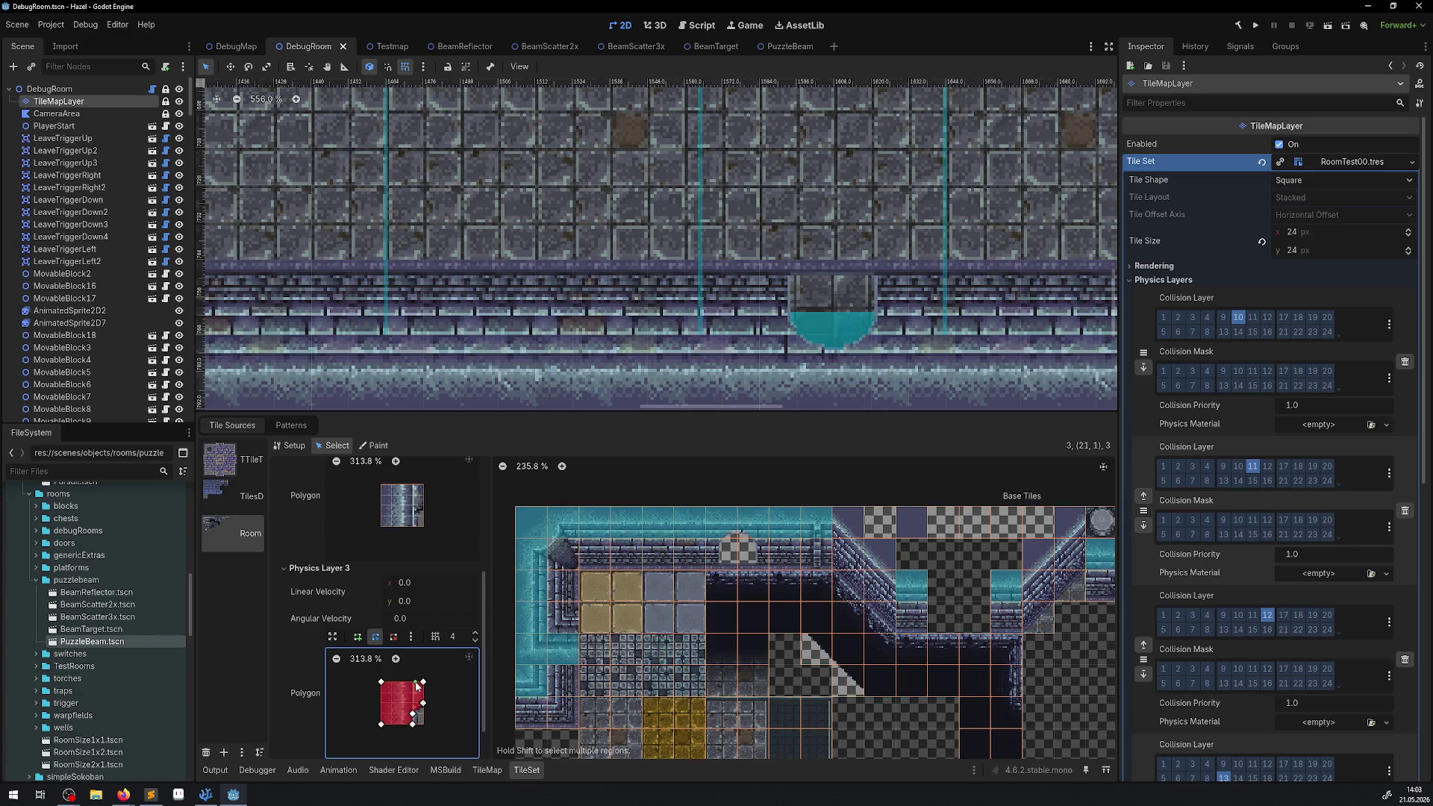
pyautogui.scroll(-2, 581, 207)
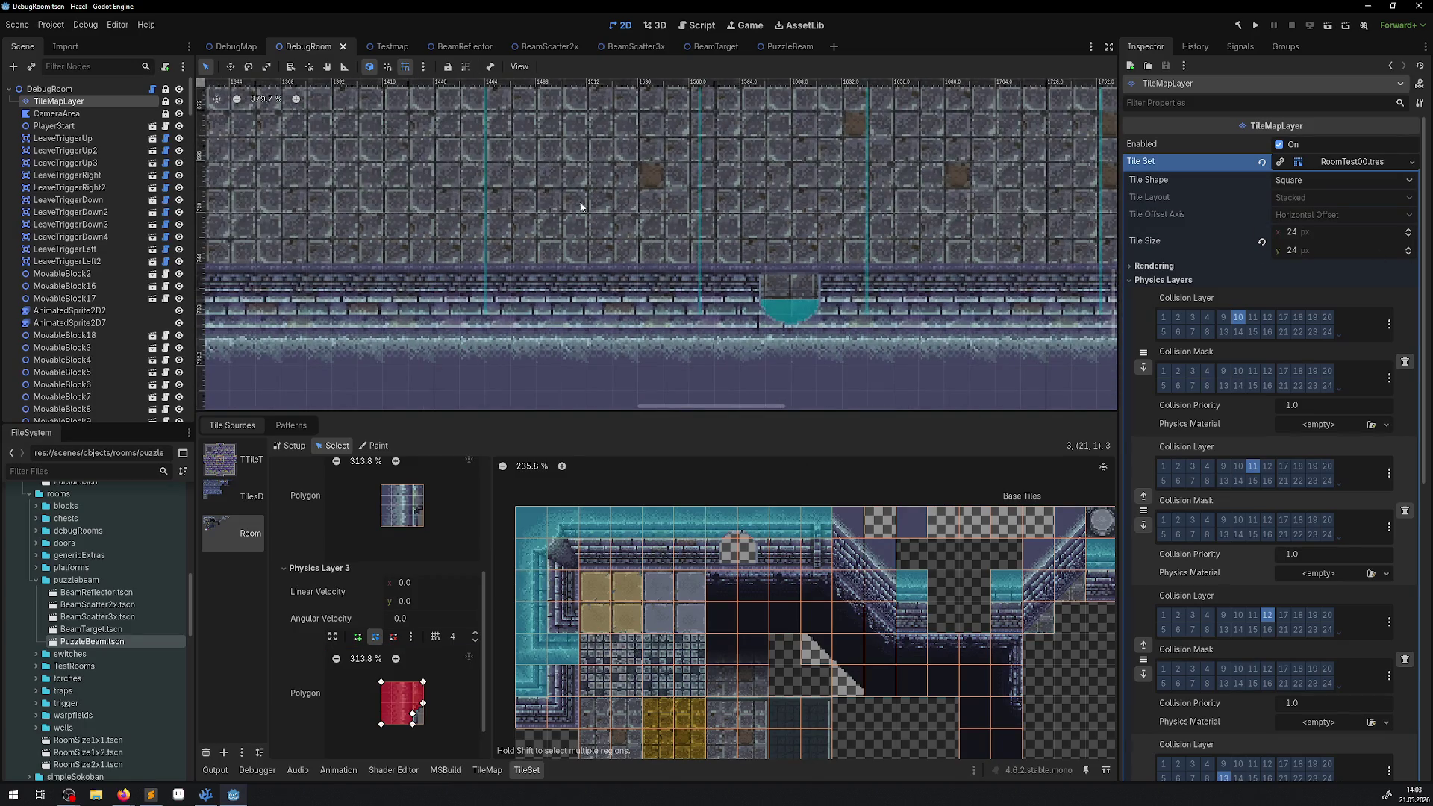
pyautogui.scroll(-2, 652, 246)
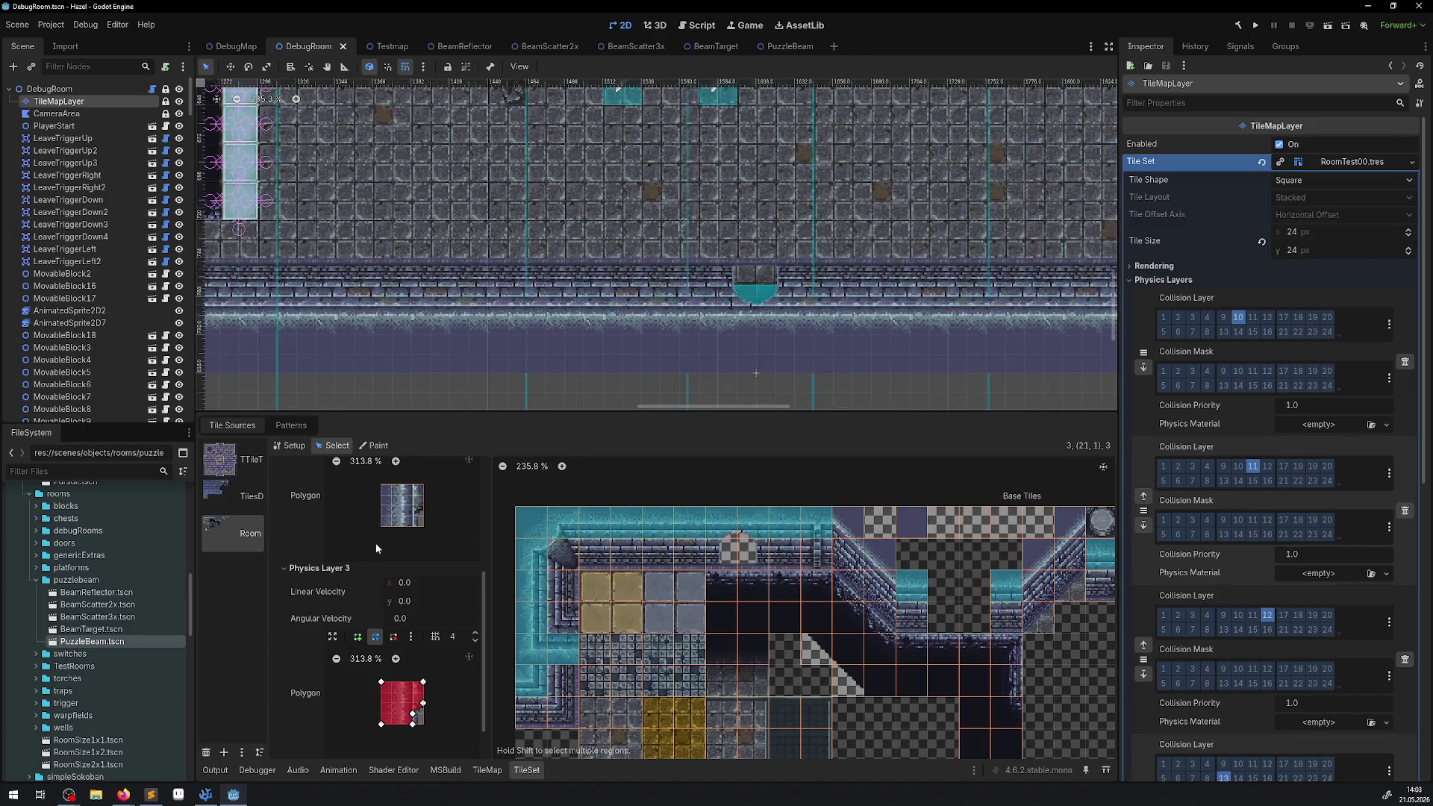
pyautogui.click(205, 795)
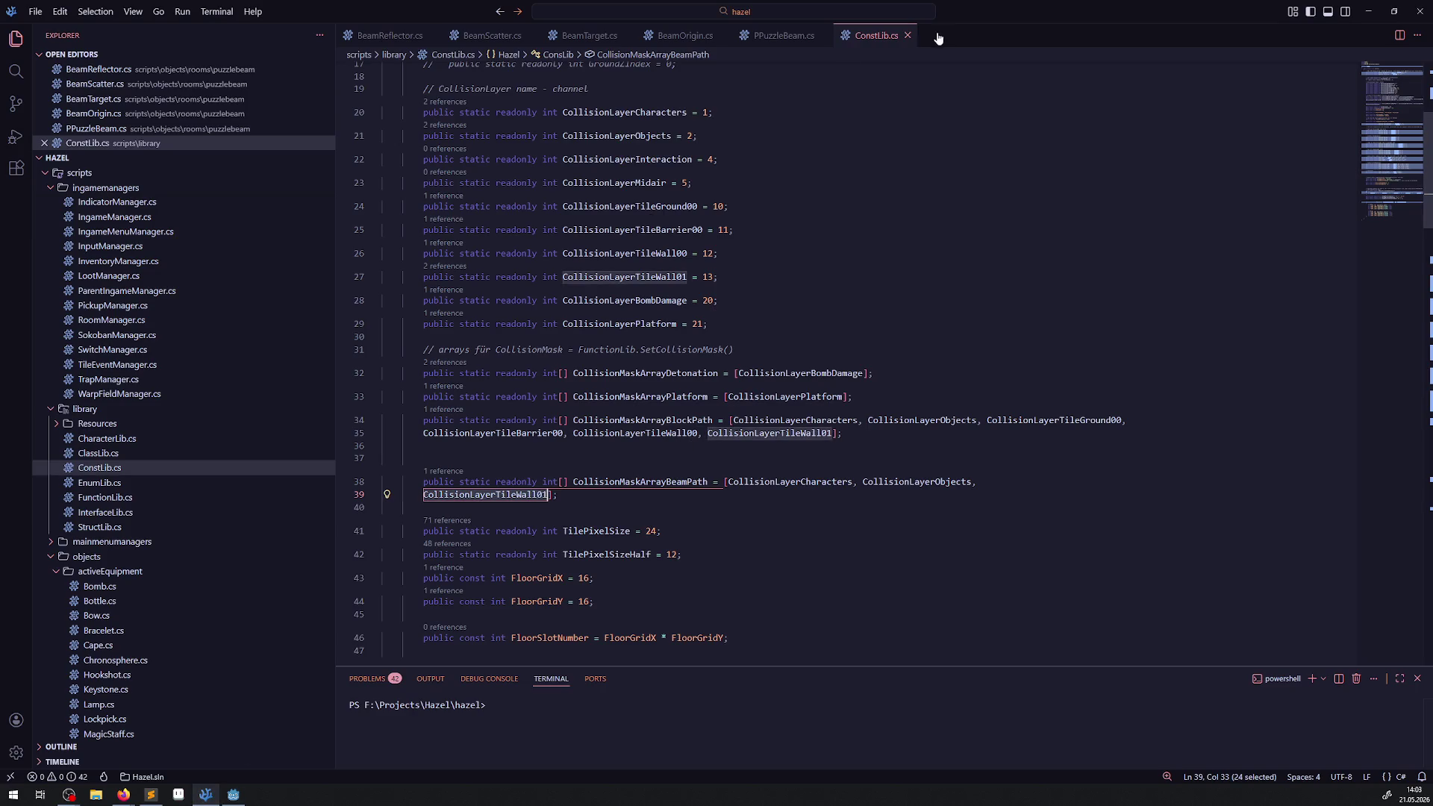
# - Back in PPuzzleBeam.cs, highlight the Query declaration and its uses on lines 26–27
pyautogui.click(762, 37)
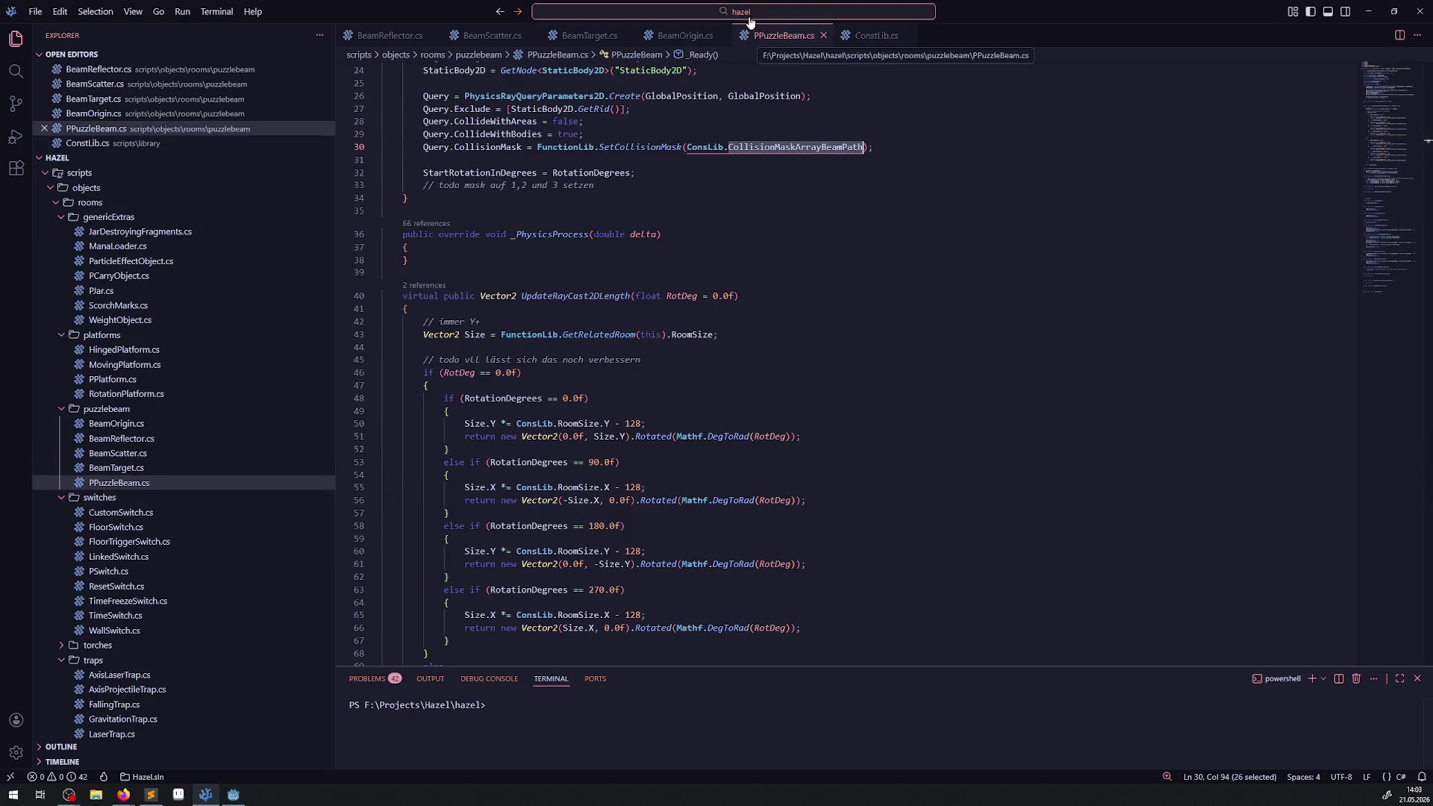
pyautogui.scroll(3, 601, 337)
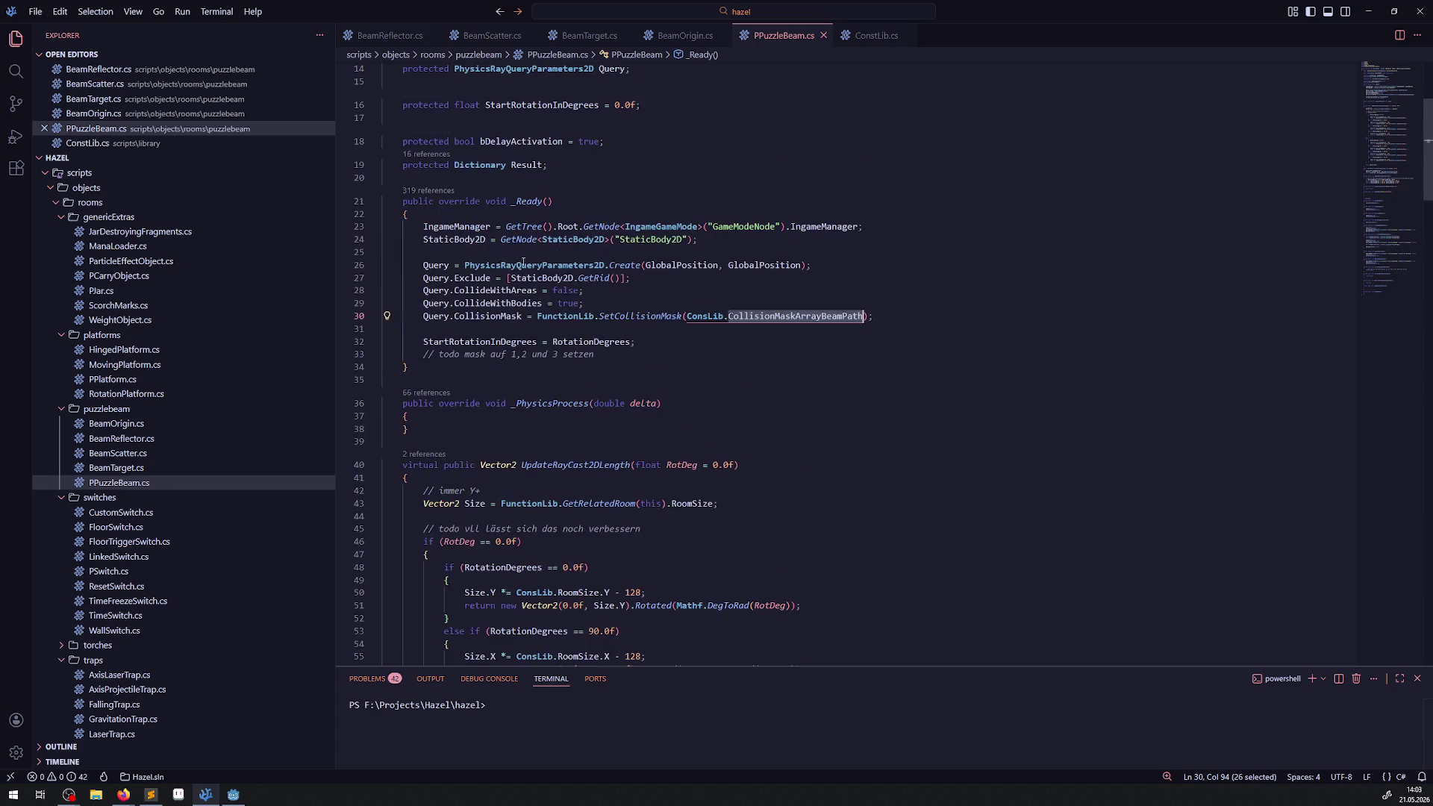
pyautogui.doubleClick(437, 265)
pyautogui.scroll(-1, 586, 246)
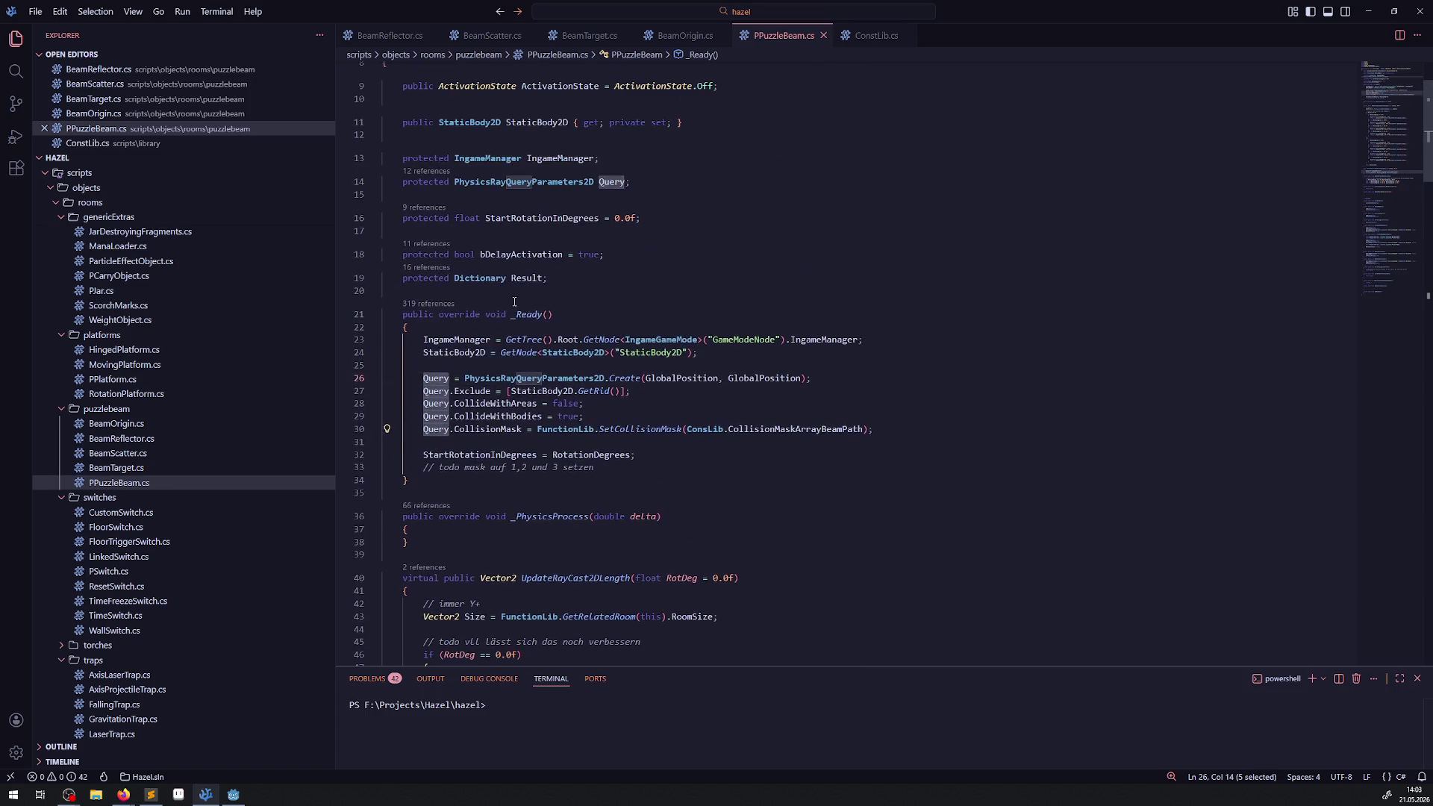
pyautogui.doubleClick(442, 250)
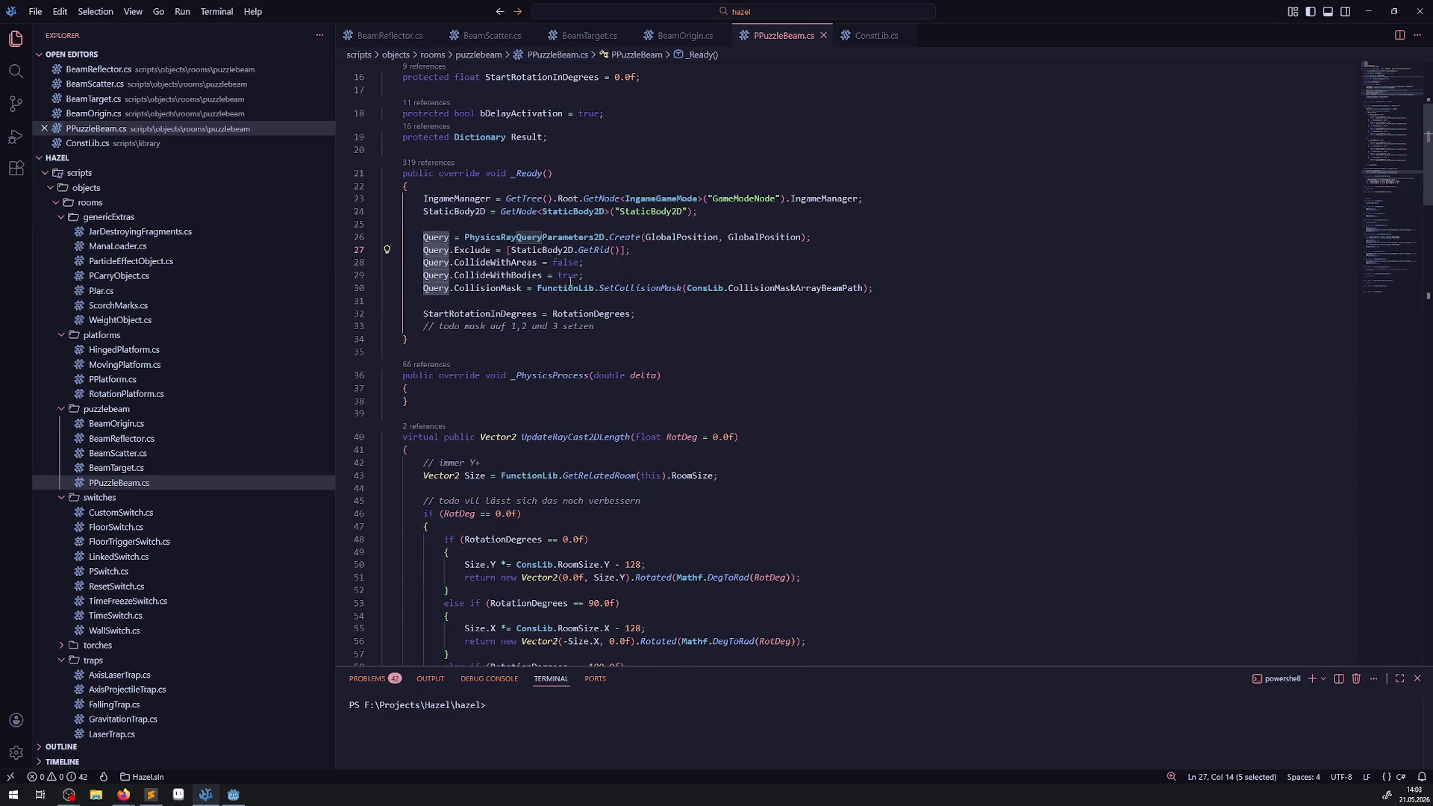
pyautogui.scroll(-16, 571, 281)
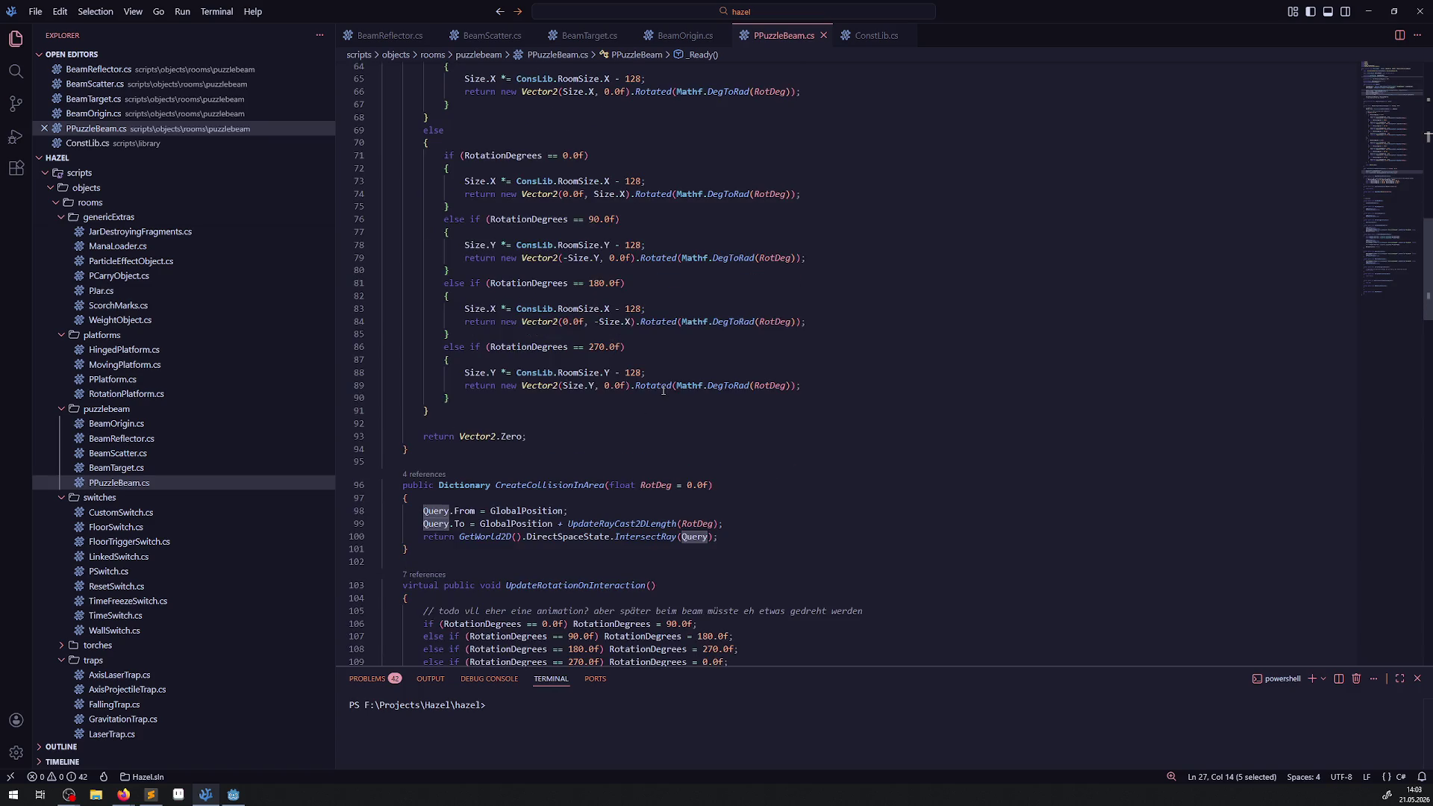
# - Go to UpdateRayCast2DLength's definition, read the ray-length logic, then bring up BeamOrigin.cs
pyautogui.doubleClick(594, 527)
pyautogui.rightClick(617, 525)
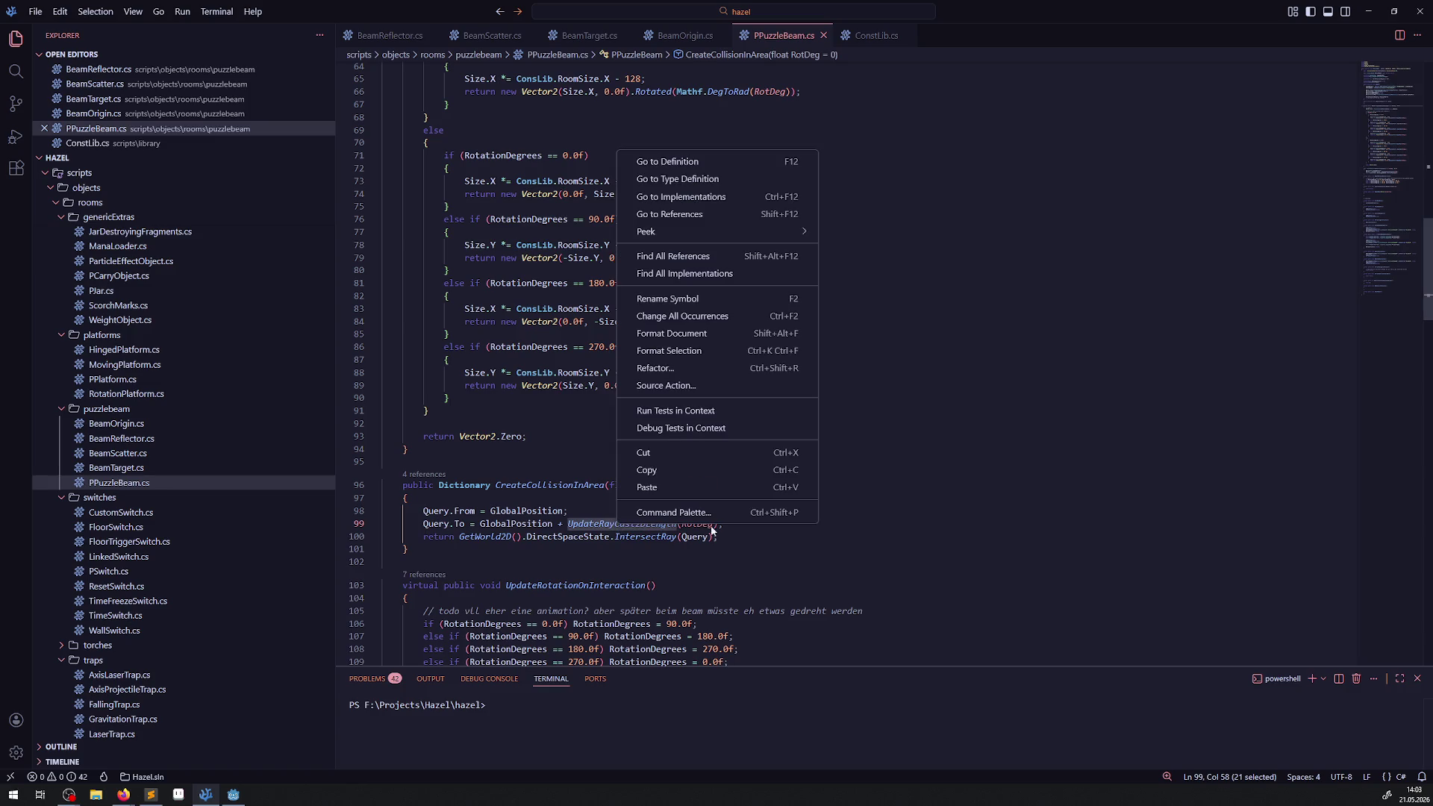
pyautogui.click(688, 161)
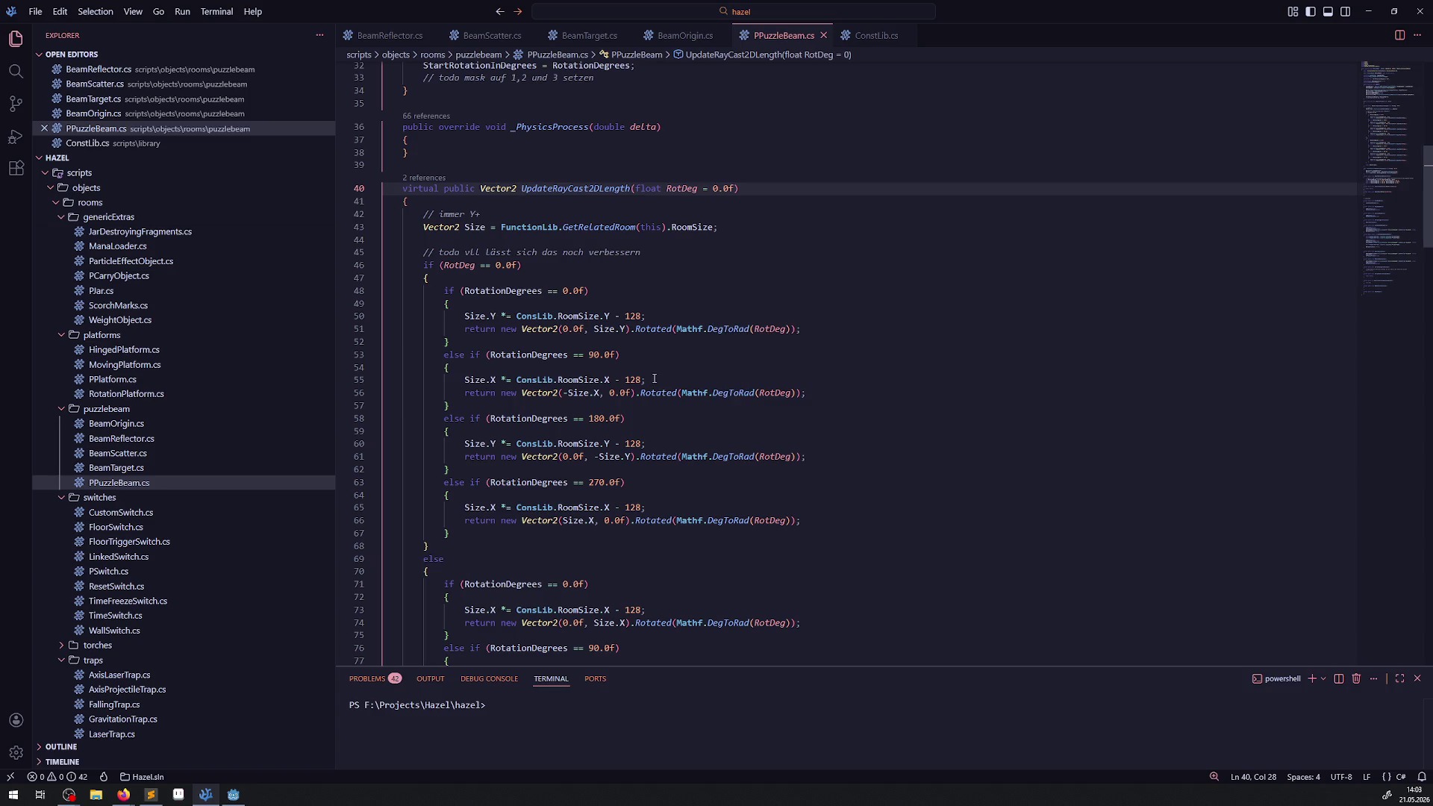
pyautogui.scroll(-8, 650, 373)
pyautogui.scroll(-4, 650, 373)
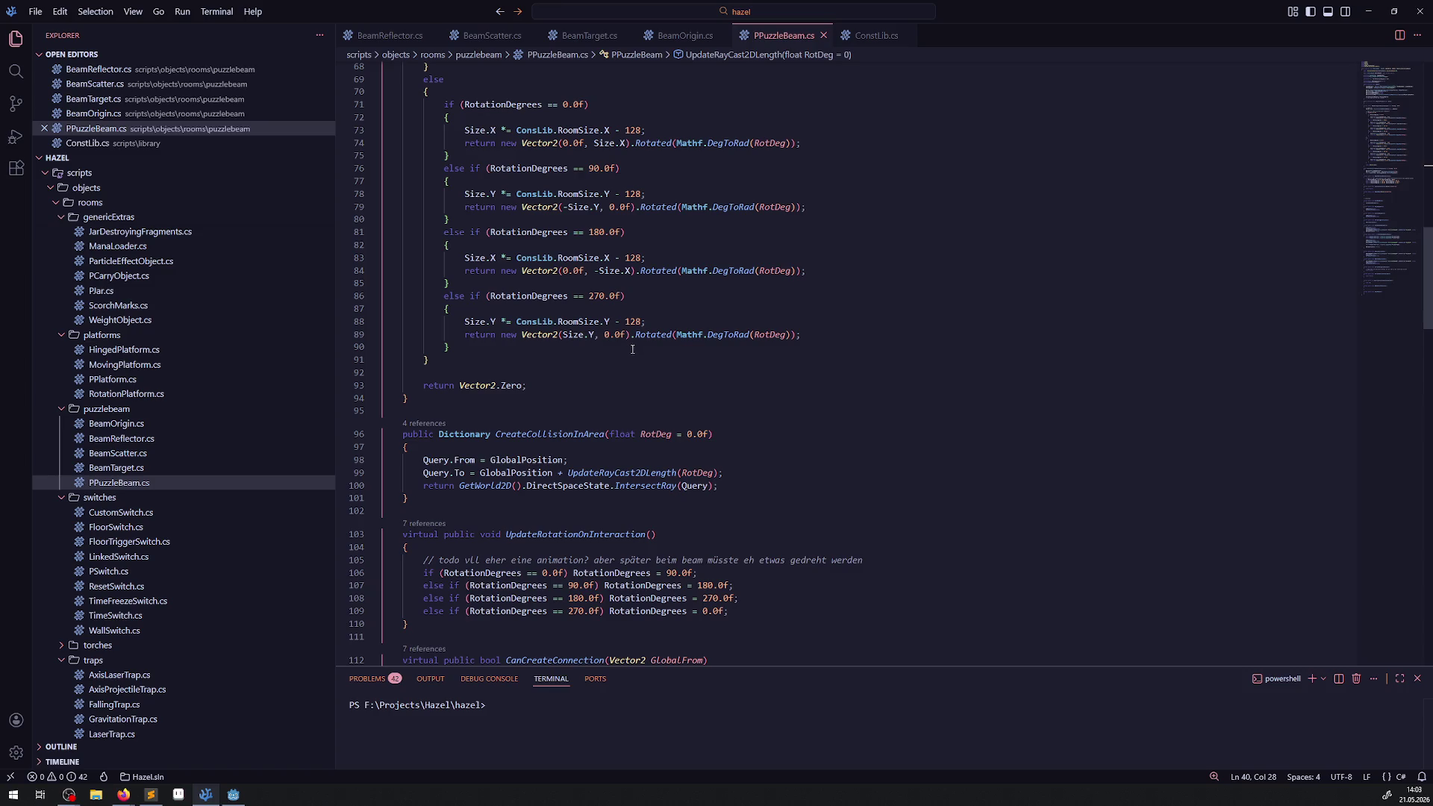
pyautogui.scroll(-20, 631, 345)
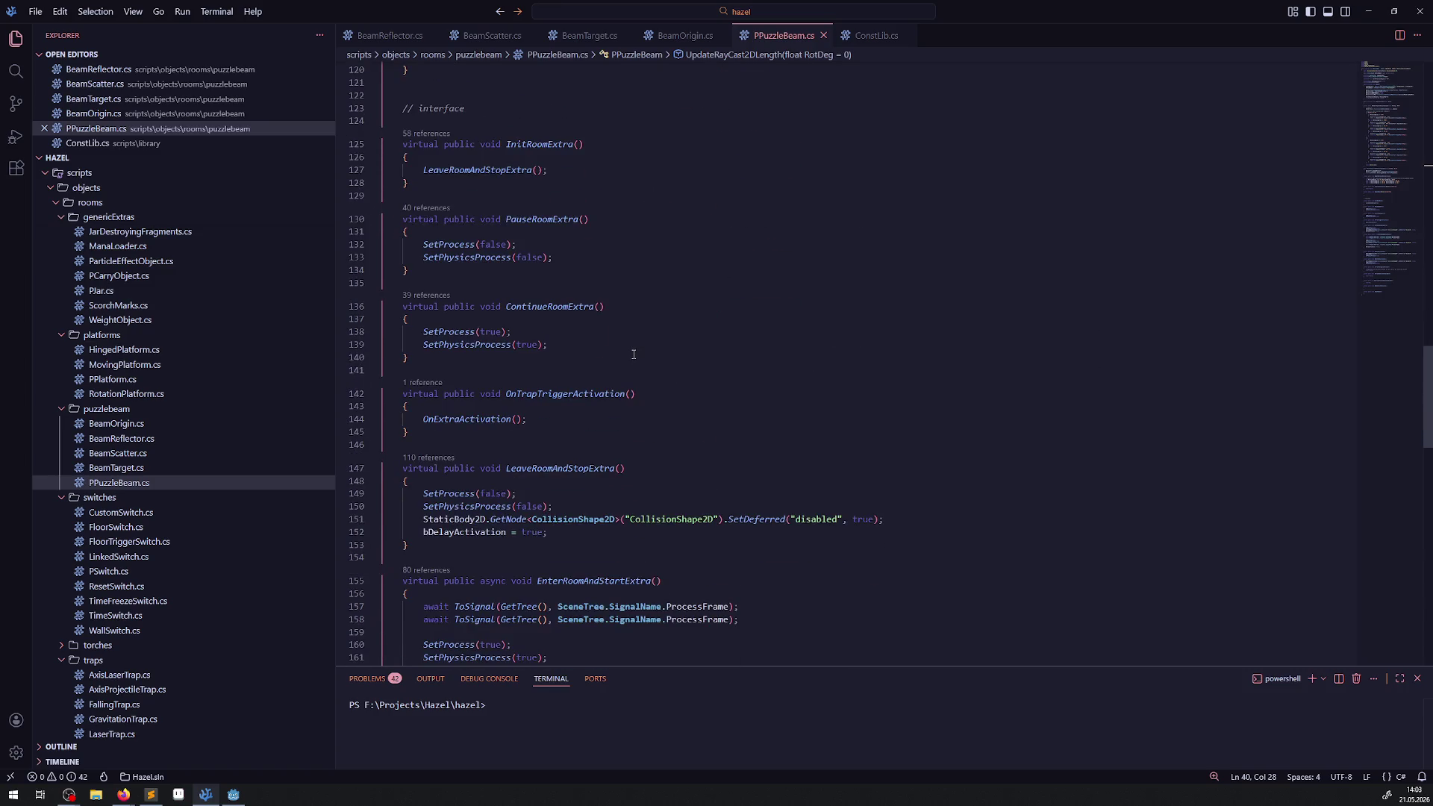
pyautogui.scroll(-19, 633, 354)
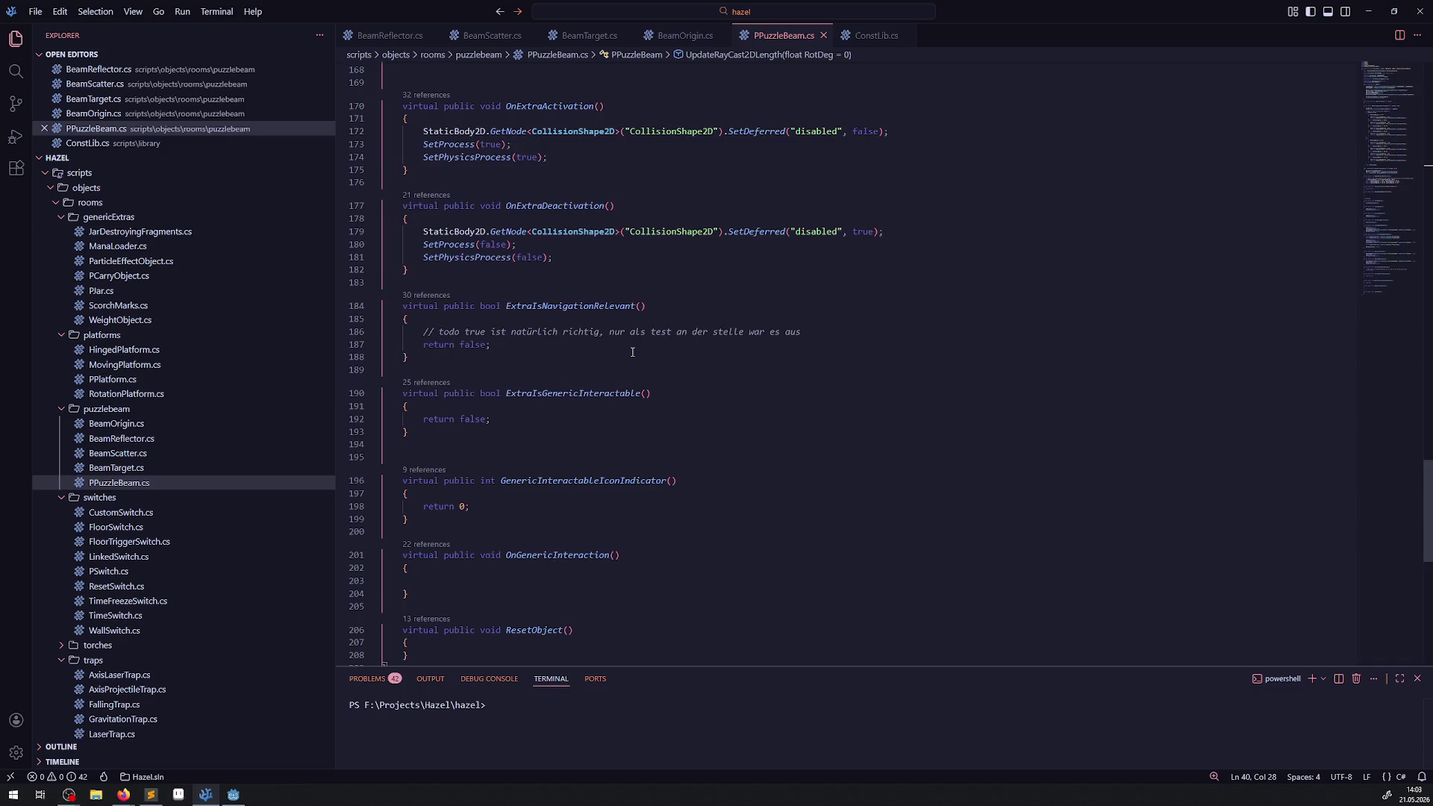
pyautogui.scroll(20, 632, 350)
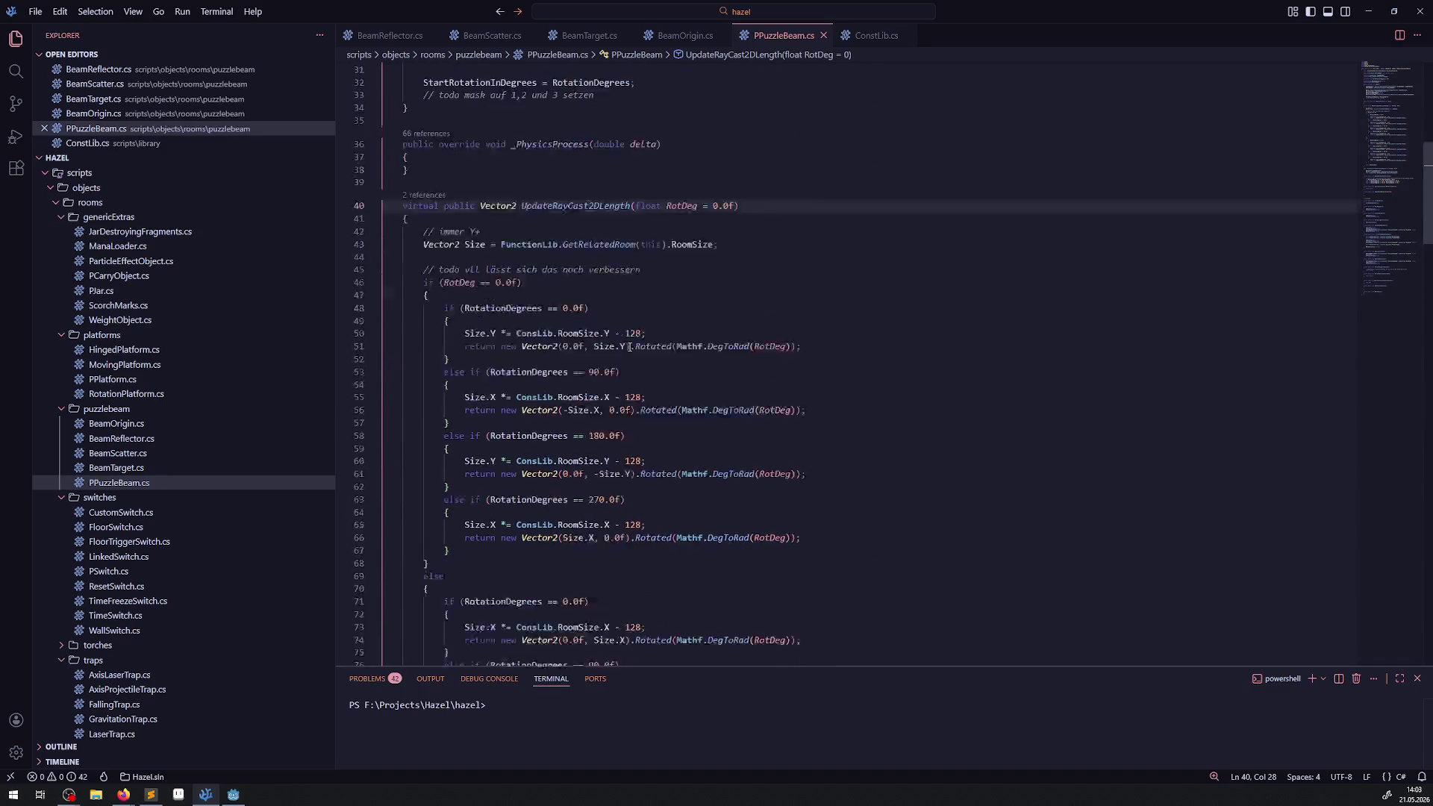
pyautogui.scroll(-5, 629, 347)
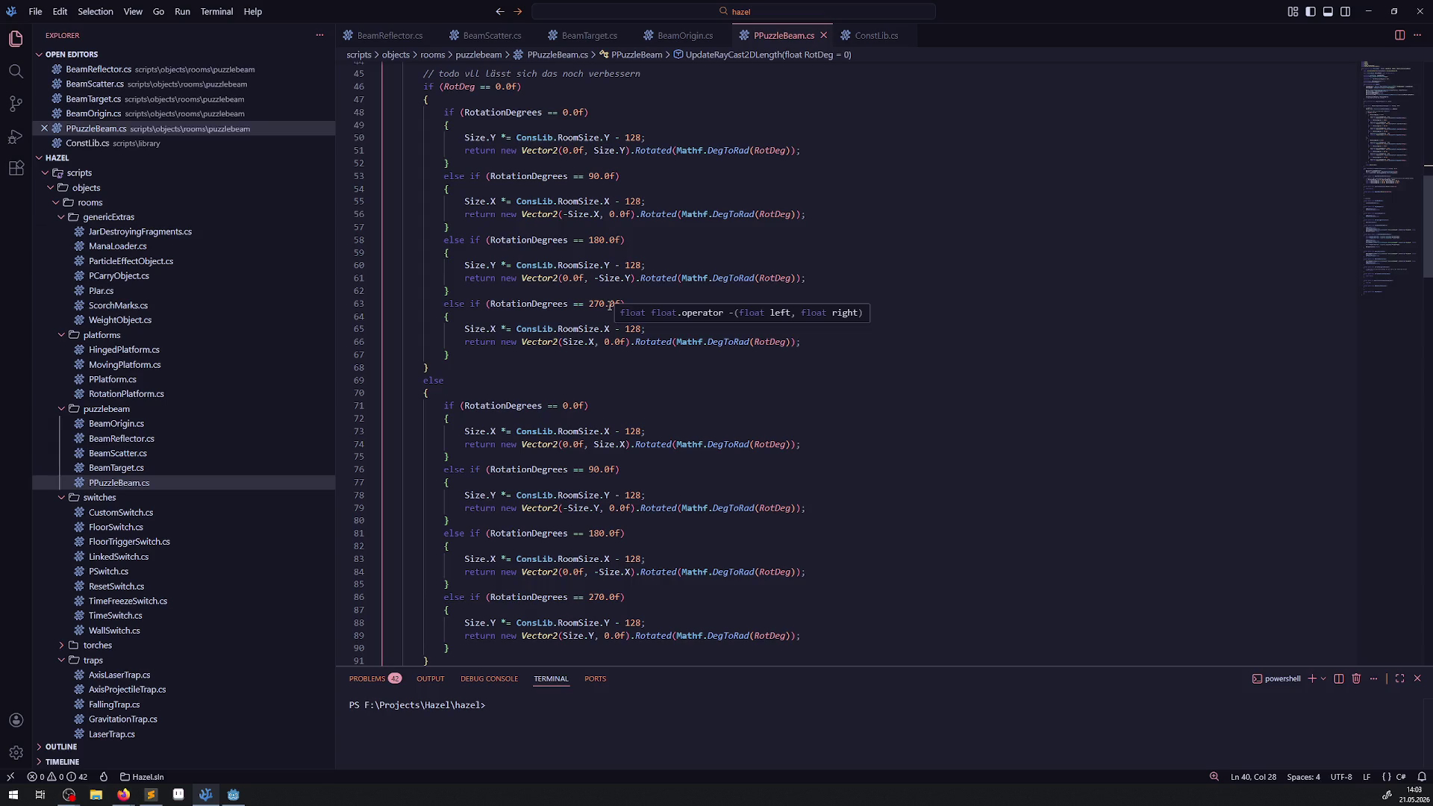
pyautogui.moveTo(613, 301)
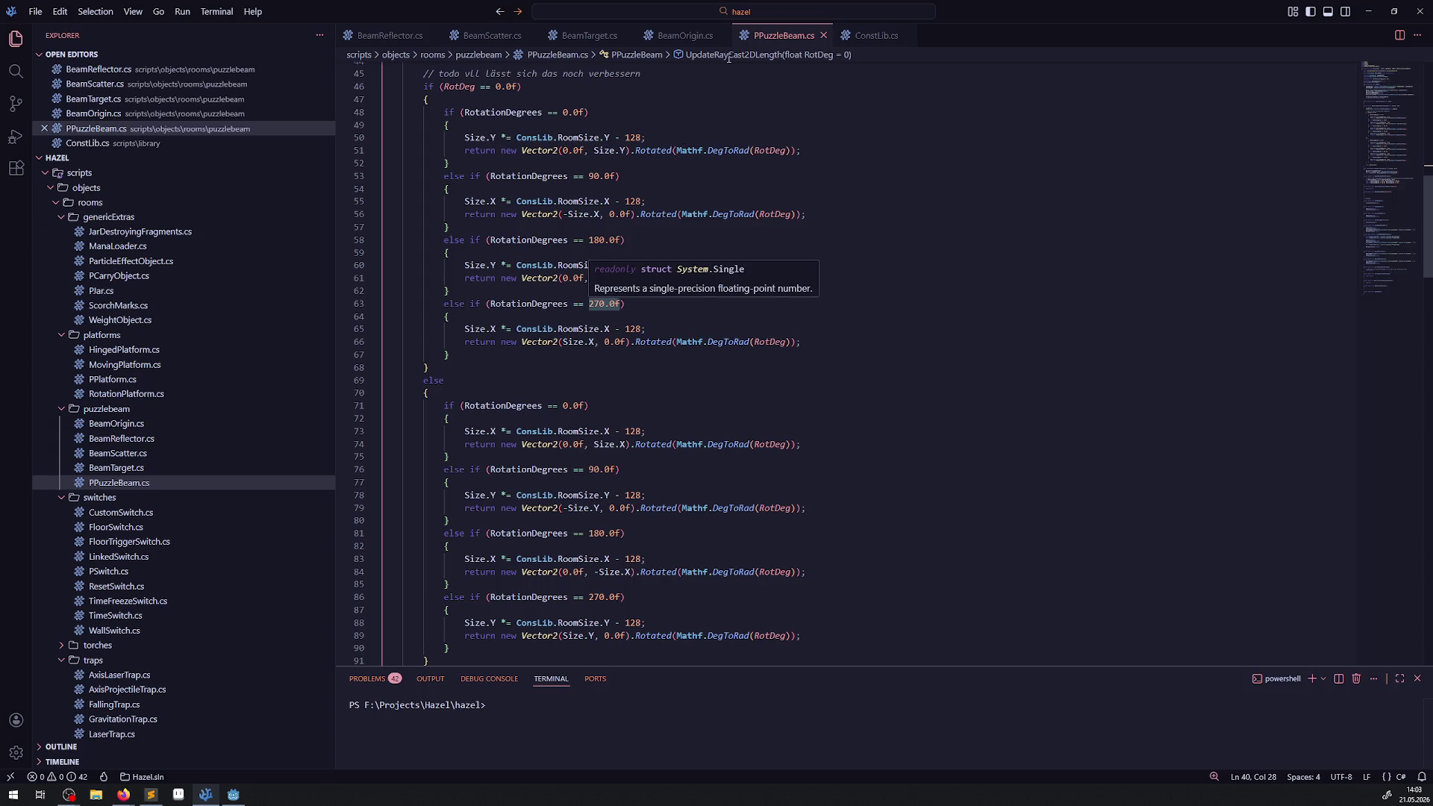
pyautogui.click(690, 35)
pyautogui.click(778, 238)
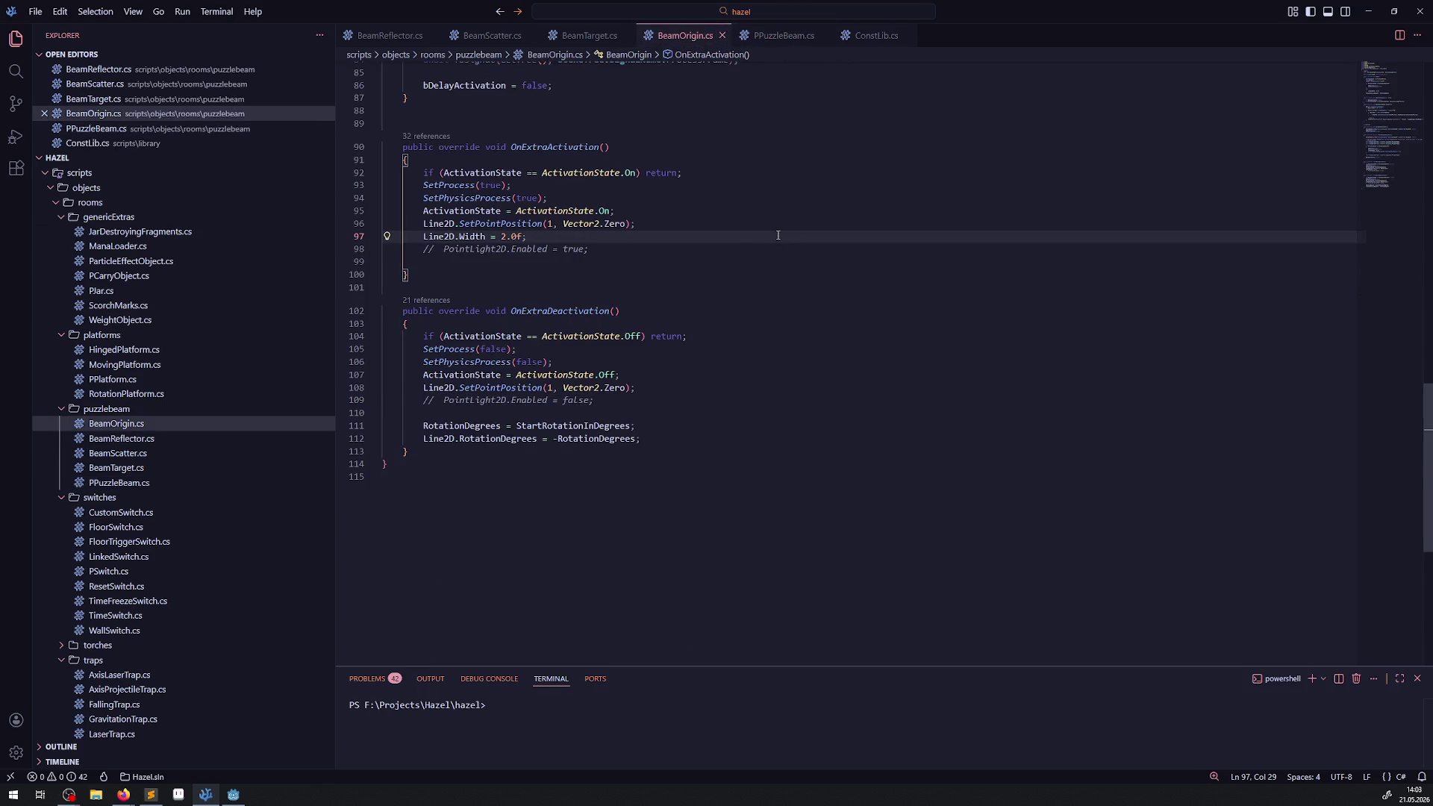
# - Search BeamOrigin.cs, BeamTarget.cs, BeamScatter.cs and BeamReflector.cs for 'Query'
pyautogui.hotkey('ctrl', 'f')
pyautogui.write('Query')
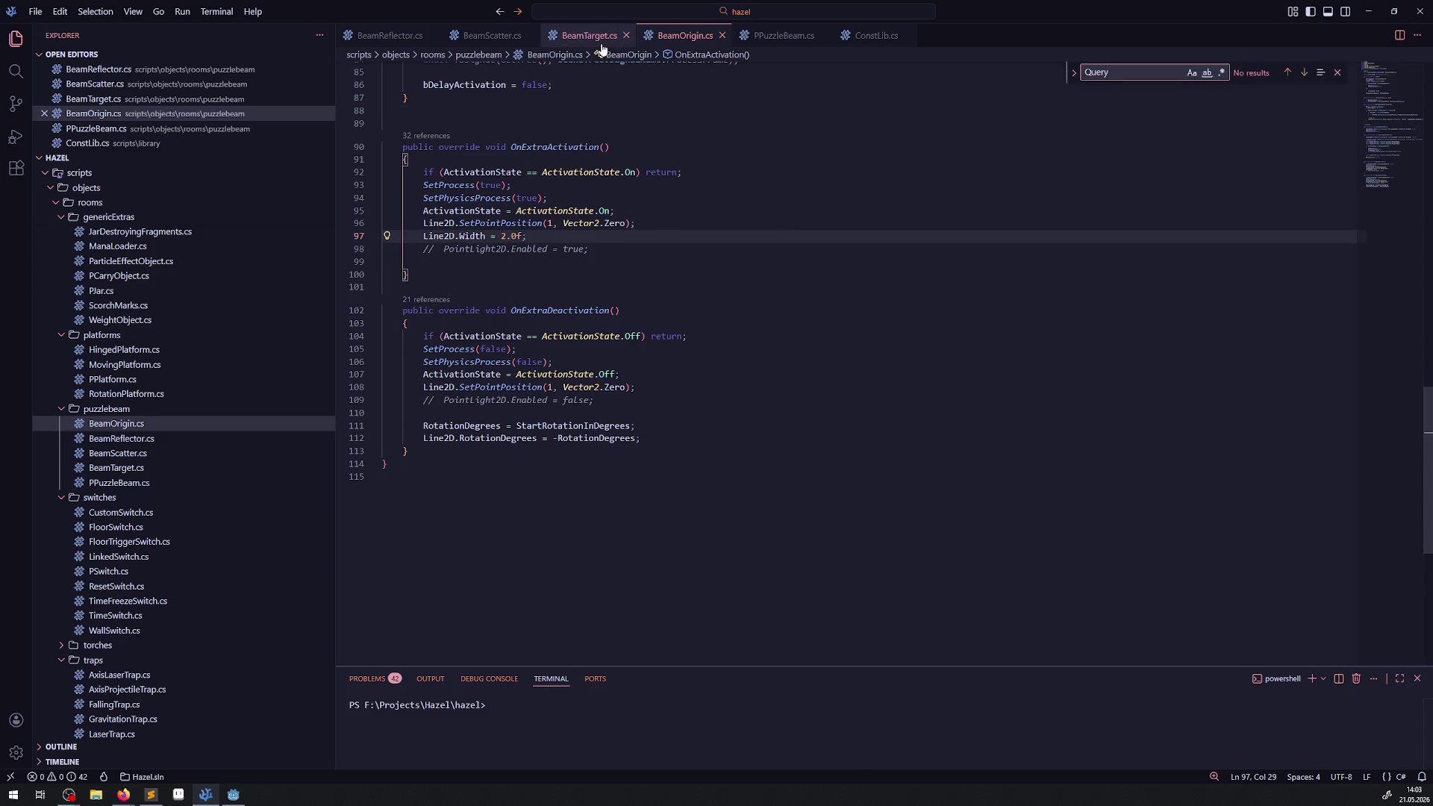
pyautogui.click(589, 36)
pyautogui.click(766, 277)
pyautogui.hotkey('ctrl', 'f')
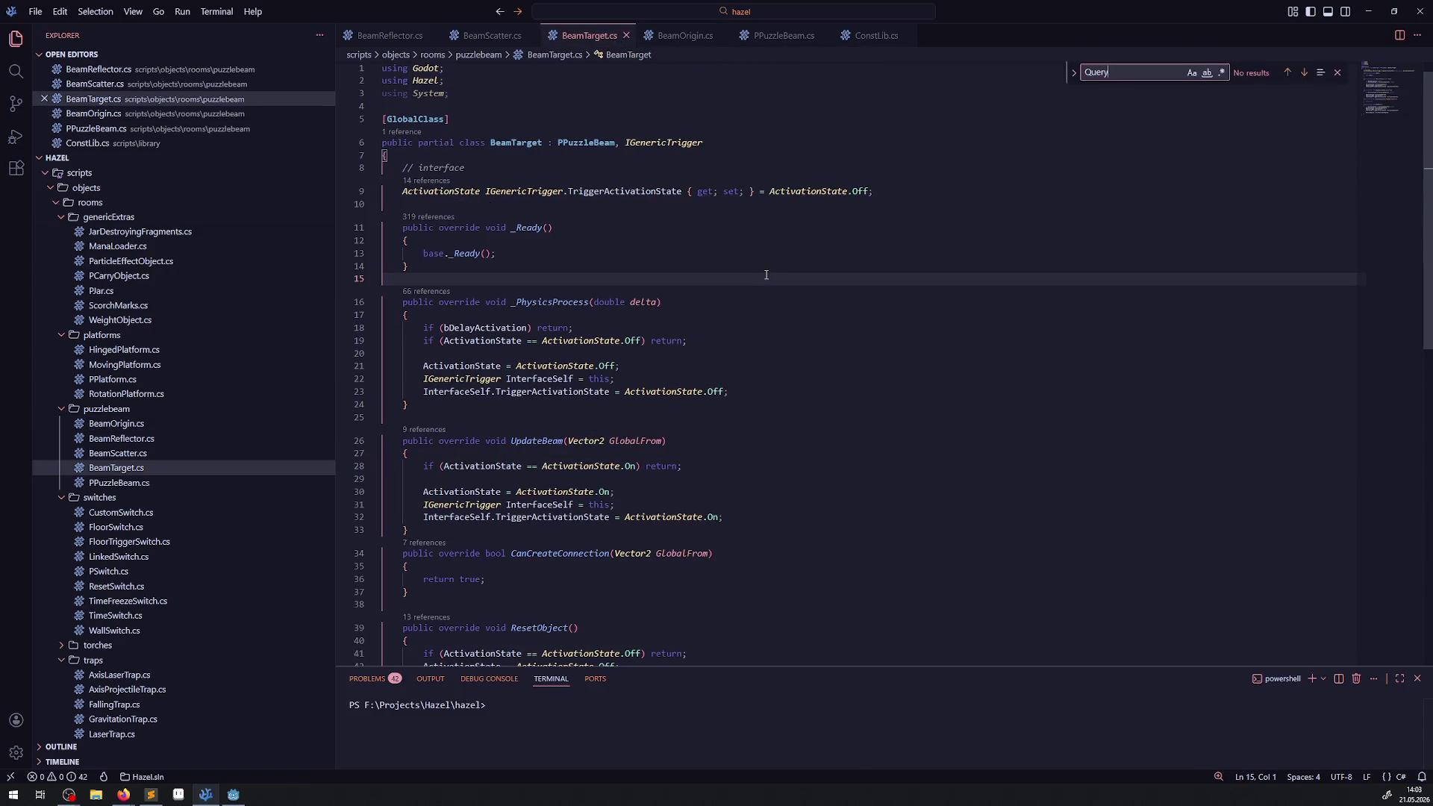
pyautogui.click(536, 42)
pyautogui.click(767, 283)
pyautogui.hotkey('ctrl', 'f')
pyautogui.click(388, 35)
pyautogui.click(789, 257)
pyautogui.hotkey('ctrl', 'f')
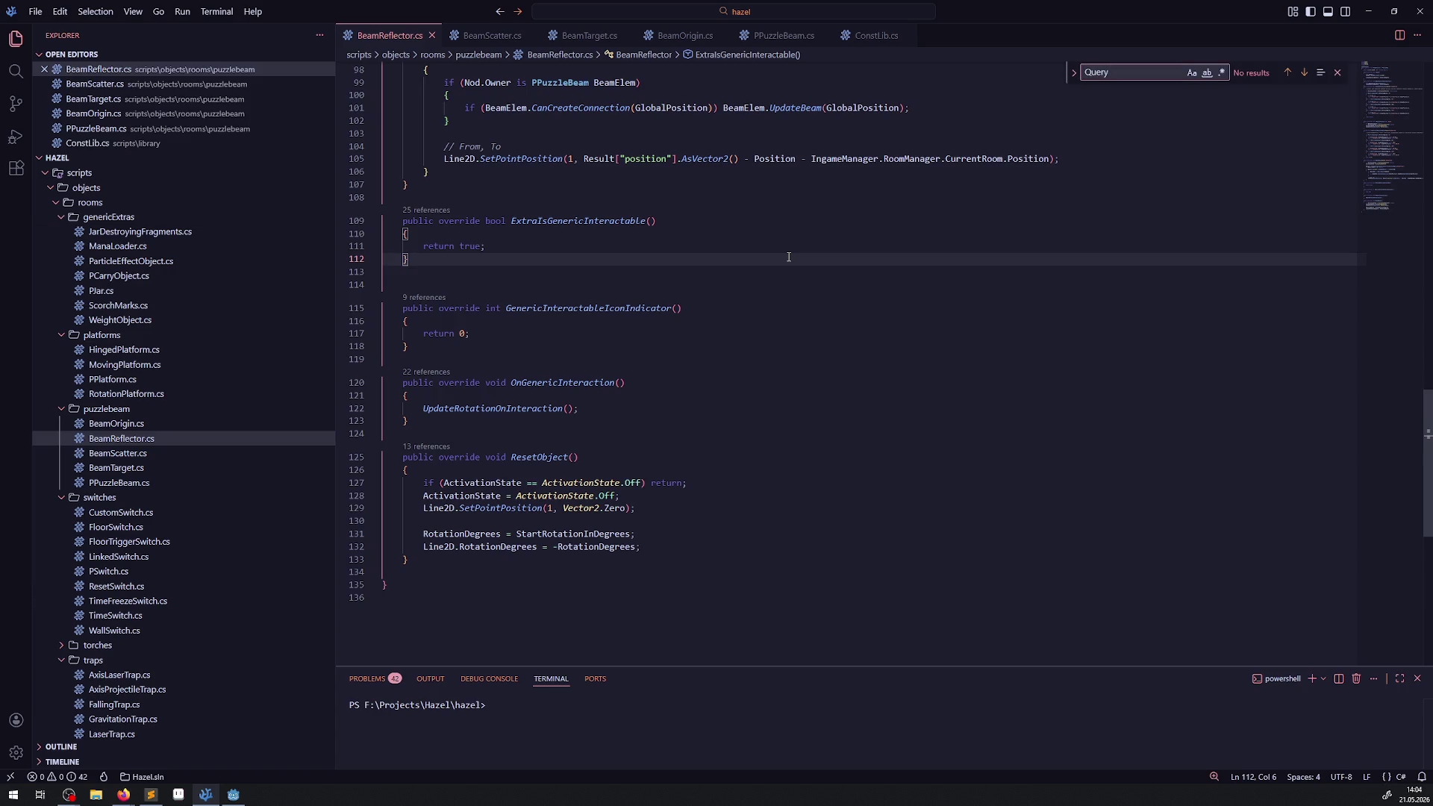
# - Glance at ConstLib.cs, then return to the code above _Ready in PPuzzleBeam.cs
pyautogui.click(874, 36)
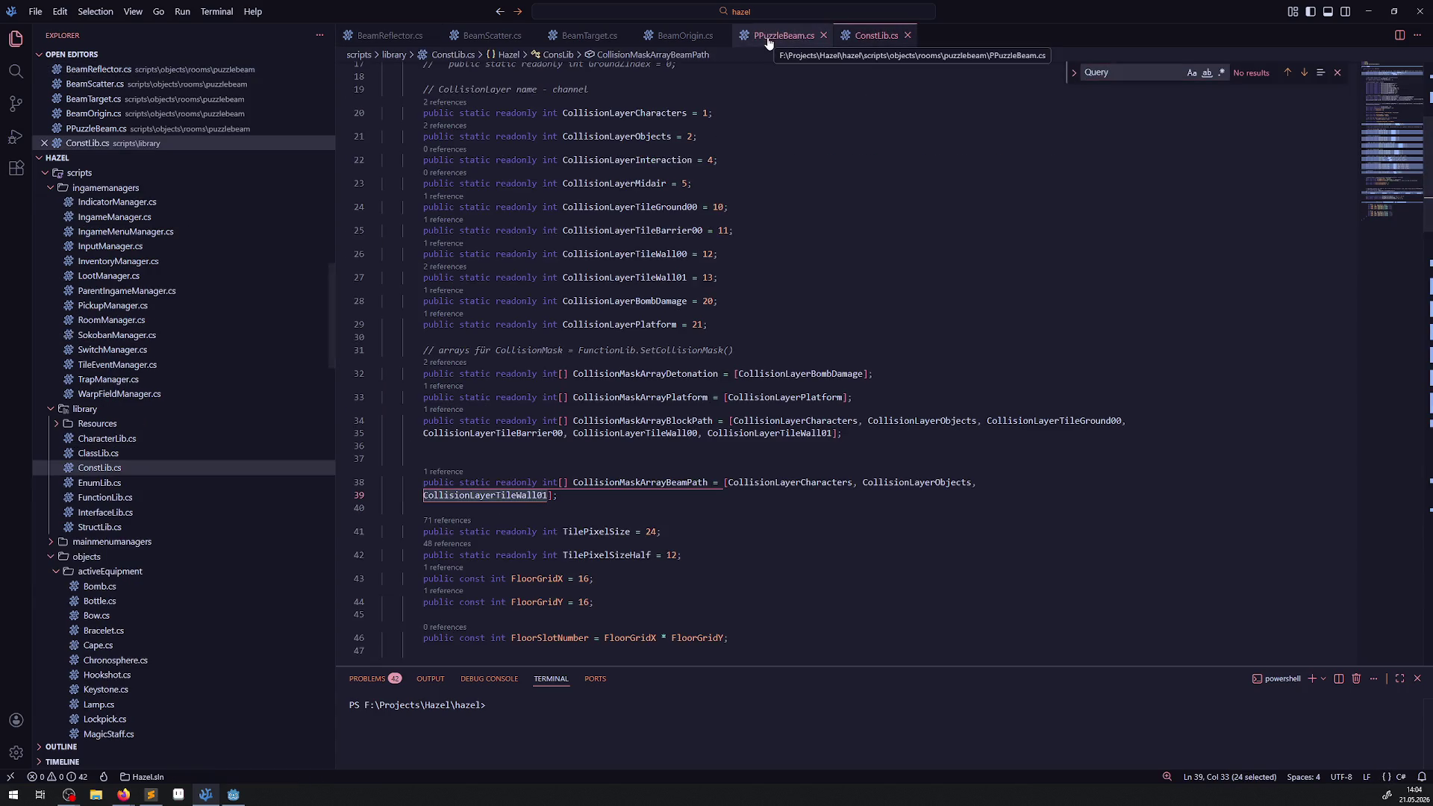
pyautogui.click(769, 41)
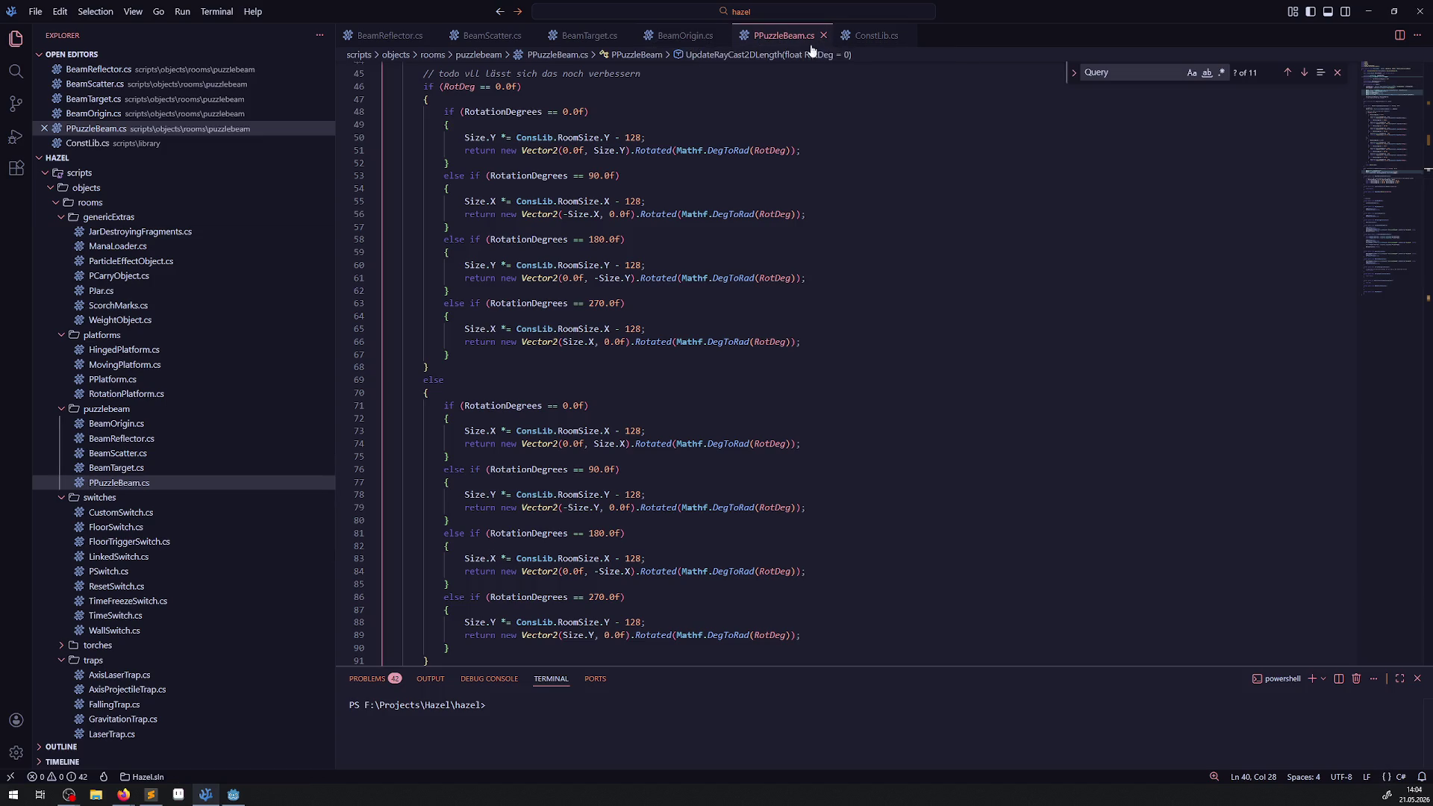
pyautogui.scroll(10, 856, 518)
pyautogui.scroll(-2, 721, 323)
pyautogui.click(721, 323)
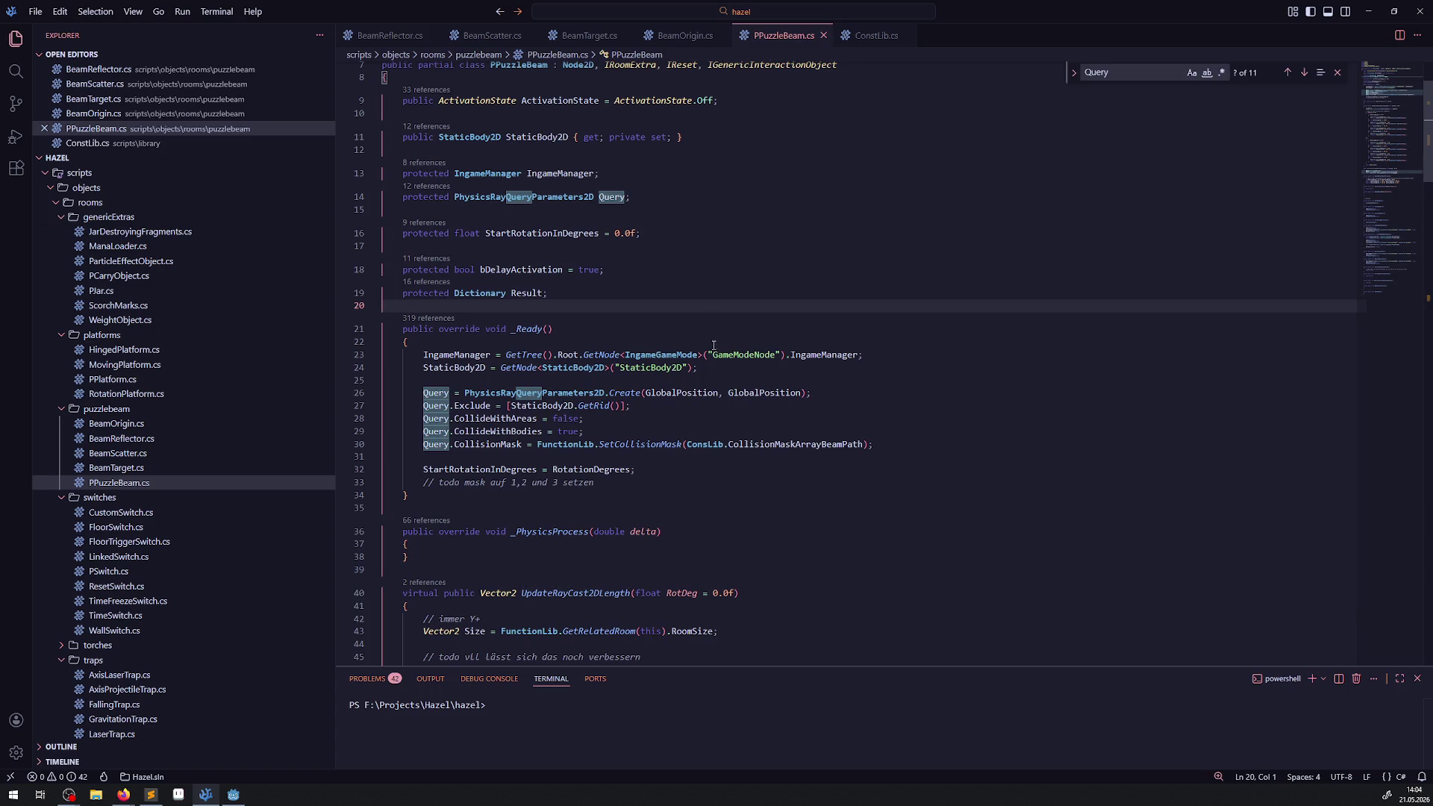
# - Duplicate the line-30 collision mask line and comment out the original
pyautogui.moveTo(614, 433)
pyautogui.click(558, 443)
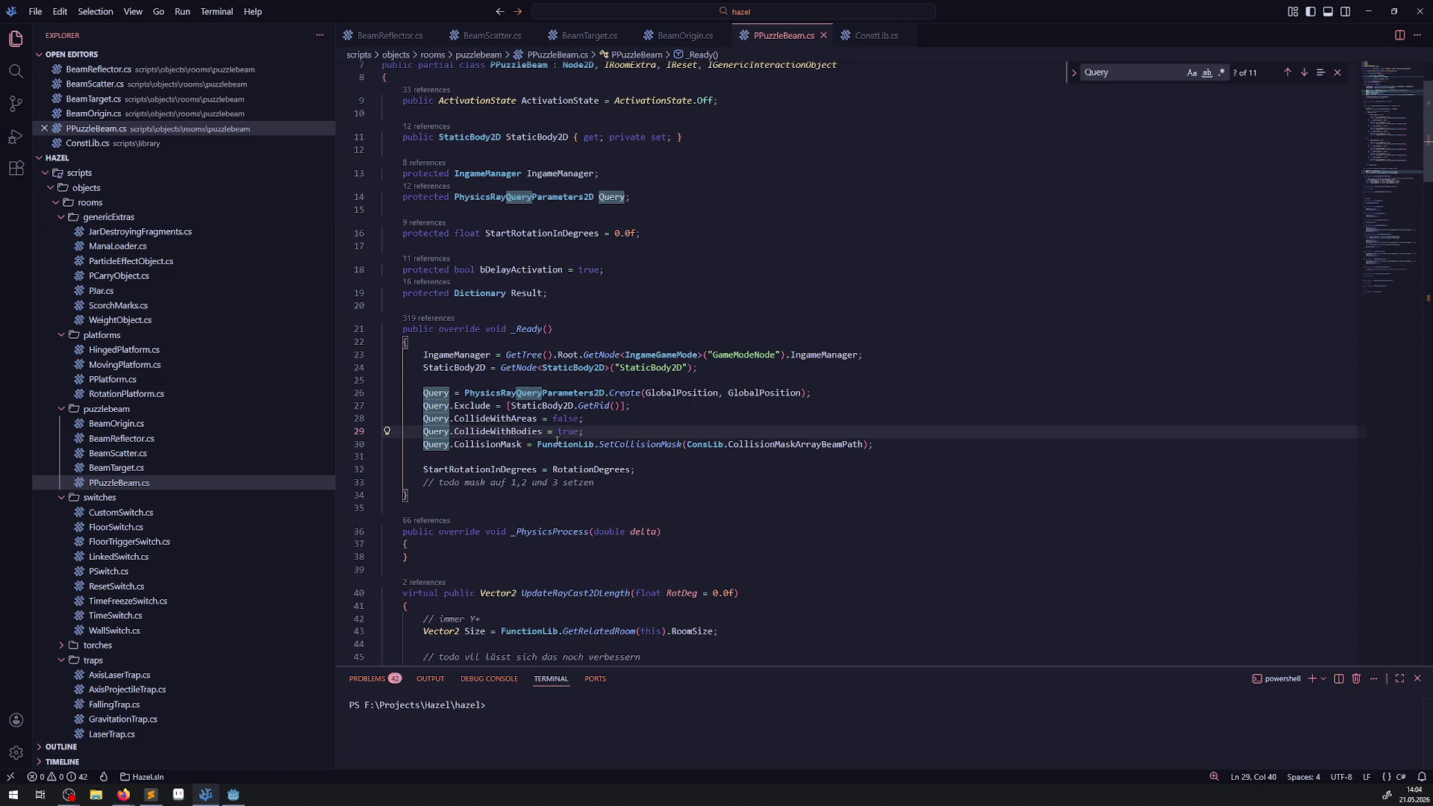
pyautogui.hotkey('shift', 'alt', 'Down')
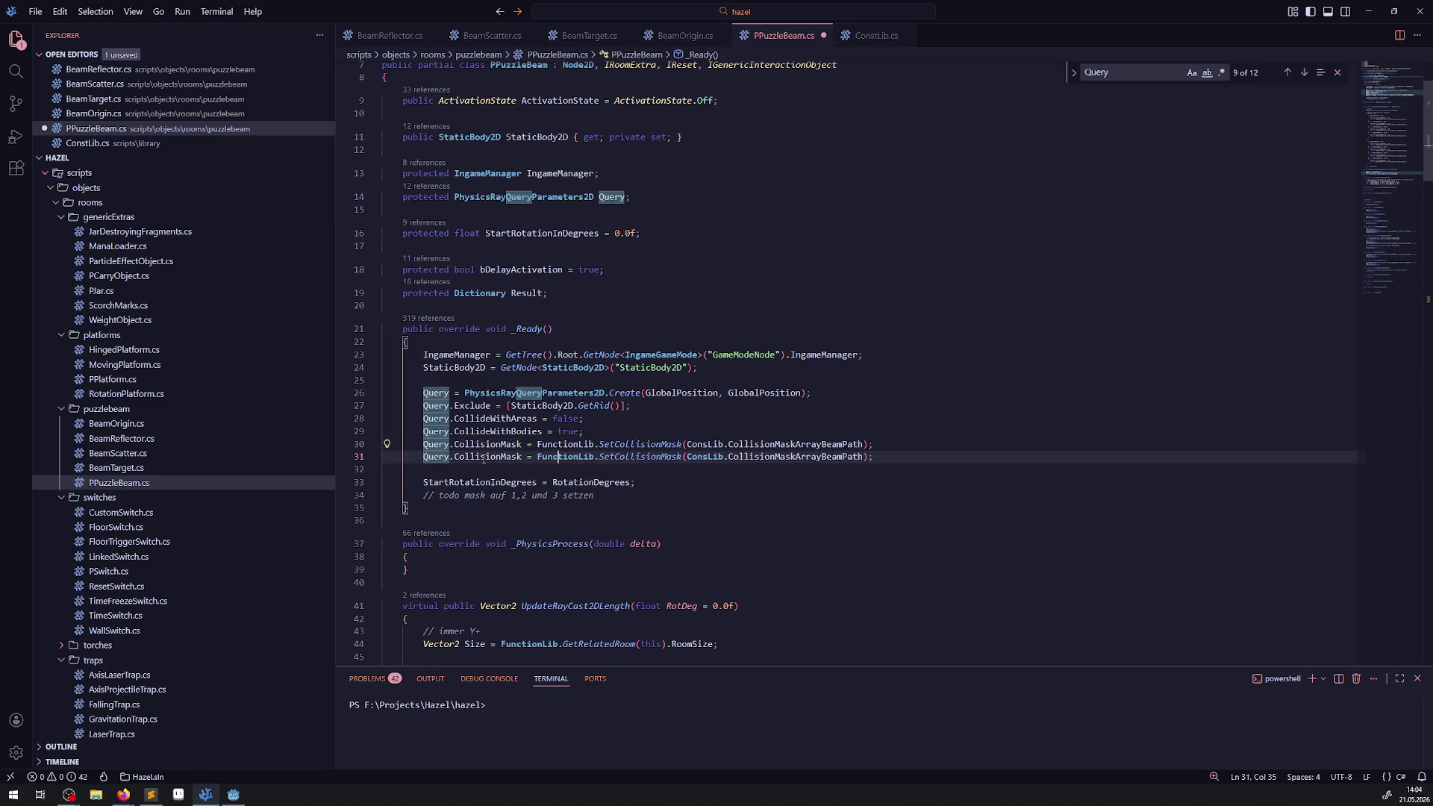
pyautogui.click(420, 445)
pyautogui.hotkey('ctrl', '/')
# - Change the copy's mask argument to [30], save PPuzzleBeam.cs, and rebuild the project in Godot
pyautogui.click(657, 482)
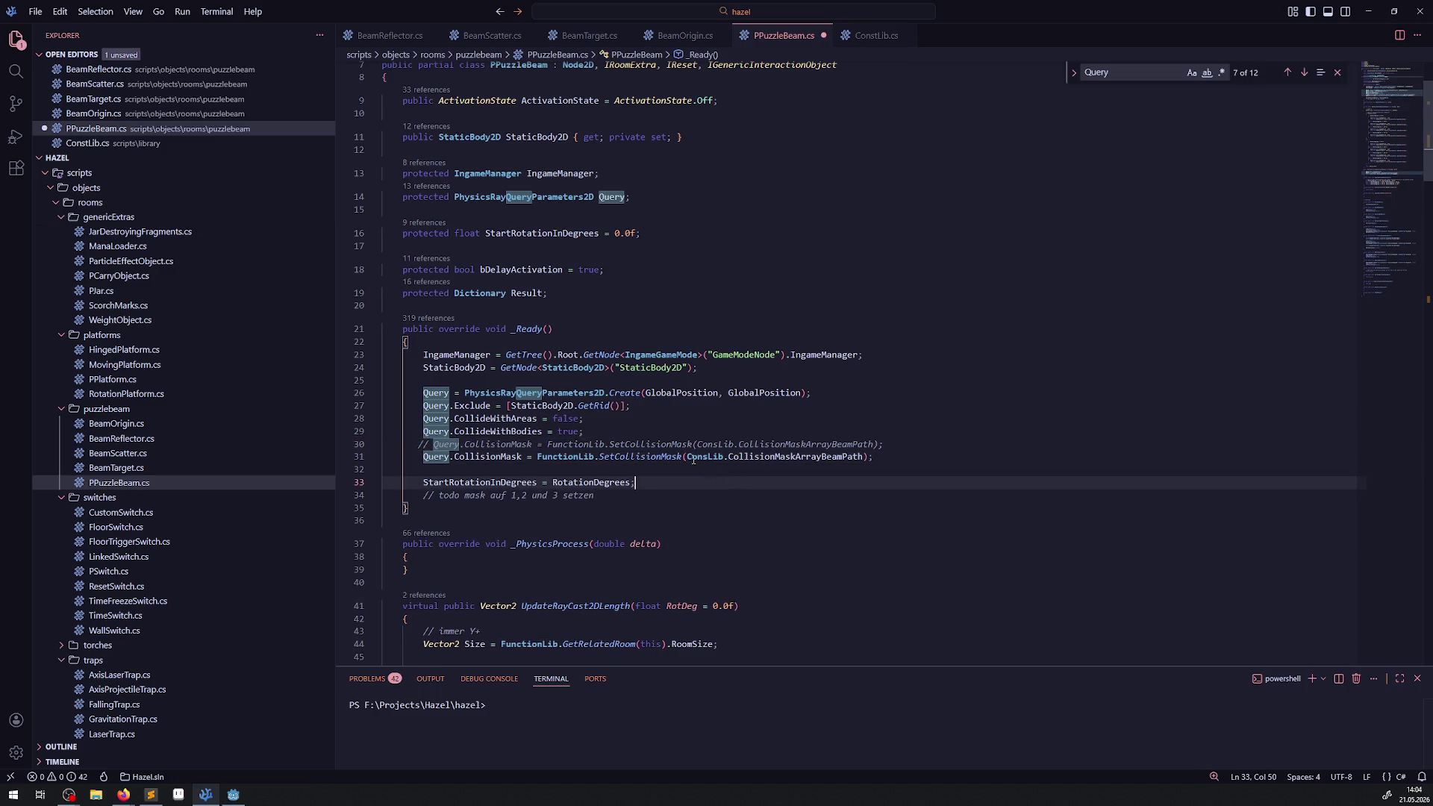
pyautogui.moveTo(687, 457); pyautogui.dragTo(862, 457)
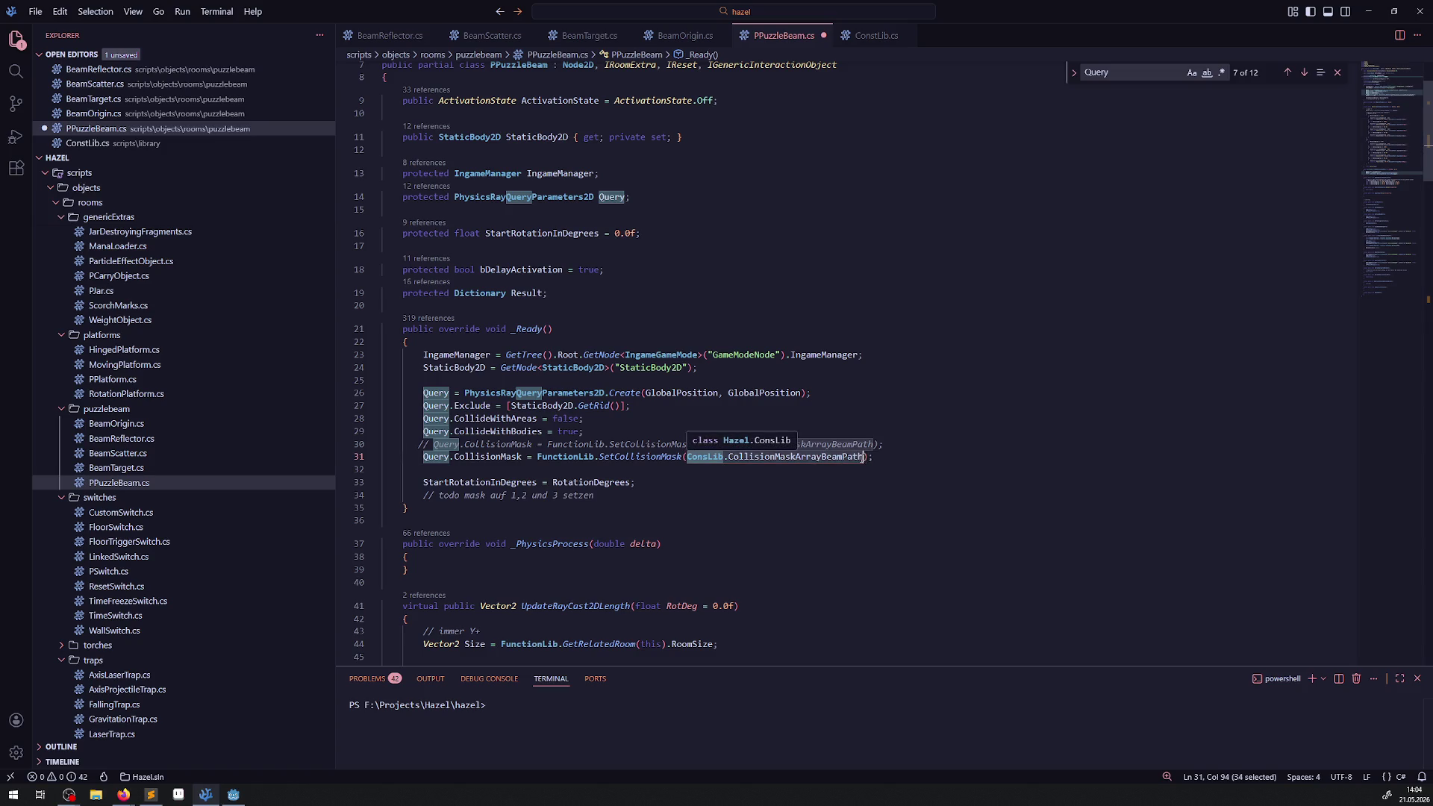
pyautogui.press('BackSpace')
pyautogui.write('[[]')
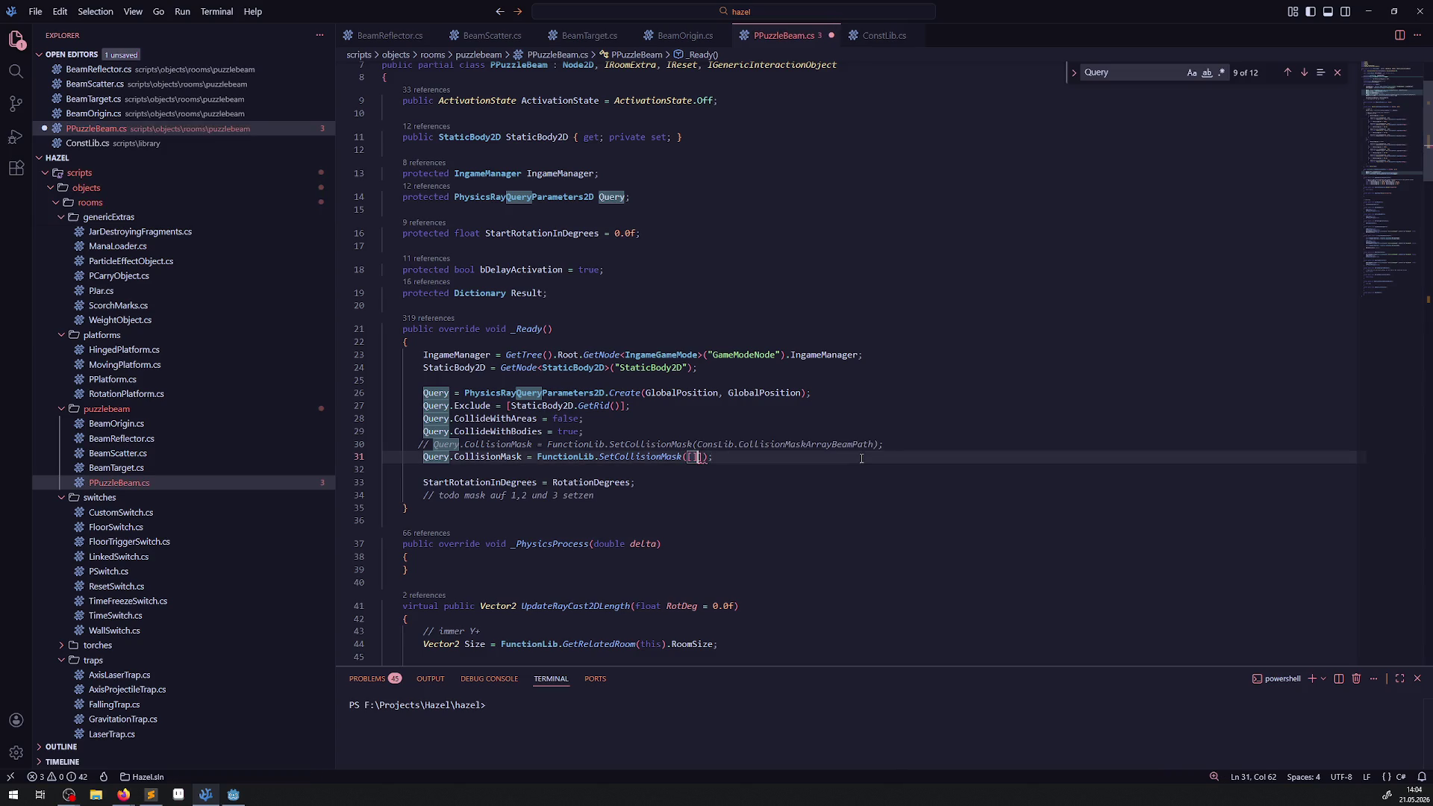
pyautogui.hotkey('ctrl', 's')
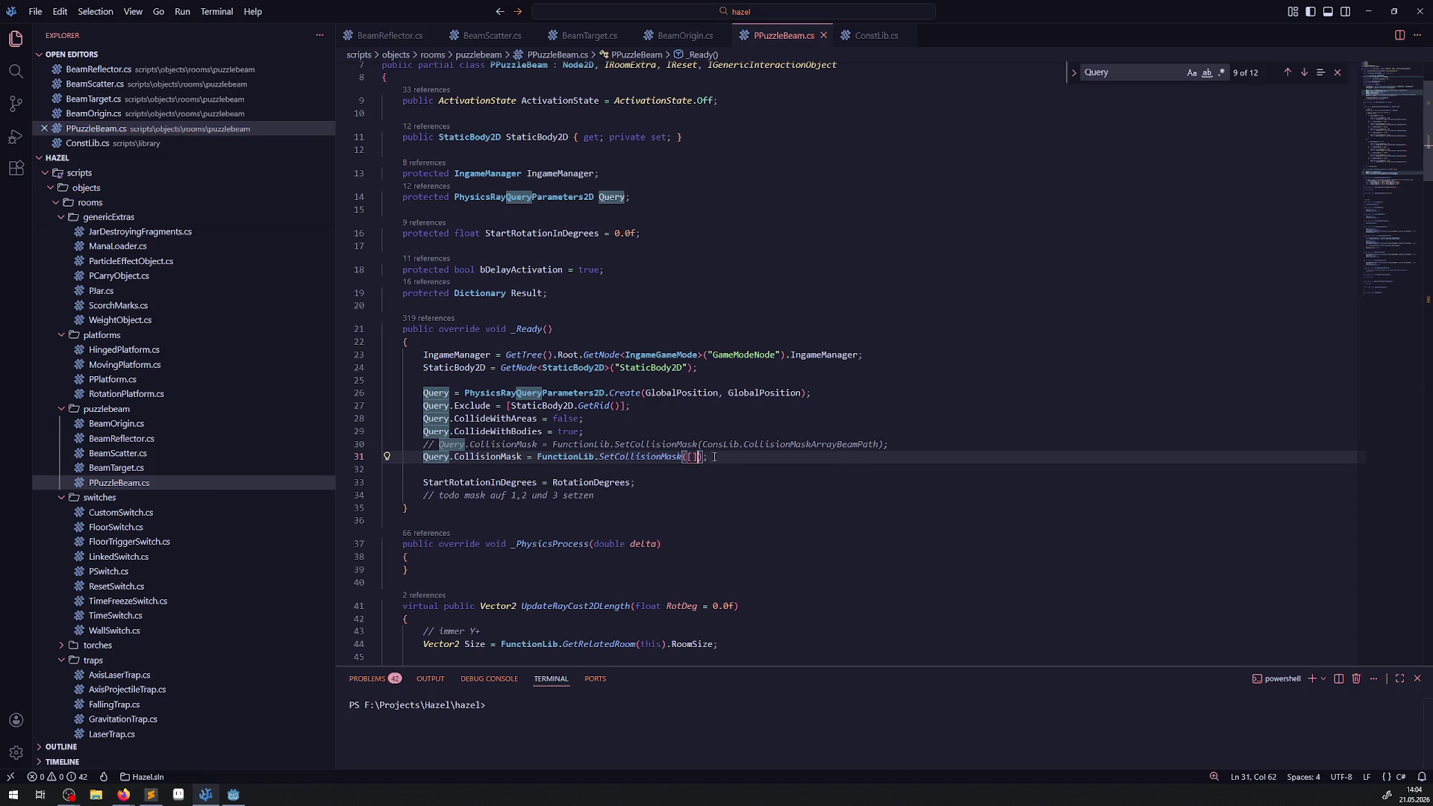
pyautogui.press('BackSpace')
pyautogui.write('30')
pyautogui.press('Down')
pyautogui.press('Down')
pyautogui.press('Down')
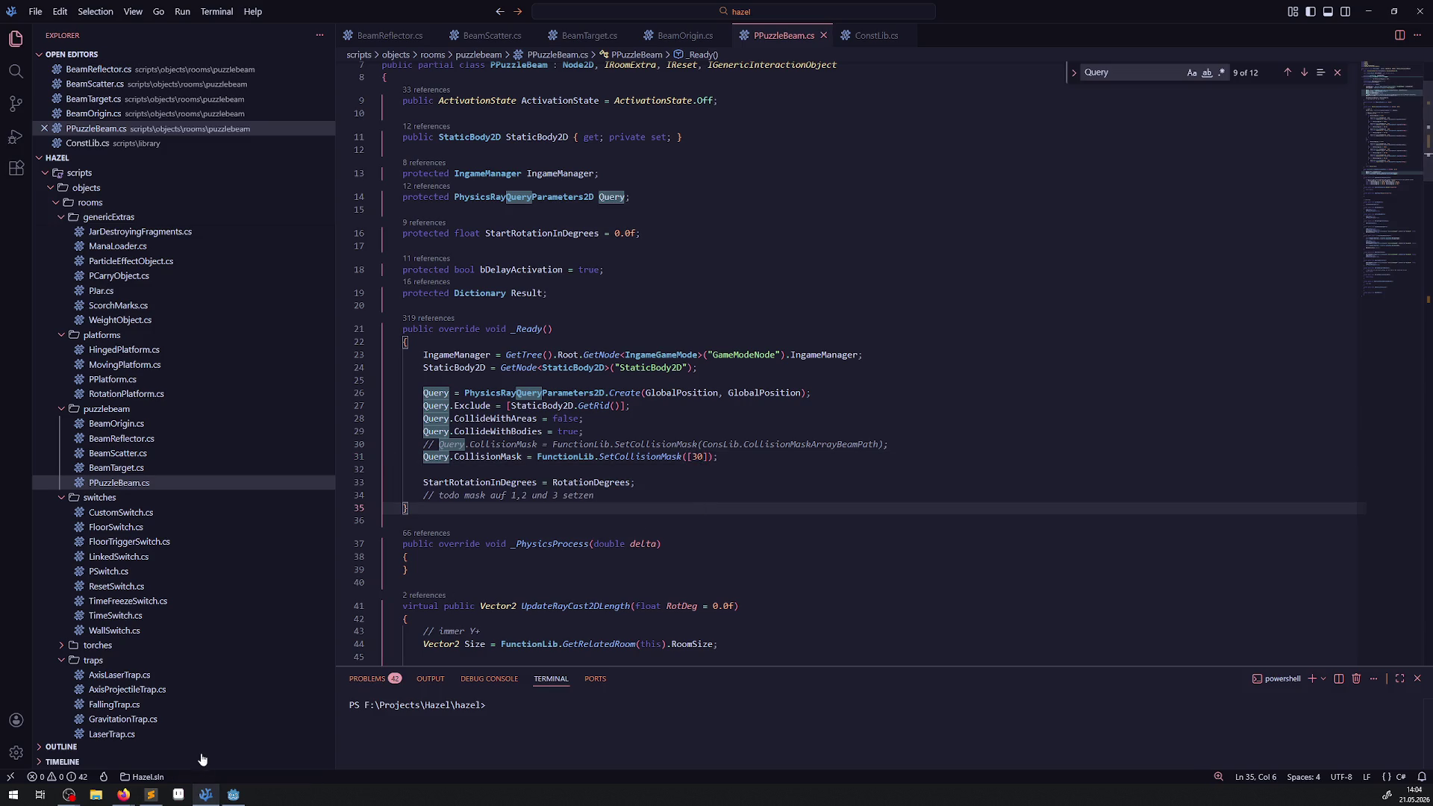
pyautogui.click(232, 794)
pyautogui.click(1242, 29)
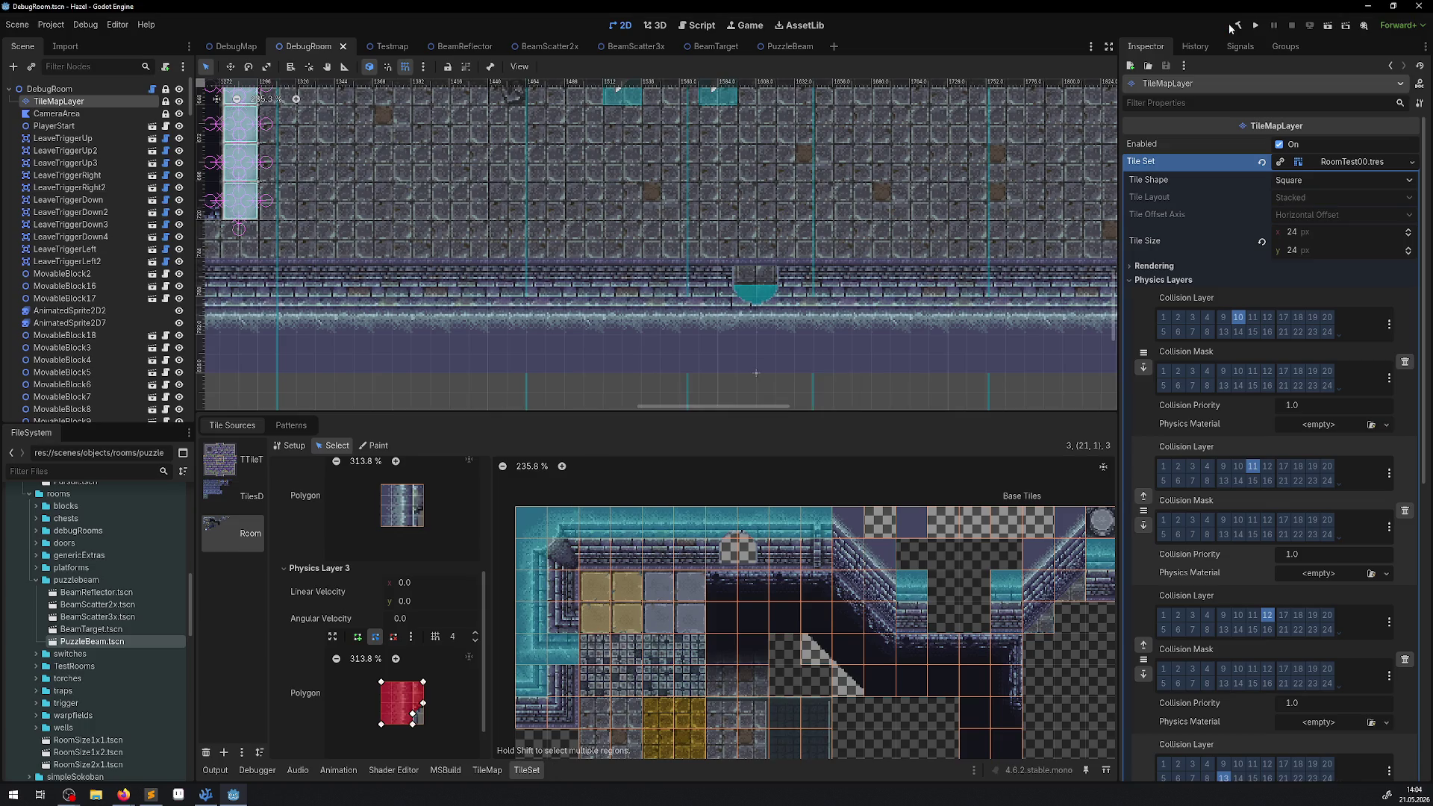
# - Run the game and walk the hero down, right and up through DebugRoom toward the puzzle beam
pyautogui.click(1255, 26)
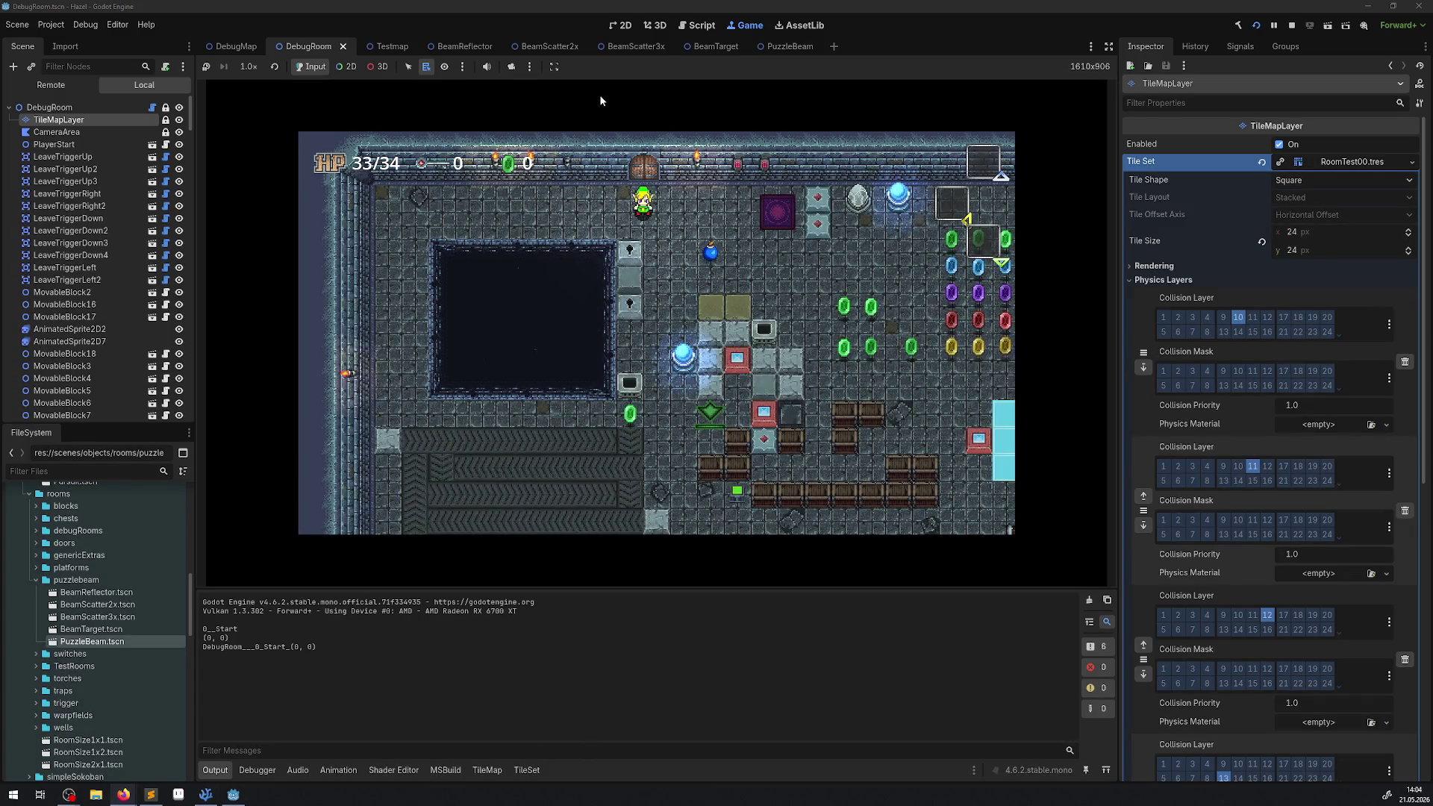
pyautogui.press('Down')
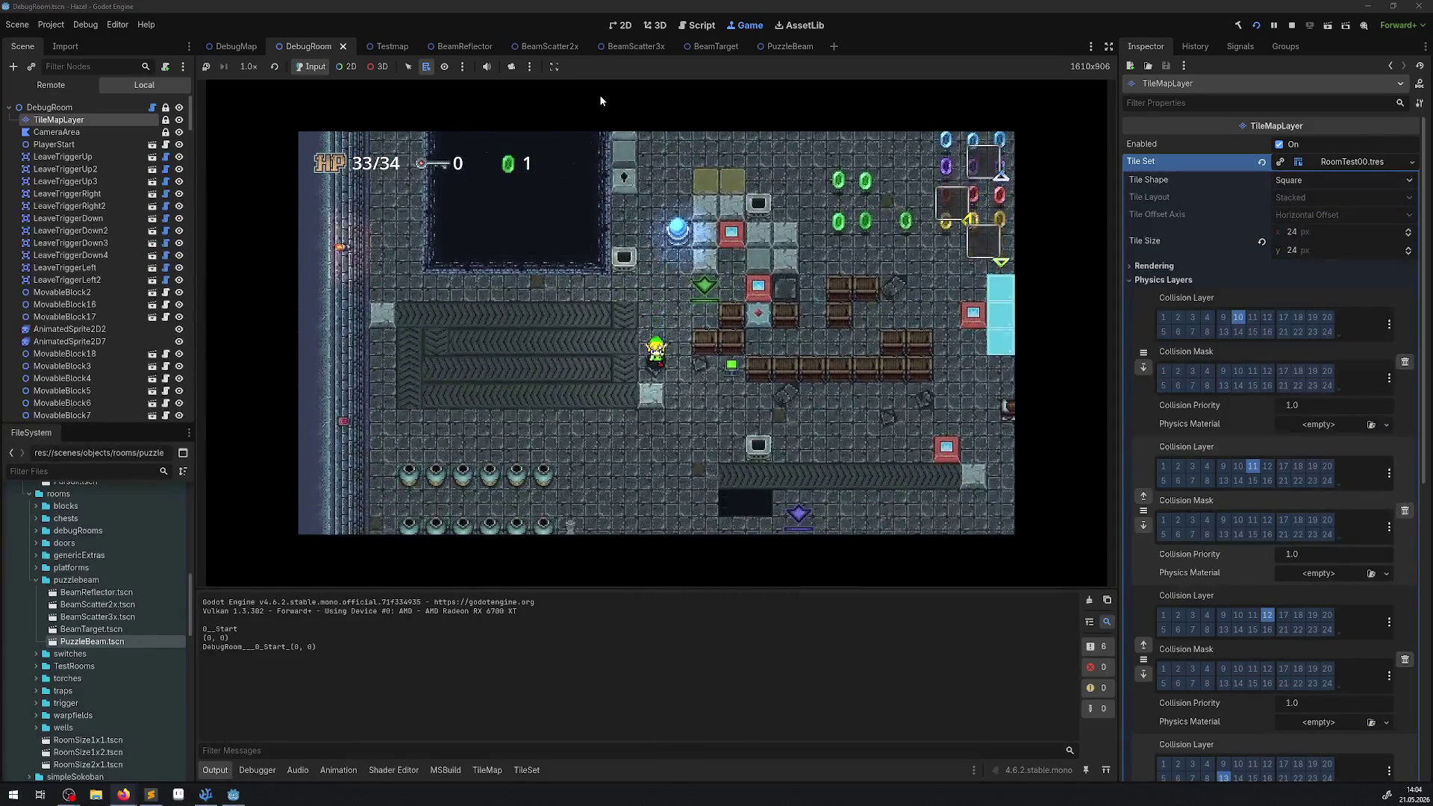
pyautogui.press('Right')
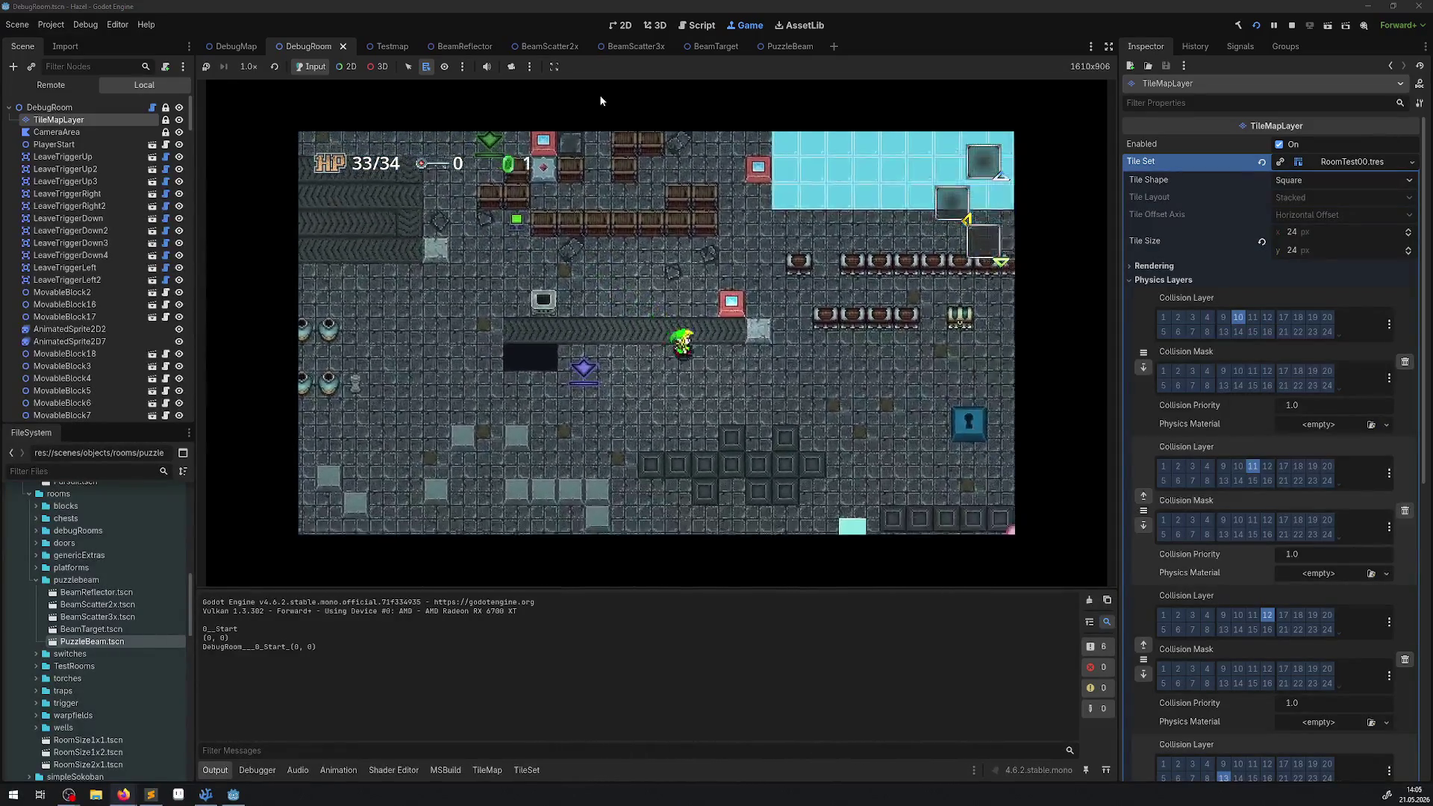
pyautogui.press('Right')
pyautogui.press('Down')
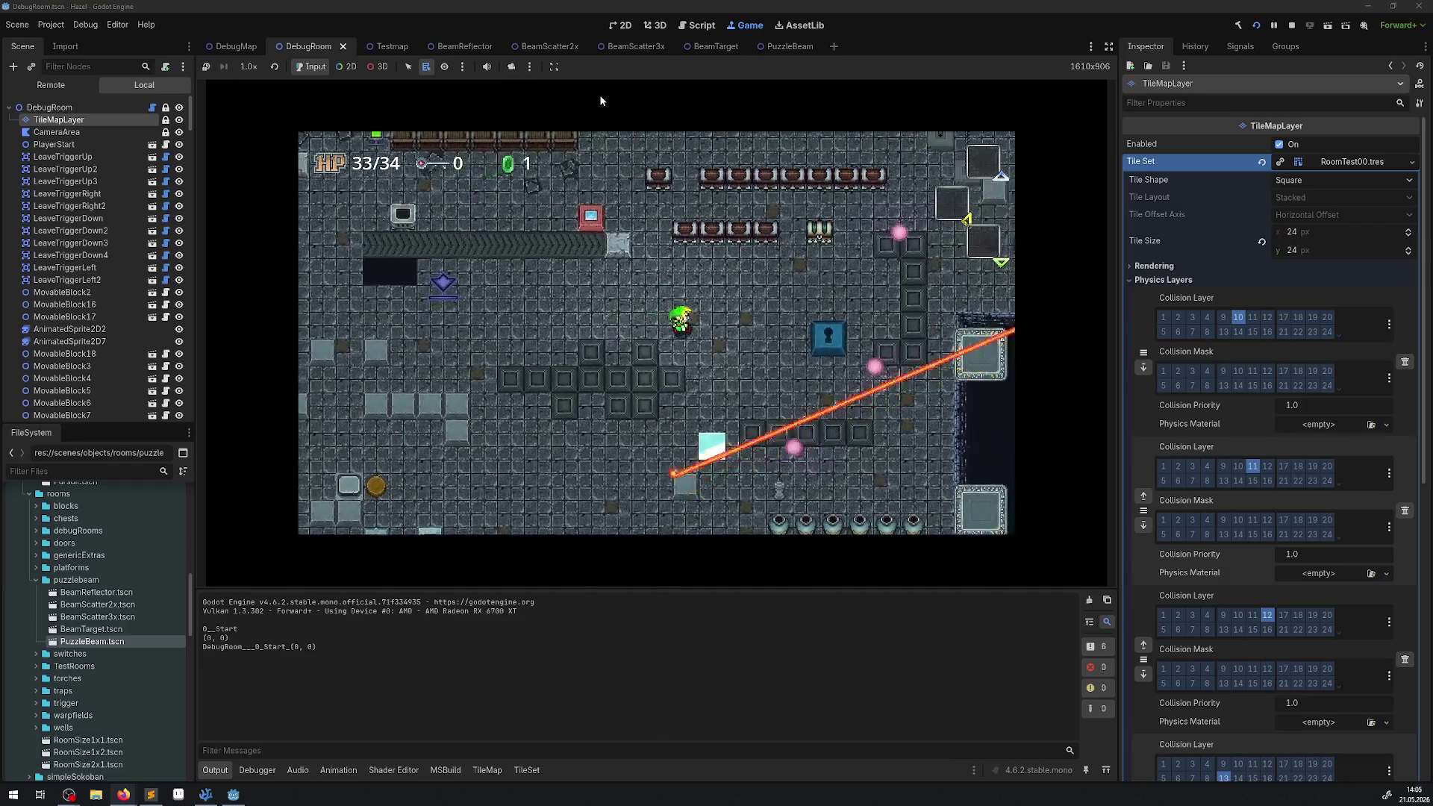
pyautogui.press('Right')
pyautogui.press('Down')
pyautogui.press('Down')
pyautogui.press('Right')
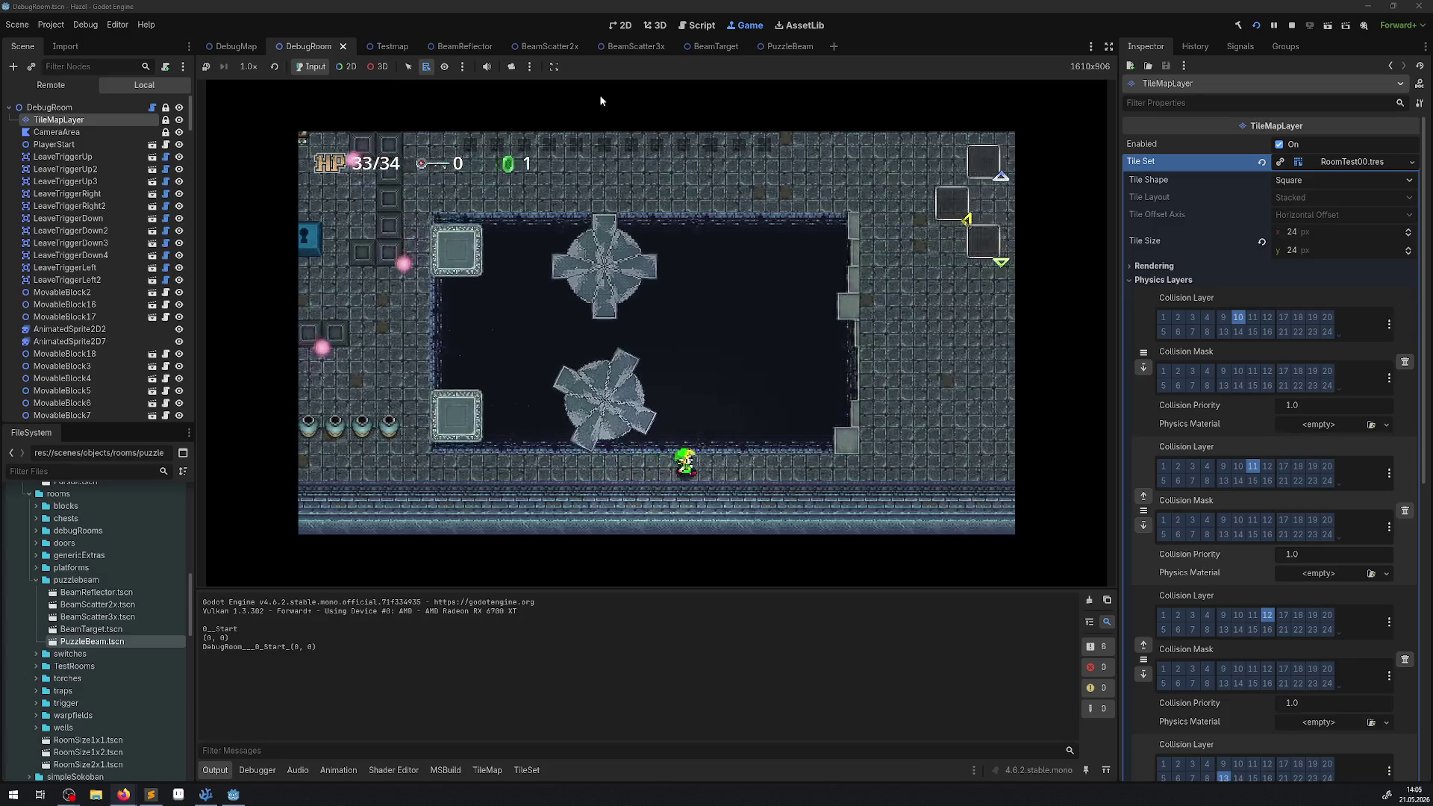
pyautogui.press('Right')
pyautogui.press('Up')
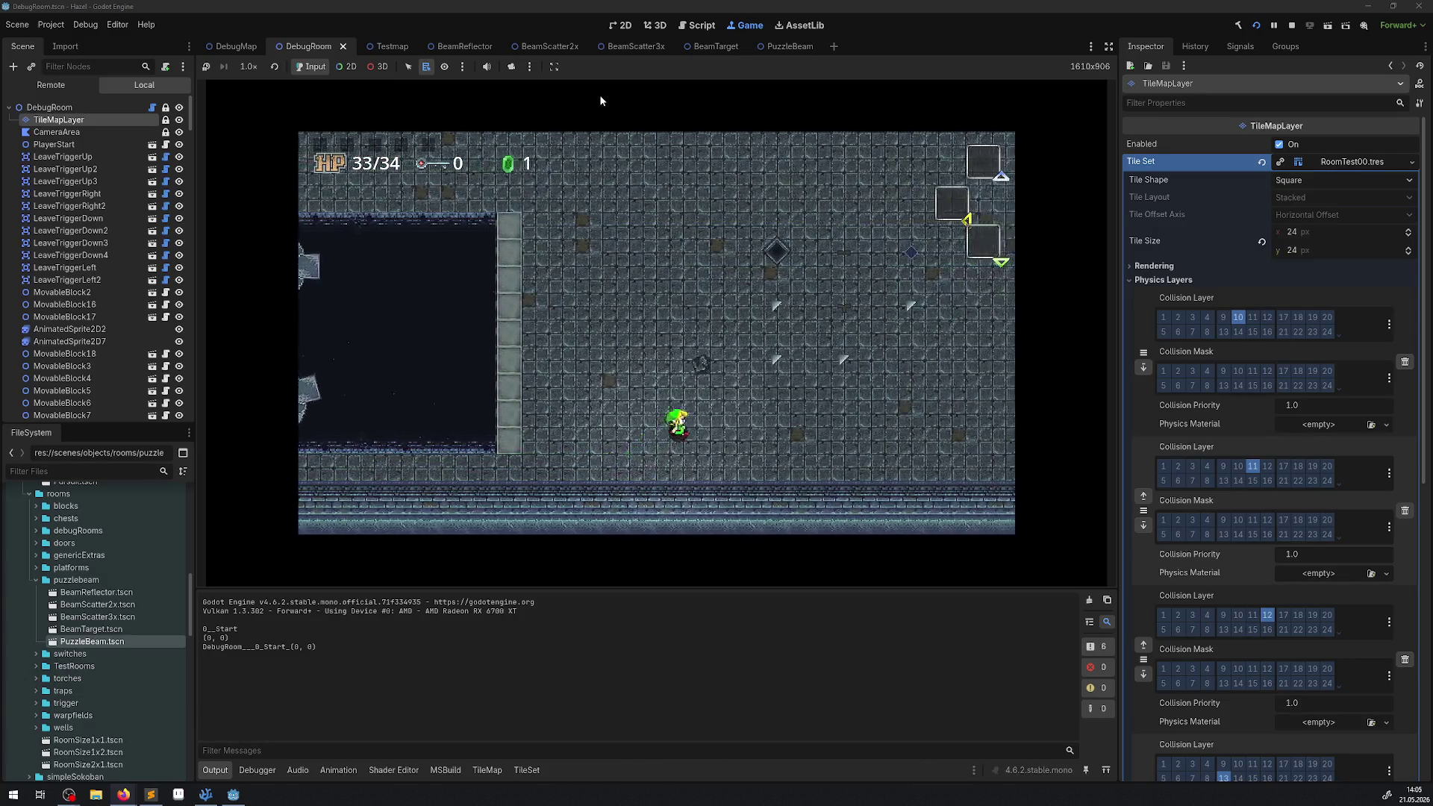
pyautogui.press('Up')
pyautogui.press('Right')
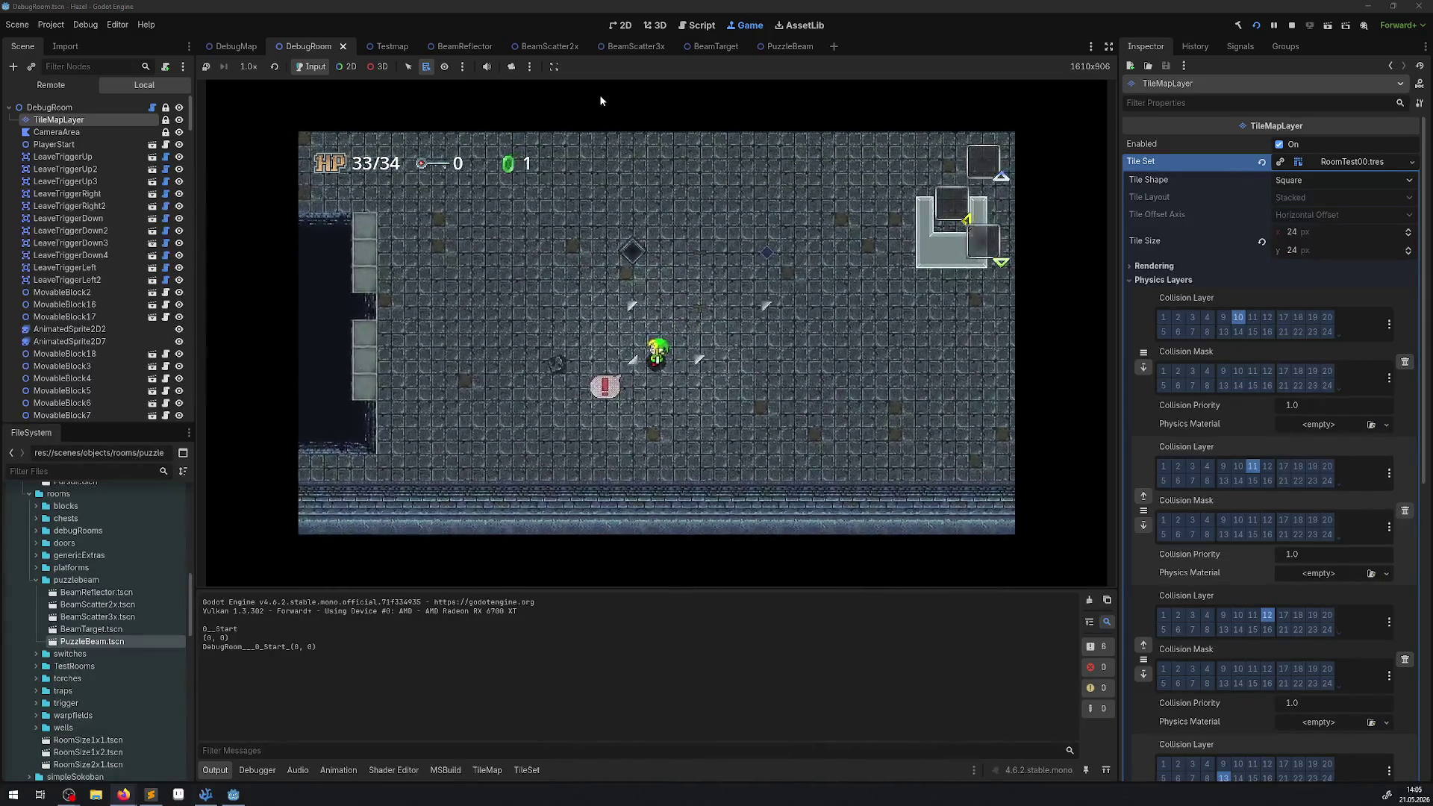
pyautogui.press('Up')
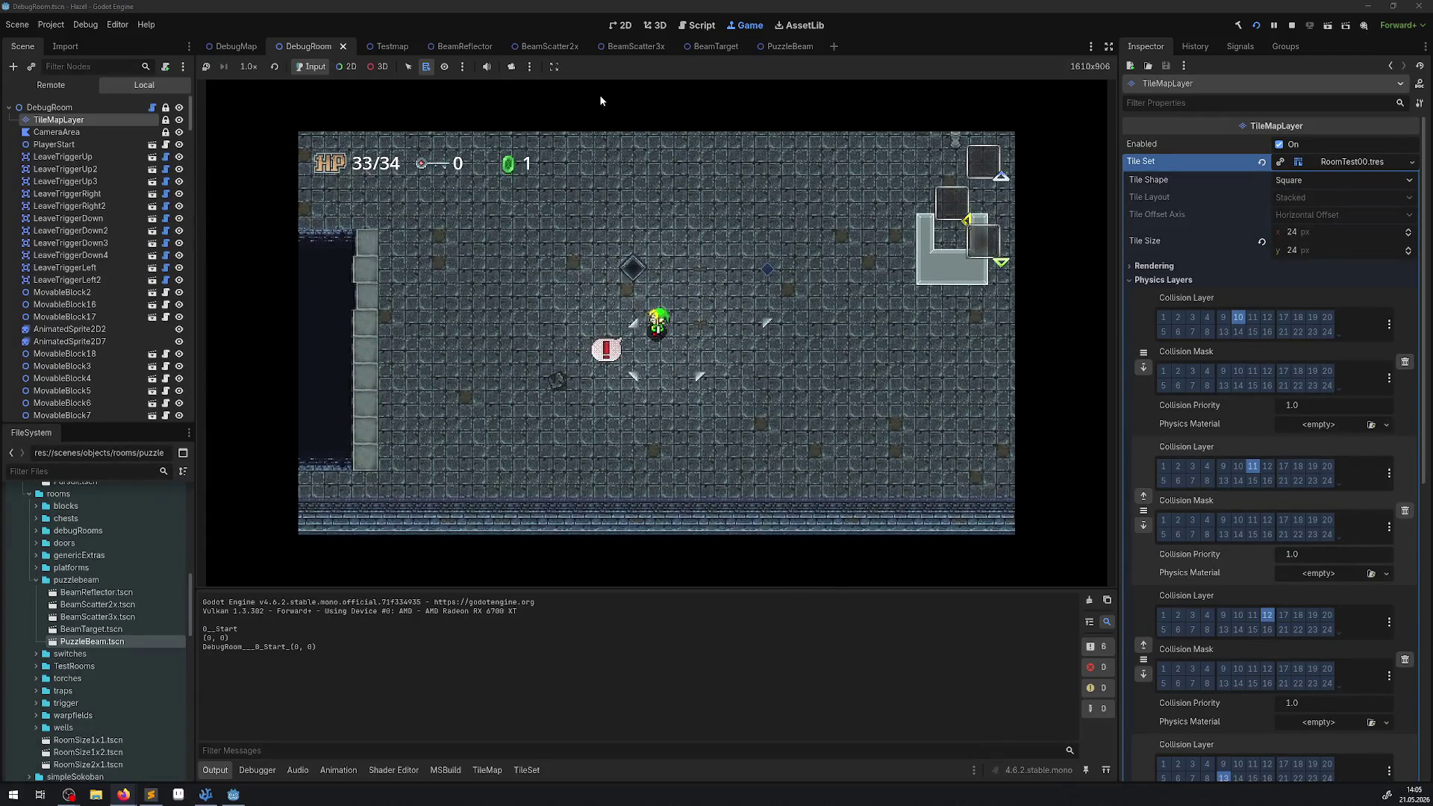
pyautogui.press('Left')
pyautogui.press('Down')
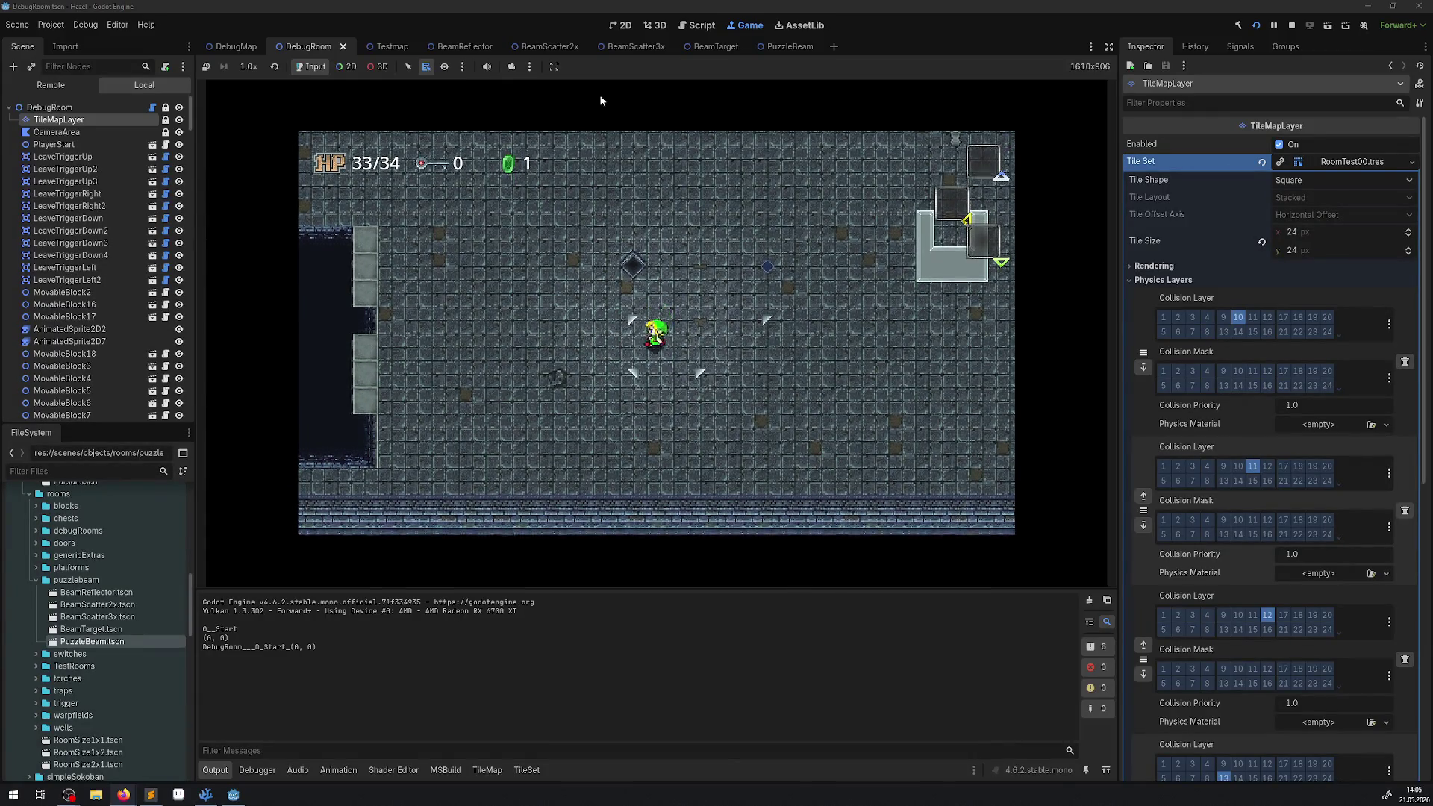
pyautogui.press('Down')
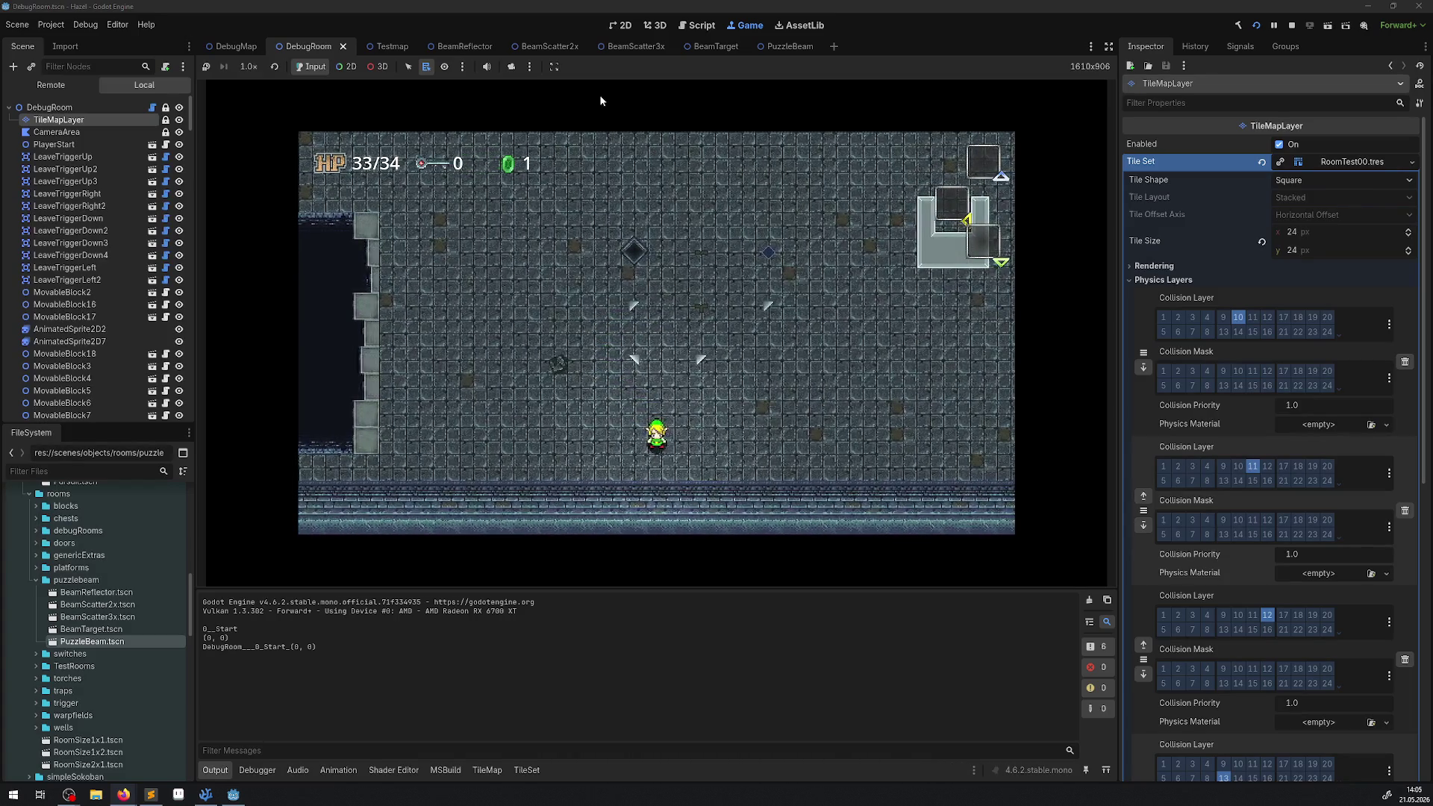
pyautogui.click(89, 85)
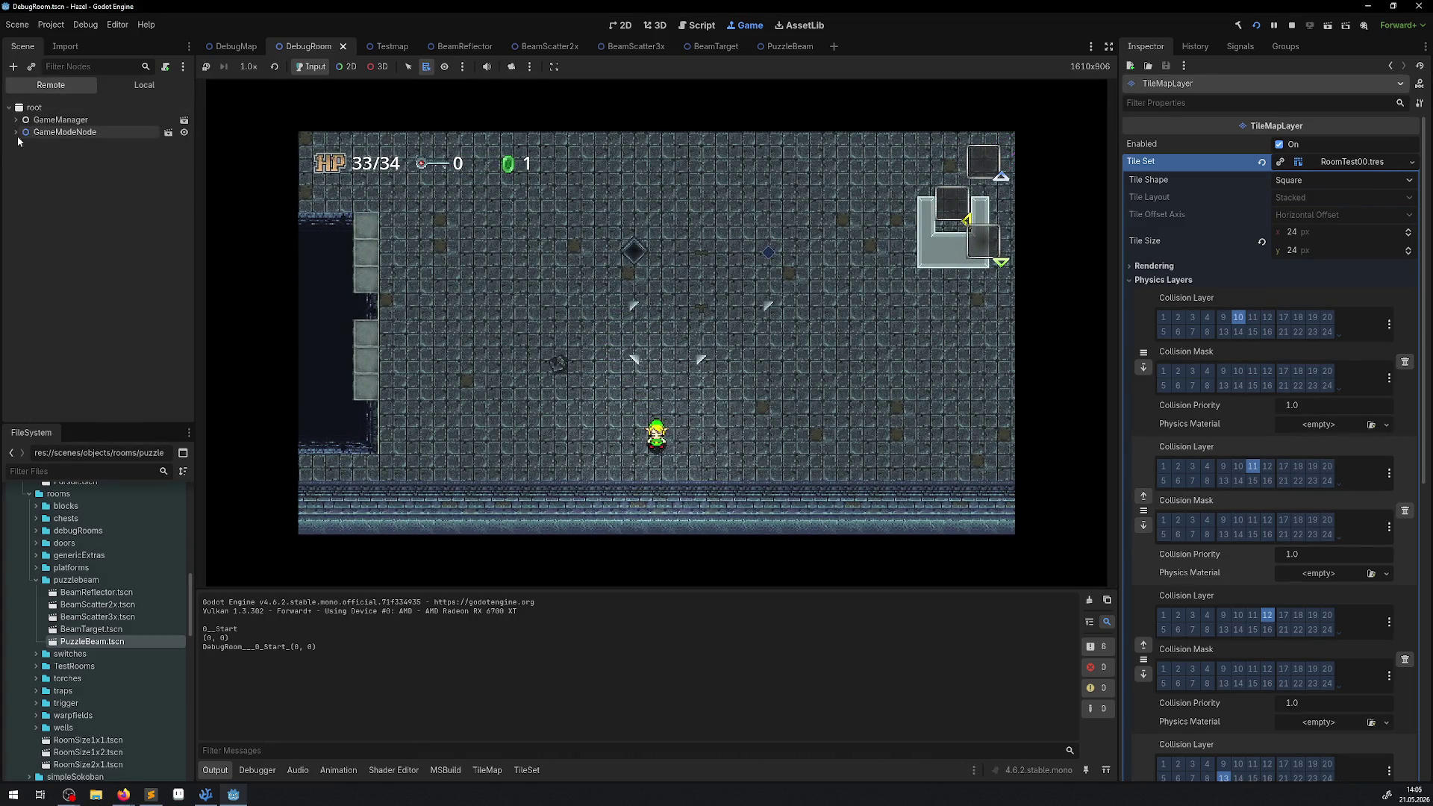
# - In the live Remote tree, select the Hero and enable its Collision Layer 30
pyautogui.click(15, 132)
pyautogui.click(22, 169)
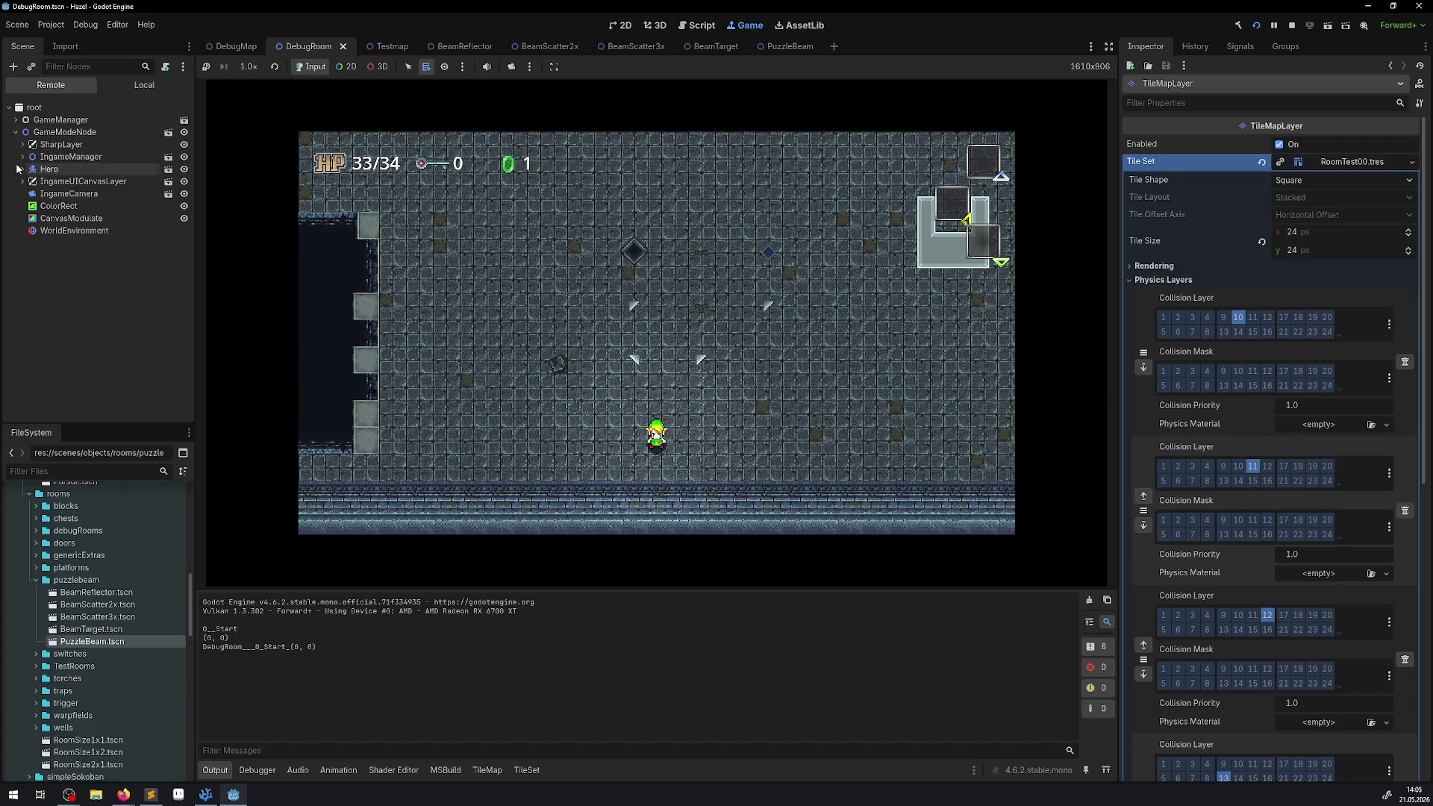
pyautogui.click(60, 182)
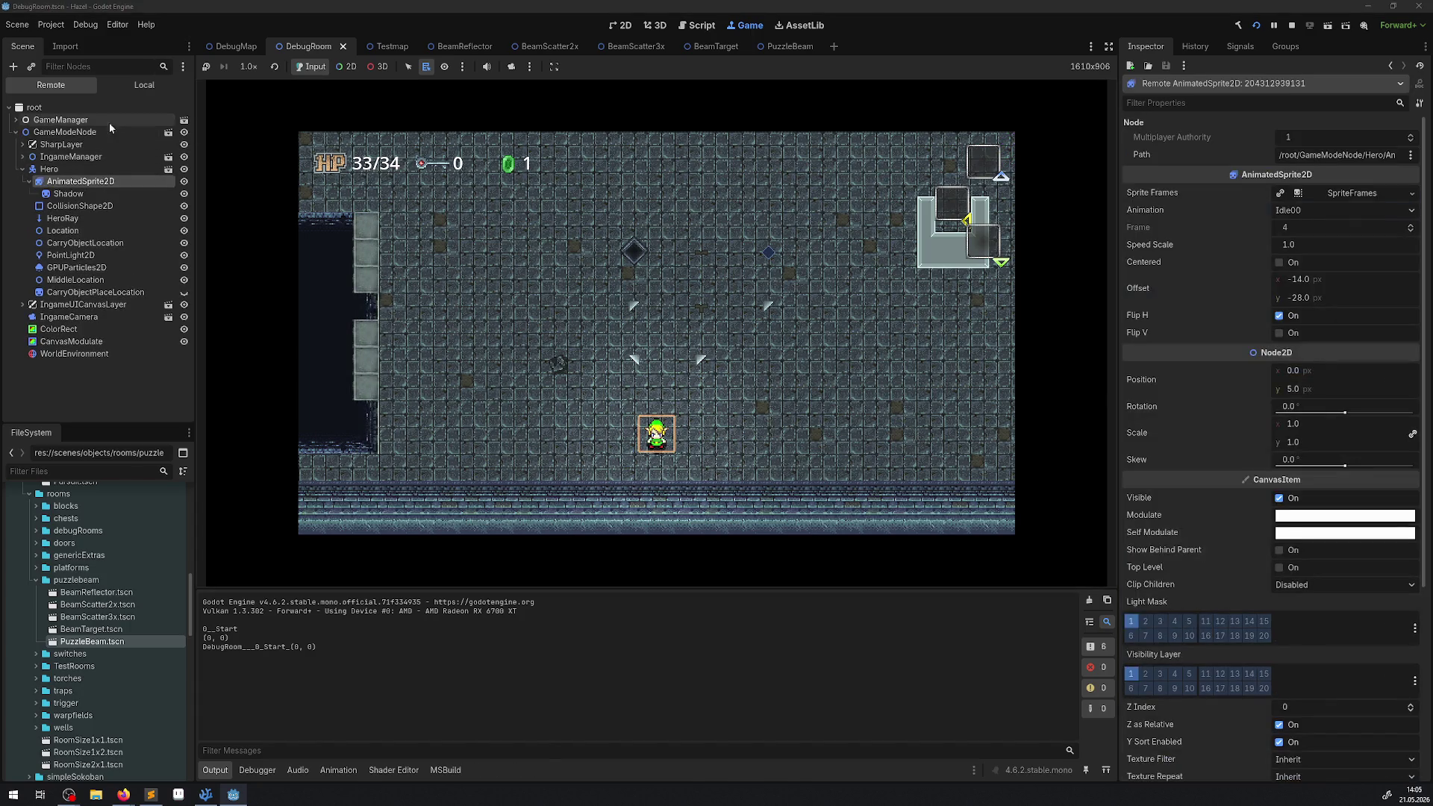
pyautogui.click(59, 169)
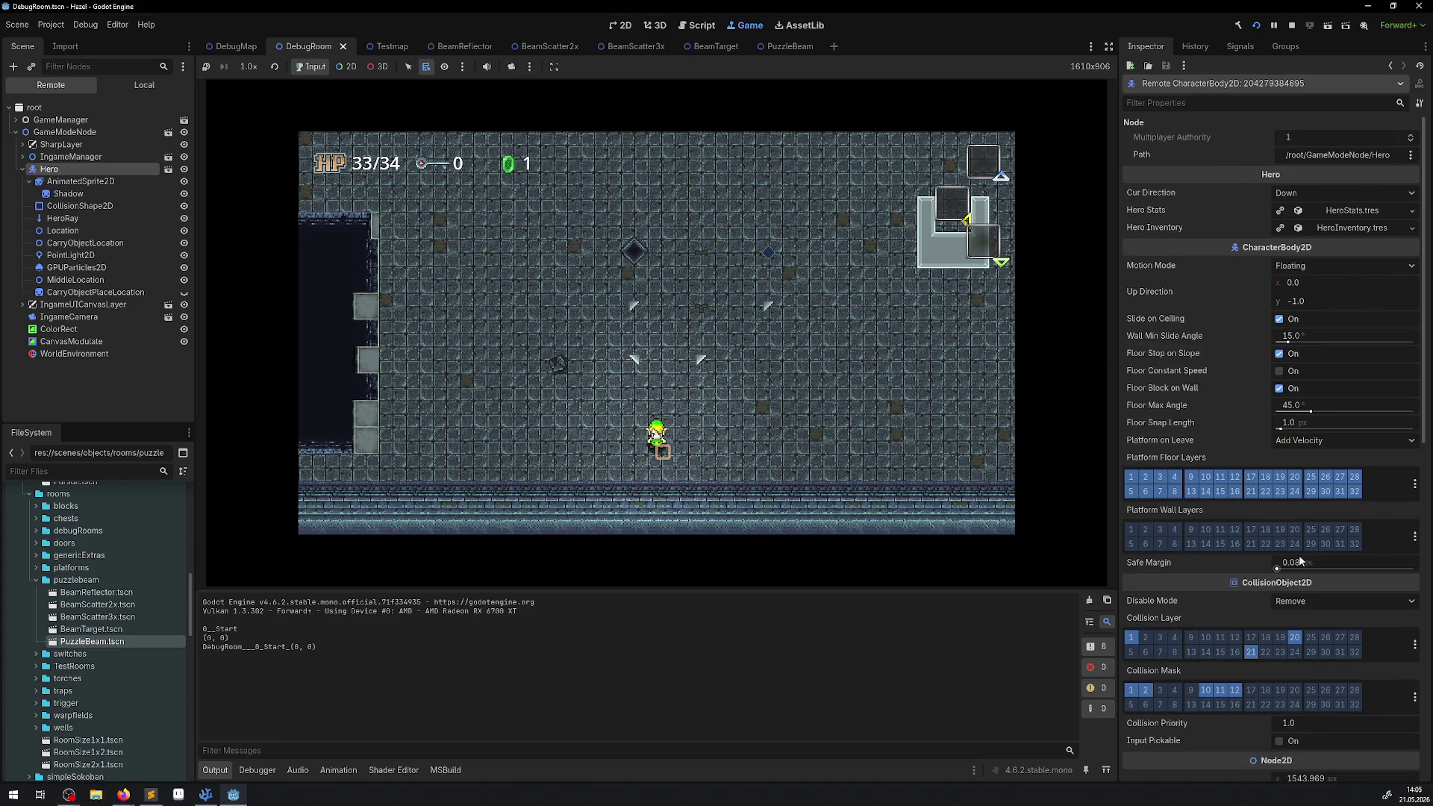
pyautogui.click(1325, 652)
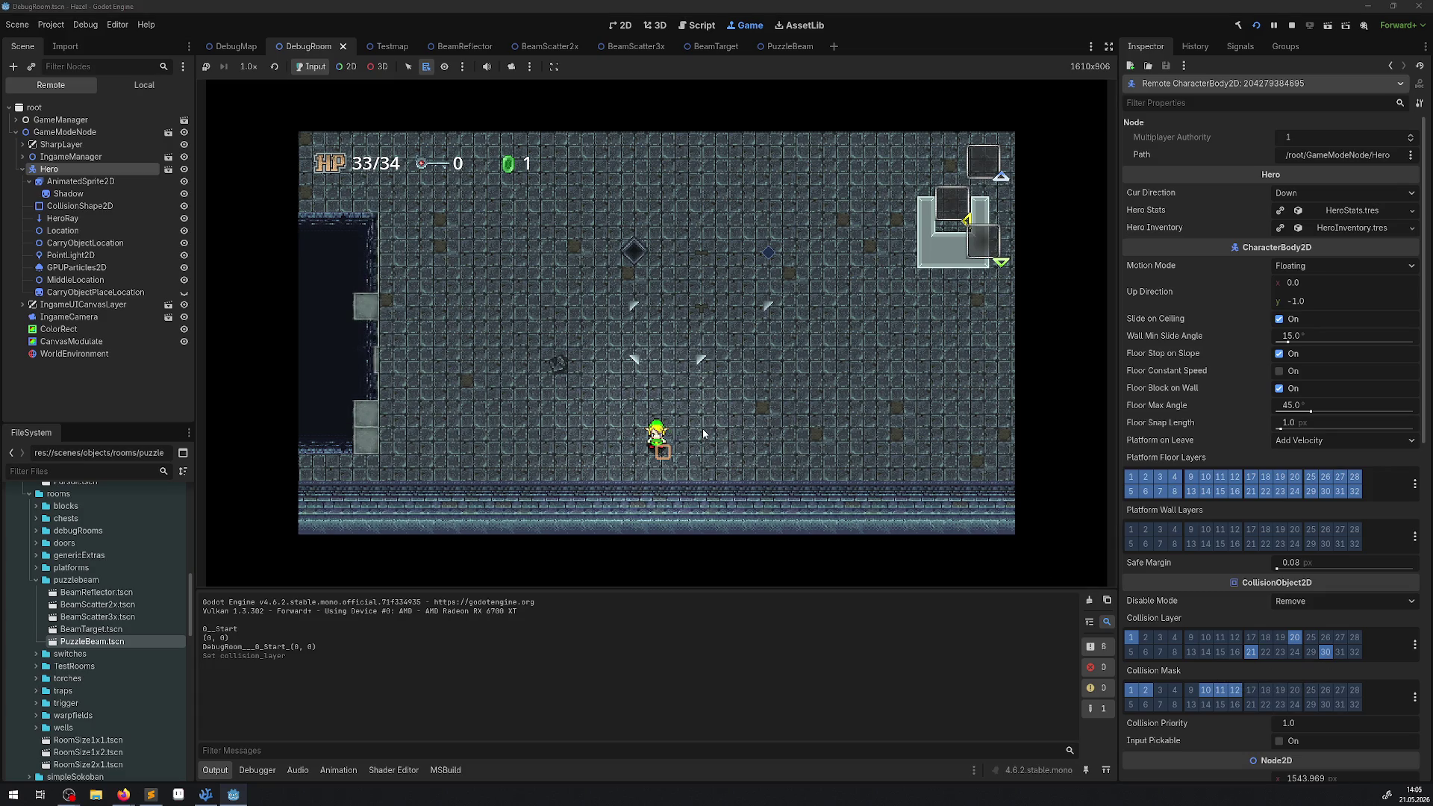
# - Walk the hero into the beam to confirm the damage, then stop the game and return to VS Code
pyautogui.press('Left')
pyautogui.press('Down')
pyautogui.press('Right')
pyautogui.press('Left')
pyautogui.press('Right')
pyautogui.press('Up')
pyautogui.press('Down')
pyautogui.press('Left')
pyautogui.press('Up')
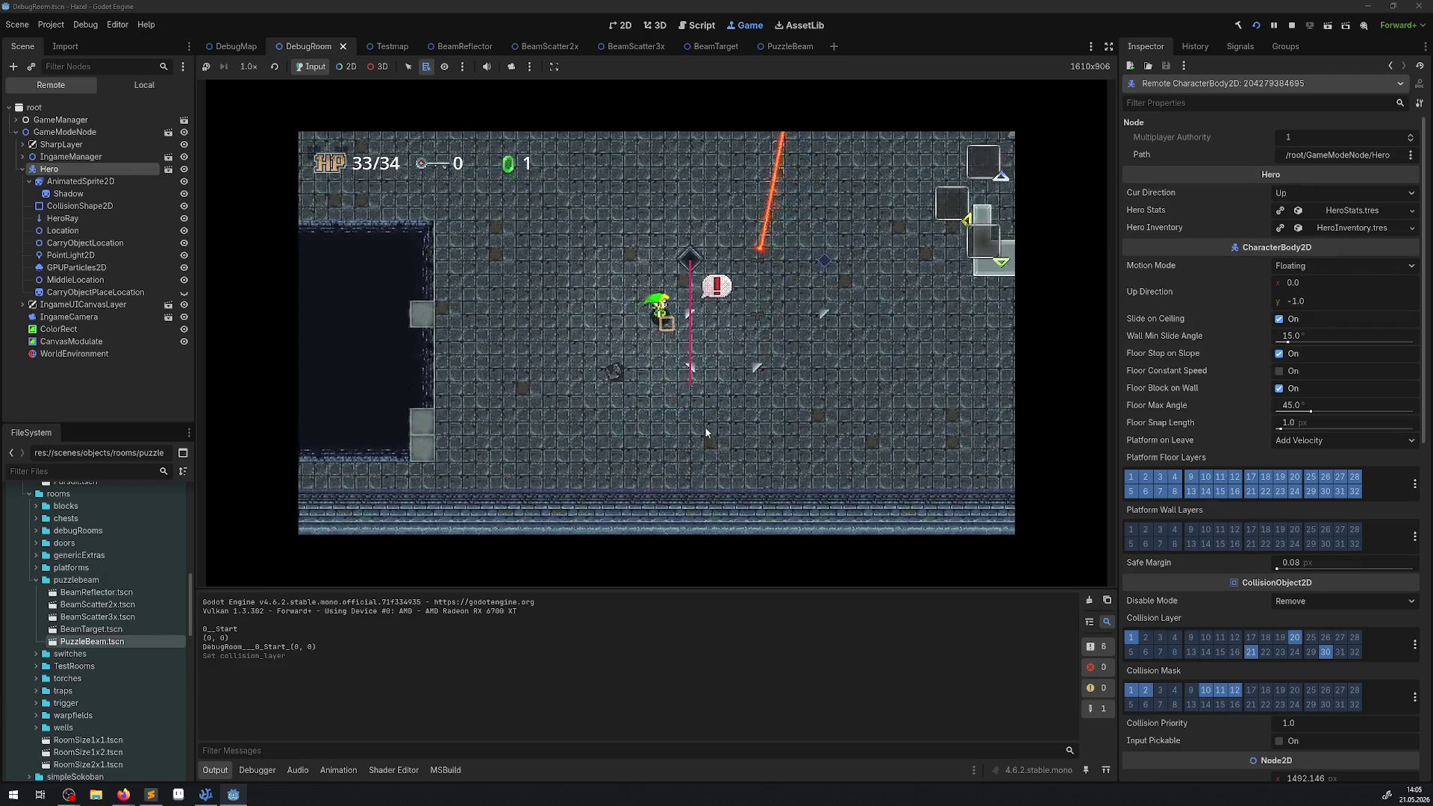
pyautogui.press('Right')
pyautogui.press('Down')
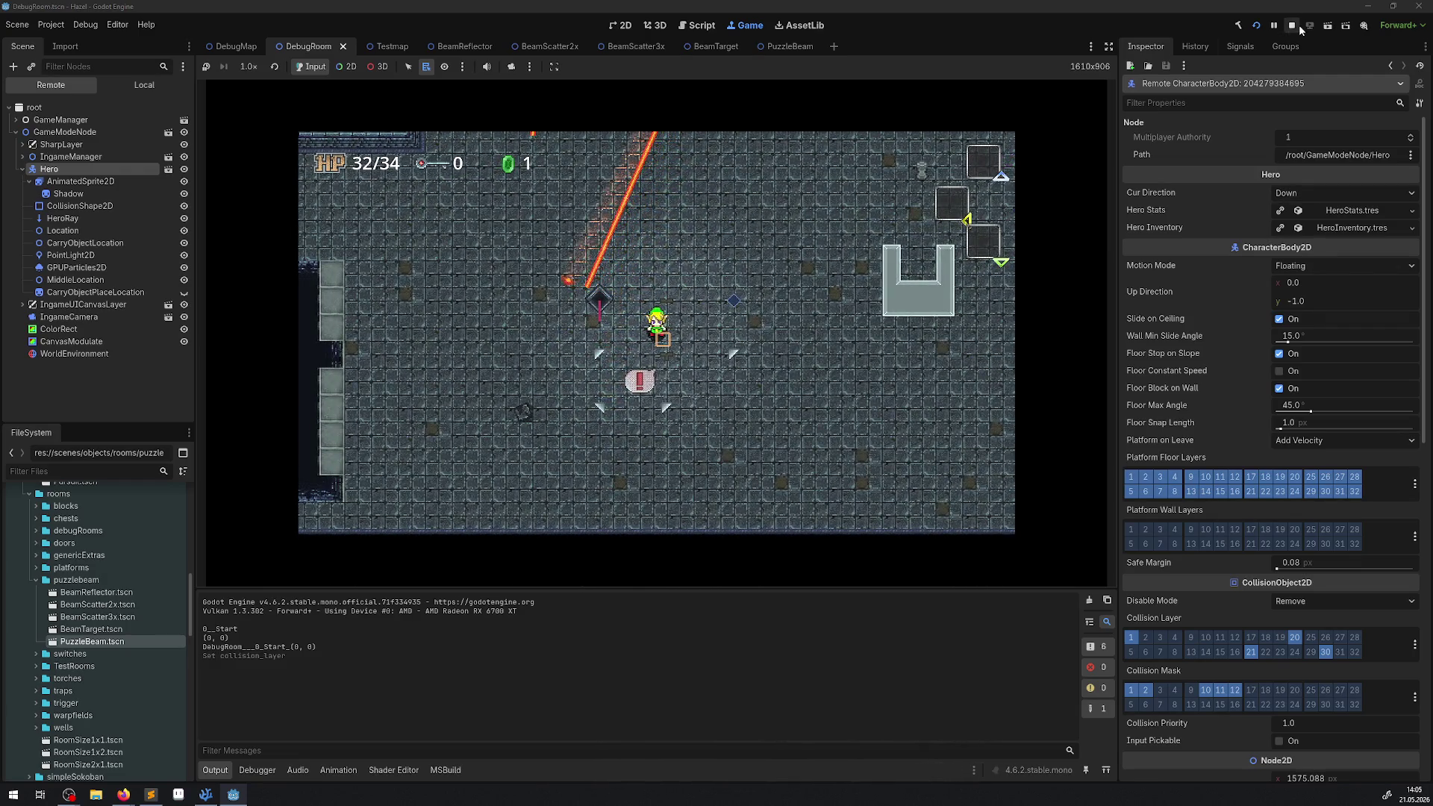
pyautogui.click(1297, 26)
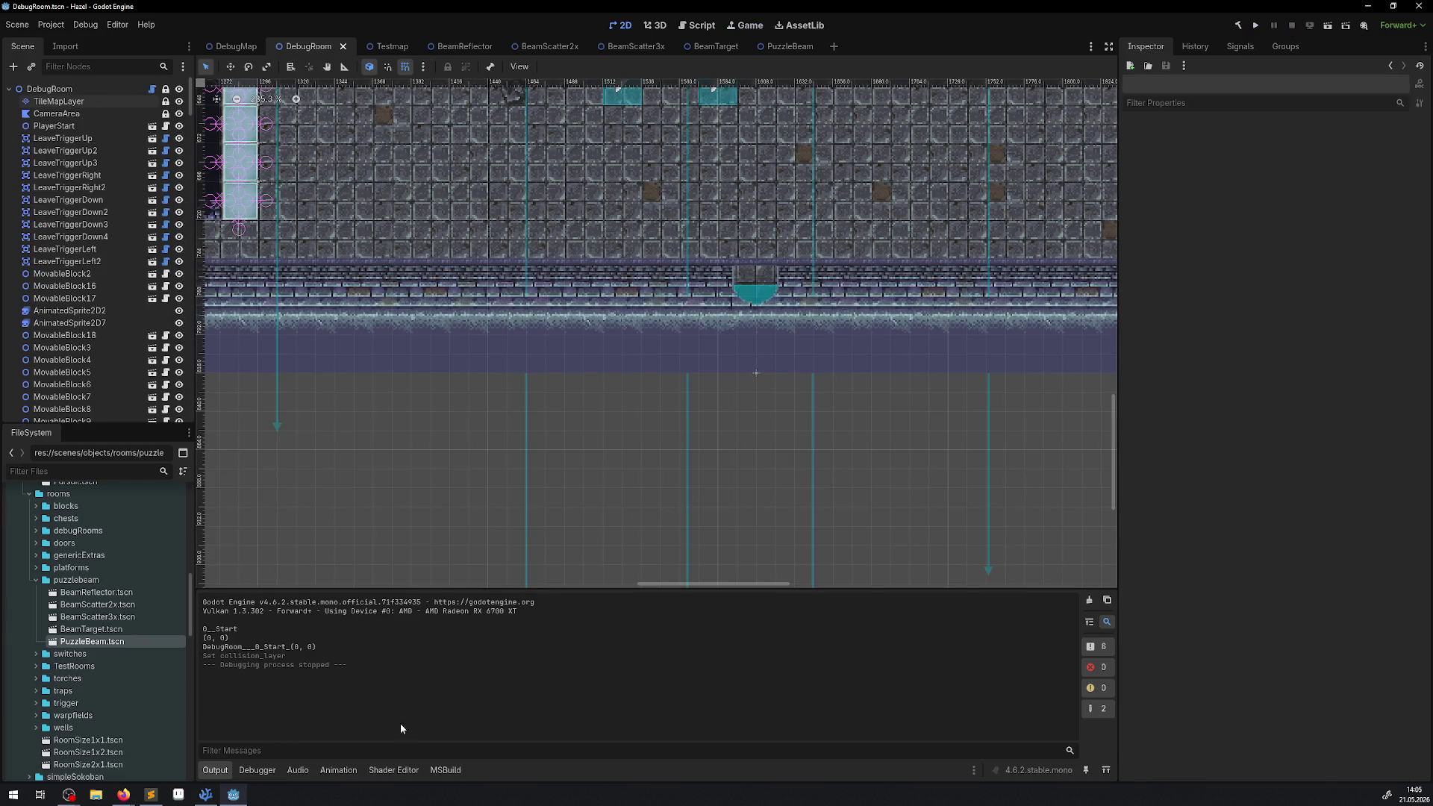
pyautogui.click(205, 795)
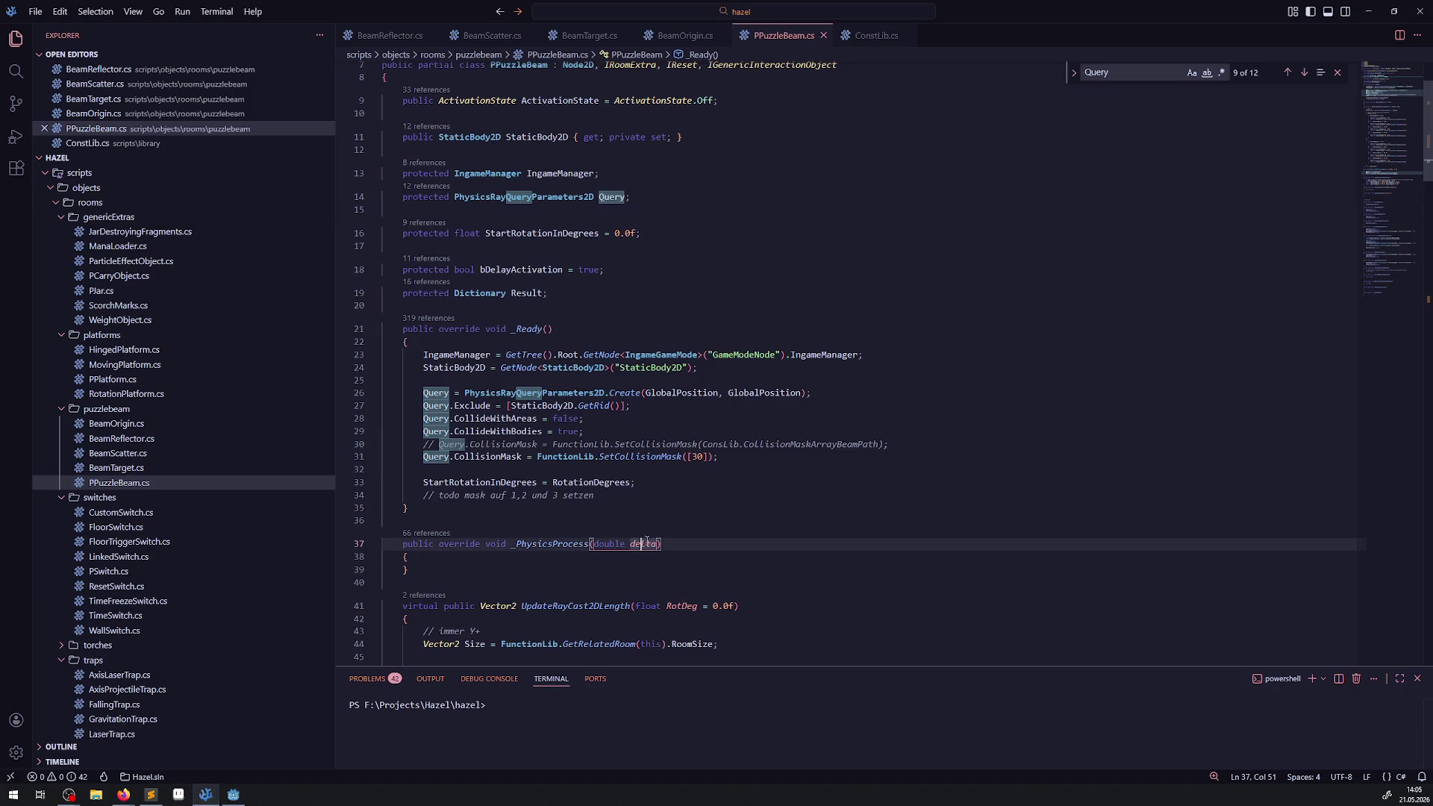
# - Undo back to the ConsLib.CollisionMaskArrayBeamPath mask, dropping the [30] line, and save PPuzzleBeam.cs
pyautogui.hotkey('ctrl', 'z')
pyautogui.hotkey('ctrl', 'z')
pyautogui.hotkey('ctrl', 'z')
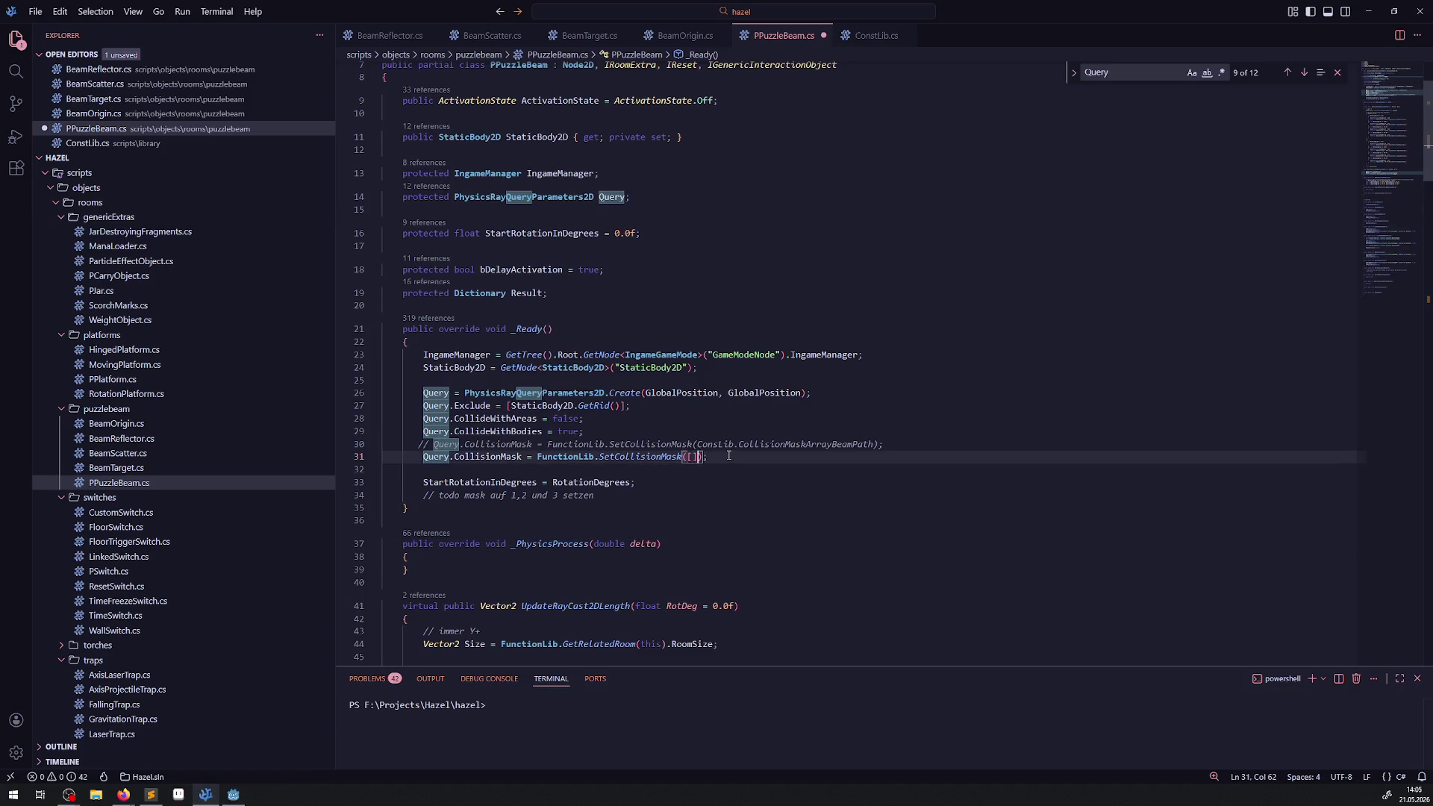
pyautogui.click(735, 509)
pyautogui.hotkey('ctrl', 'z')
pyautogui.hotkey('ctrl', 's')
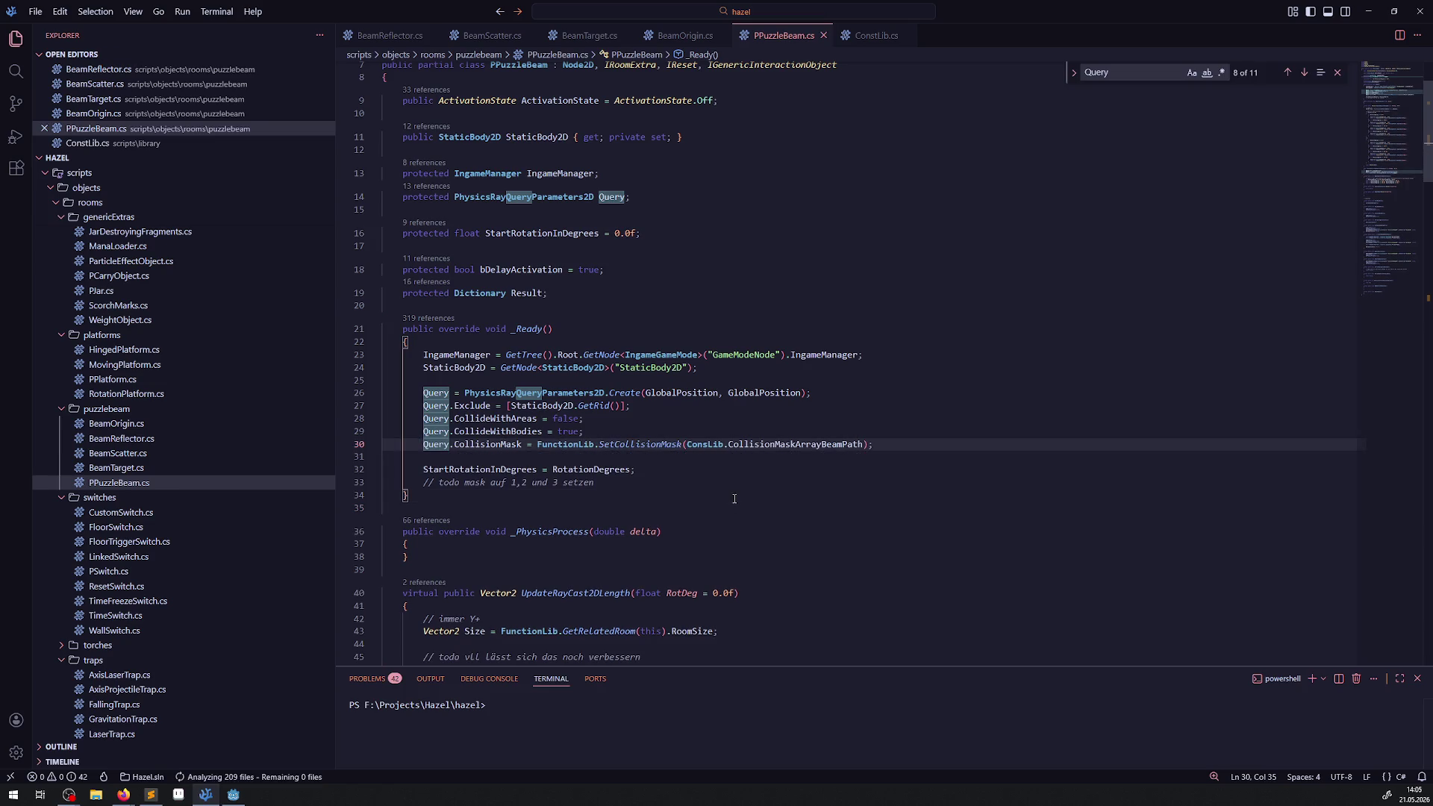
# - In ConstLib.cs, review CollisionMaskArrayBeamPath's Characters, Objects and TileWall01 layers
pyautogui.hotkey('ctrl', 'Tab')
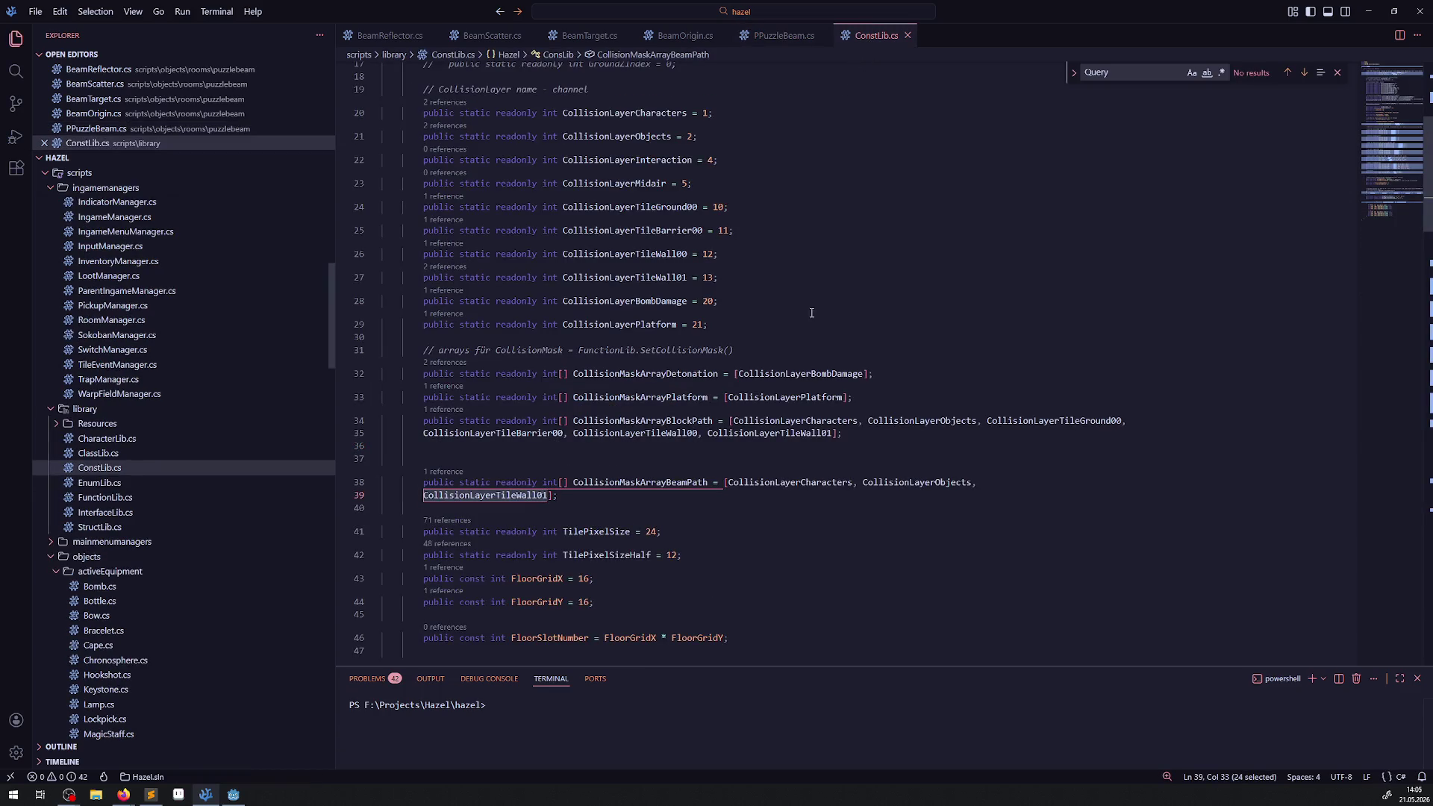
pyautogui.doubleClick(633, 483)
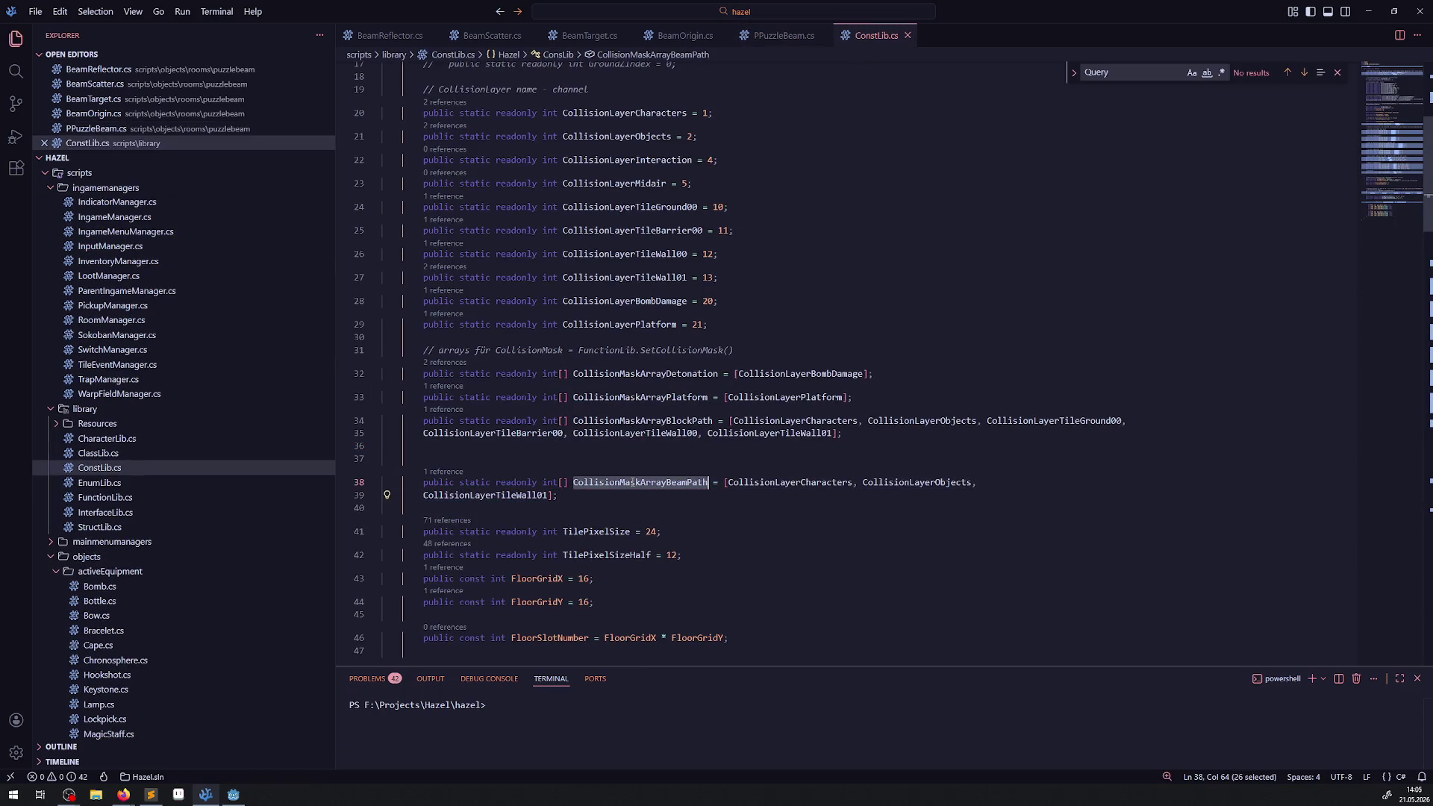
pyautogui.doubleClick(823, 485)
pyautogui.doubleClick(912, 484)
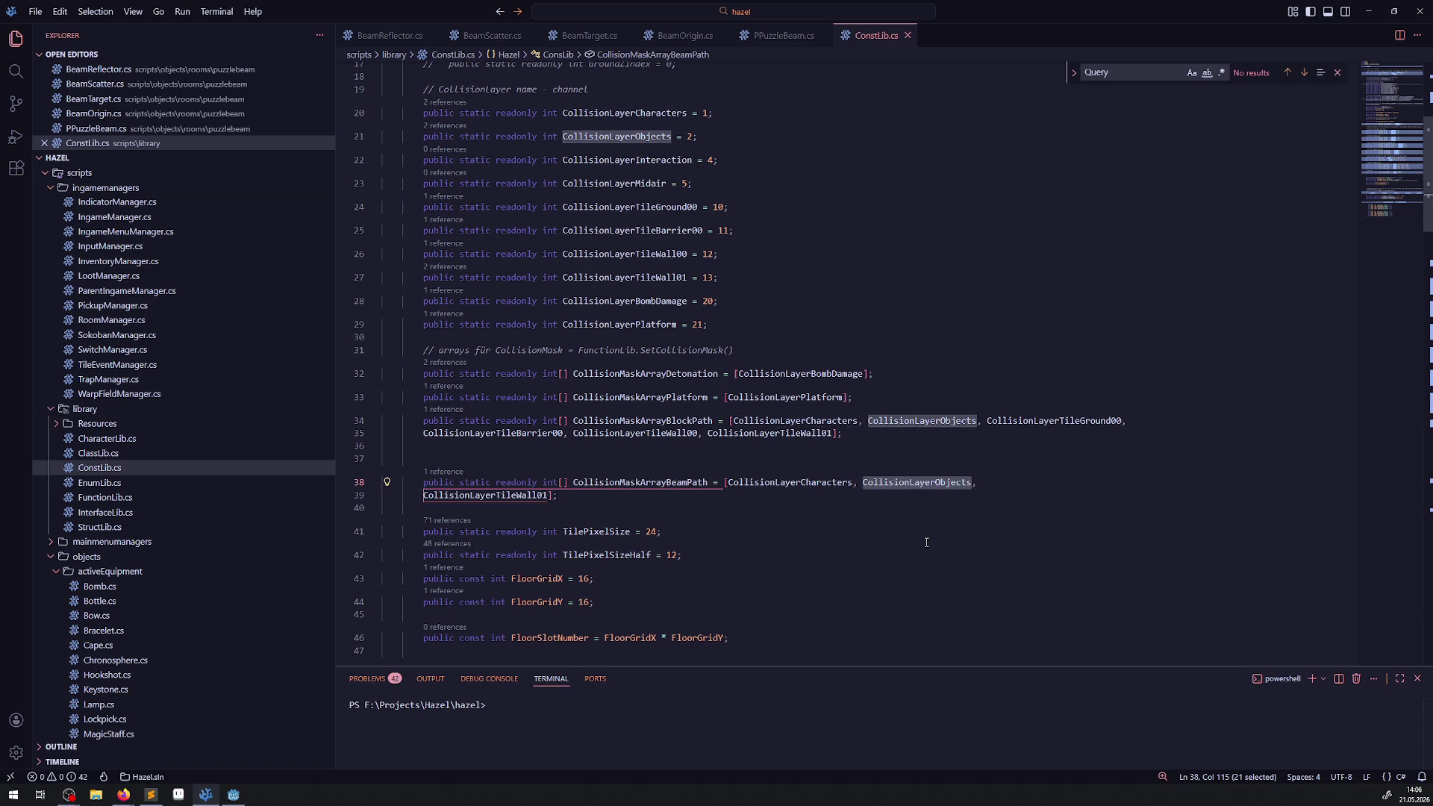
pyautogui.doubleClick(498, 496)
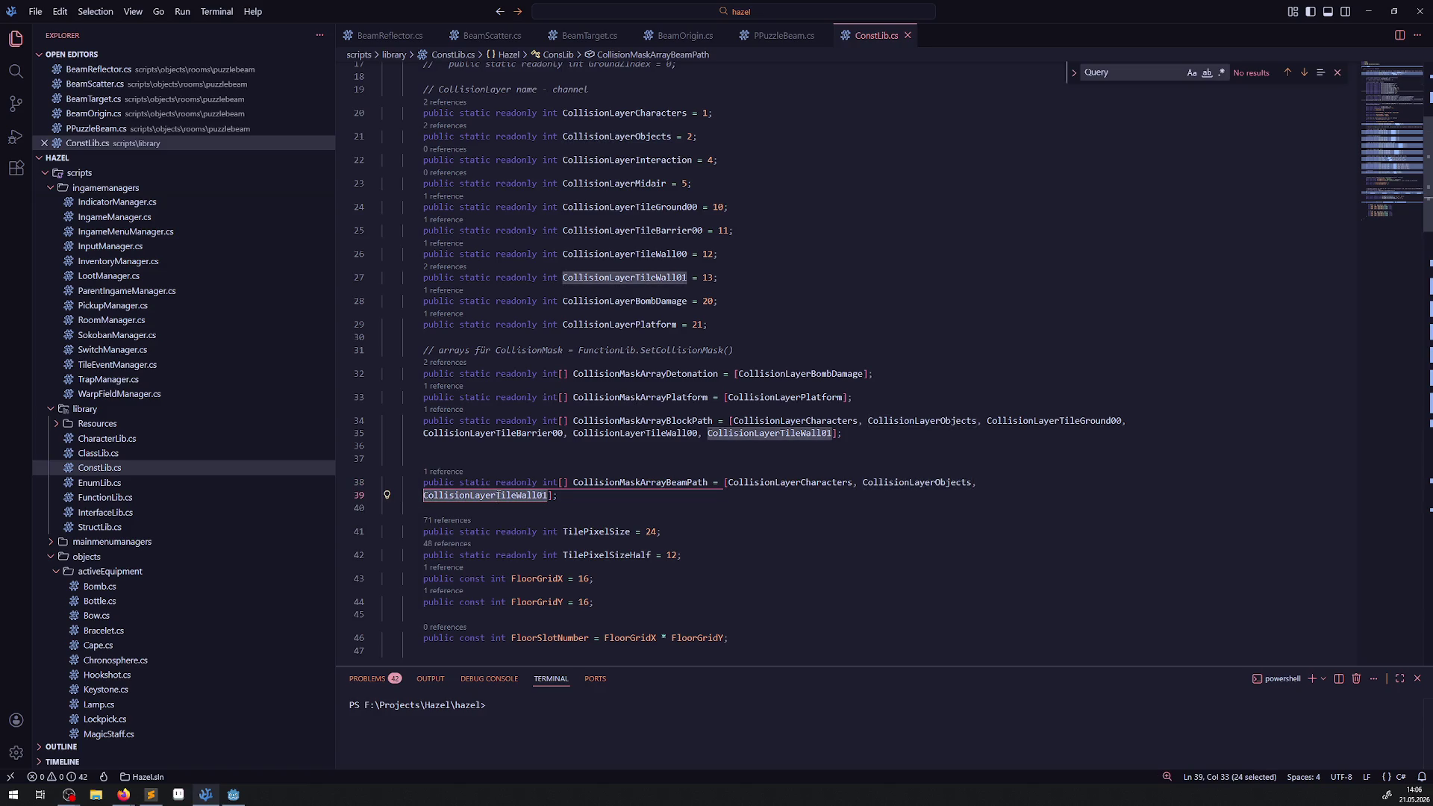
# - Open TileMapLayer's tile set and widen the Inspector to read each physics layer's collision bits
pyautogui.click(232, 797)
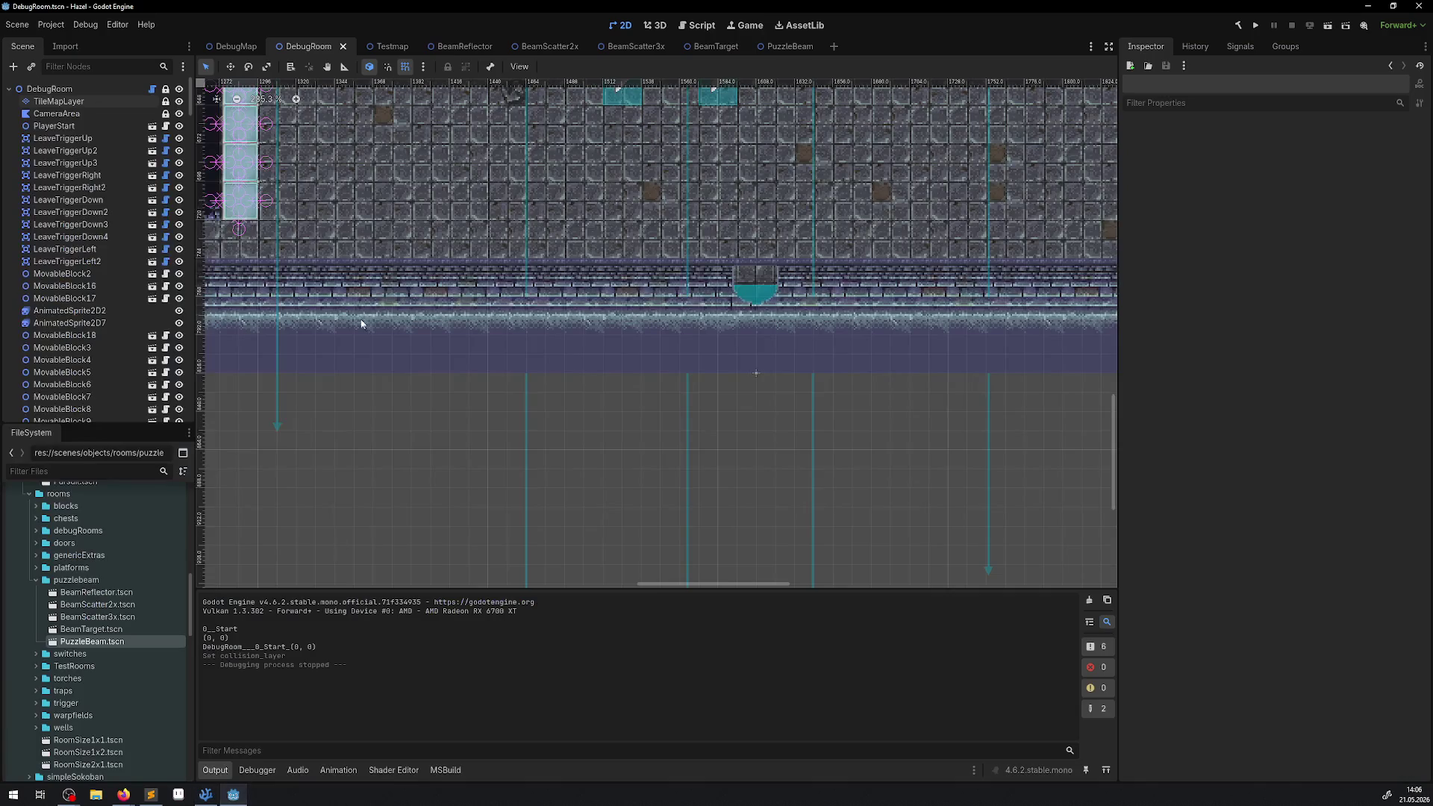
pyautogui.click(54, 112)
pyautogui.click(57, 102)
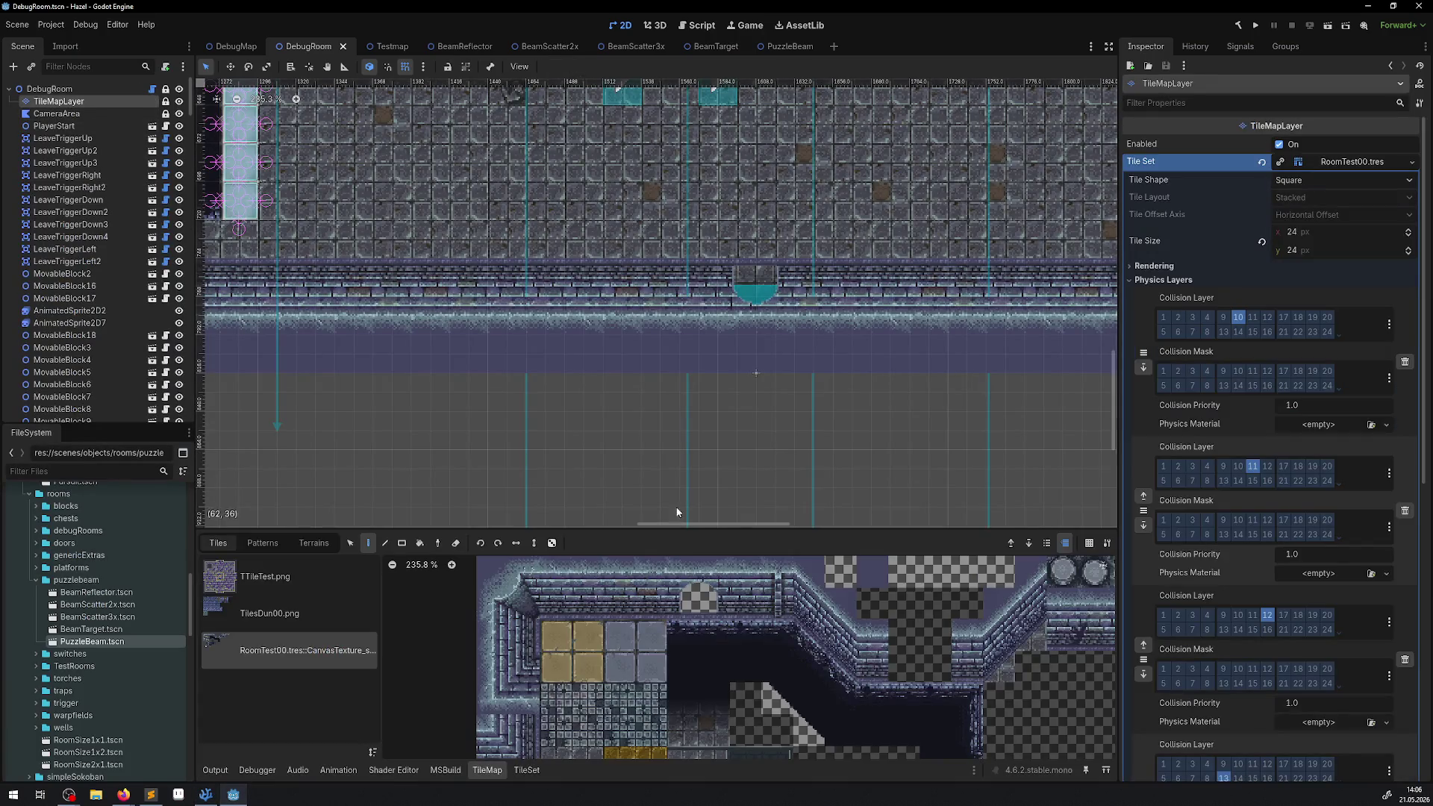
pyautogui.click(527, 770)
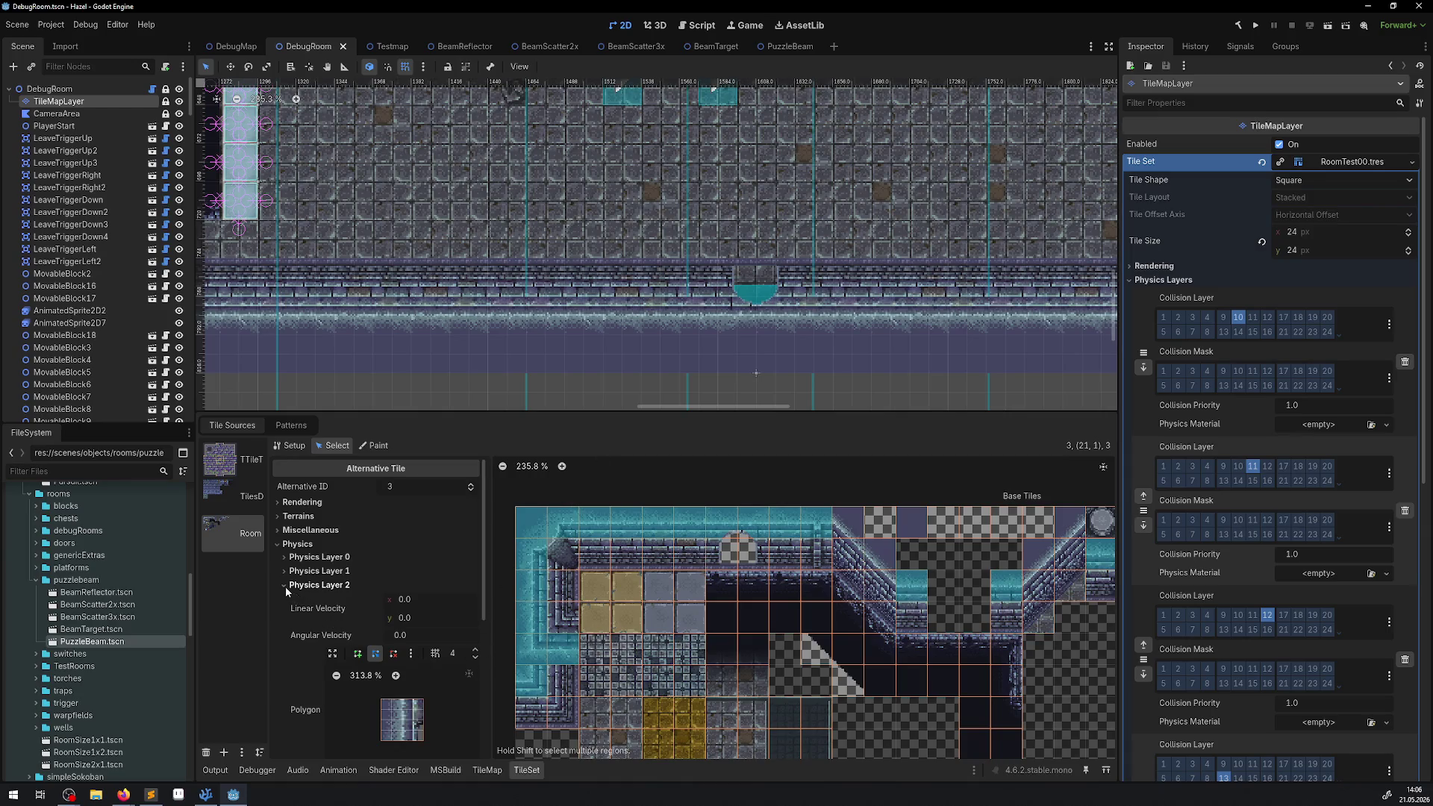
pyautogui.scroll(-4, 1278, 512)
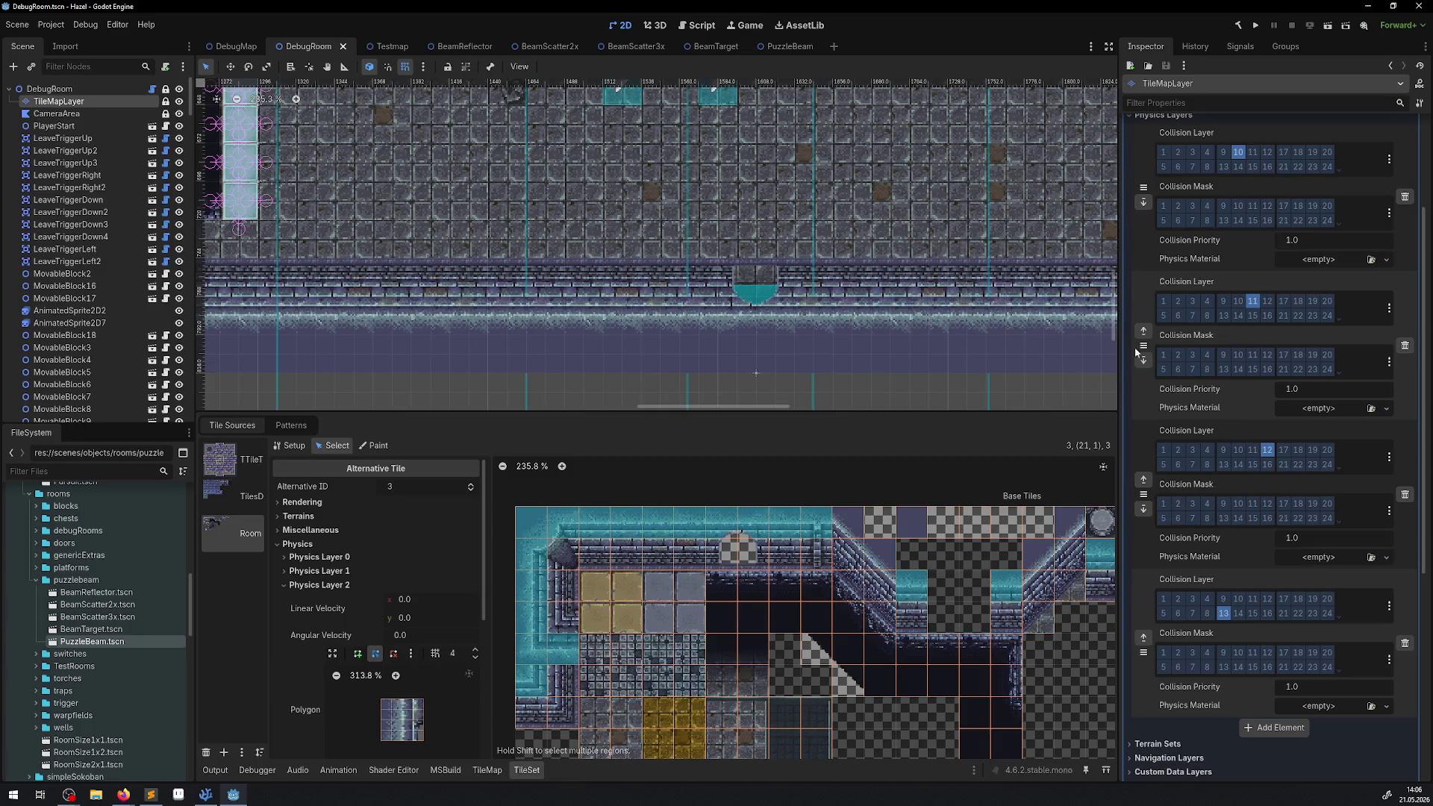
pyautogui.moveTo(1120, 342); pyautogui.dragTo(1034, 342)
pyautogui.scroll(5, 1040, 283)
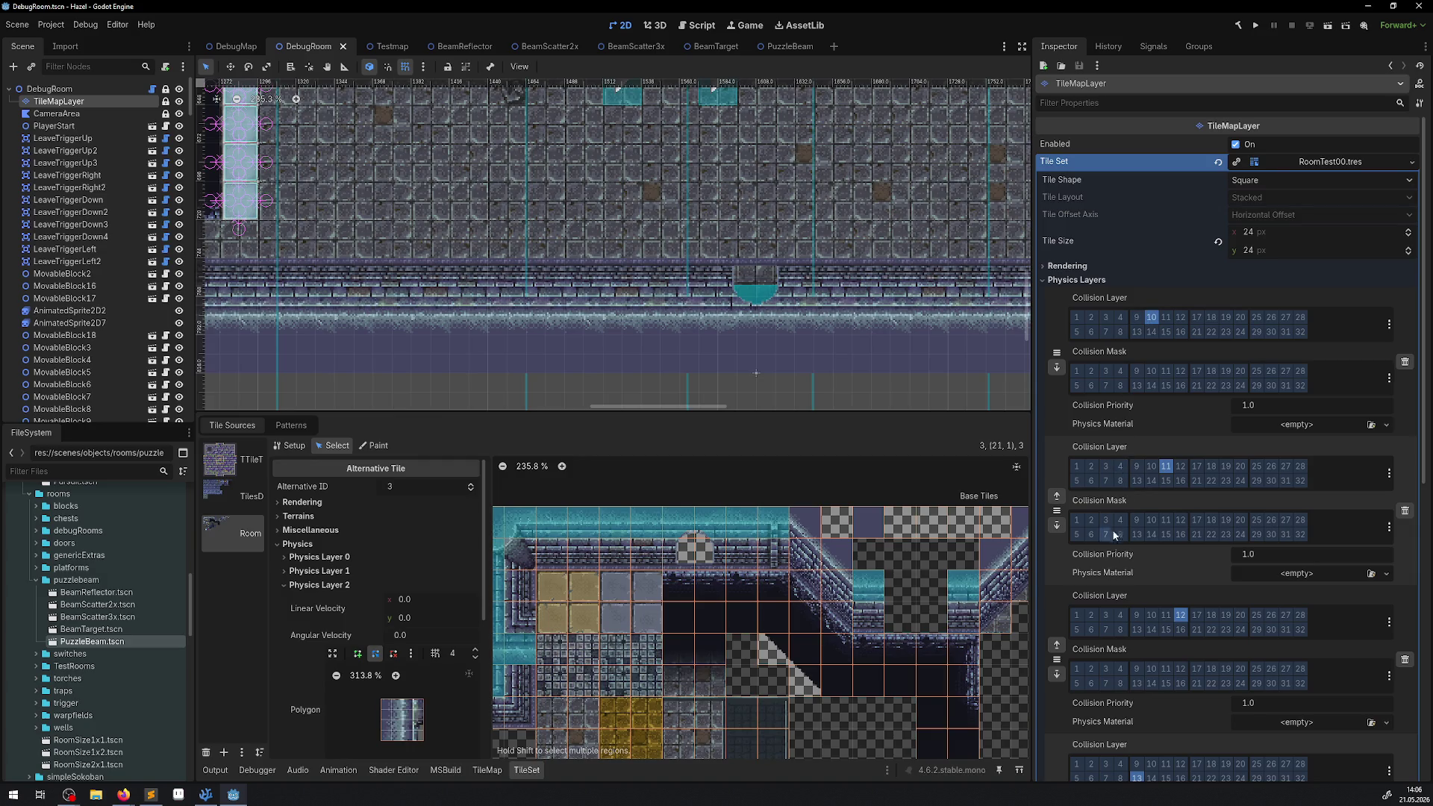
# - Review the tile physics layers and set collision layer 13 on the fourth one
pyautogui.scroll(-3, 1114, 523)
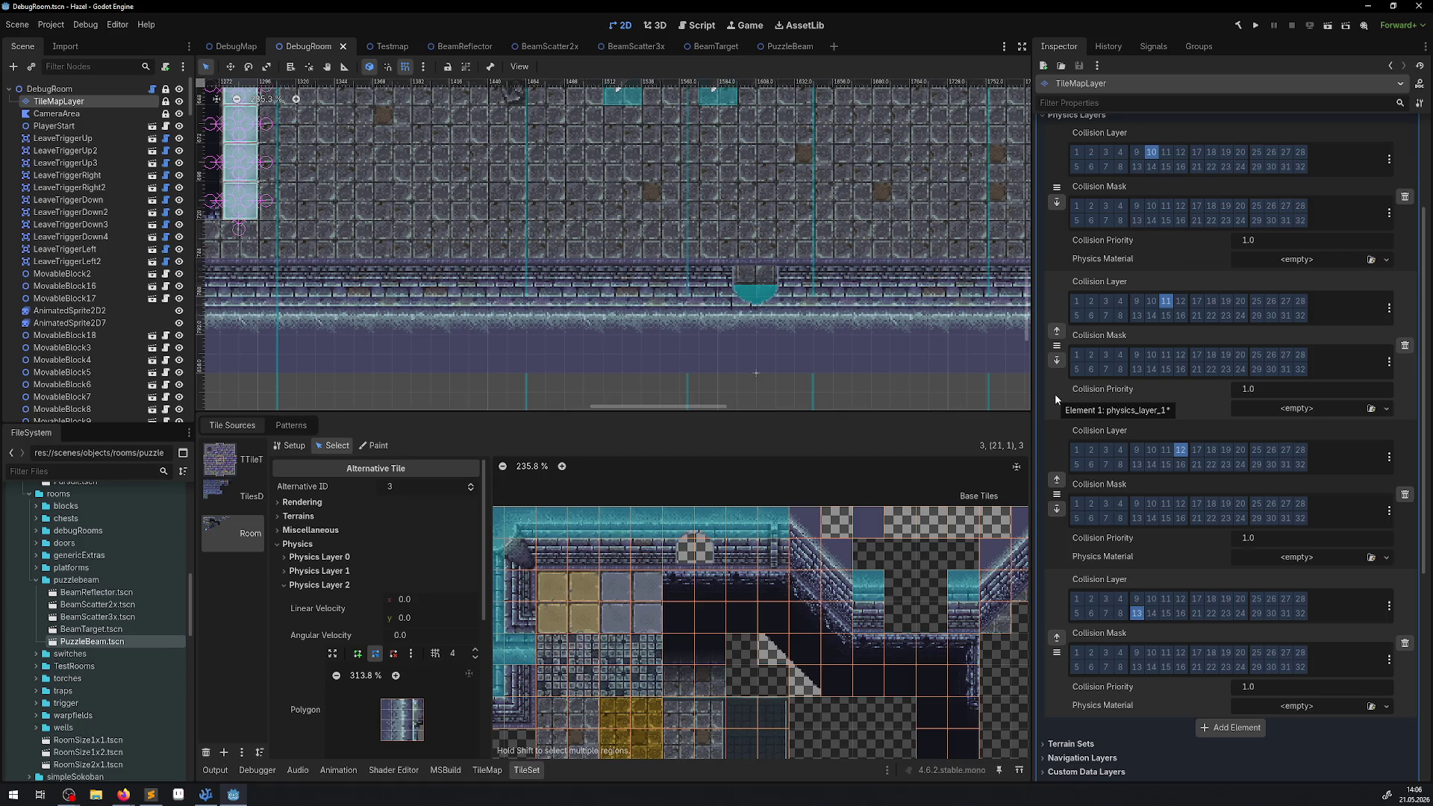
pyautogui.scroll(3, 1054, 397)
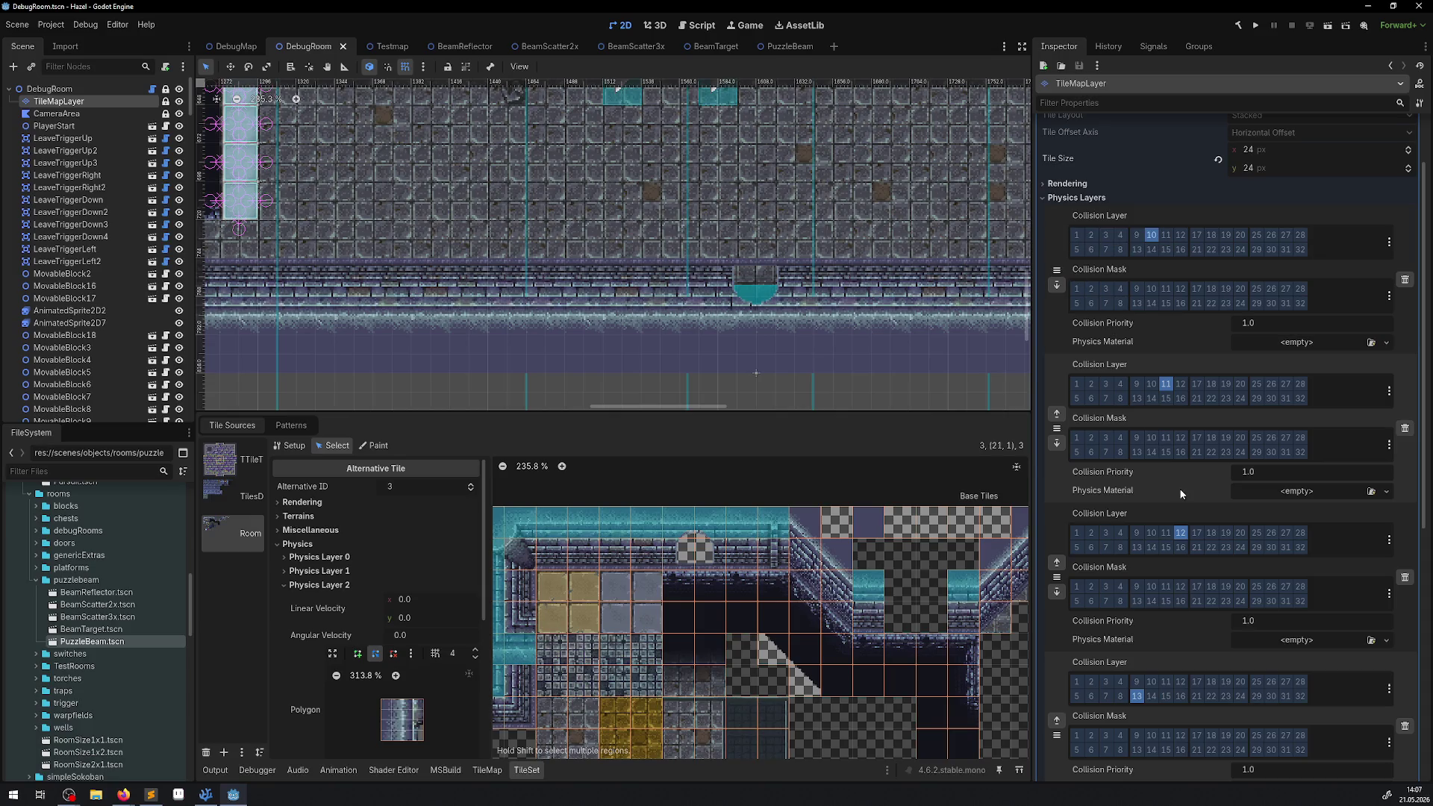
pyautogui.scroll(-3, 1187, 477)
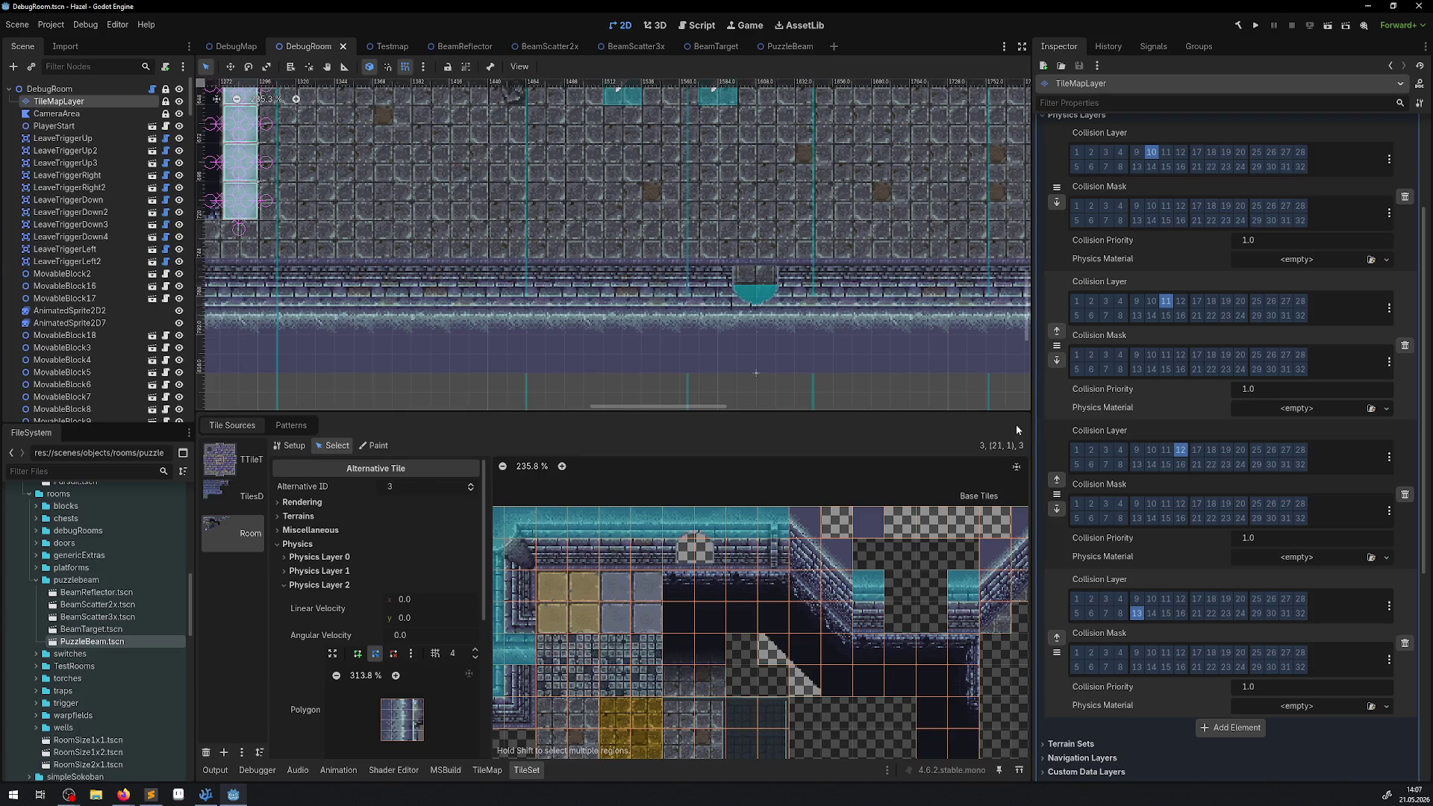
pyautogui.click(1143, 613)
# - Rebuild the C# project and reload the current project
pyautogui.click(1239, 24)
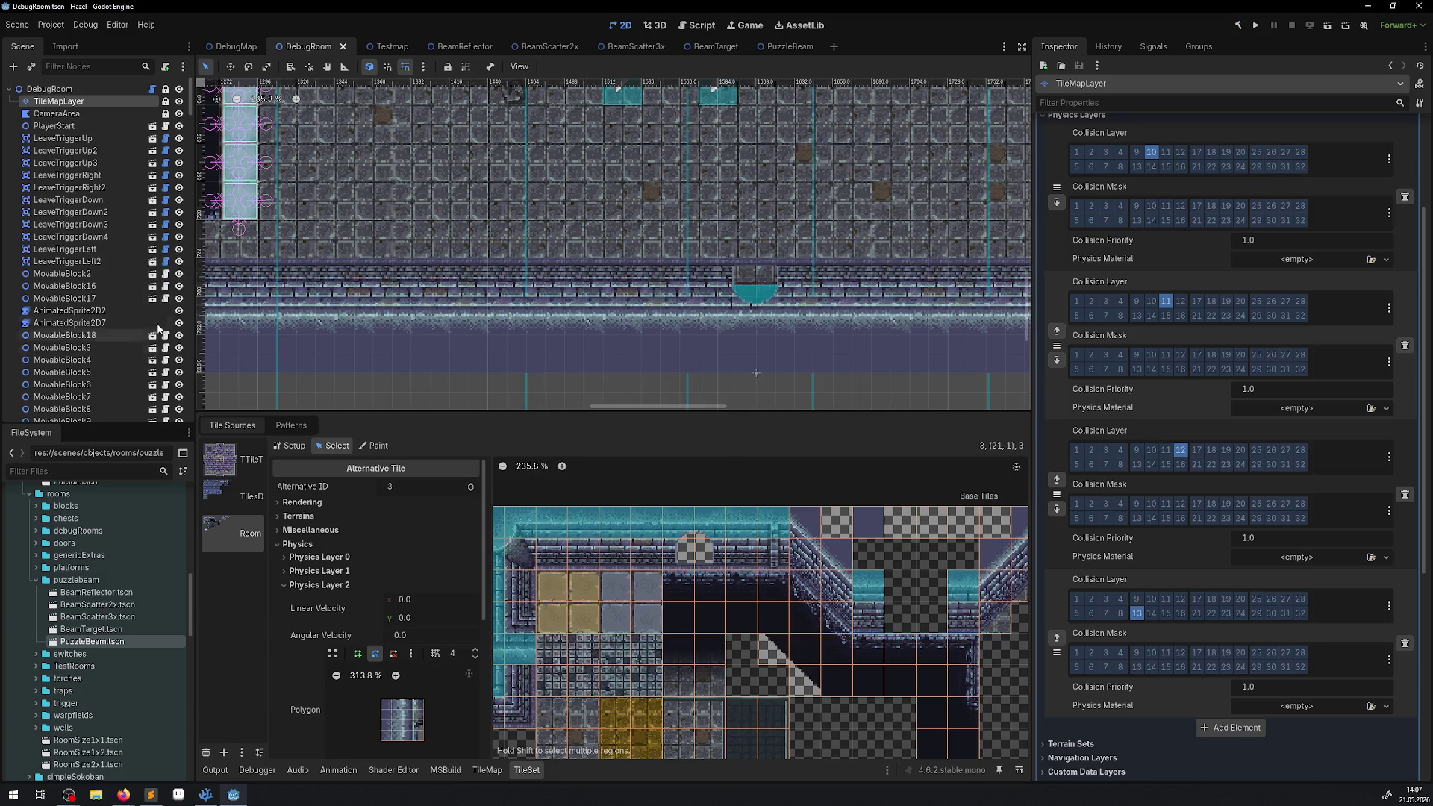
pyautogui.click(62, 29)
pyautogui.click(113, 165)
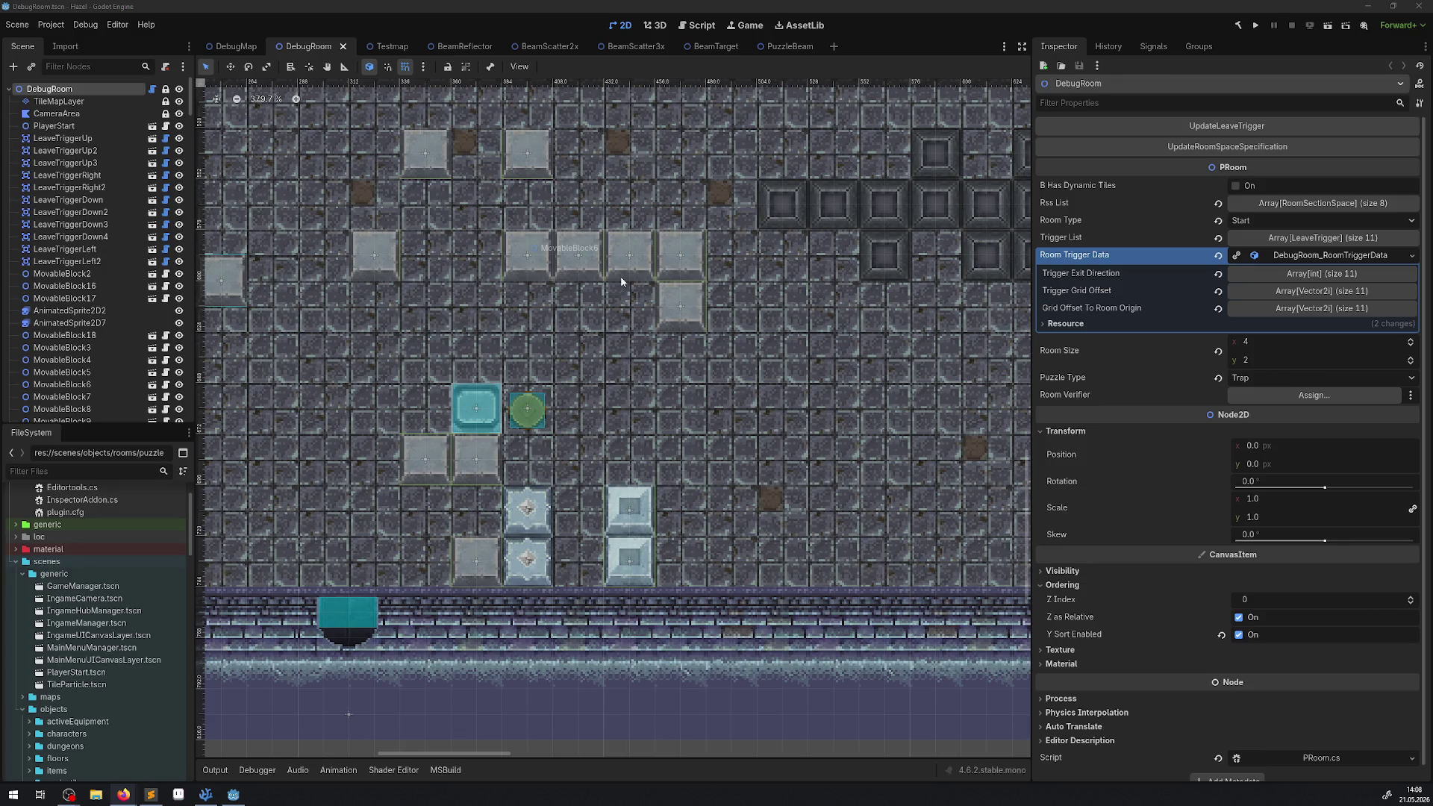
# - Run the project and walk the hero right and down along the pit, collecting gems
pyautogui.click(1256, 25)
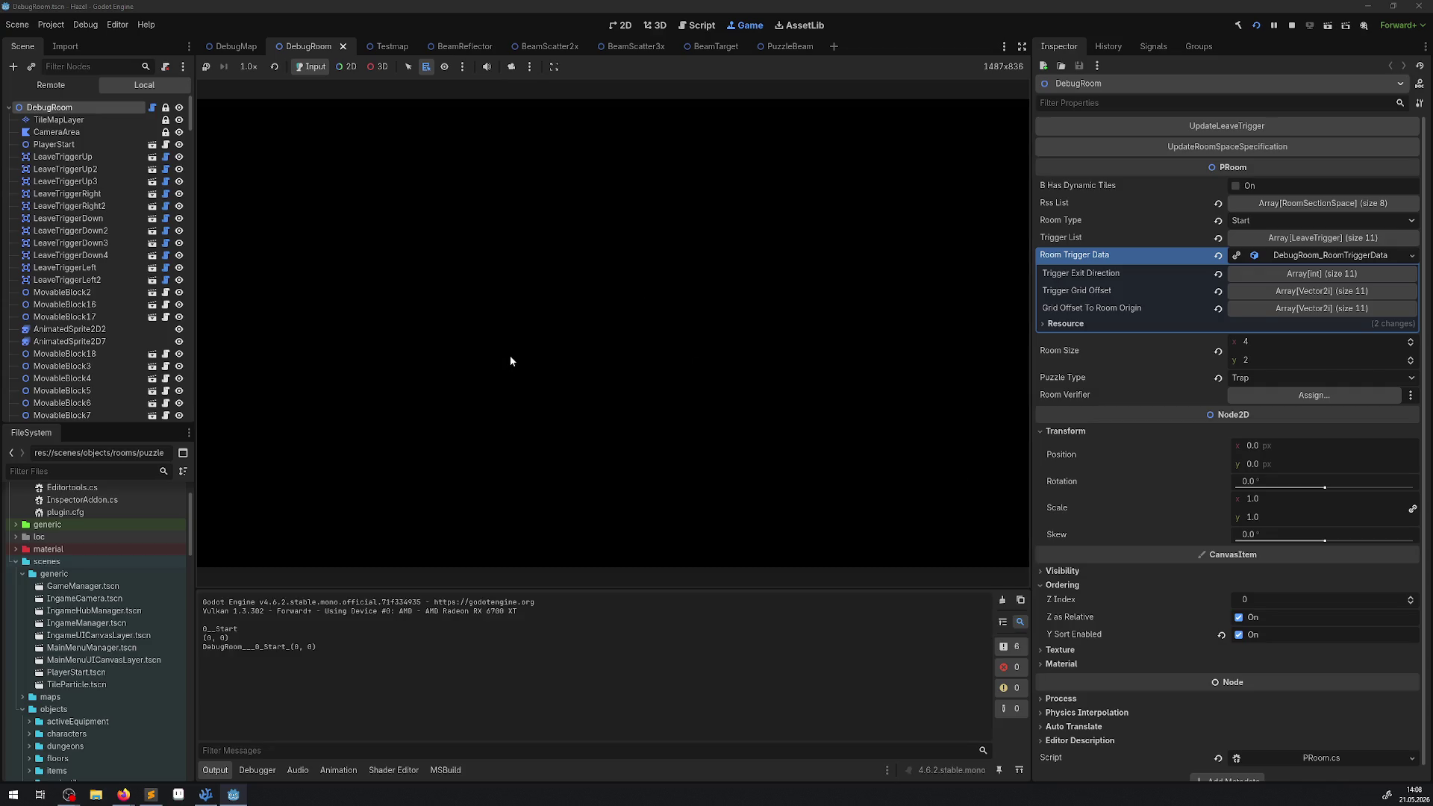
pyautogui.press('Right')
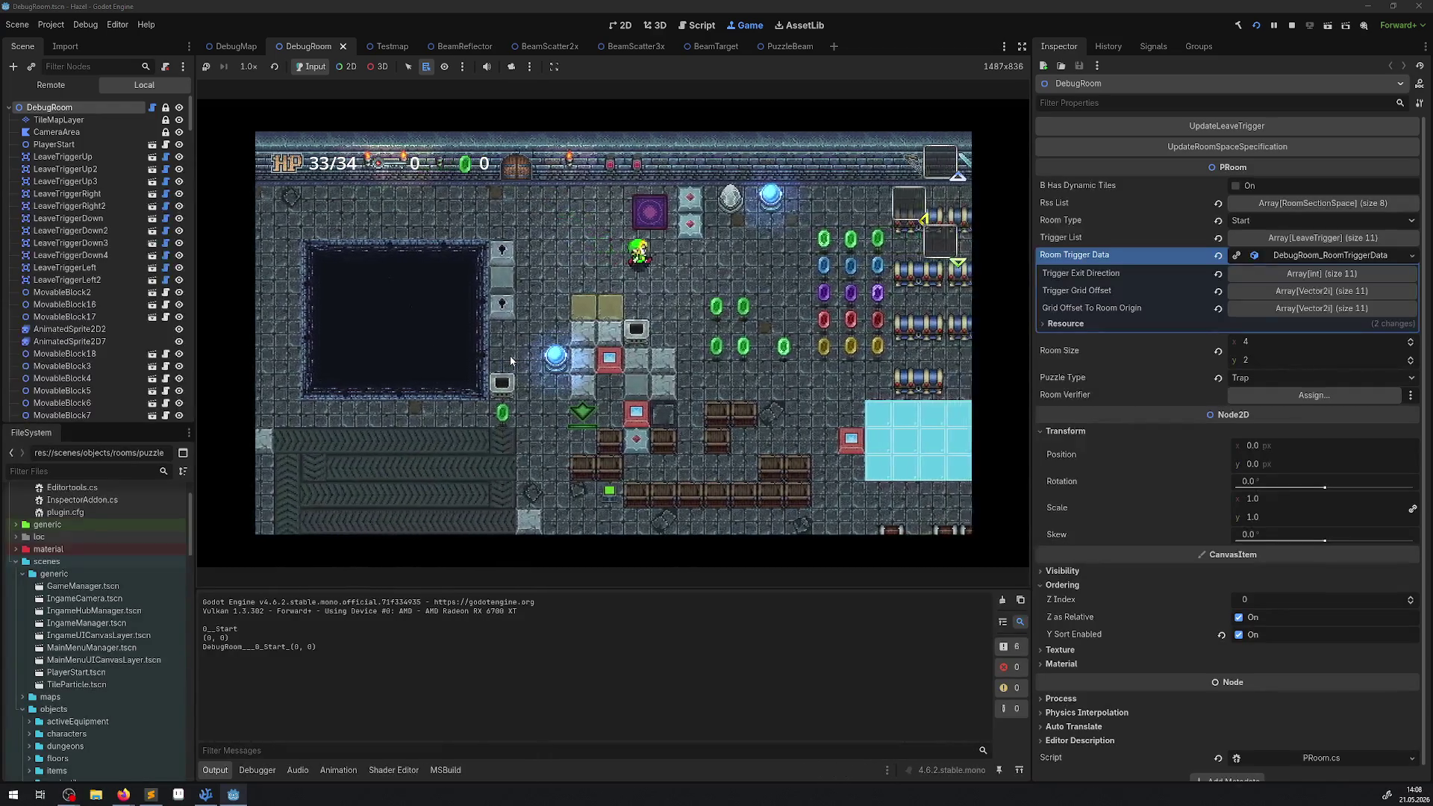
pyautogui.press('Down')
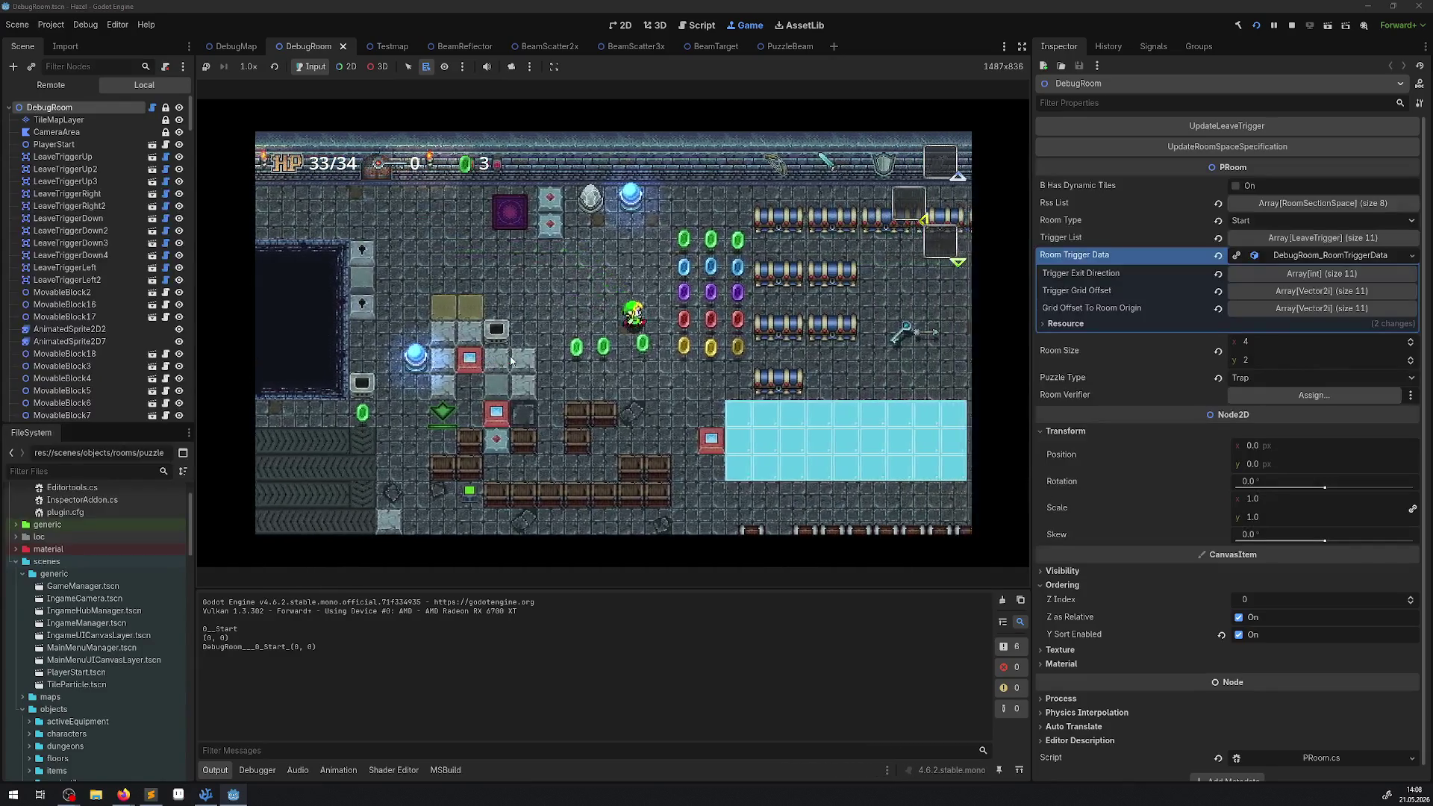
pyautogui.press('Right')
pyautogui.press('Down')
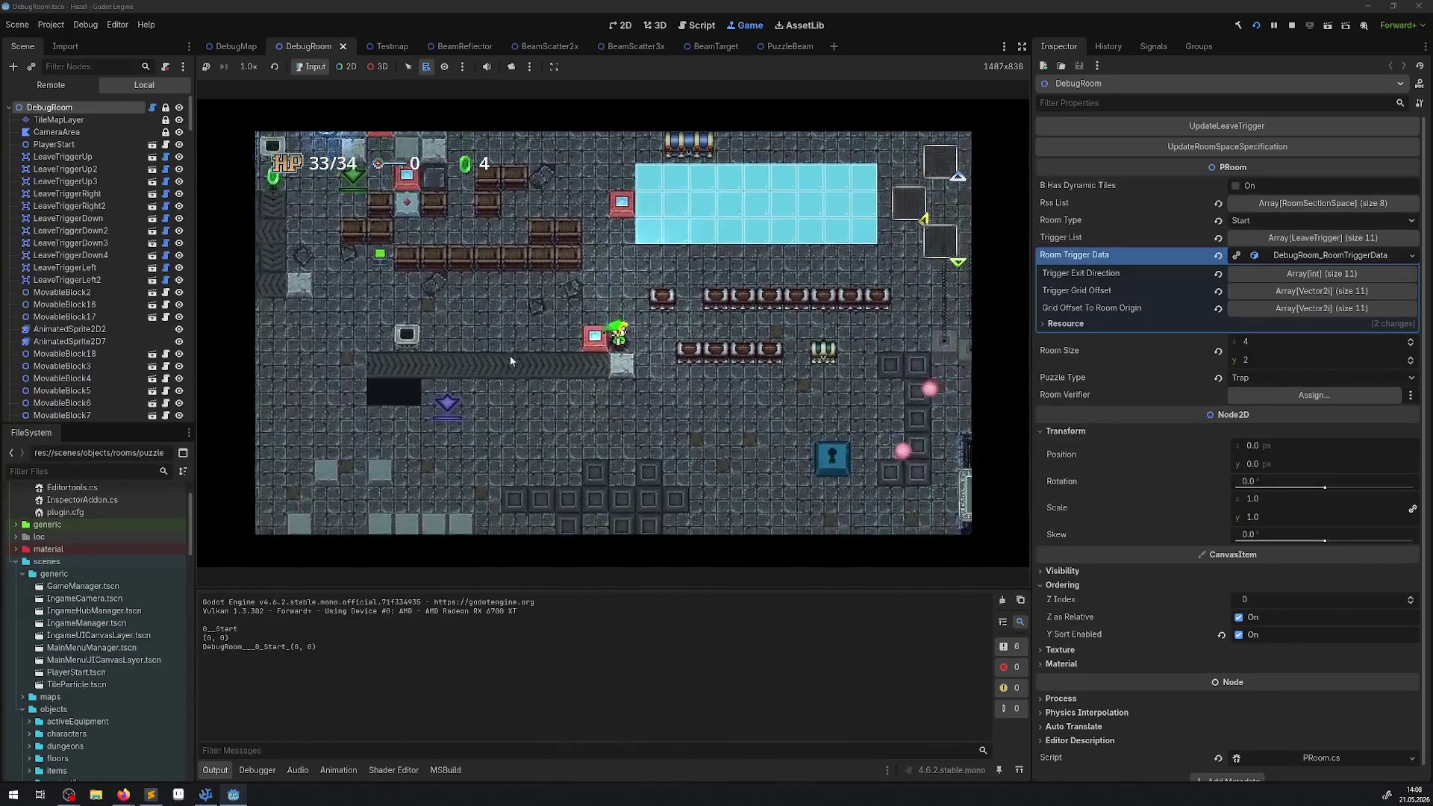
pyautogui.press('Down')
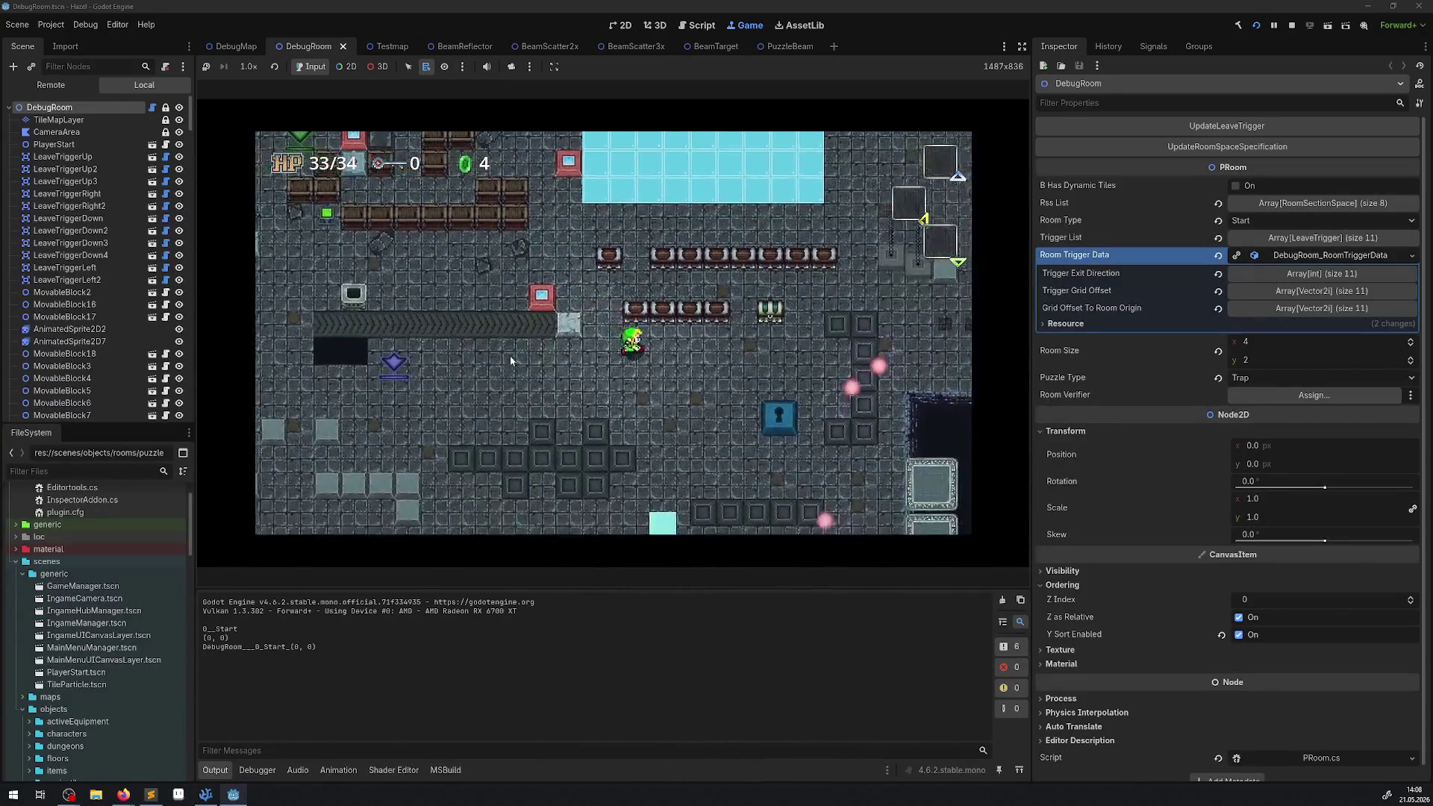
pyautogui.press('Right')
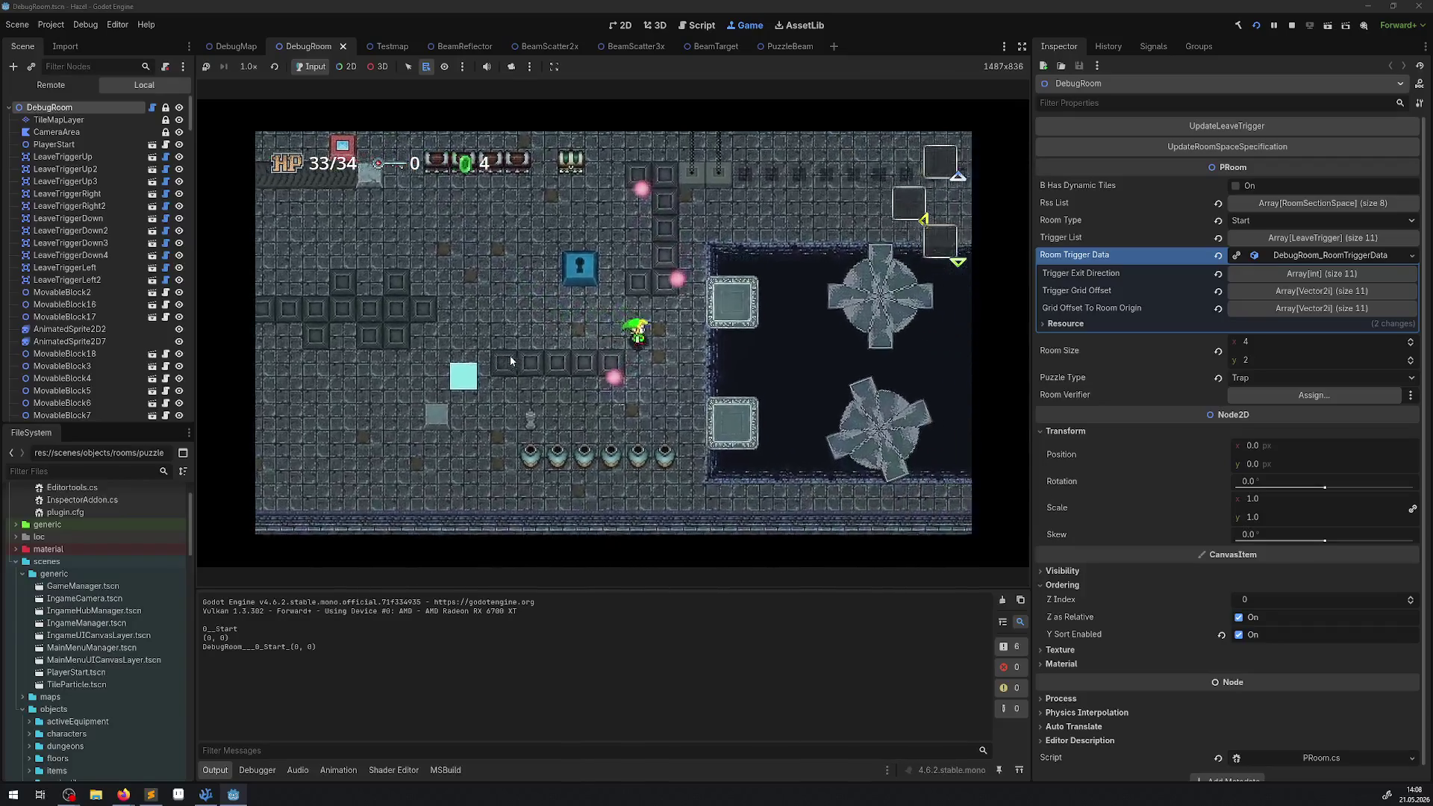
pyautogui.press('Down')
pyautogui.press('Right')
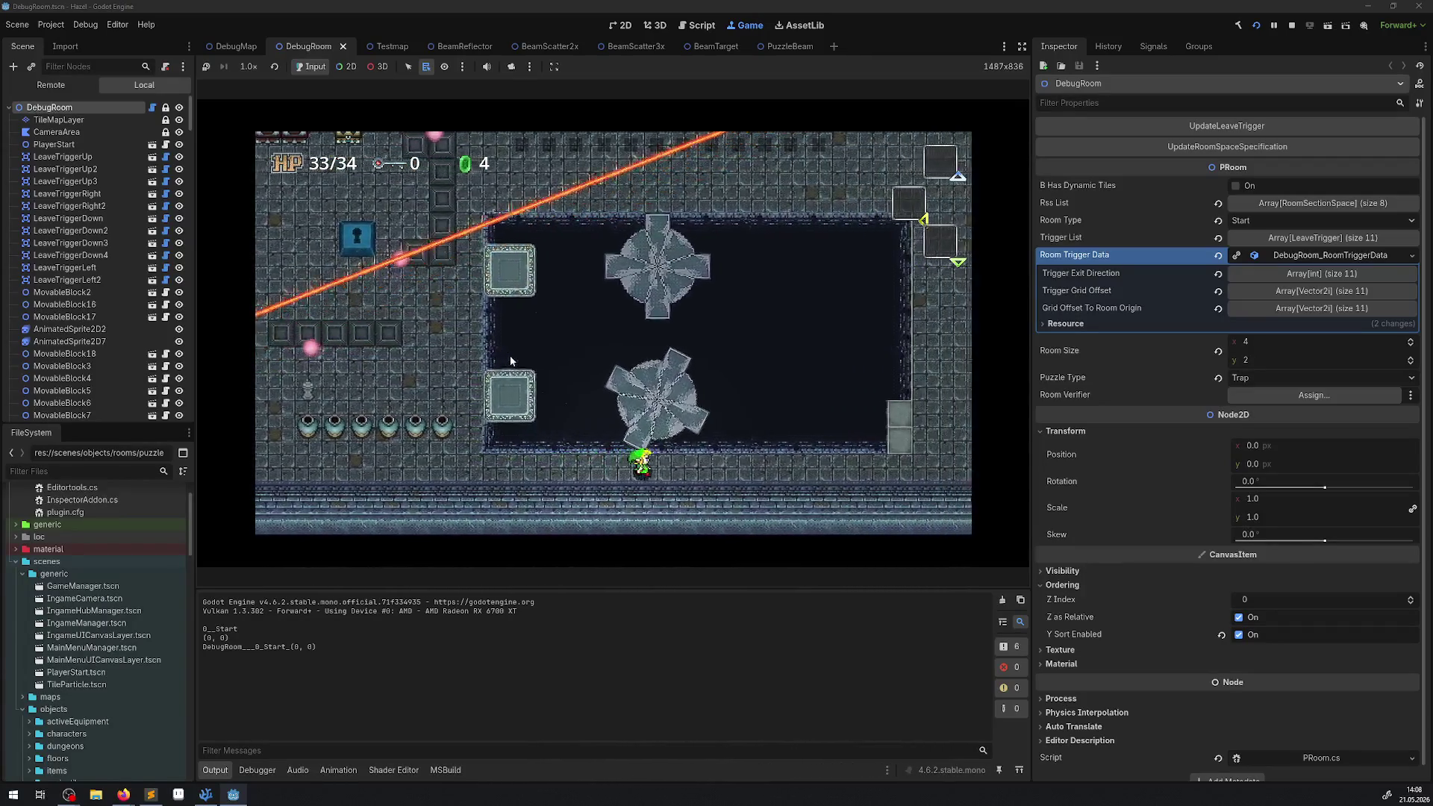
pyautogui.press('Right')
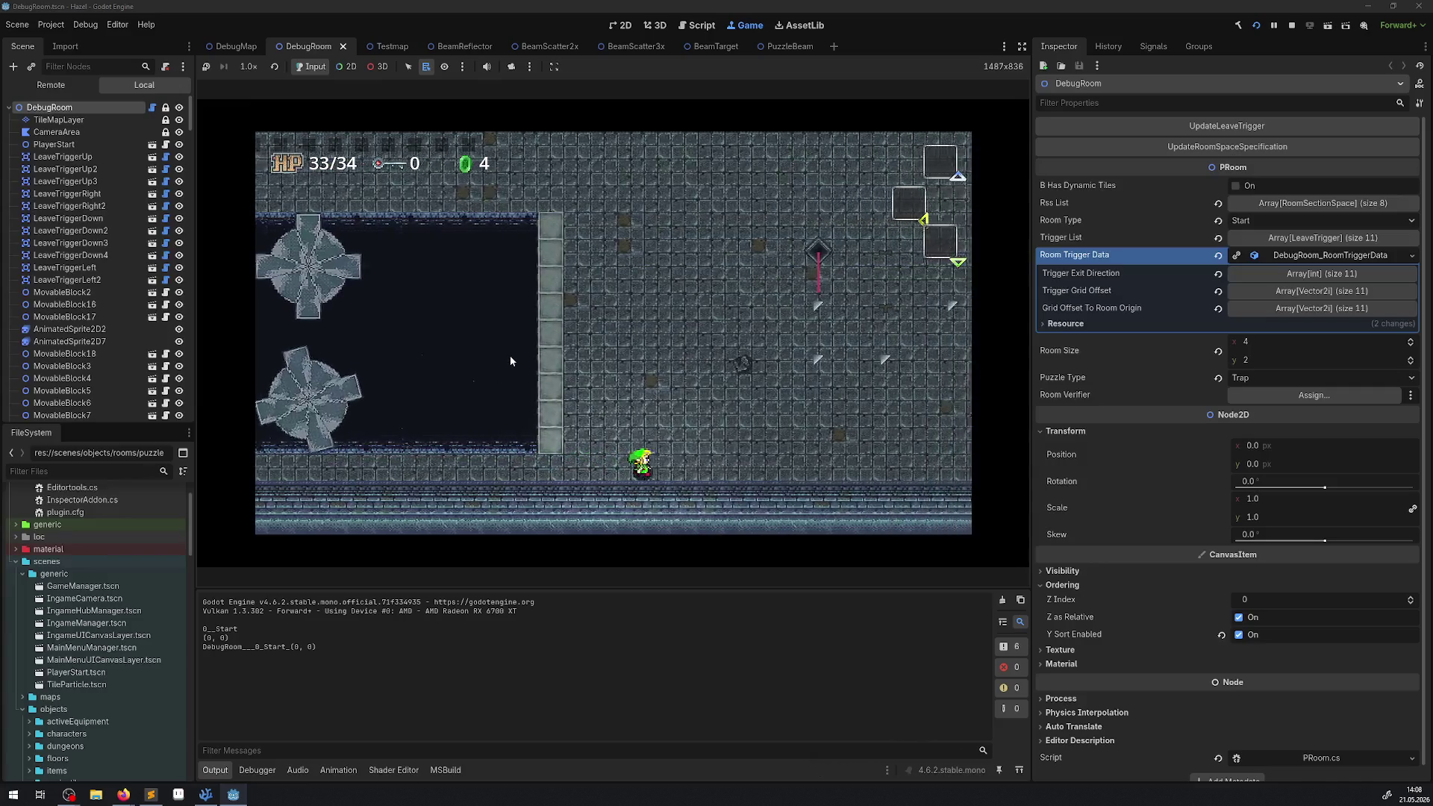
# - Walk the hero past the pit to the beam puzzle and enable 2D node picking in-game
pyautogui.press('Up')
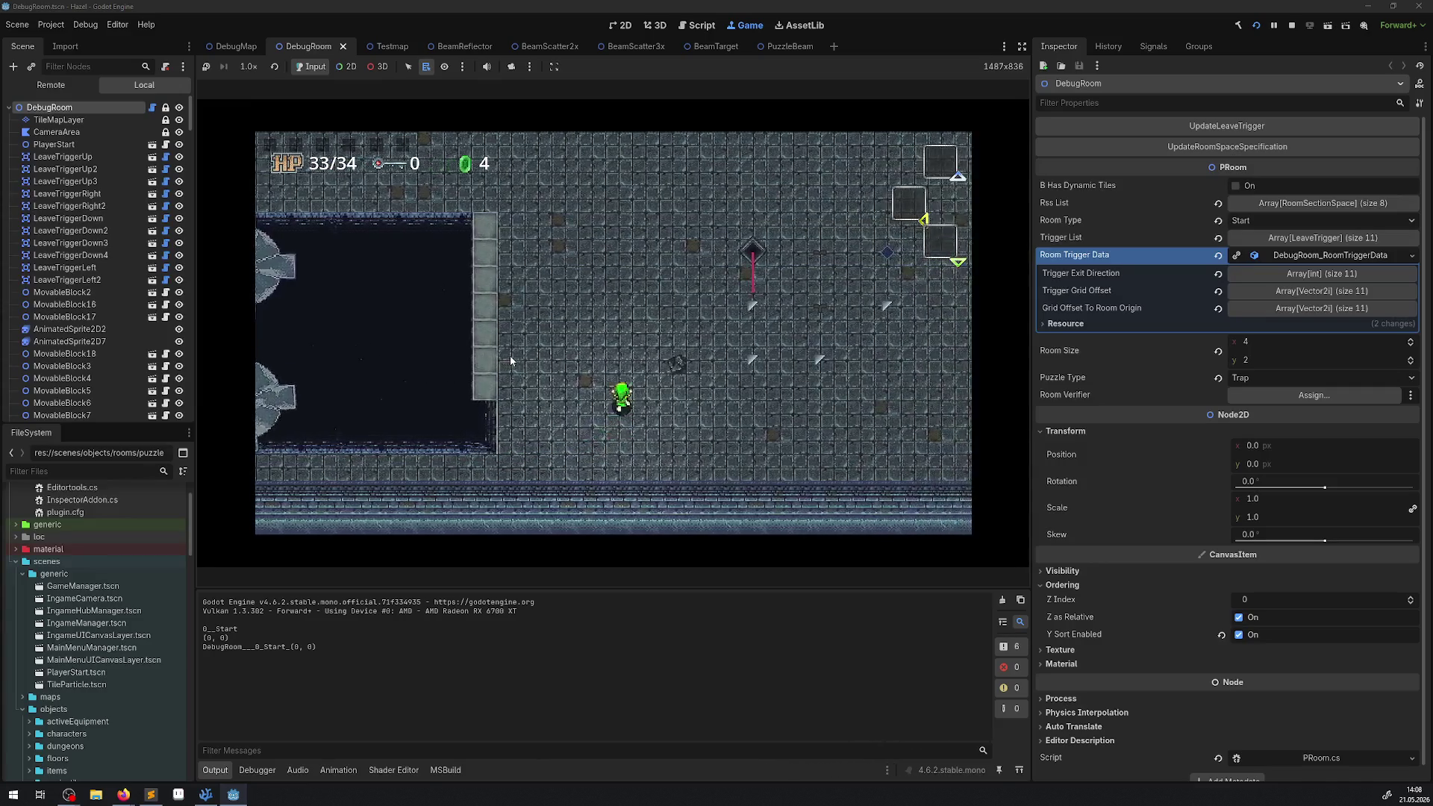
pyautogui.press('Right')
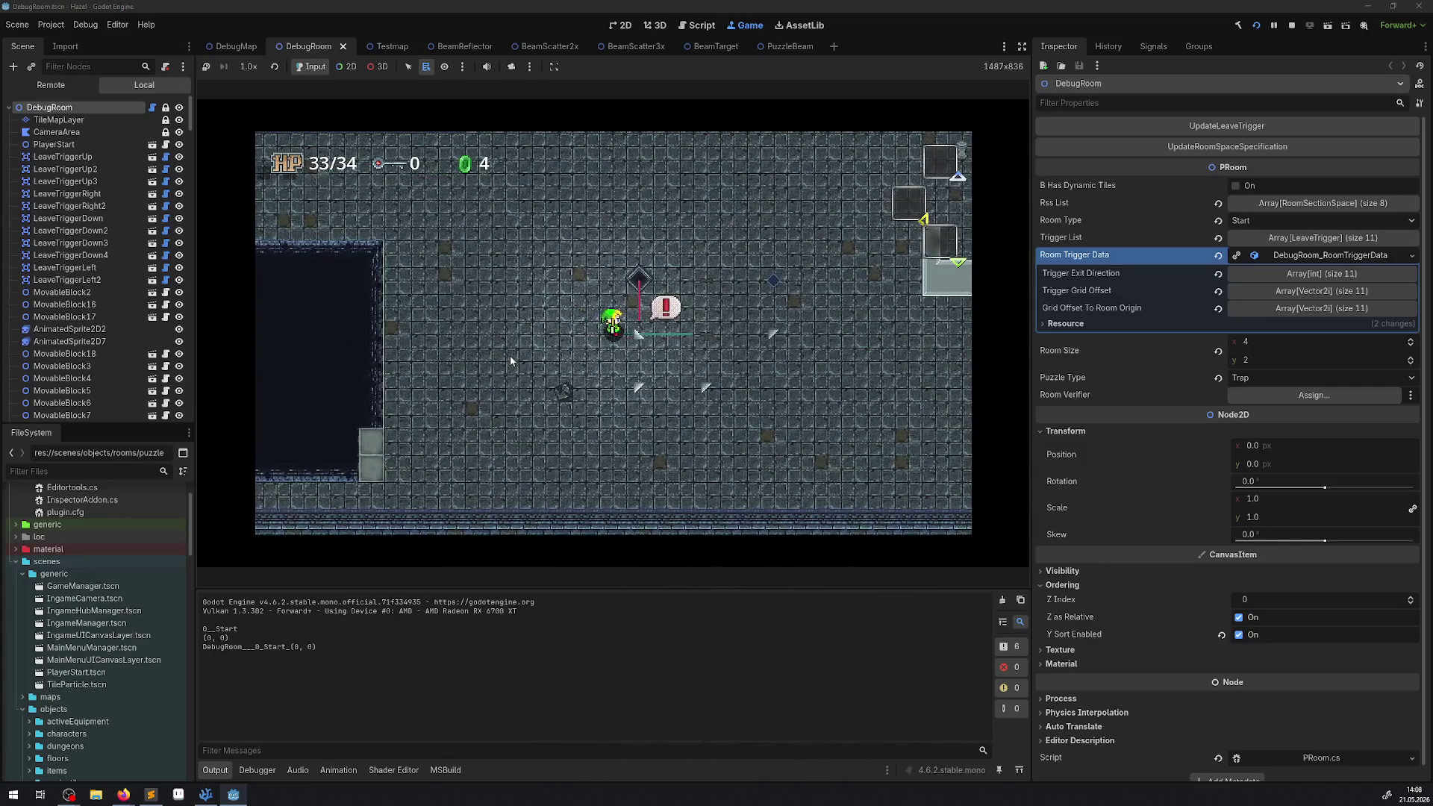
pyautogui.press('Down')
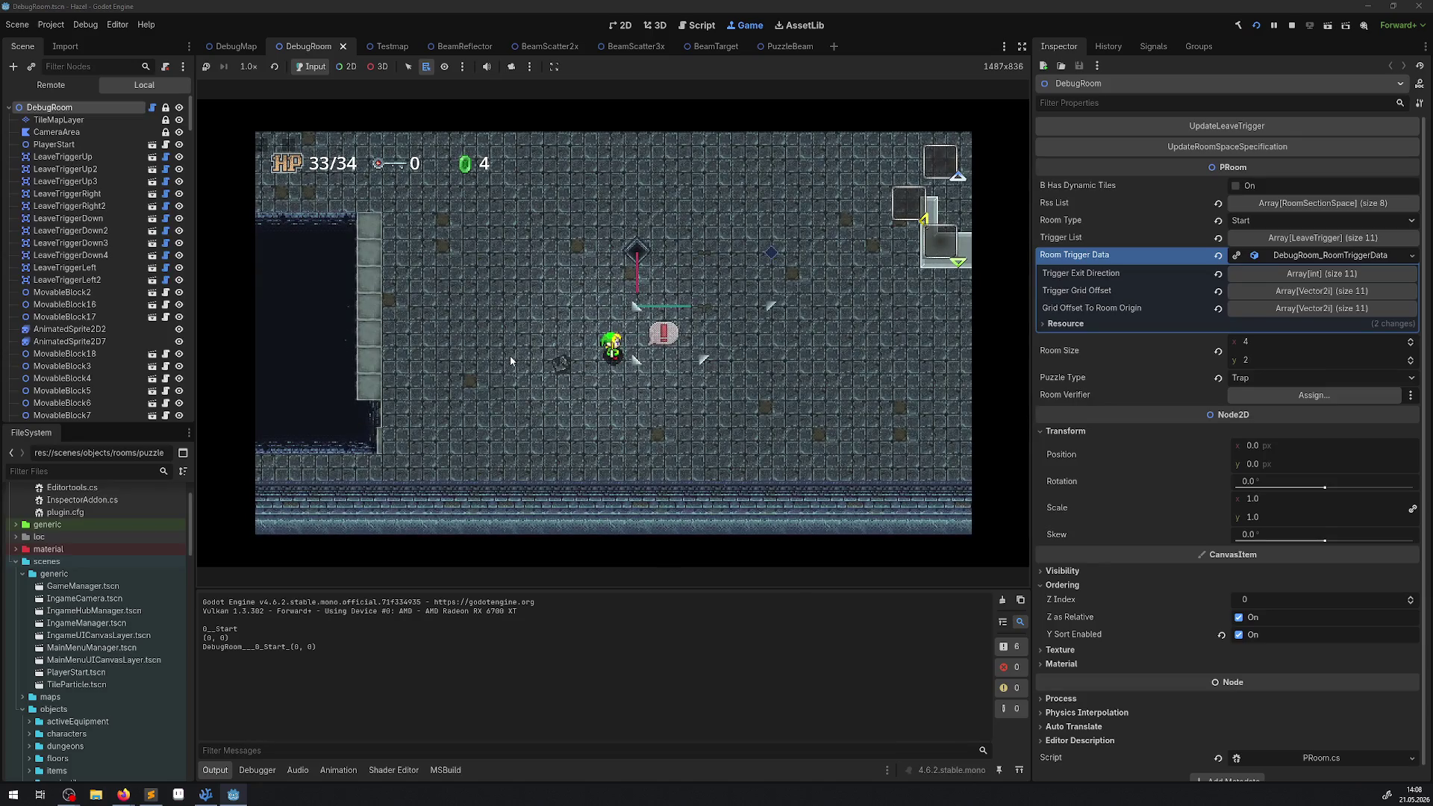
pyautogui.press('Right')
pyautogui.press('Up')
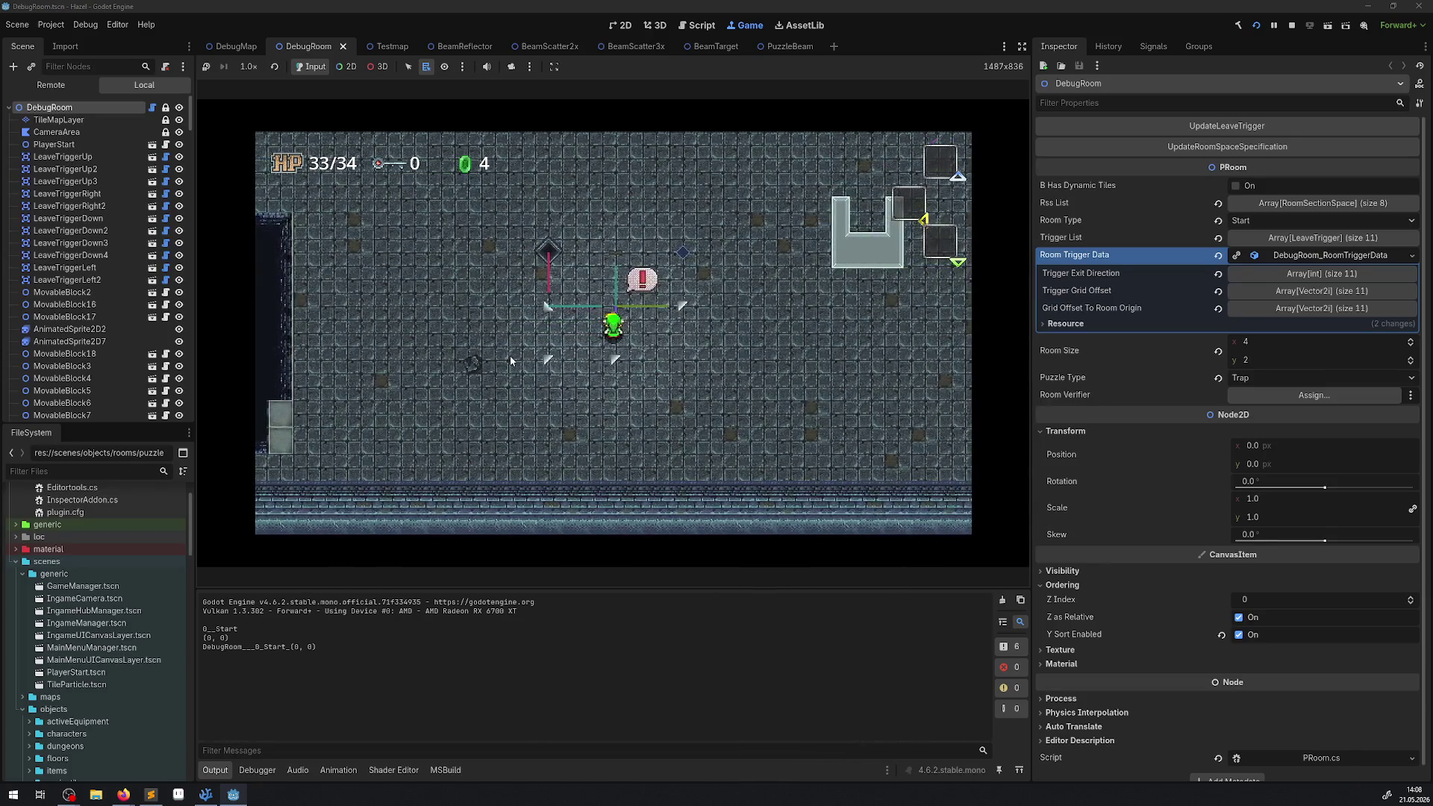
pyautogui.press('Right')
pyautogui.press('Down')
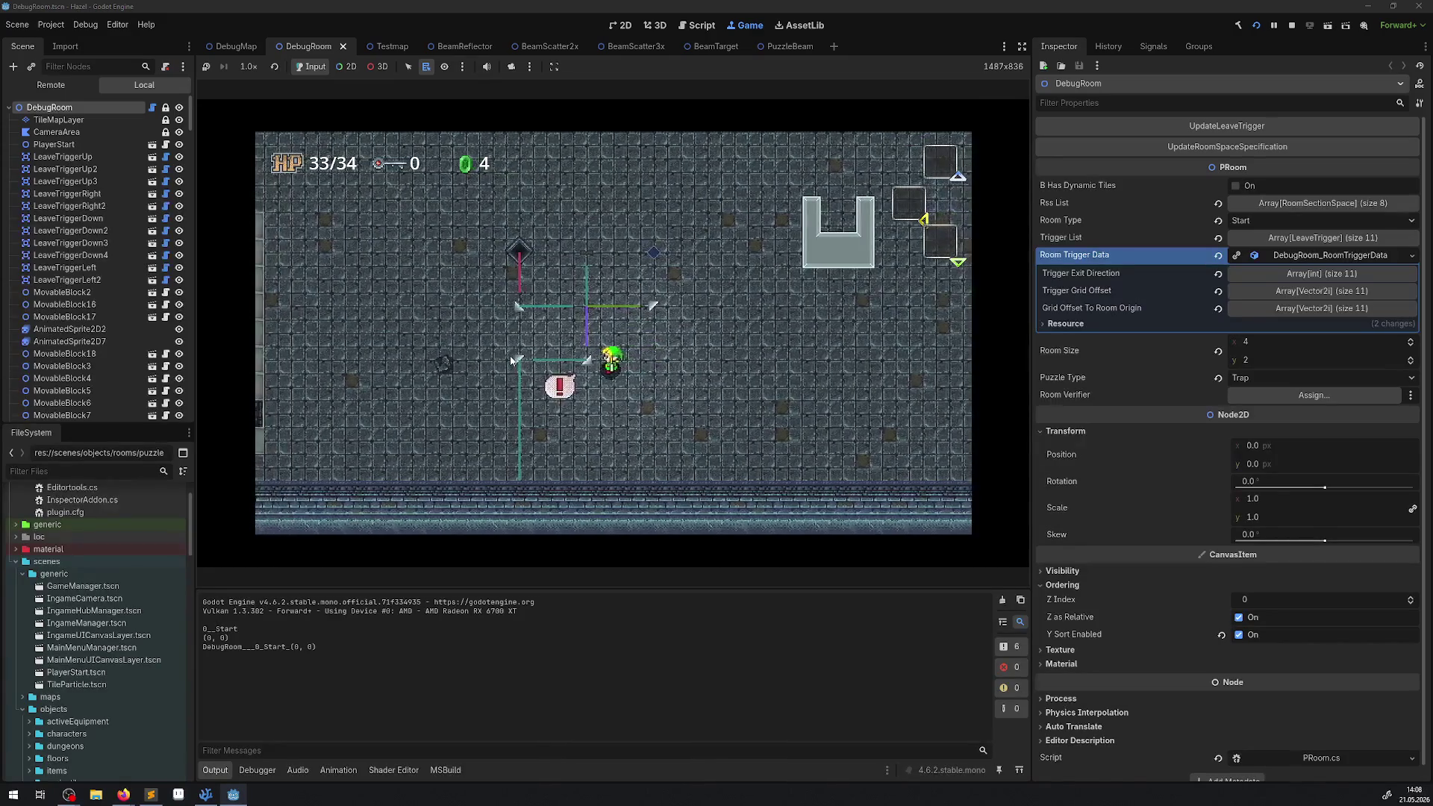
pyautogui.press('Down')
pyautogui.press('Left')
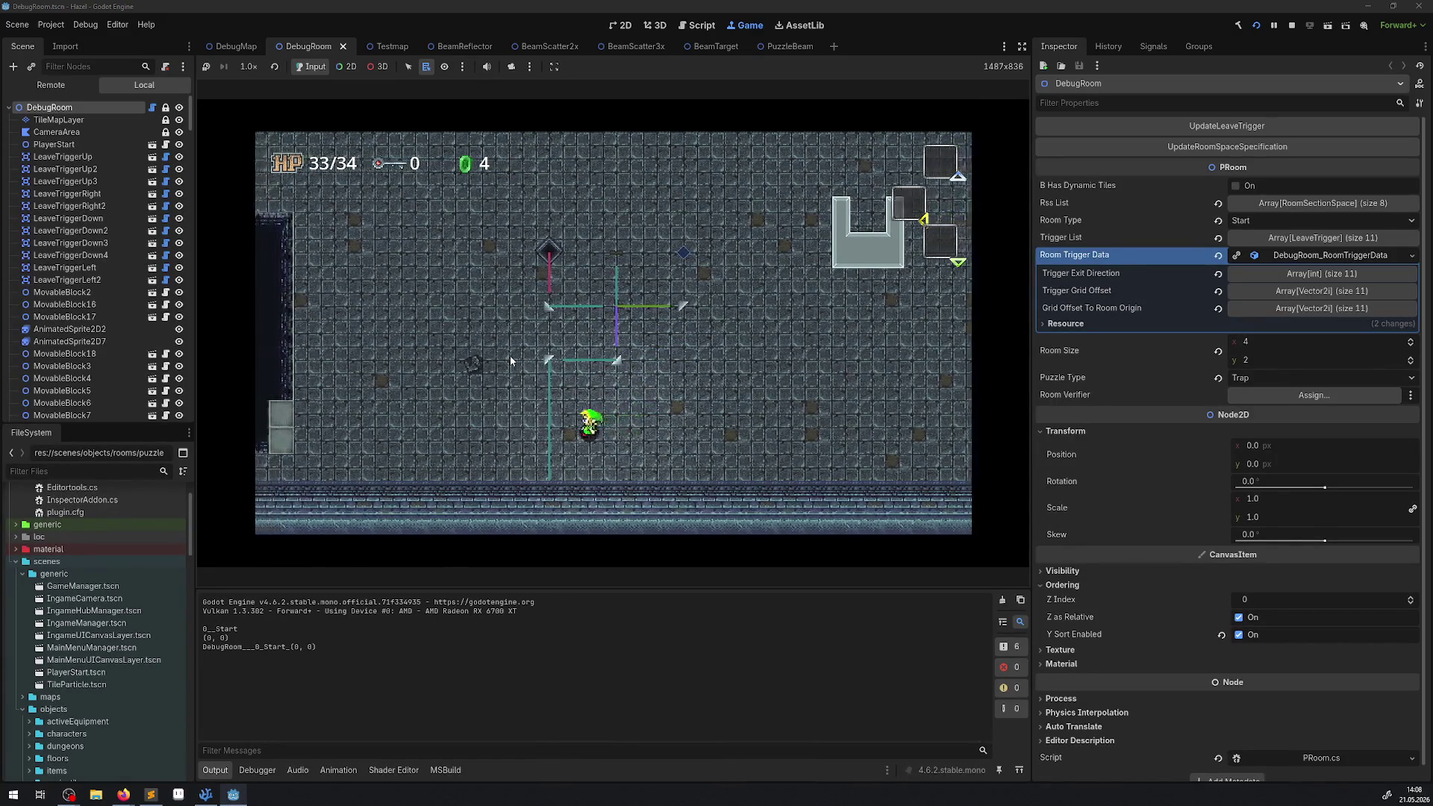
pyautogui.press('Left')
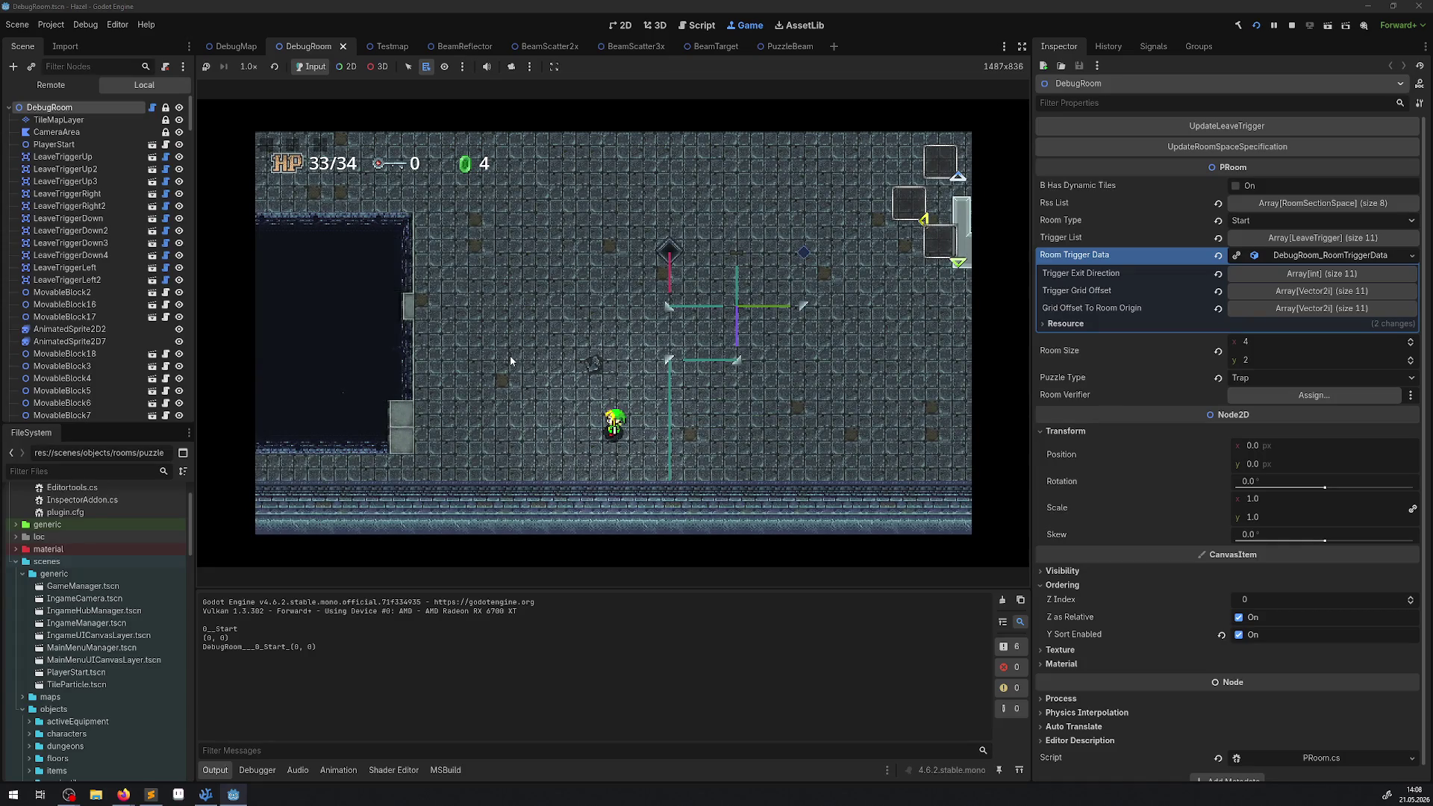
pyautogui.press('Right')
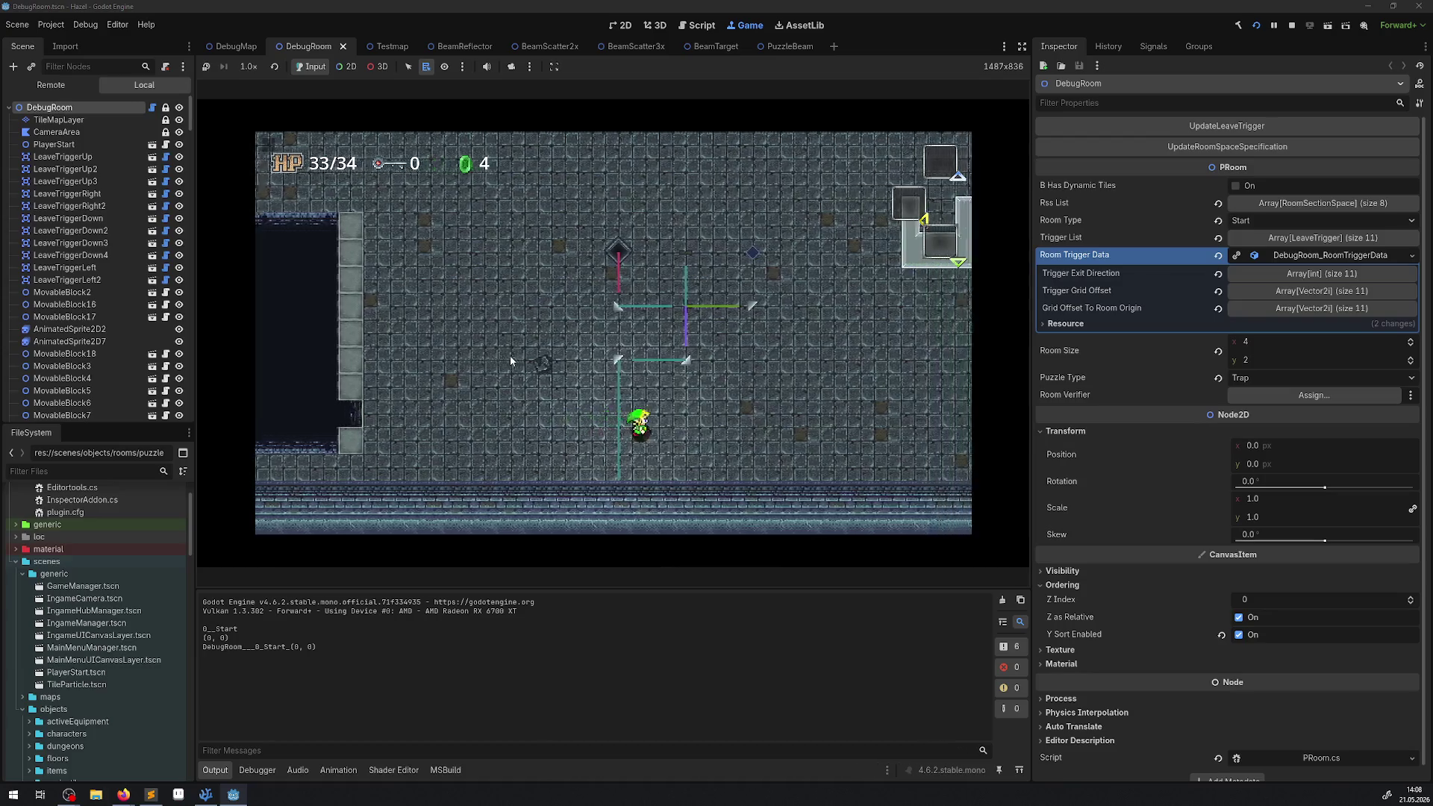
pyautogui.press('Left')
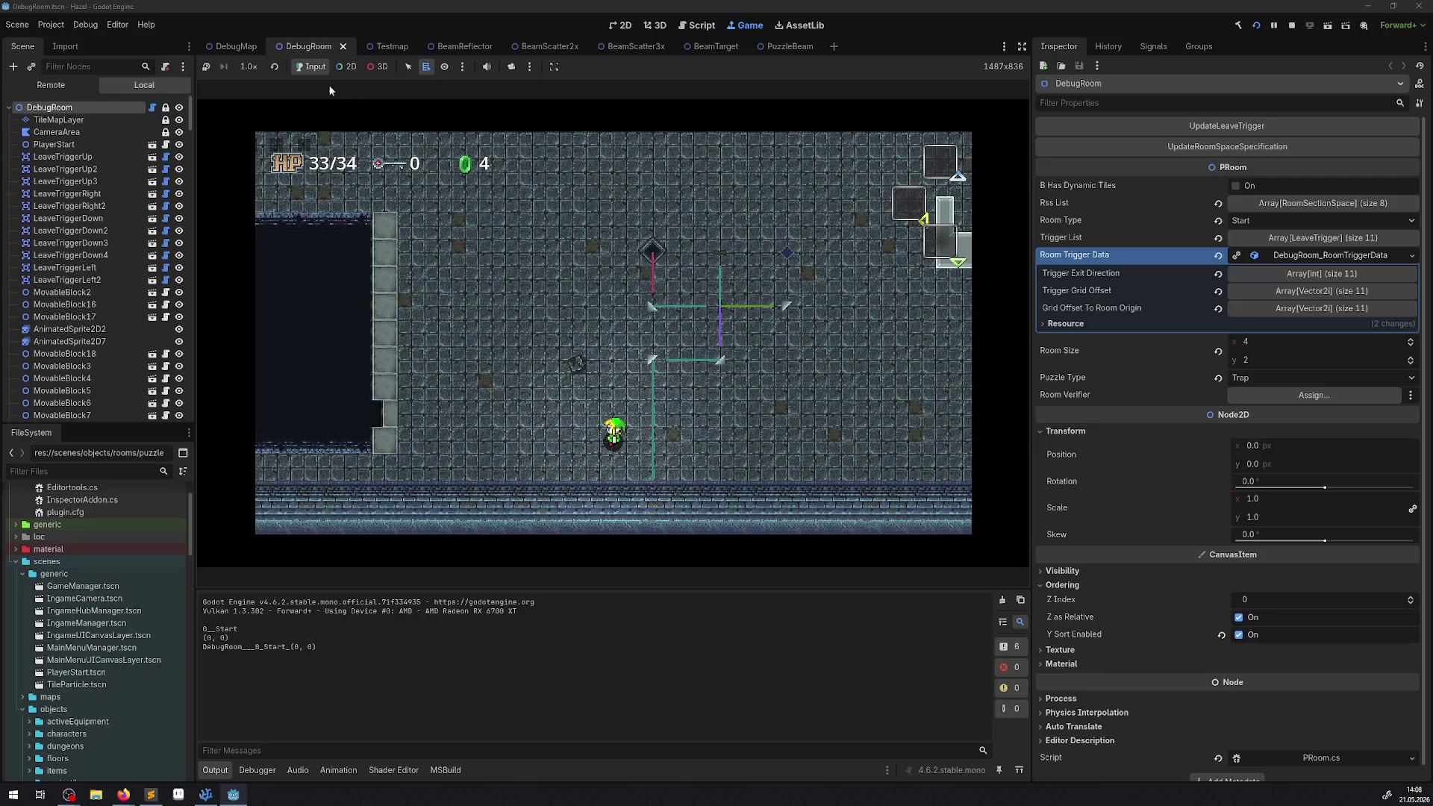
pyautogui.click(348, 69)
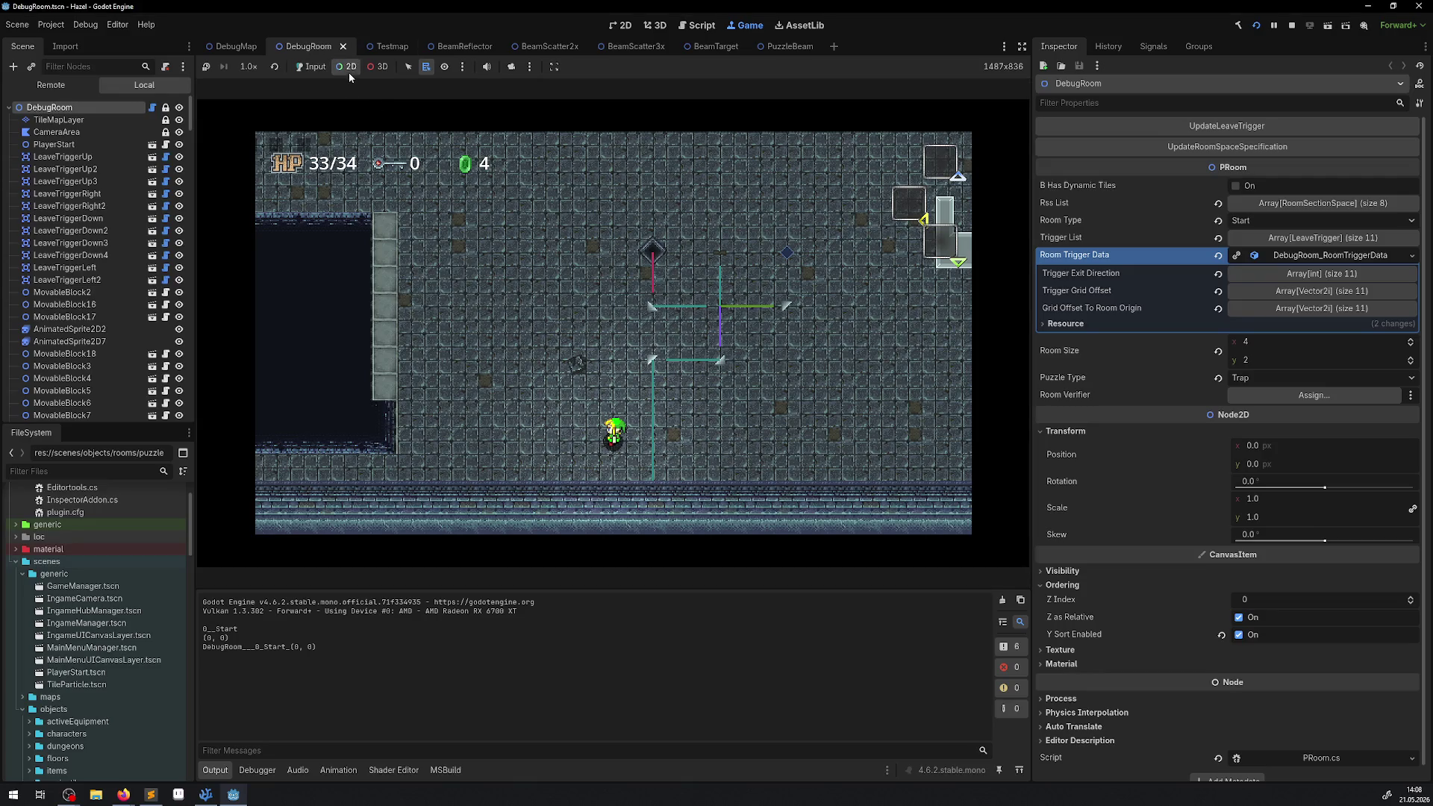
# - Pick the hero's PointLight2D node in the running game and hide the hero
pyautogui.rightClick(654, 354)
pyautogui.click(700, 377)
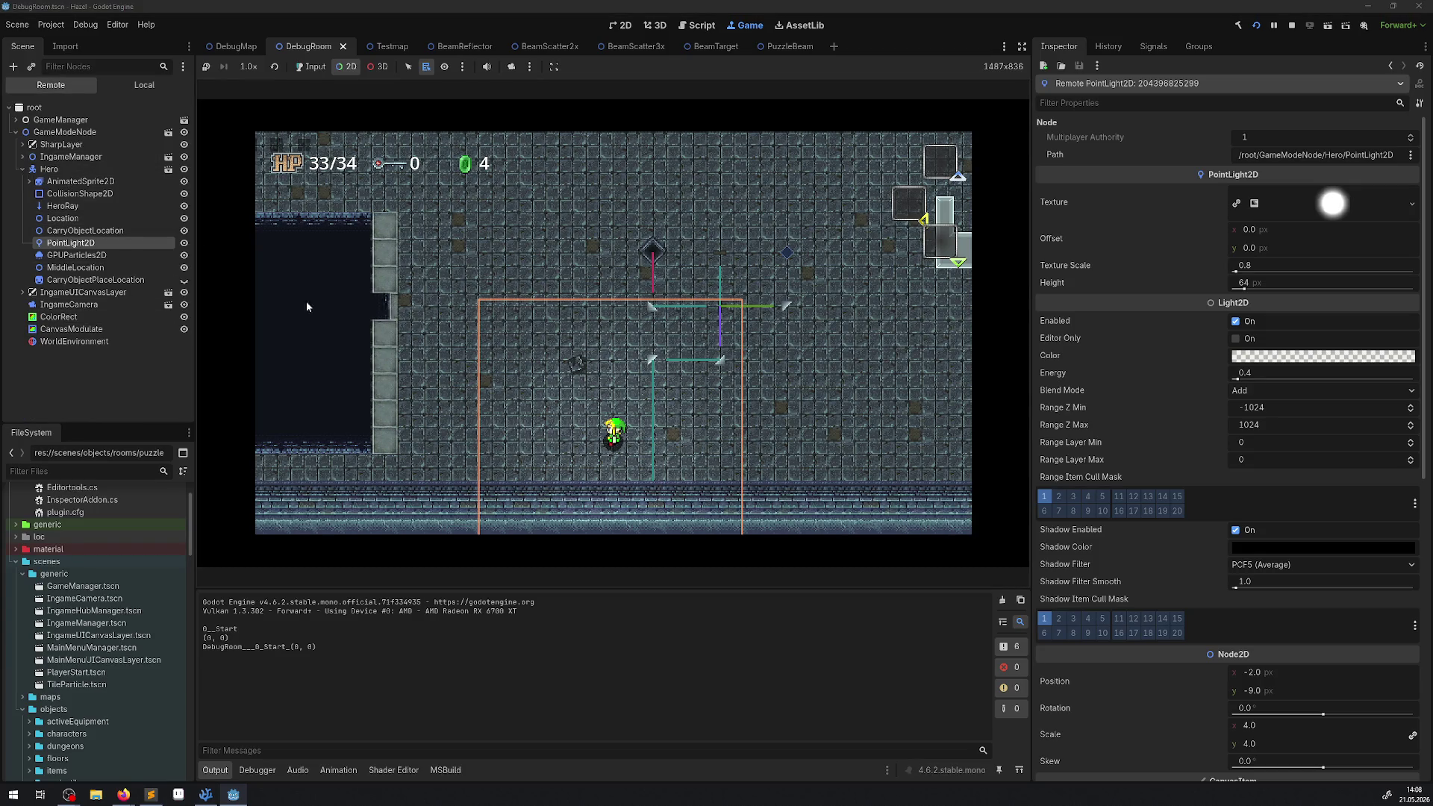
pyautogui.click(184, 169)
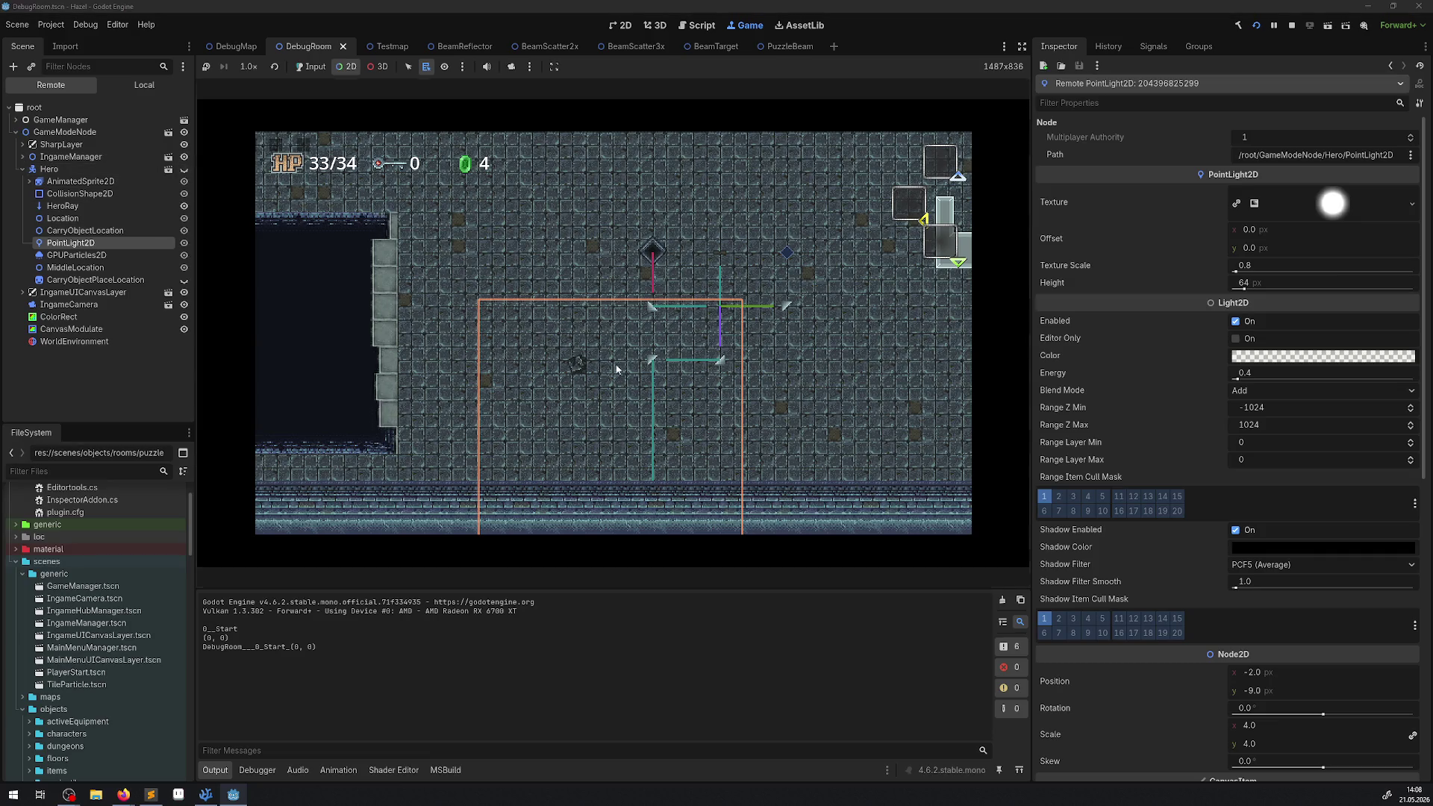
# - Pick the reflector in-game and inspect the BeamReflector's Line2D beam path
pyautogui.rightClick(655, 361)
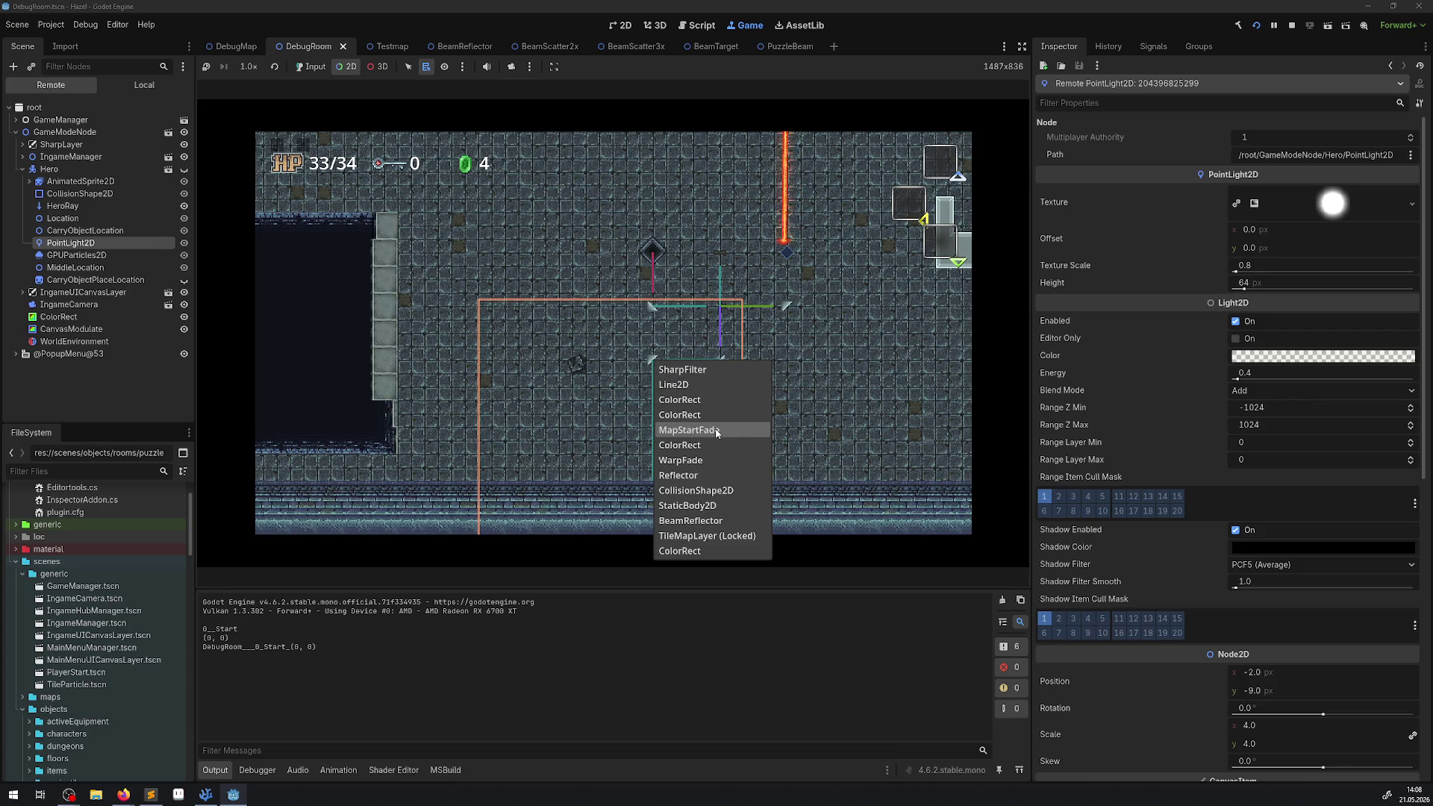
pyautogui.click(676, 476)
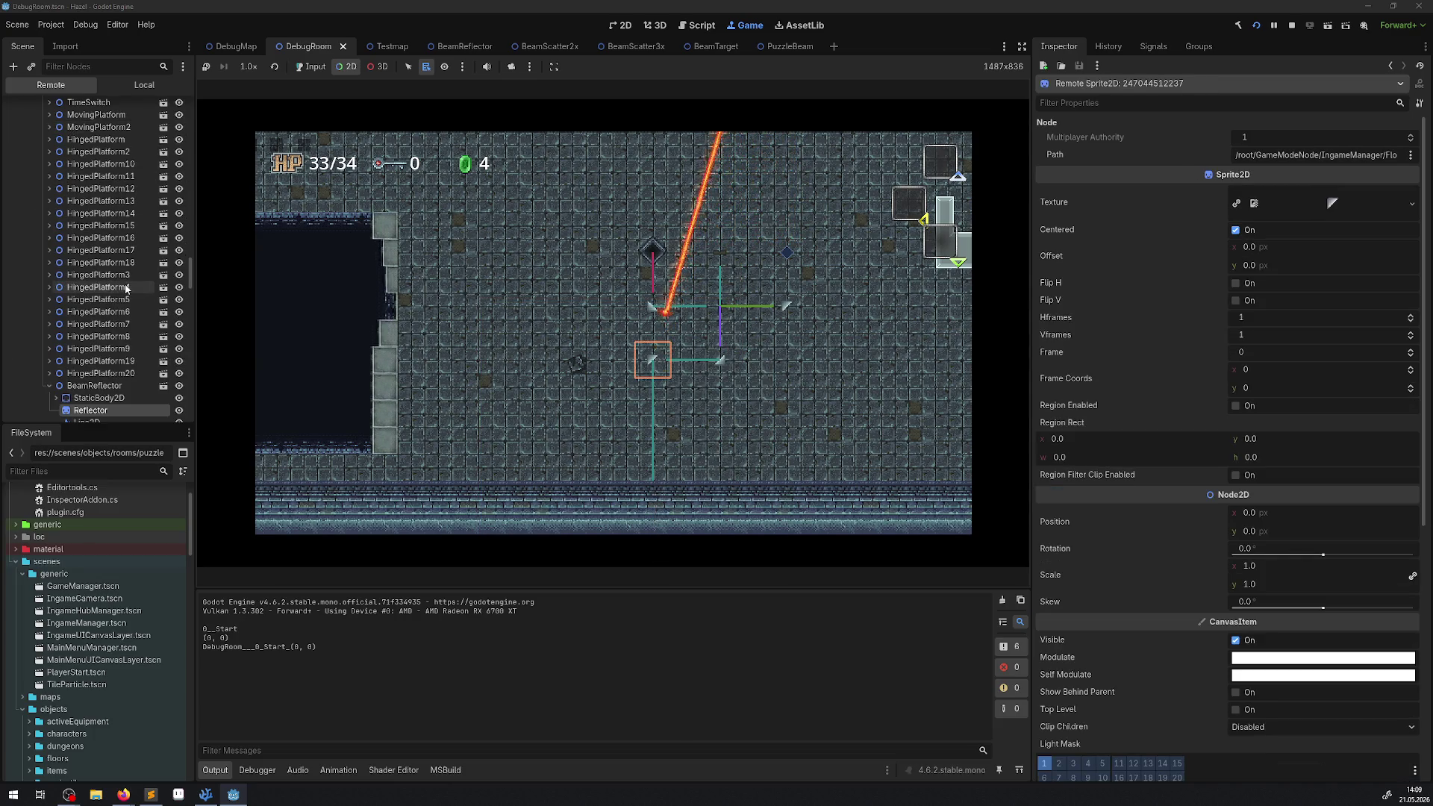
pyautogui.scroll(-3, 117, 315)
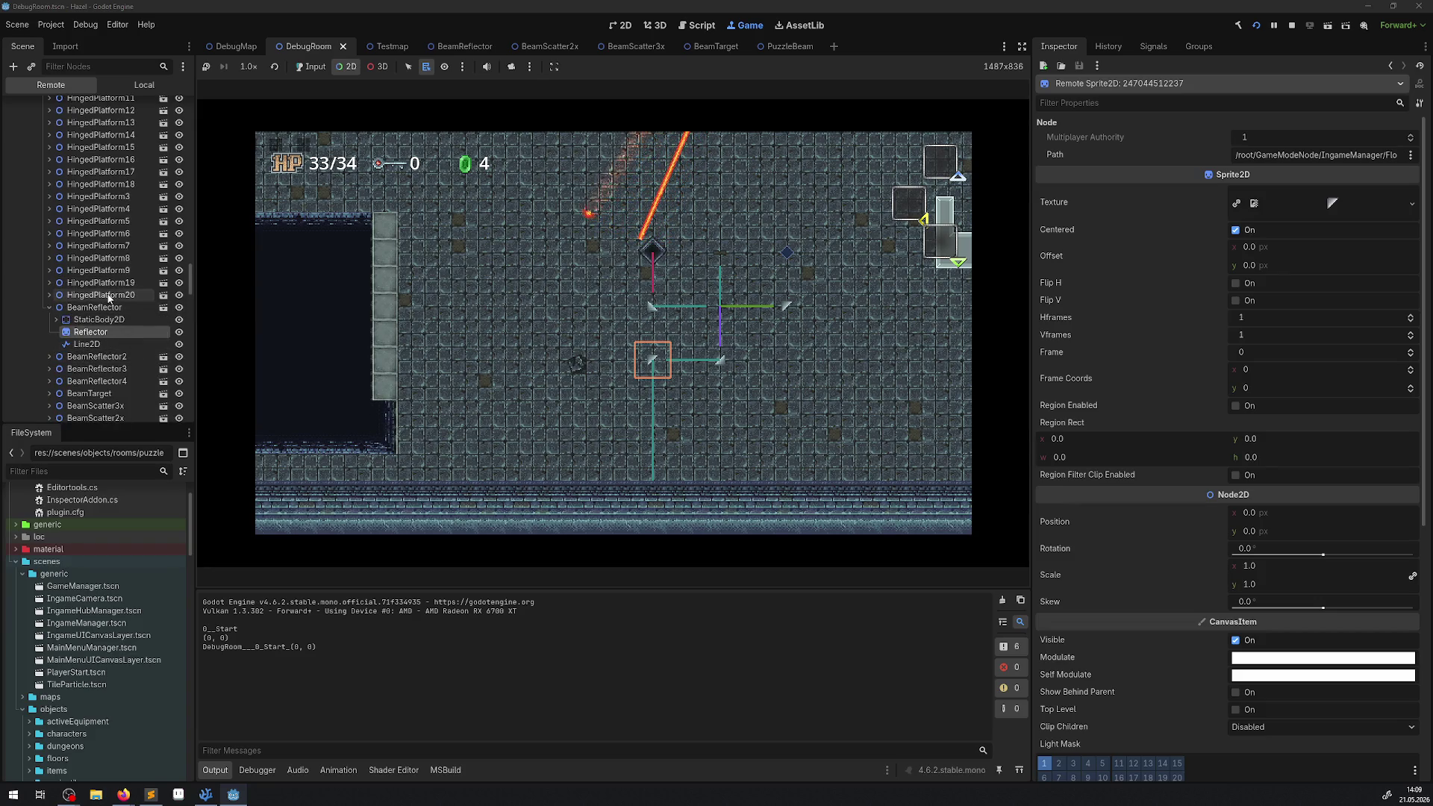
pyautogui.click(118, 309)
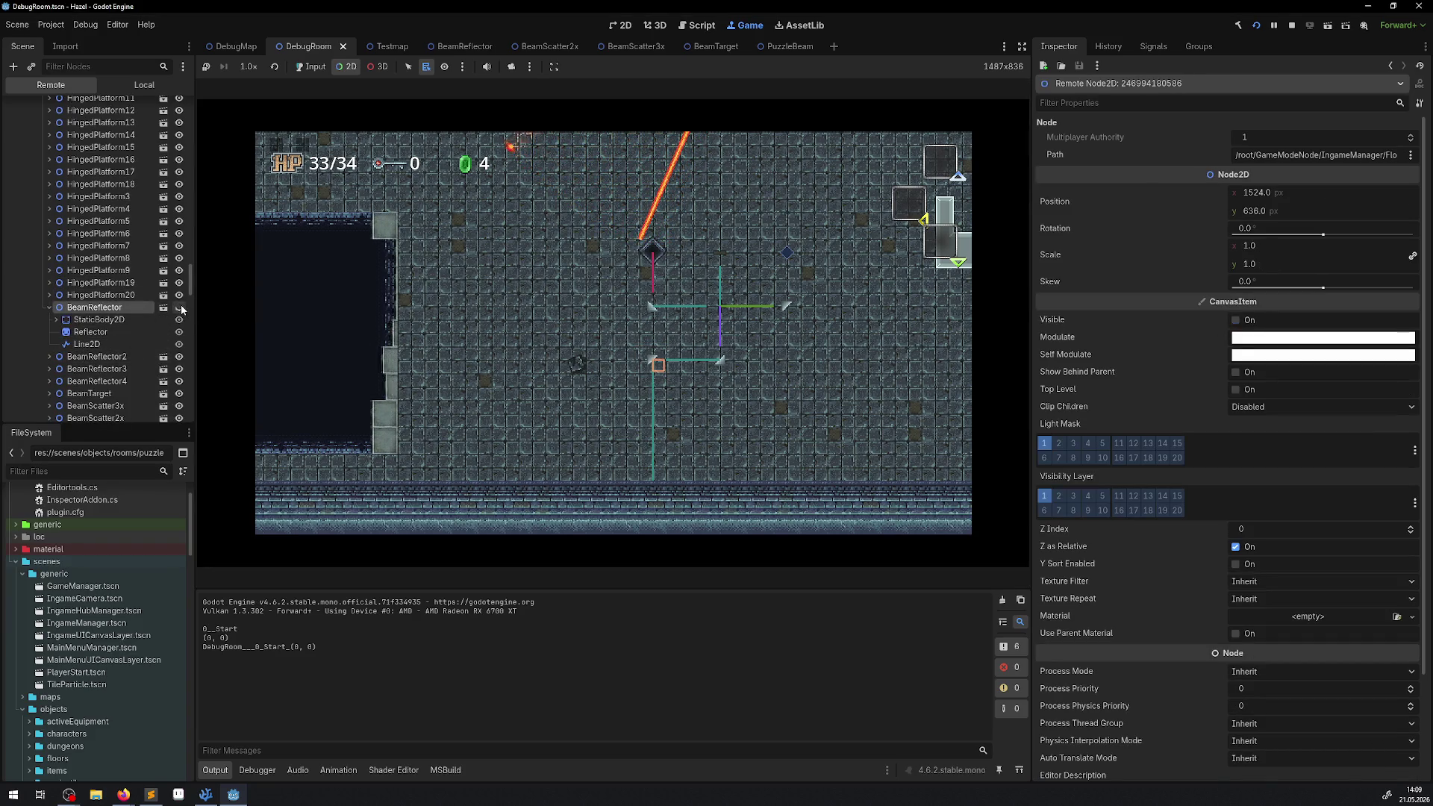
pyautogui.click(177, 346)
pyautogui.click(164, 344)
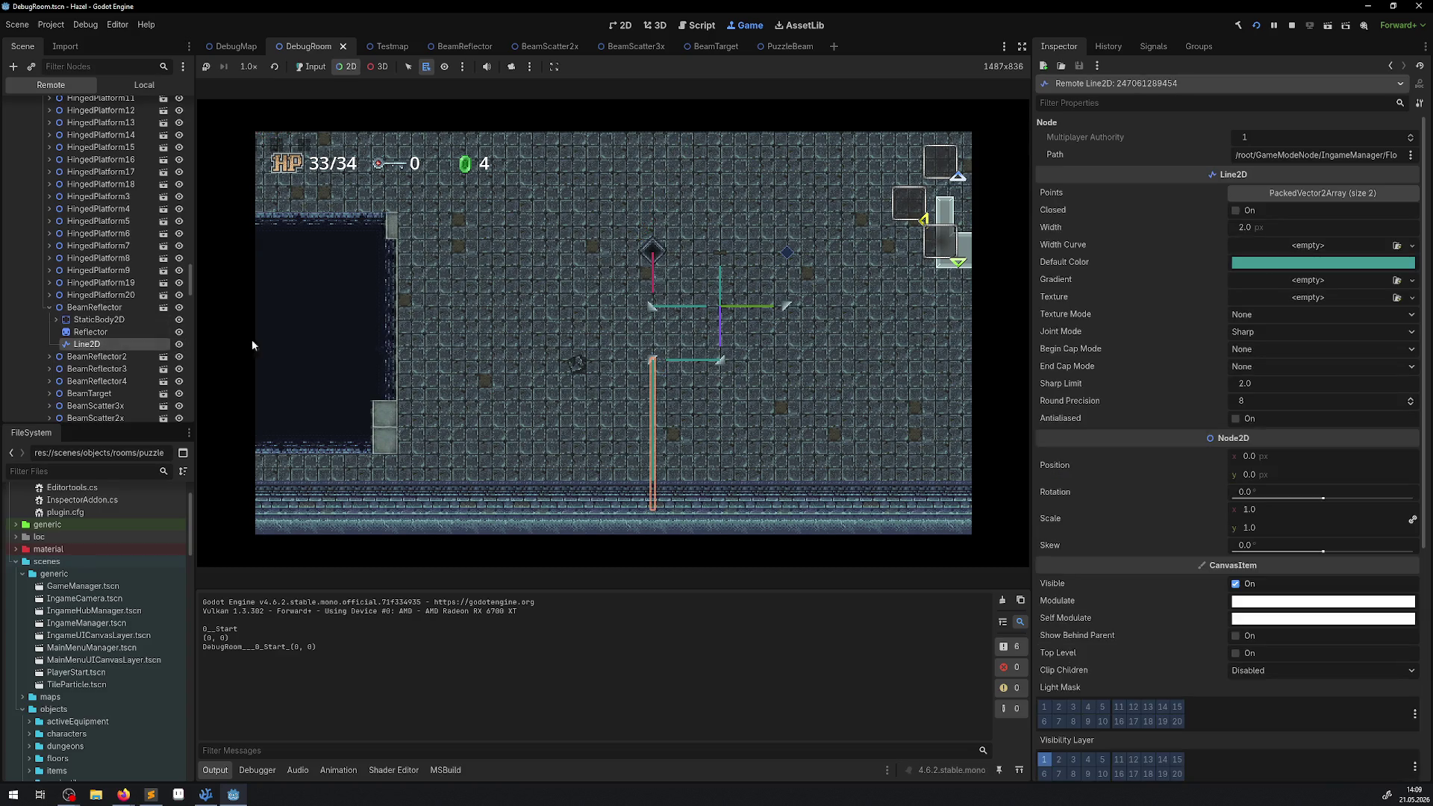